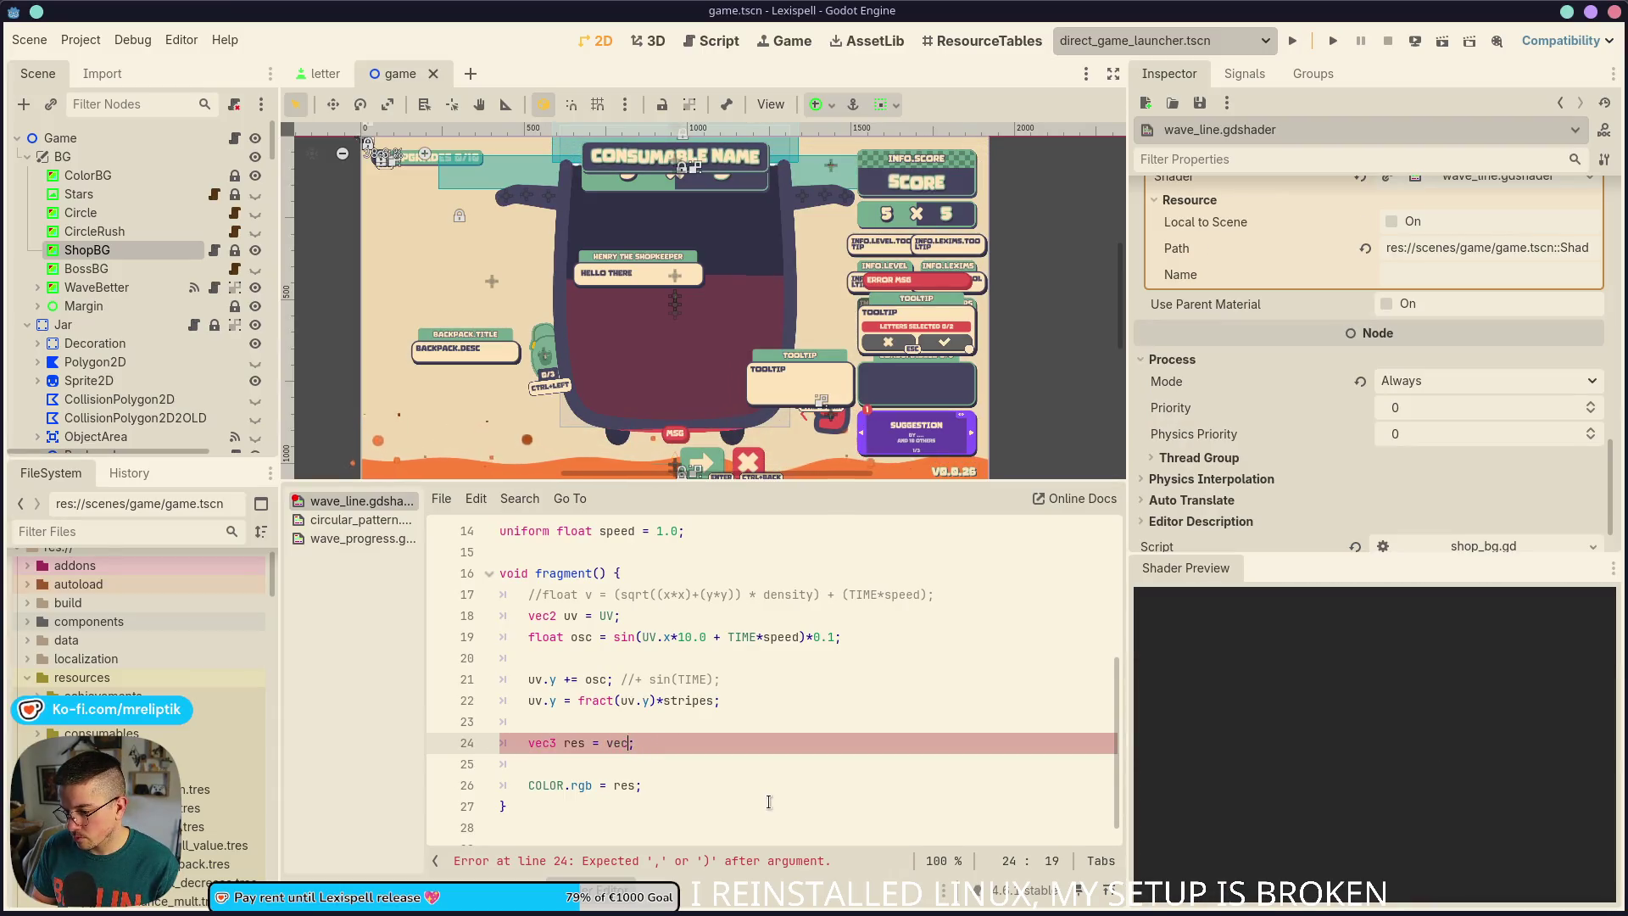
Set res on line 24 to mix(color_a.rgb, color_b.rgb, uv.y) and preview it
type("mix(color_a.rgb")
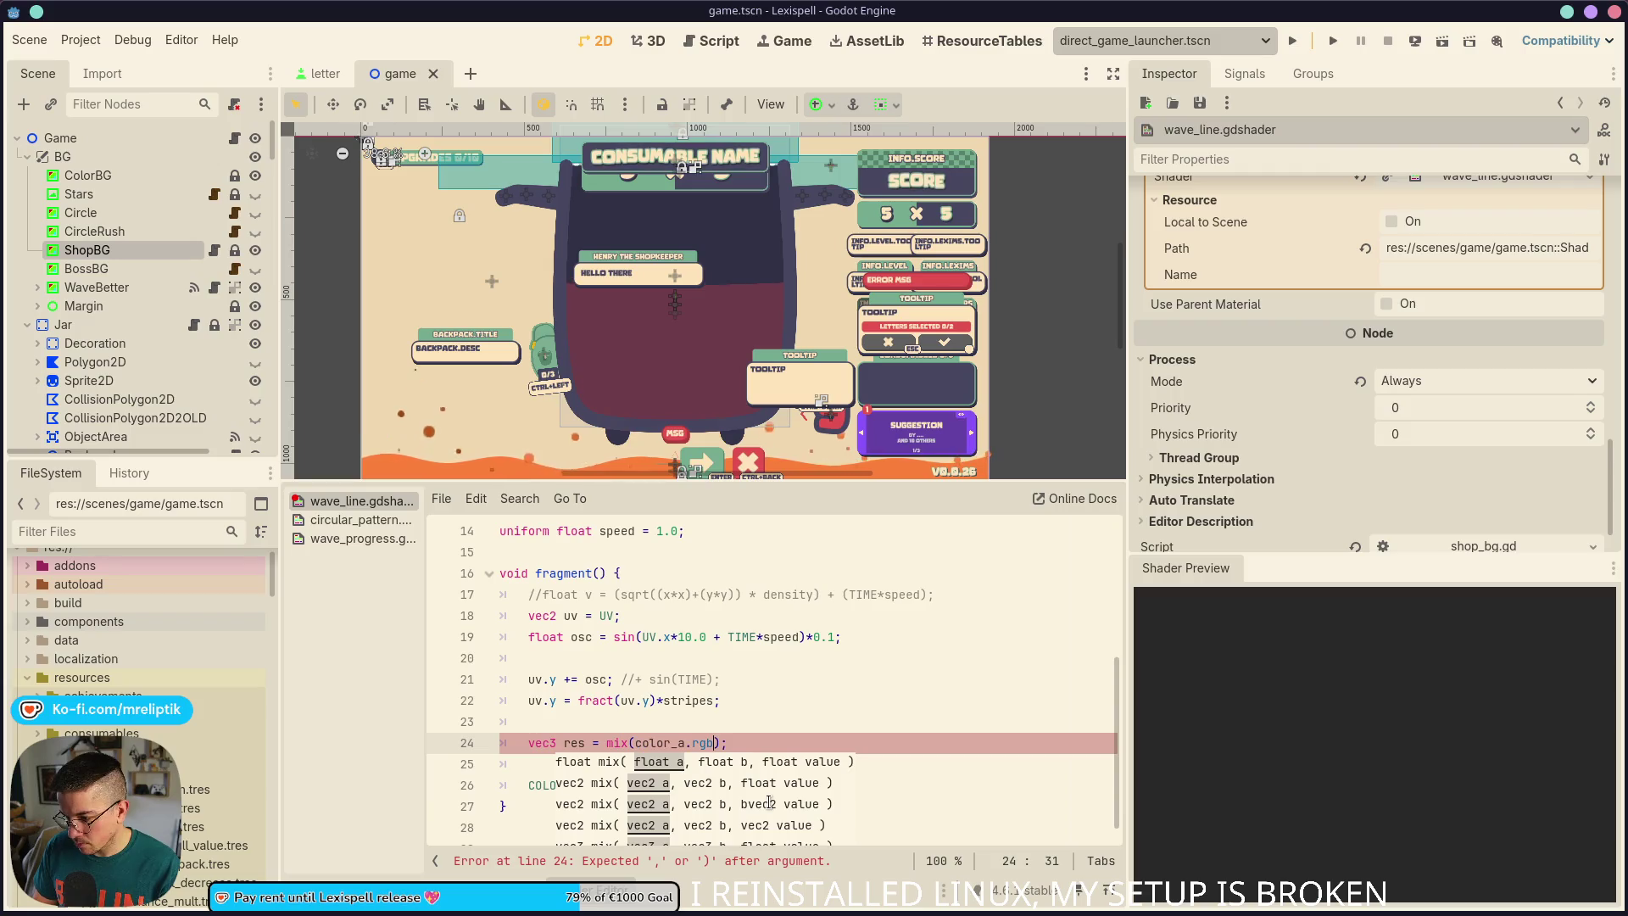
type(", color_b")
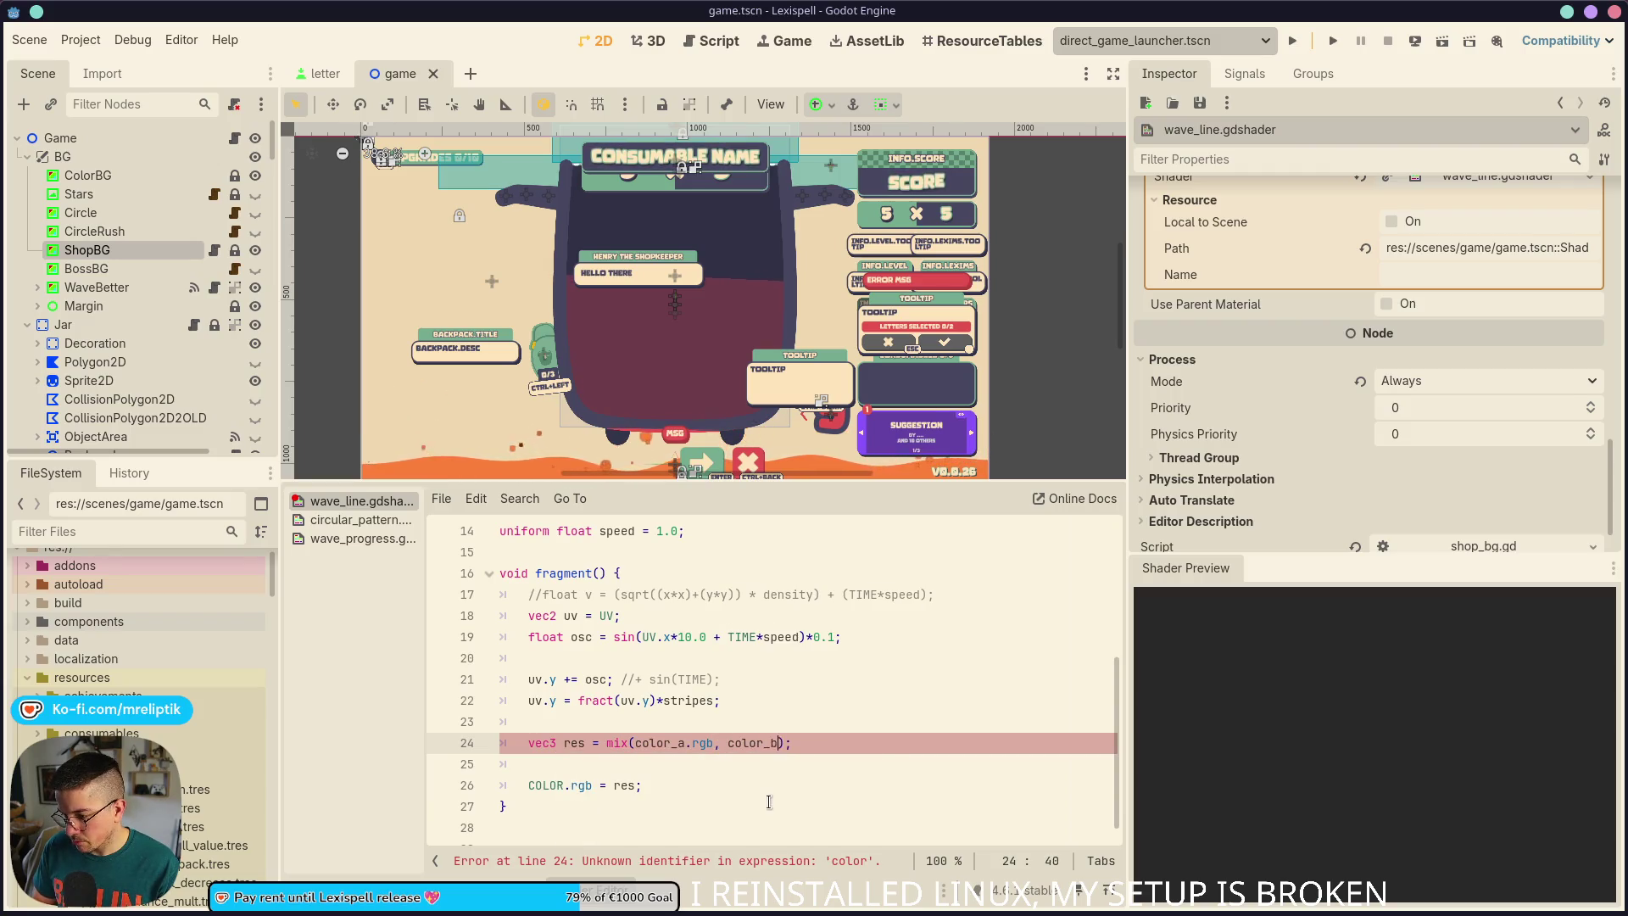
type(".rgb, ")
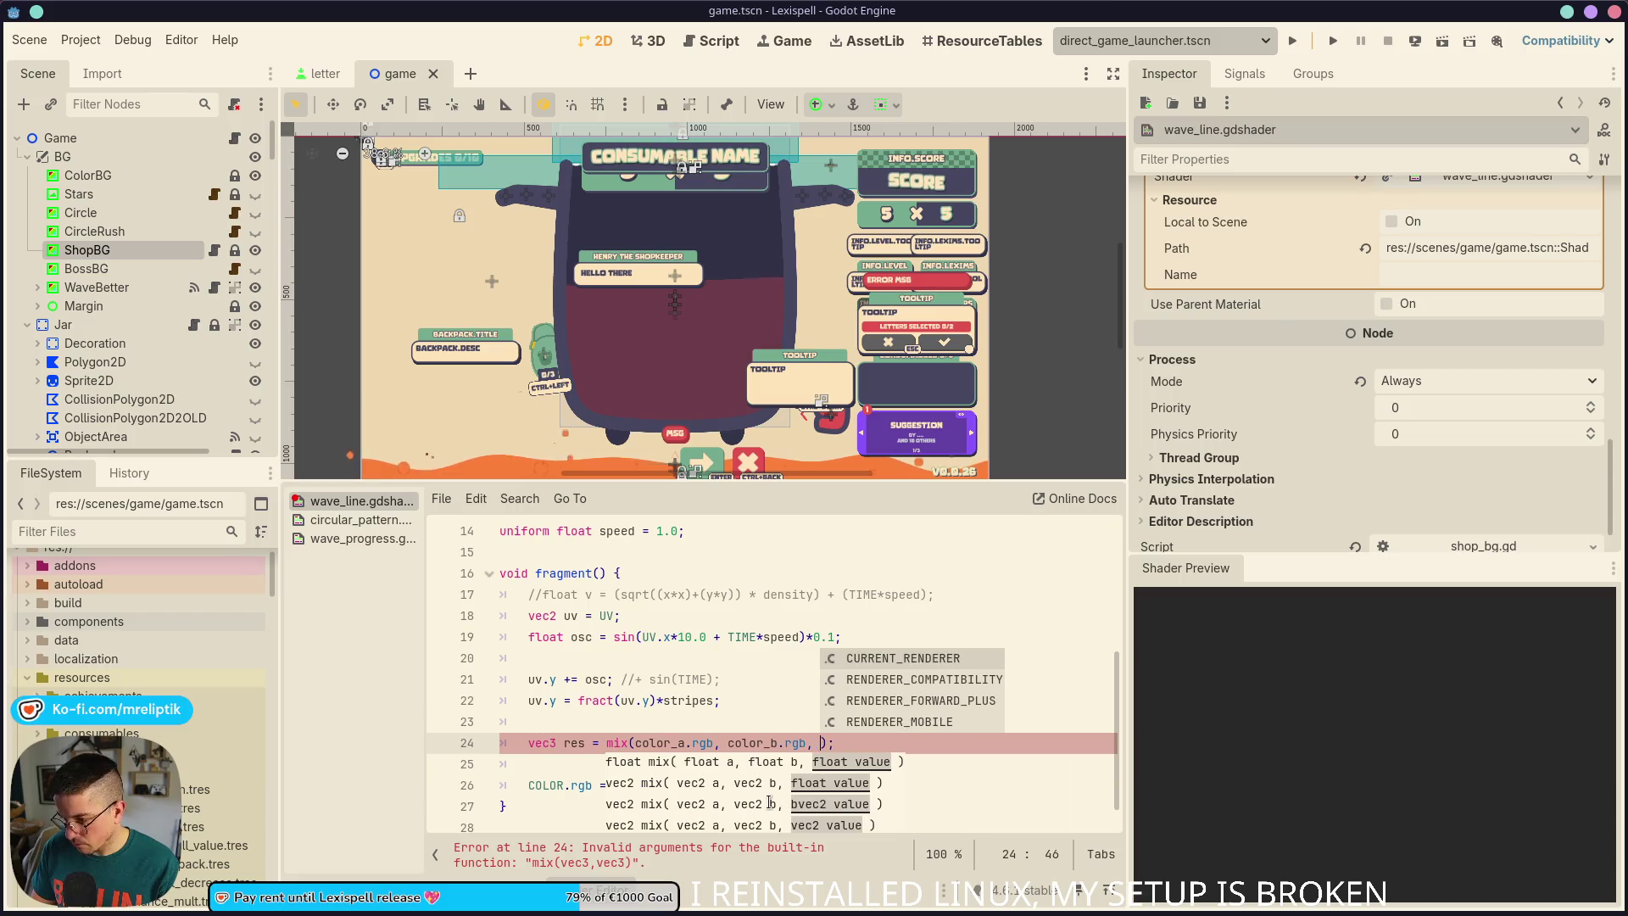
type("uv.y")
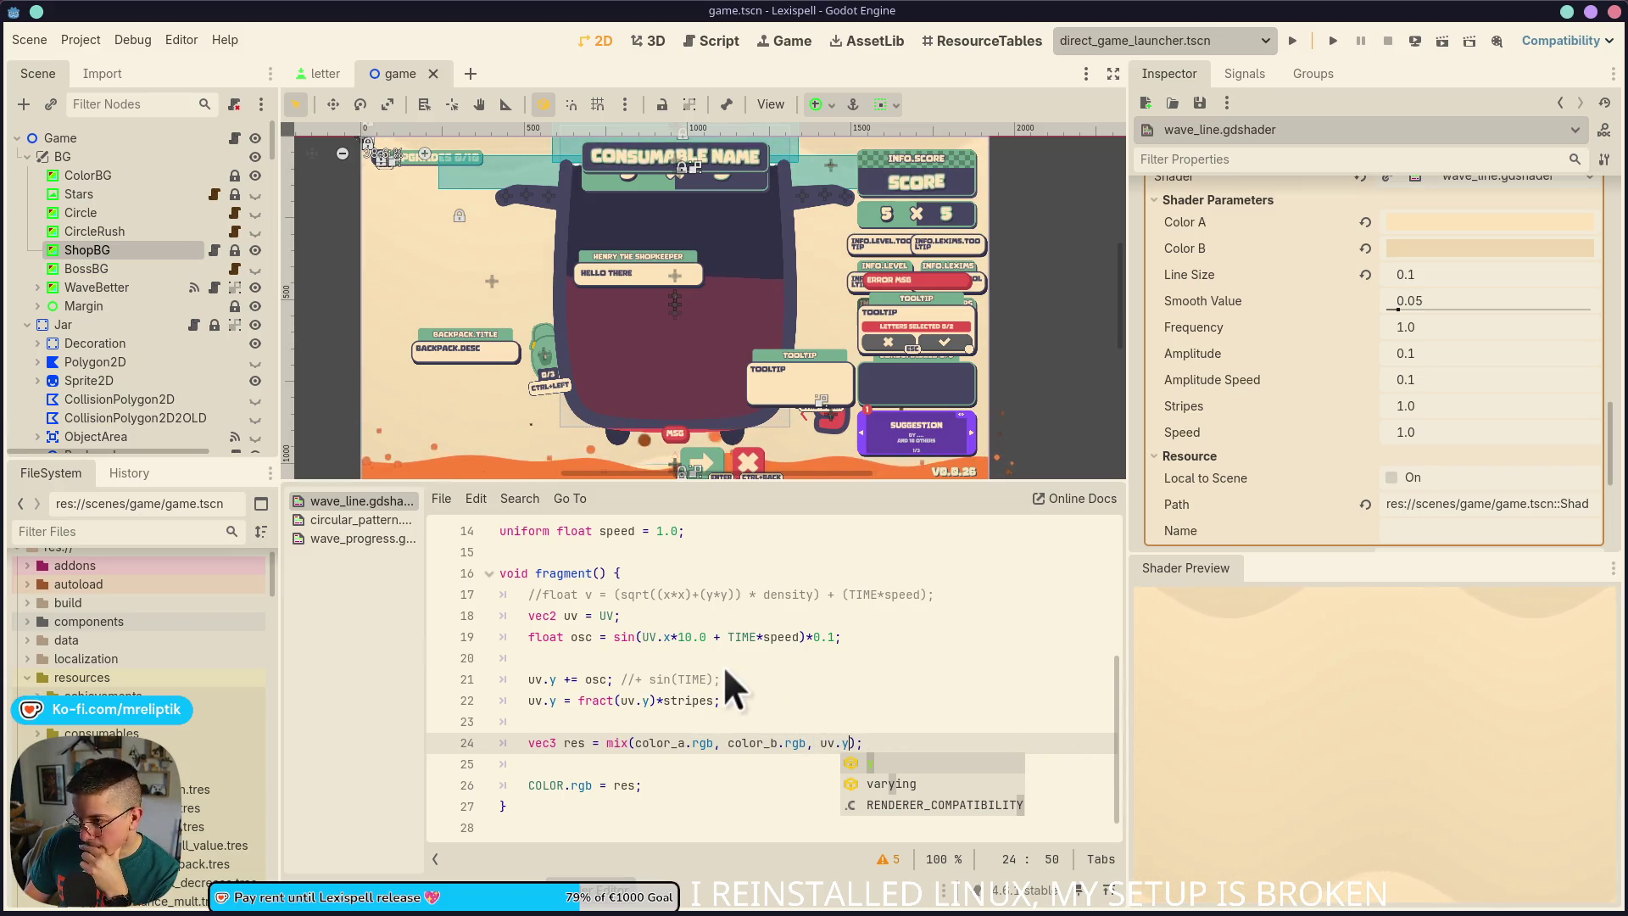
left_click(790, 716)
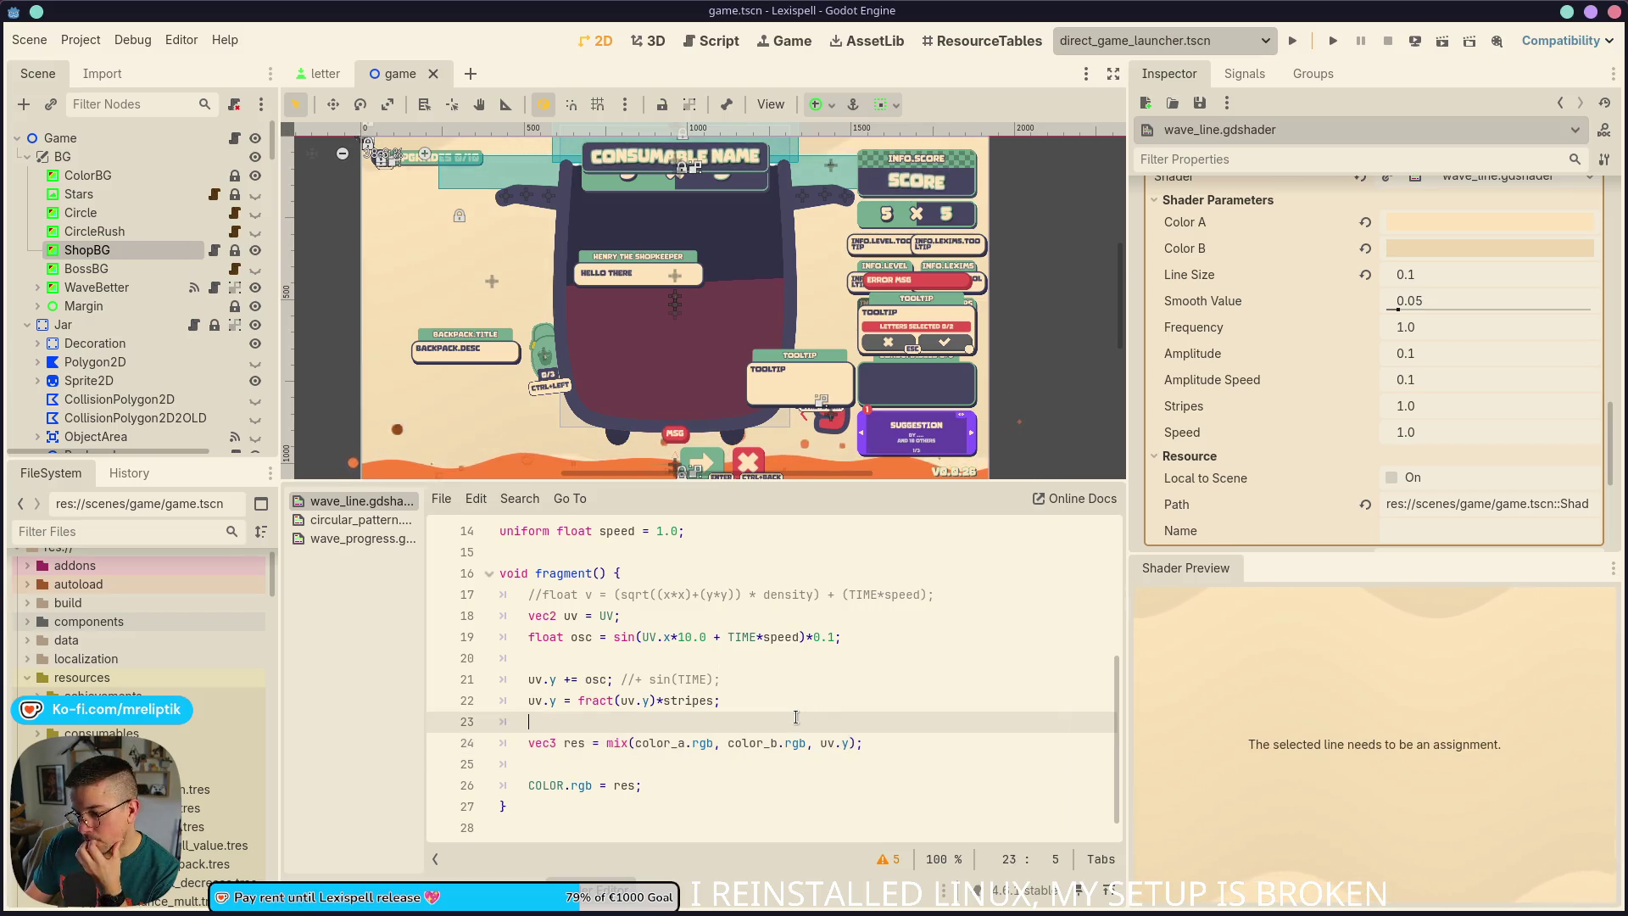
Test dividing uv.y by stripes on line 22 with Stripes near 2, then reset Stripes to 1.0
left_click(831, 744)
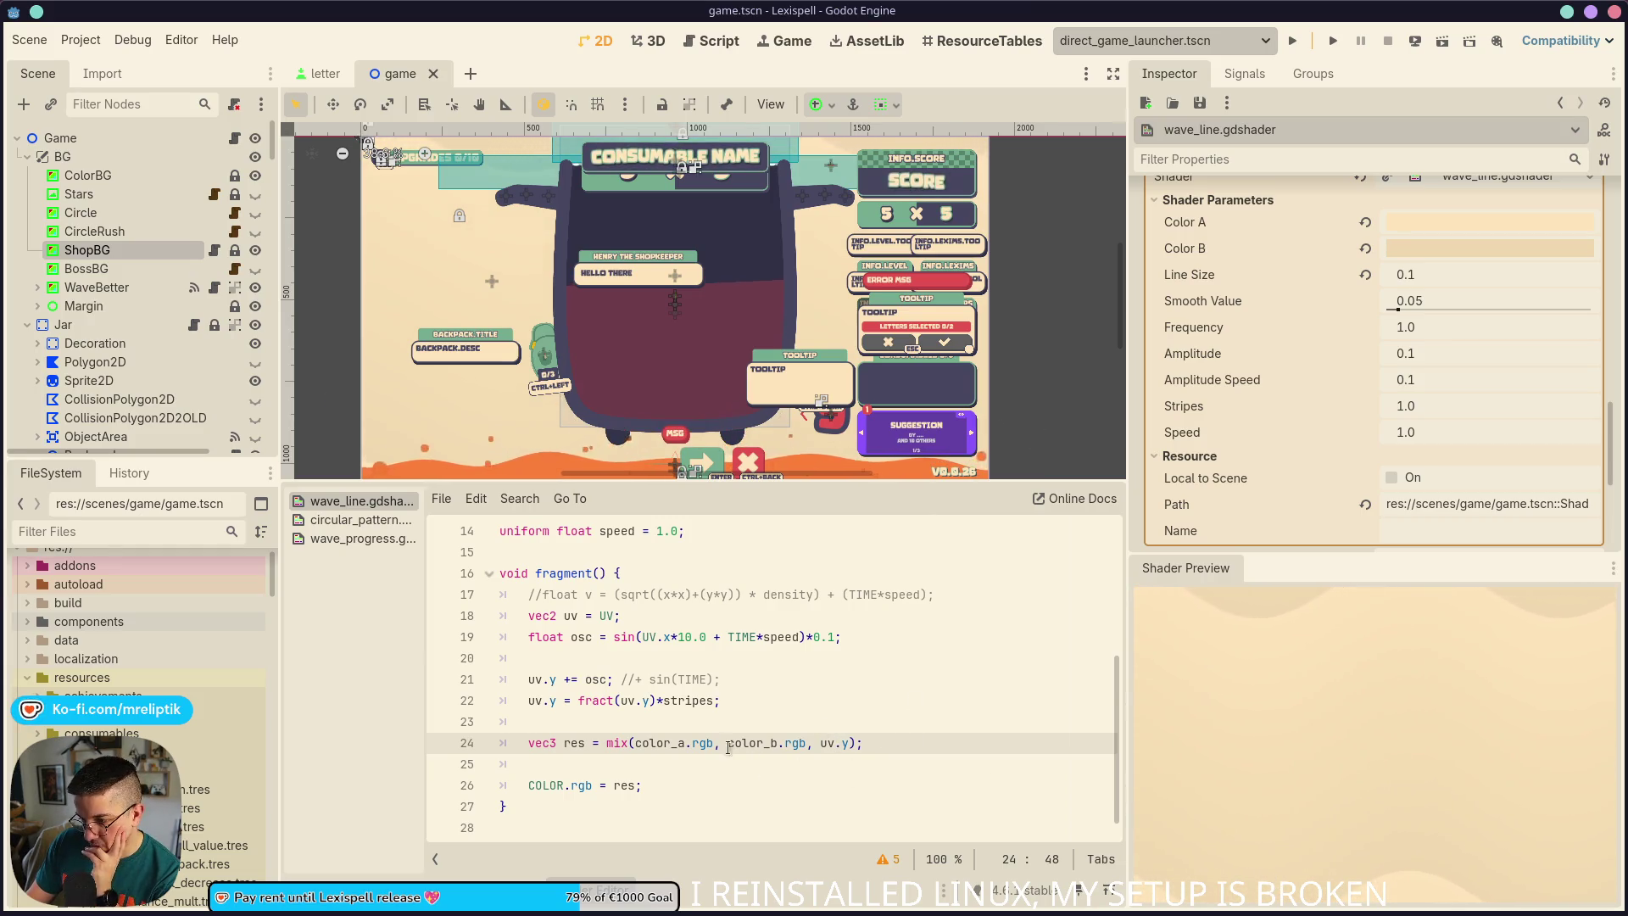
left_click(587, 700)
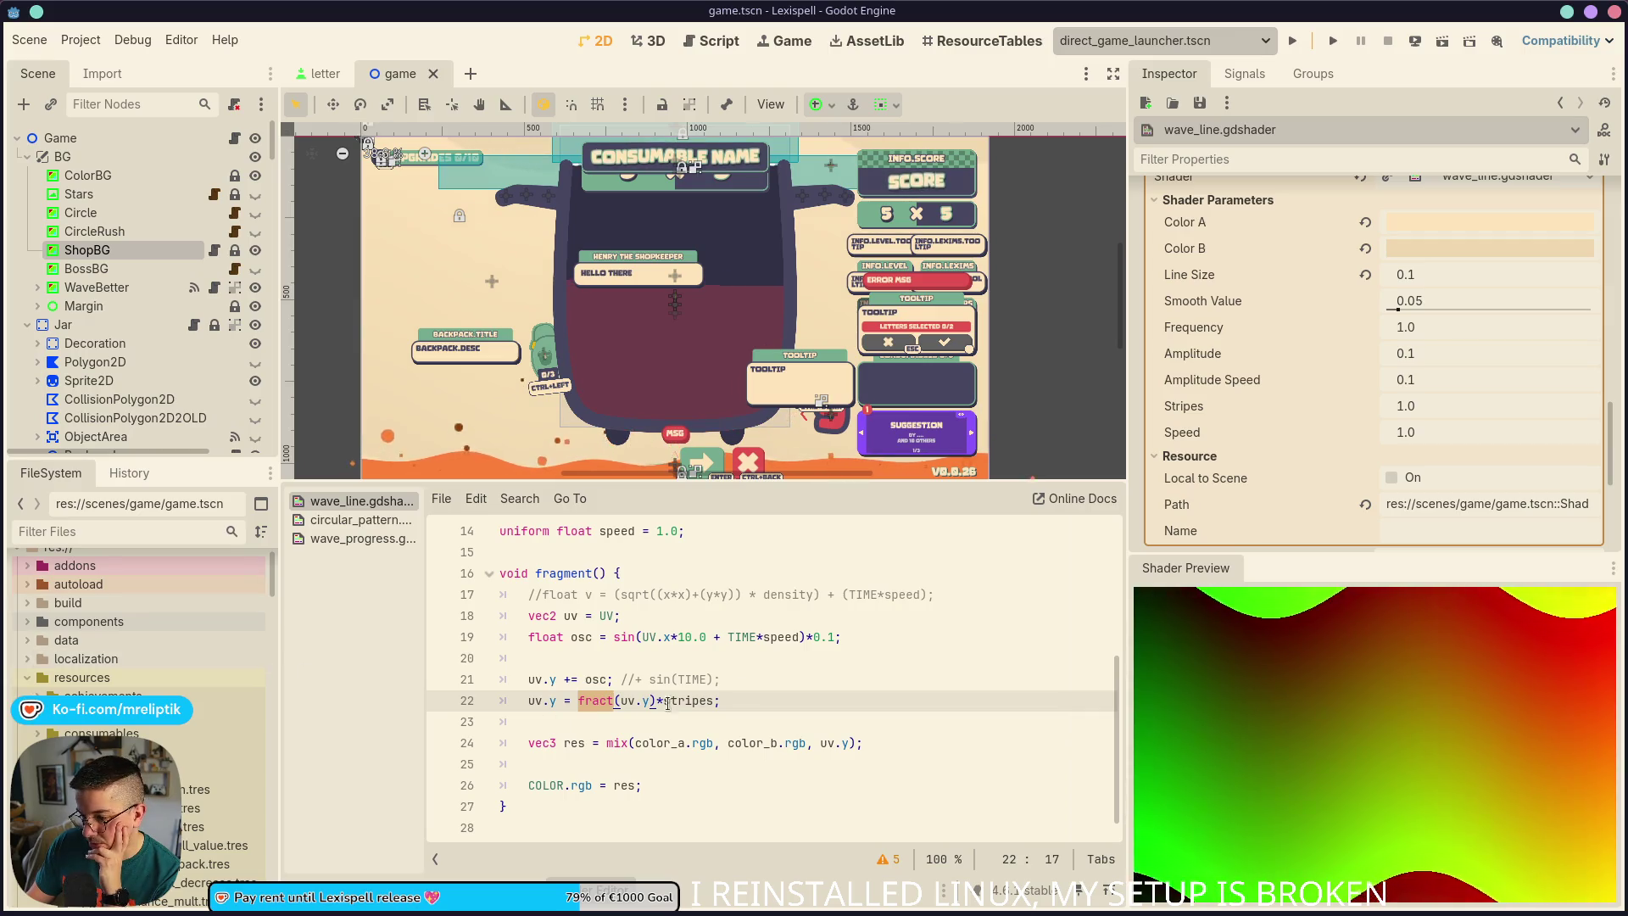
key("End")
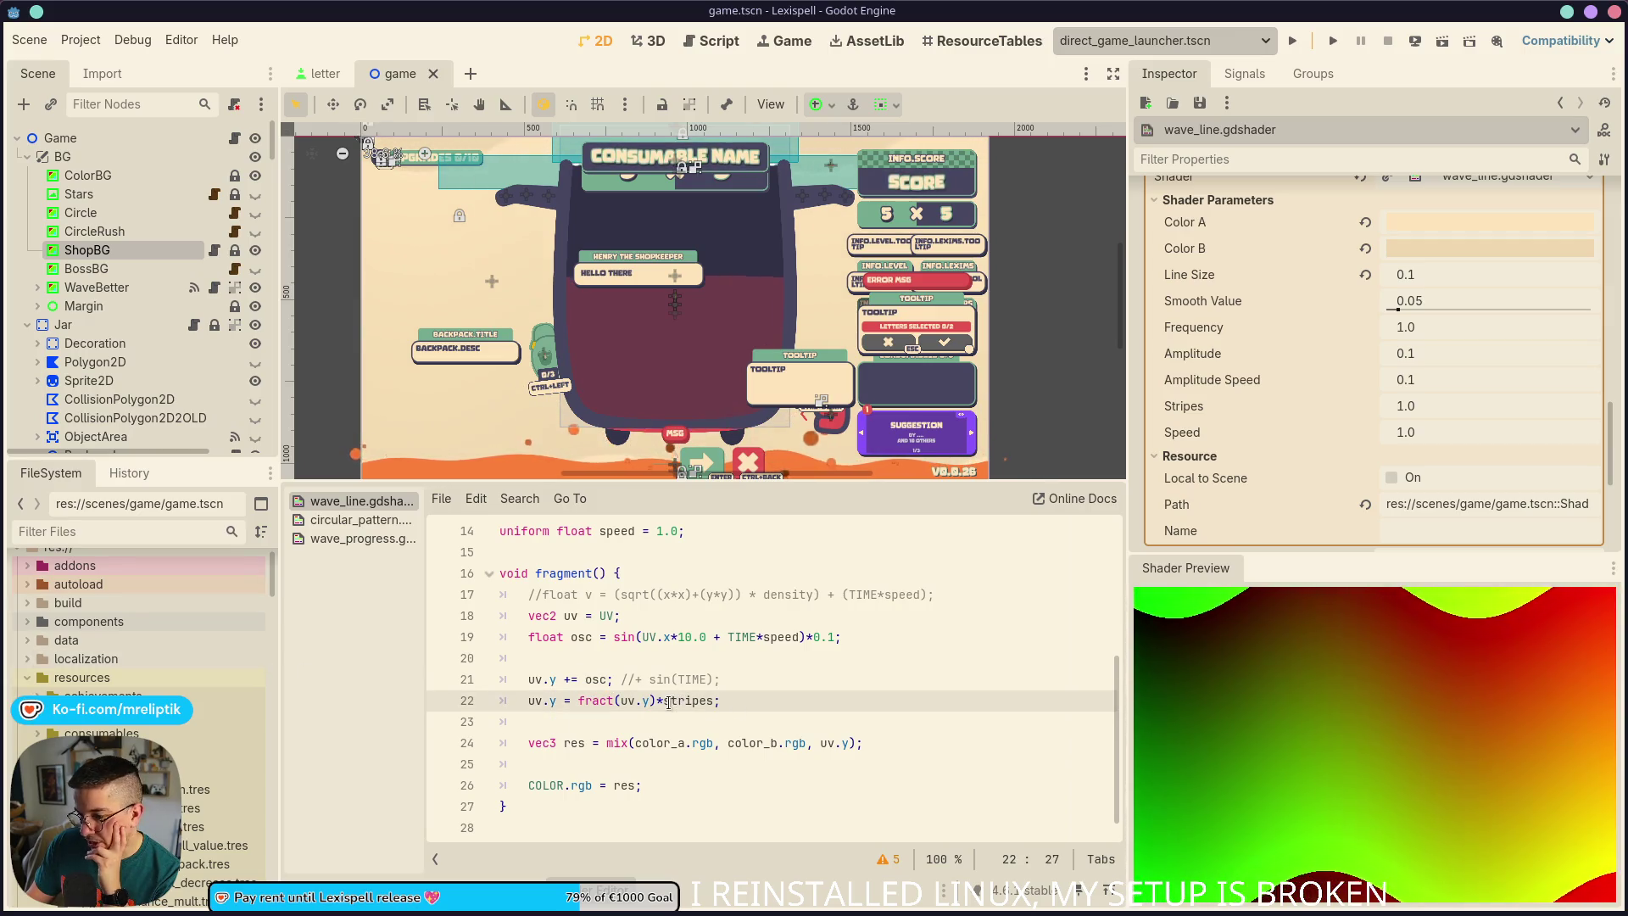
key("BackSpace")
type("/")
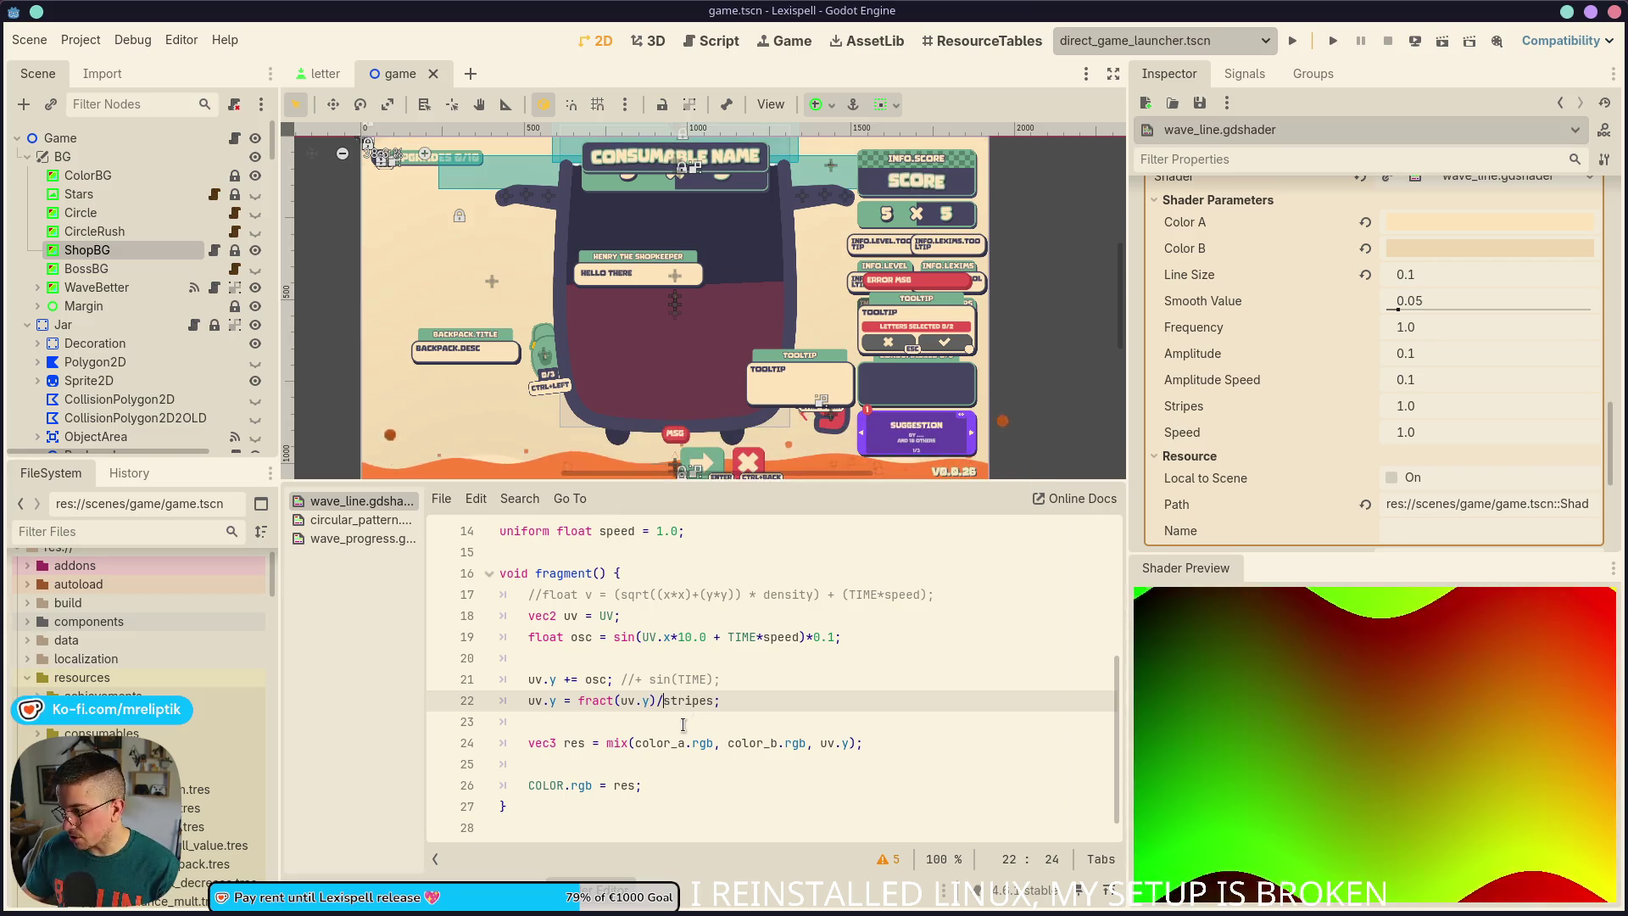
left_click_drag(1424, 418, 1479, 418)
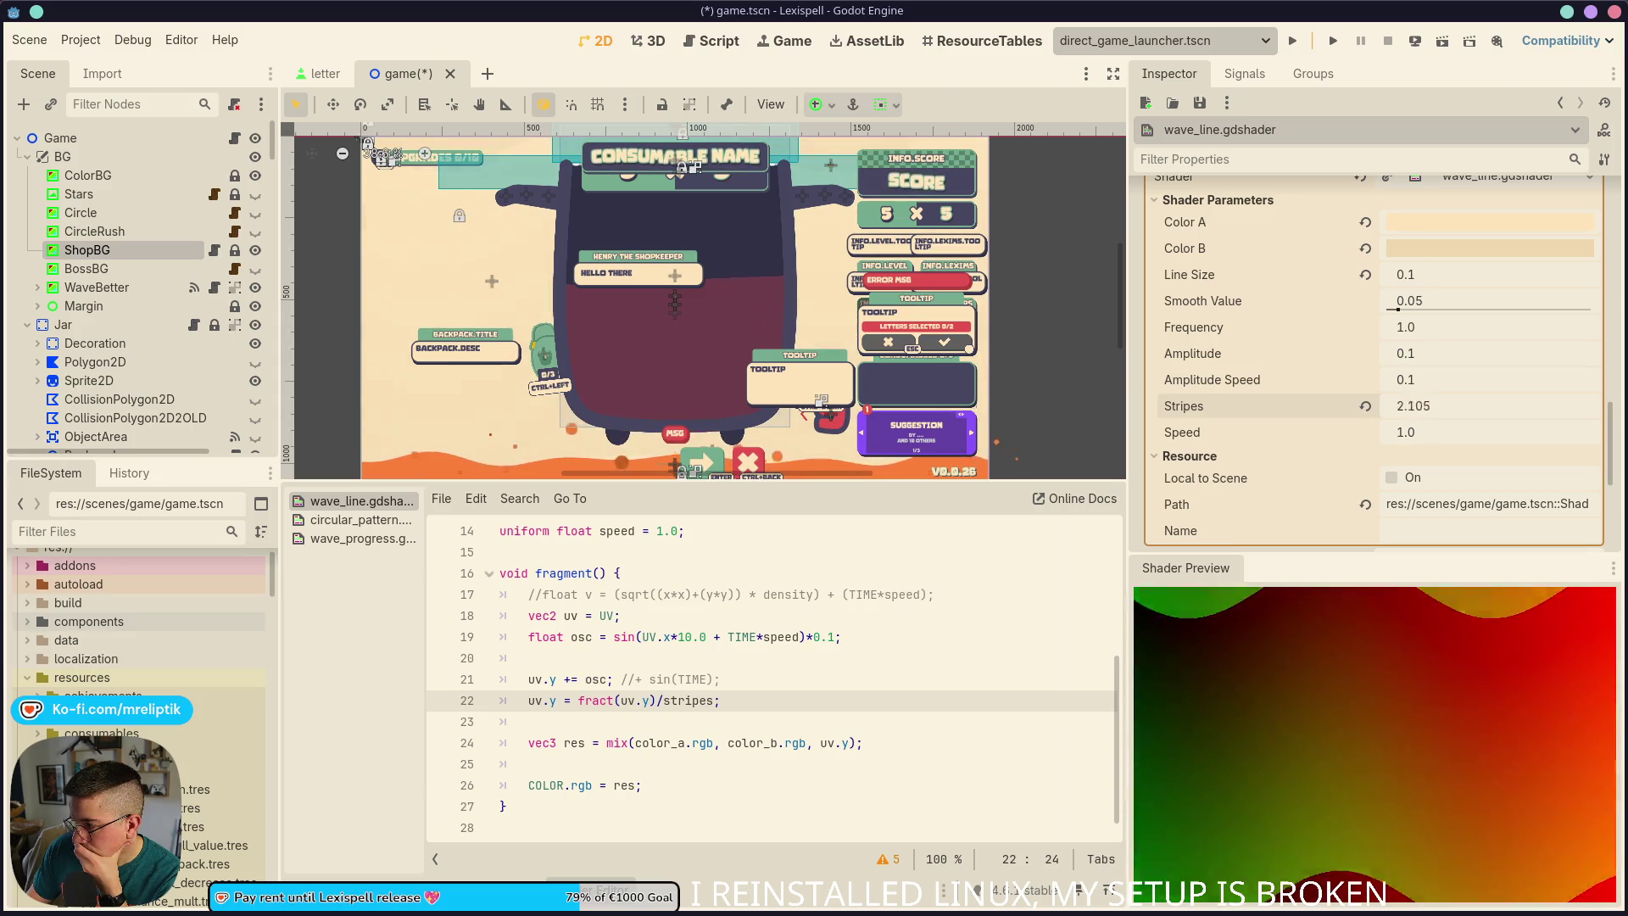
left_click(1365, 405)
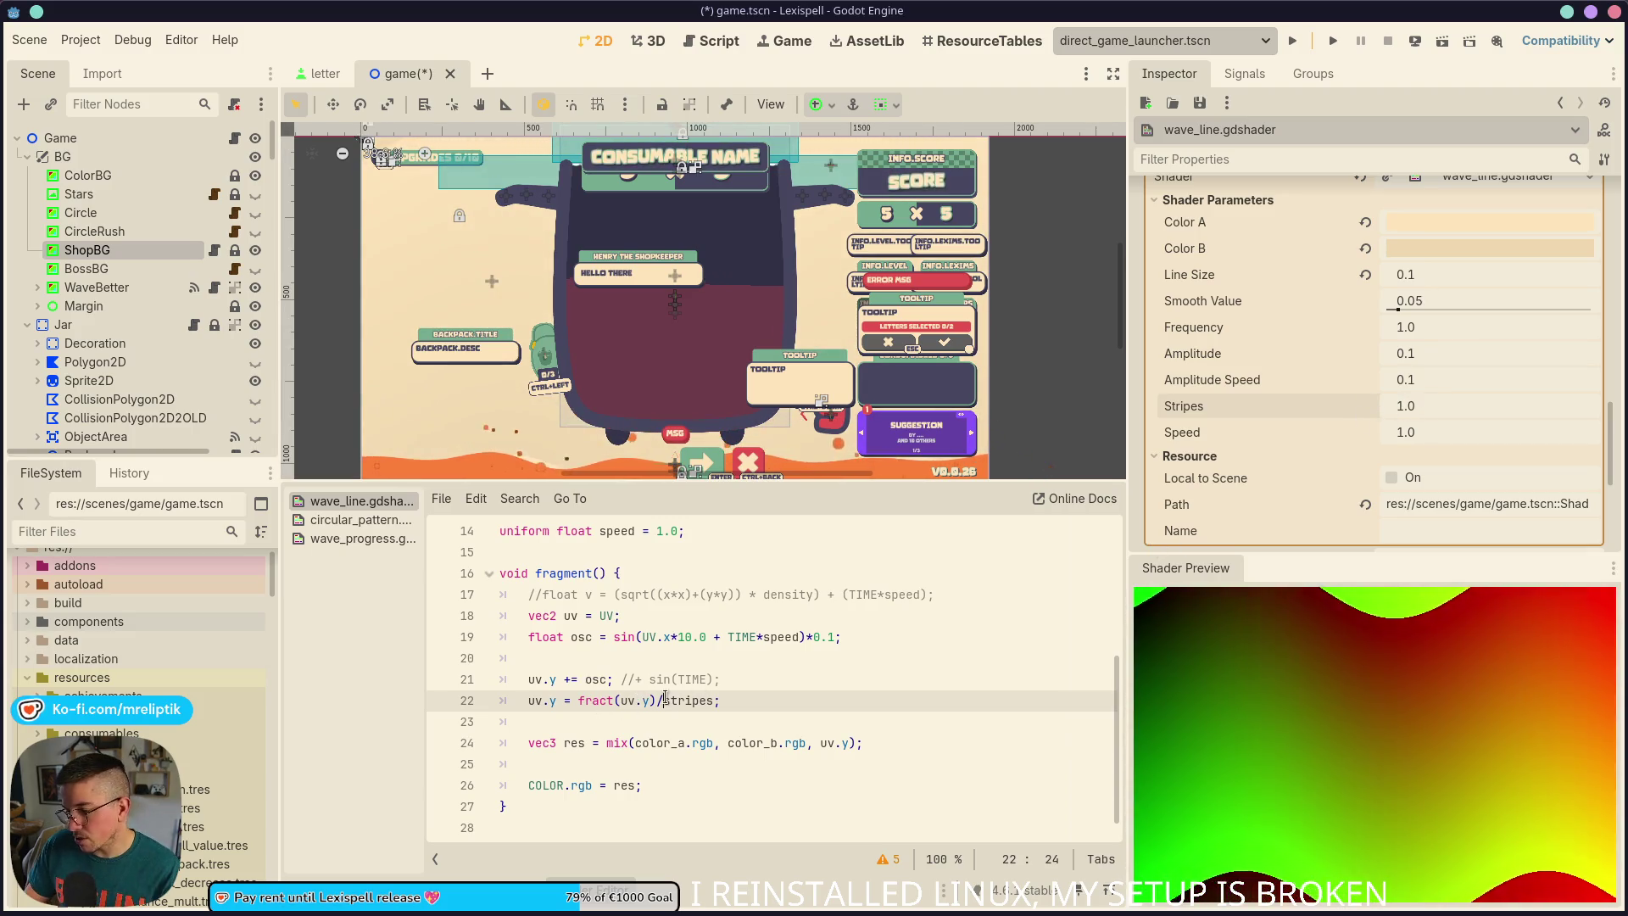
Restore *stripes on line 22, save, set Stripes to 4.015 and reset Amplitude to 0.1
key("BackSpace")
type("*")
key("ctrl+s")
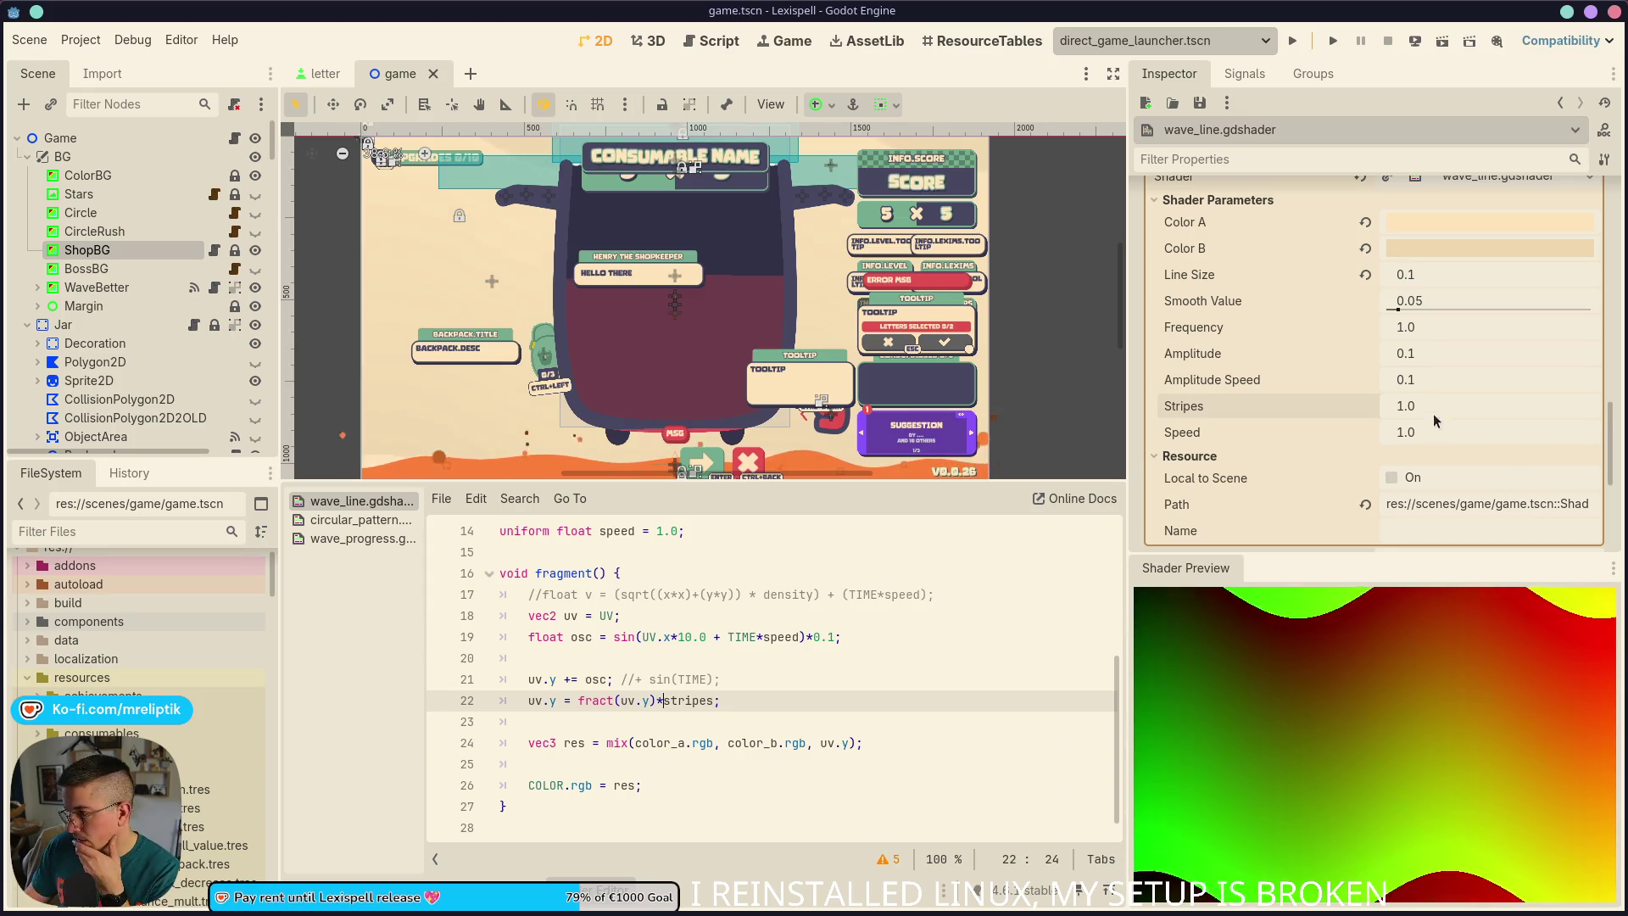
left_click_drag(1427, 416, 1475, 416)
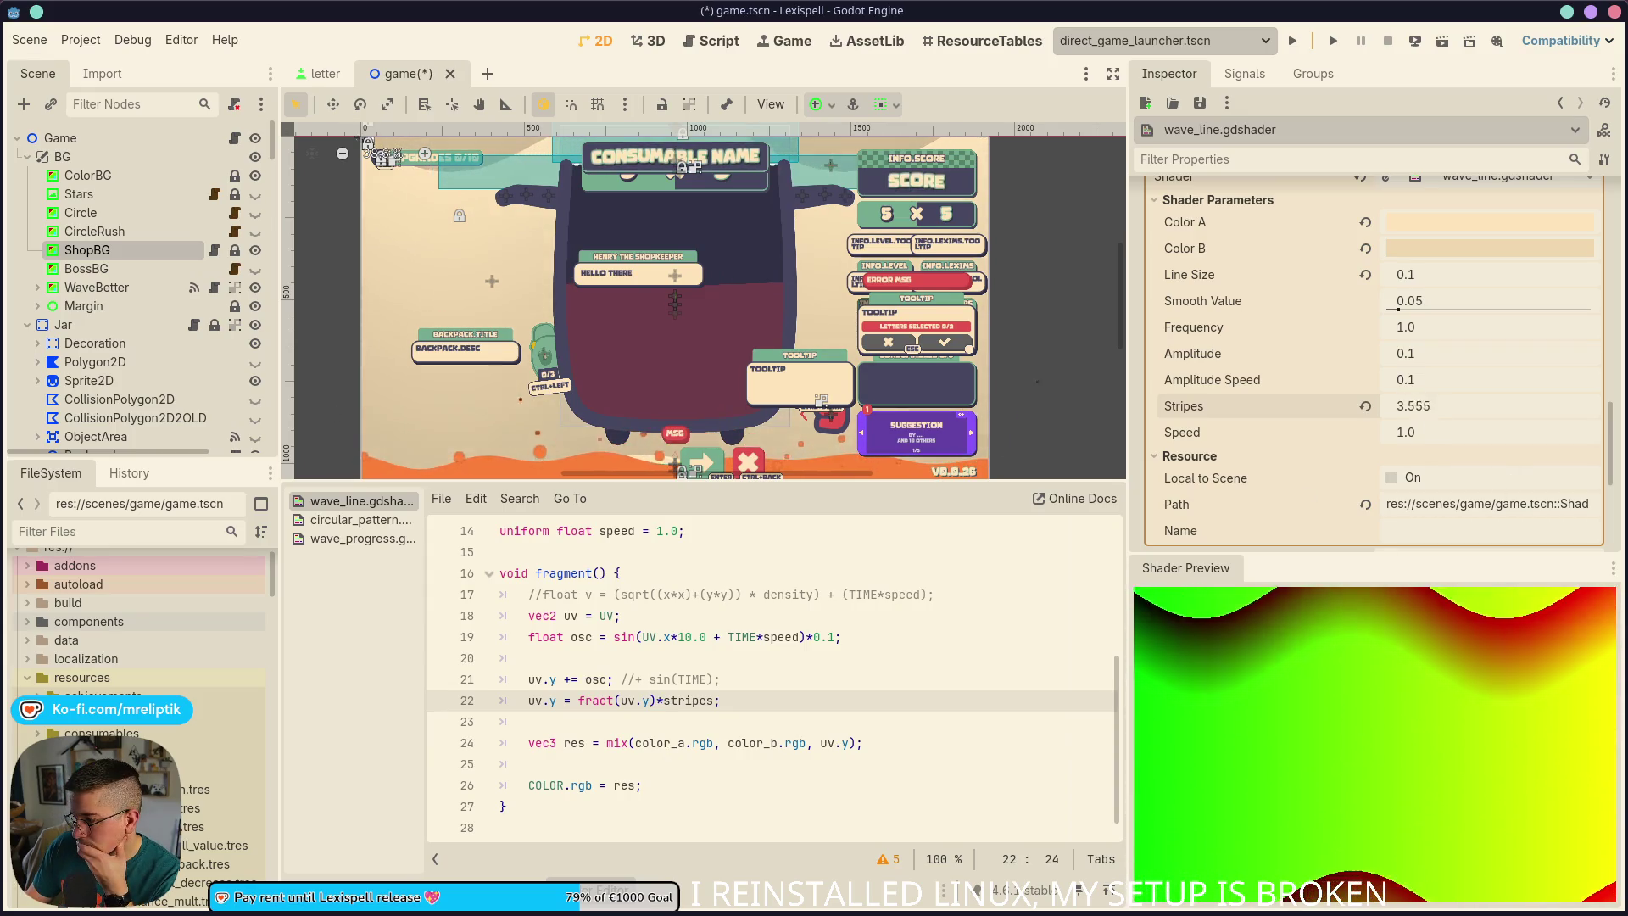
left_click(701, 742)
left_click(720, 700)
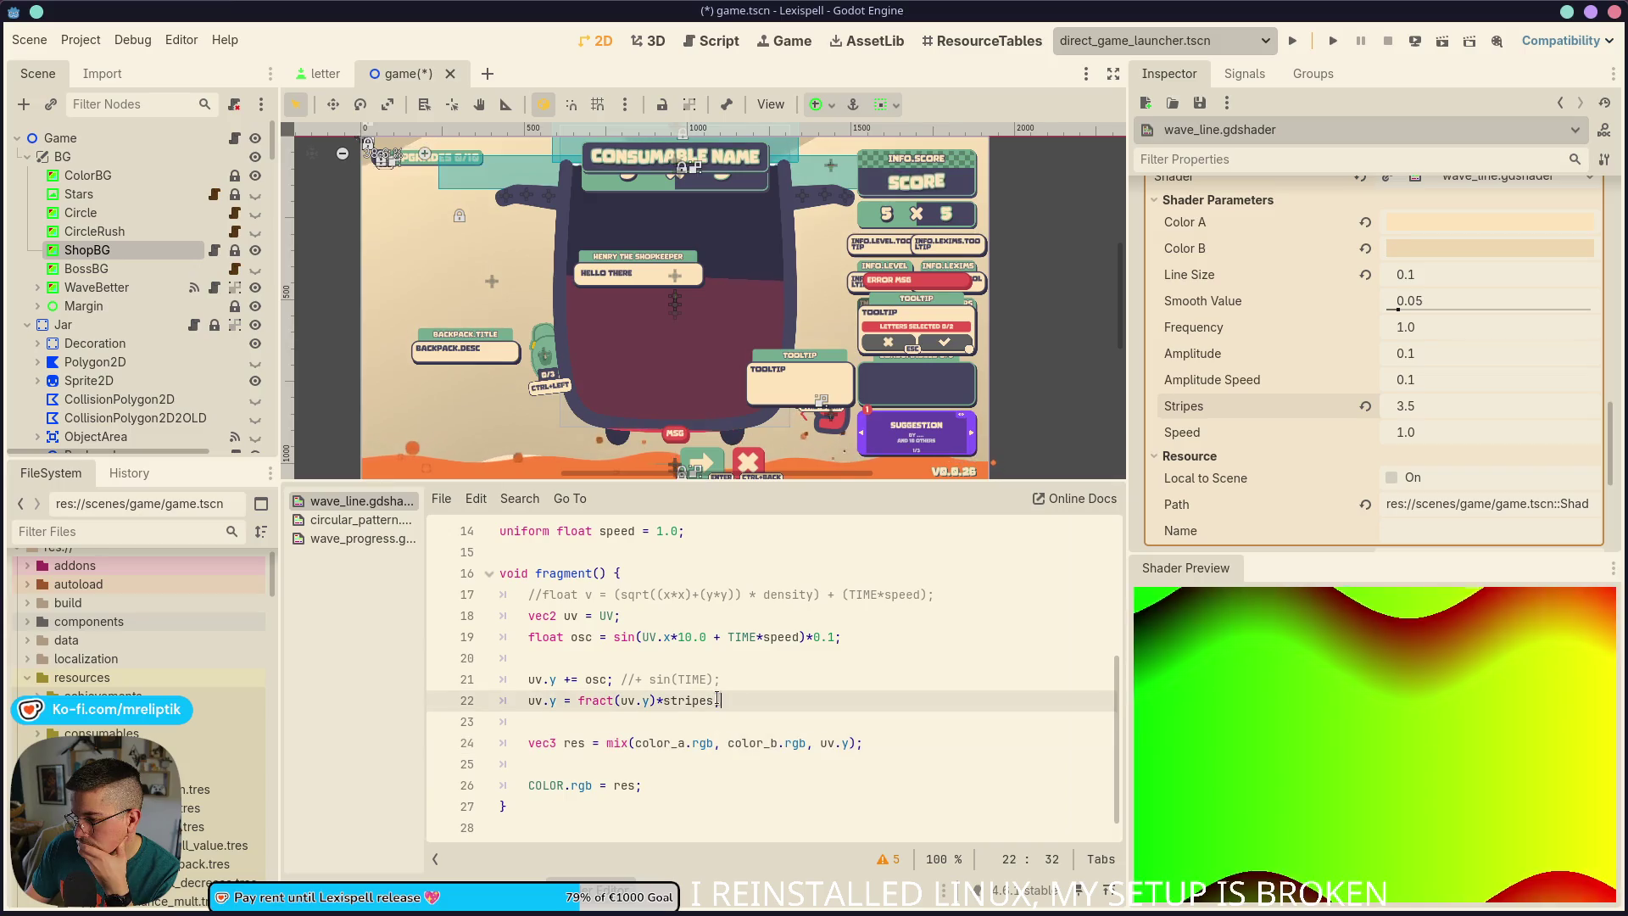
mouse_move(1414, 405)
left_mouse_down()
mouse_move(1433, 353)
mouse_move(1459, 353)
left_mouse_up()
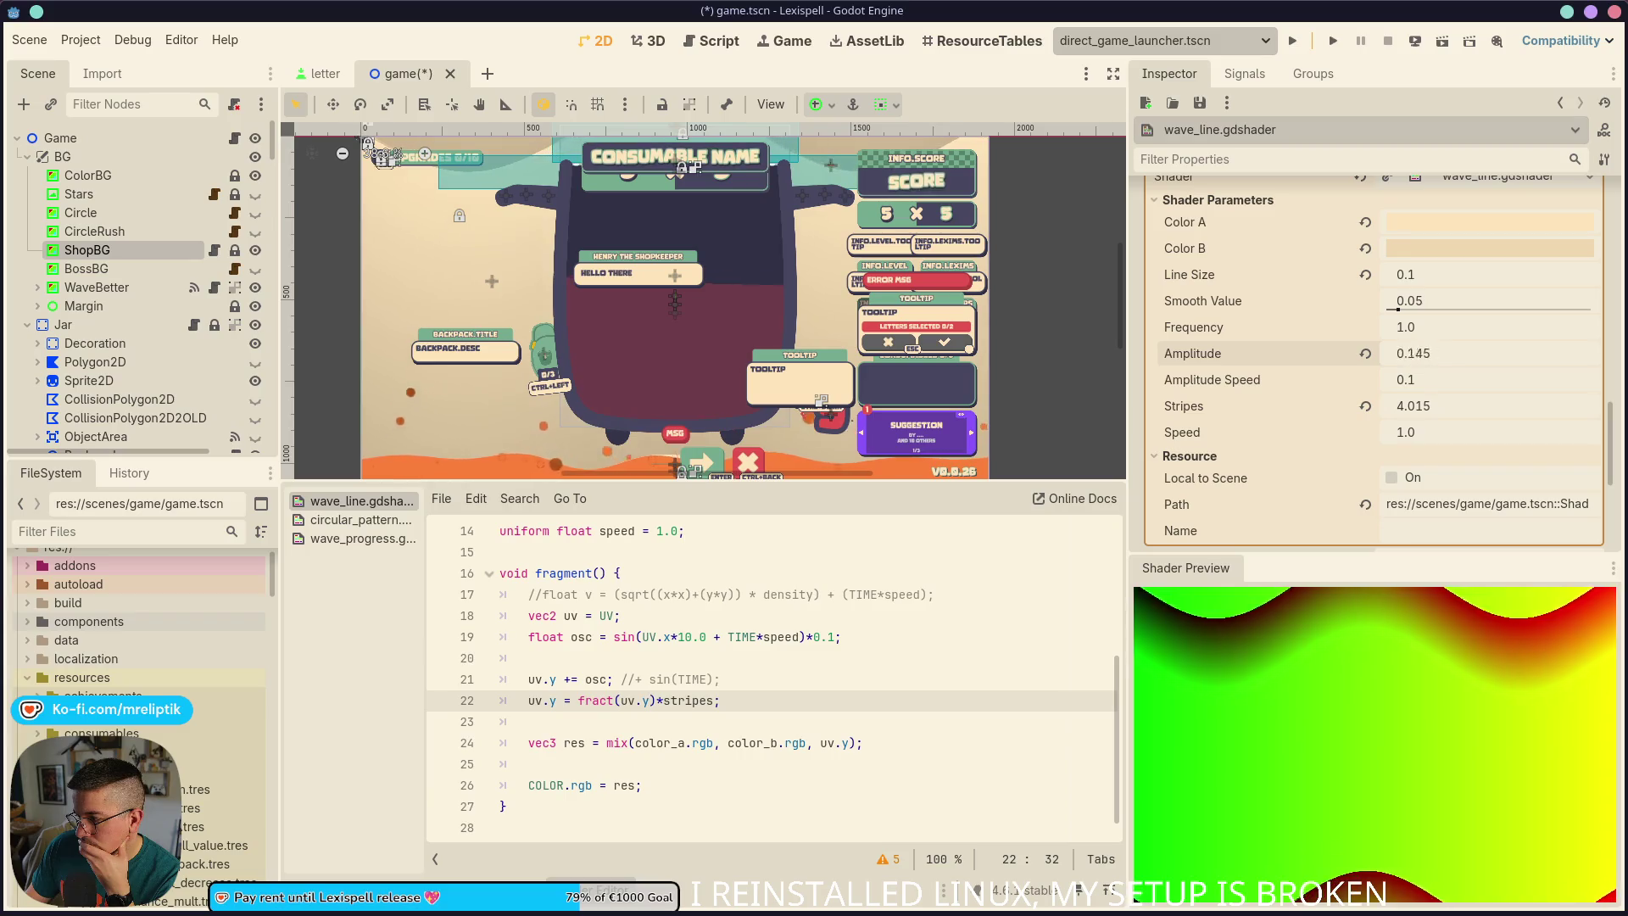
left_click(1365, 353)
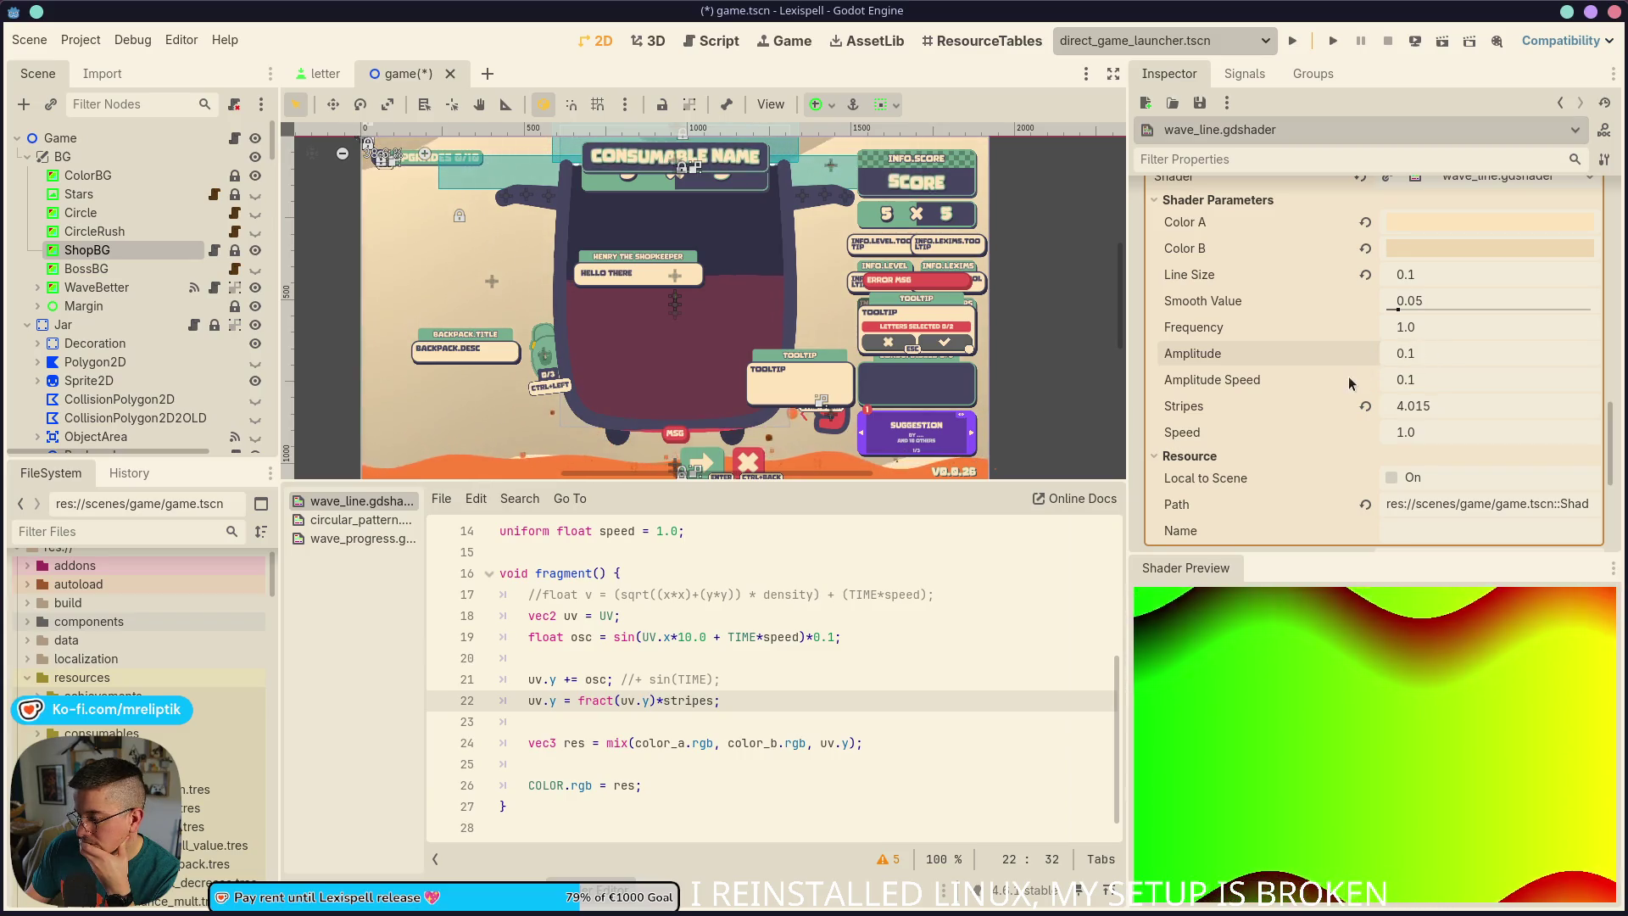
Replace the fixed 0.1 wave height on line 19 with the amplitude uniform
left_click(819, 637)
key("BackSpace")
key("BackSpace")
key("BackSpace")
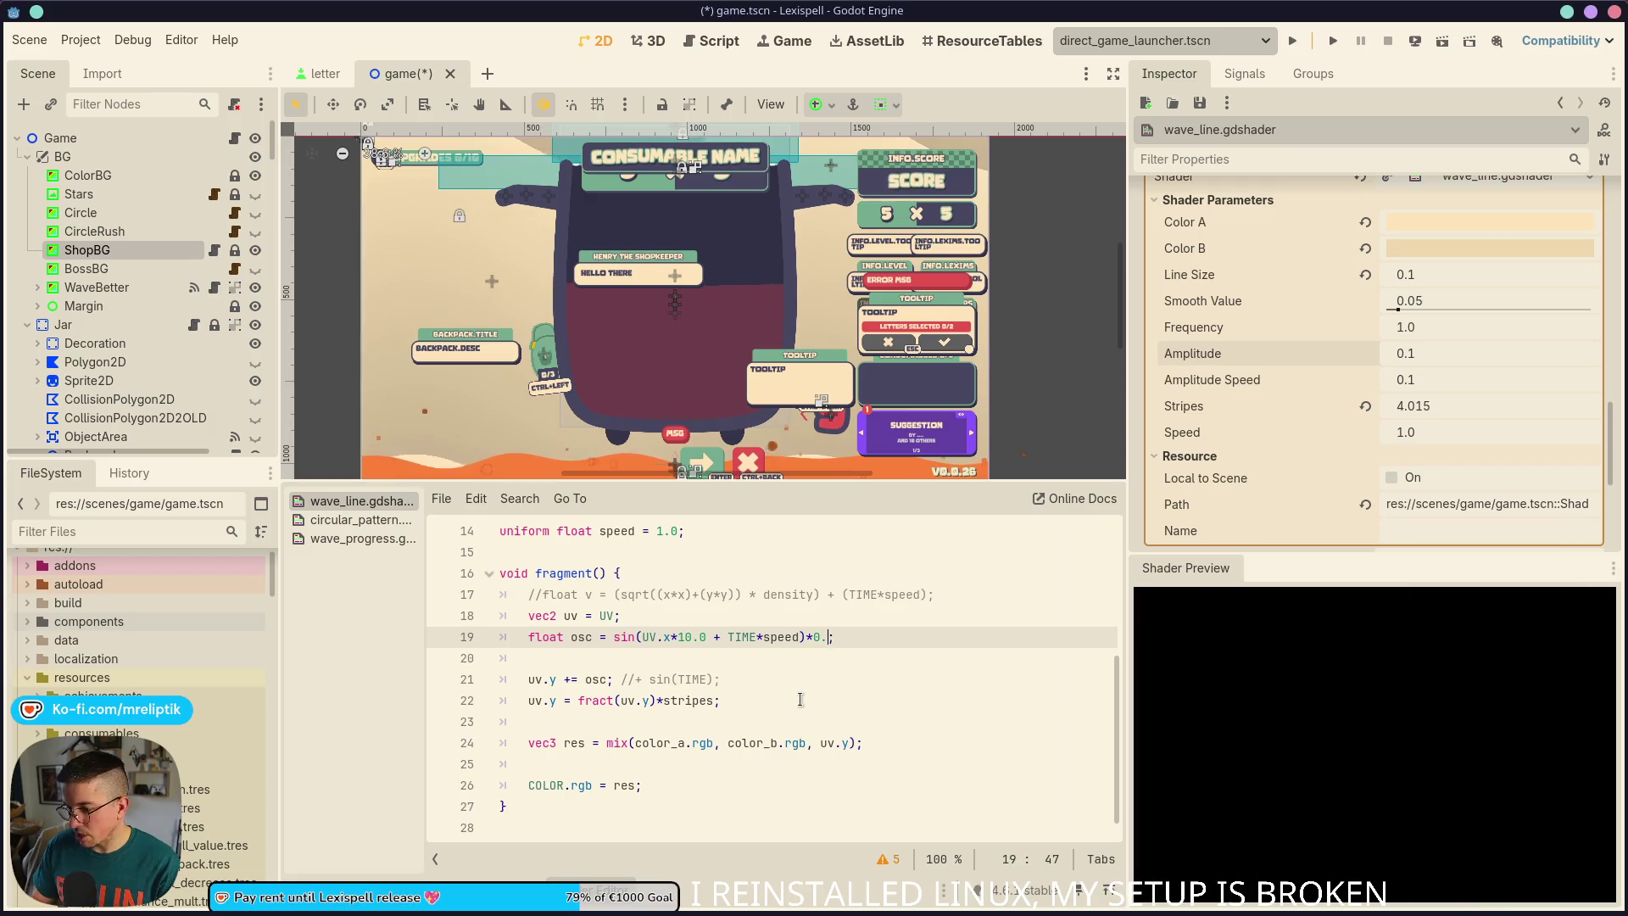
type("amplitude")
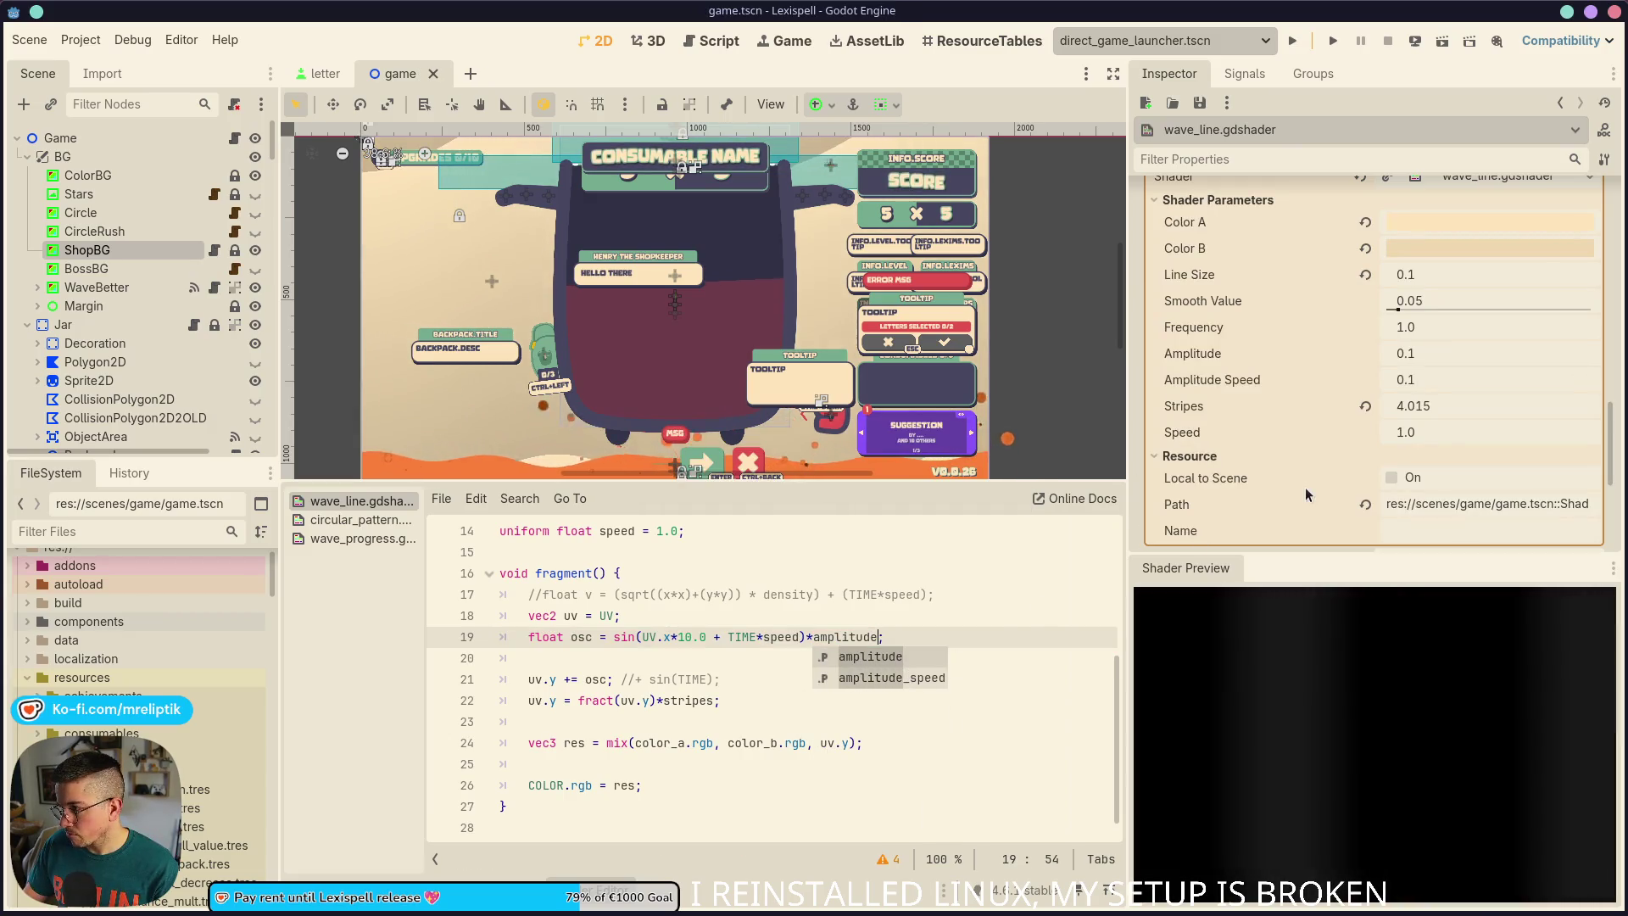
Lower Amplitude to 0.065 and preview the offset and stripe lines 21 and 22
mouse_move(1458, 353)
left_mouse_down()
mouse_move(1526, 354)
mouse_move(1416, 354)
mouse_move(1426, 371)
left_mouse_up()
left_click(1442, 353)
type("0.03")
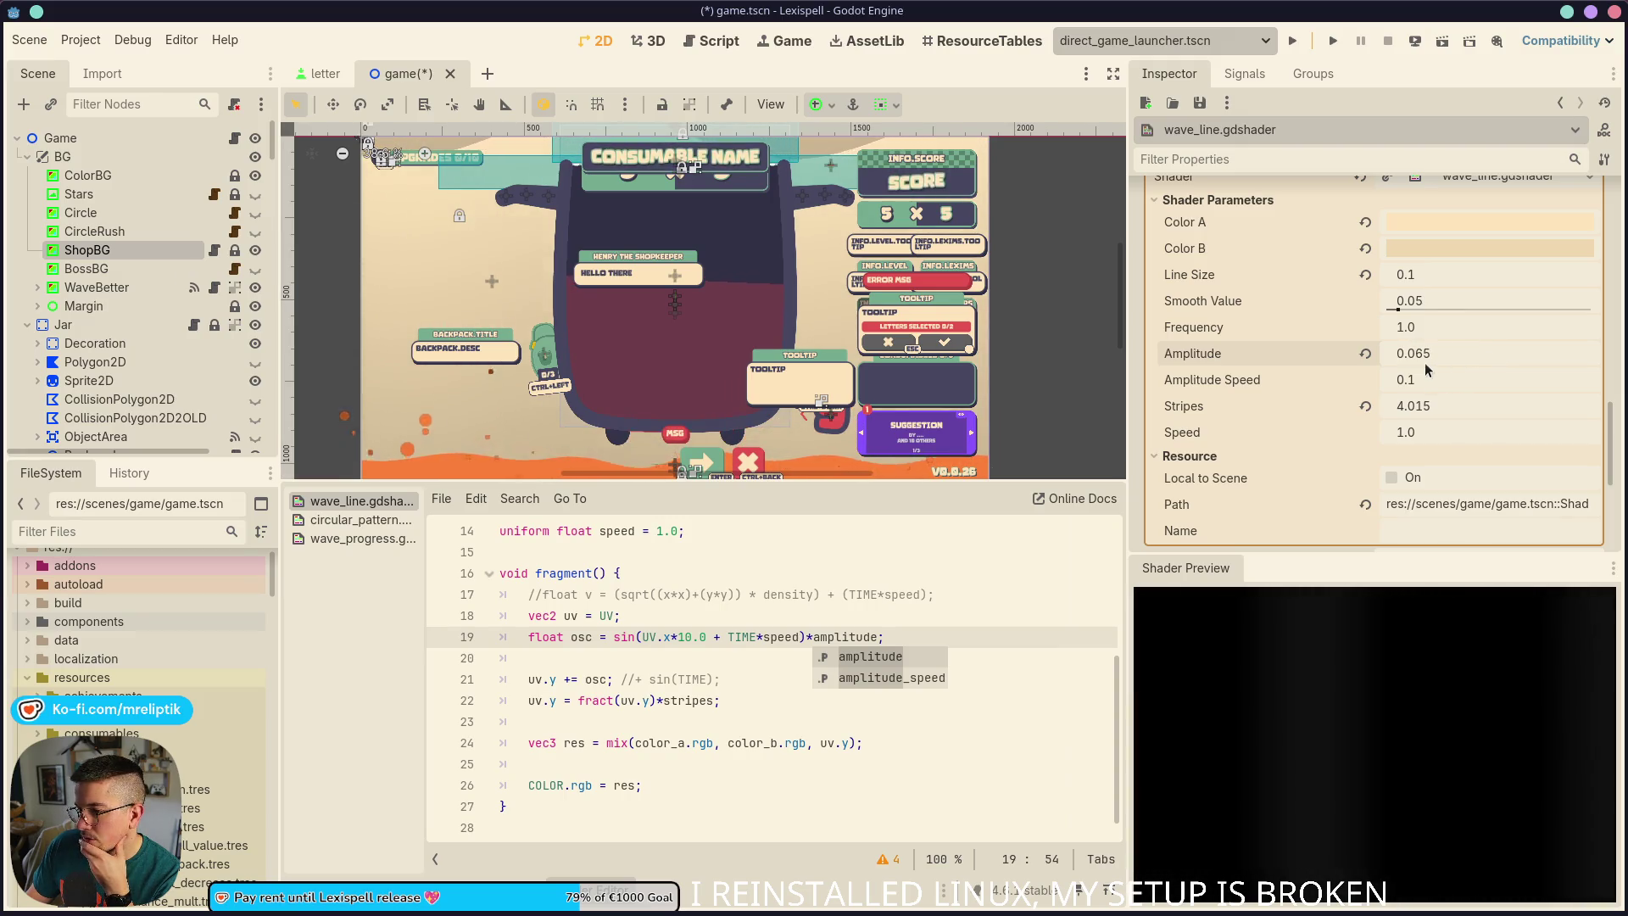
left_click(818, 680)
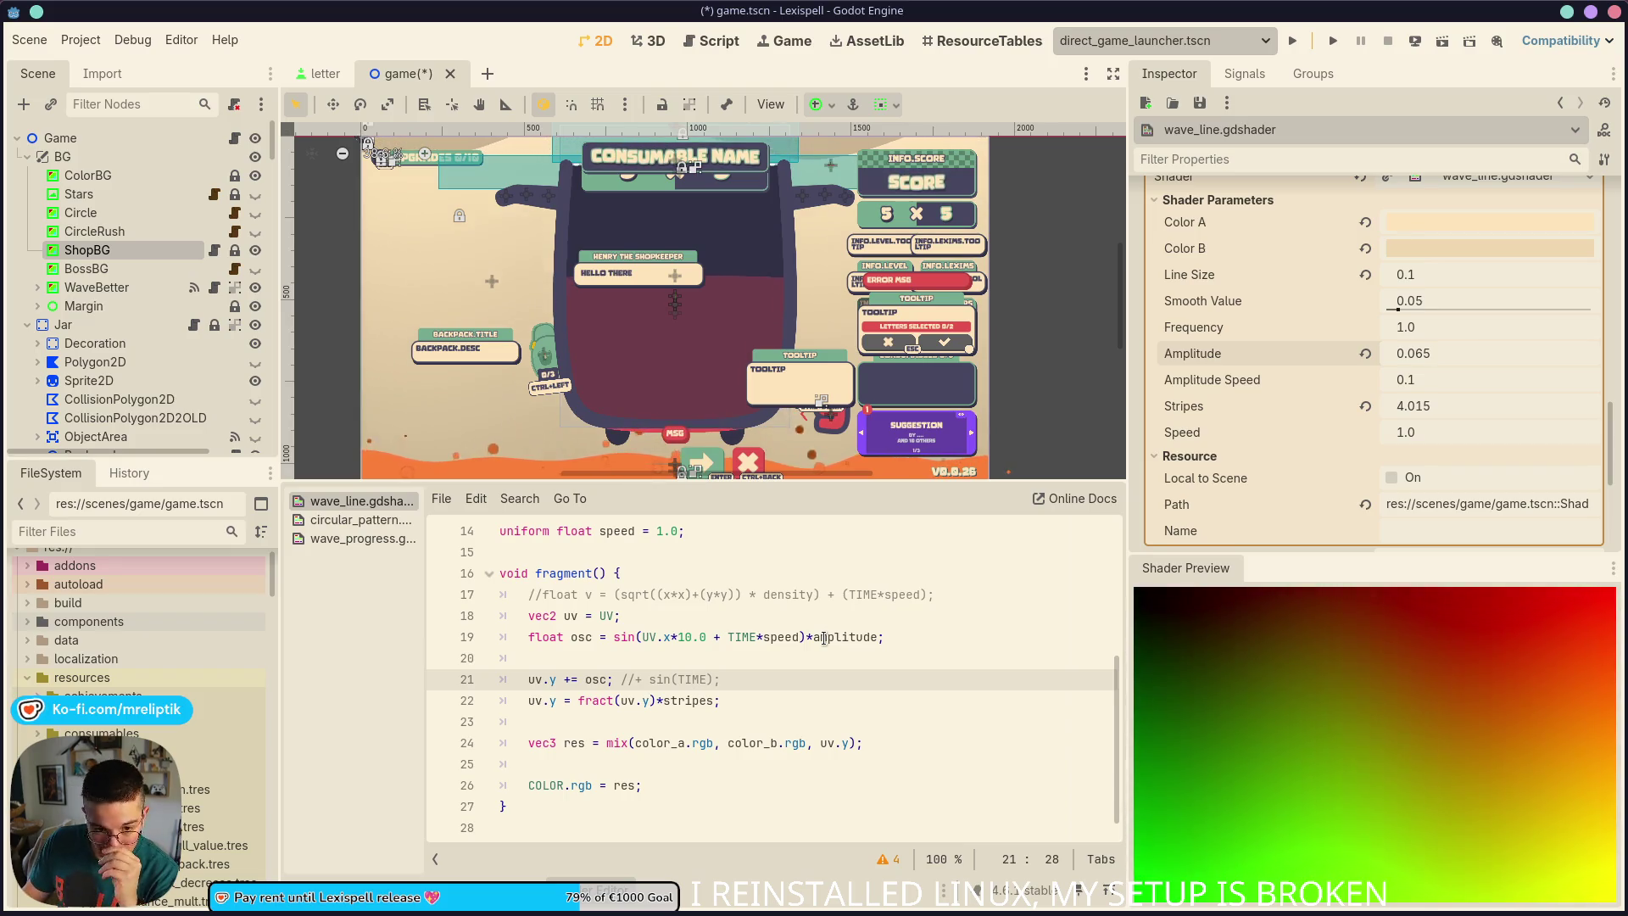
scroll(651, 326, "down", 2)
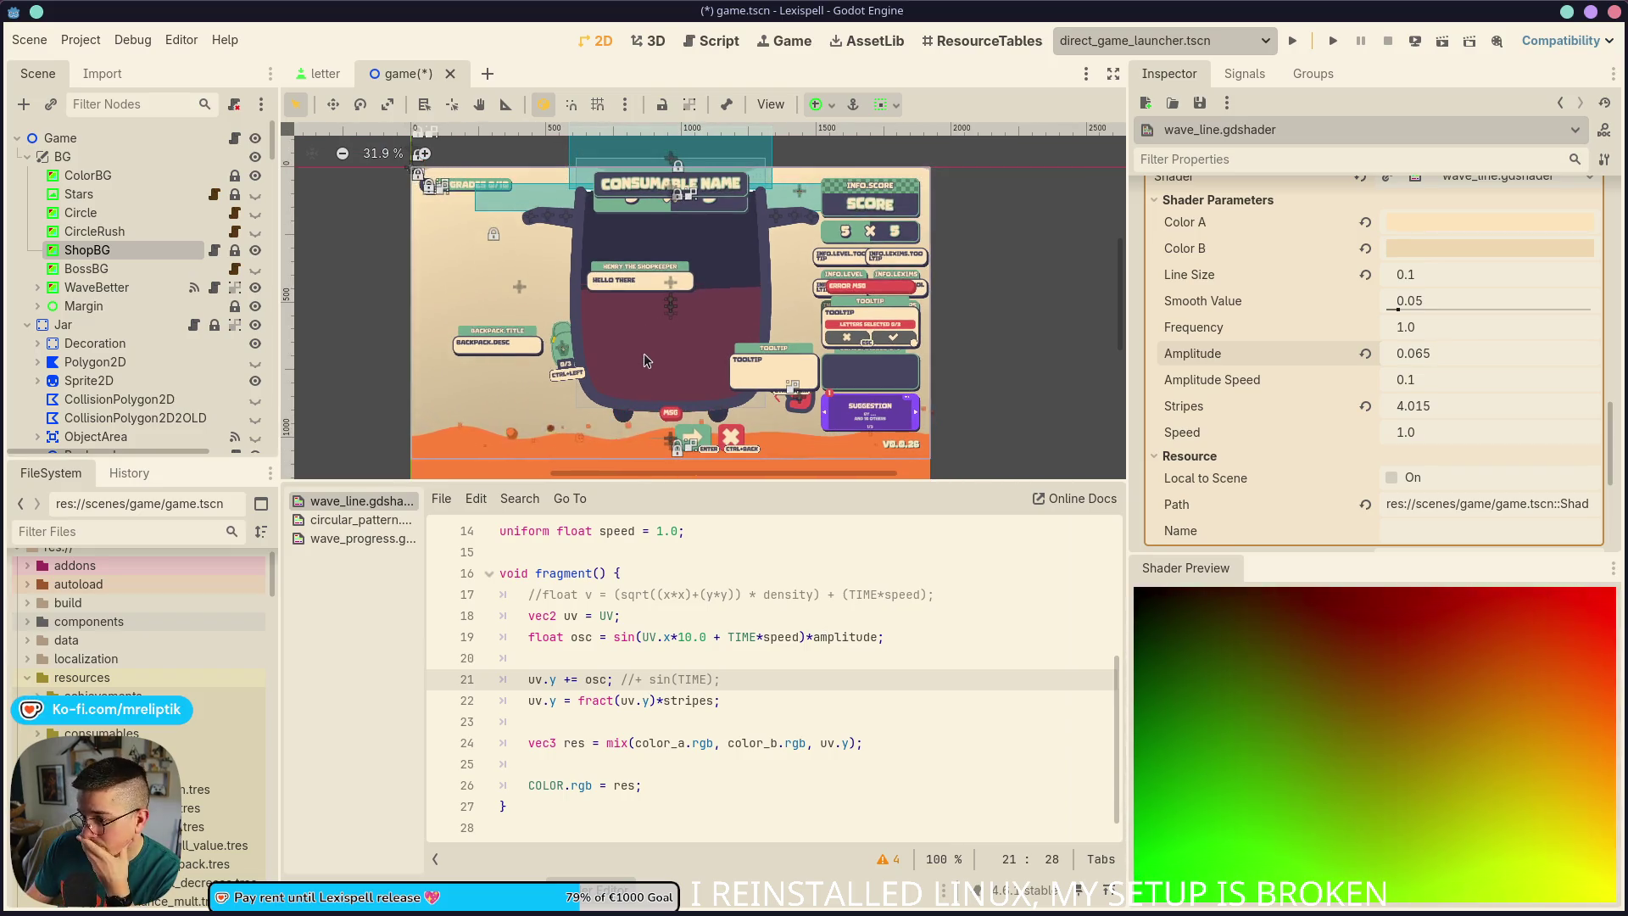
left_click(734, 708)
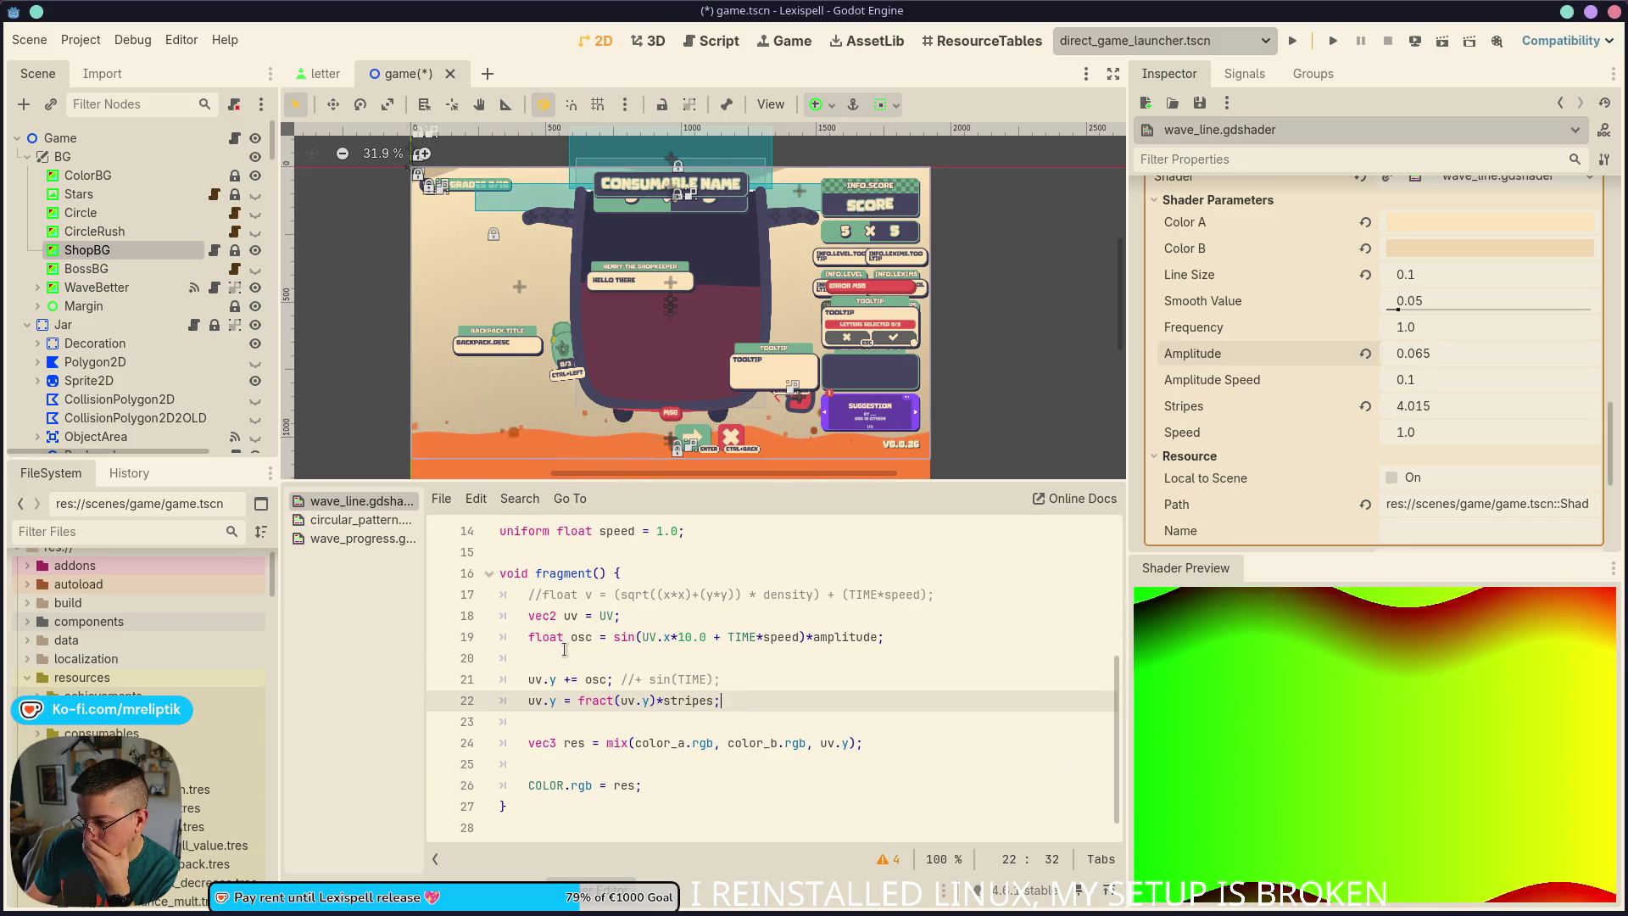
Replace the hard-coded 10.0 wave multiplier on line 19 with frequency, save, and preview line 22
left_click(691, 636)
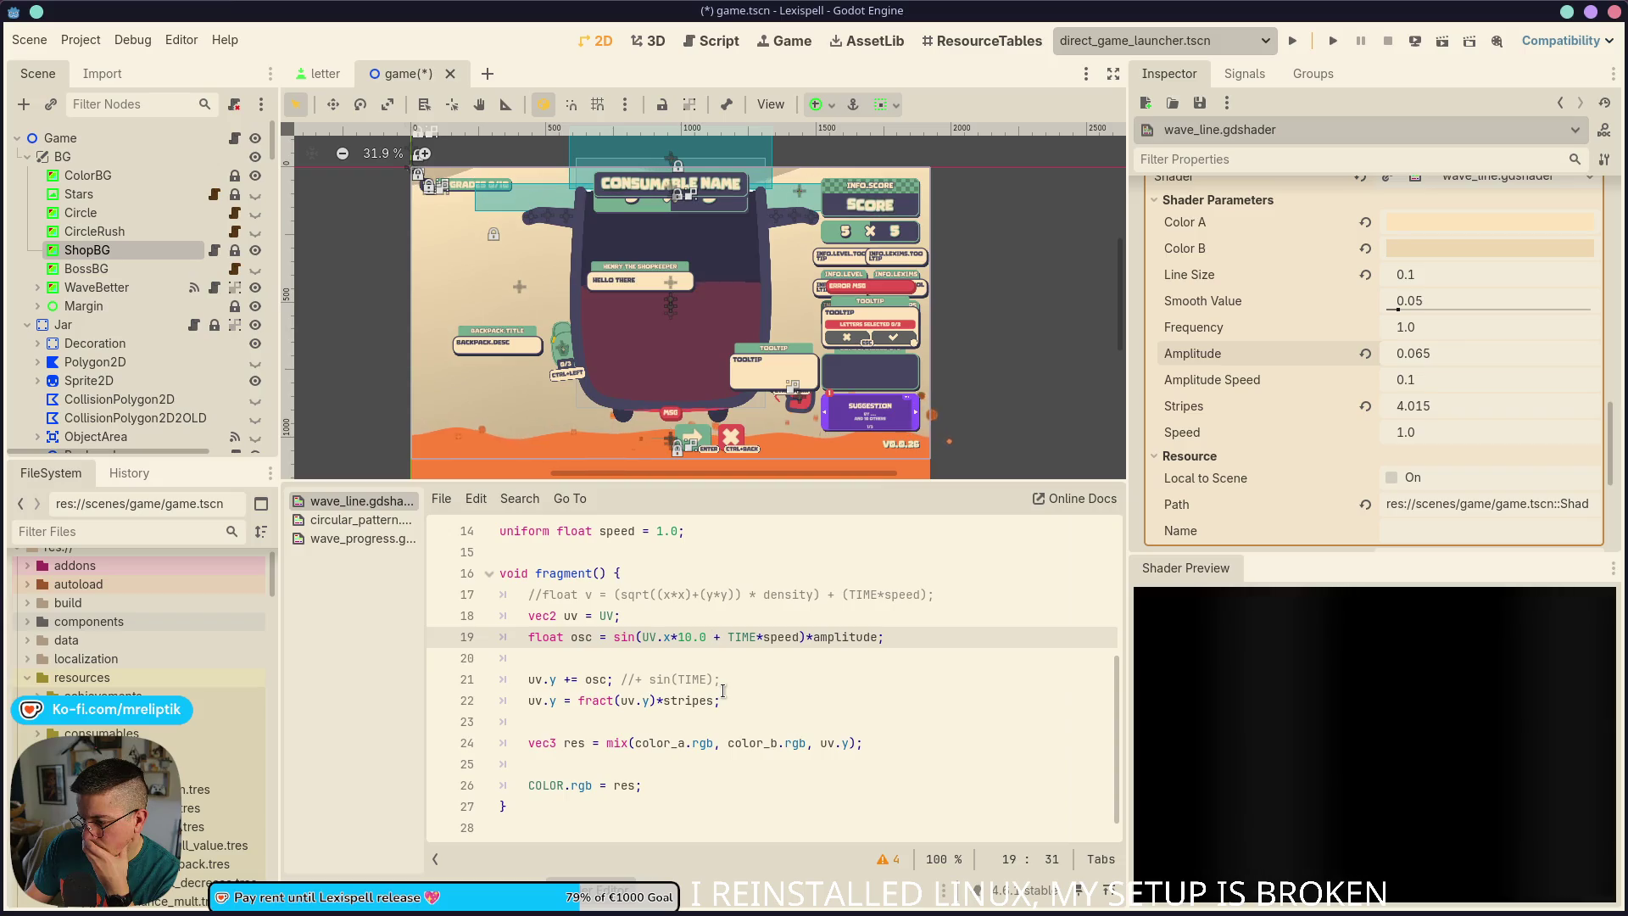
key("BackSpace")
key("BackSpace")
key("BackSpace")
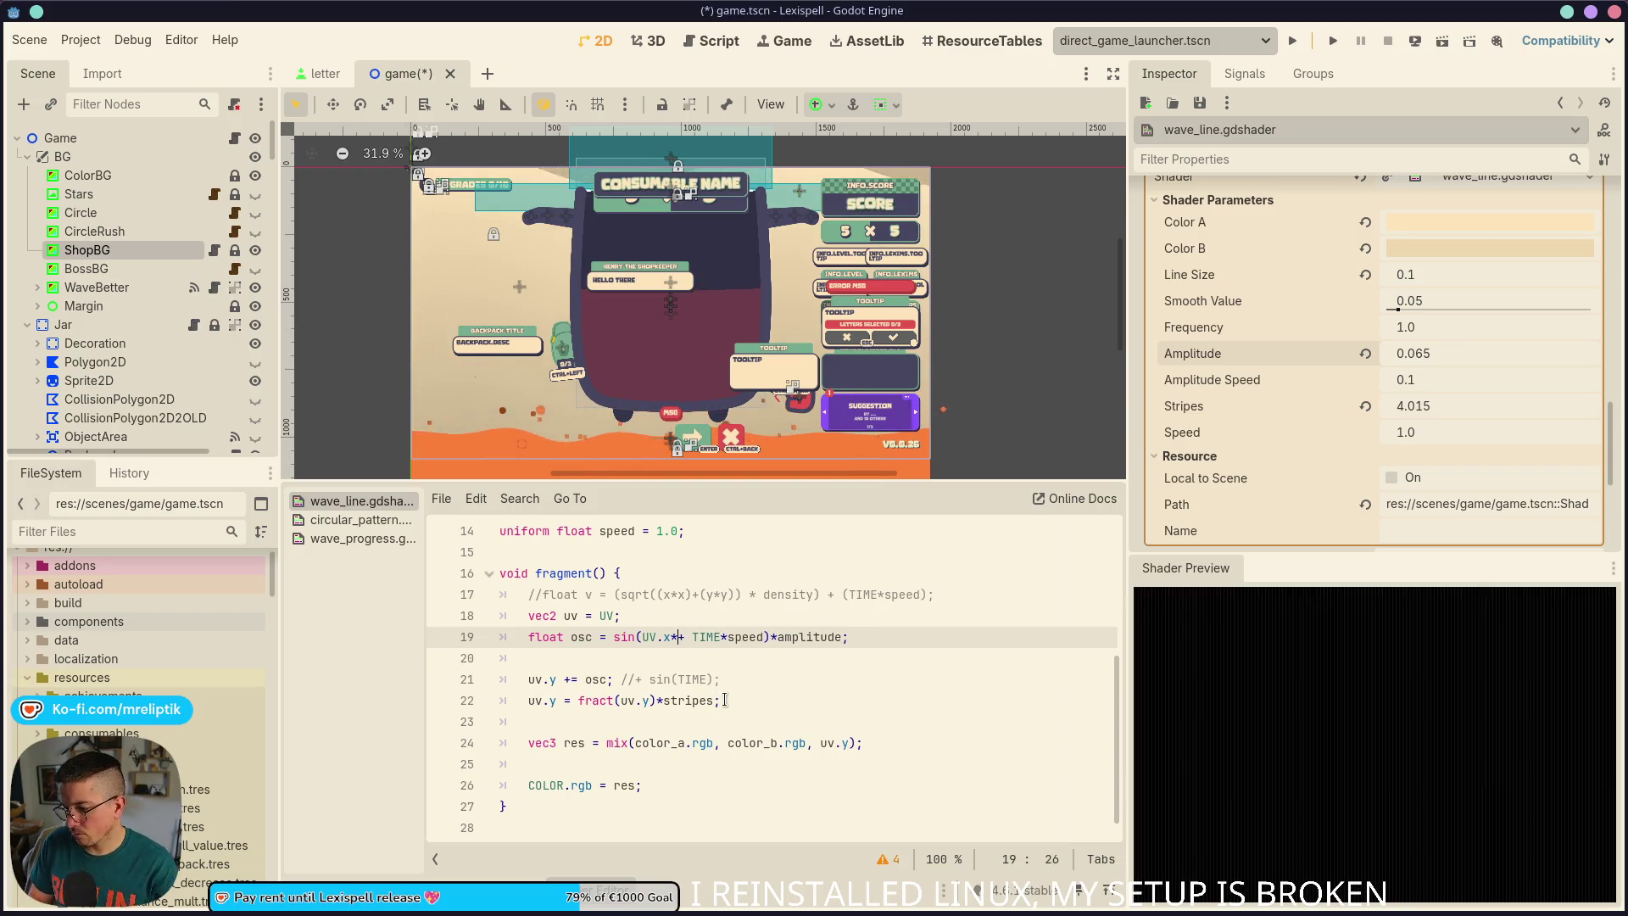
type("frequency")
key("ctrl+s")
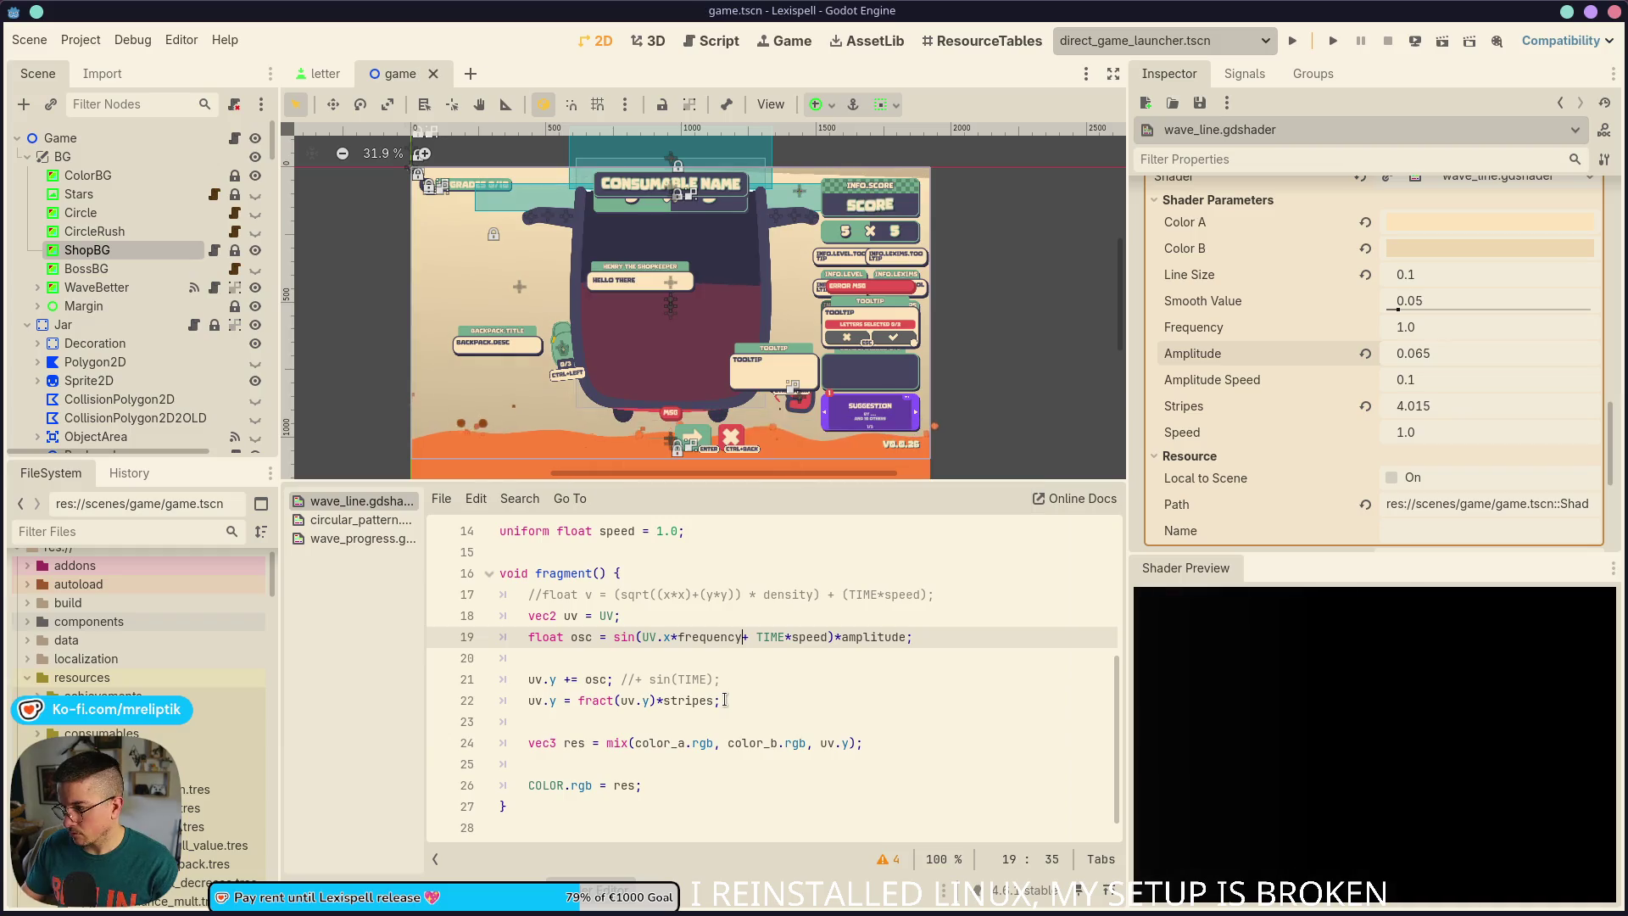
left_click(804, 637)
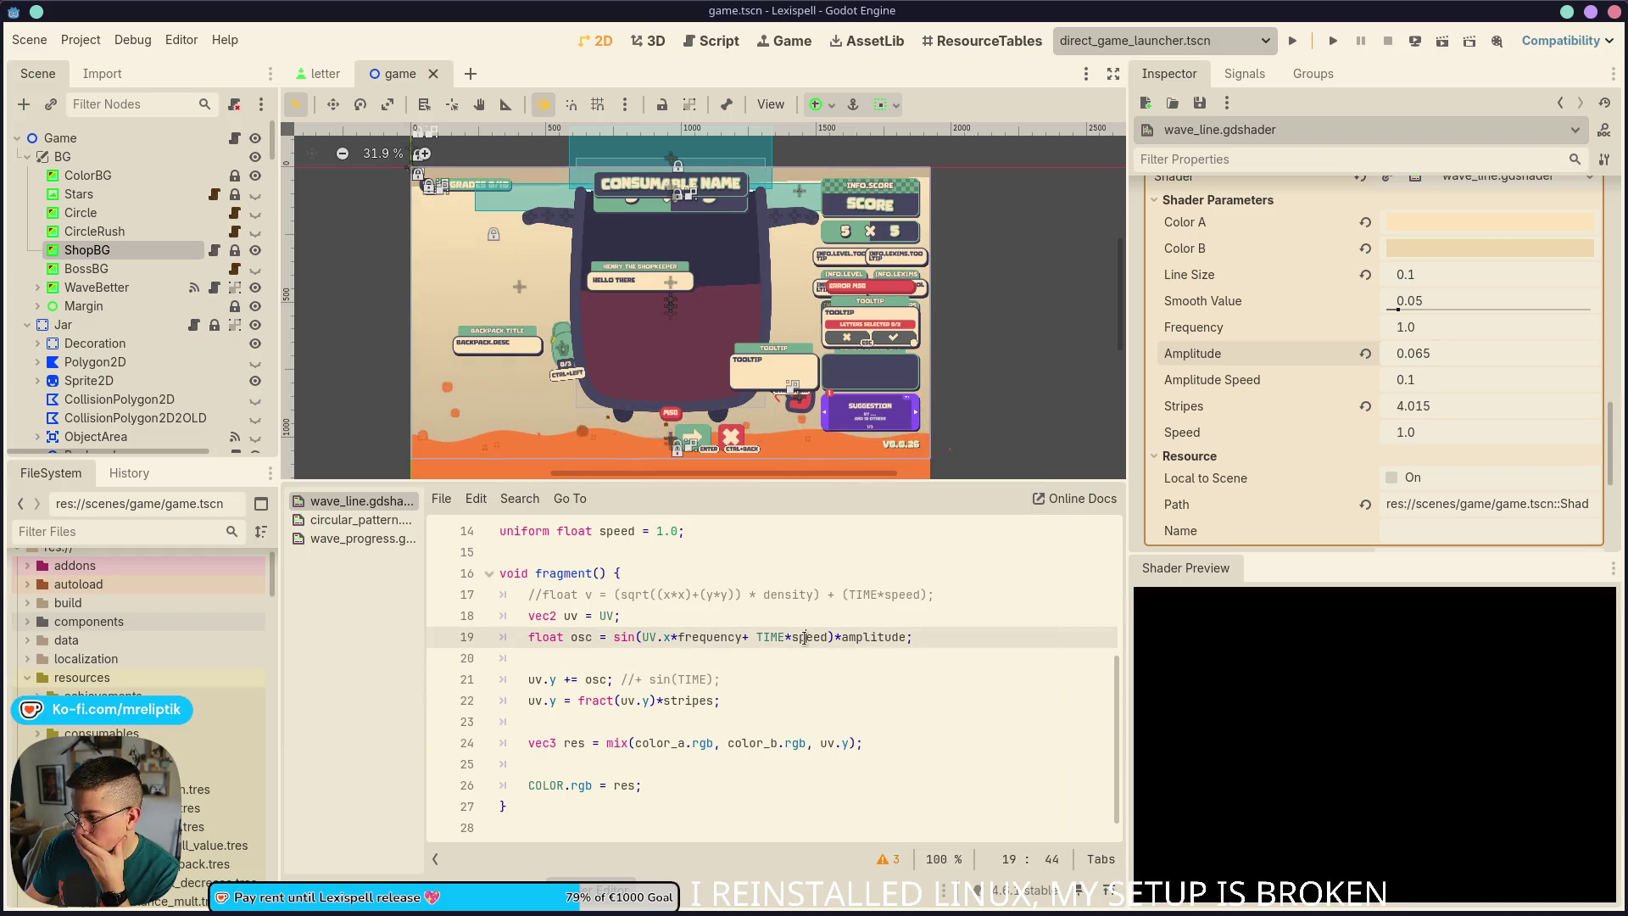
left_click(786, 703)
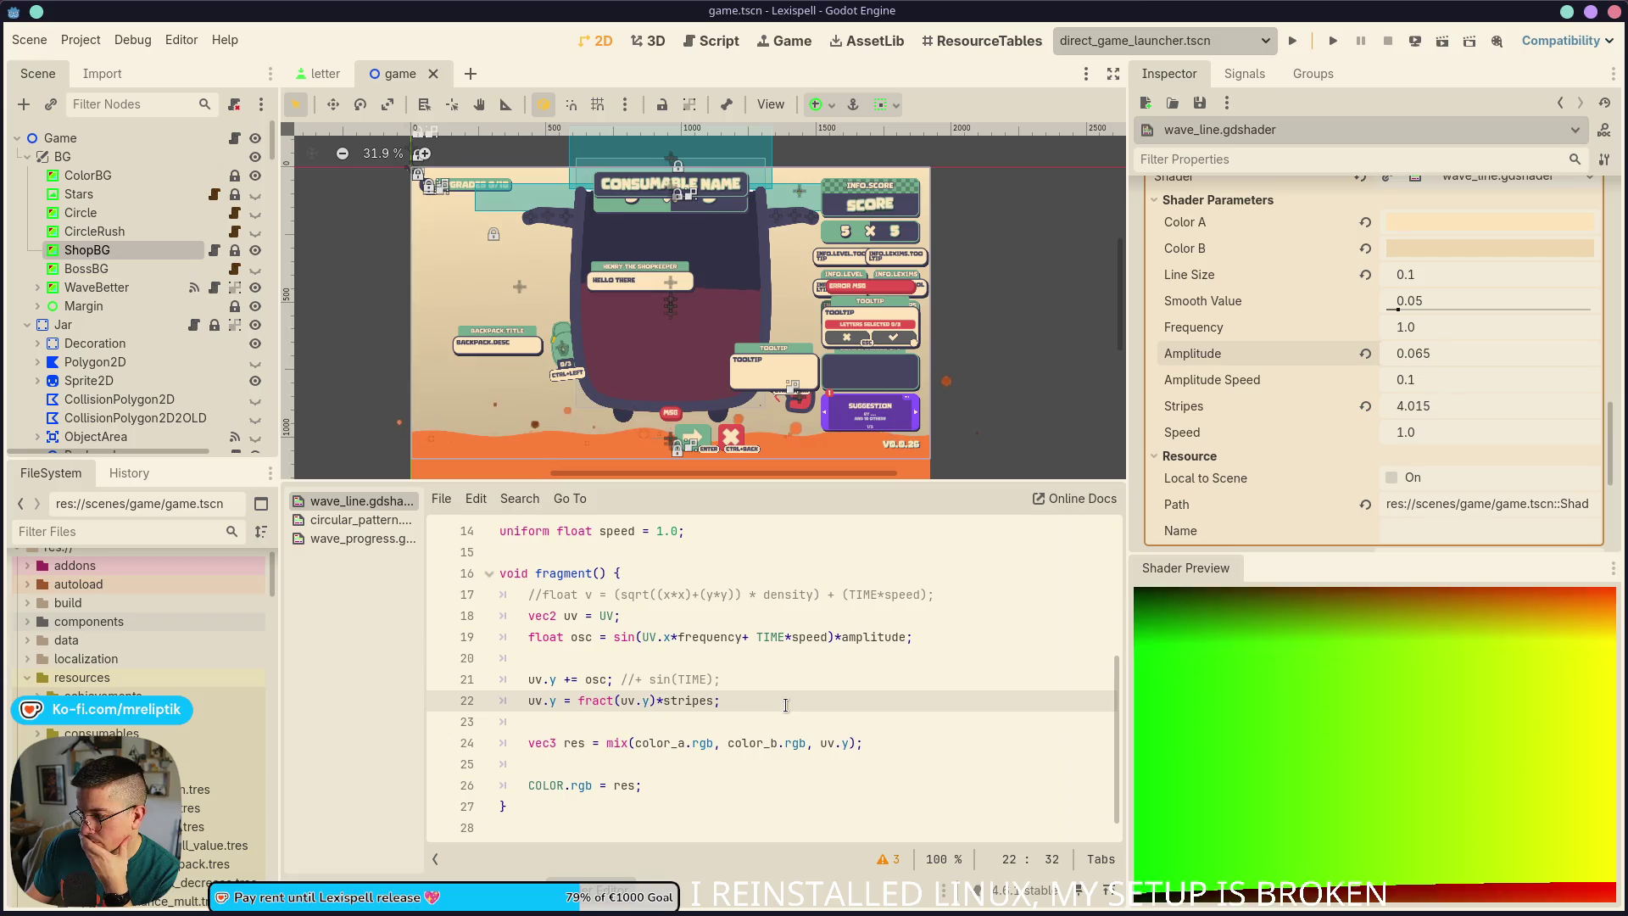
Set Frequency to 10.0 and save, then raise Stripes to 8.68
left_click(1431, 329)
mouse_move(1432, 329)
left_mouse_down()
mouse_move(1577, 329)
mouse_move(1491, 329)
left_mouse_up()
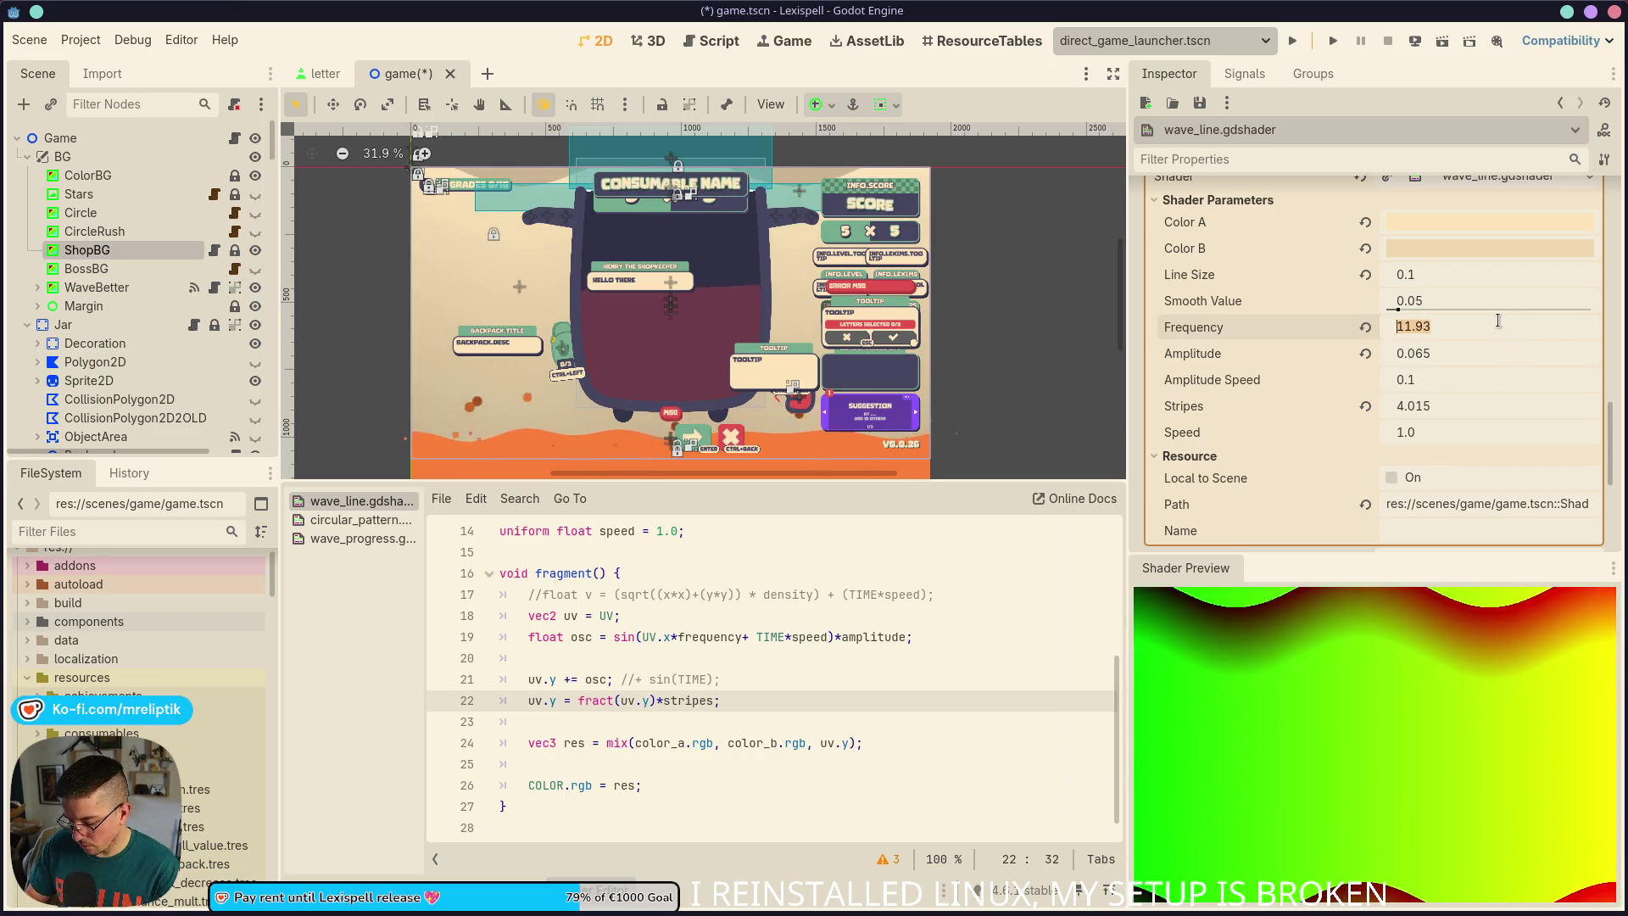
type("10")
key("Return")
key("ctrl+s")
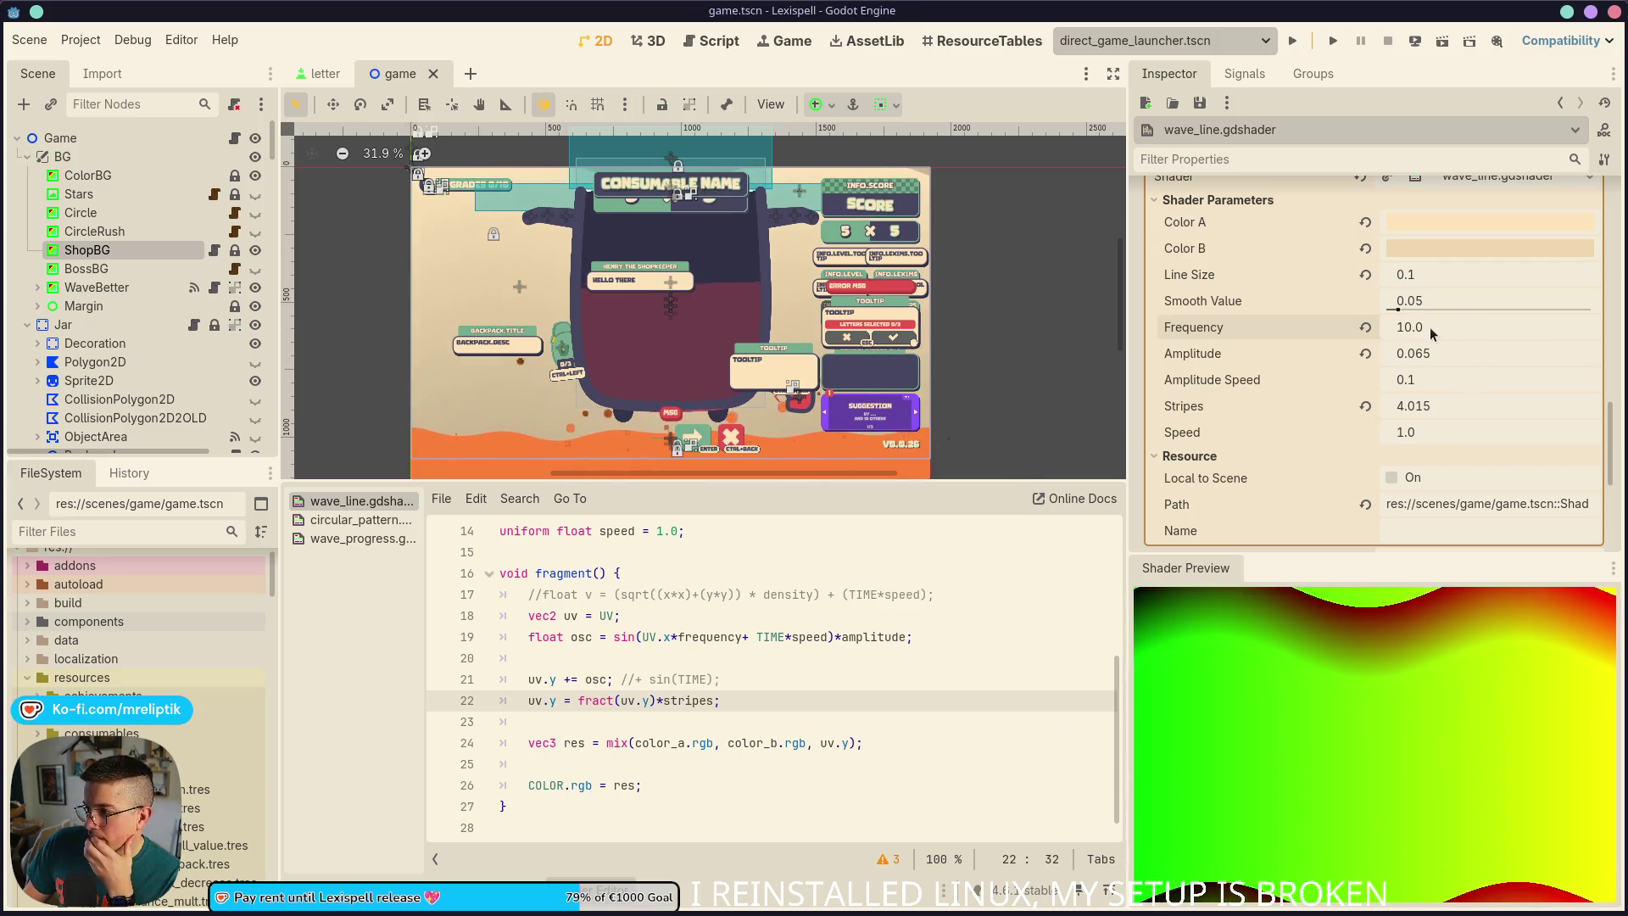
mouse_move(1424, 406)
left_mouse_down()
mouse_move(1365, 406)
mouse_move(1411, 411)
left_mouse_up()
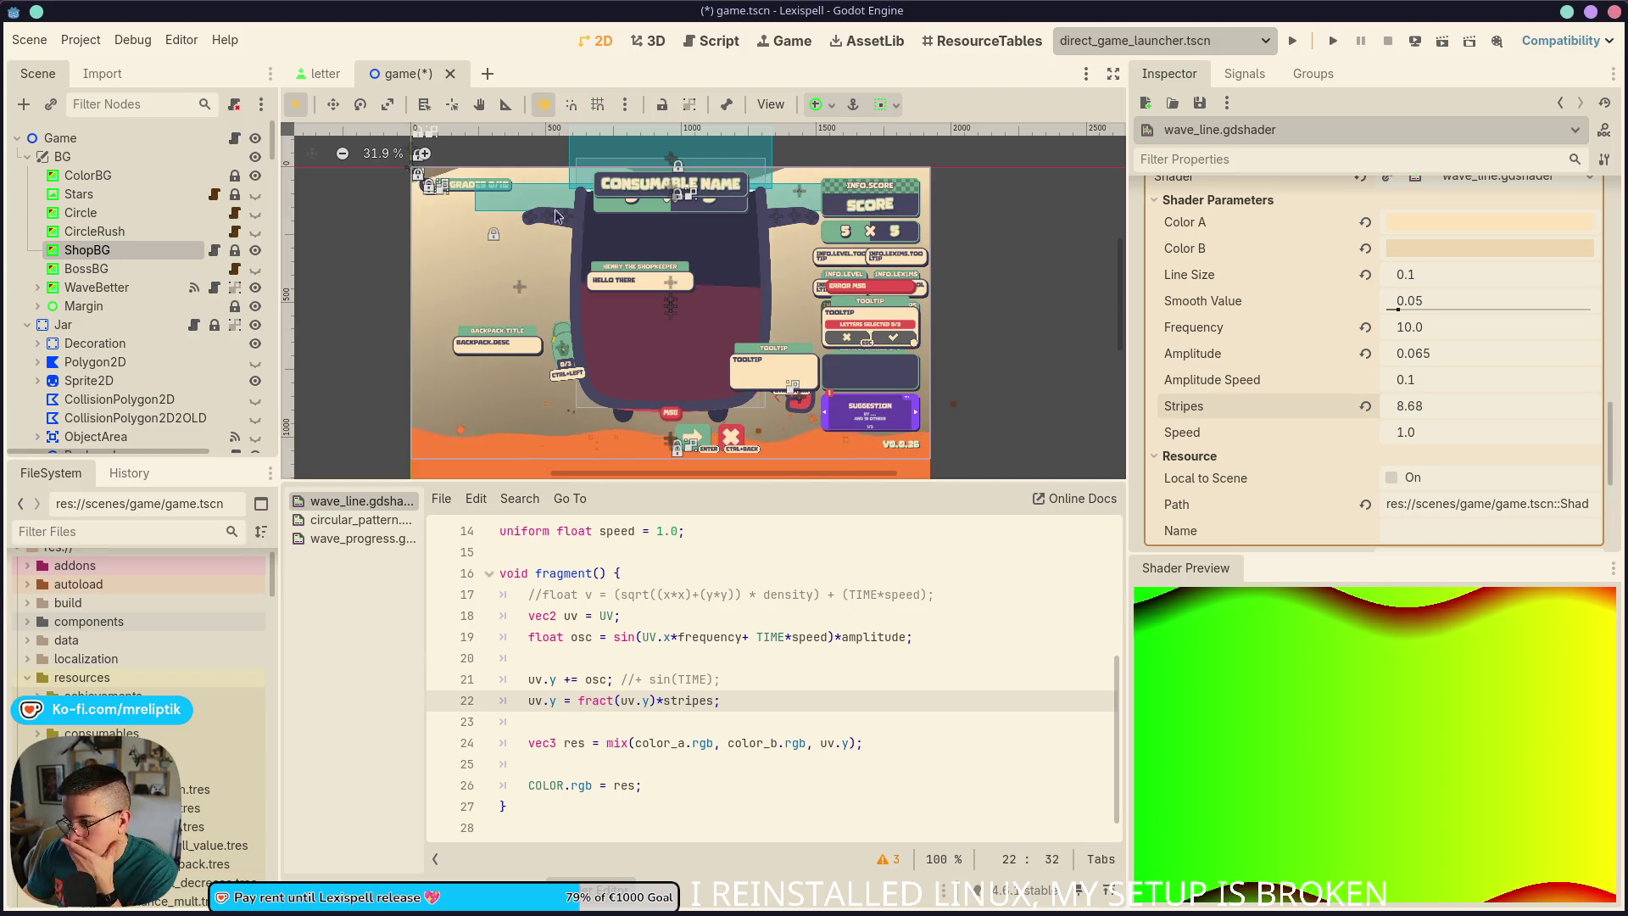
left_click(717, 701)
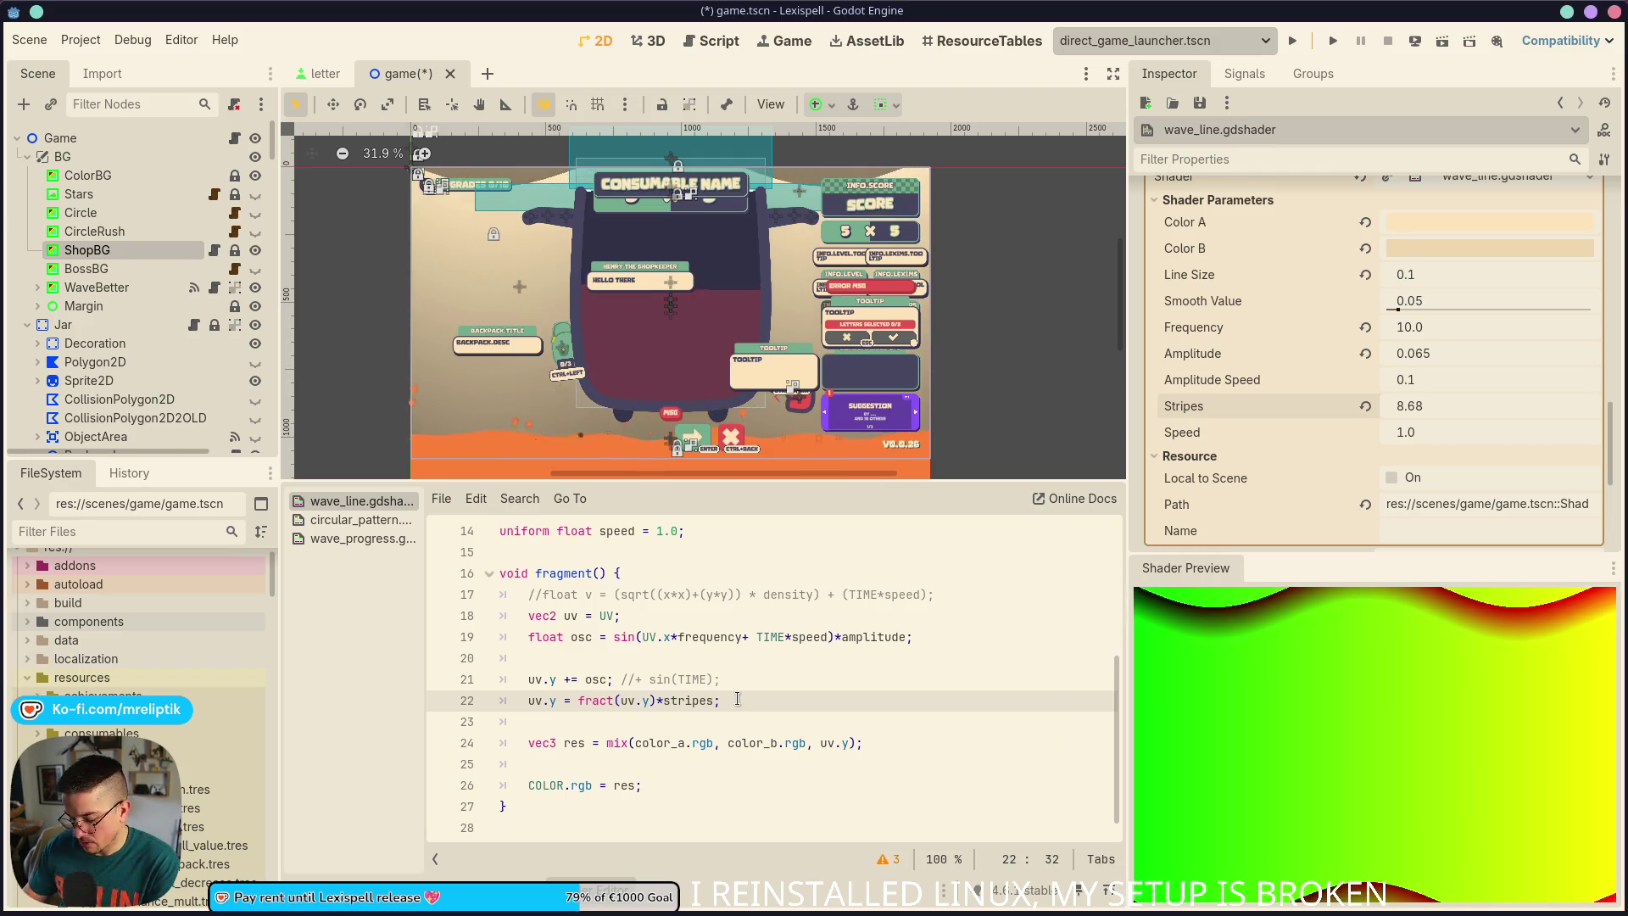
Toggle the fract stripes line 22 off and on, comparing the mix and offset previews
left_click(736, 701)
key("ctrl+k")
key("ctrl+s")
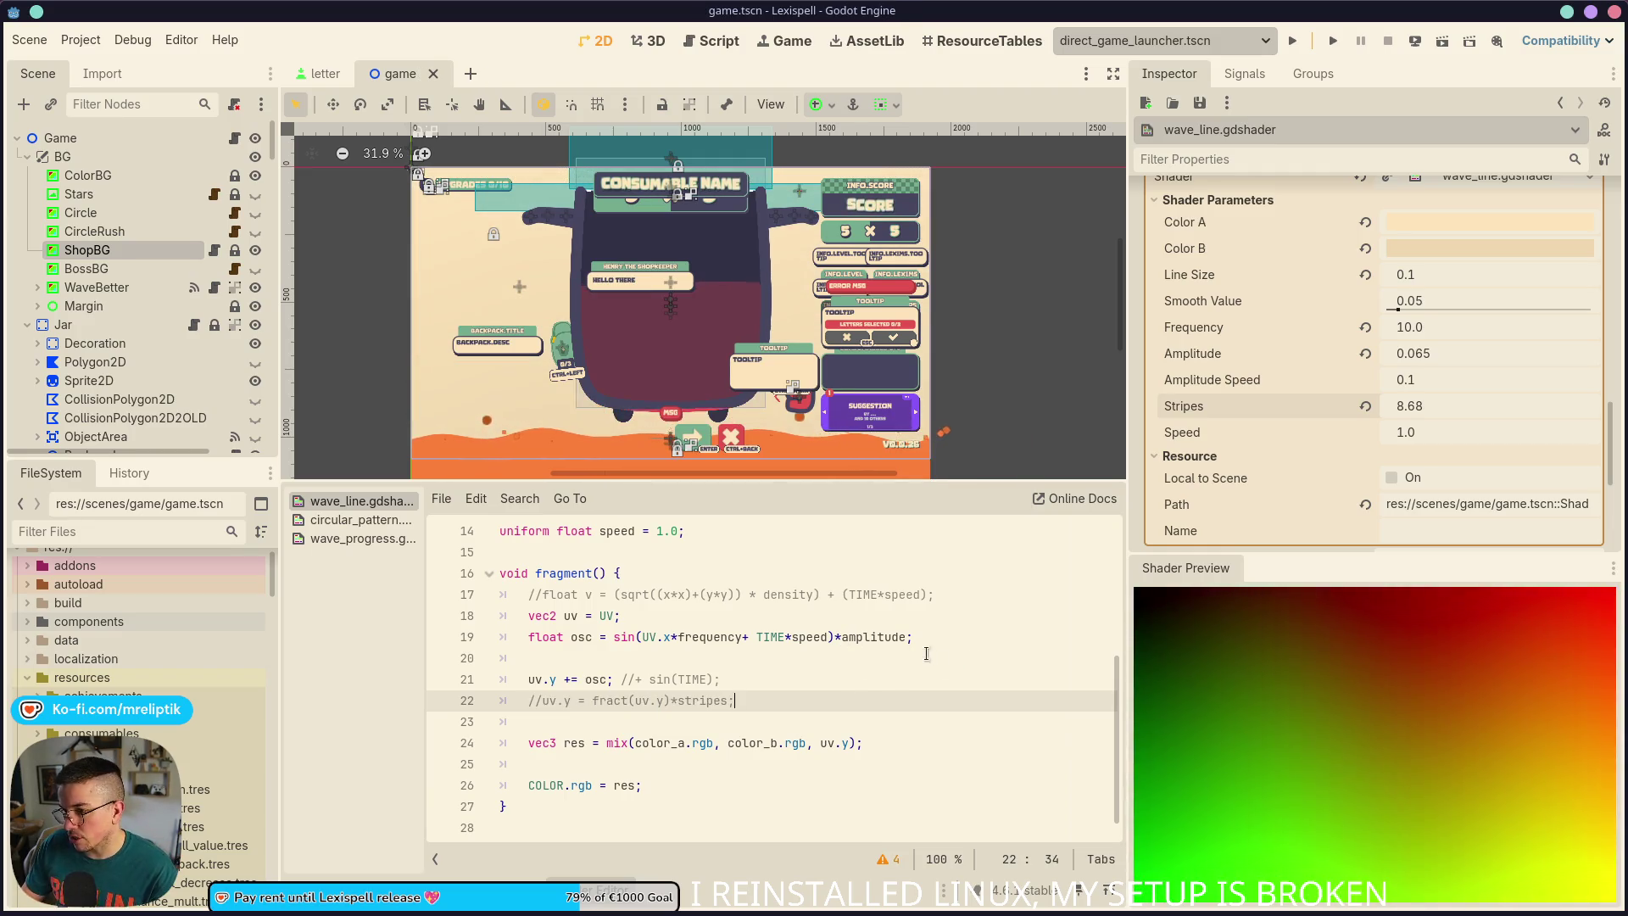
left_click(840, 742)
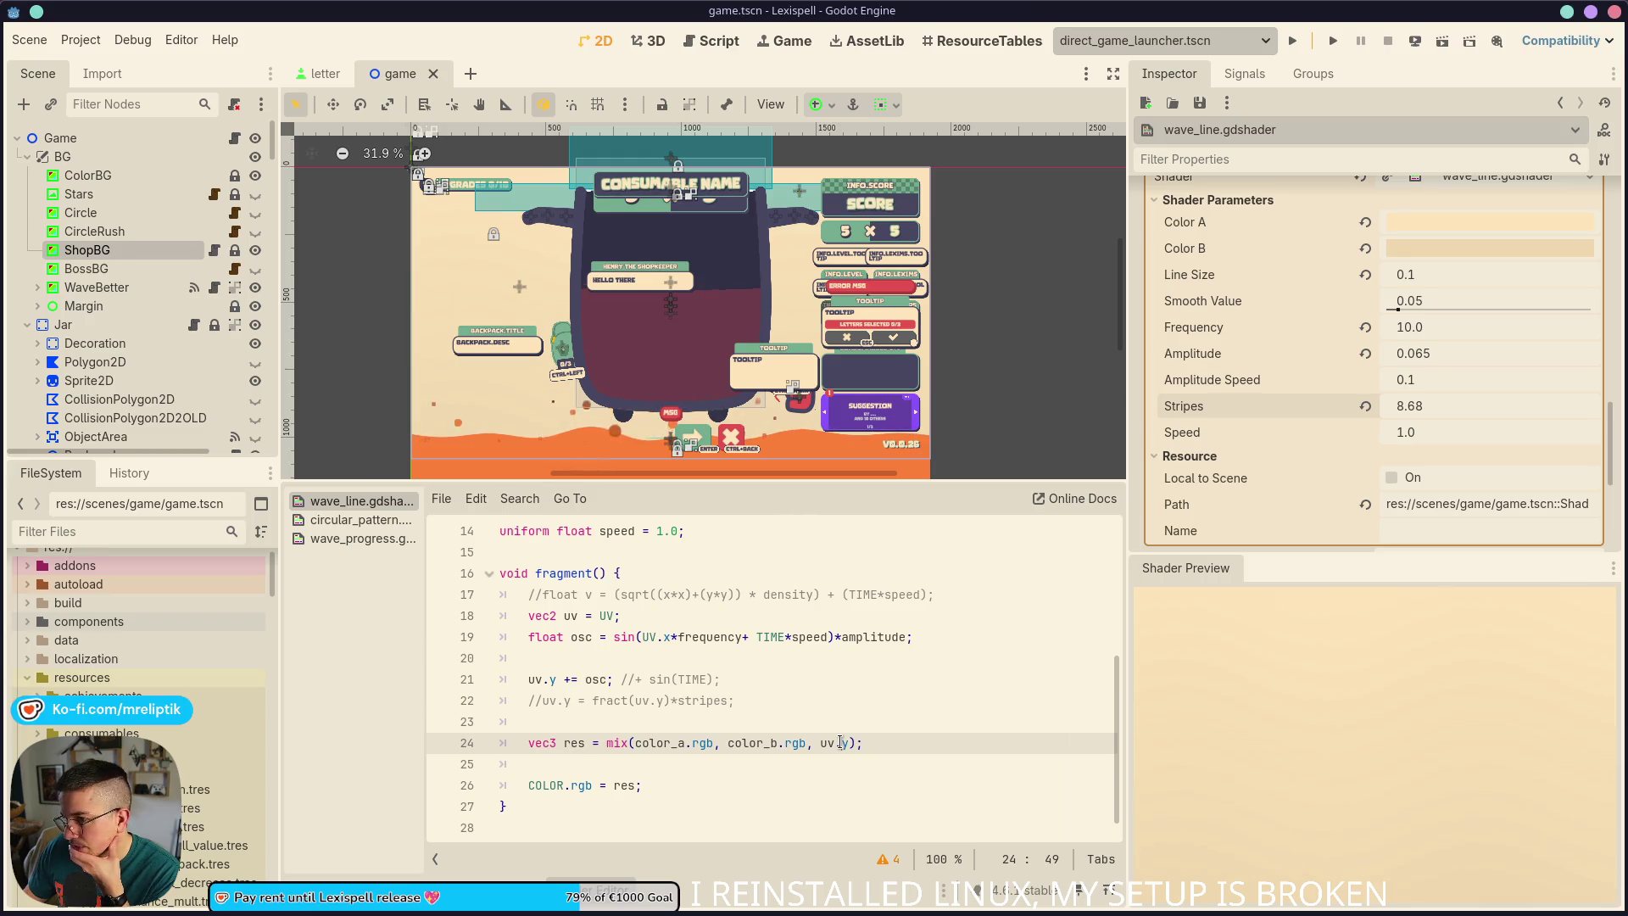
left_click(756, 685)
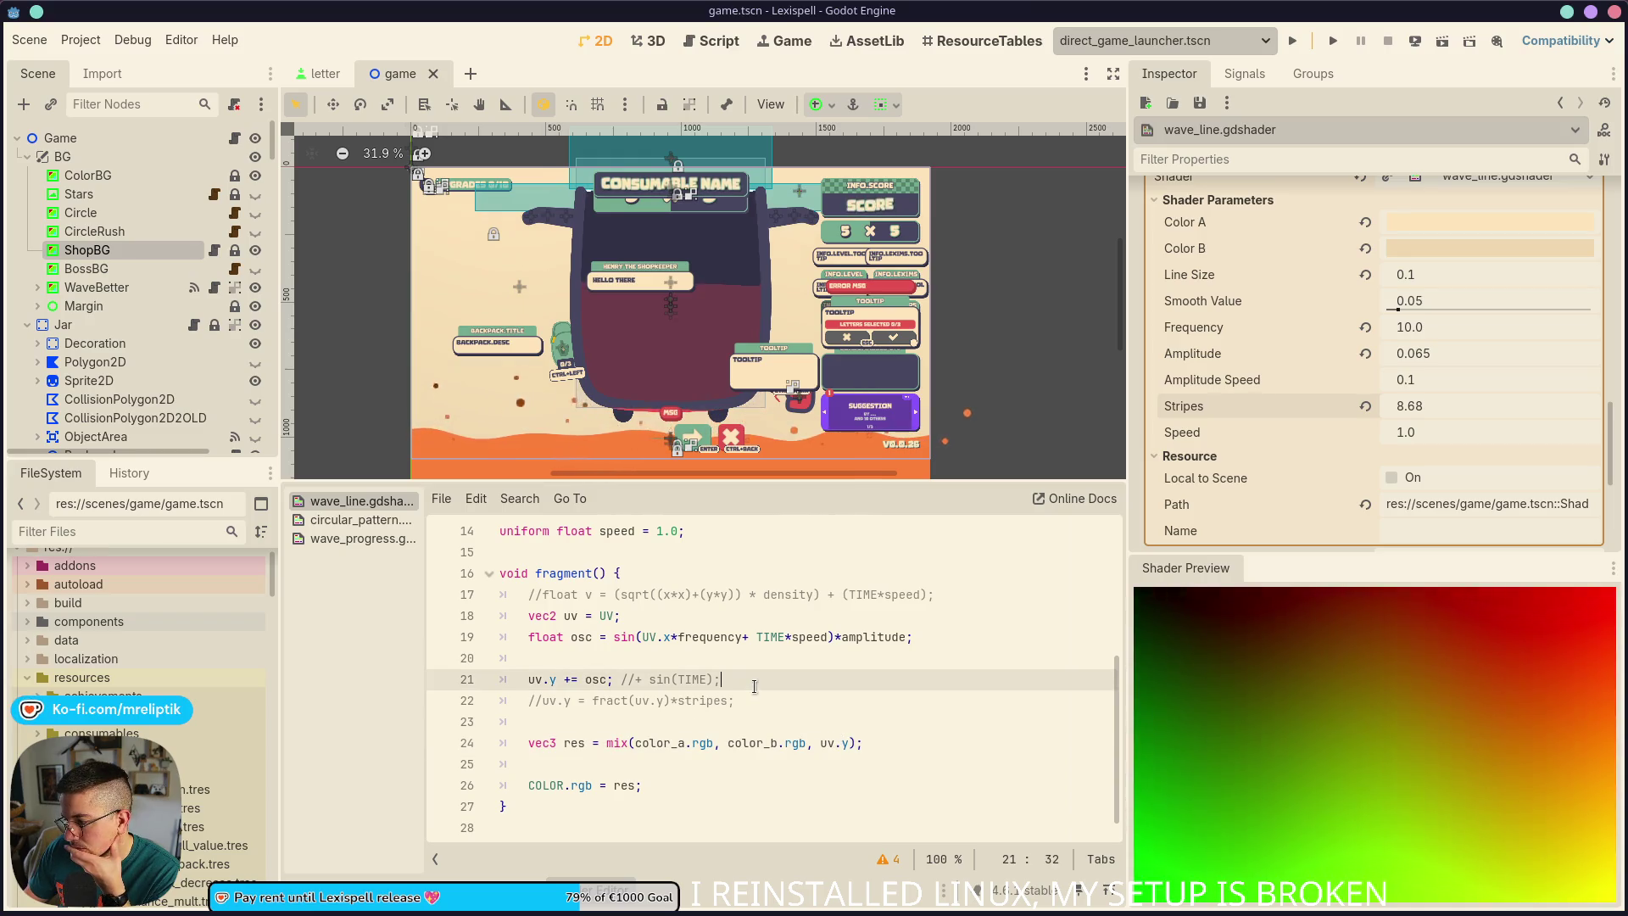
left_click(762, 697)
key("ctrl+k")
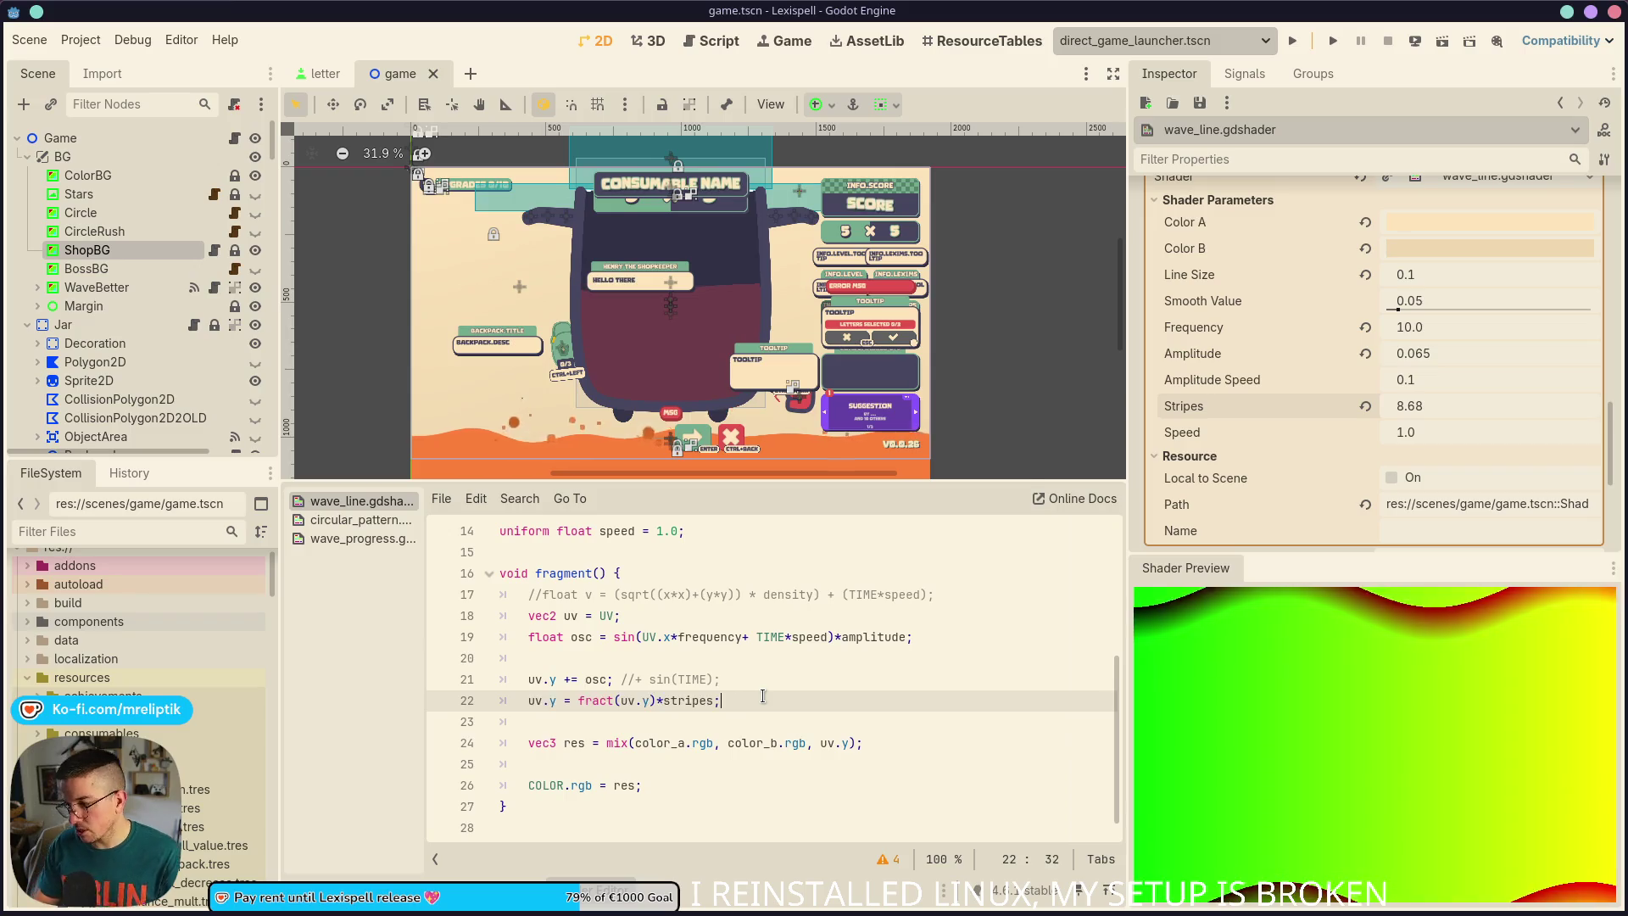
Duplicate the fract(uv.y)*stripes line so both copies apply, and save
key("ctrl+shift+d")
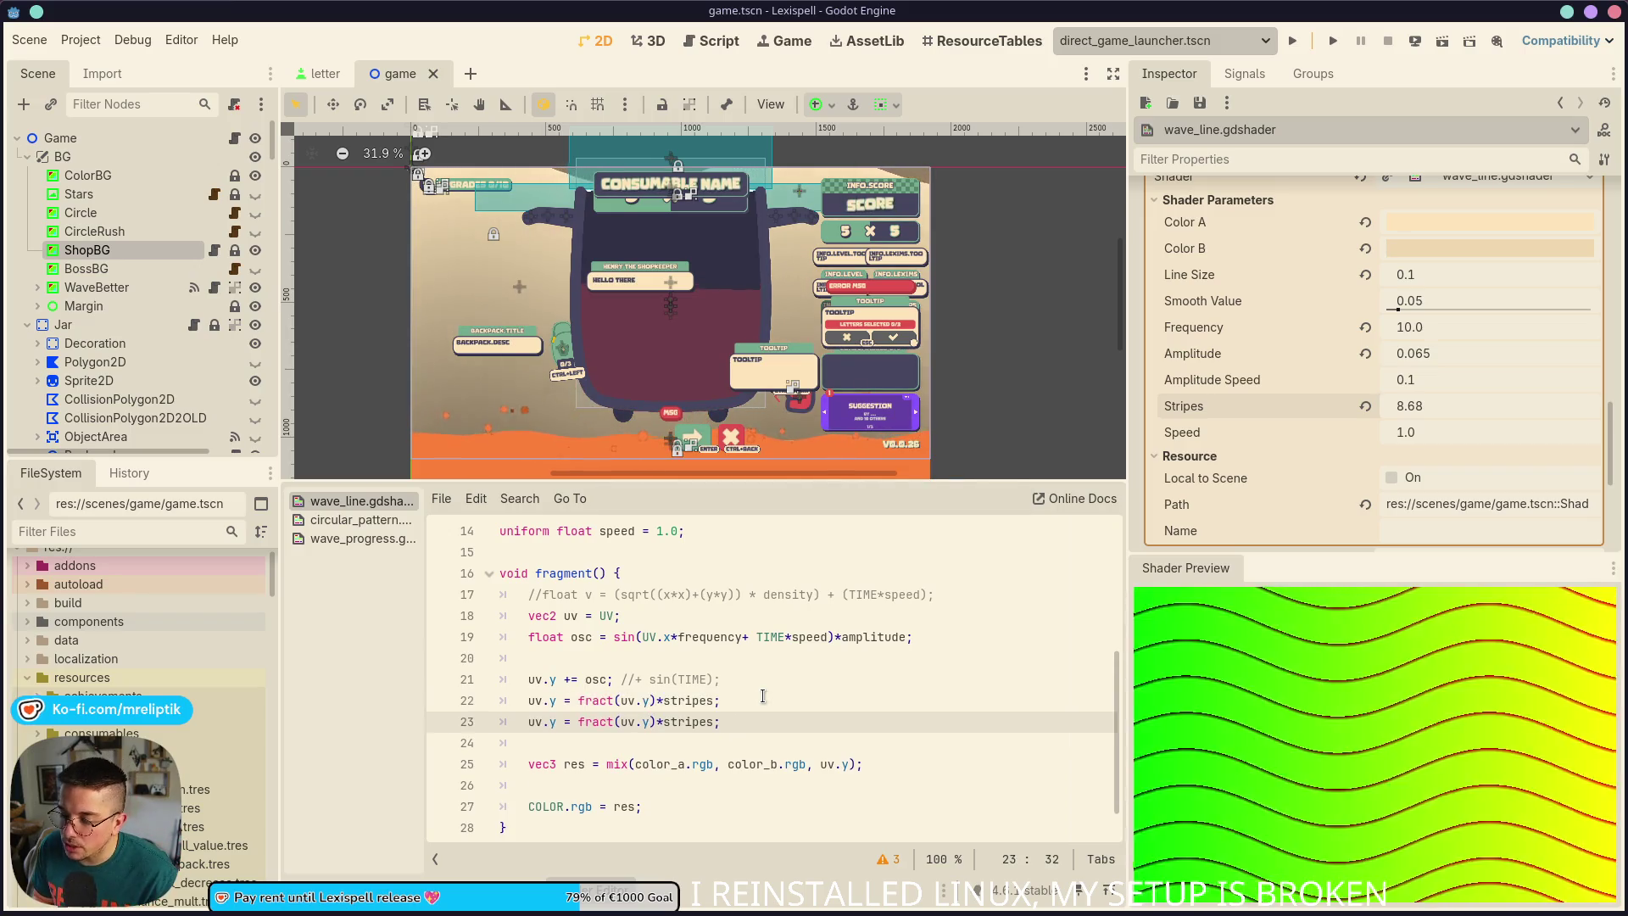
key("Up")
key("ctrl+k")
key("ctrl+s")
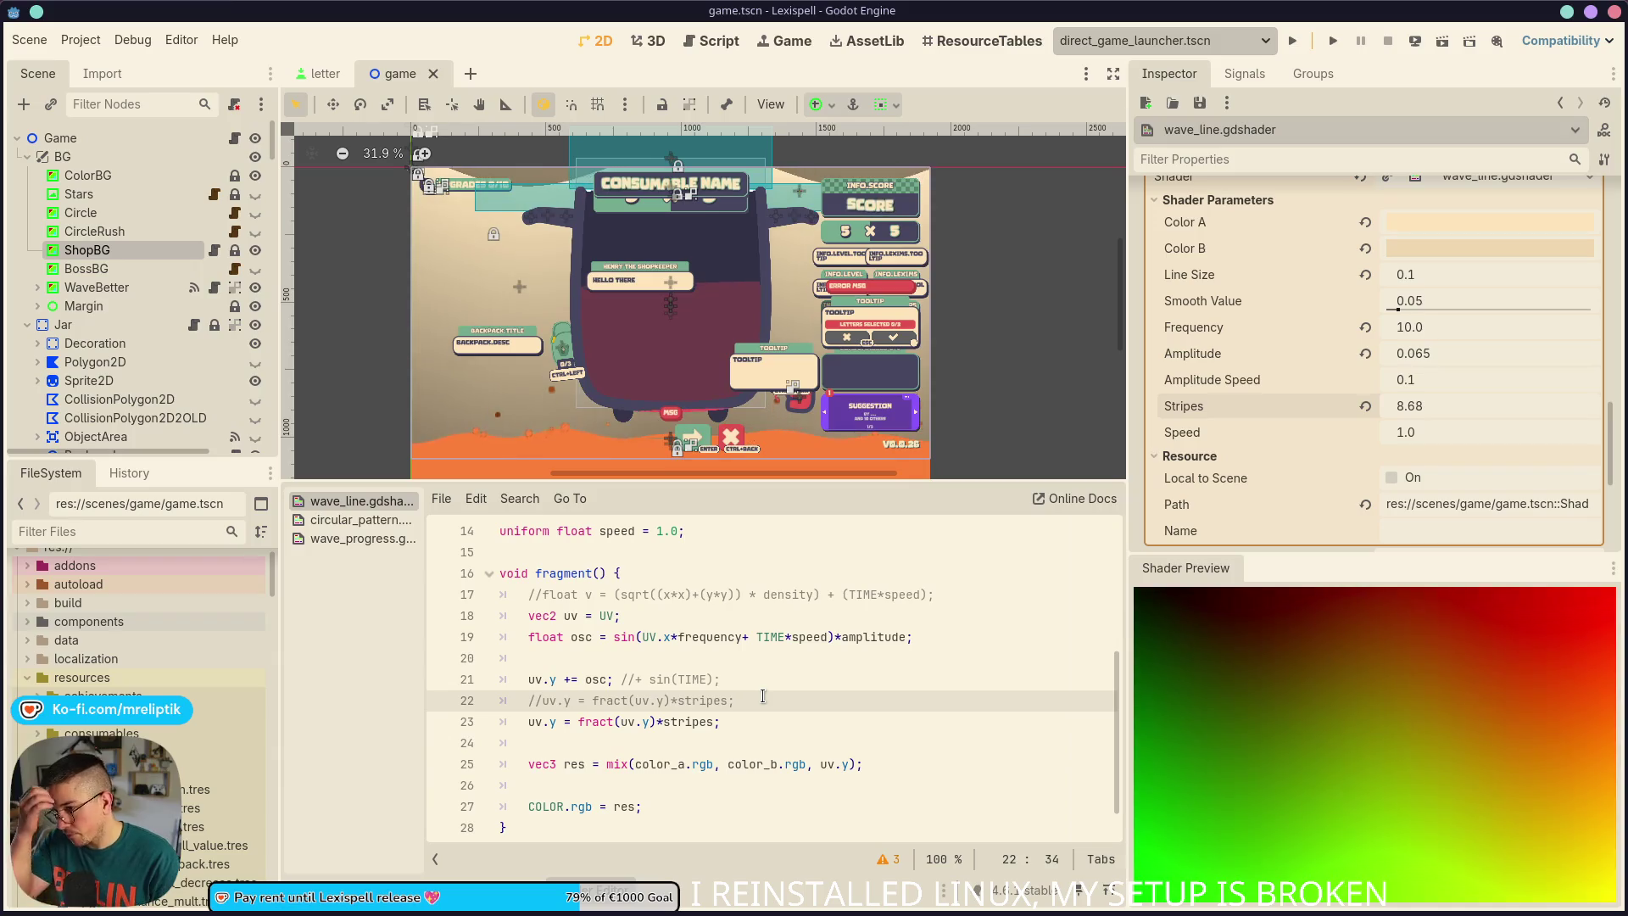
key("ctrl+k")
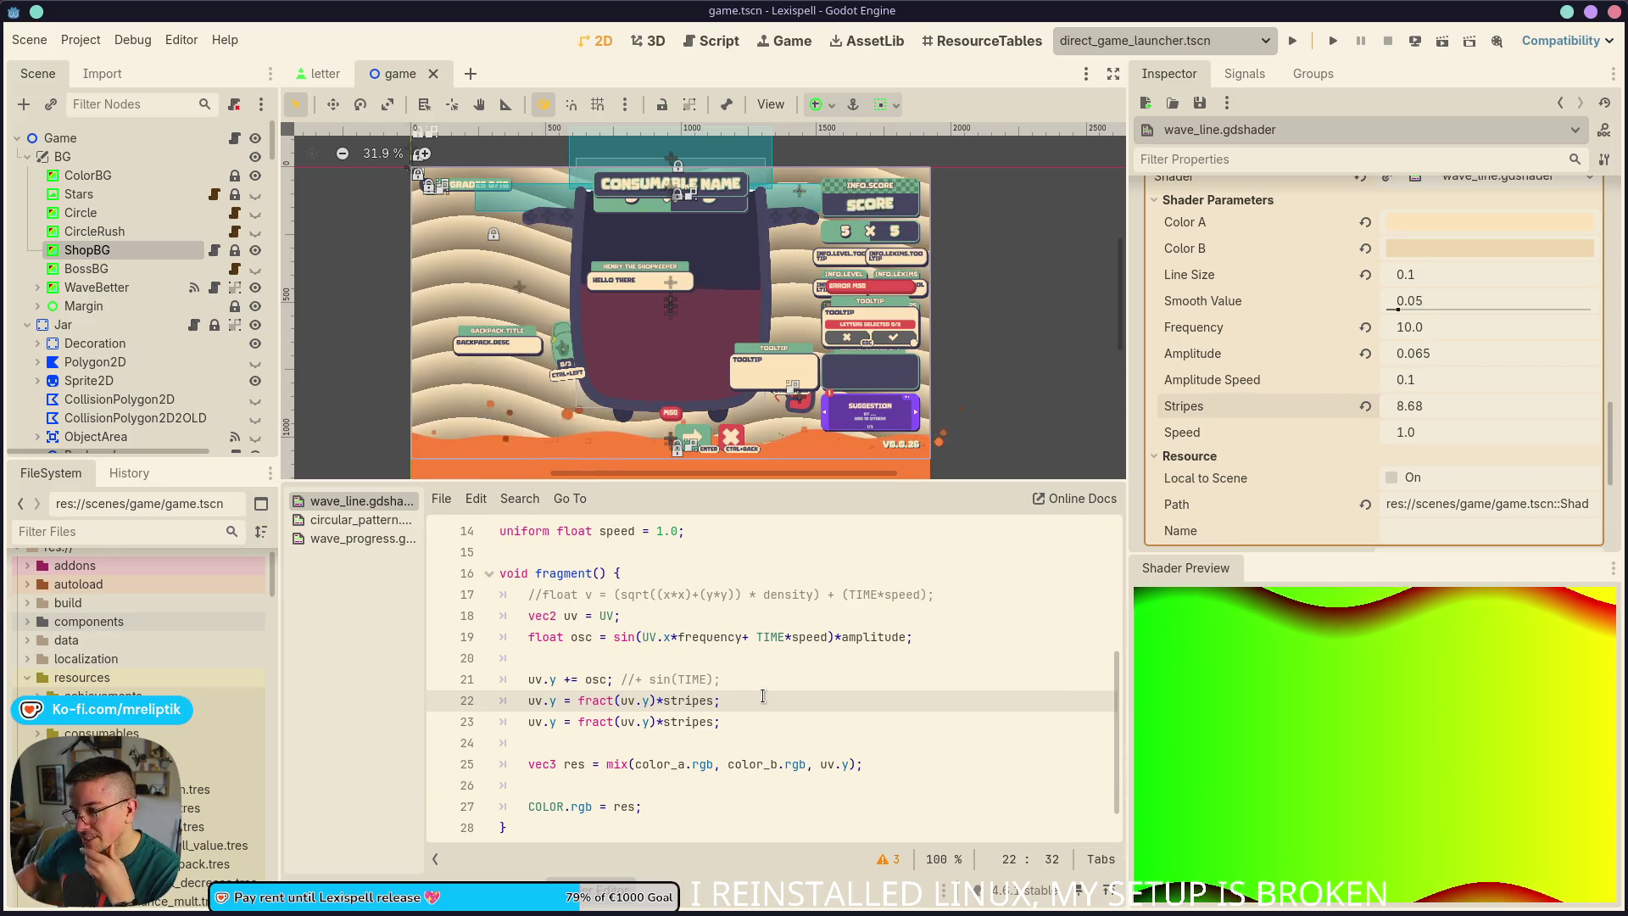
key("Down")
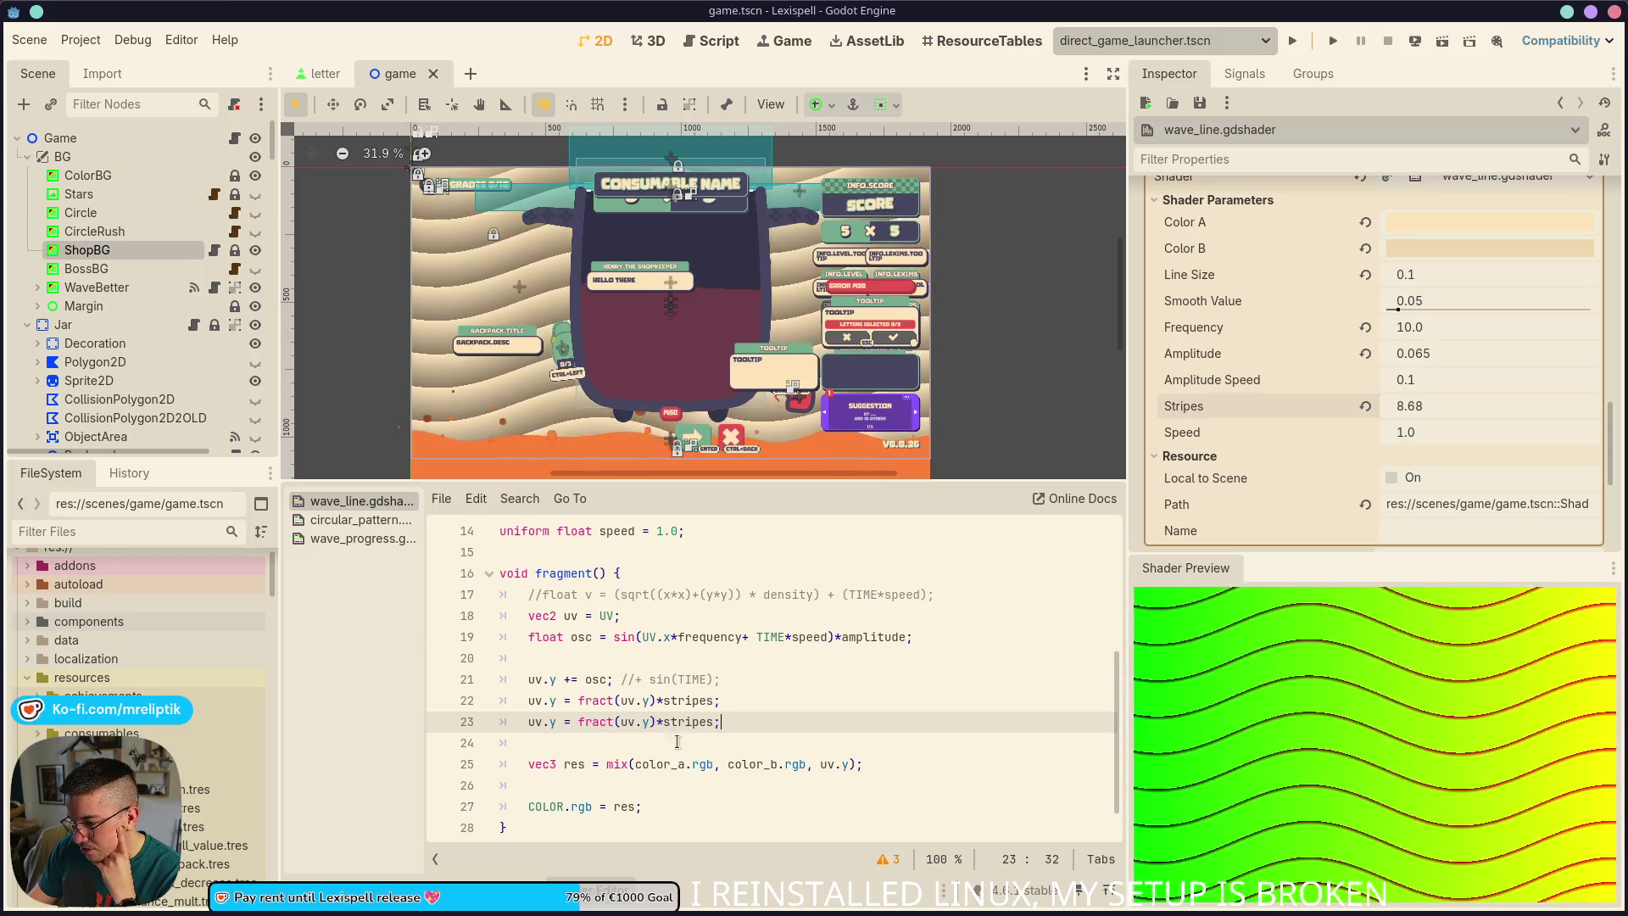
Replace the commented copy with a fresh active fract stripes line and delete the leftover comment
key("ctrl+k")
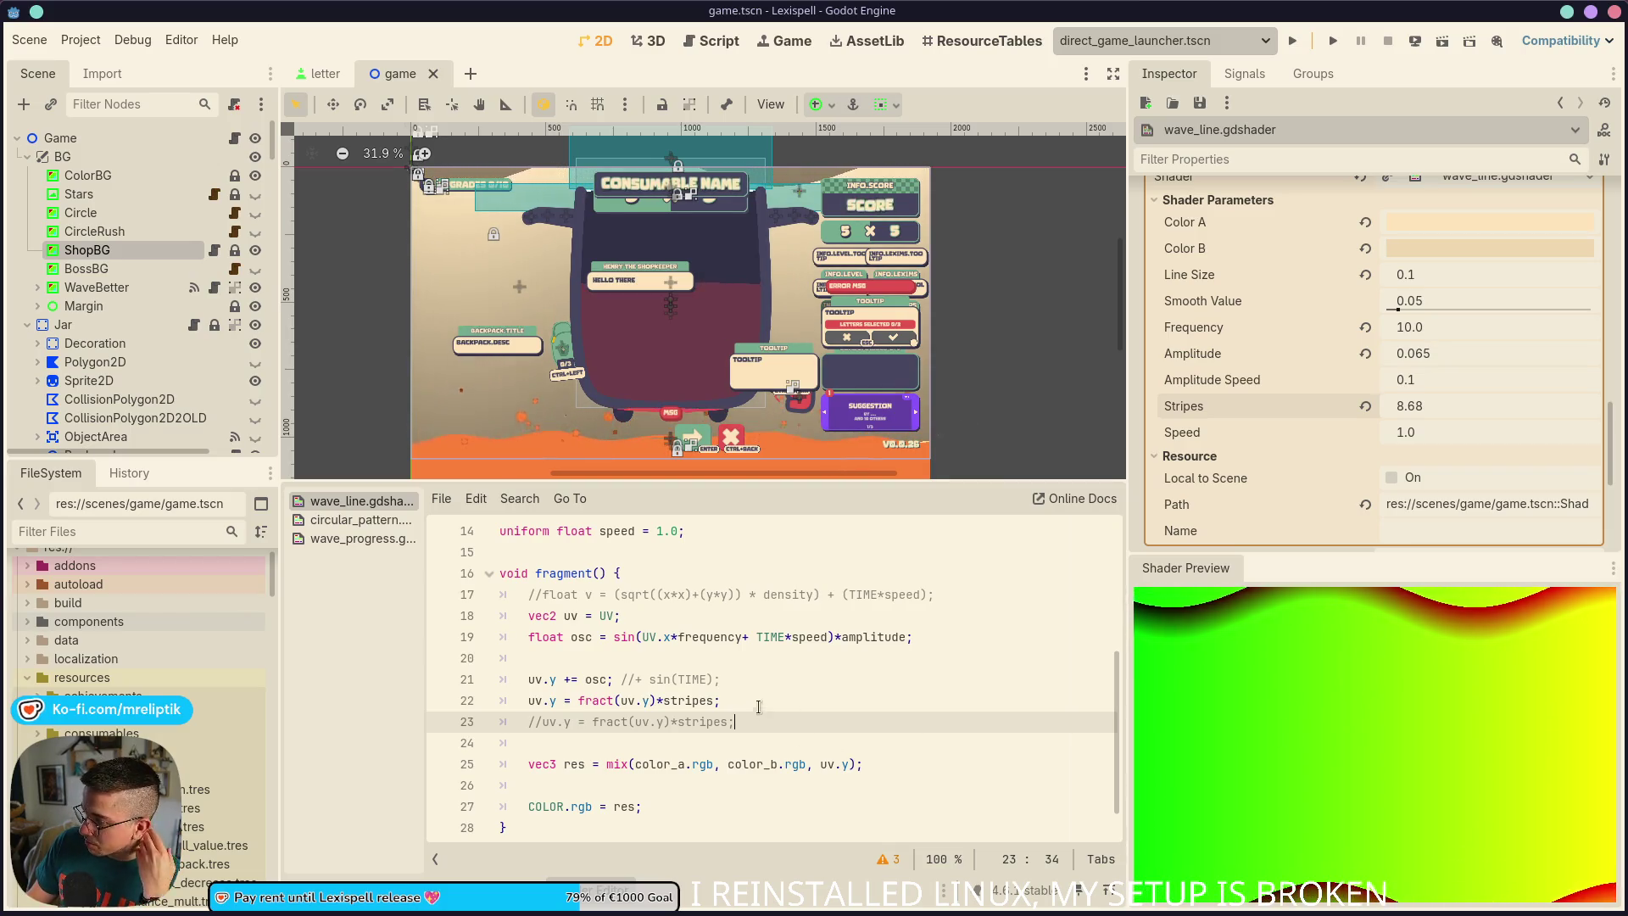
key("ctrl+shift+d")
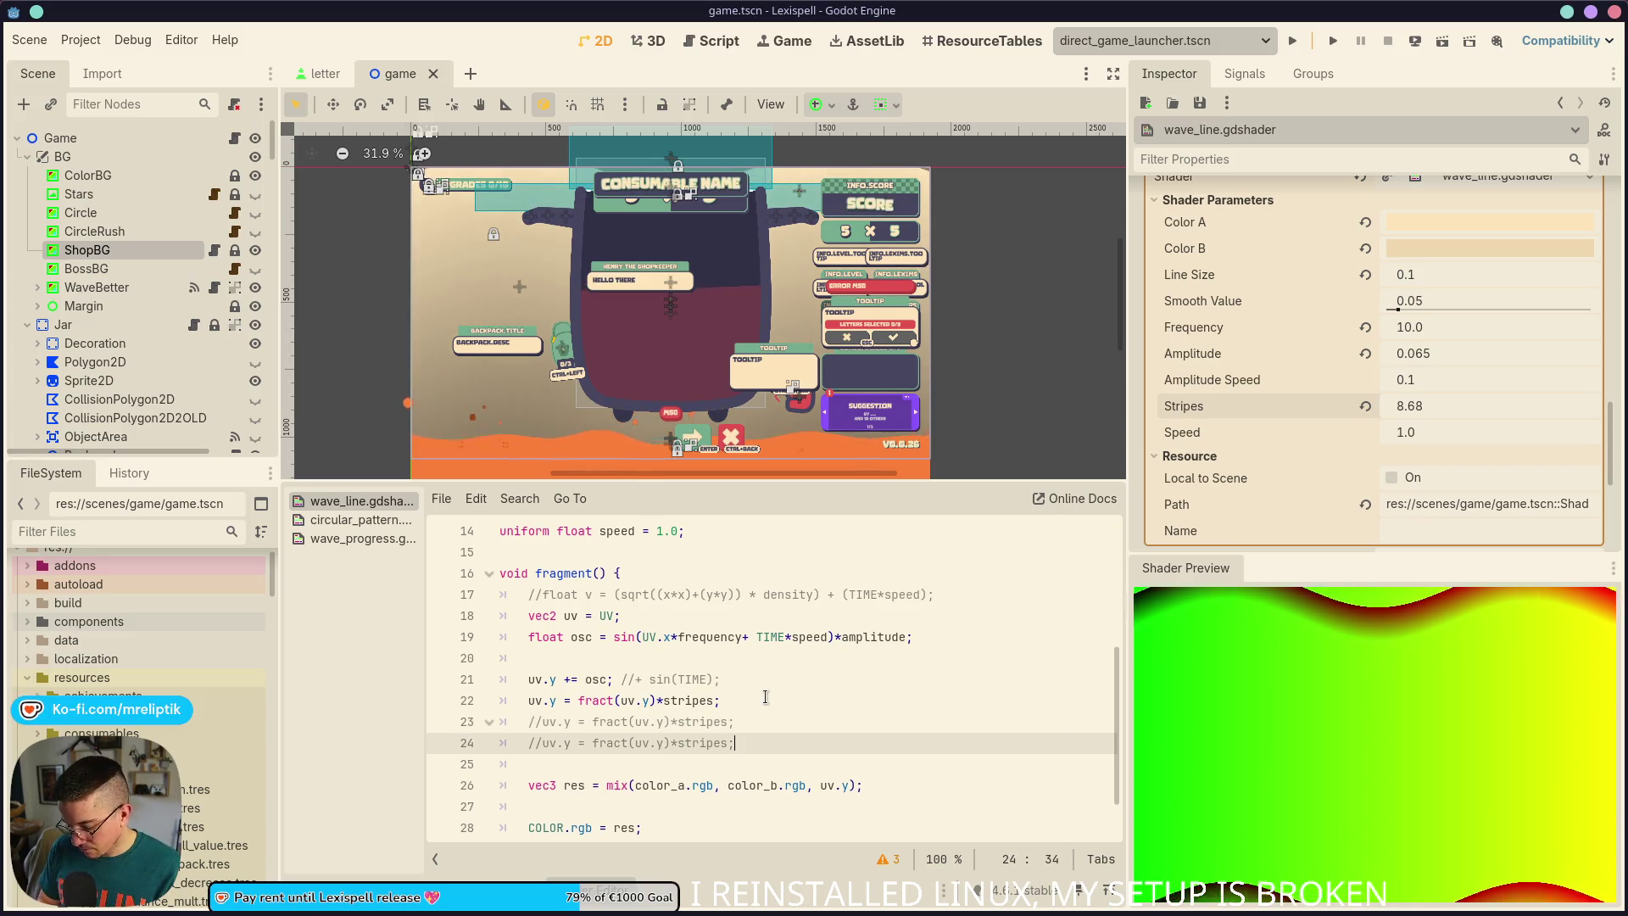
key("ctrl+k")
key("Up")
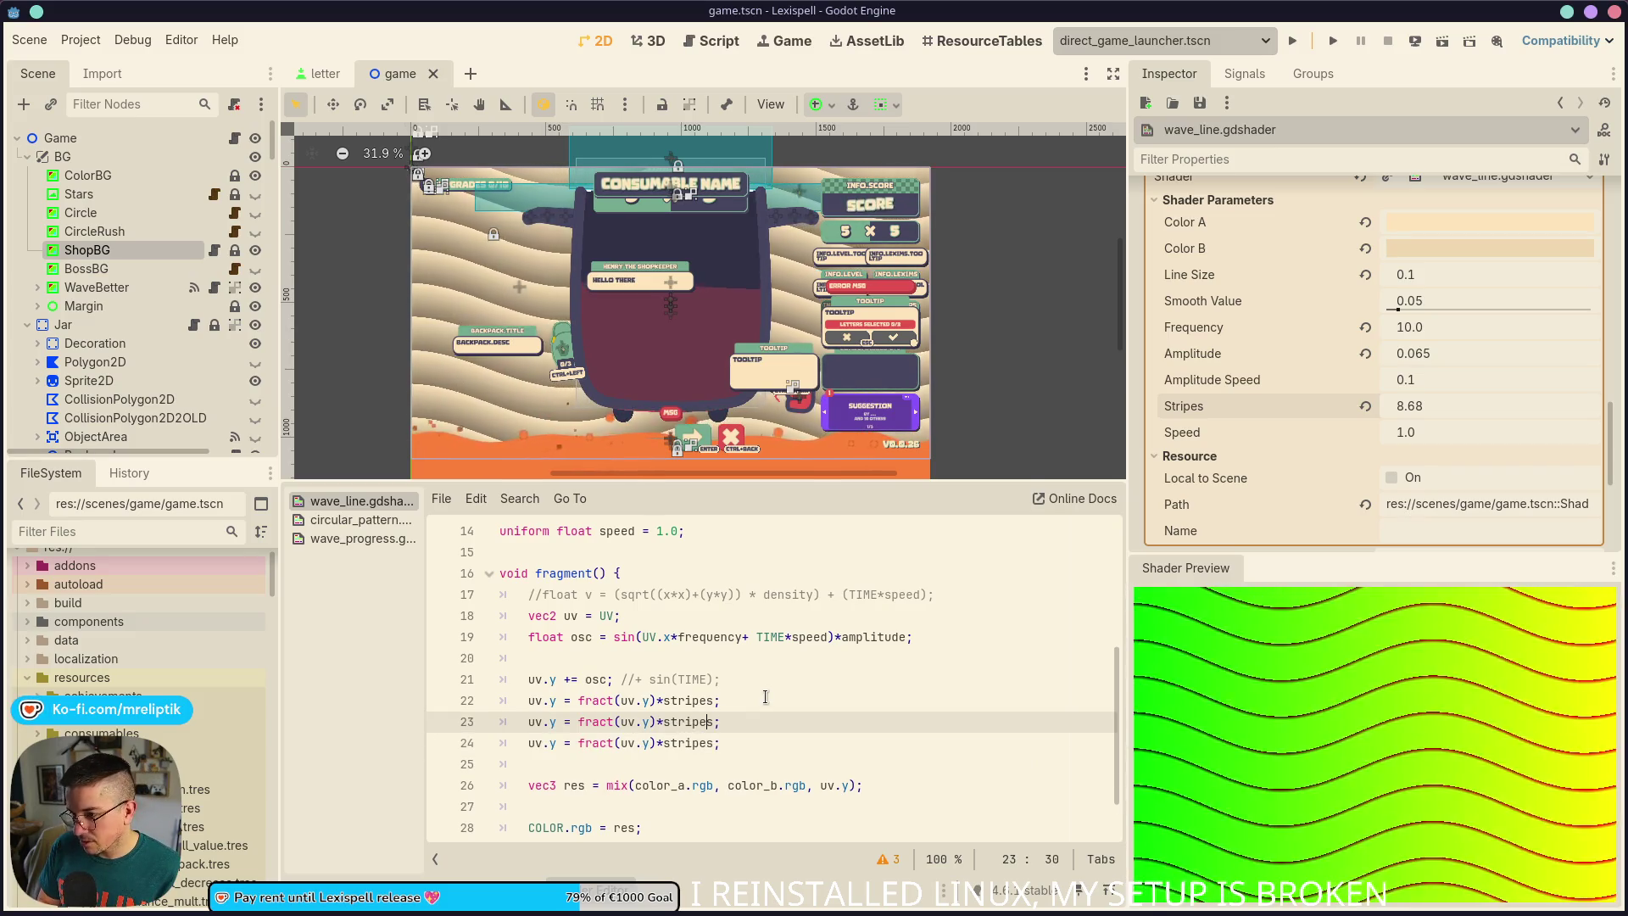
key("ctrl+shift+k")
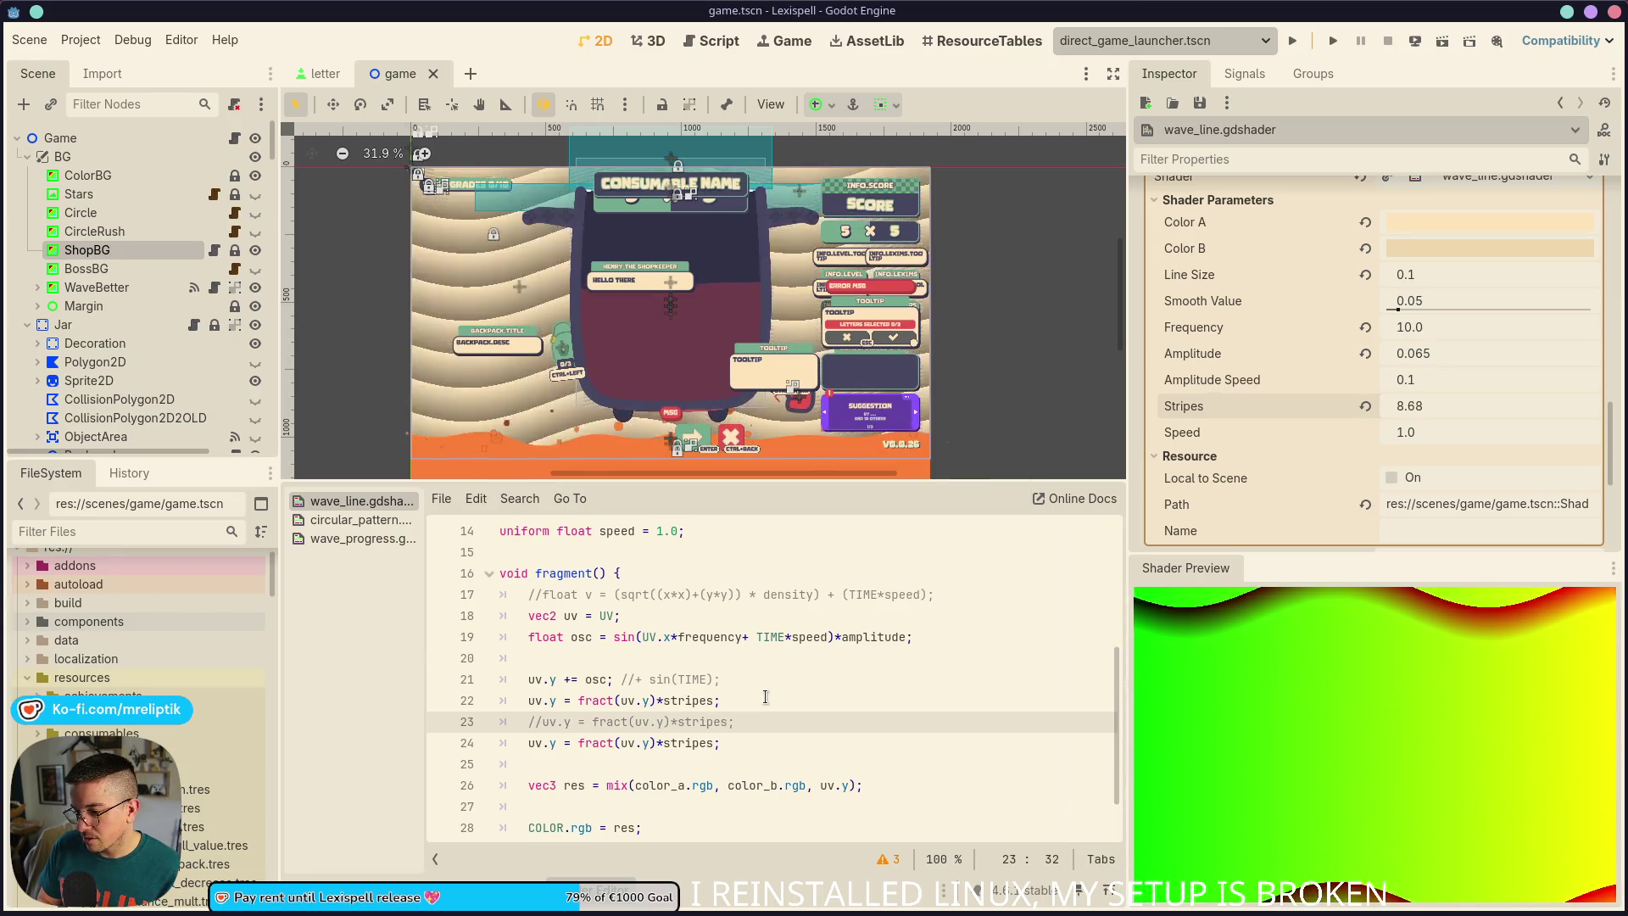
Save, then set Stripes to 7.865, Amplitude to 0.04 and Frequency to 15.995
key("ctrl+s")
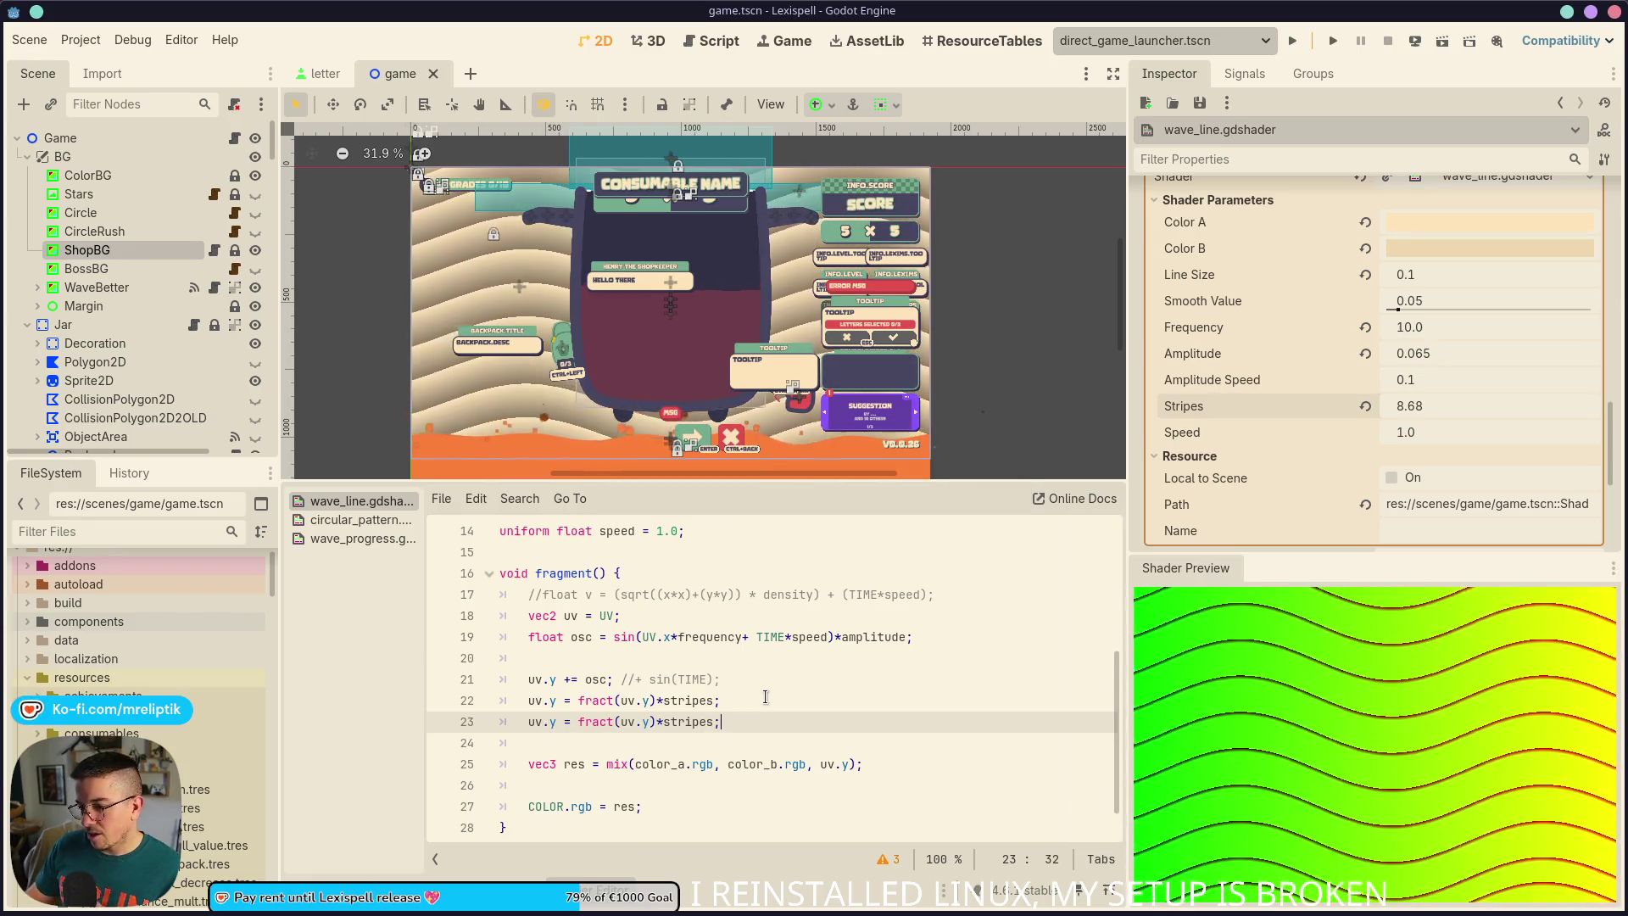
mouse_move(1409, 405)
left_mouse_down()
mouse_move(1475, 405)
mouse_move(1276, 406)
mouse_move(1441, 405)
mouse_move(1378, 406)
left_mouse_up()
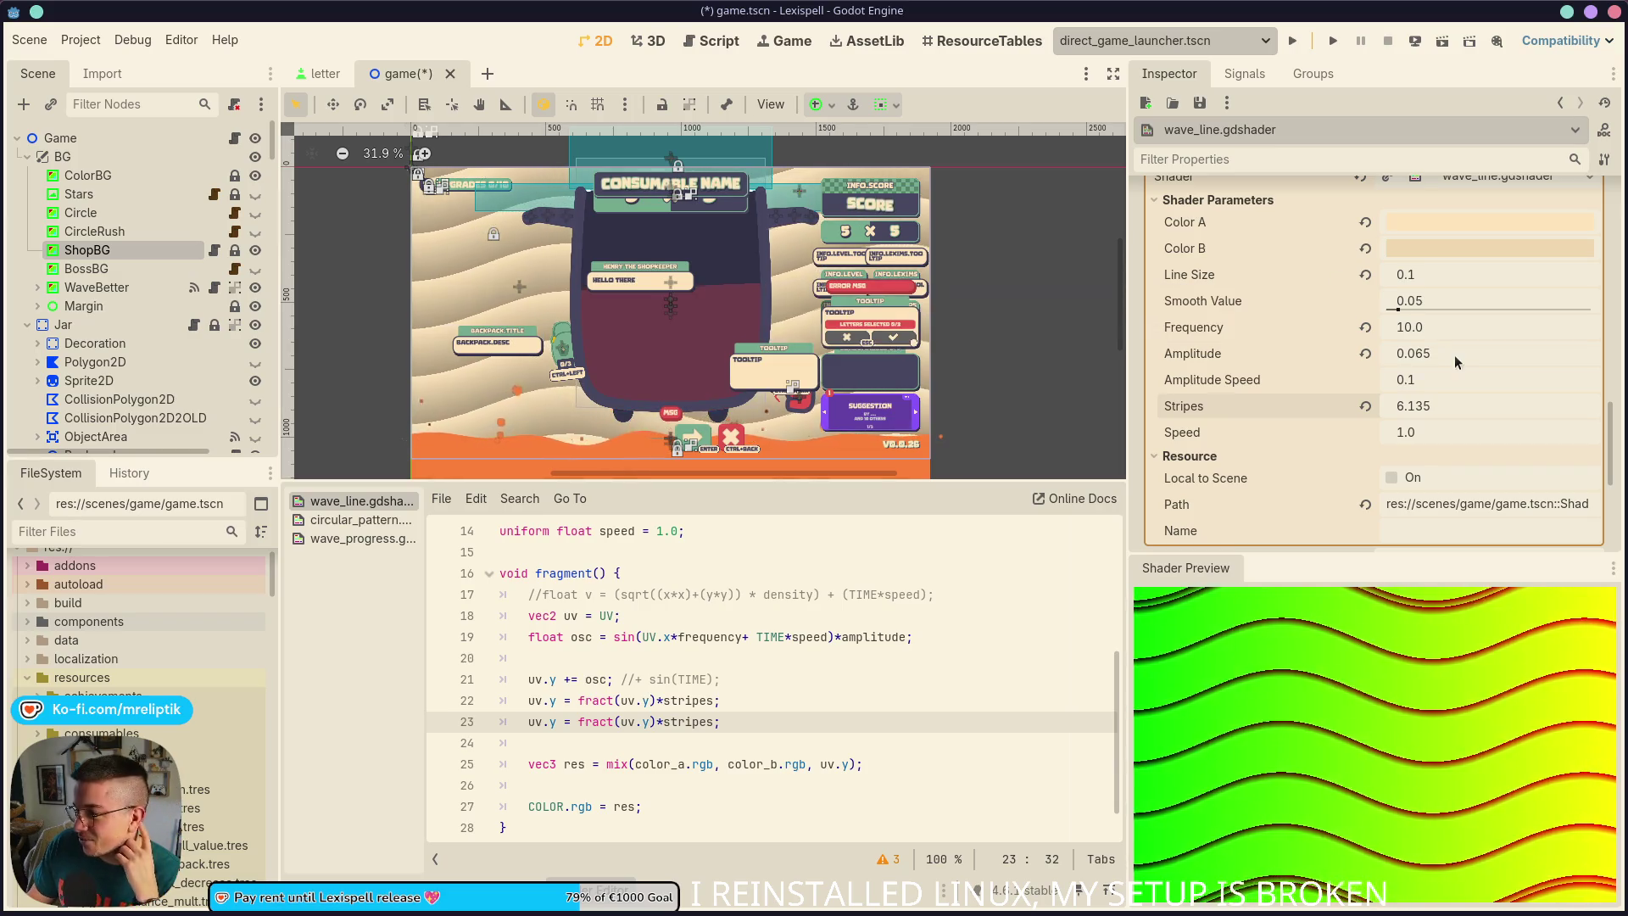
mouse_move(1453, 355)
left_mouse_down()
mouse_move(1390, 354)
mouse_move(1496, 327)
mouse_move(1419, 327)
left_mouse_up()
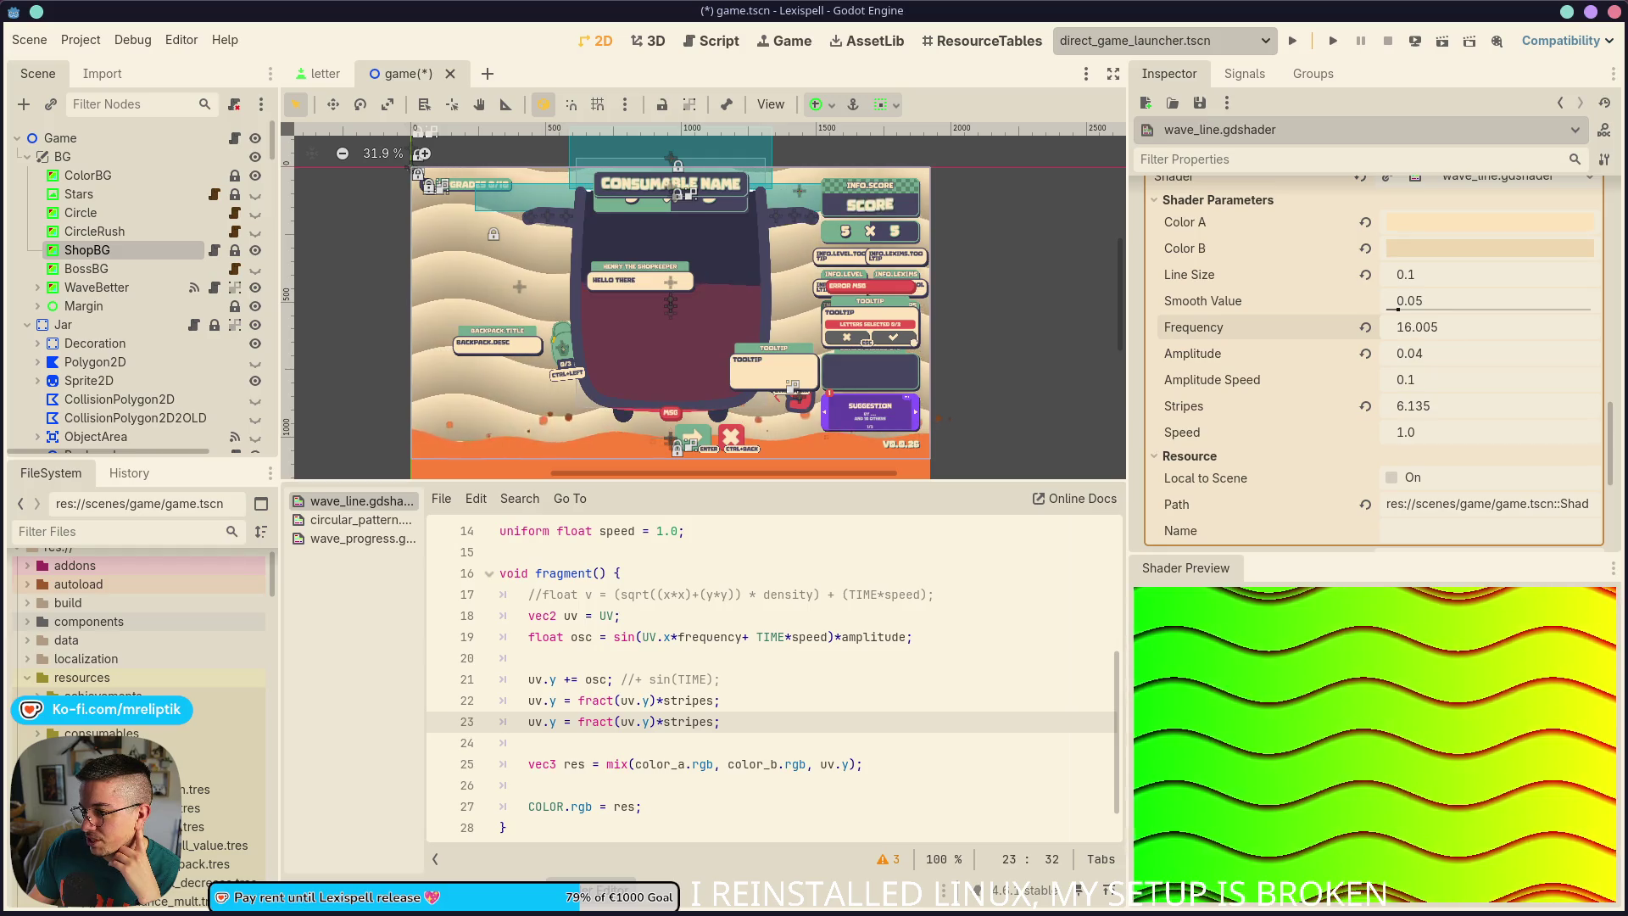
left_click_drag(1436, 406, 1467, 407)
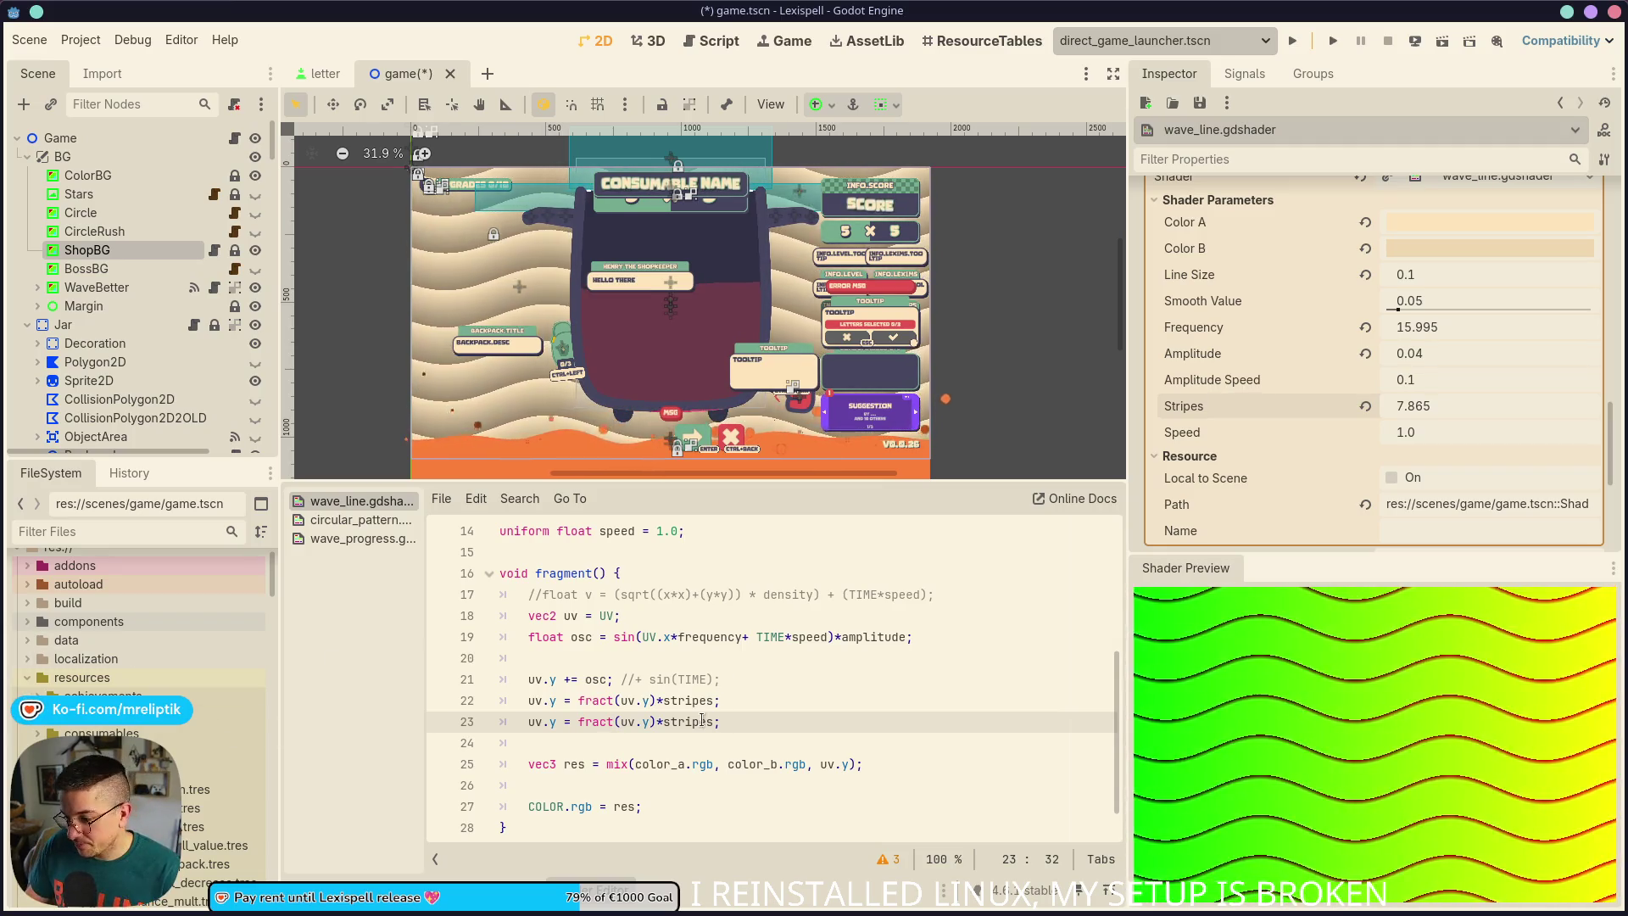
left_click(772, 692)
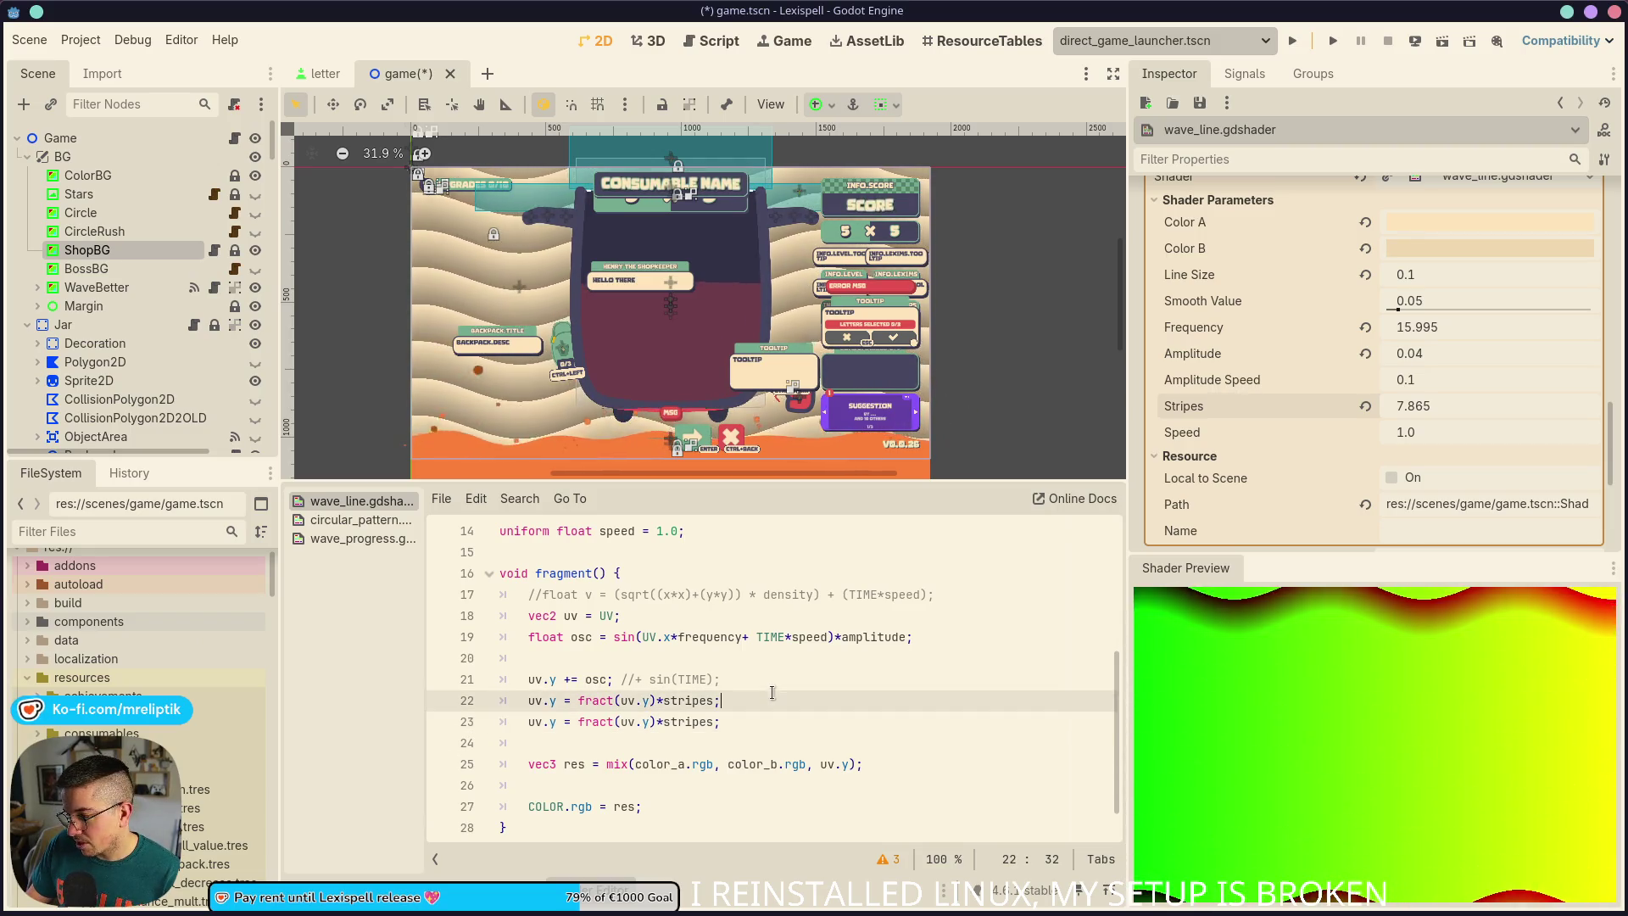
Tidy the spacing in frequency + TIME on line 19 and save the scene
left_click(774, 716)
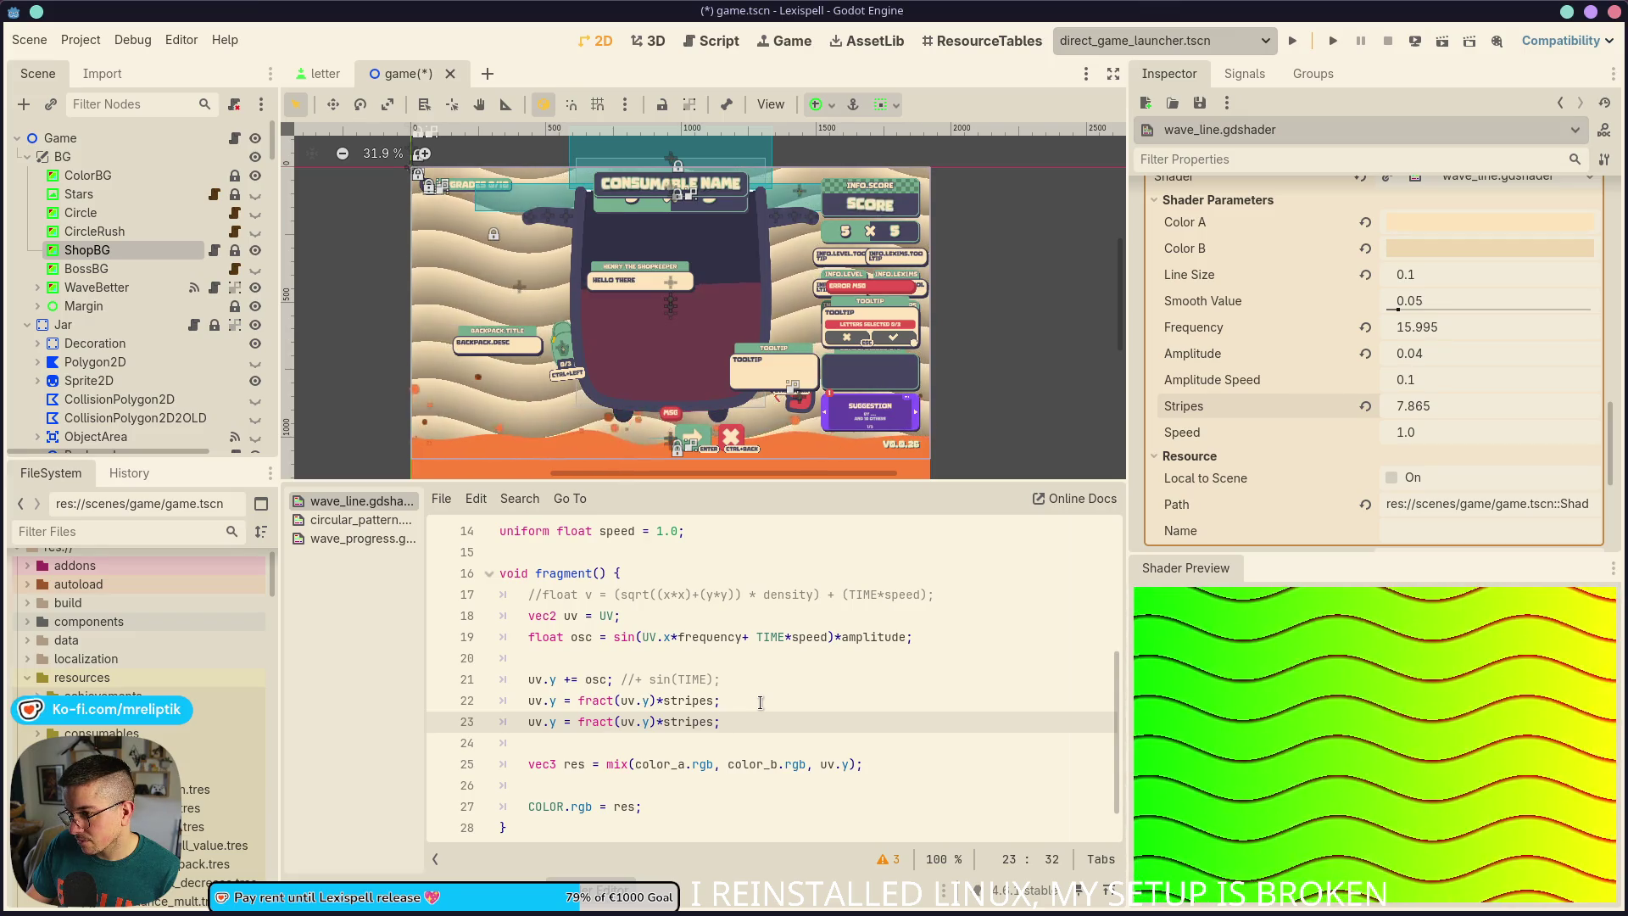
left_click(767, 679)
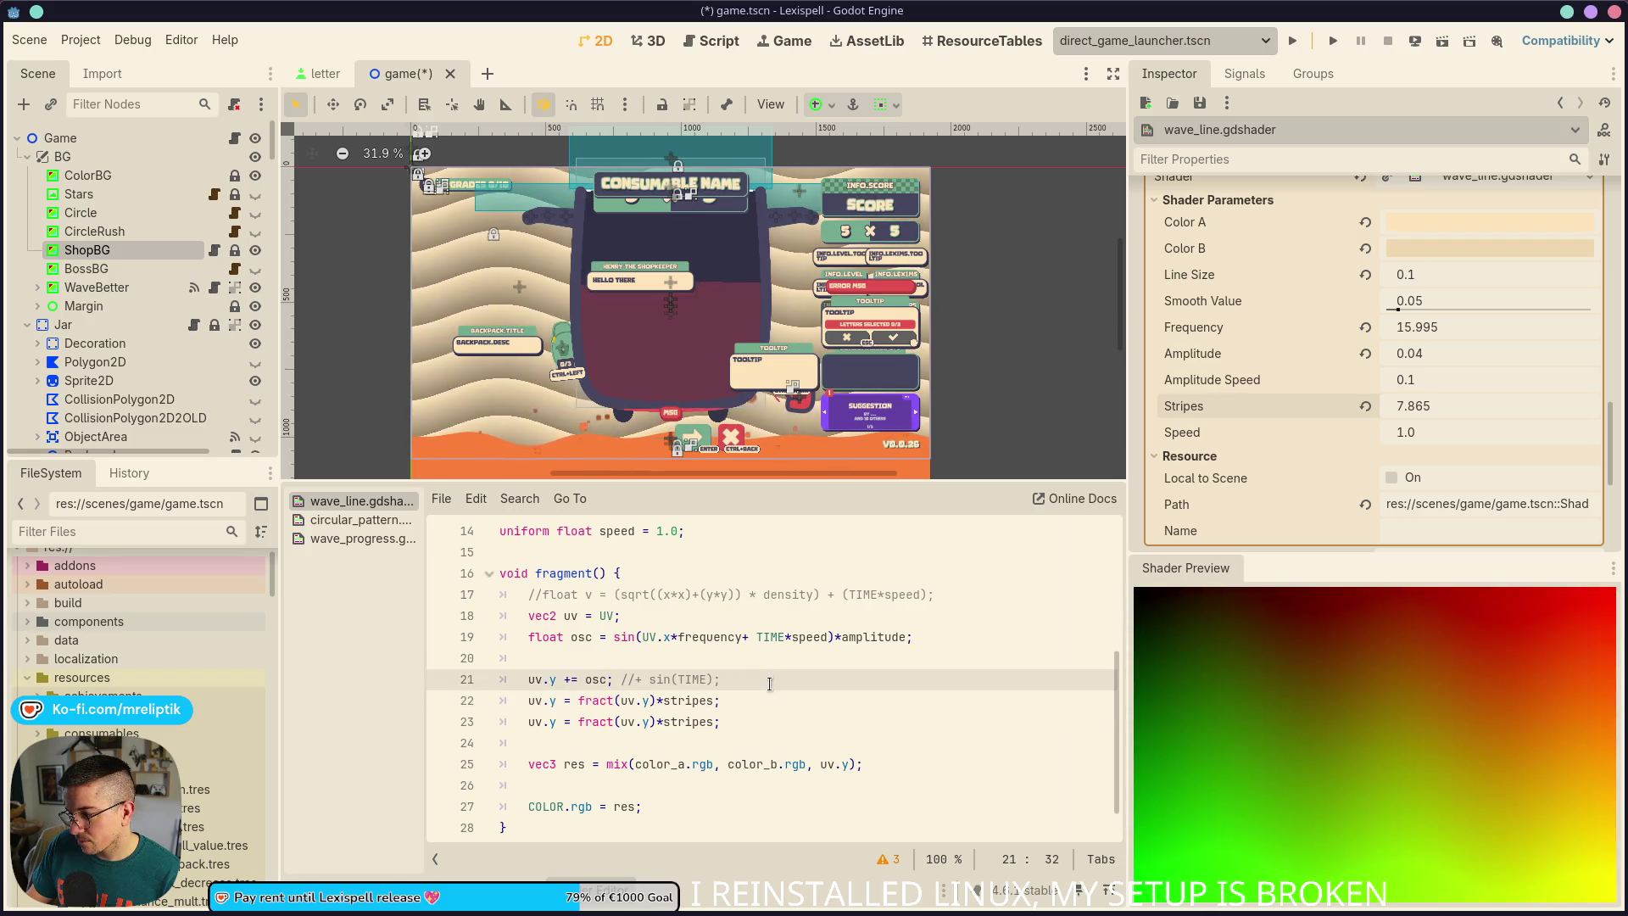
left_click(754, 638)
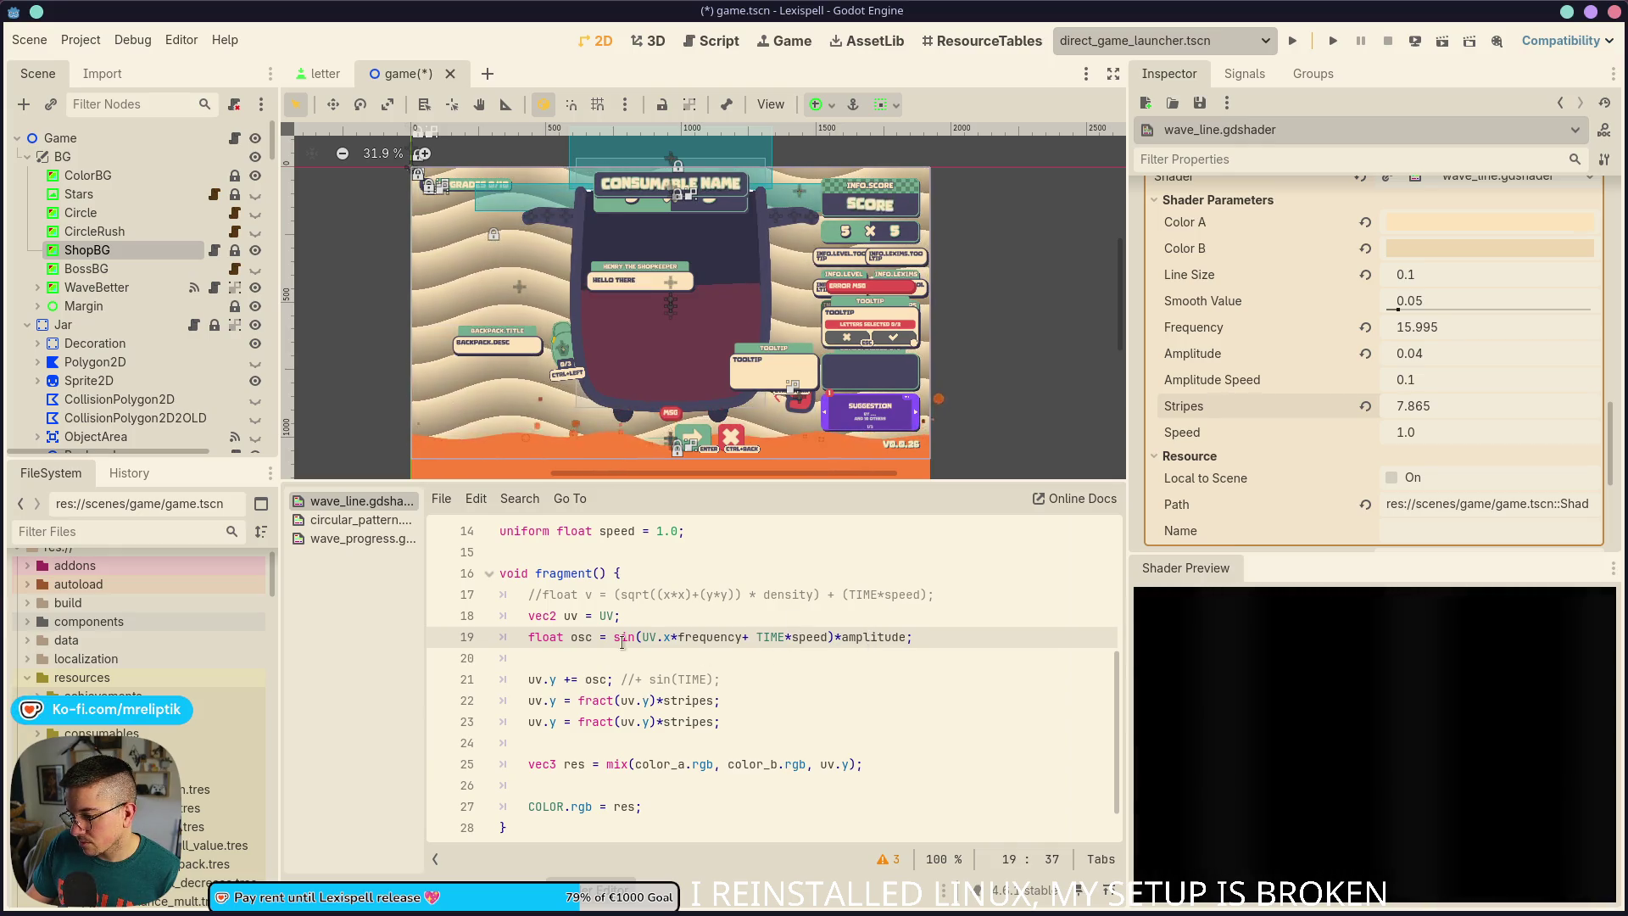
left_click(743, 636)
key("ctrl+s")
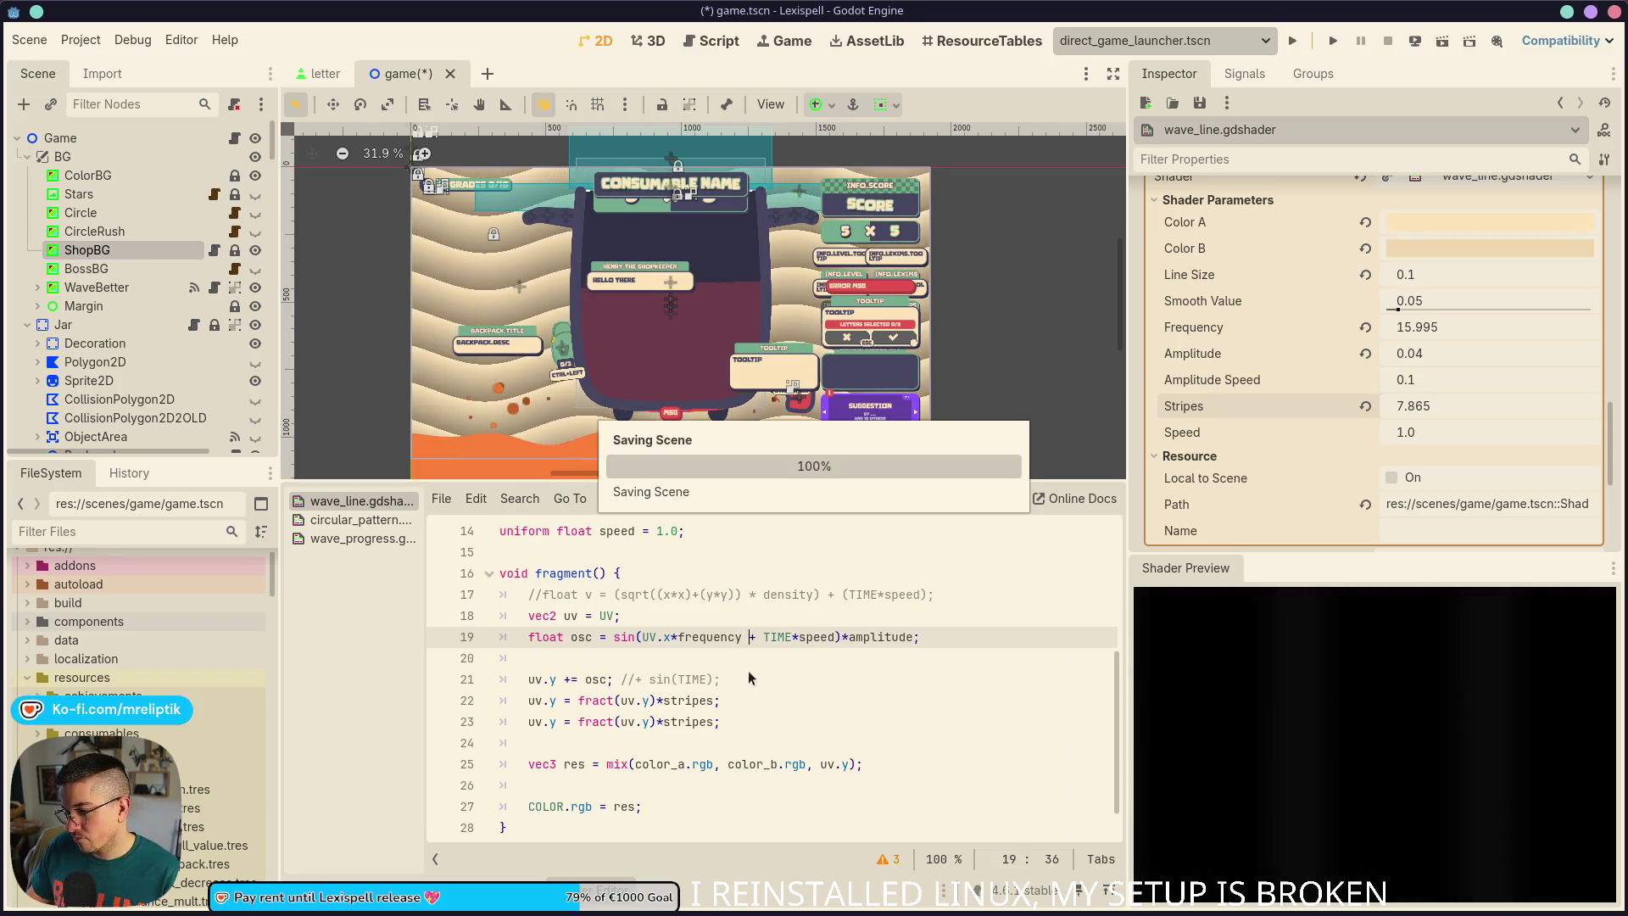
left_click(748, 706)
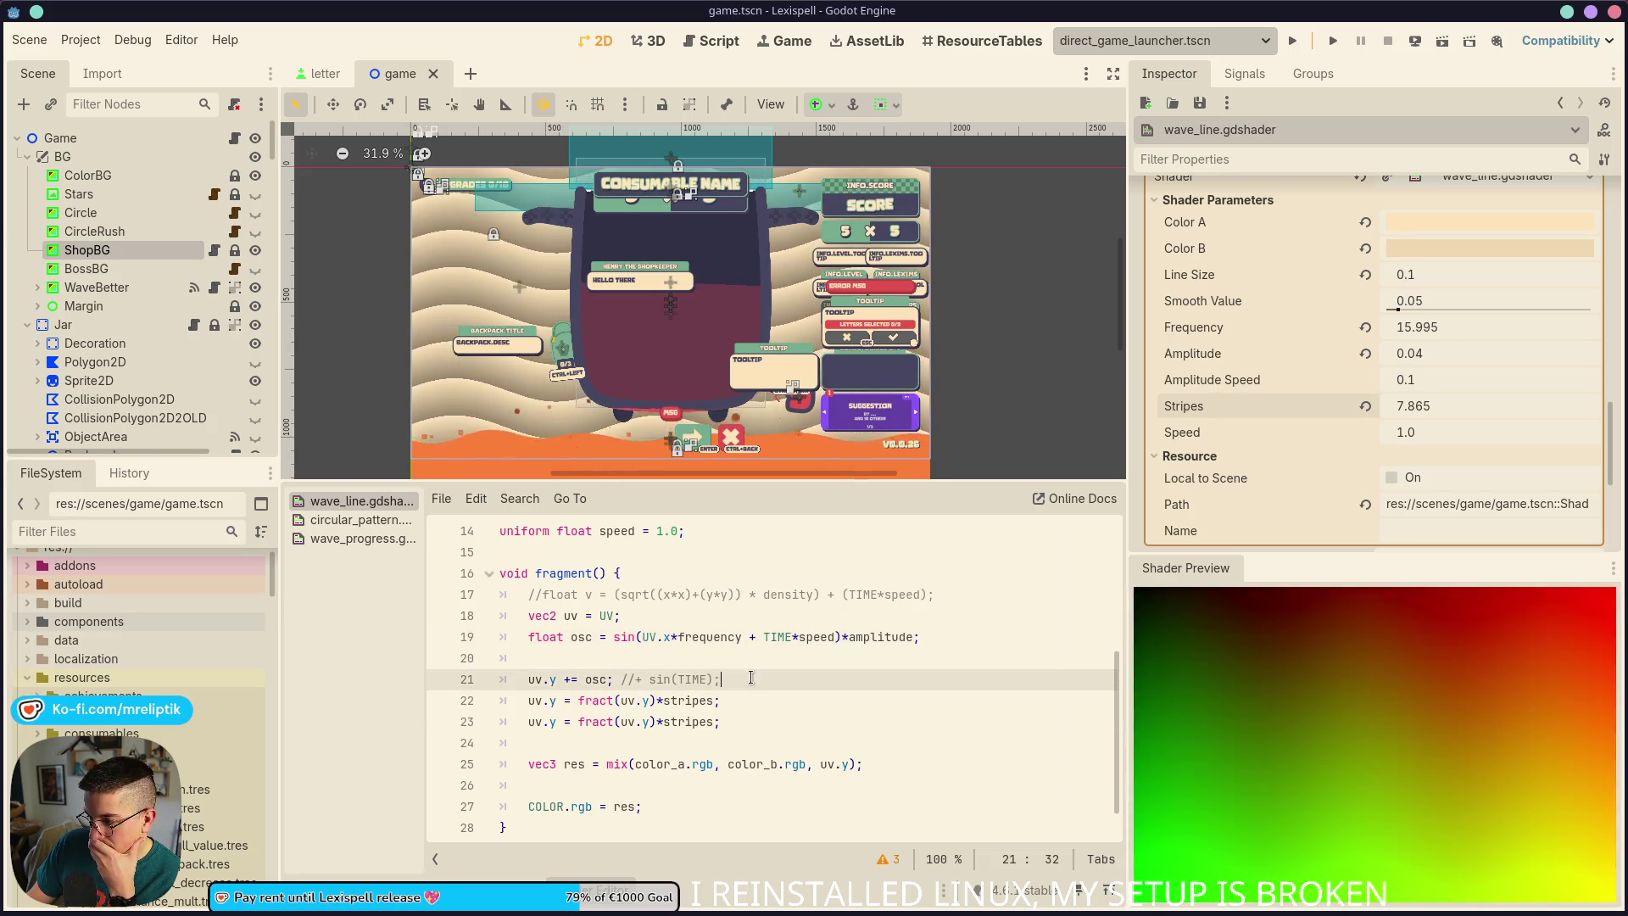
Toggle the second fract stripes line 23 off and on to compare the previews
key("Down")
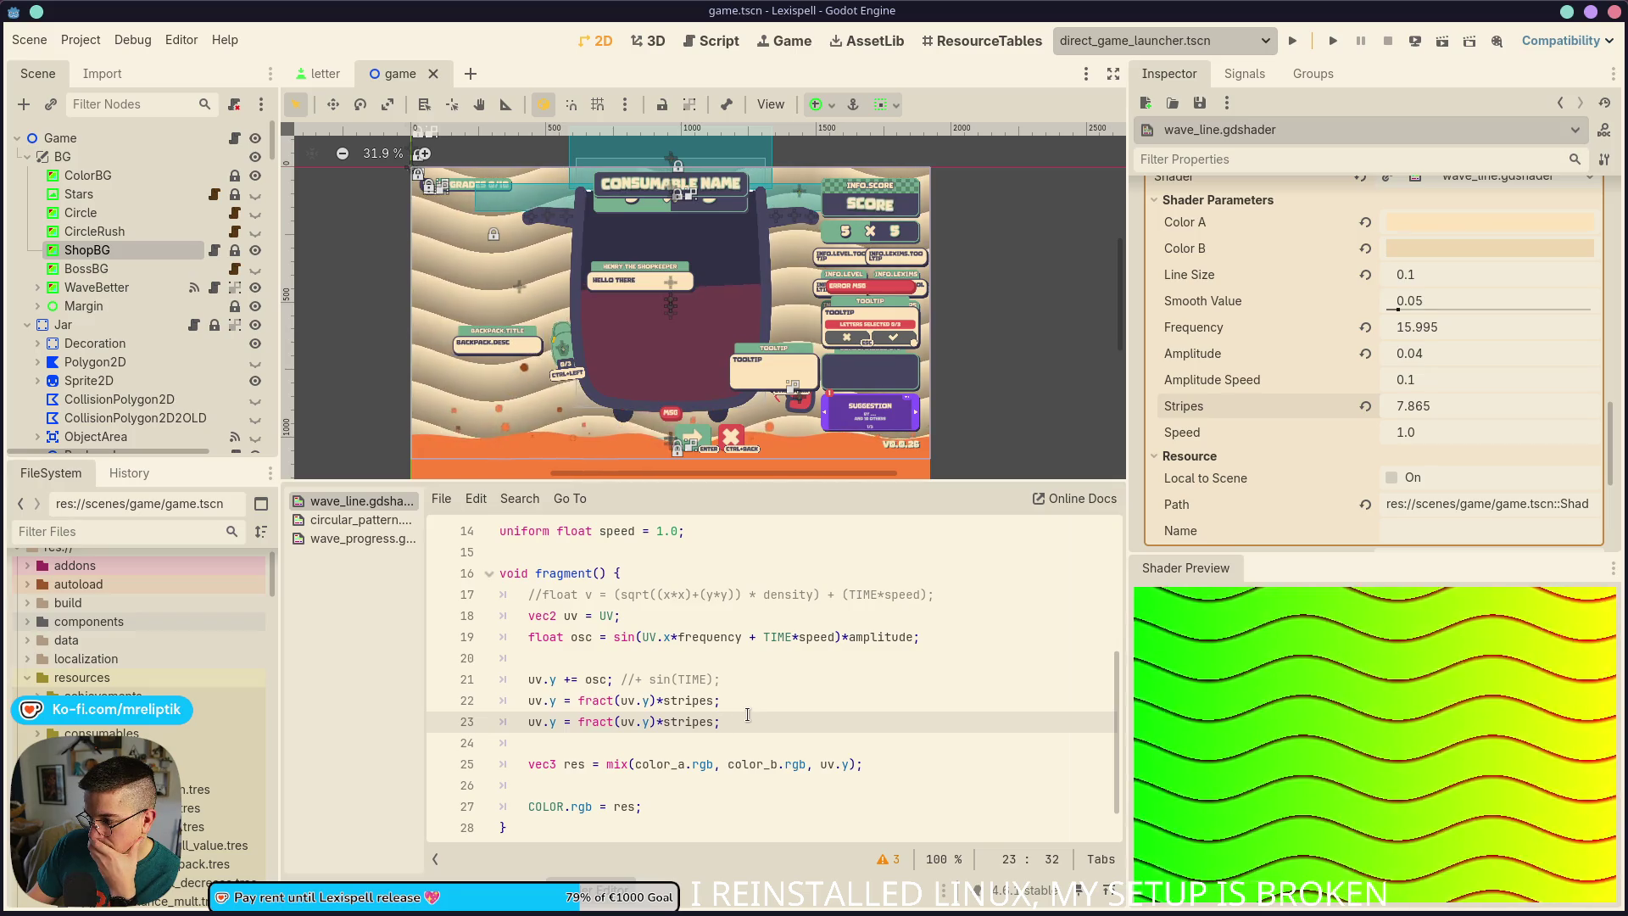
key("ctrl+k")
key("ctrl+k")
key("ctrl+k")
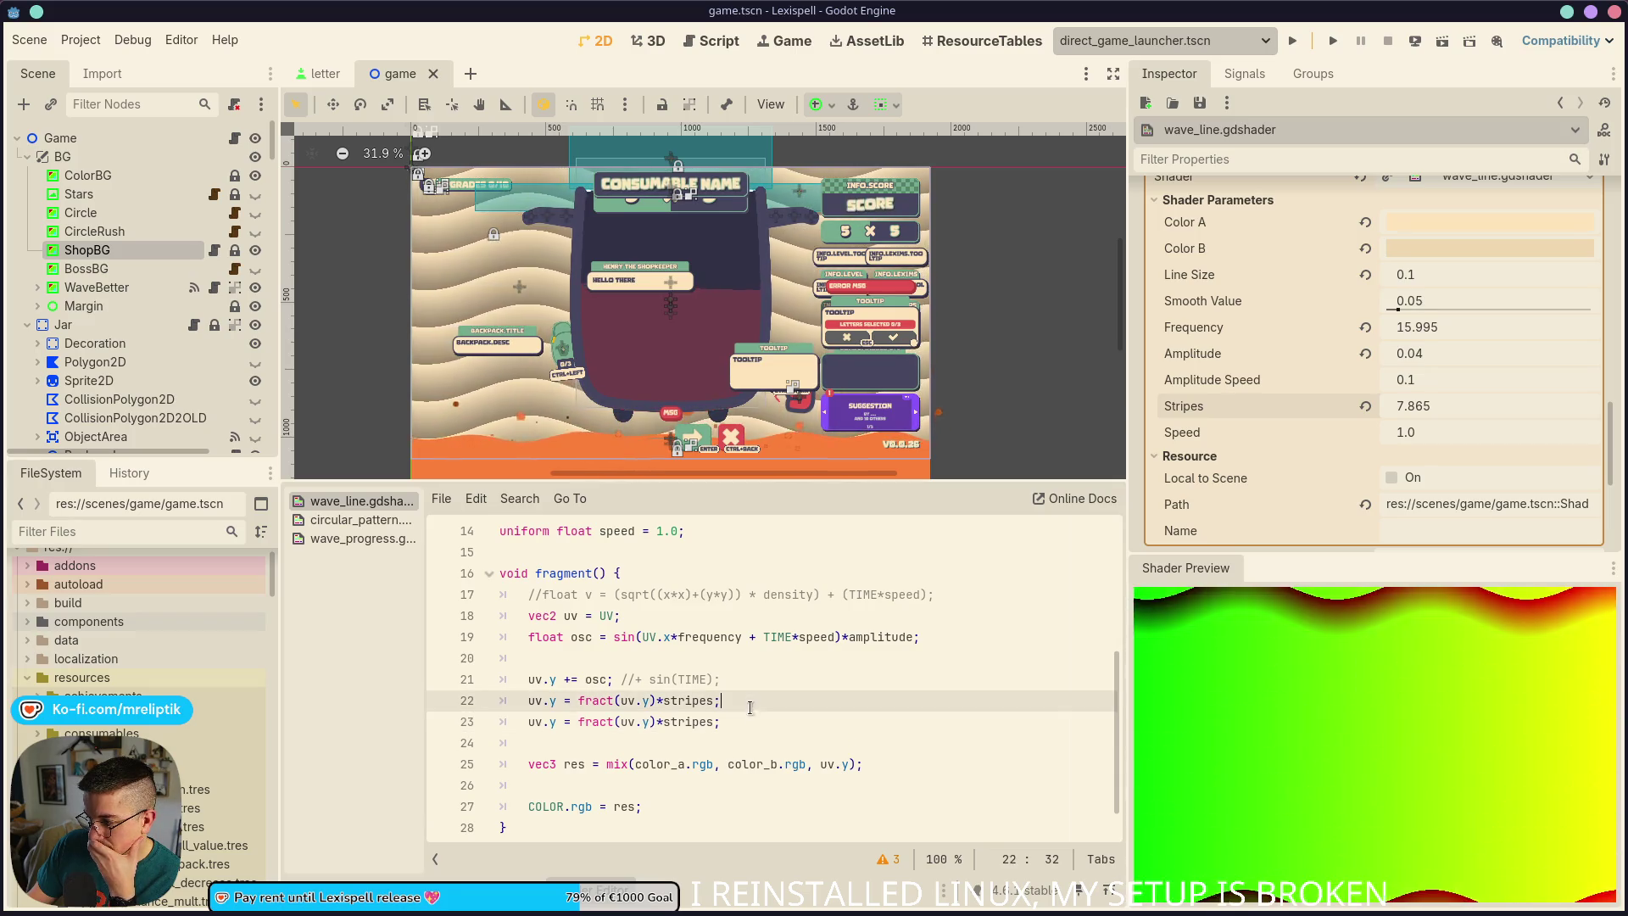
key("ctrl+k")
key("ctrl+k")
key("ctrl+k")
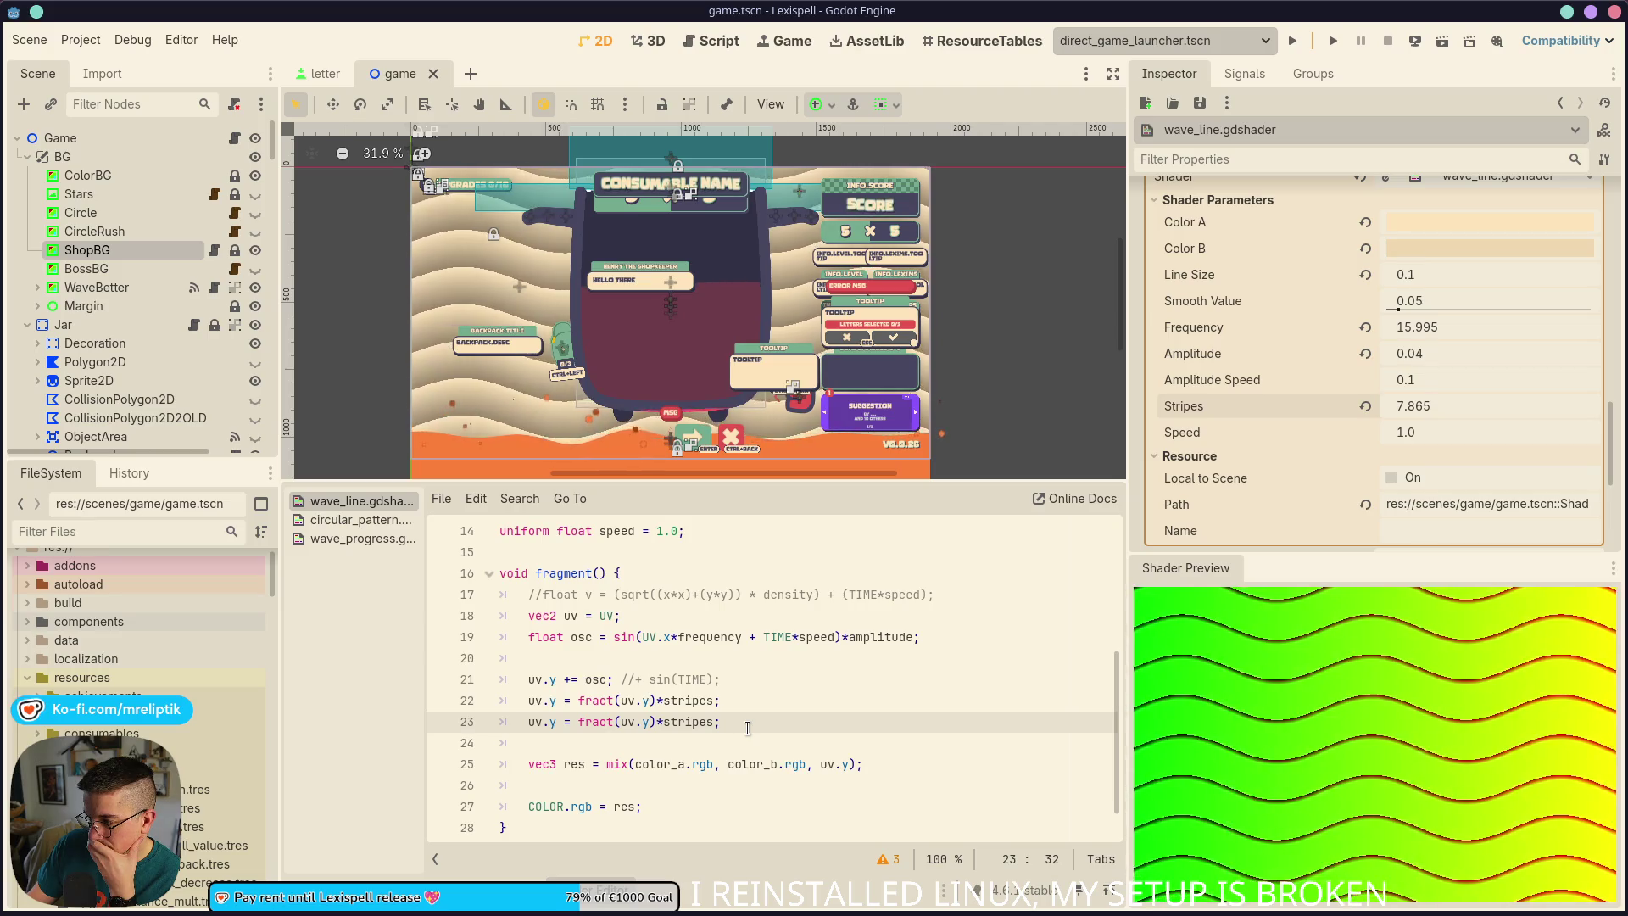
key("Up")
key("Down")
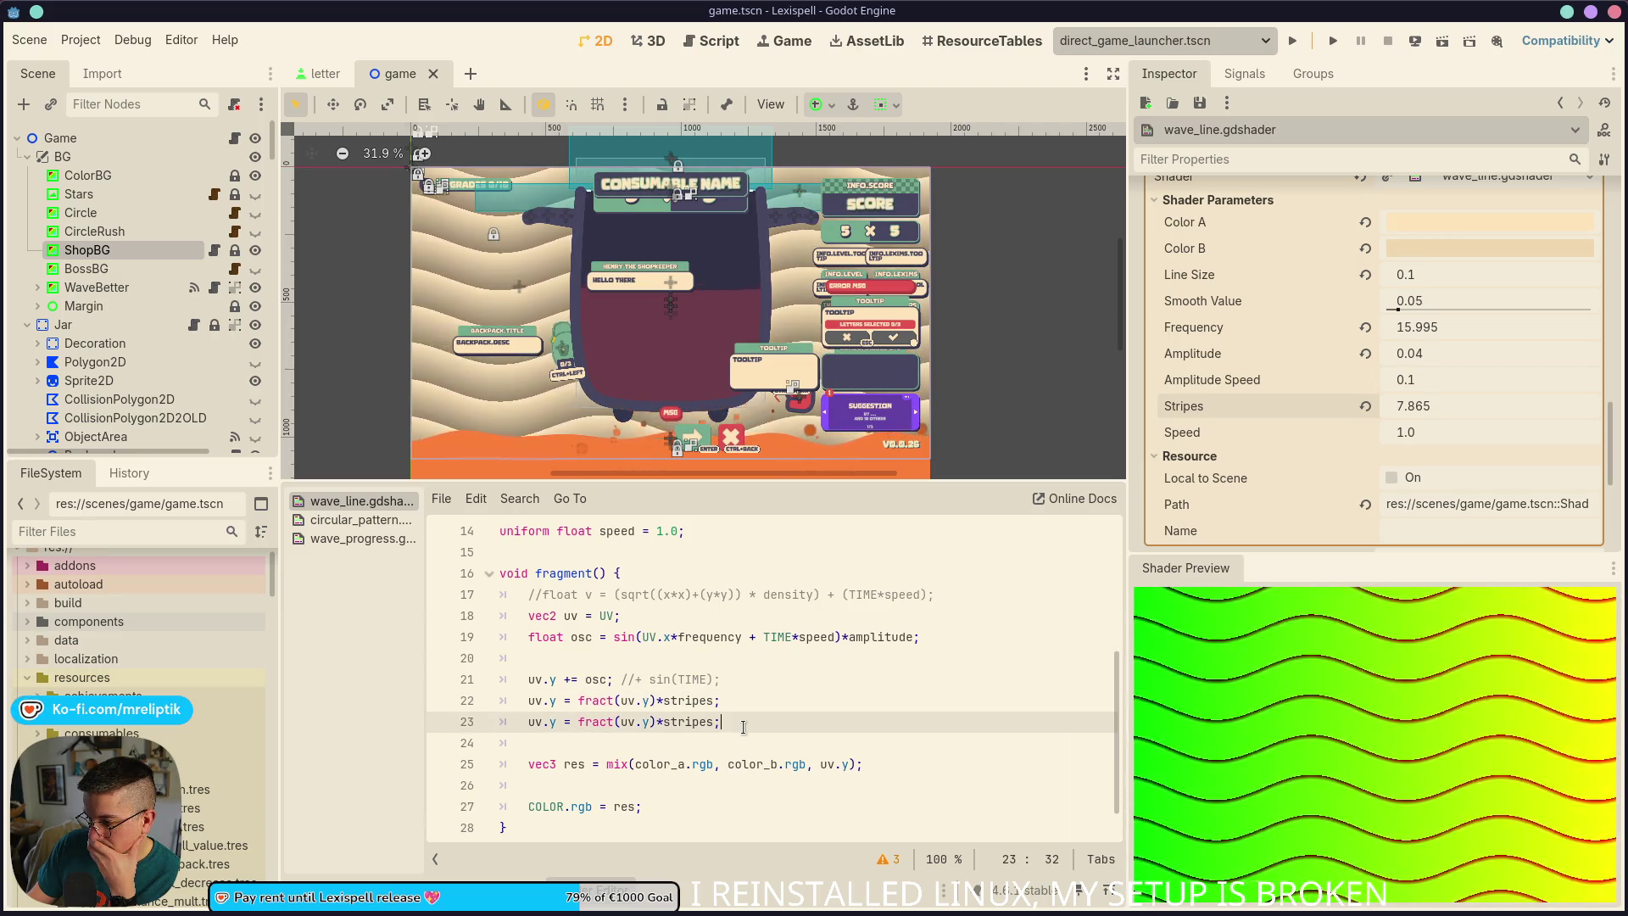
left_click(737, 734)
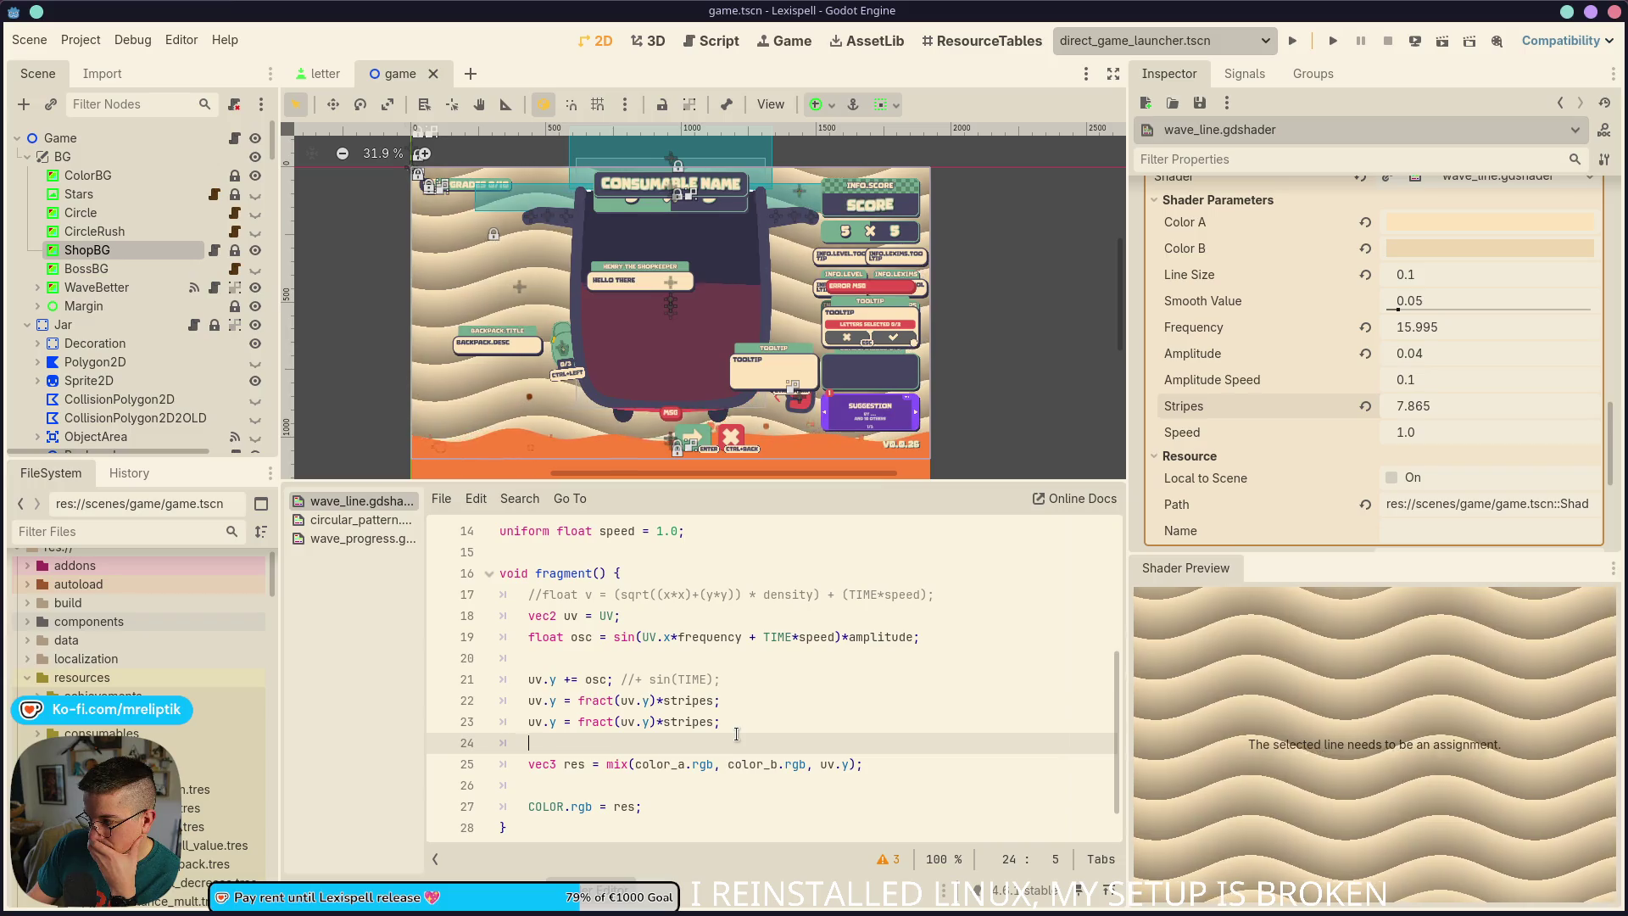
Test line 22 without its stripes multiplier, set Stripes to 8.075, then restore it and save
left_click(723, 720)
key("Left")
key("Up")
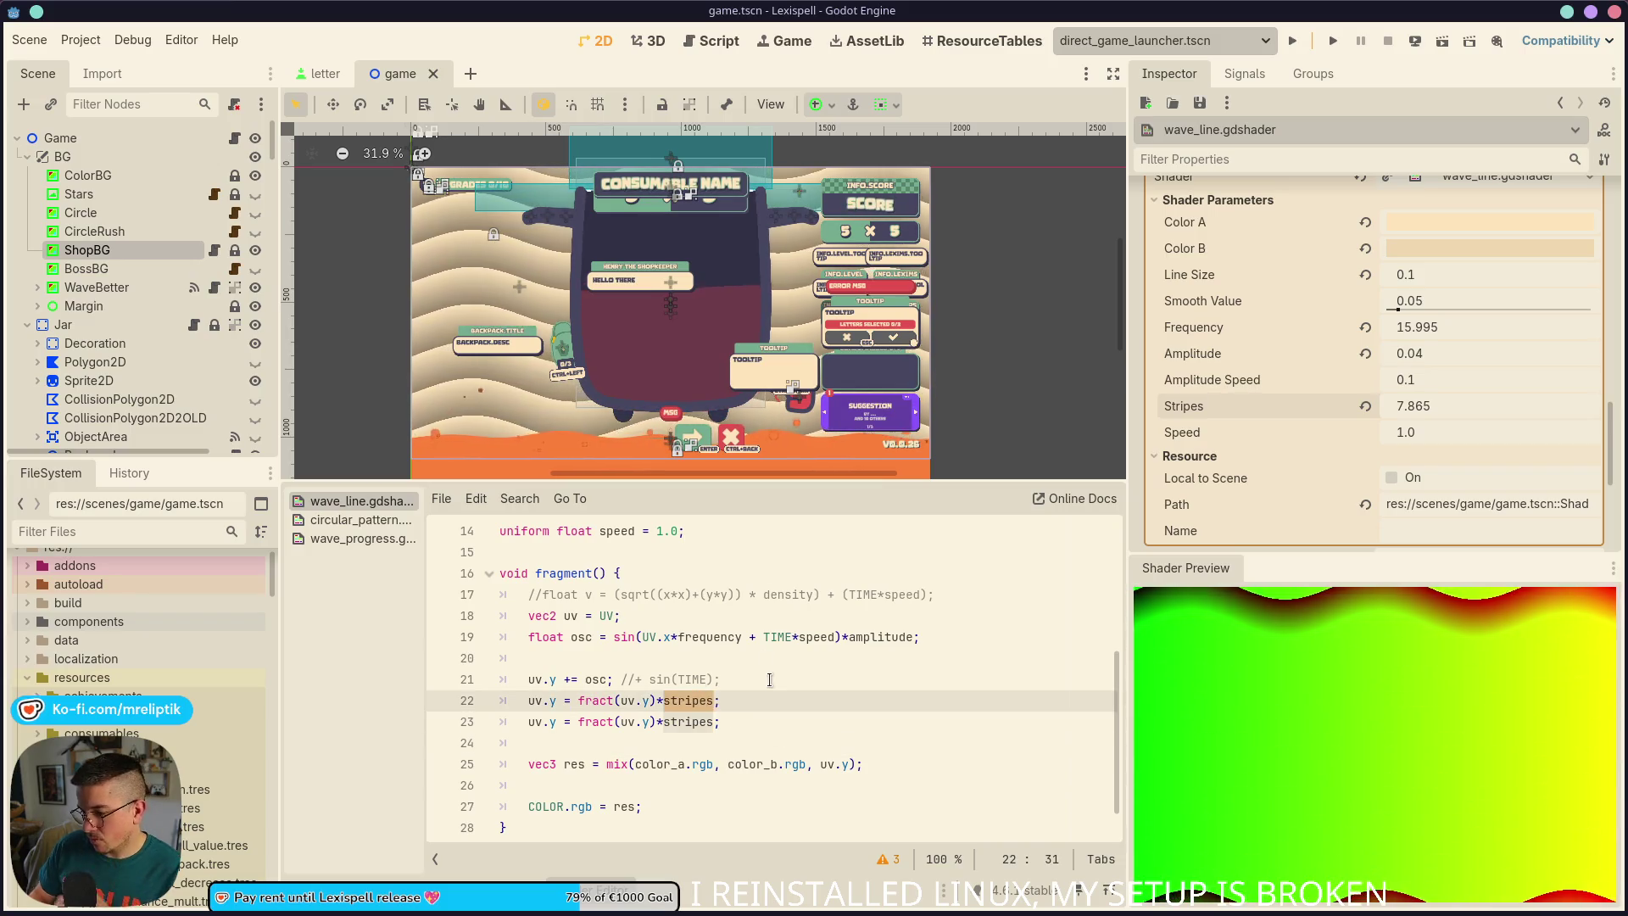
key("BackSpace")
key("BackSpace")
key("BackSpace")
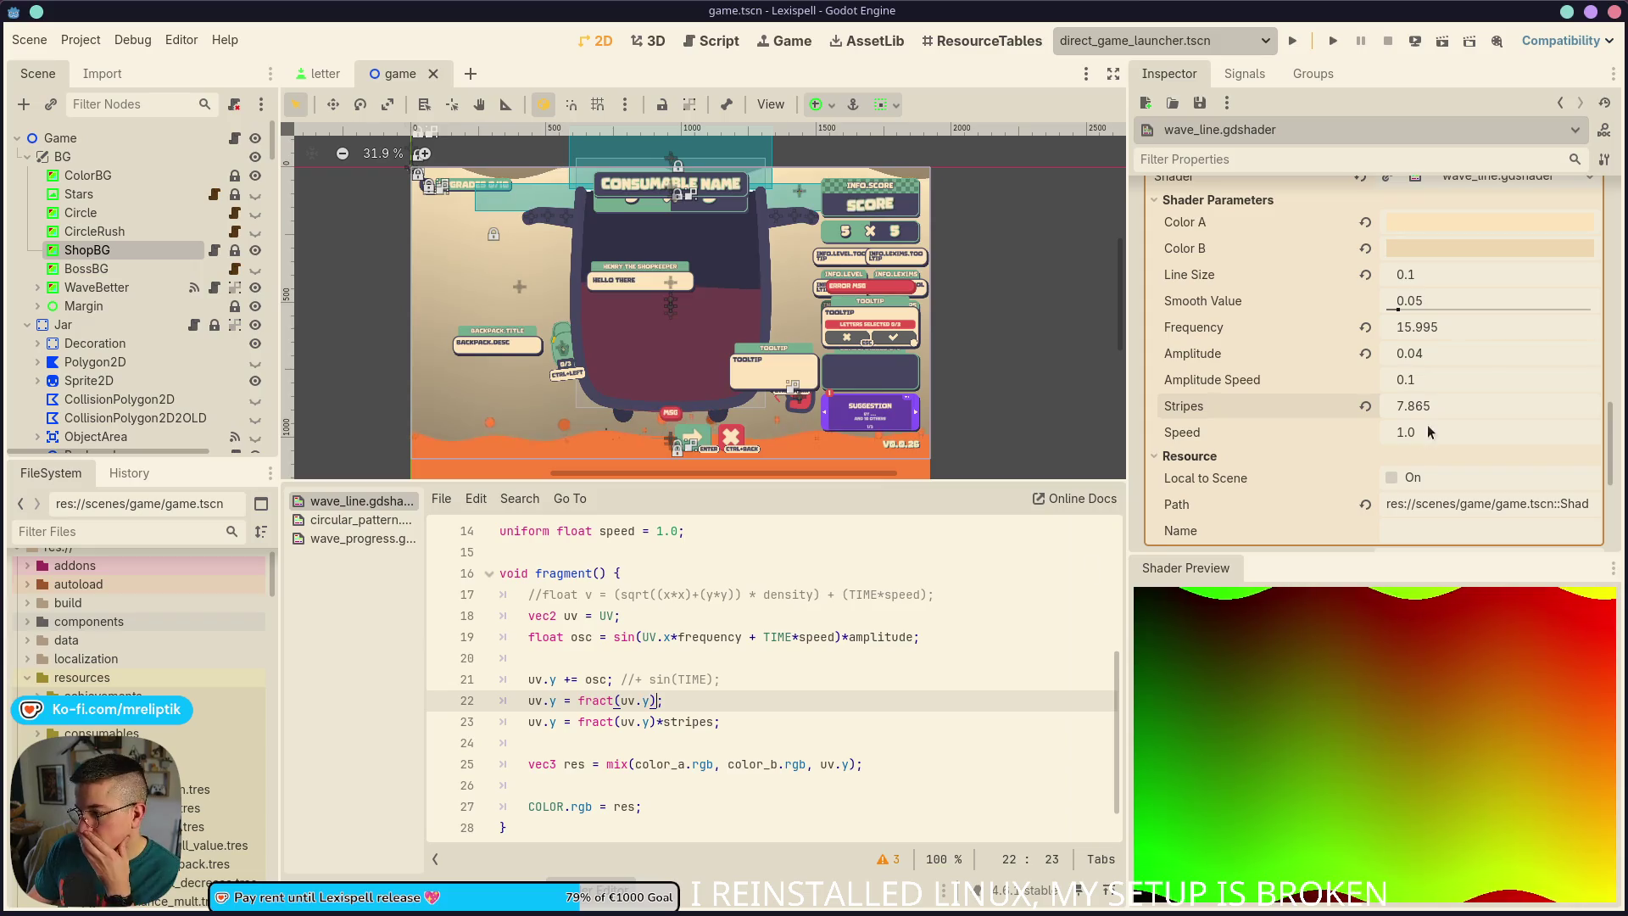
left_click_drag(1462, 395, 1492, 395)
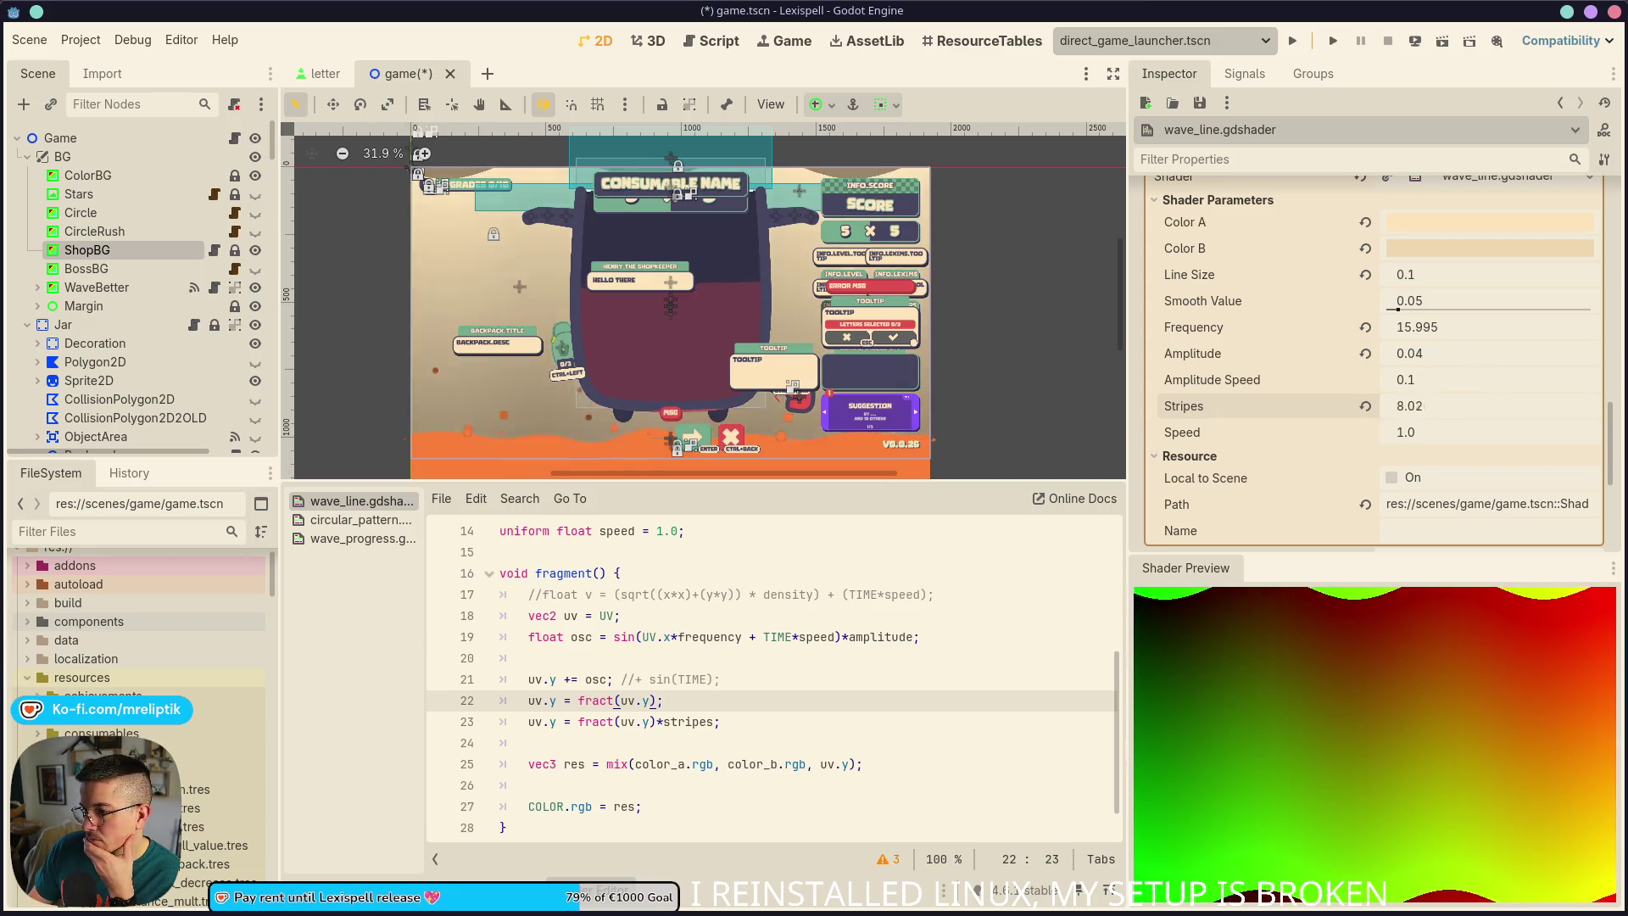
key("ctrl+z")
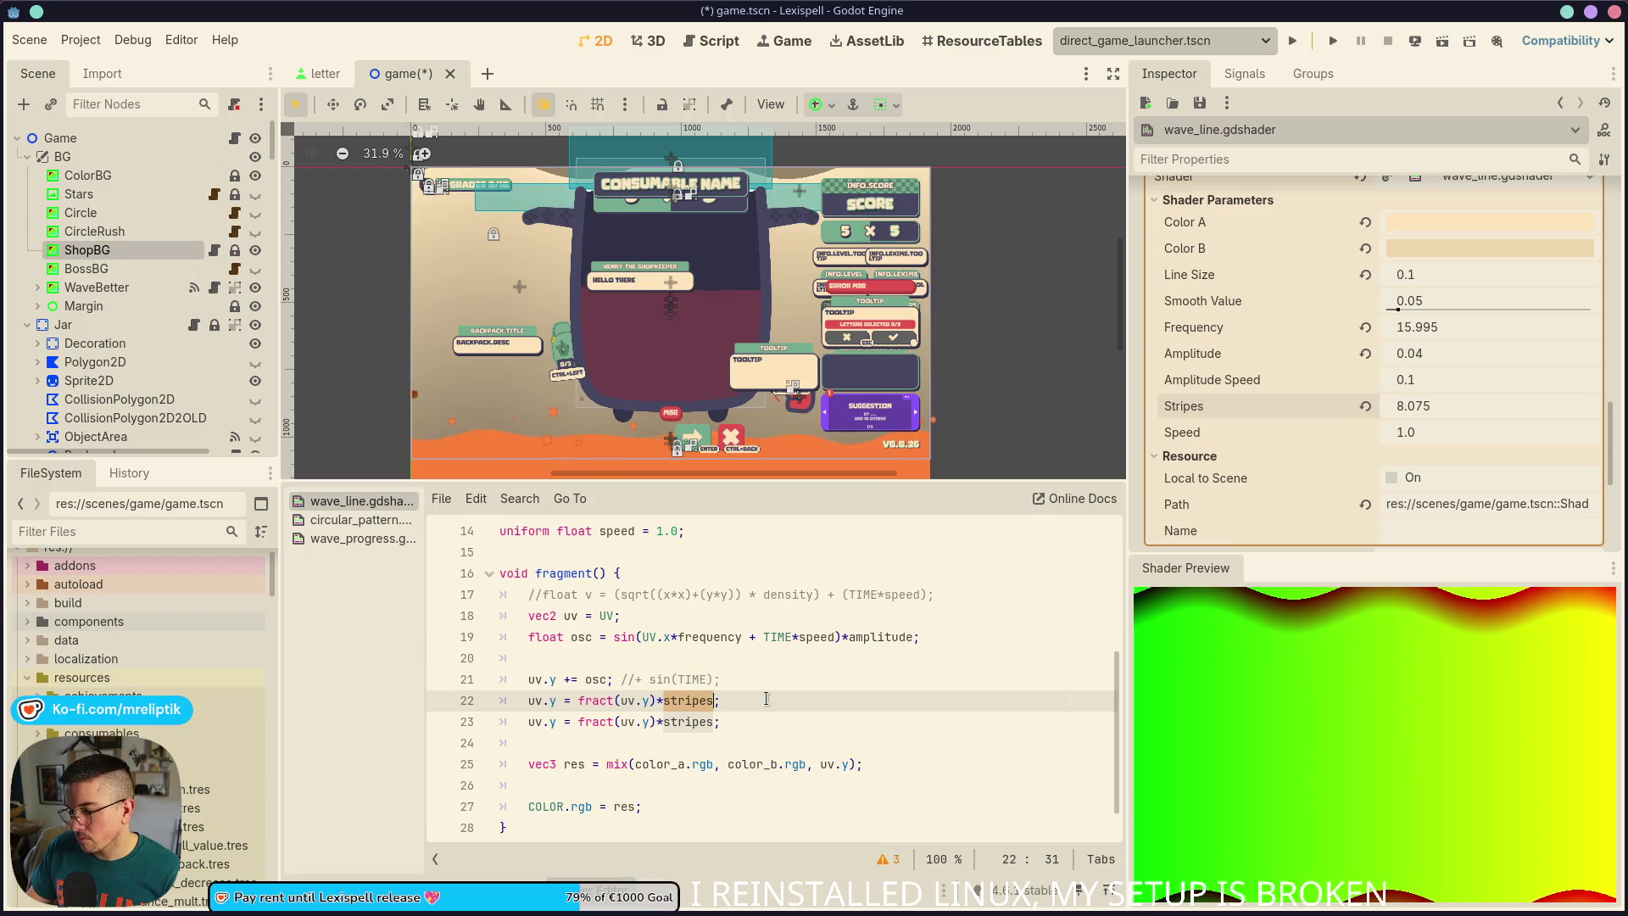
key("ctrl+s")
Add a commented-out third fract stripes line and try a nested fract(uv.y)* on line 23
left_click(675, 721)
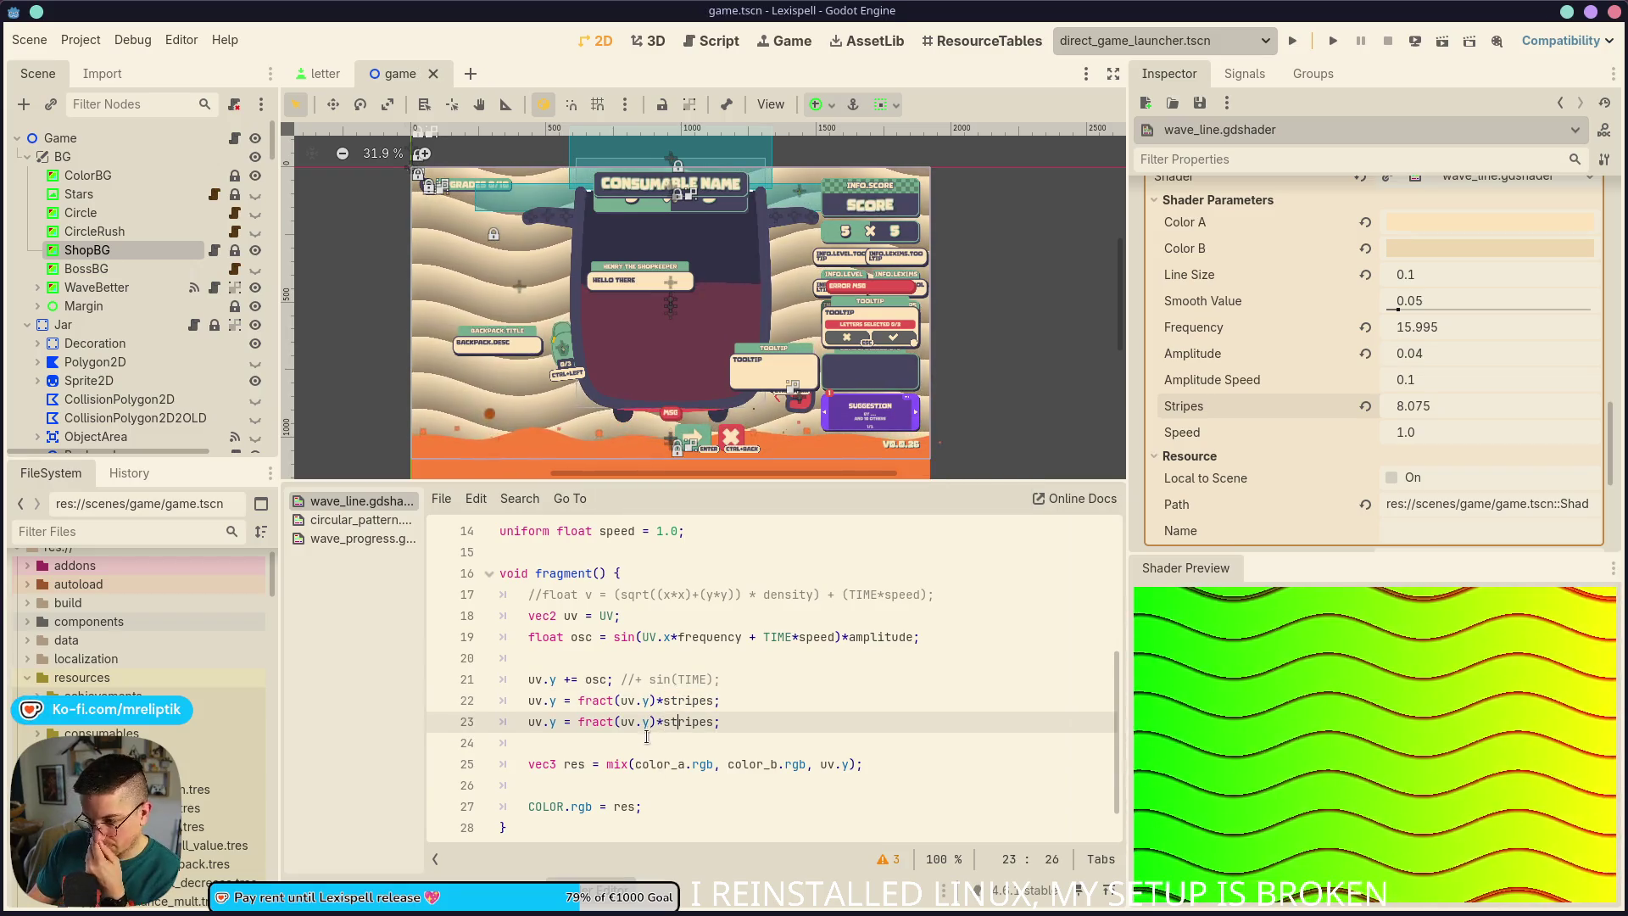
key("End")
key("Return")
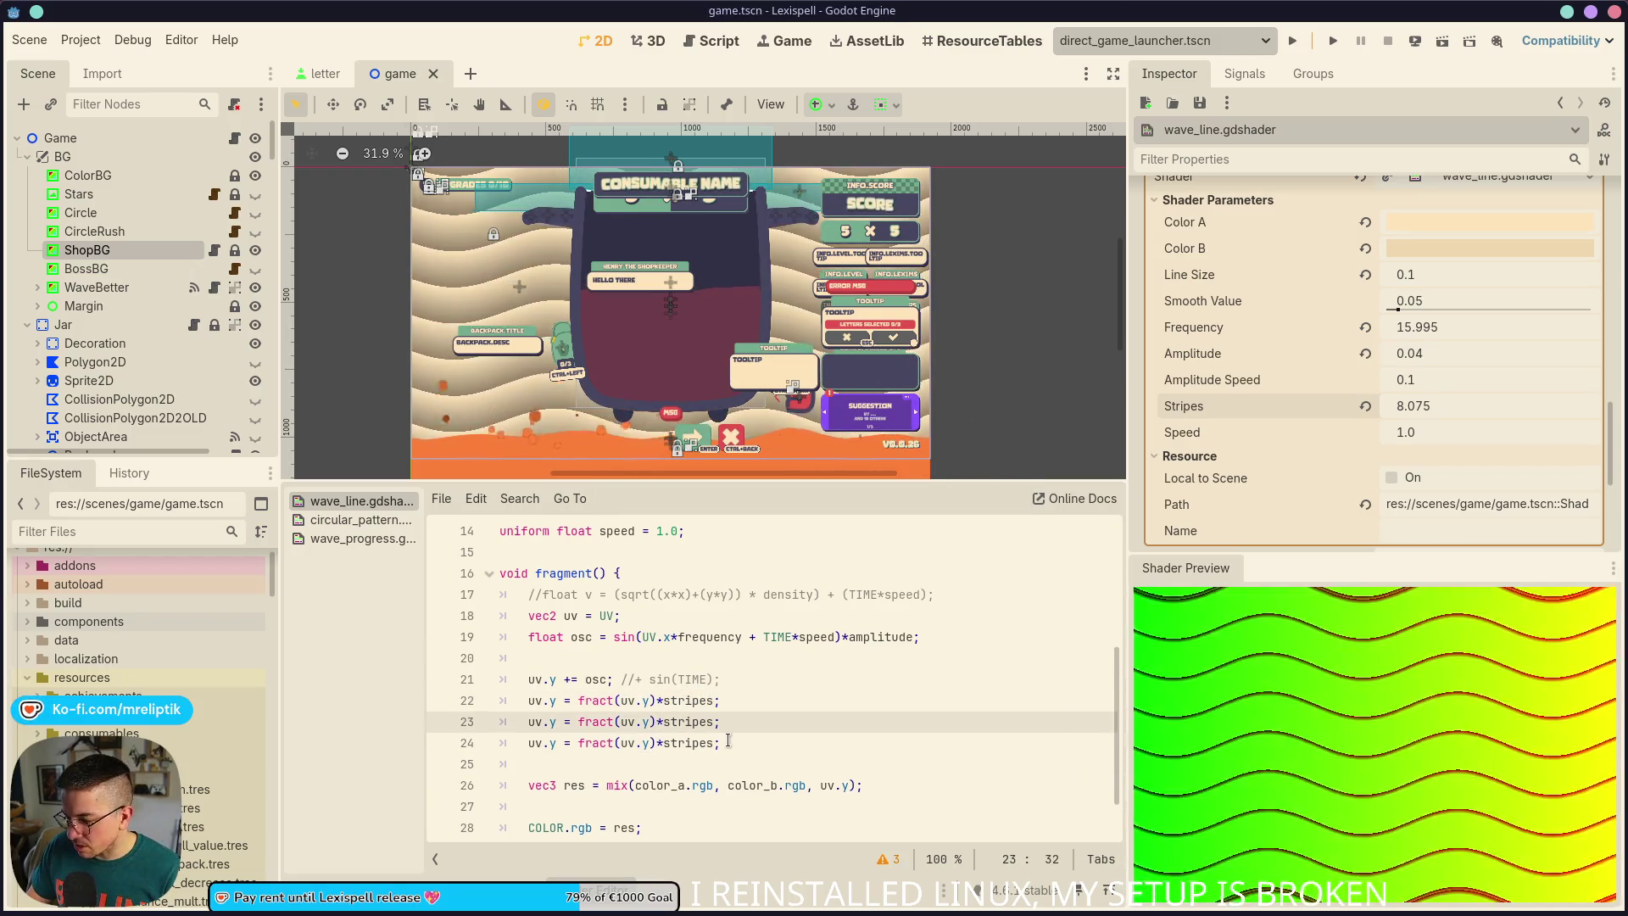
key("ctrl+v")
key("ctrl+k")
key("Up")
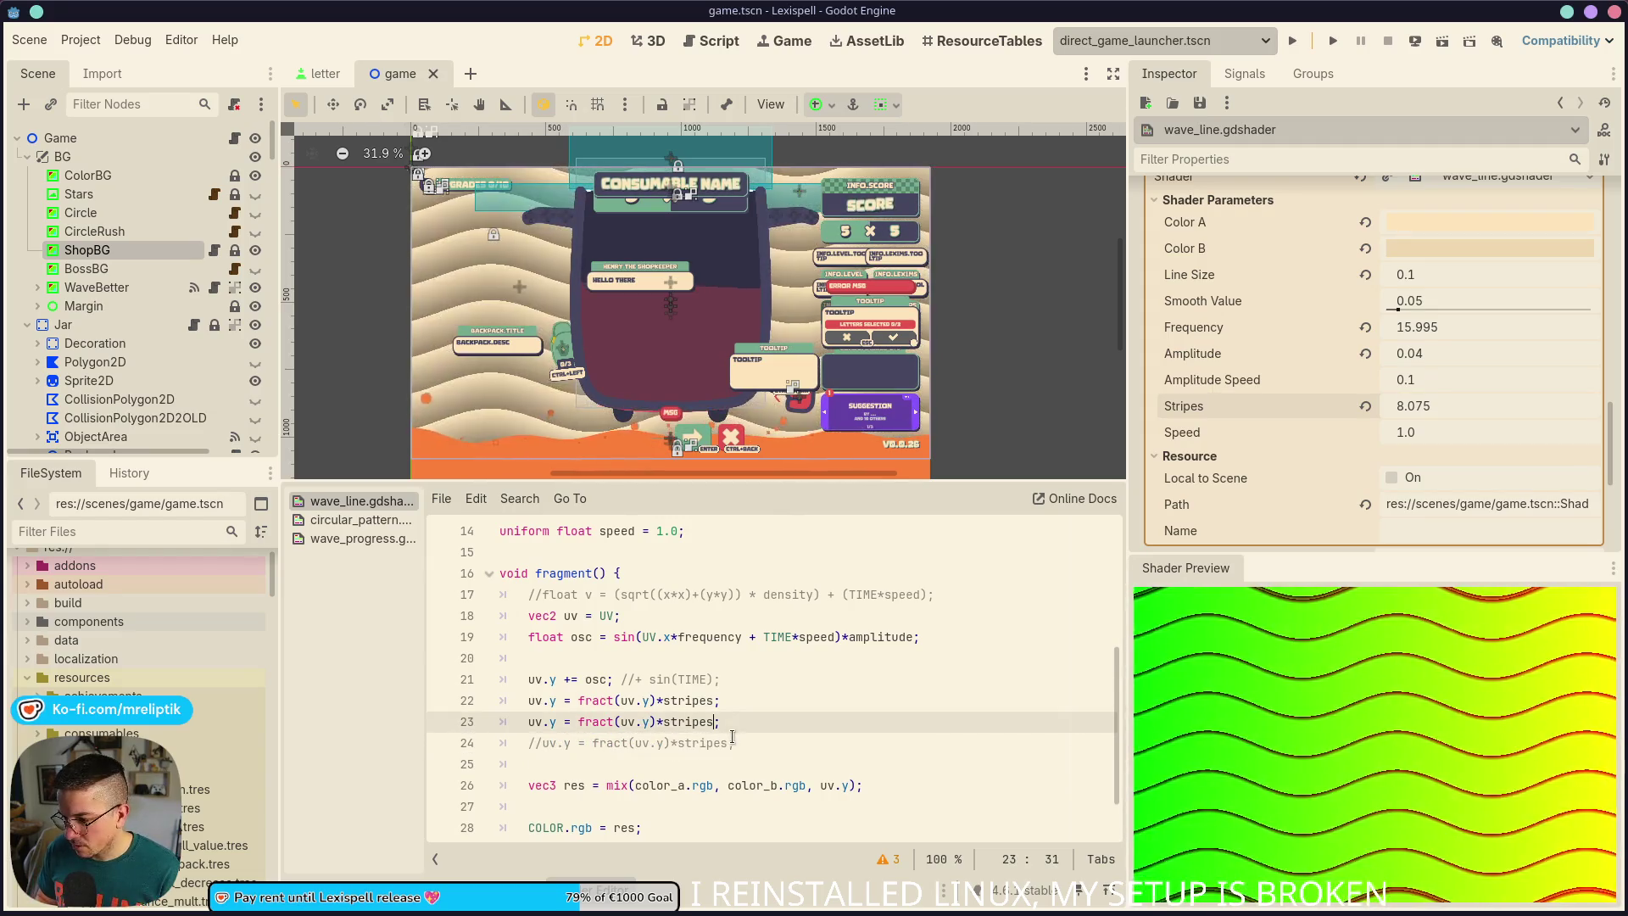
key("Left")
key("Left")
key("Left")
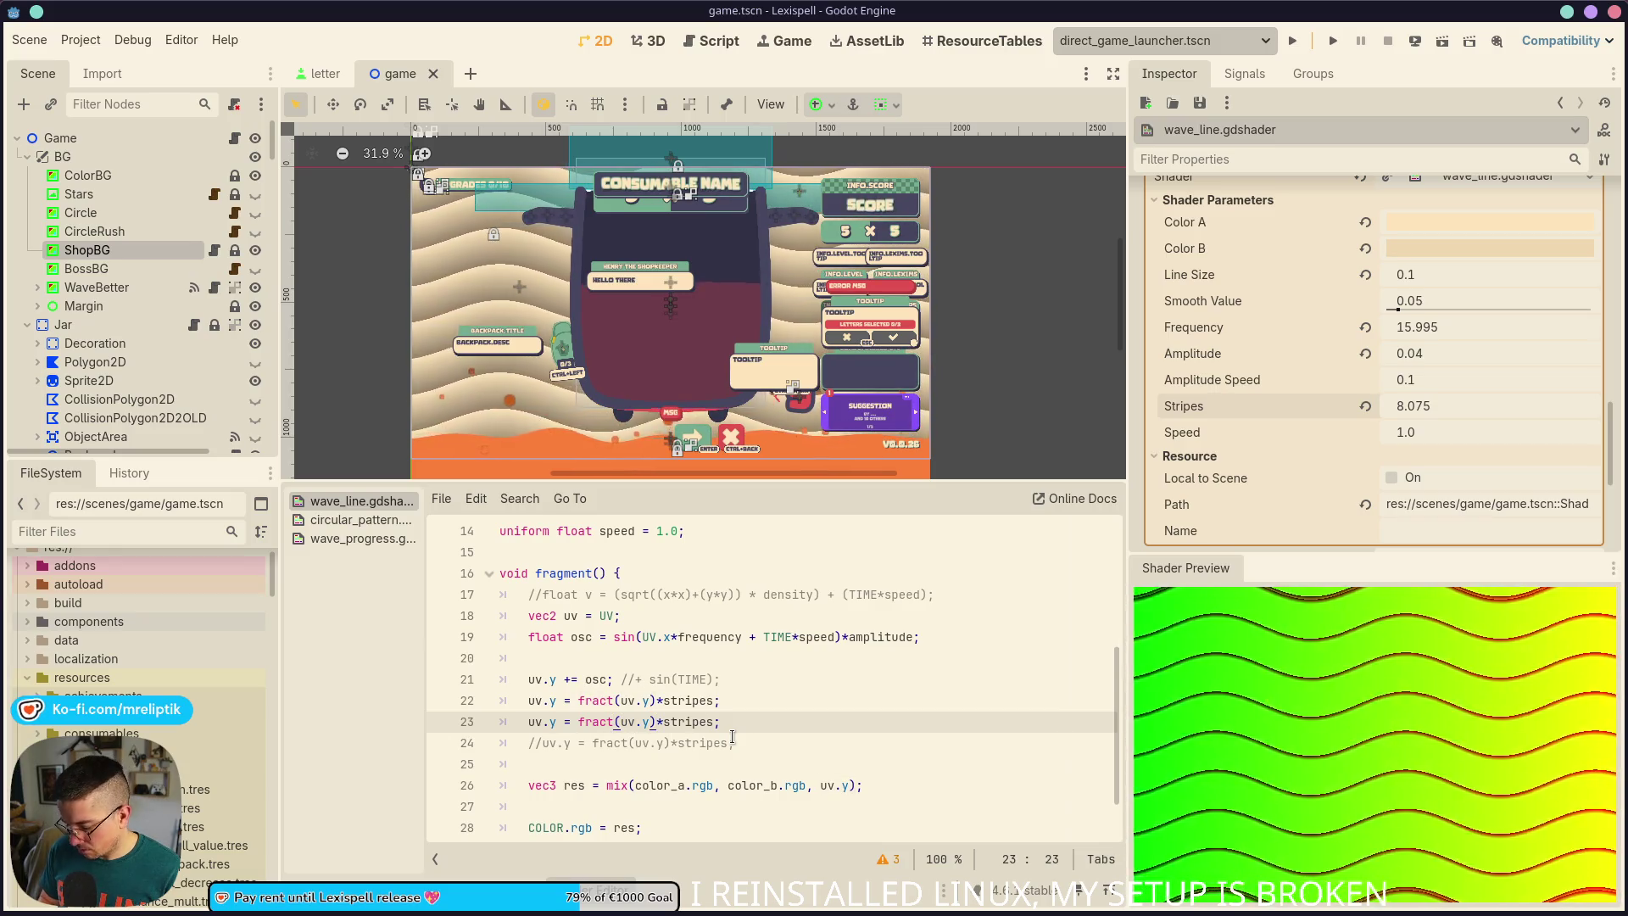
type("fract(uv.y)*")
key("ctrl+s")
Toggle line 22 to compare, then remove the extra fract factor from line 23 and save
key("Up")
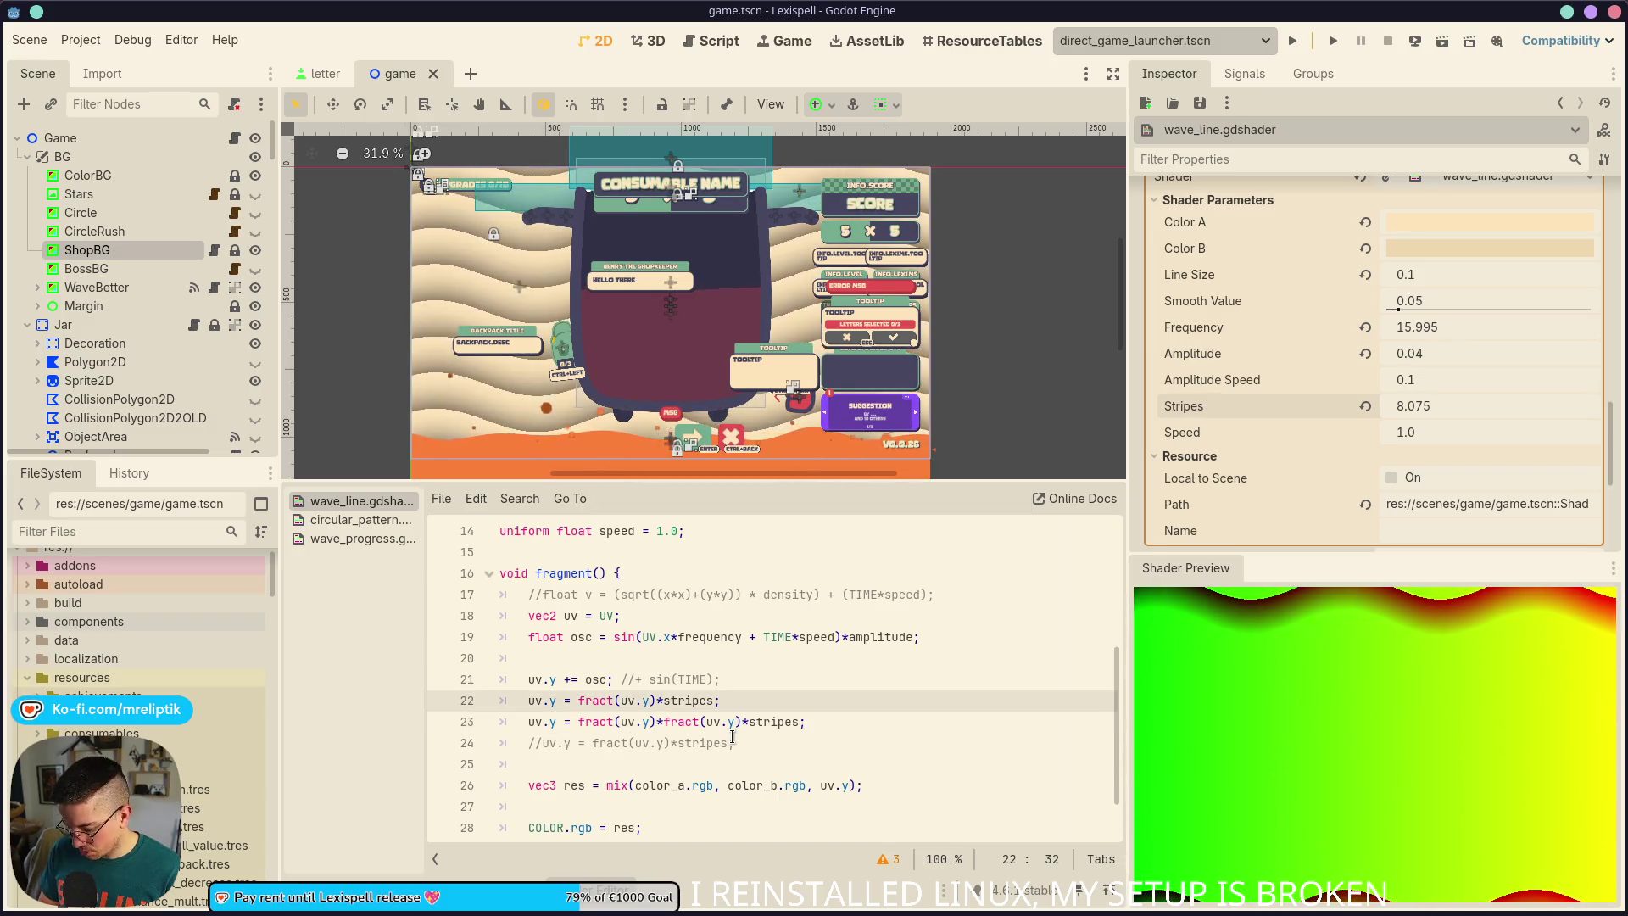
key("ctrl+k")
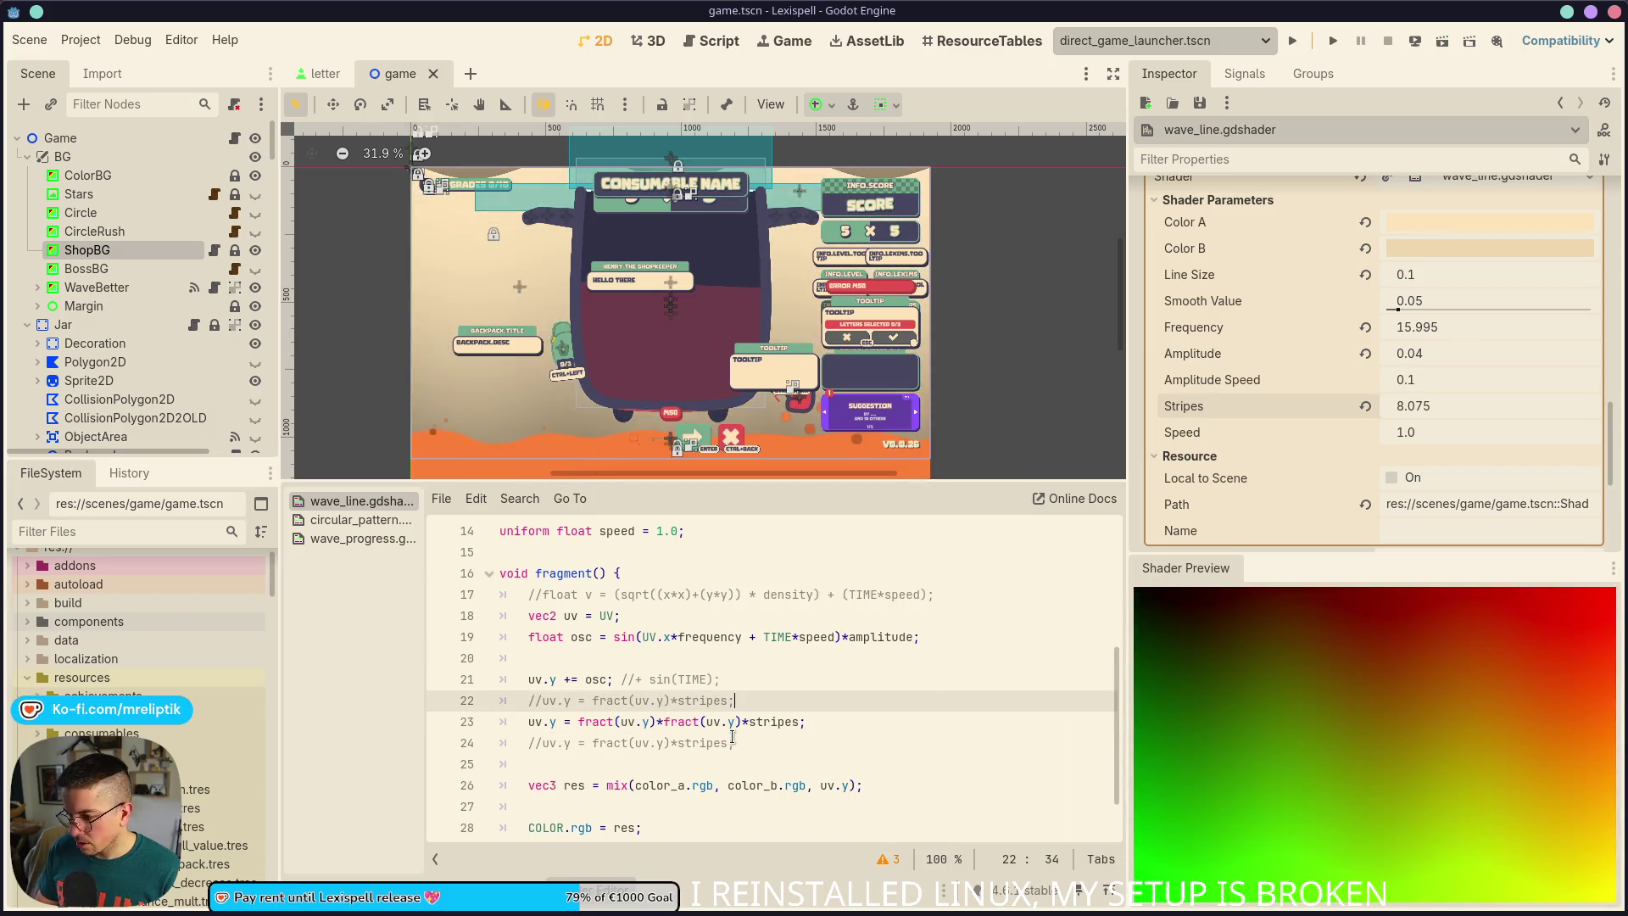
left_click(889, 721)
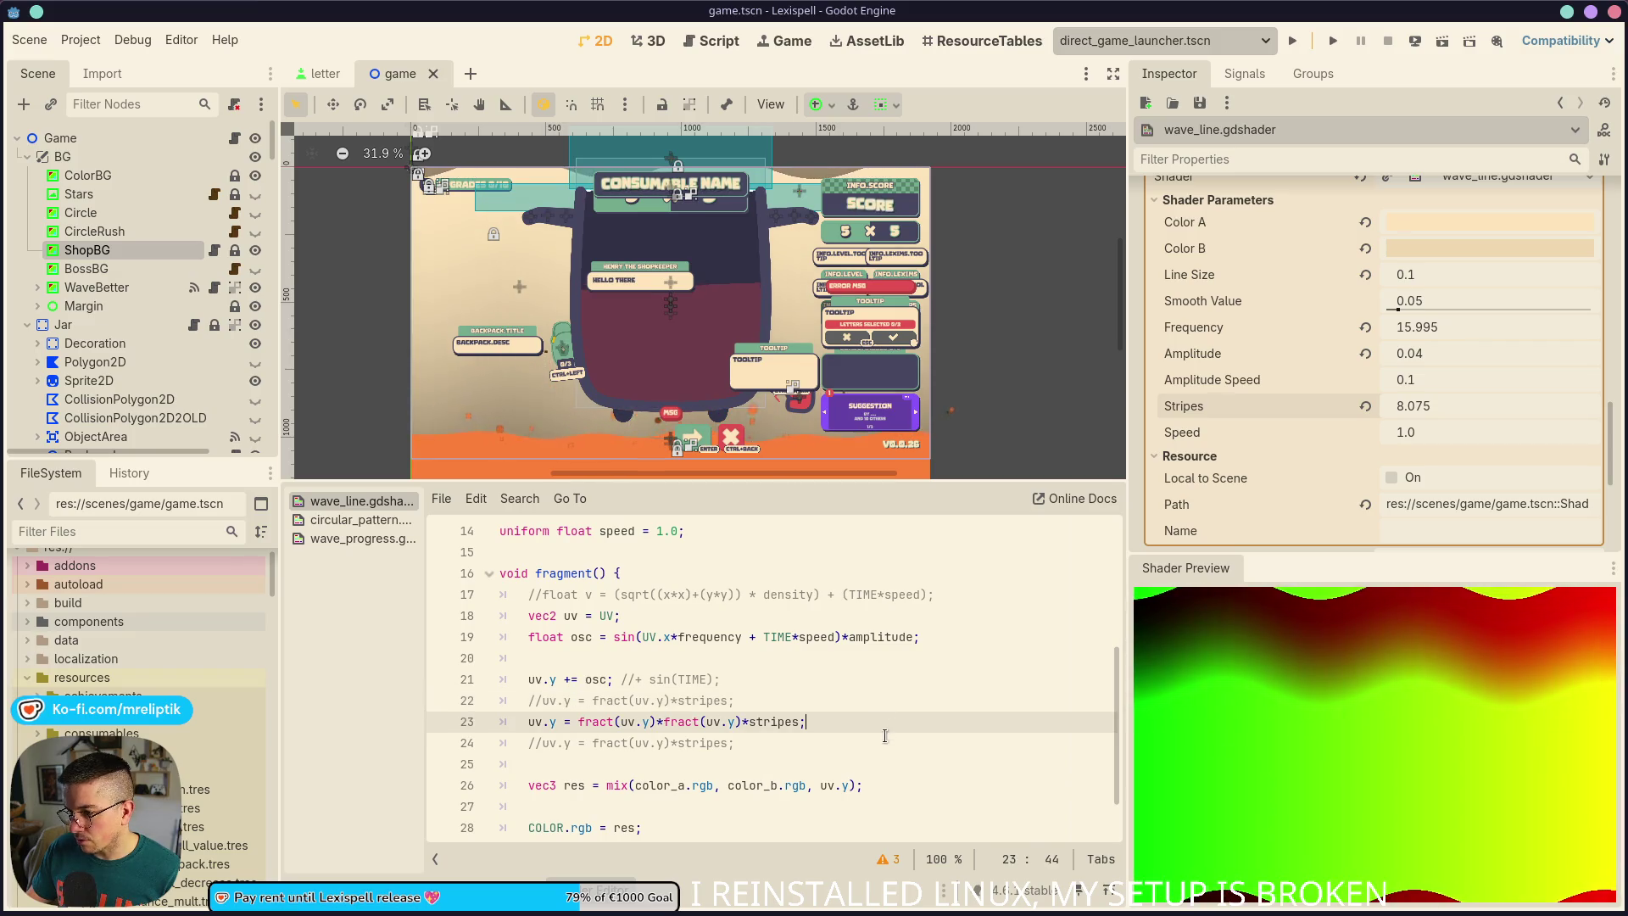
key("Up")
key("ctrl+k")
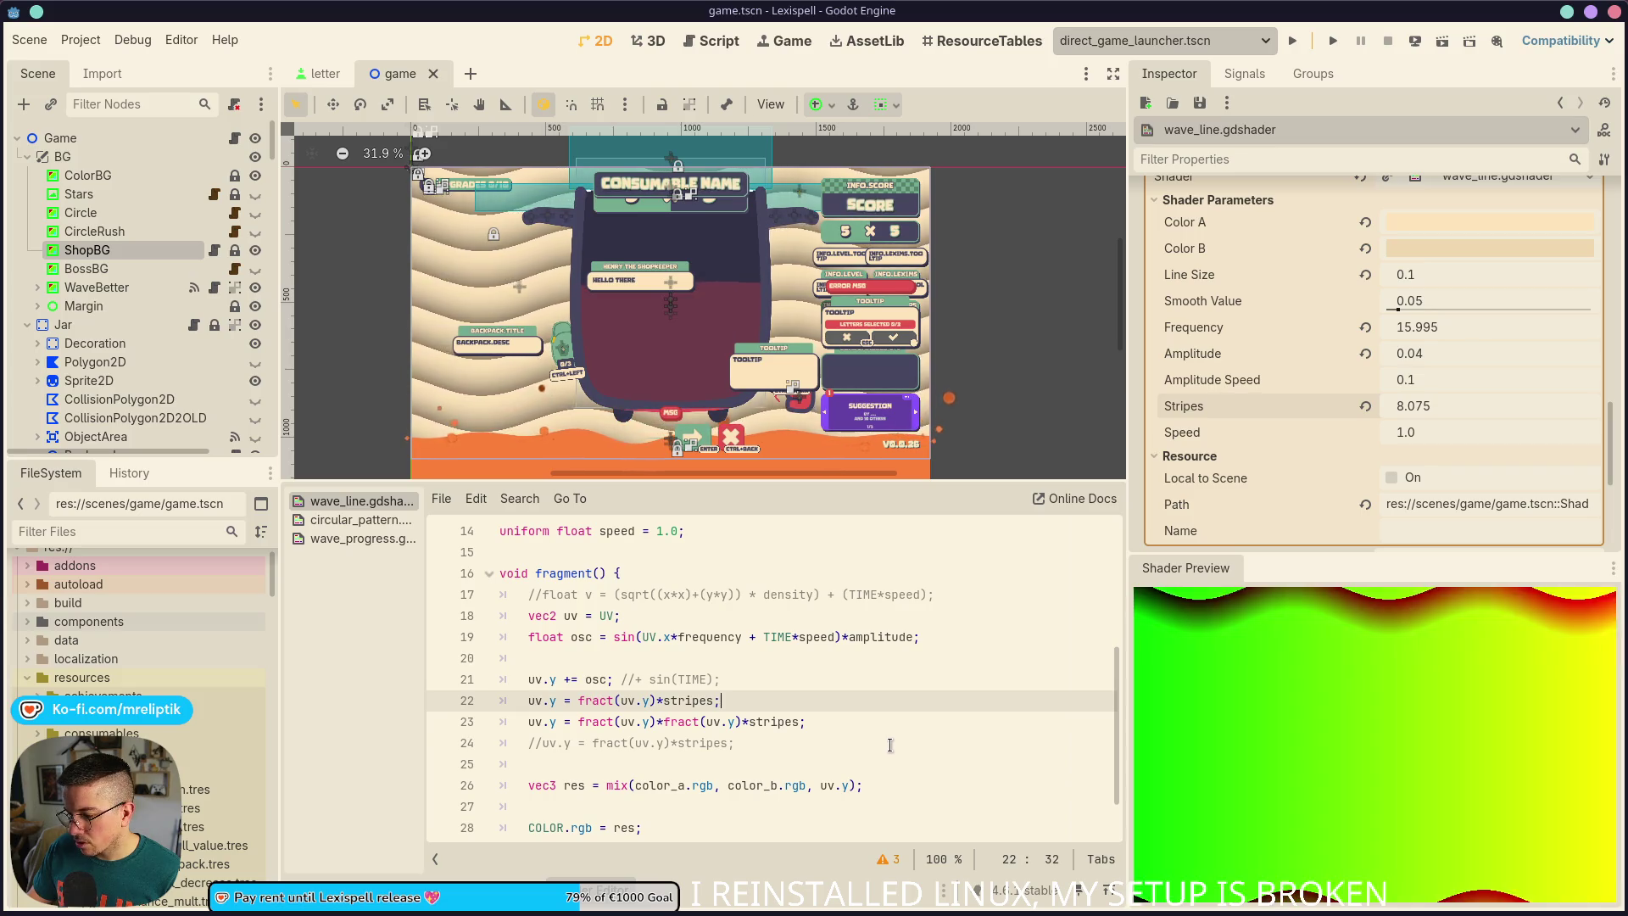
key("Down")
key("Right")
key("Right")
key("Right")
key("BackSpace")
key("BackSpace")
key("BackSpace")
key("ctrl+s")
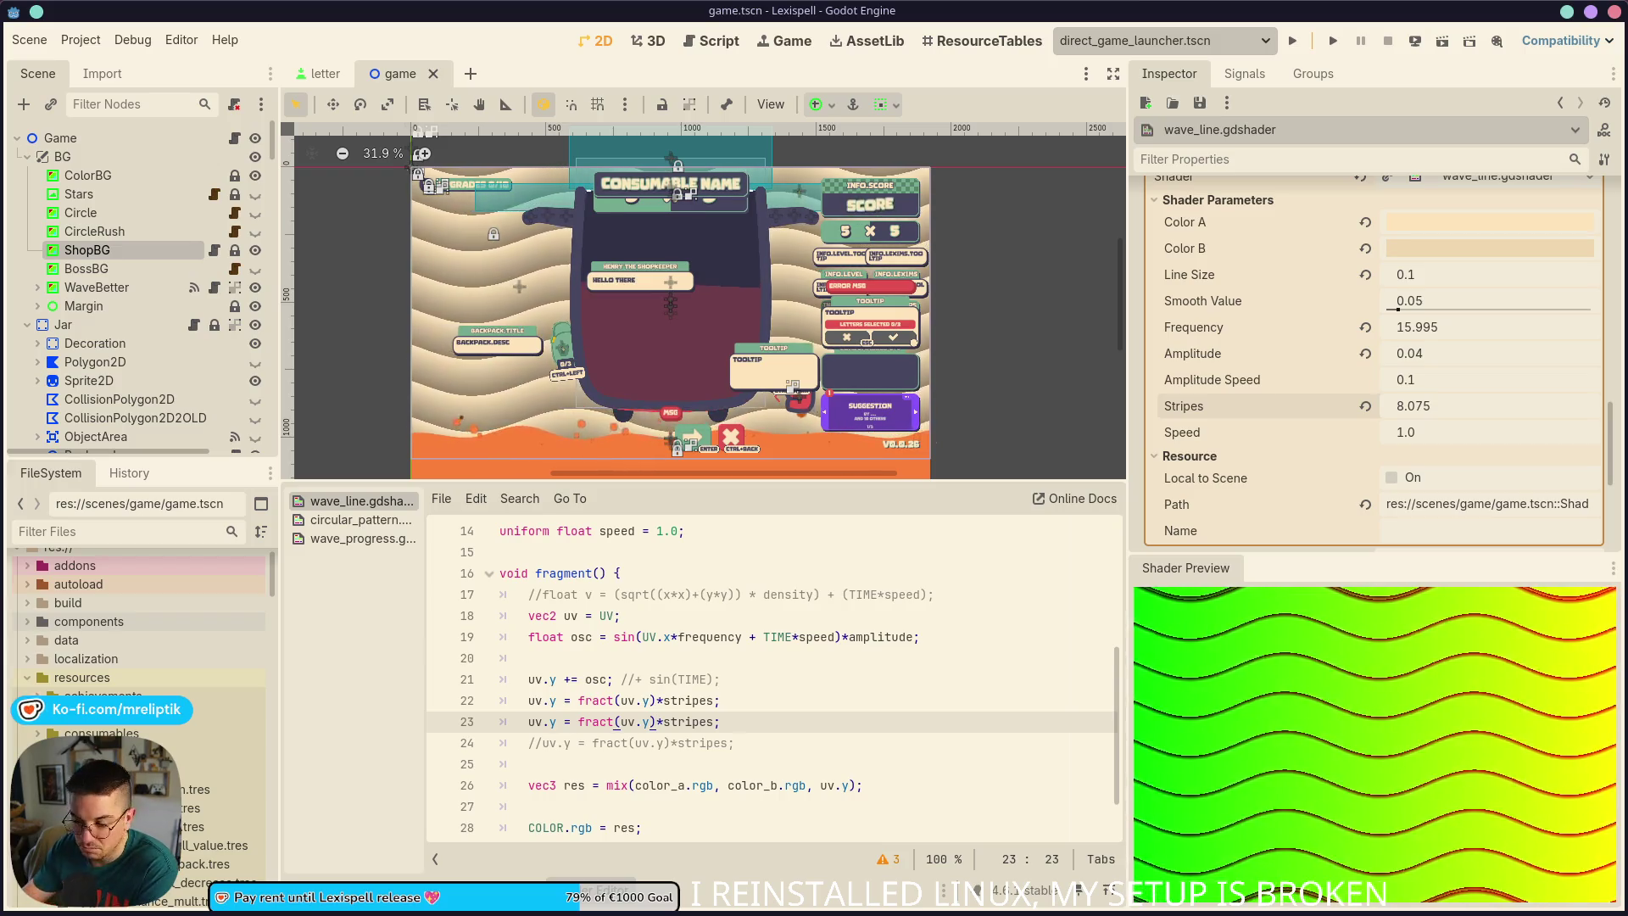
left_click(756, 704)
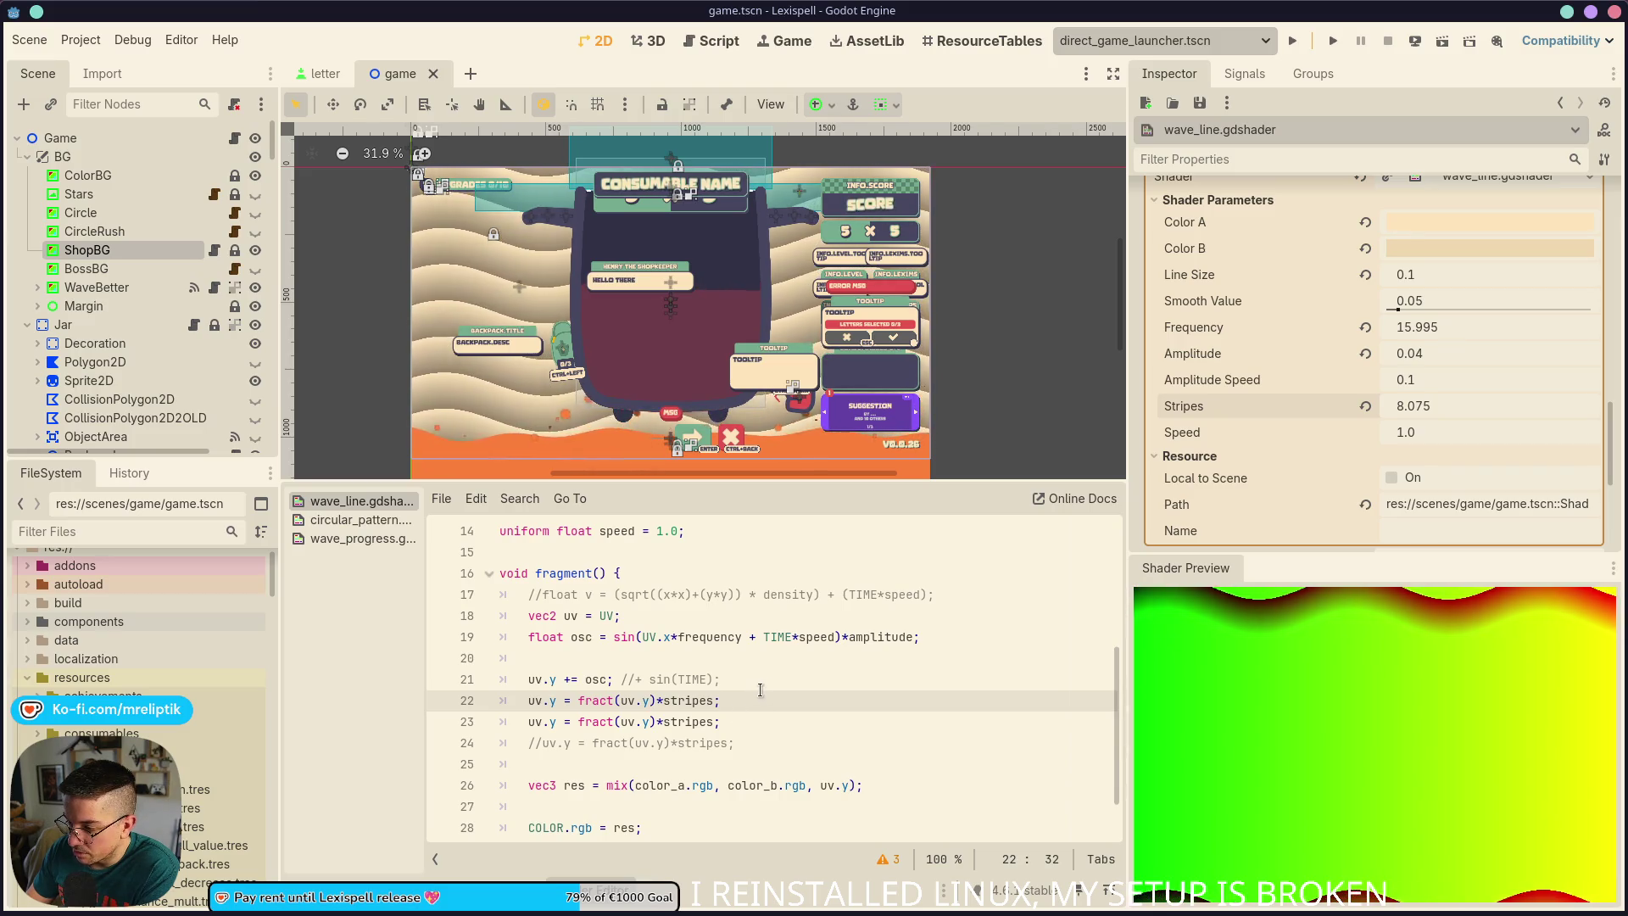
left_click(760, 712)
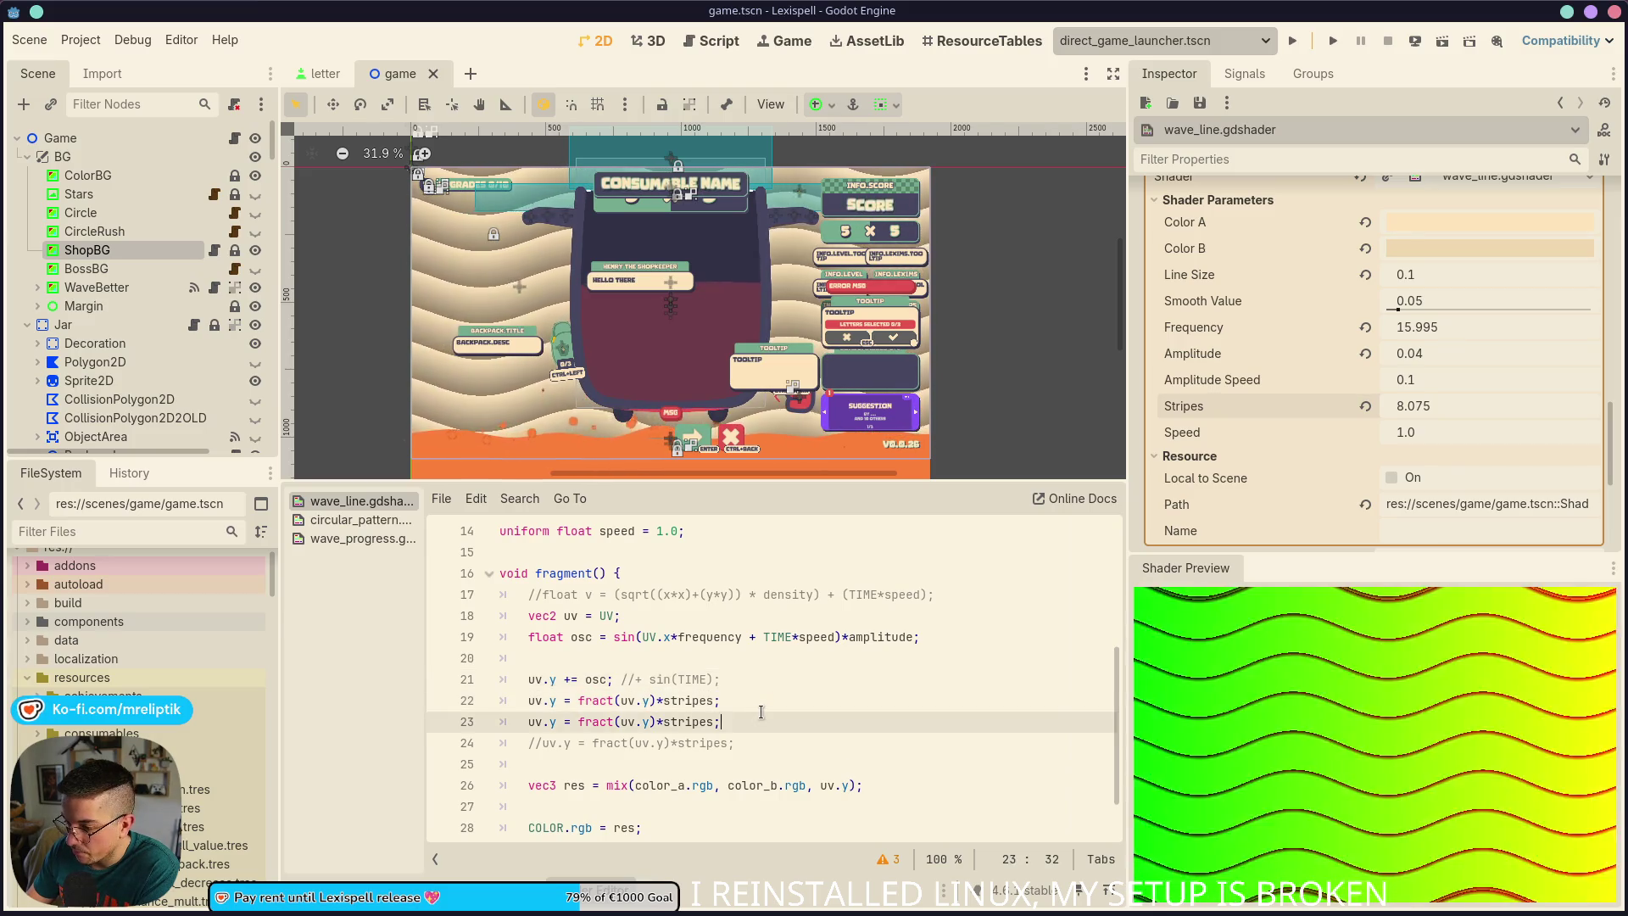
left_click(768, 694)
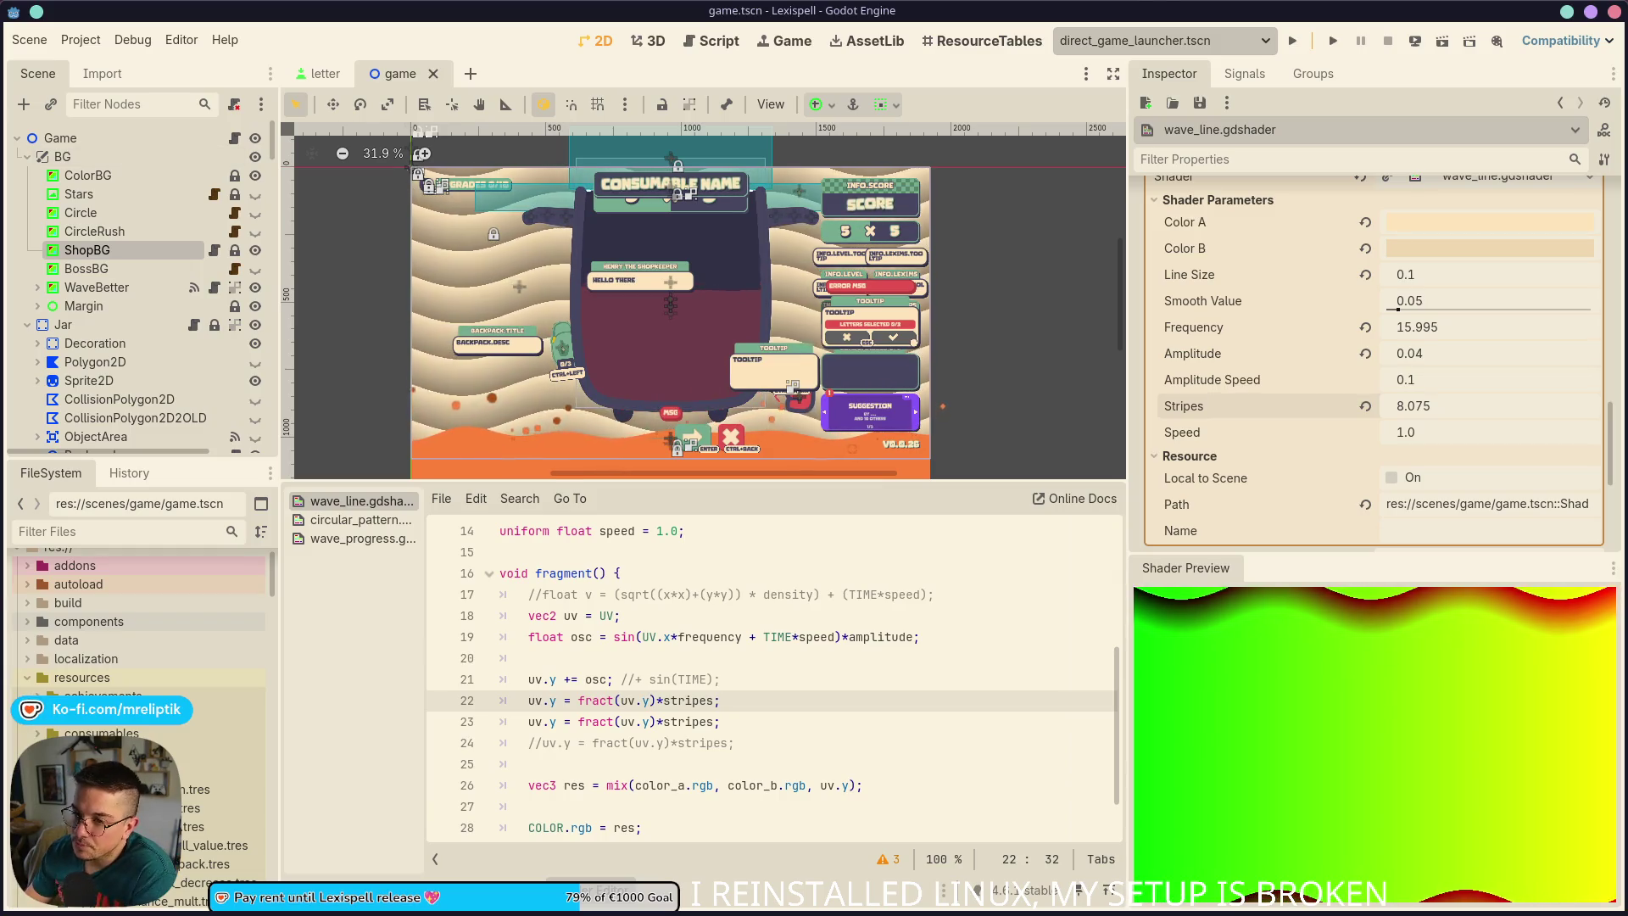
left_click(256, 230)
left_click(255, 249)
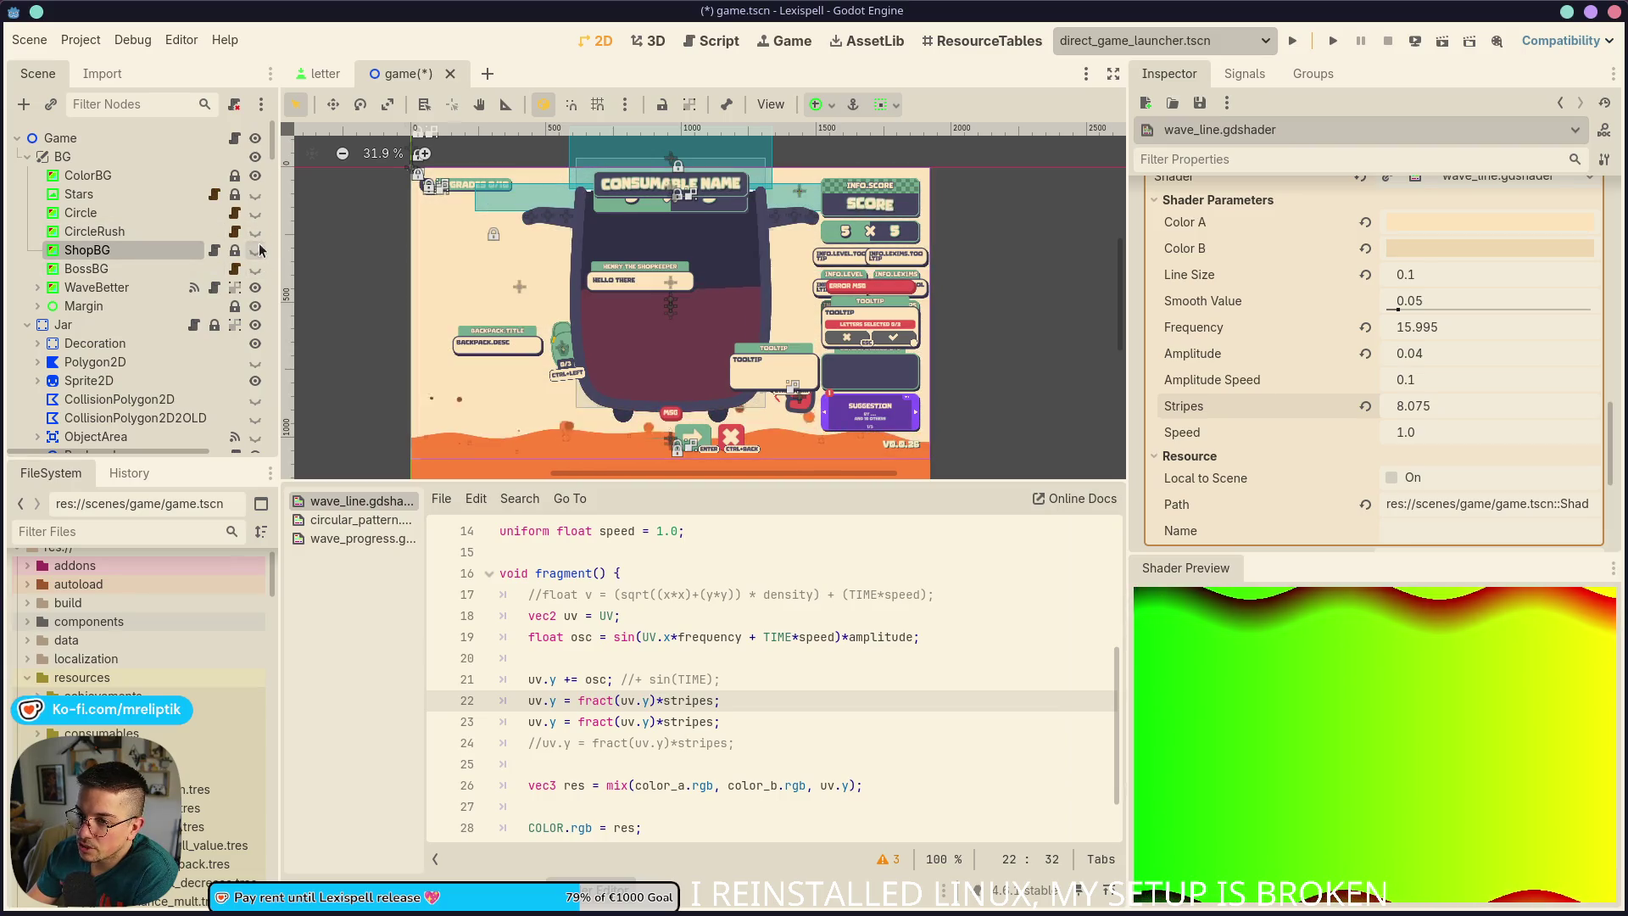
left_click(255, 230)
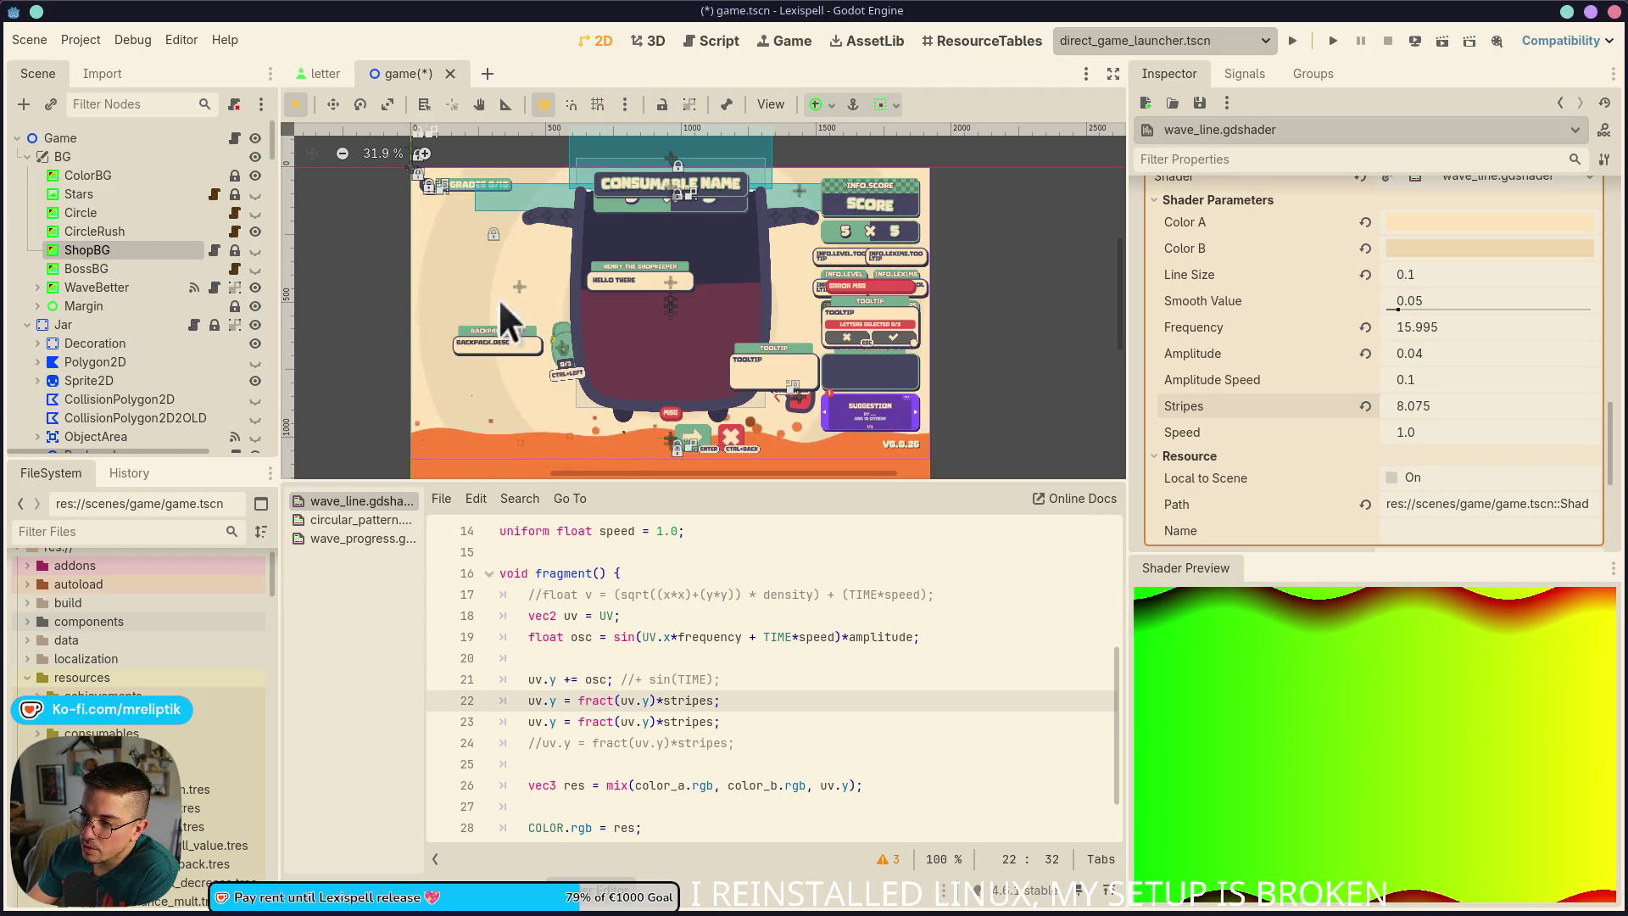
left_click(255, 231)
left_click(256, 250)
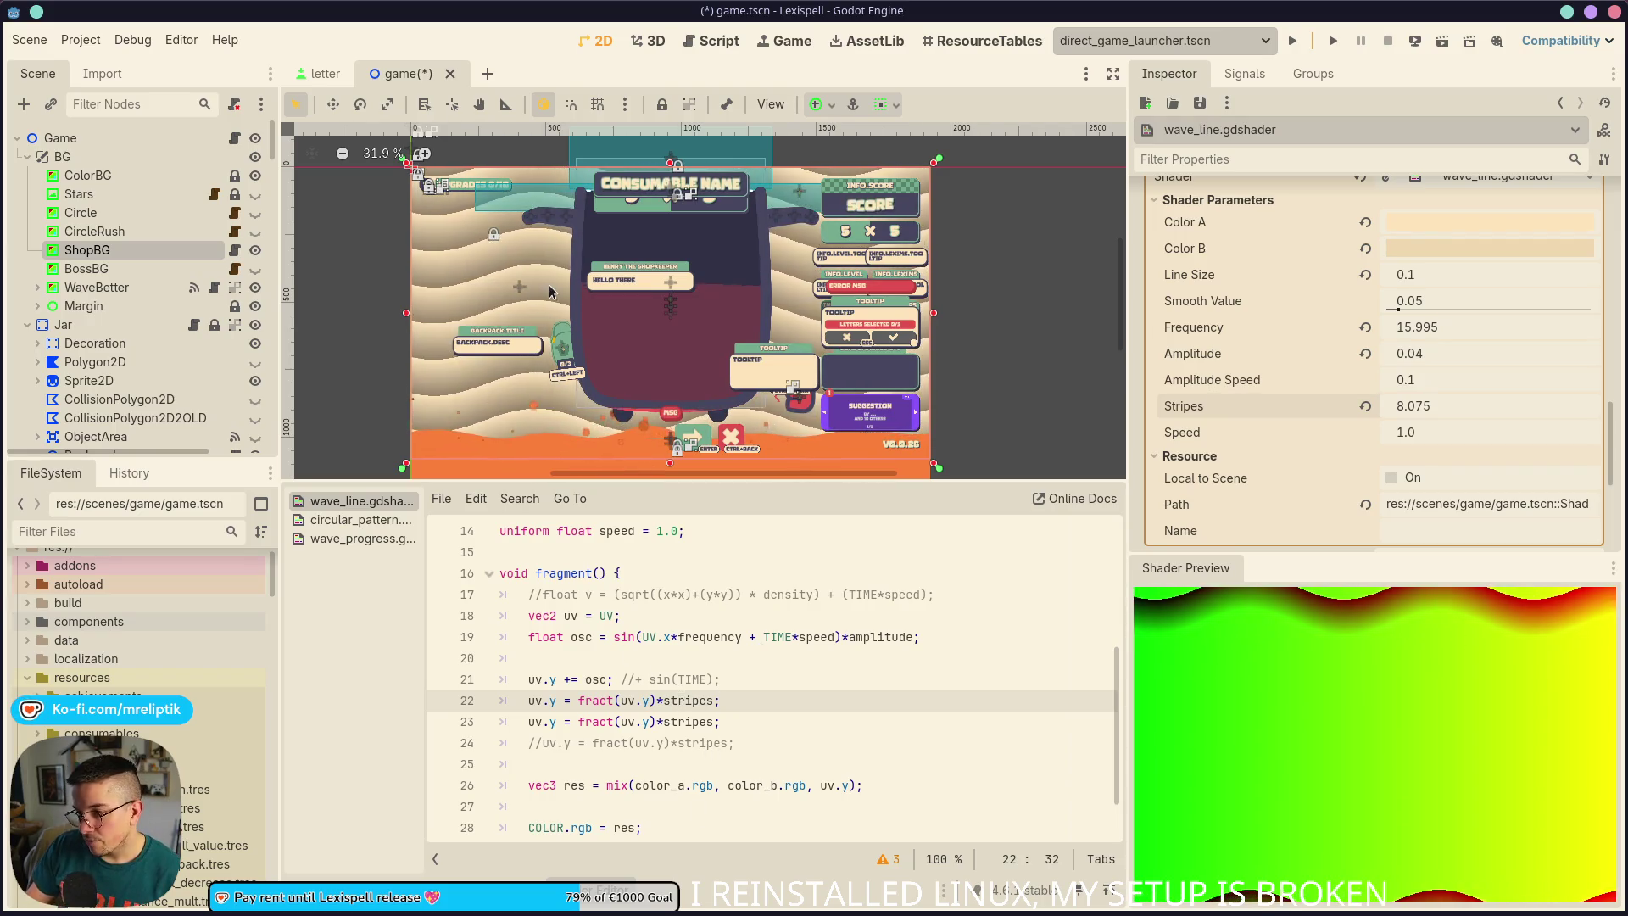
Try deleting fract on line 22, undo it, and preview lines 23 and 21
double_click(590, 700)
left_click(590, 700)
double_click(590, 700)
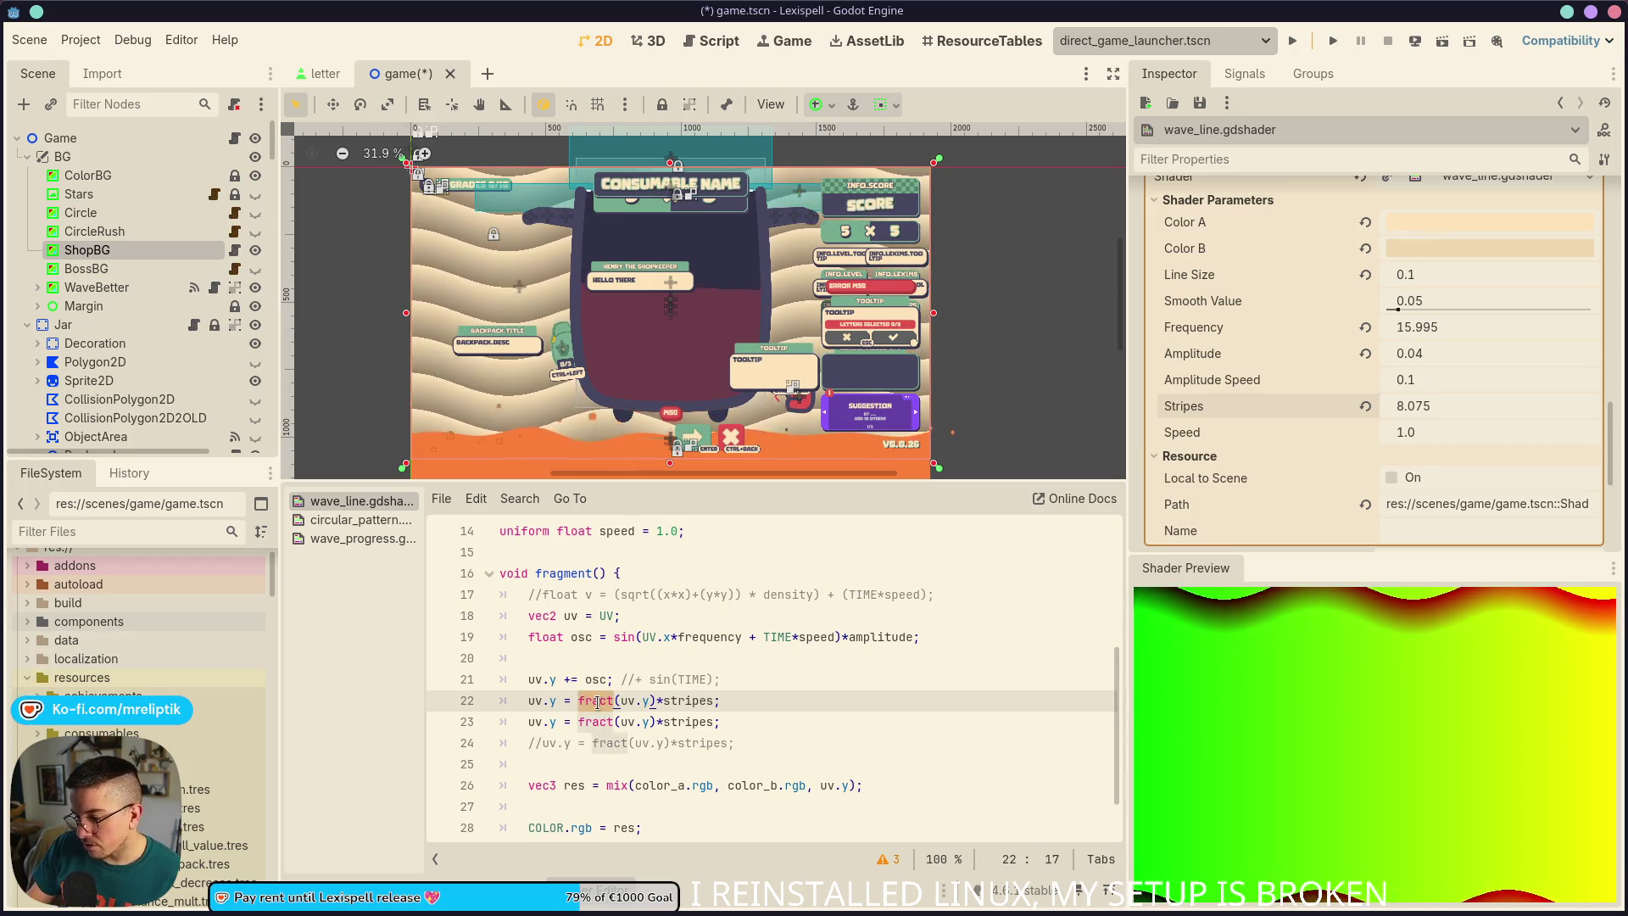
key("BackSpace")
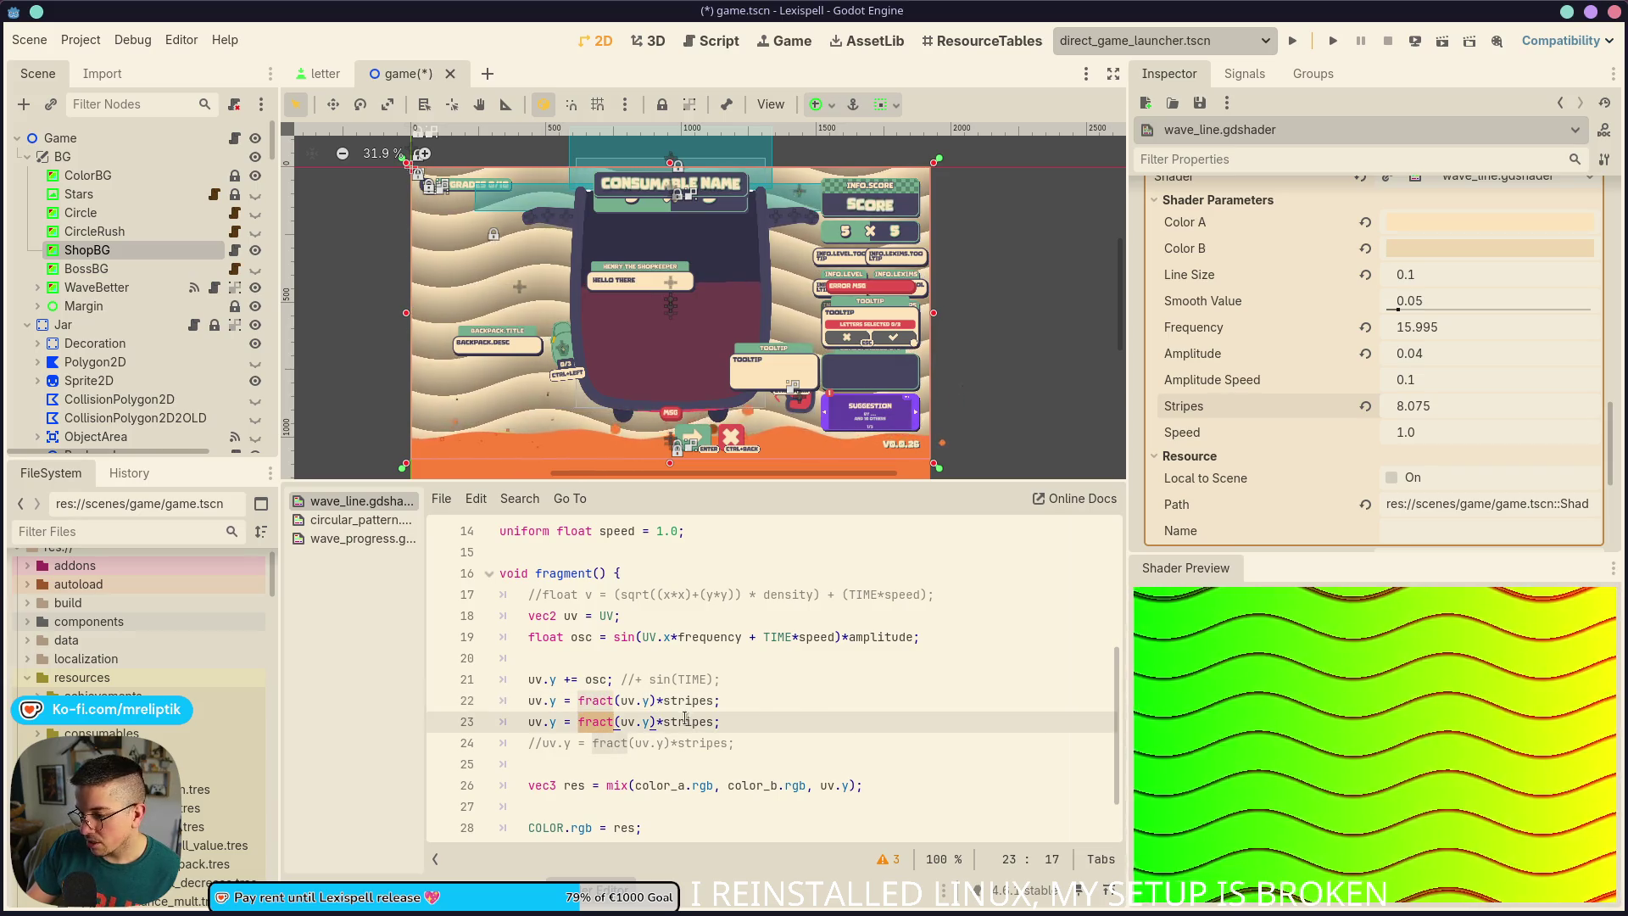
key("ctrl+z")
left_click(596, 703)
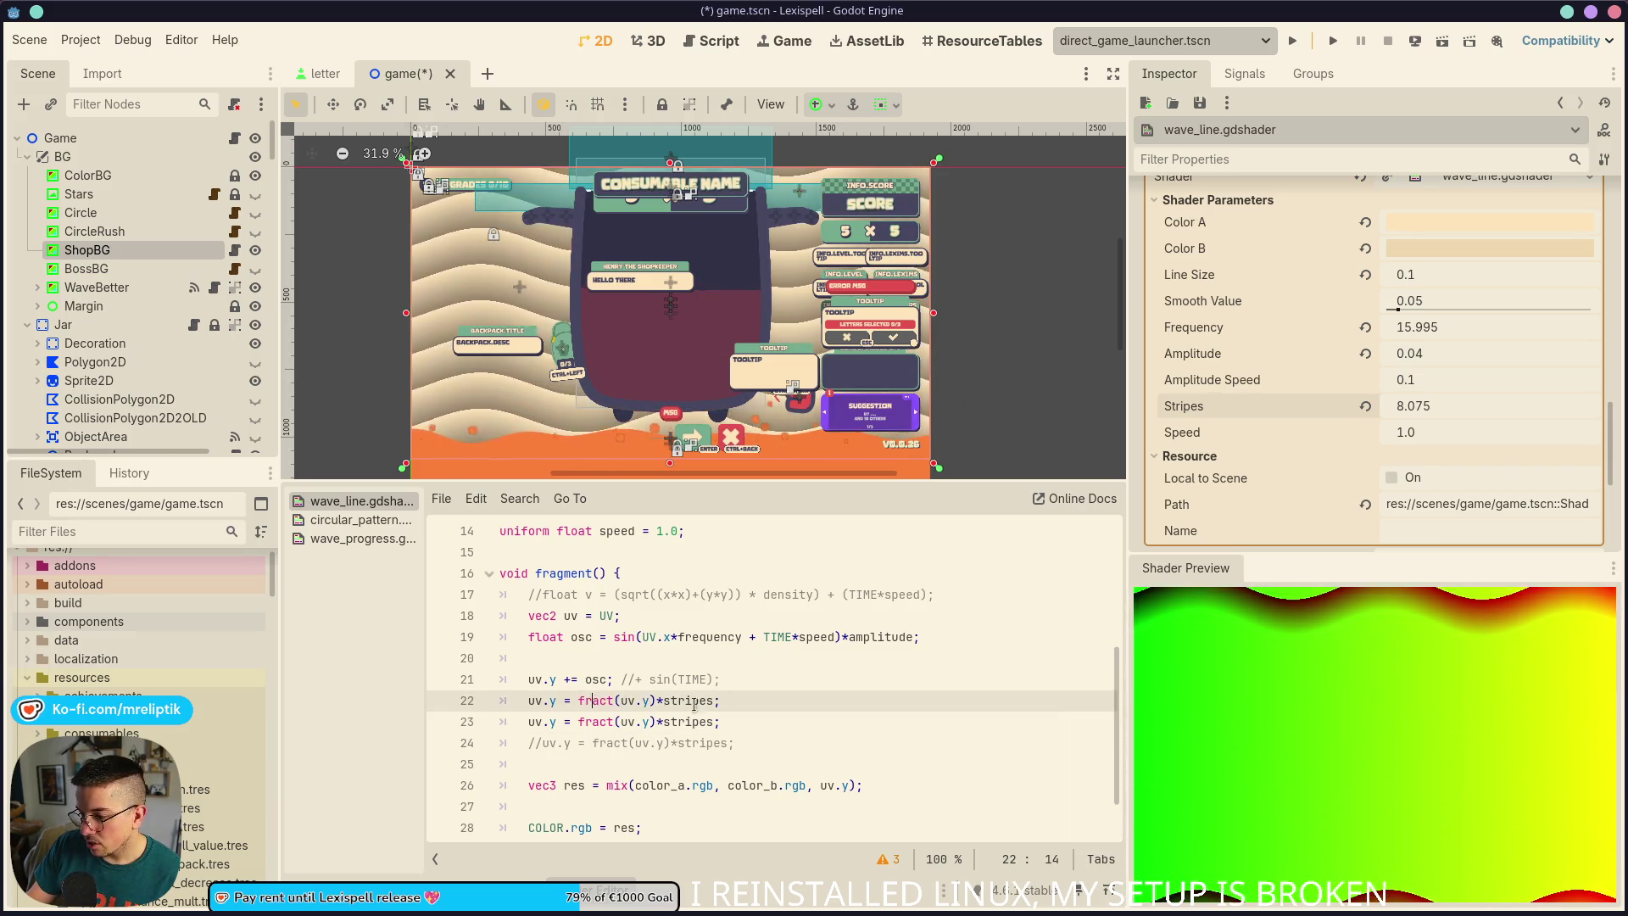
left_click(774, 683)
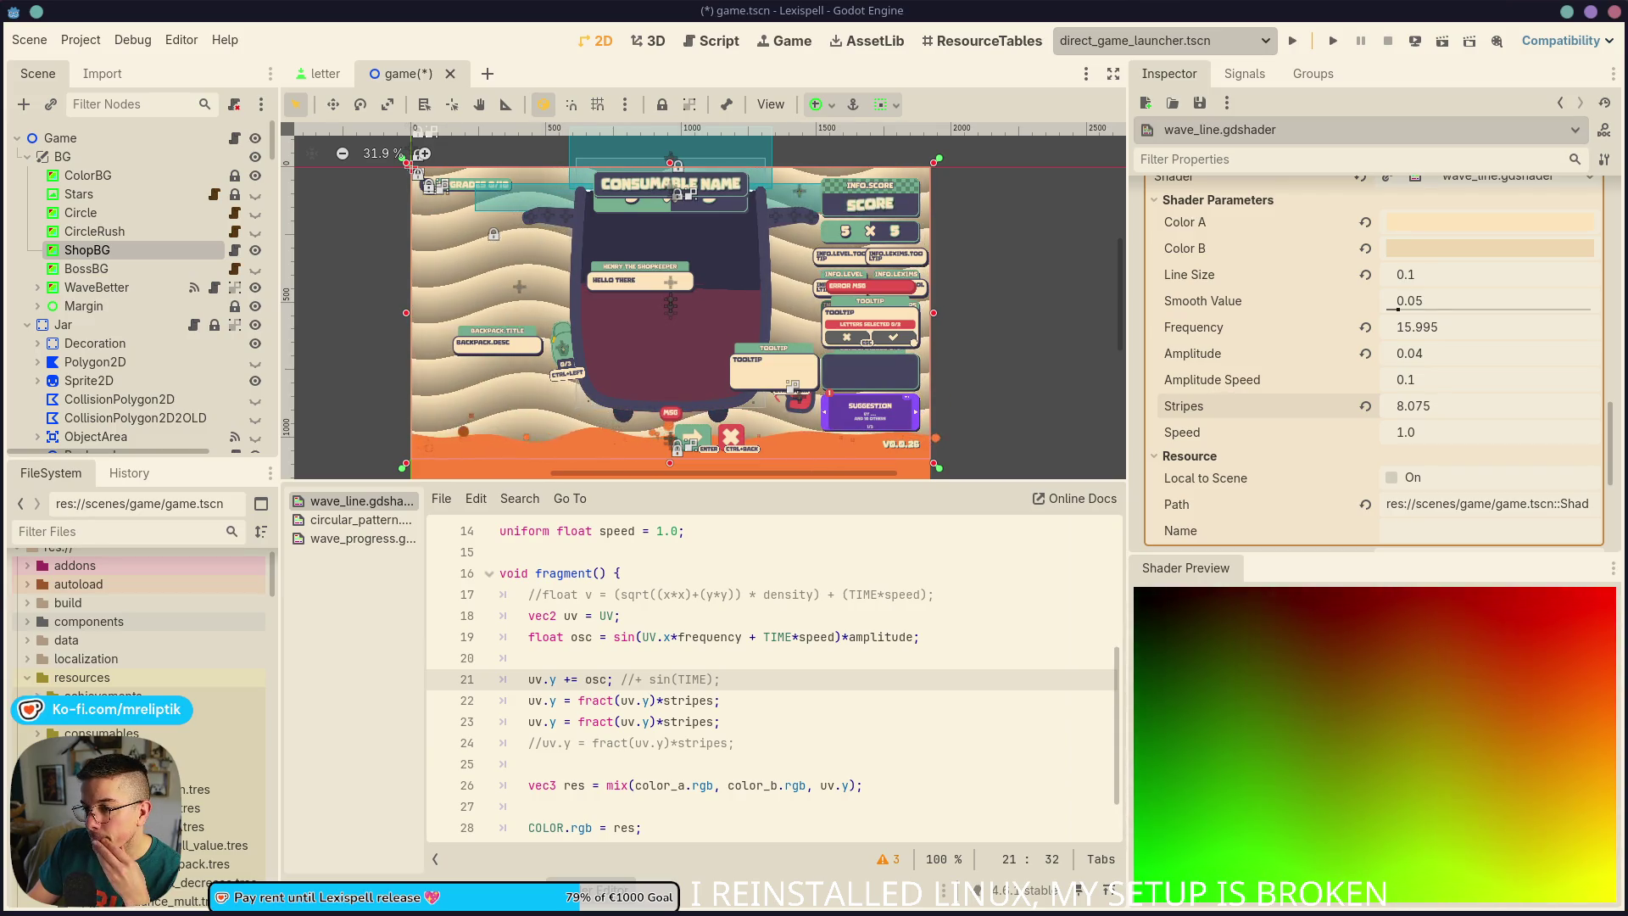
Comment out line 23, save, reset Stripes to 1.0, and re-show the CircleRush and BossBG layers
key("ctrl+k")
key("ctrl+k")
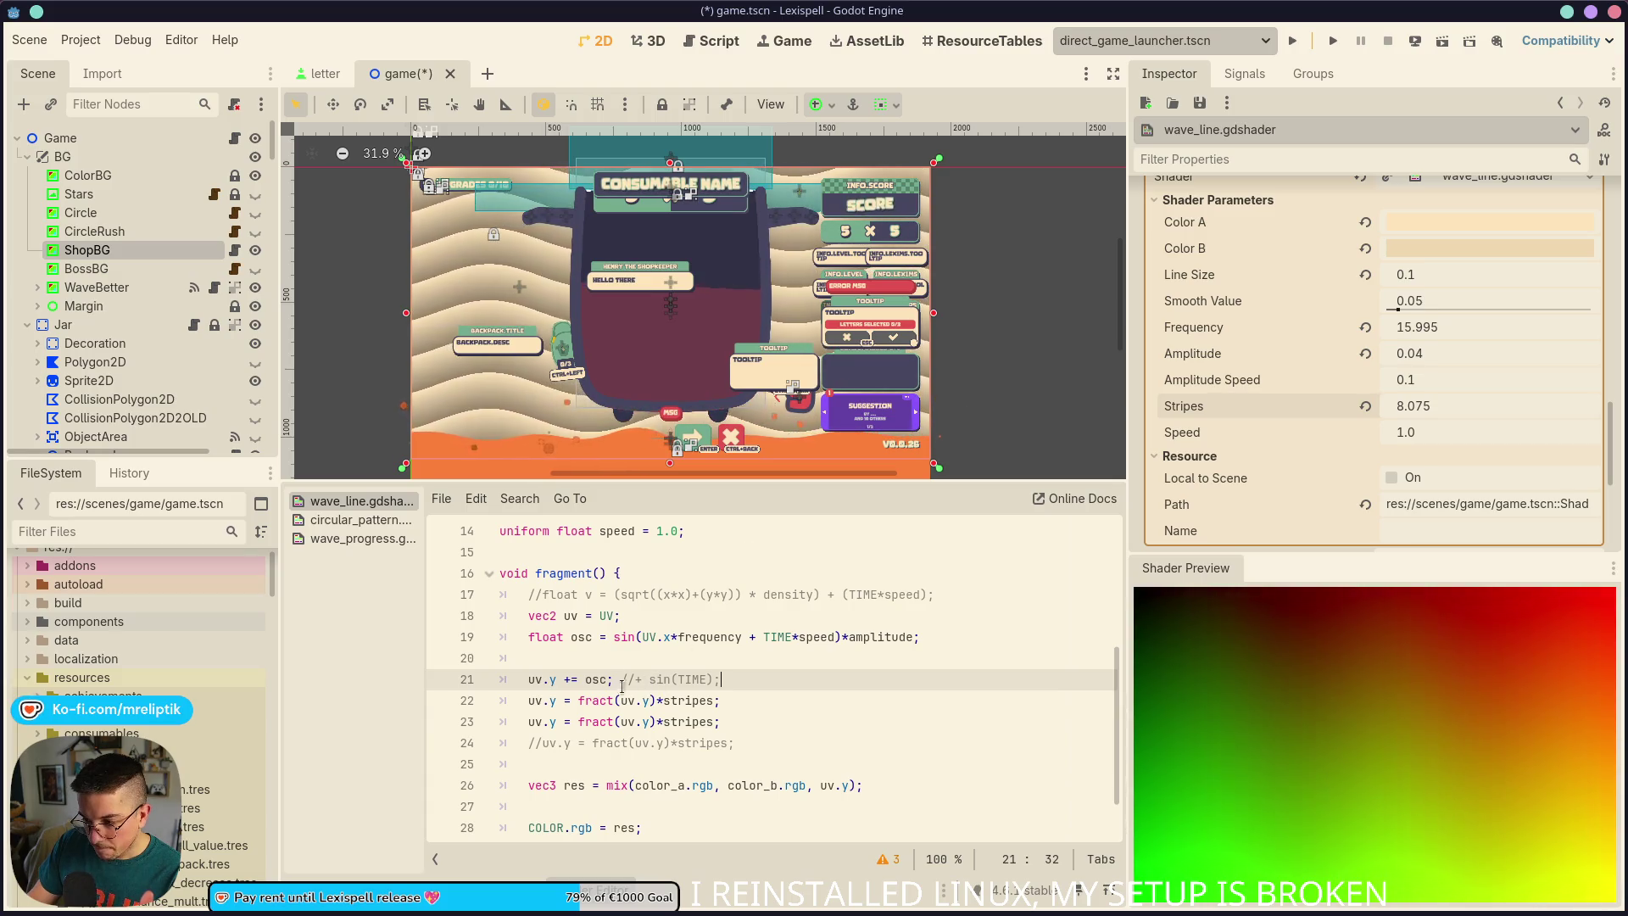
left_click(596, 700)
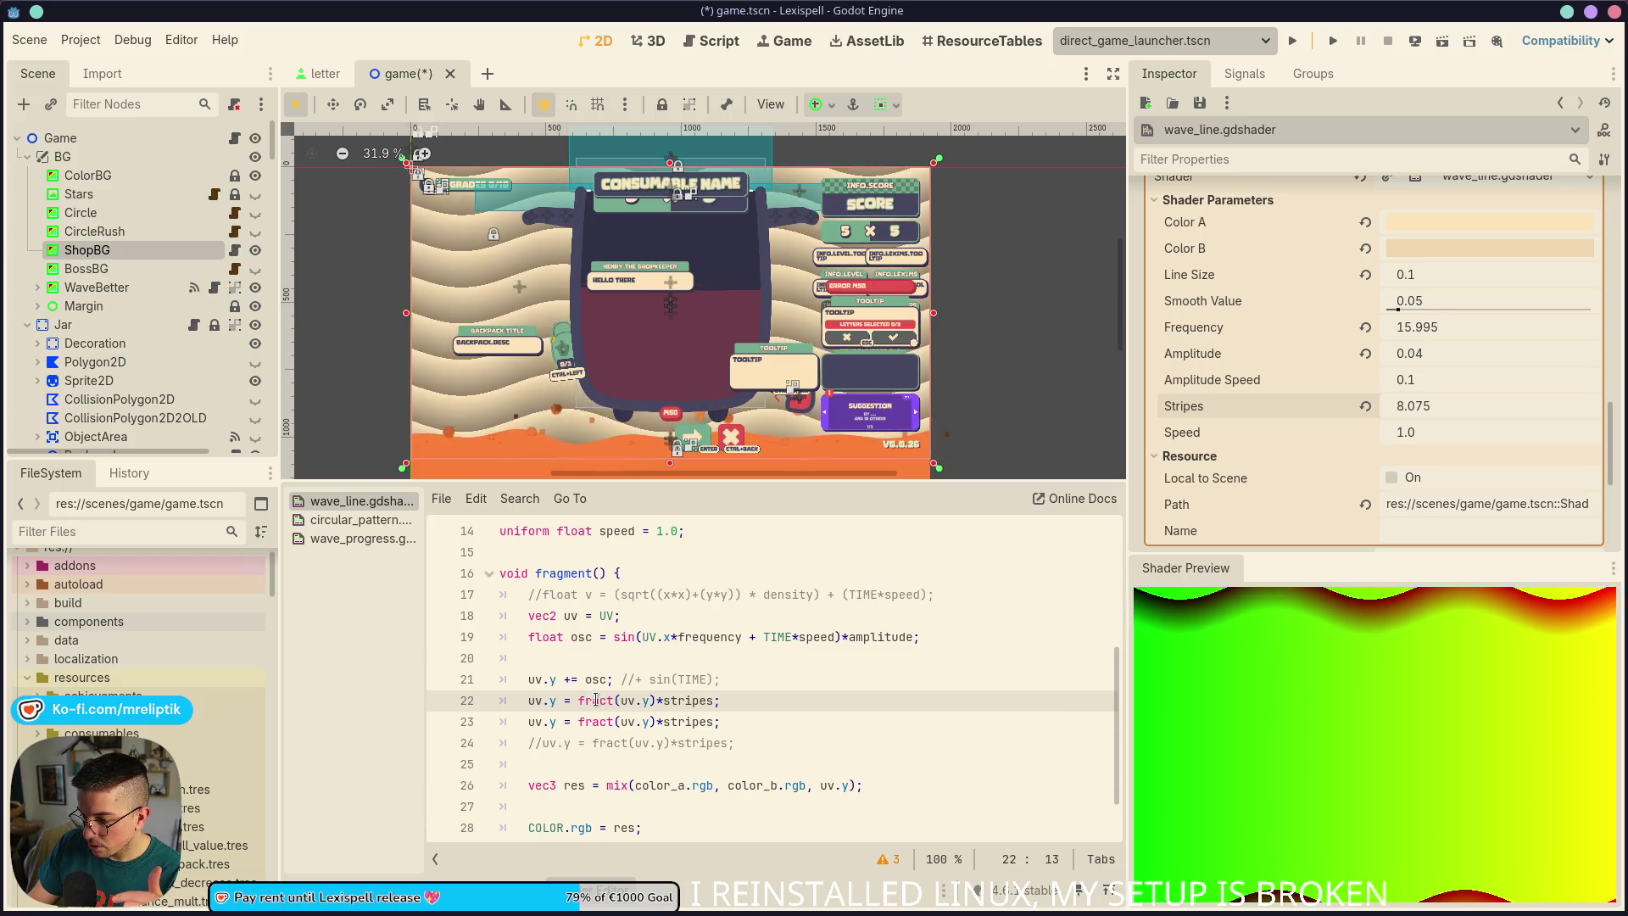
left_click(704, 721)
key("ctrl+k")
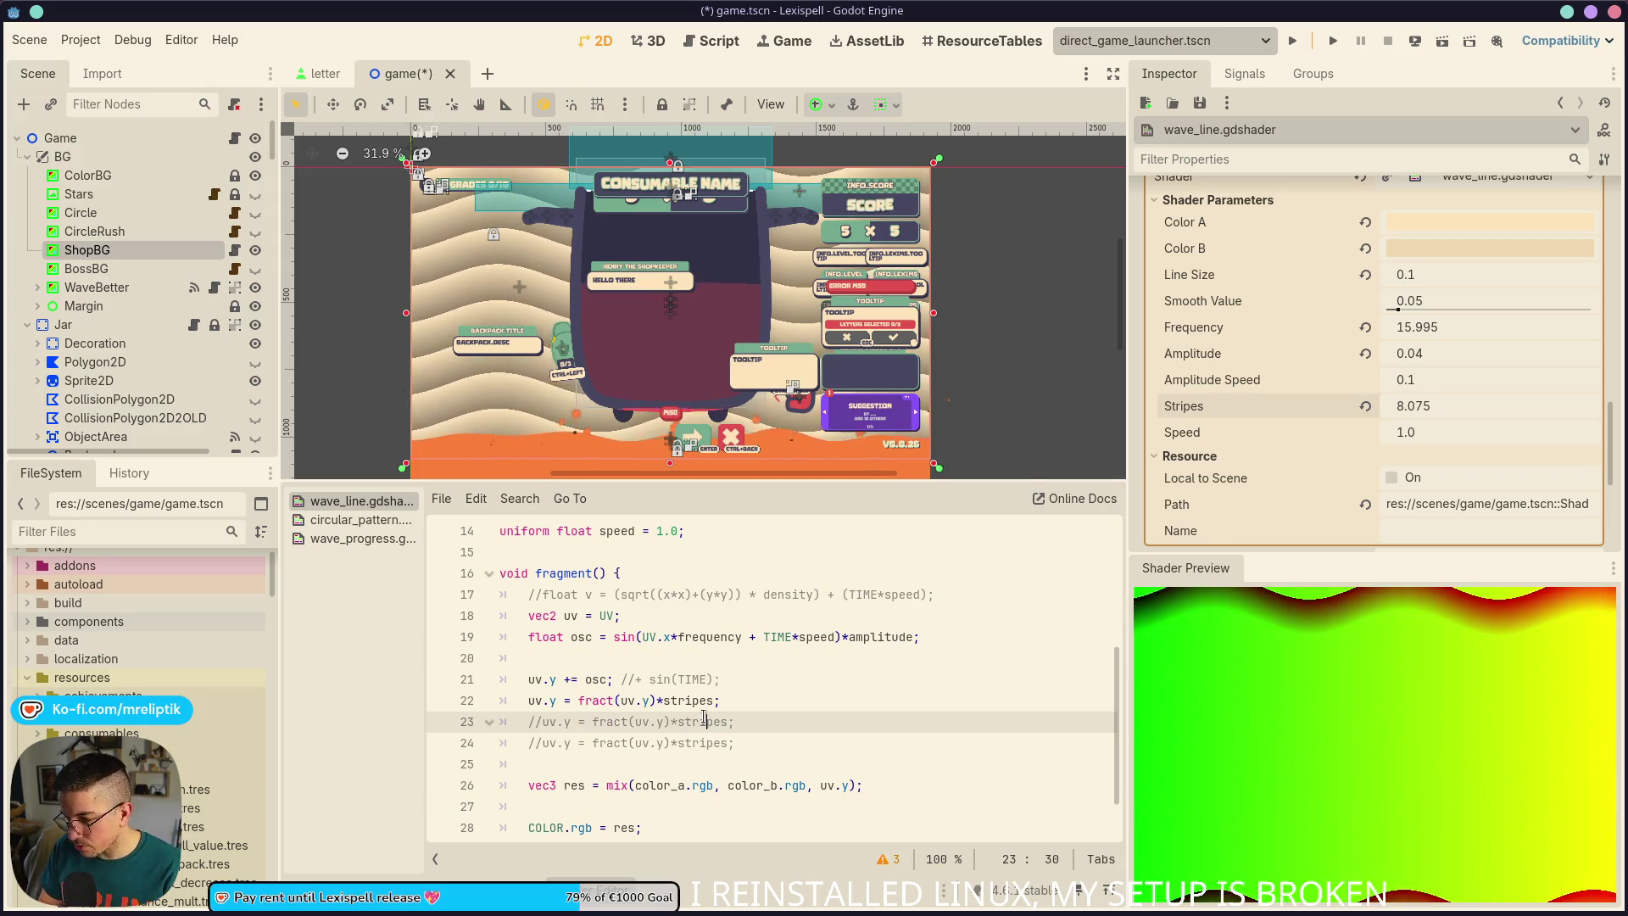
key("ctrl+s")
left_click(695, 700)
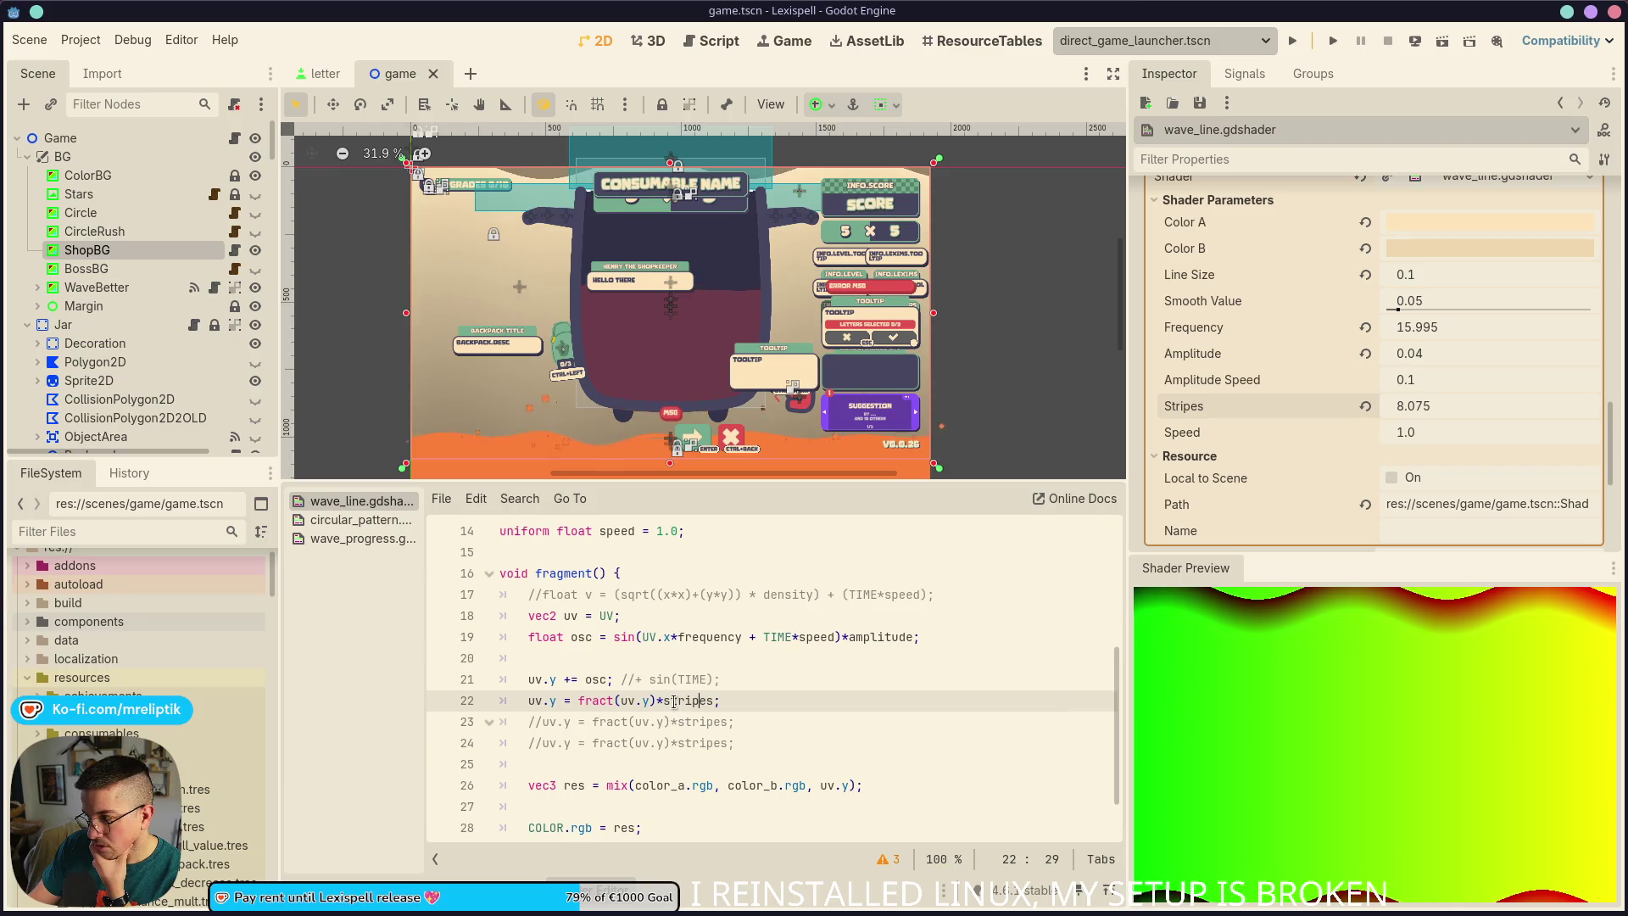
double_click(674, 702)
left_click(1366, 408)
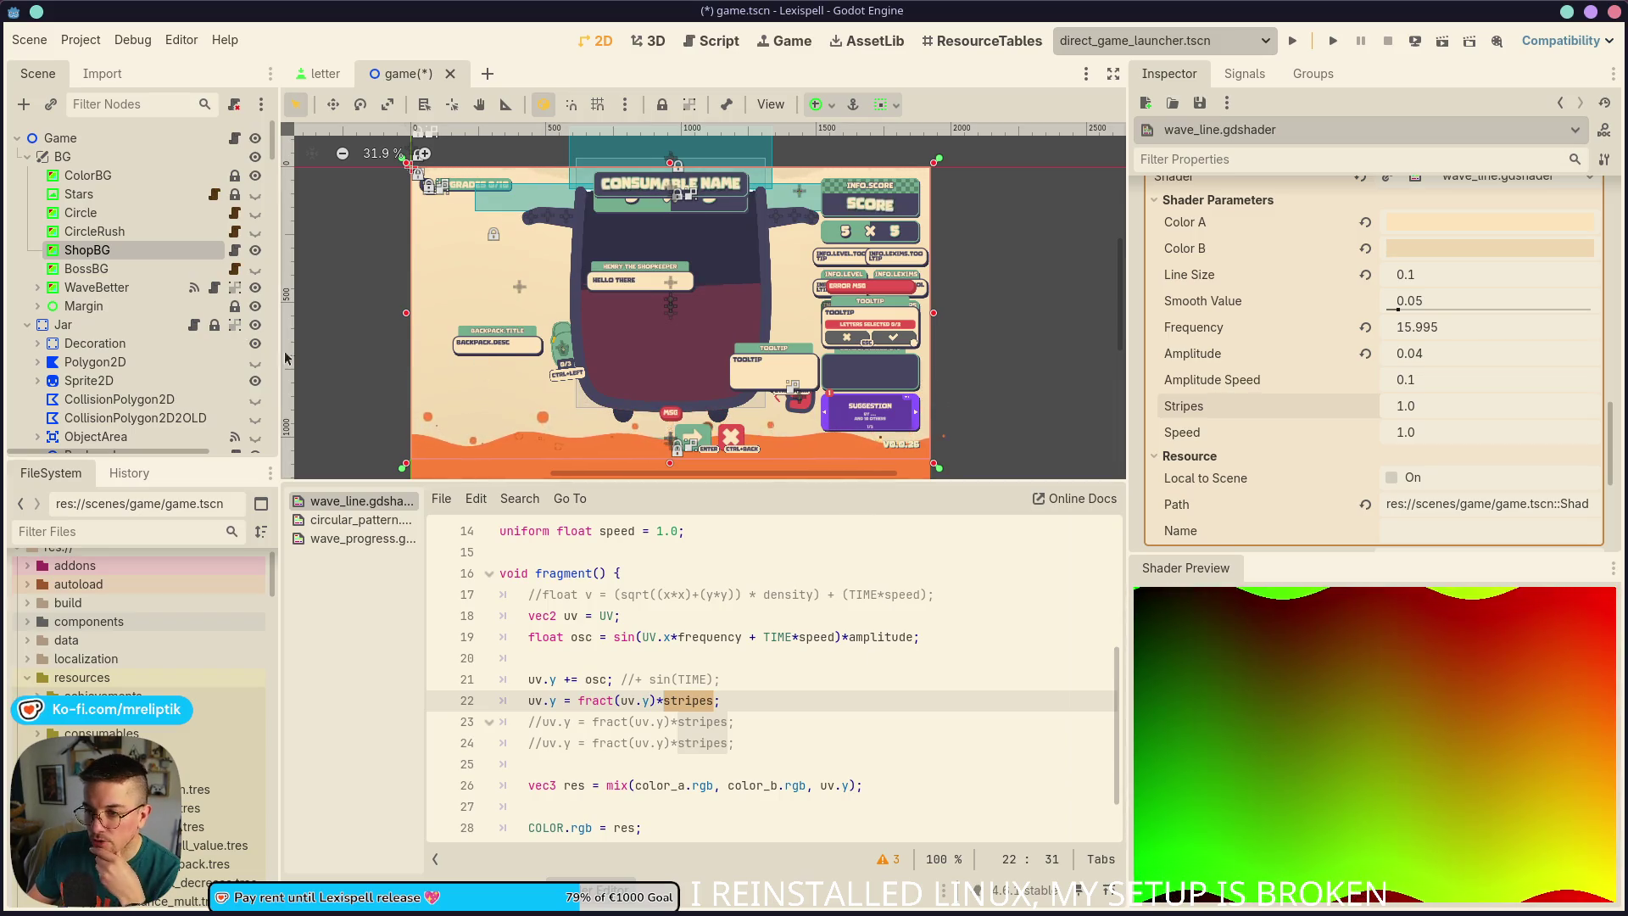
left_click(255, 231)
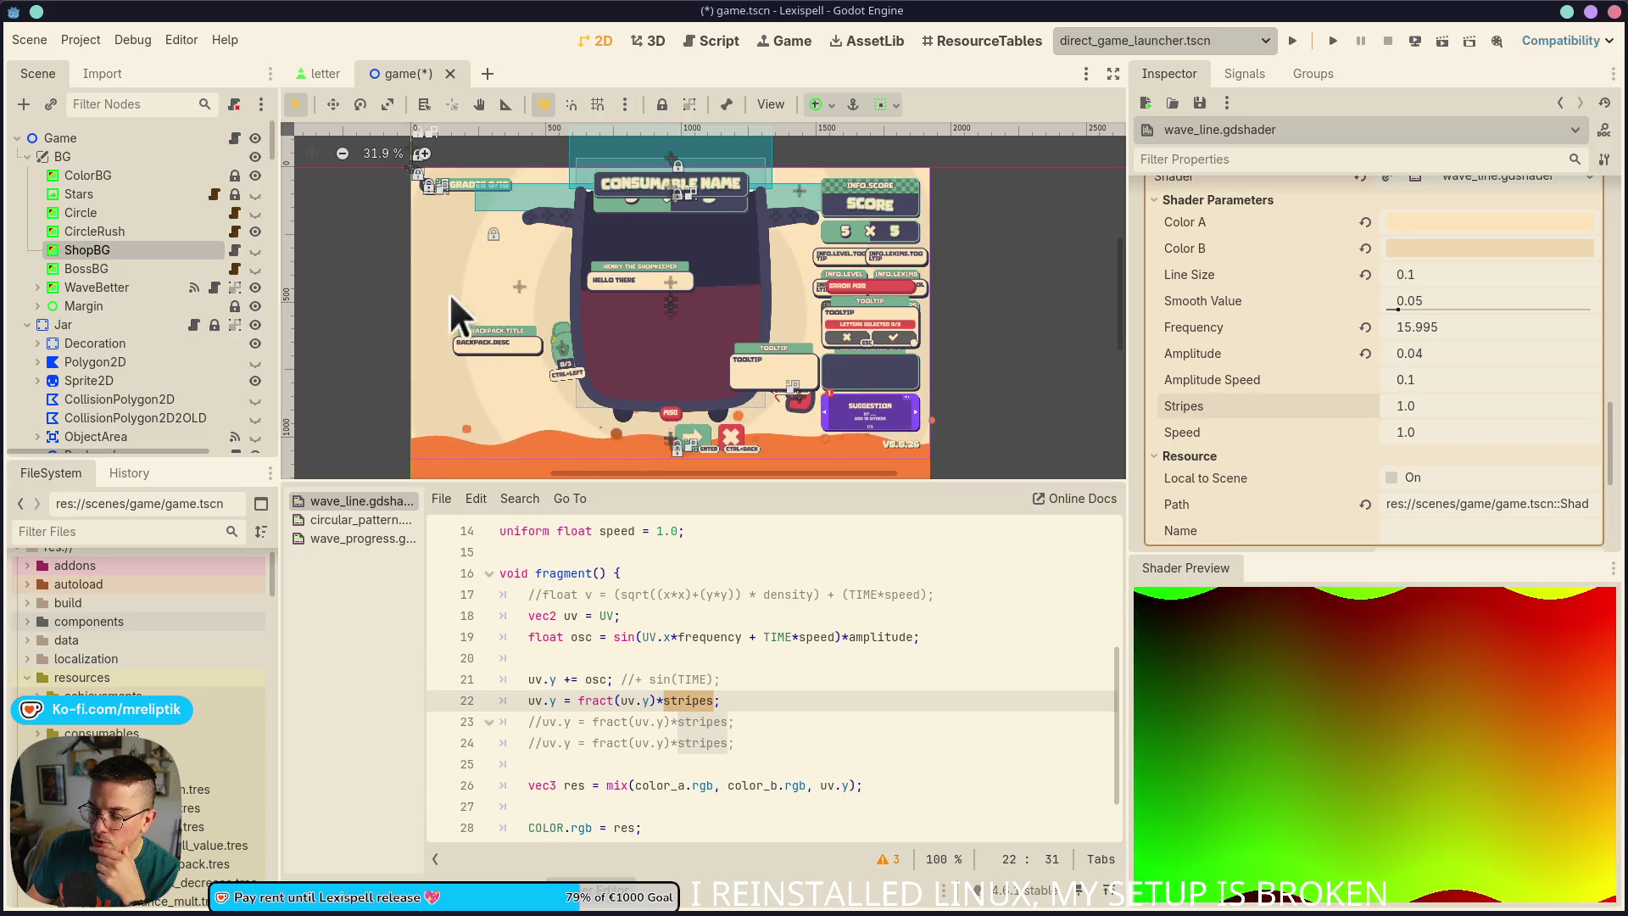
left_click(255, 269)
left_click(254, 269)
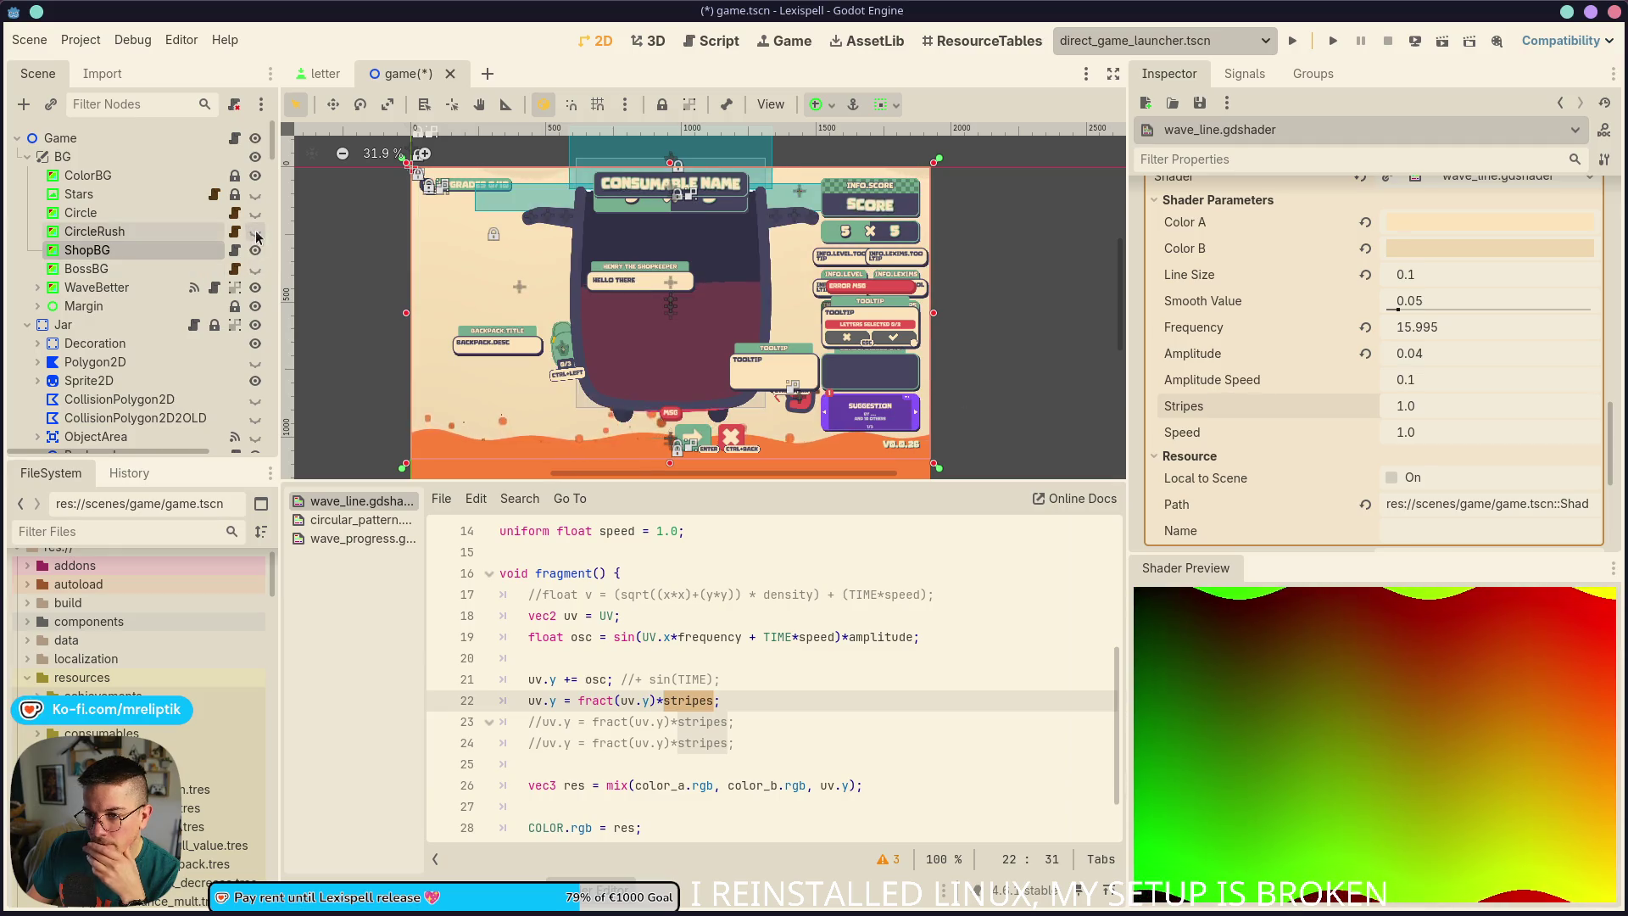
left_click(255, 232)
left_click(256, 250)
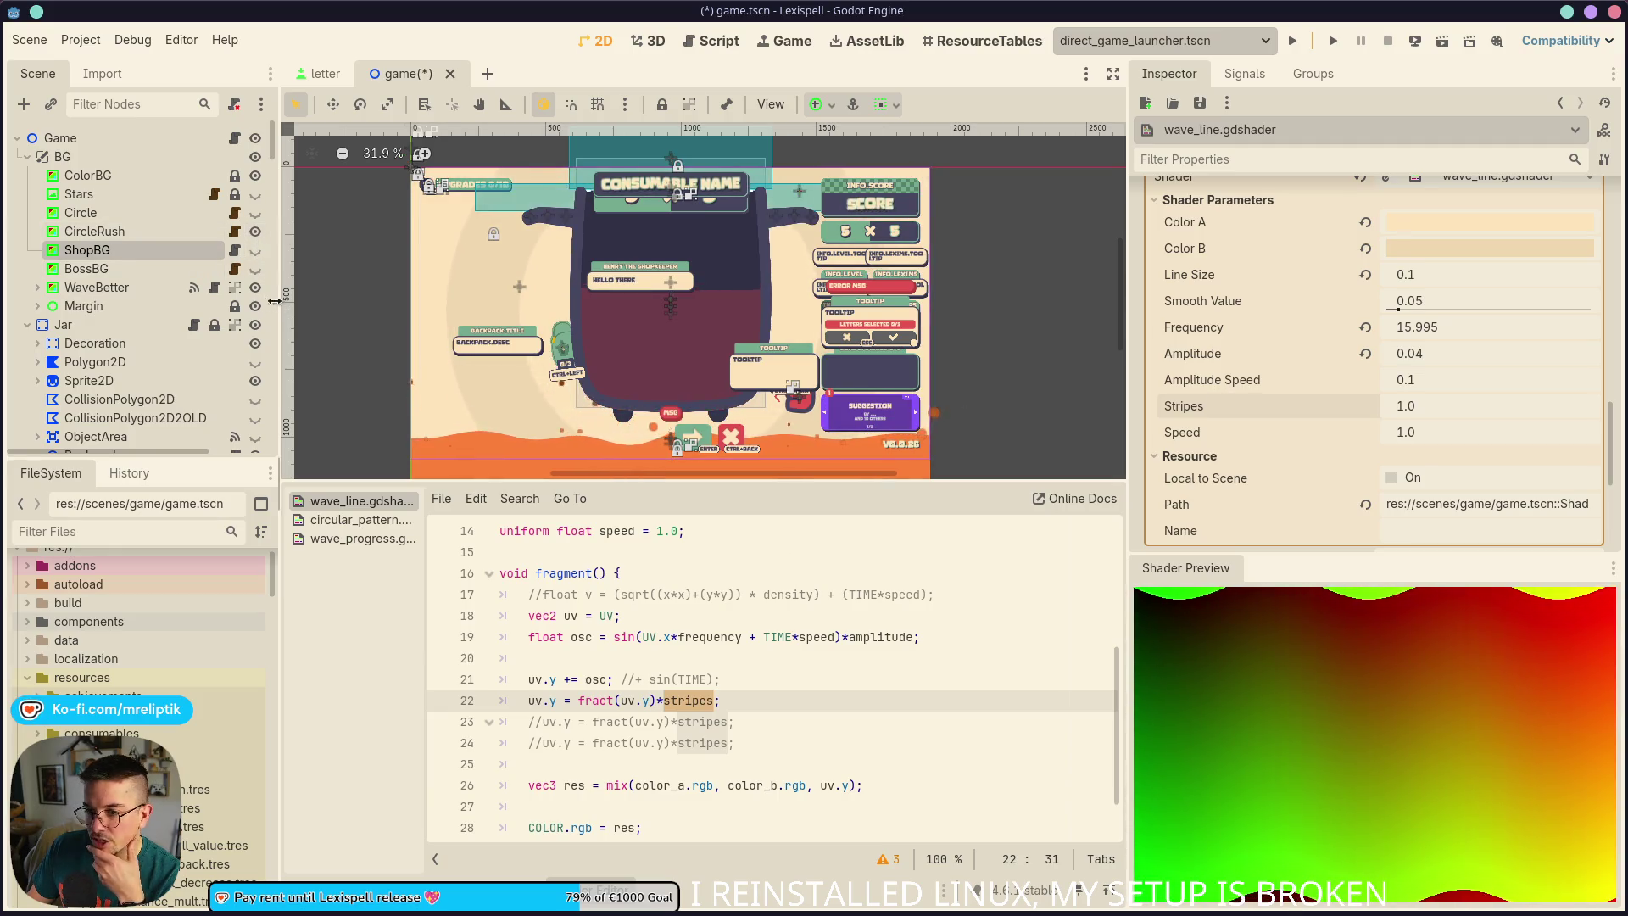
left_click(255, 251)
left_click(256, 232)
left_click(136, 232)
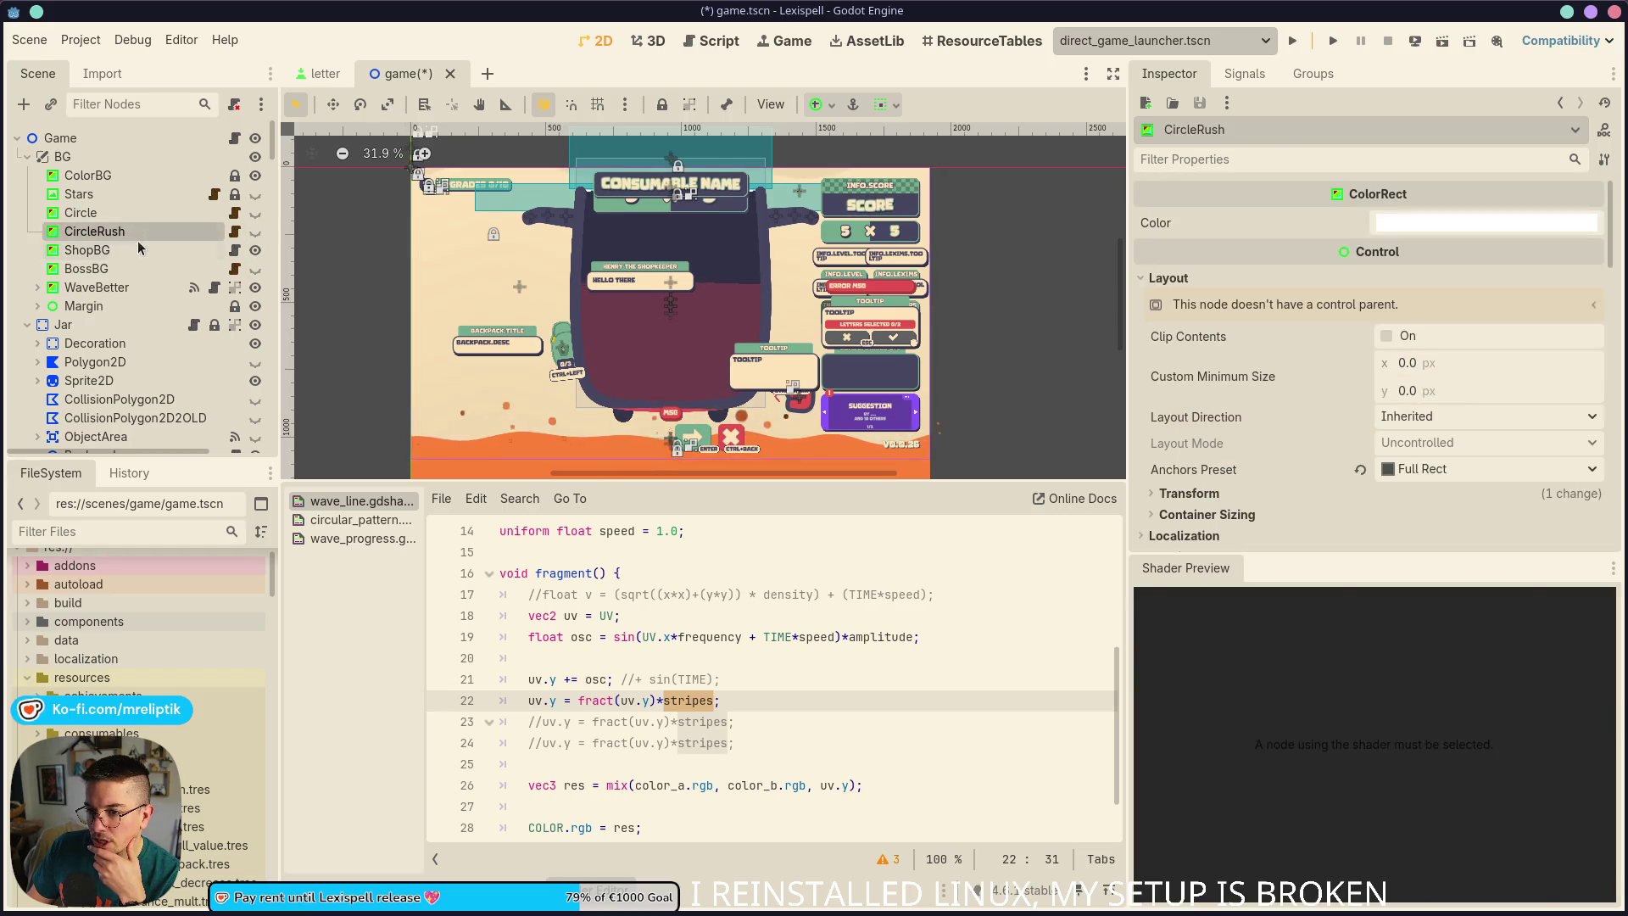
left_click(140, 247)
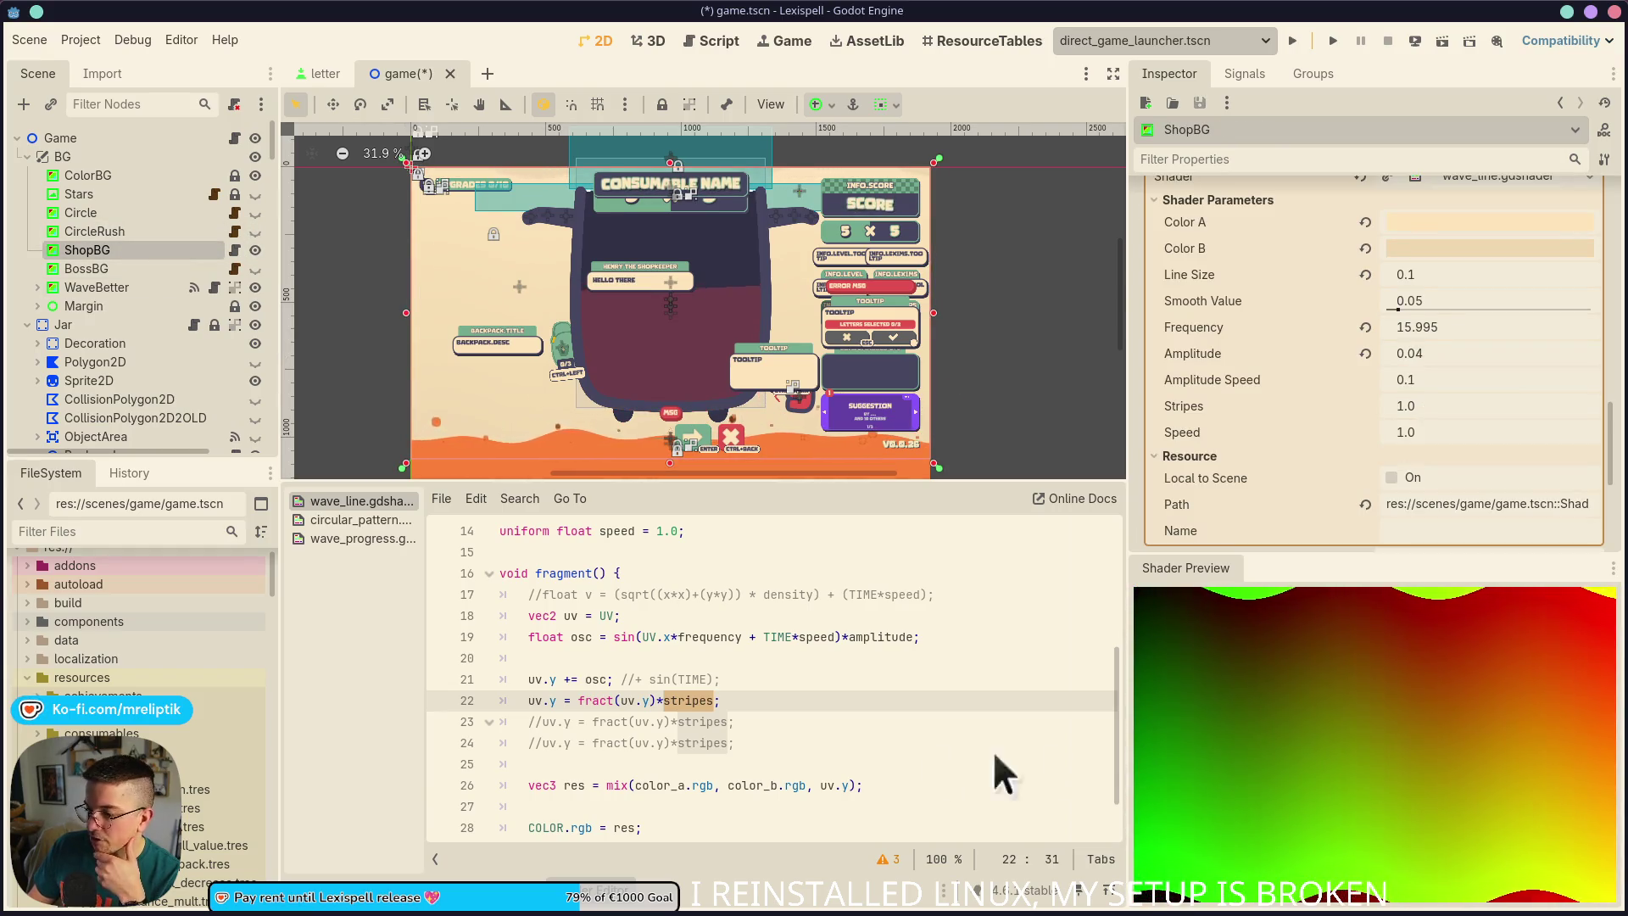
left_click(757, 695)
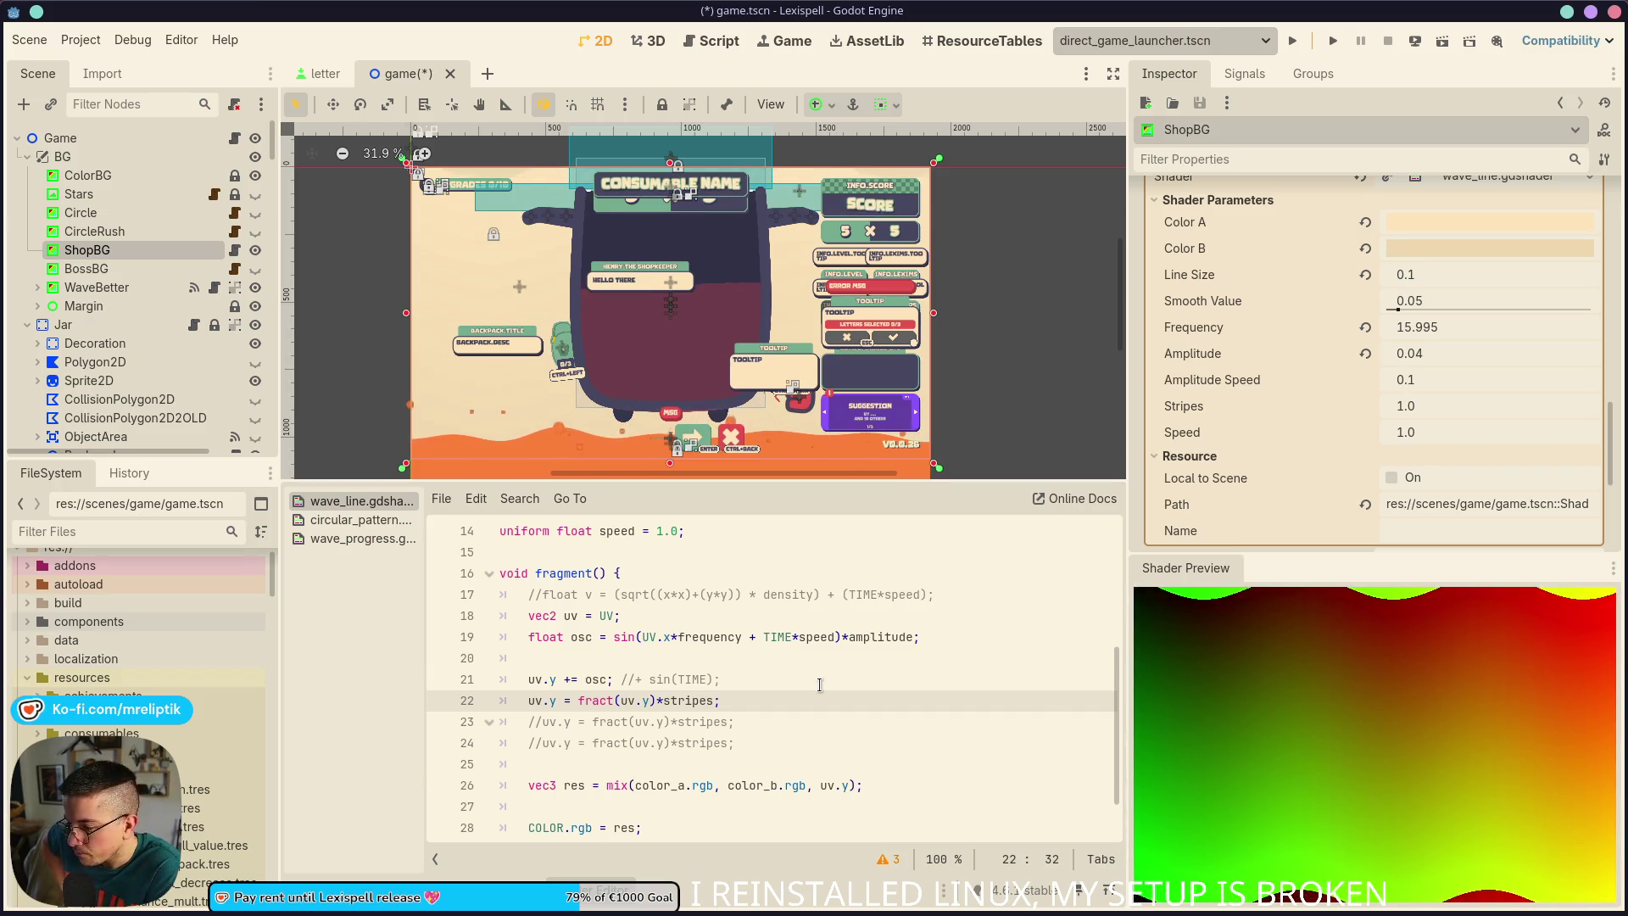
Open blank lines below the osc line for new code
left_click(640, 655)
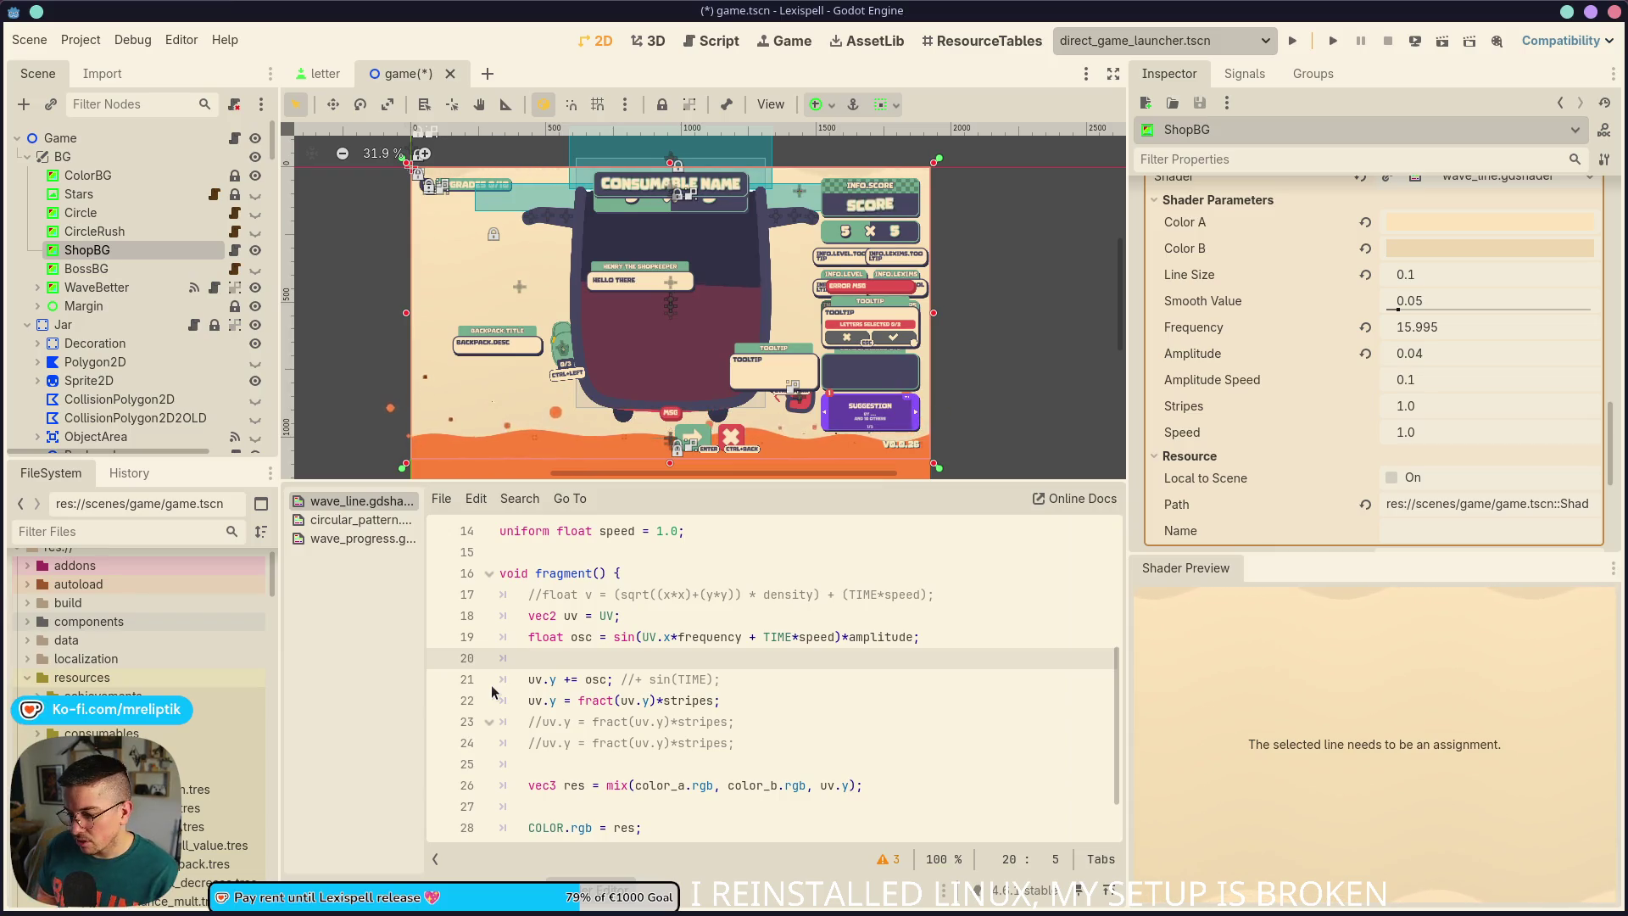
key("Return")
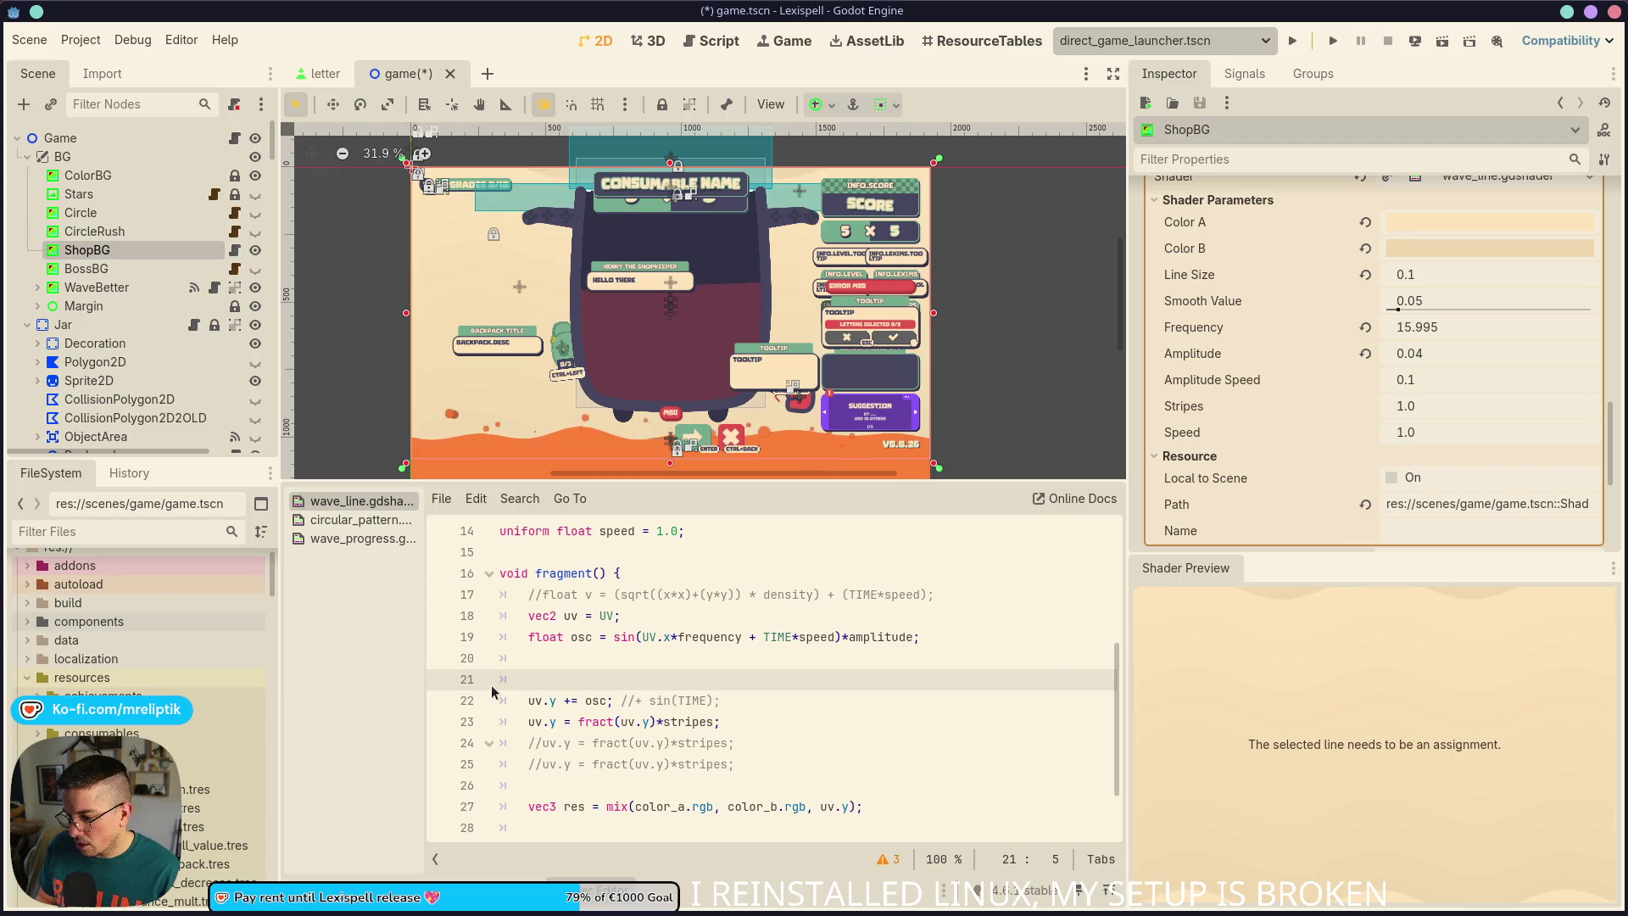
key("ctrl+z")
double_click(583, 637)
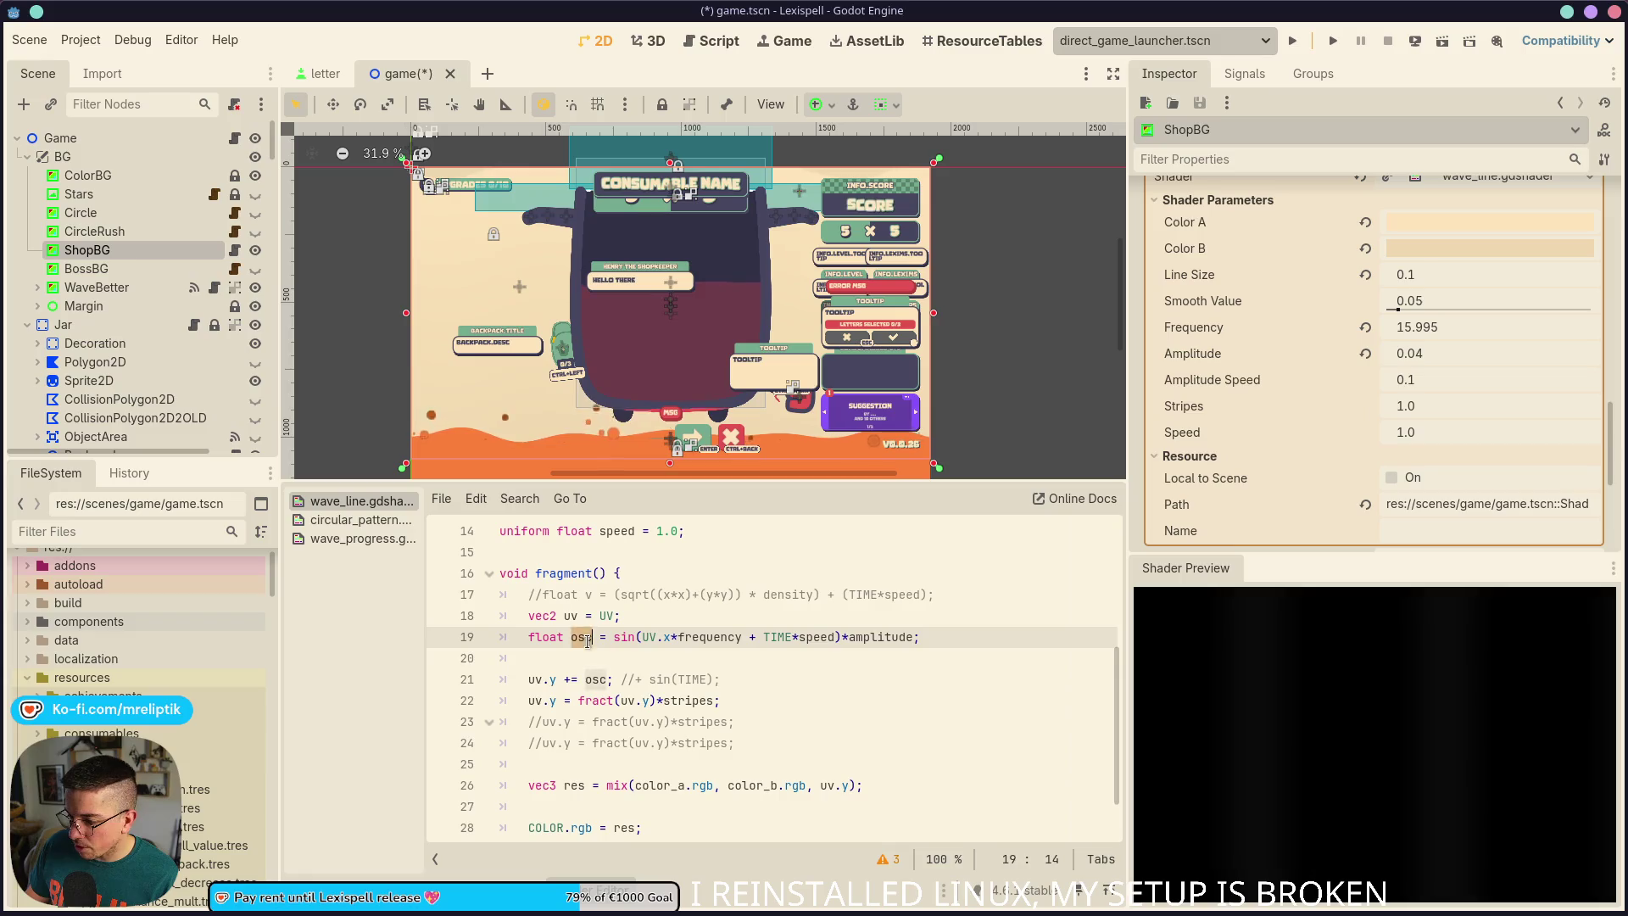
key("Down")
key("Return")
key("Return")
key("Up")
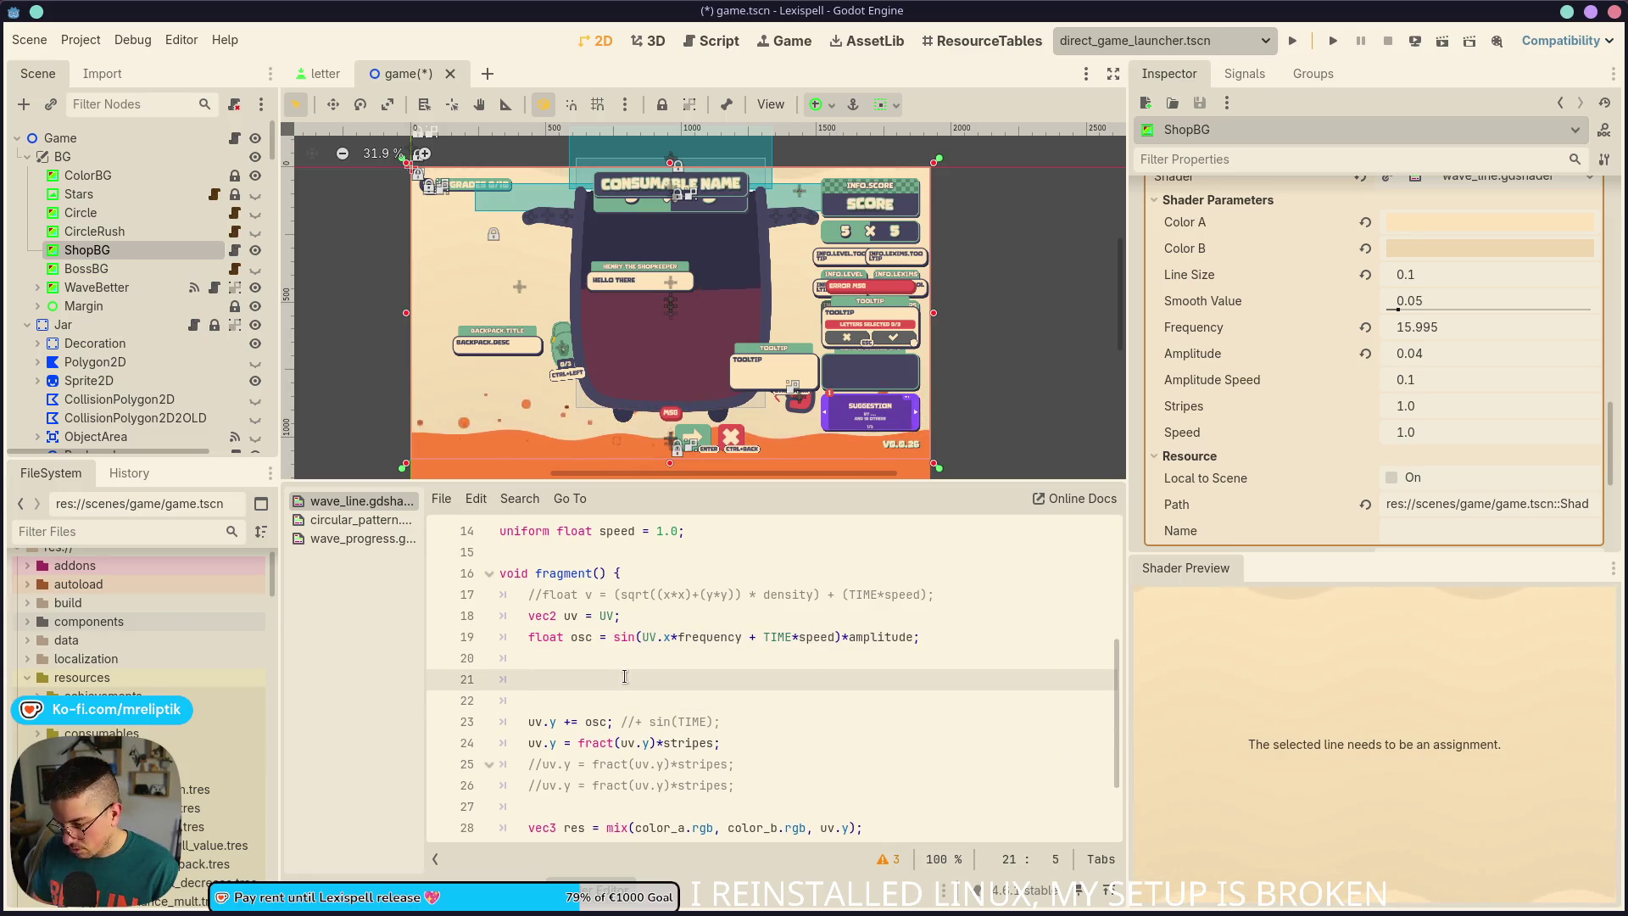
Write float sine_y = sin(UV.y*stripes); on line 21 and save the scene
type("float sine_")
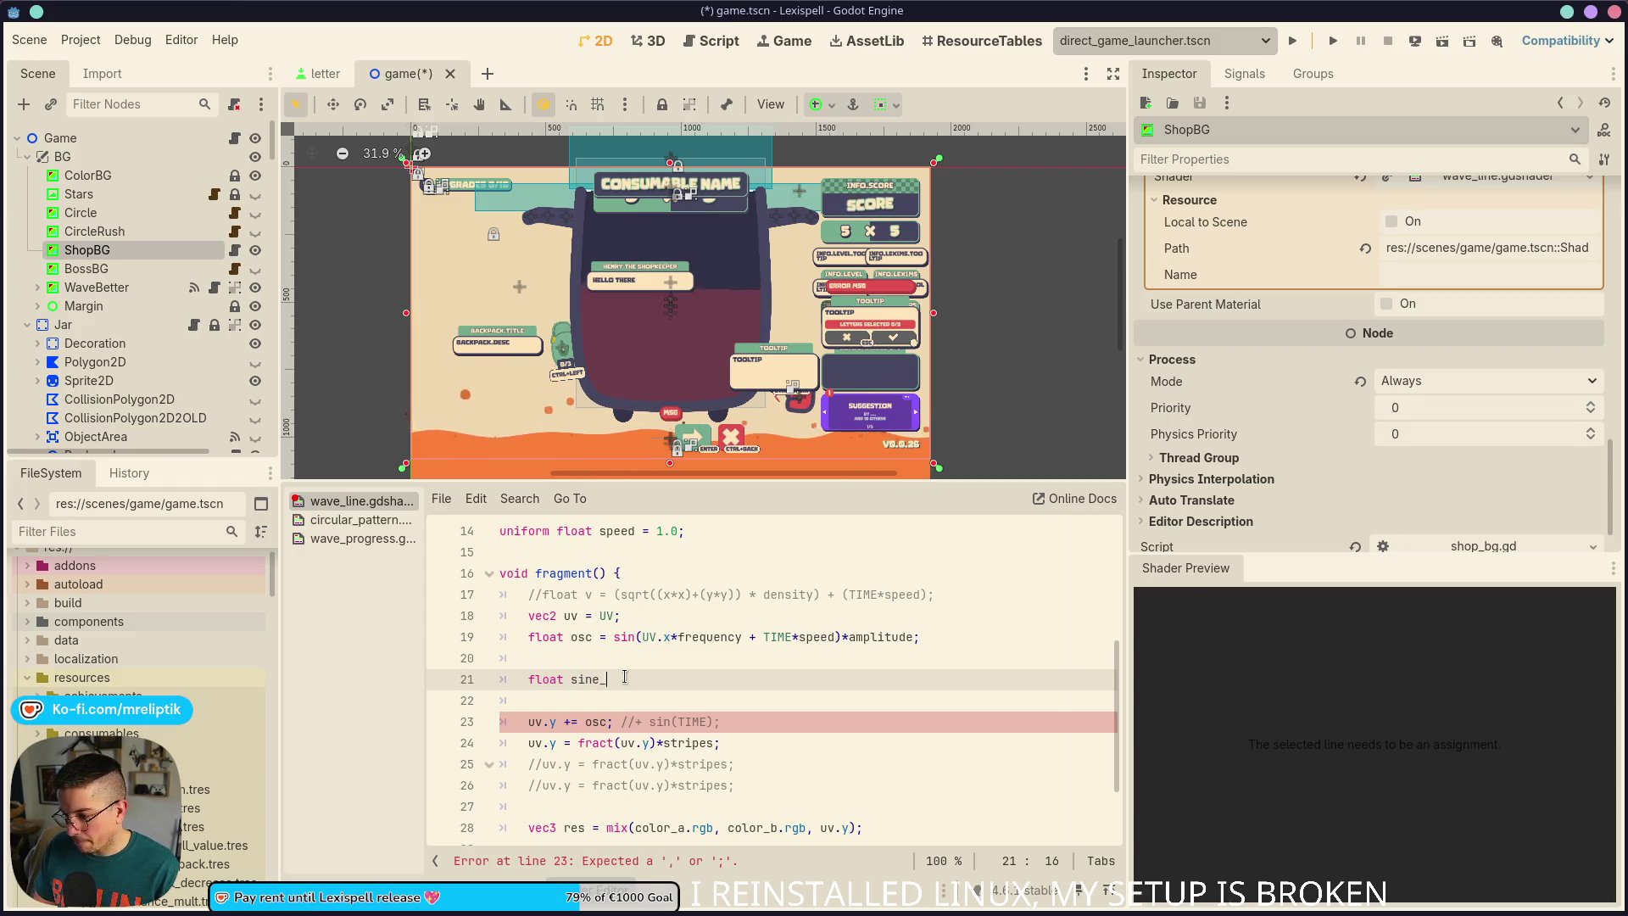
type("y = sin(u")
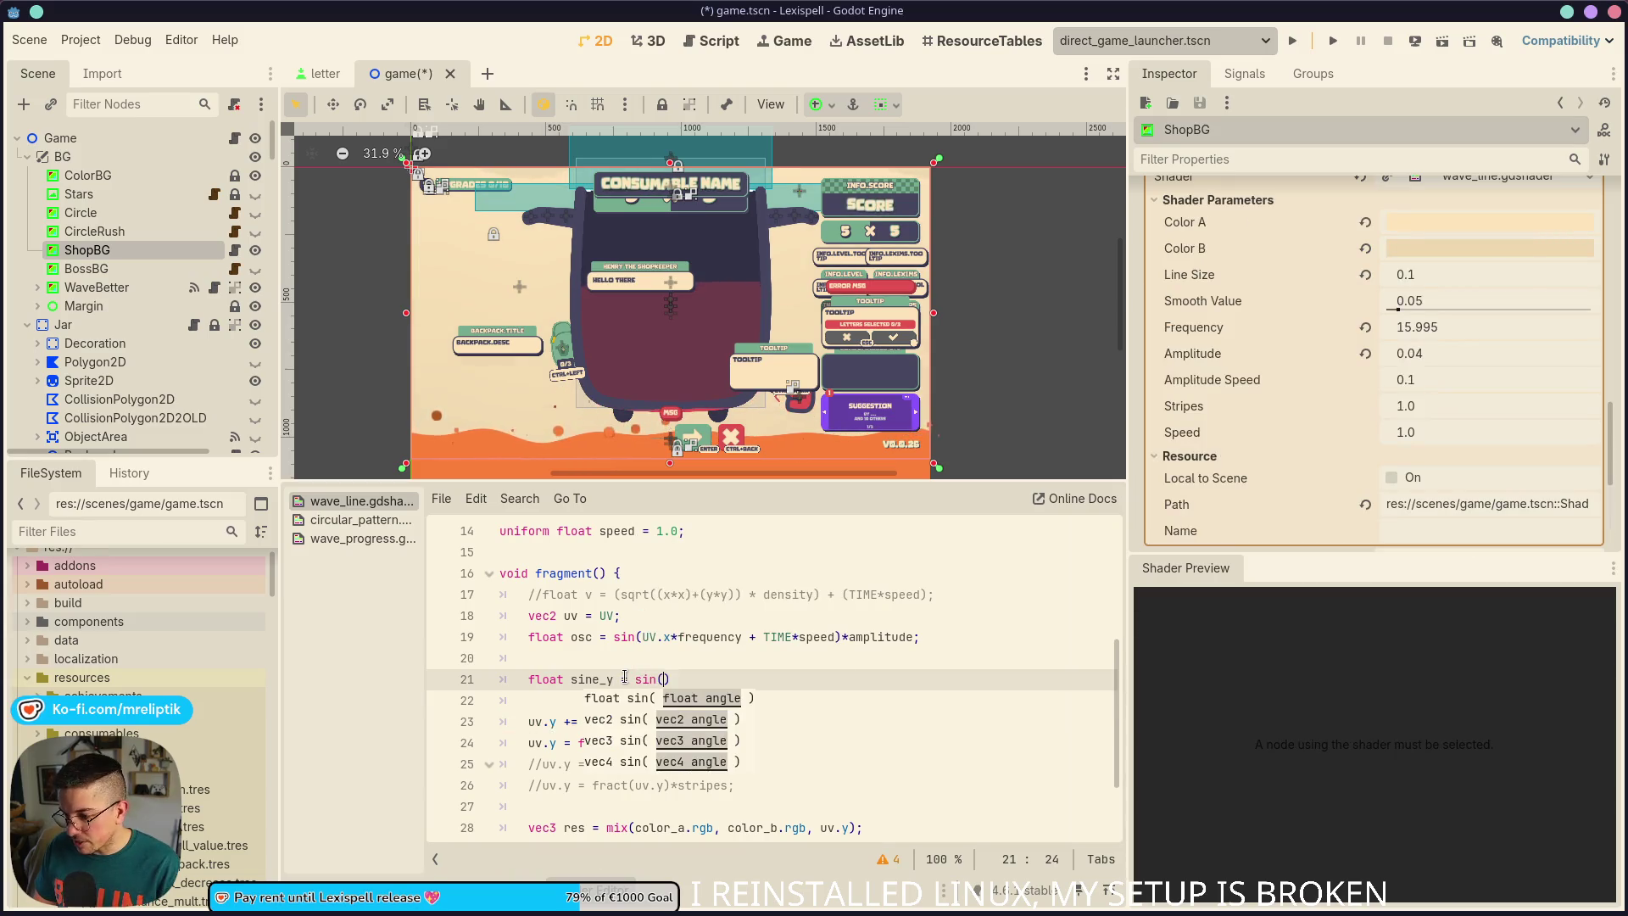
key("BackSpace")
type("UV.y")
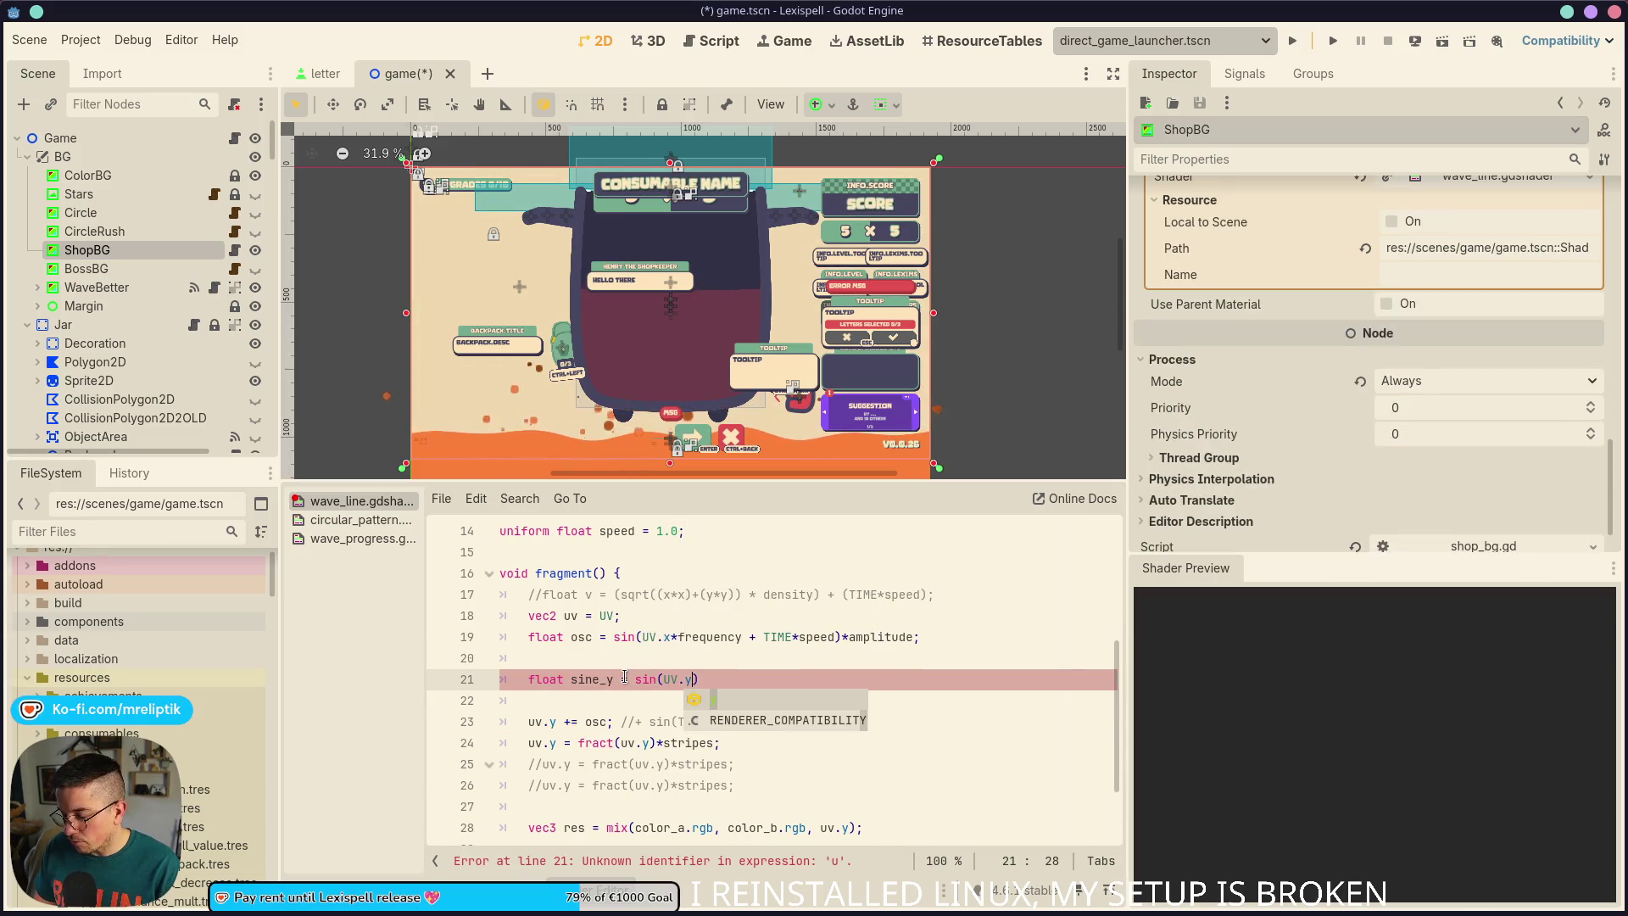
type(")")
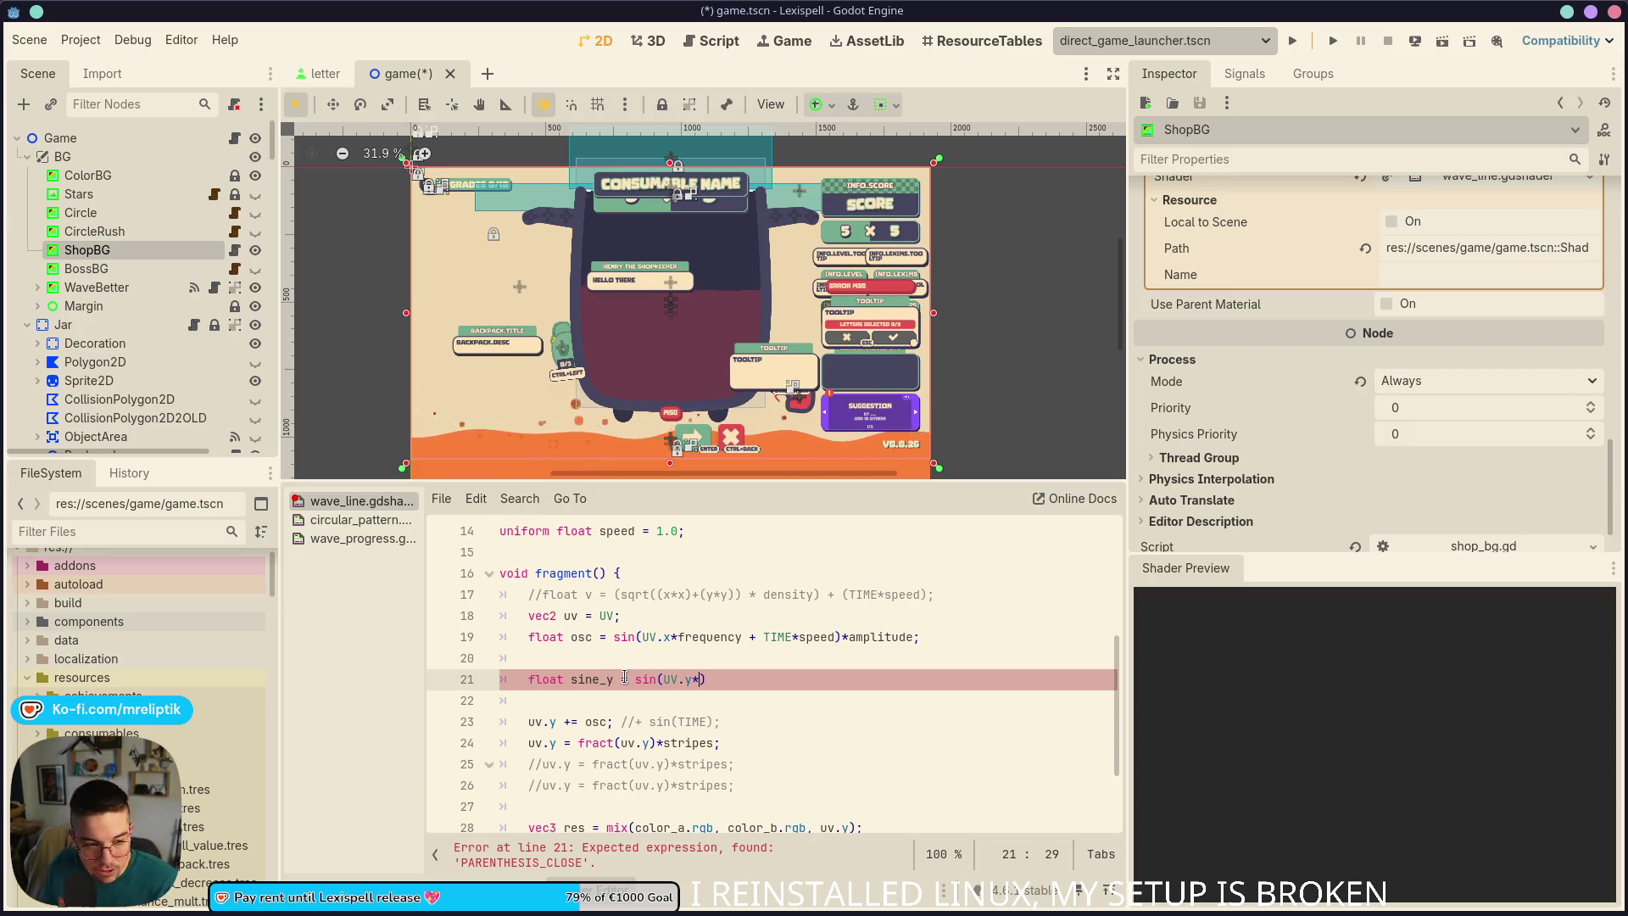
type("stripes);")
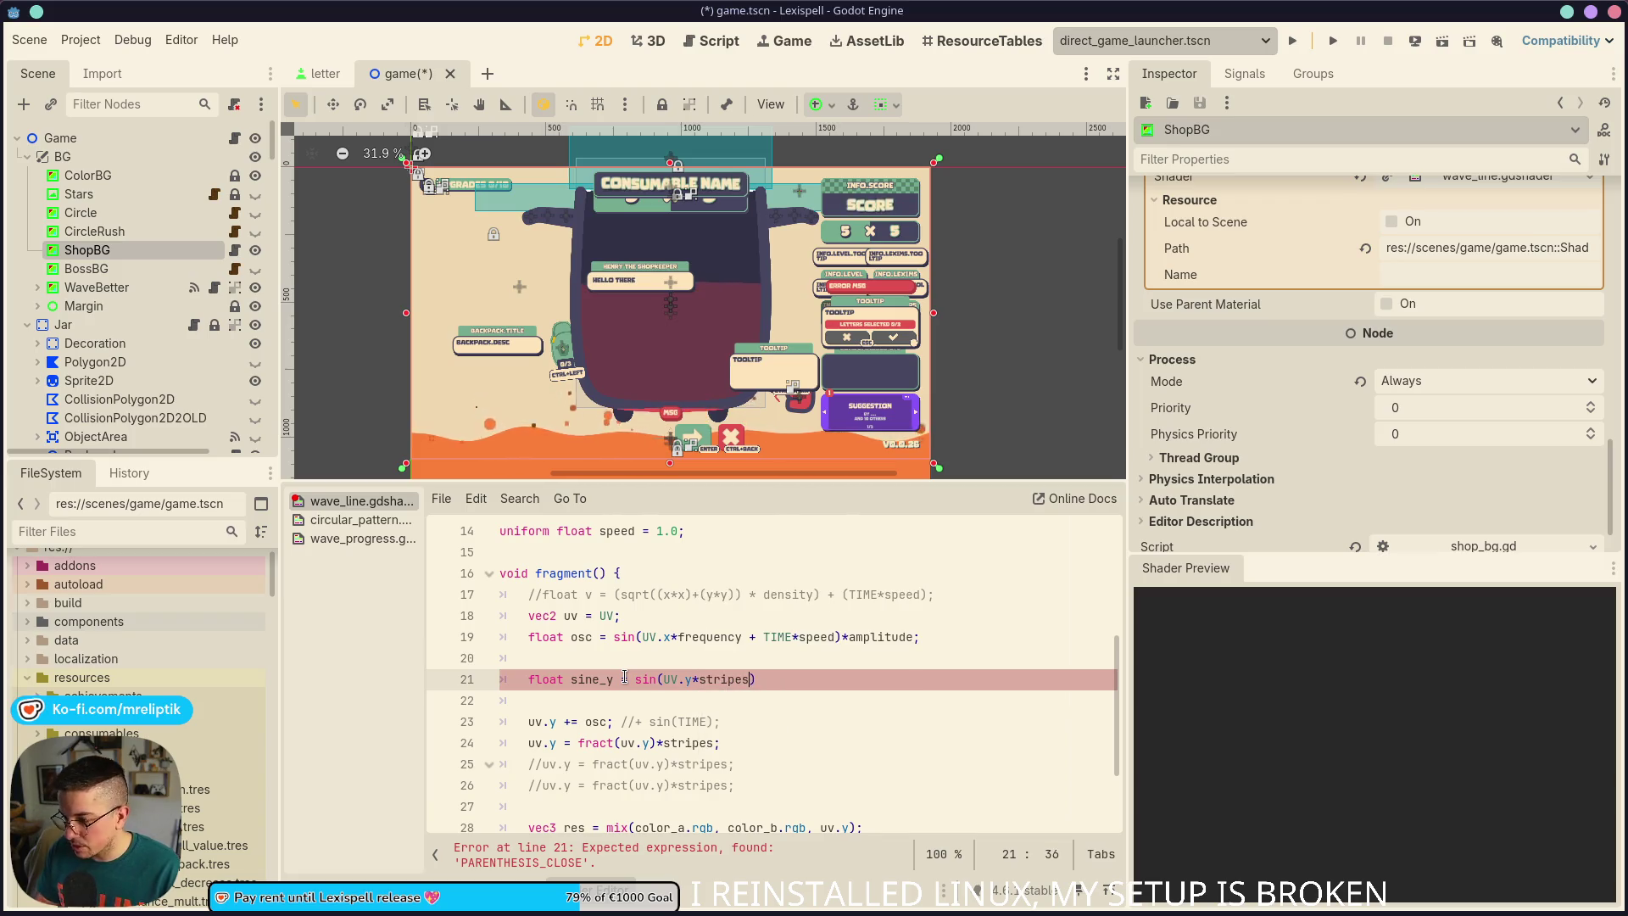
key("ctrl+s")
scroll(625, 676, "up", 1)
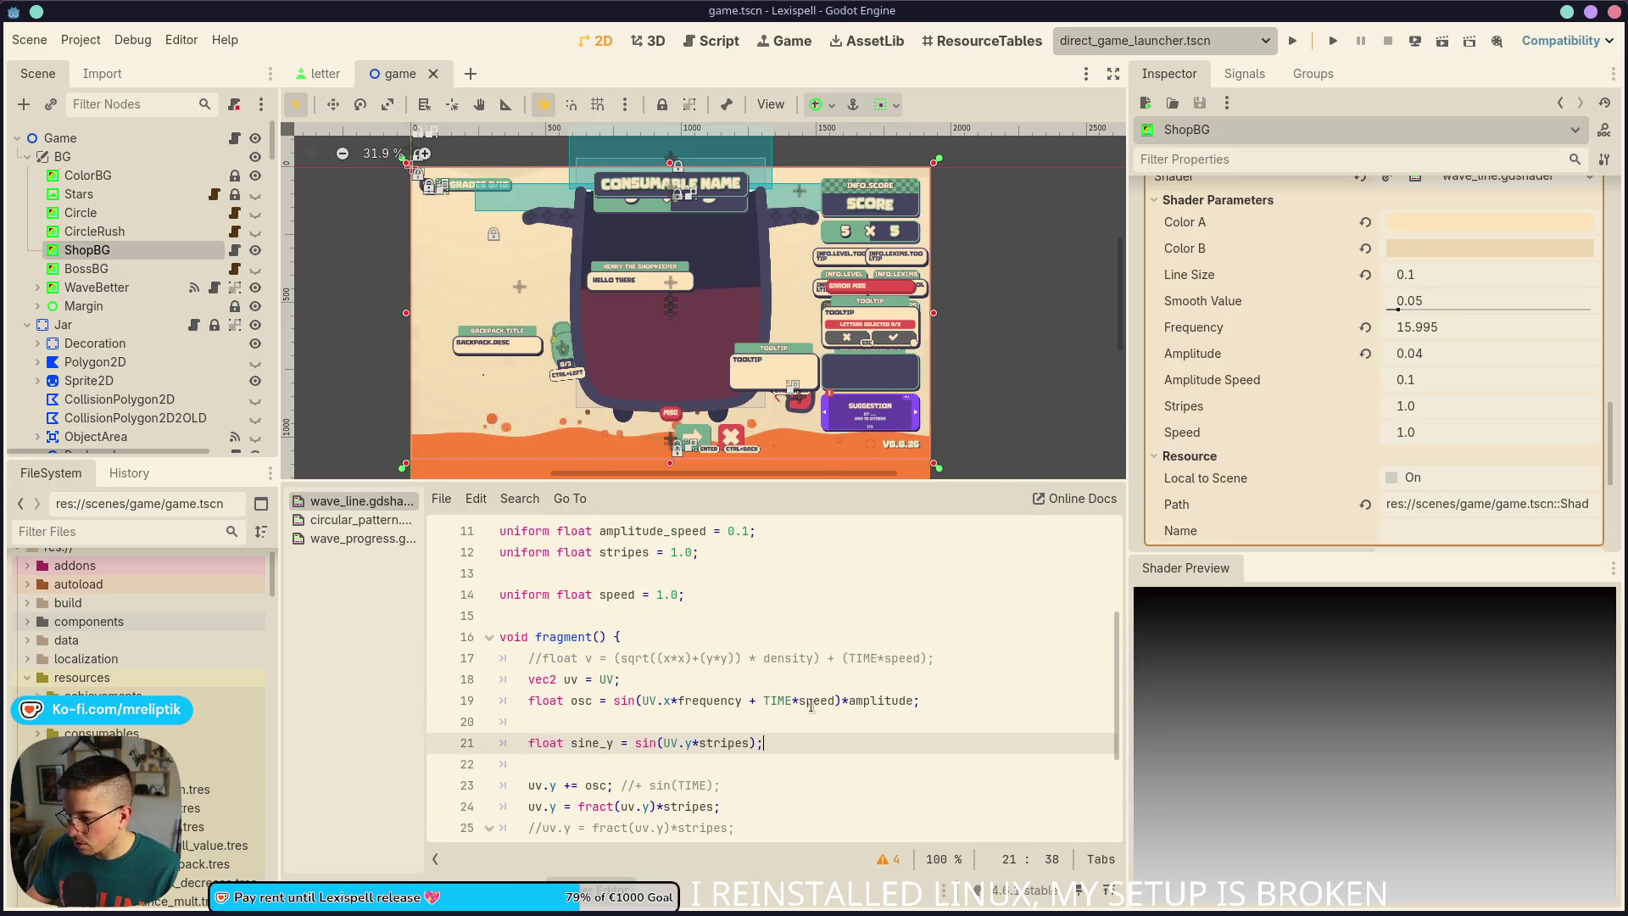
Raise ShopBG's Stripes shader parameter from 10 to 60 and save the scene
scroll(794, 743, "down", 2)
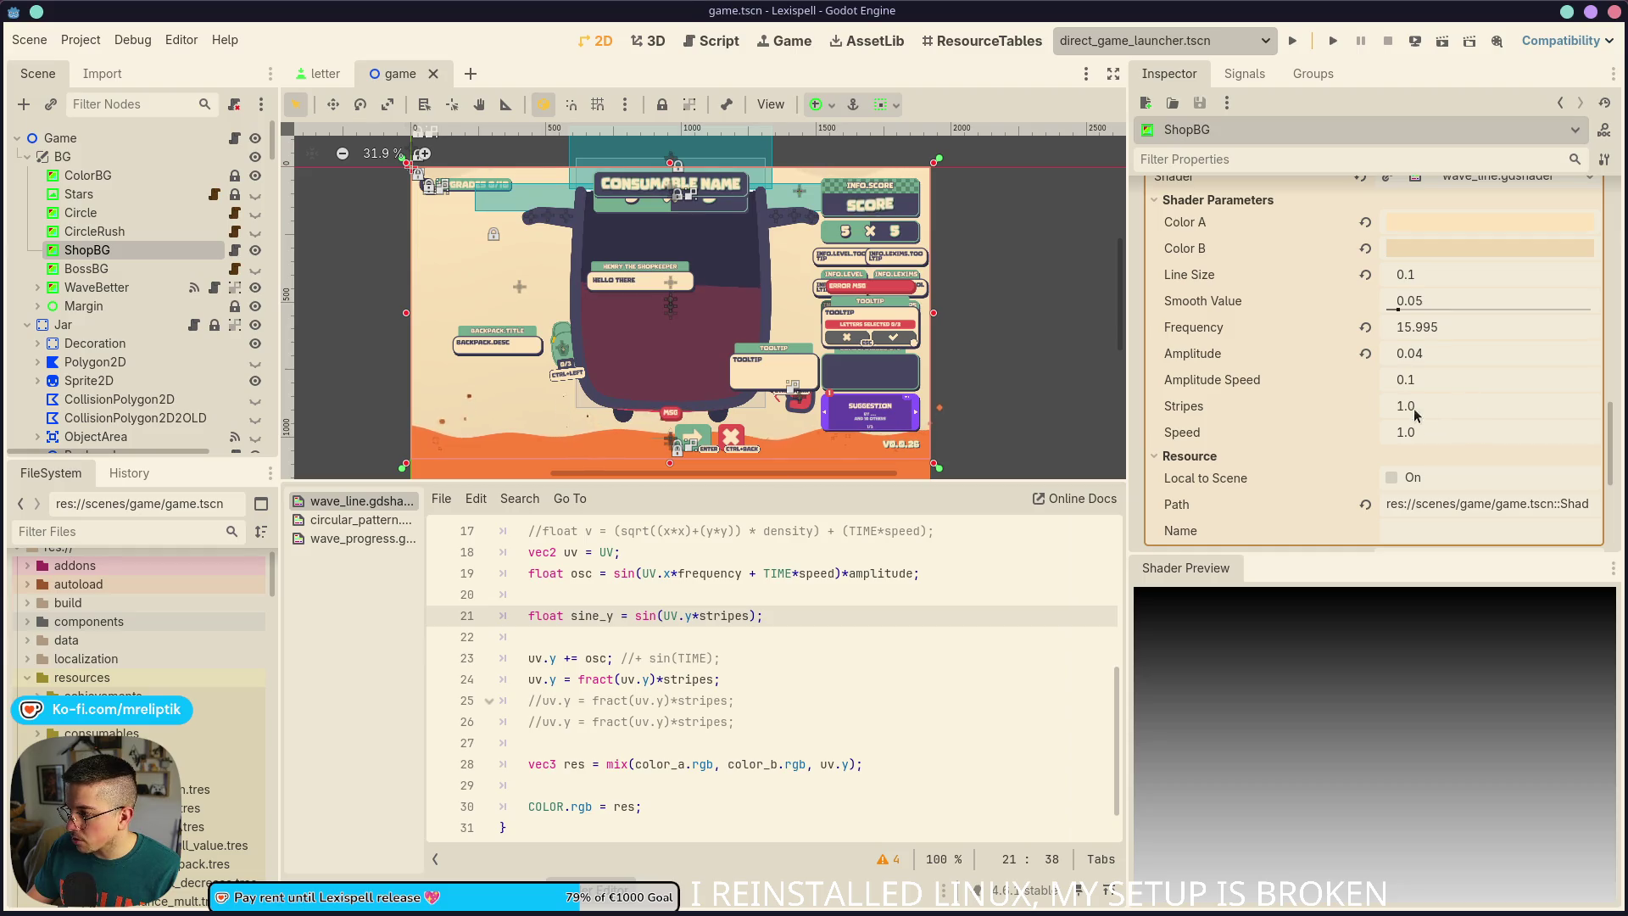
mouse_move(1414, 414)
left_mouse_down()
mouse_move(1623, 414)
mouse_move(1433, 405)
mouse_move(1468, 405)
left_mouse_up()
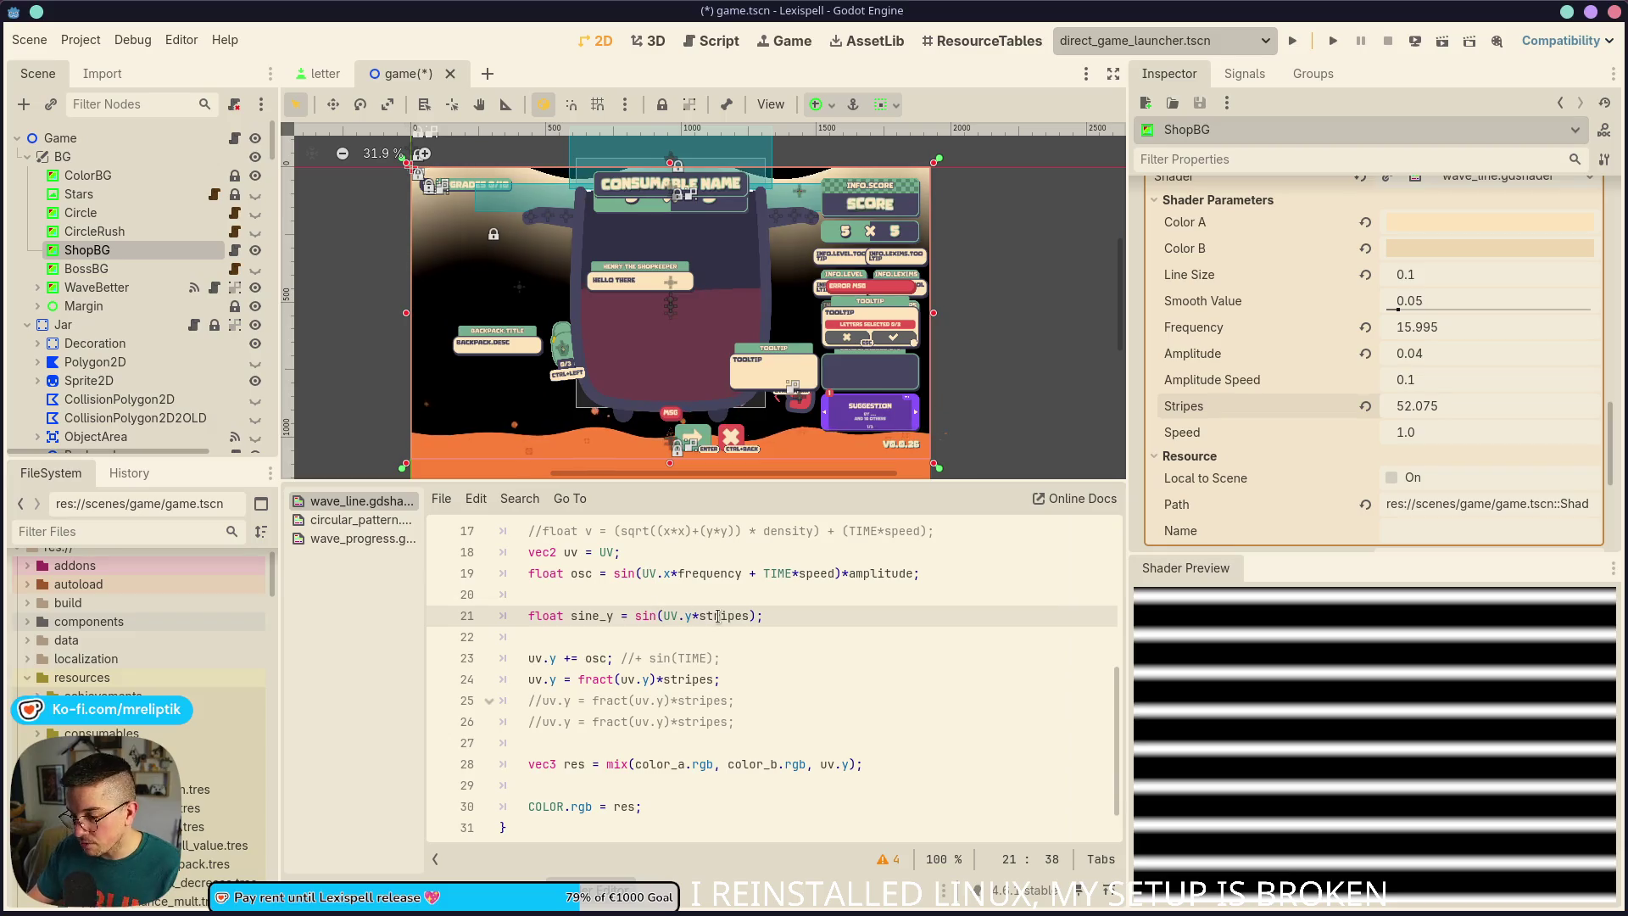
left_click_drag(1426, 398, 1441, 399)
left_click(1485, 407)
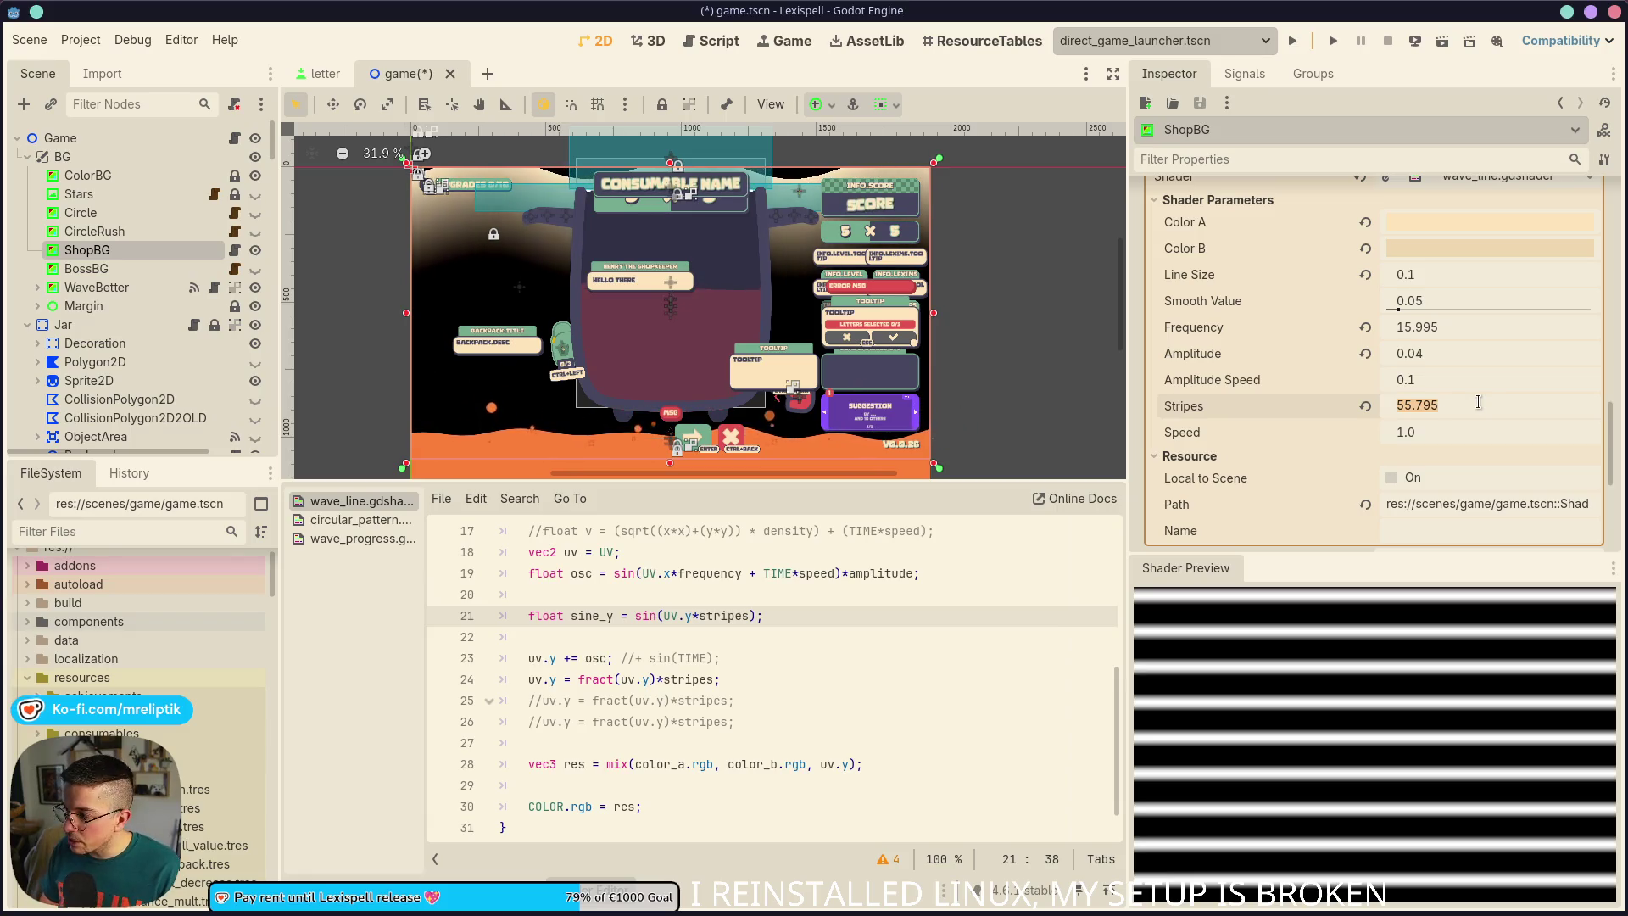
type("10")
key("Return")
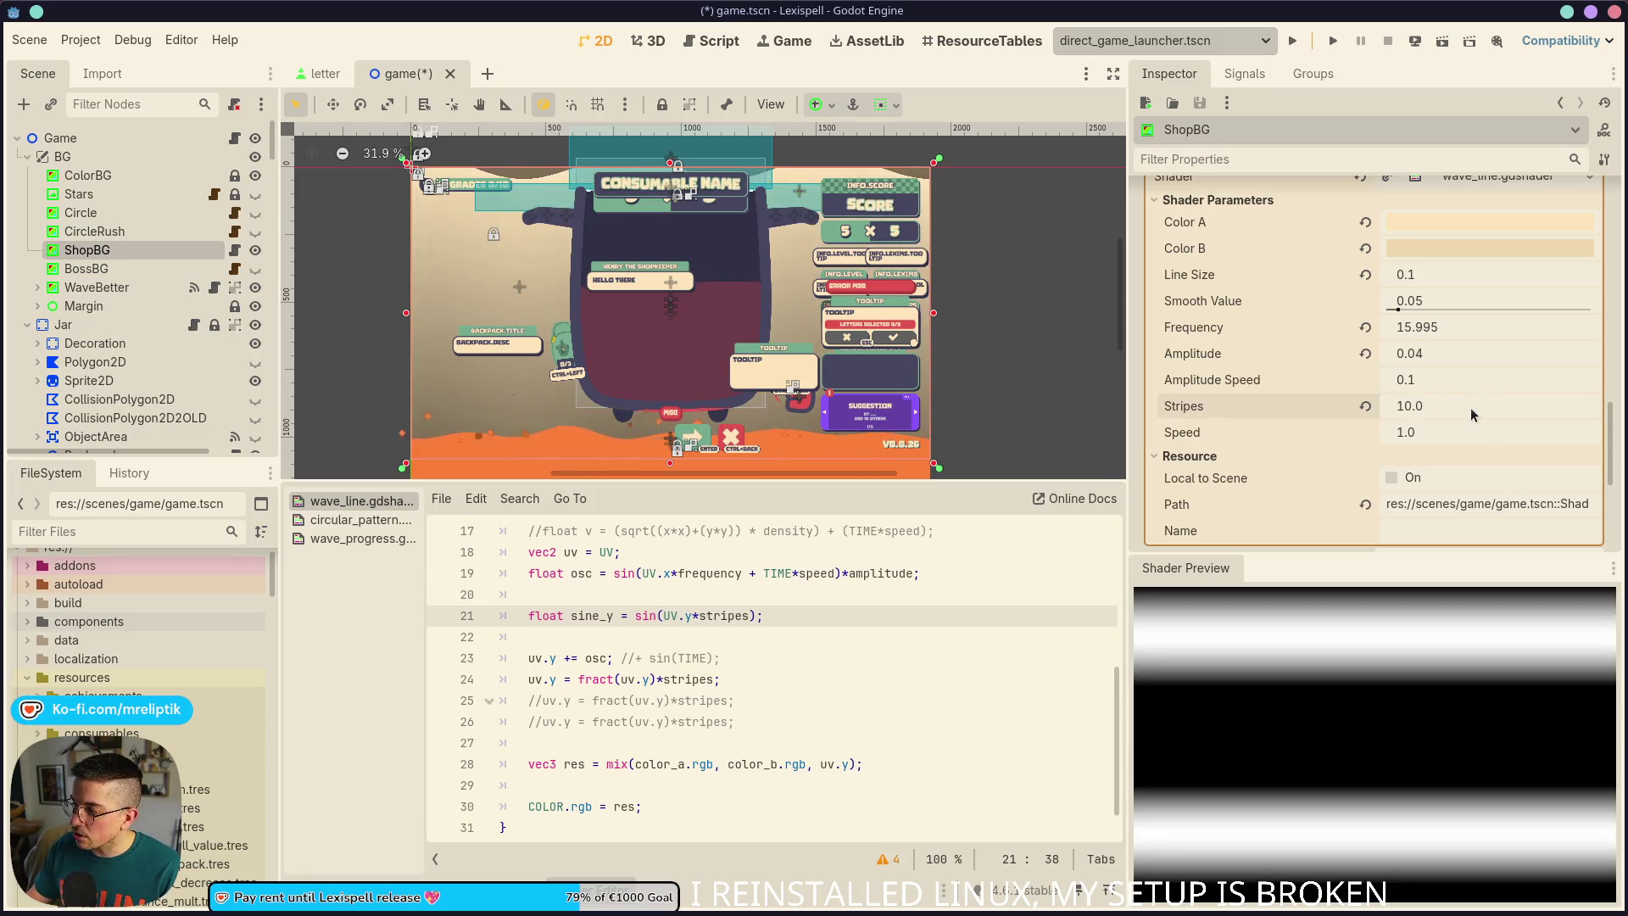
type("60")
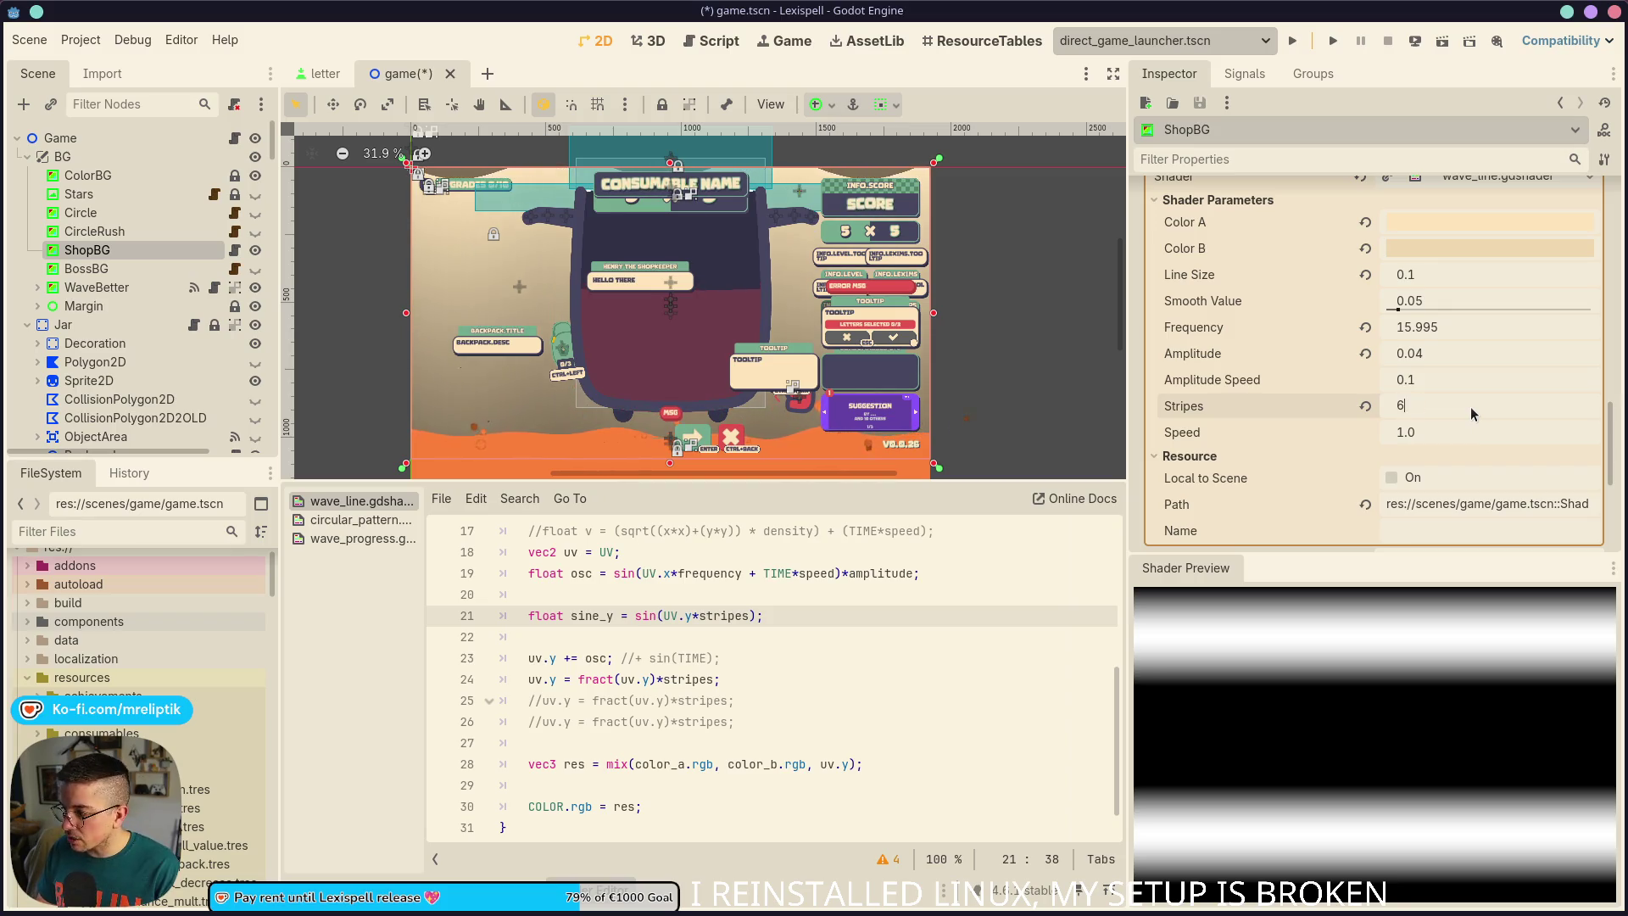
key("Return")
key("ctrl+s")
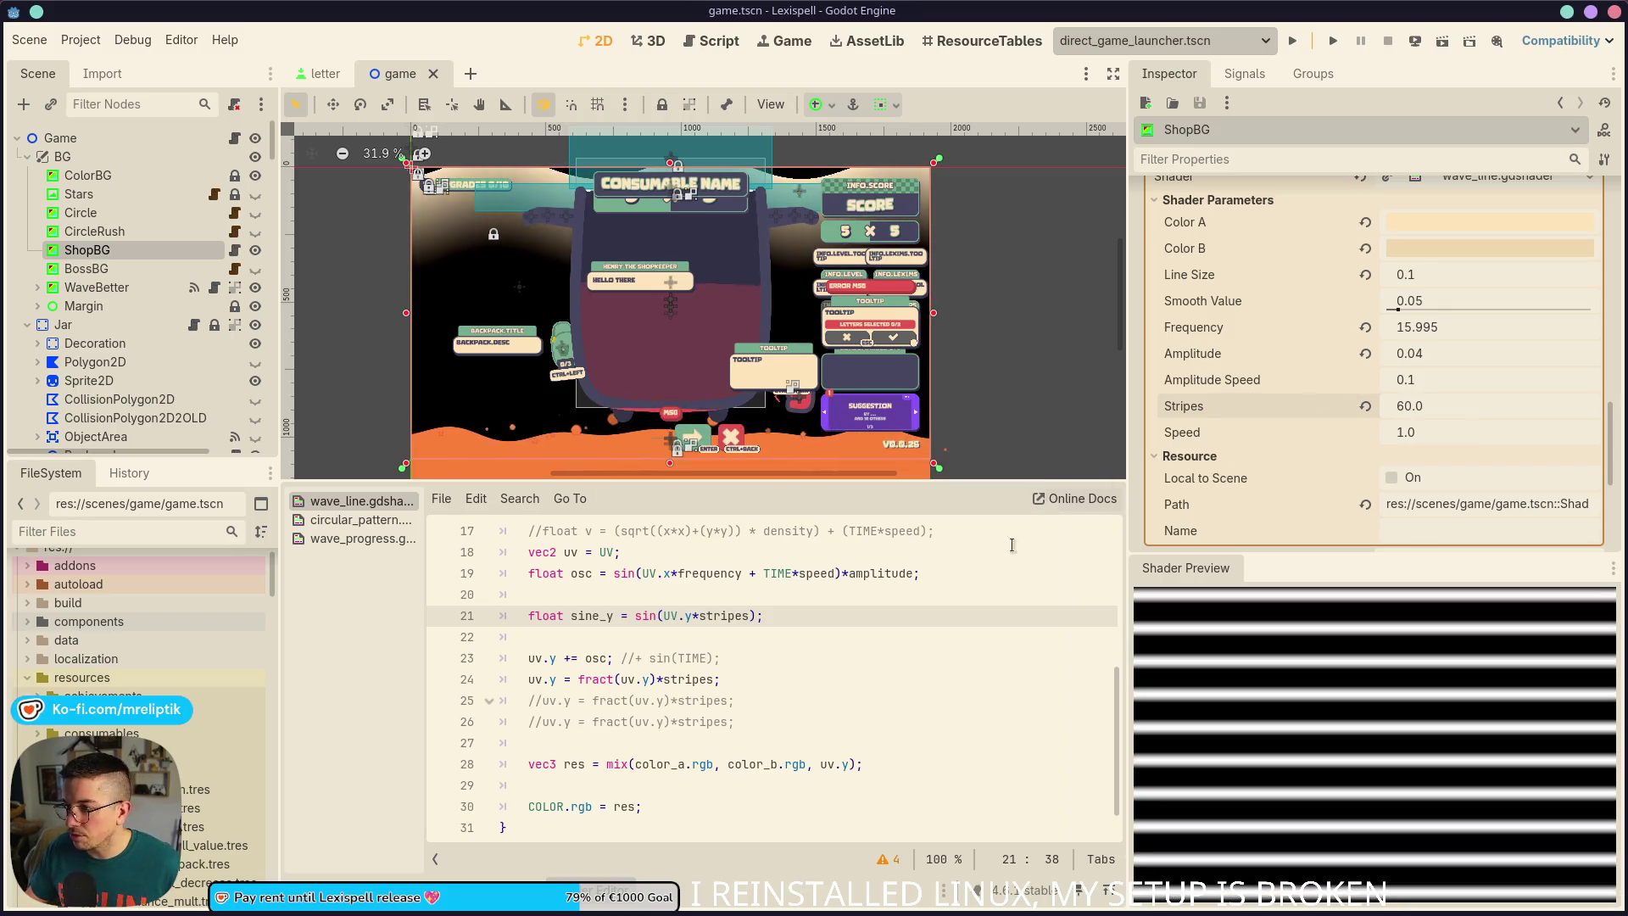
double_click(589, 612)
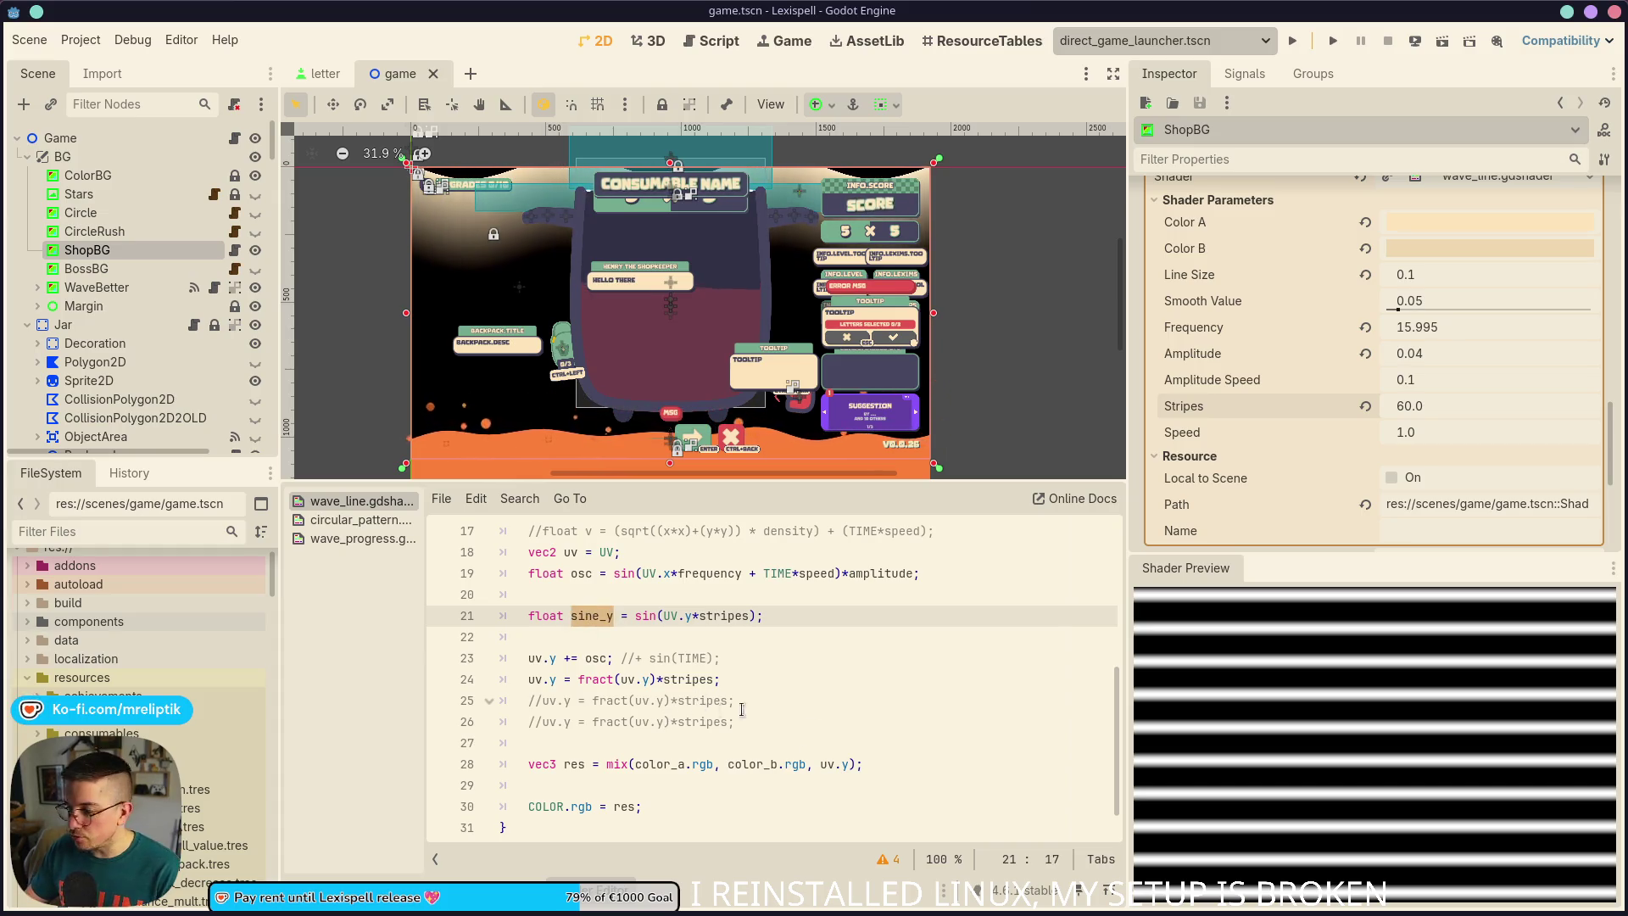
Comment out the uv.y += osc and fract stripes lines and insert a blank line above them
left_click(582, 659)
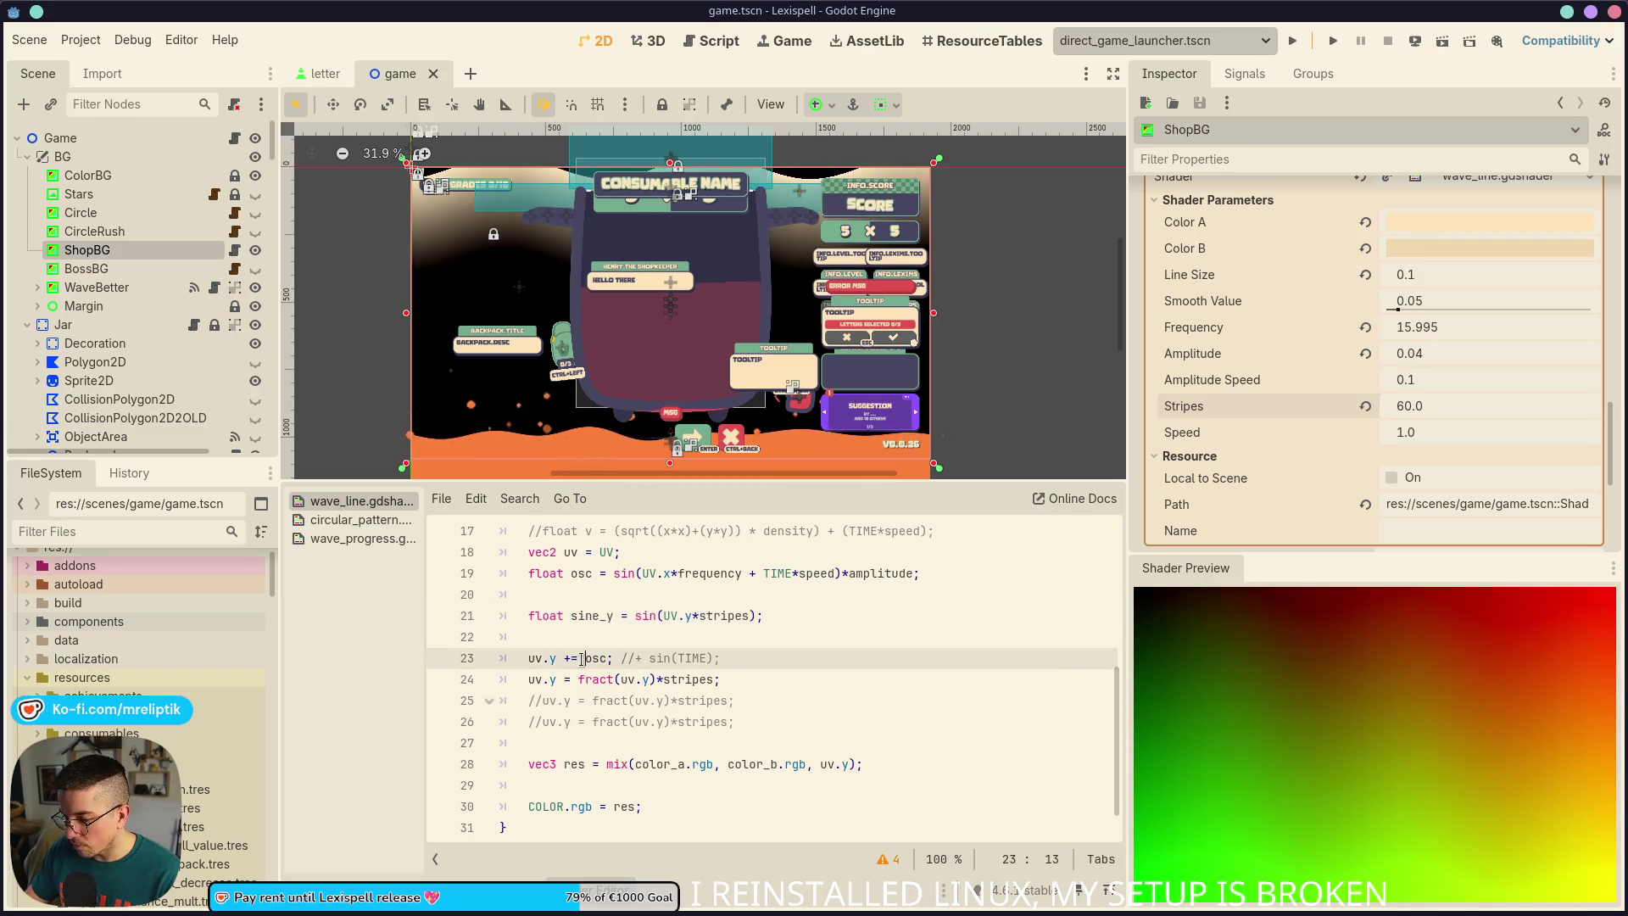
left_click(572, 574)
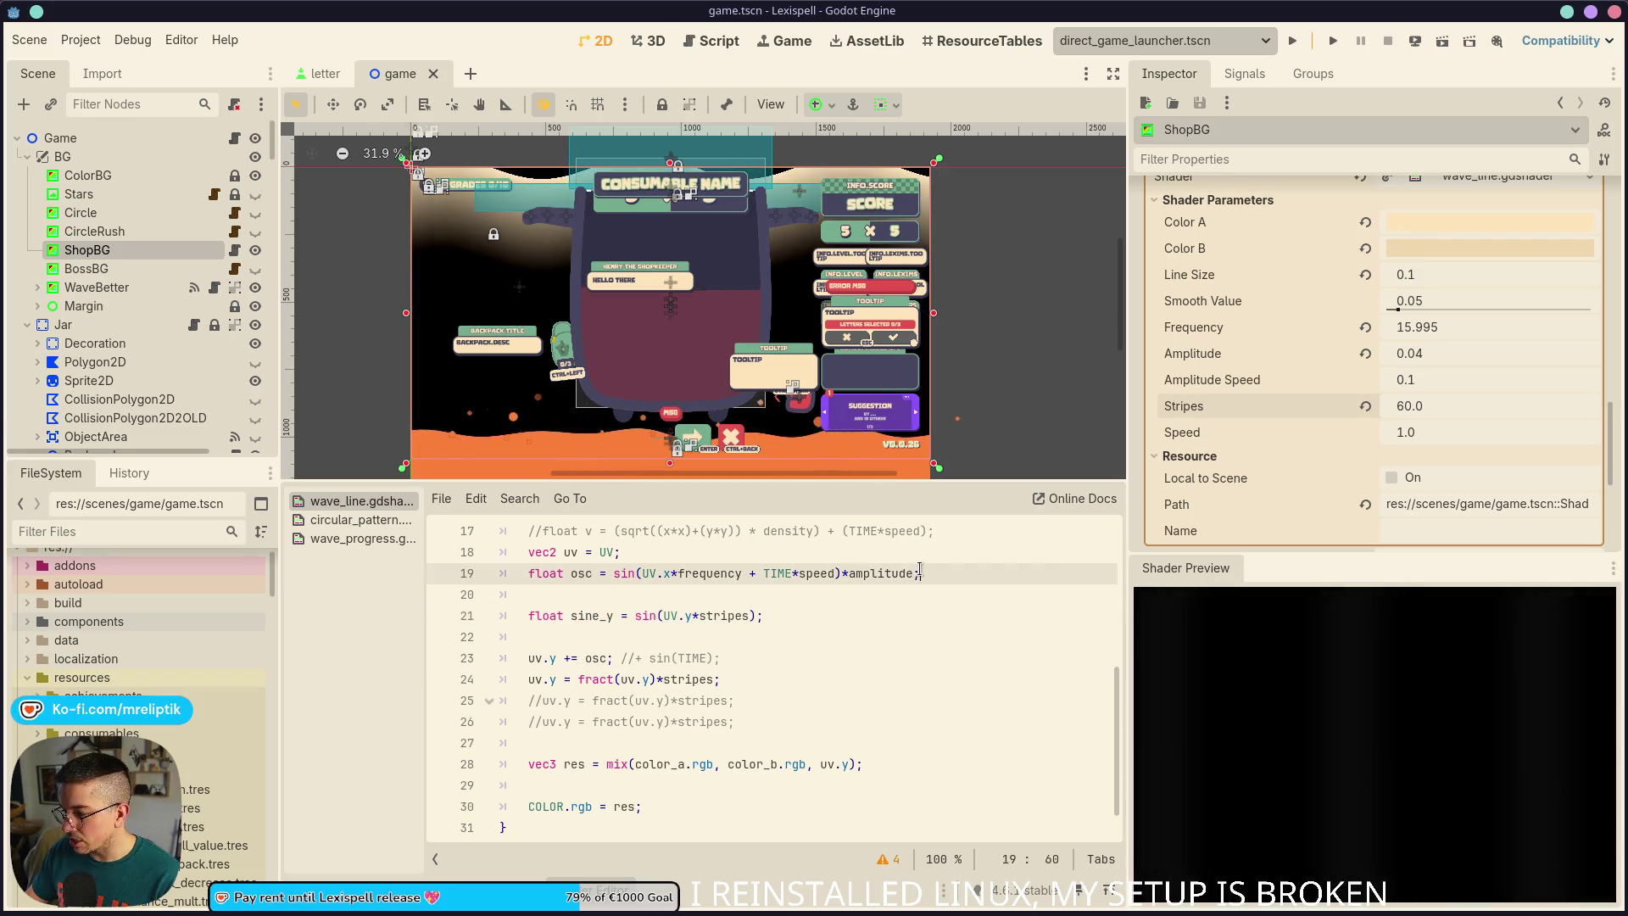
left_click(762, 610)
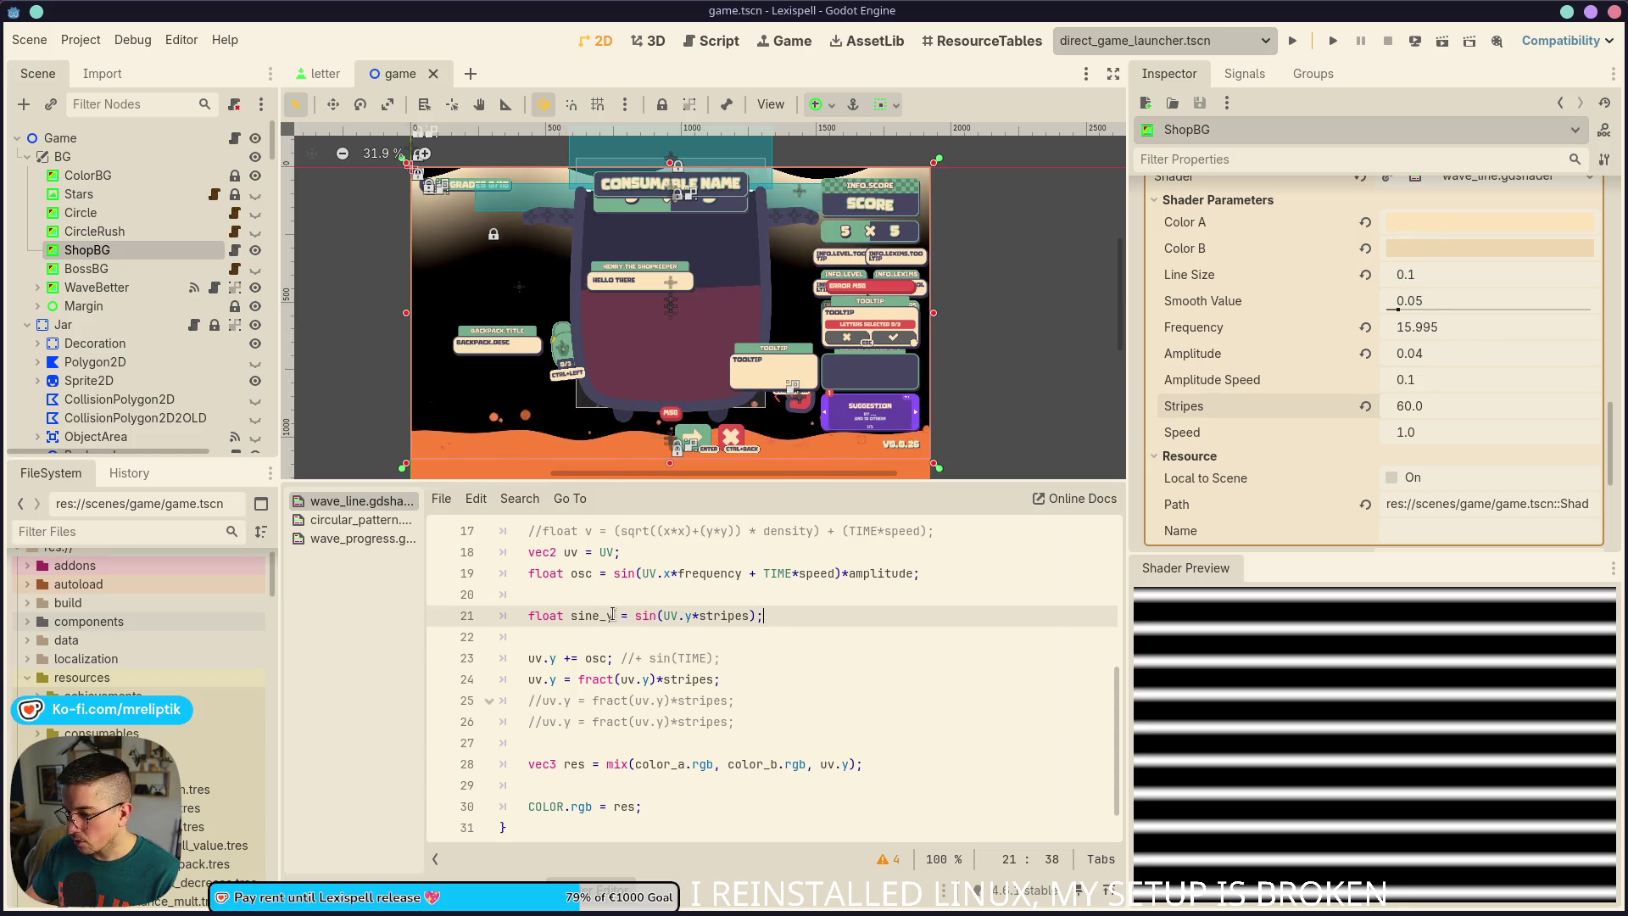
left_click(725, 653)
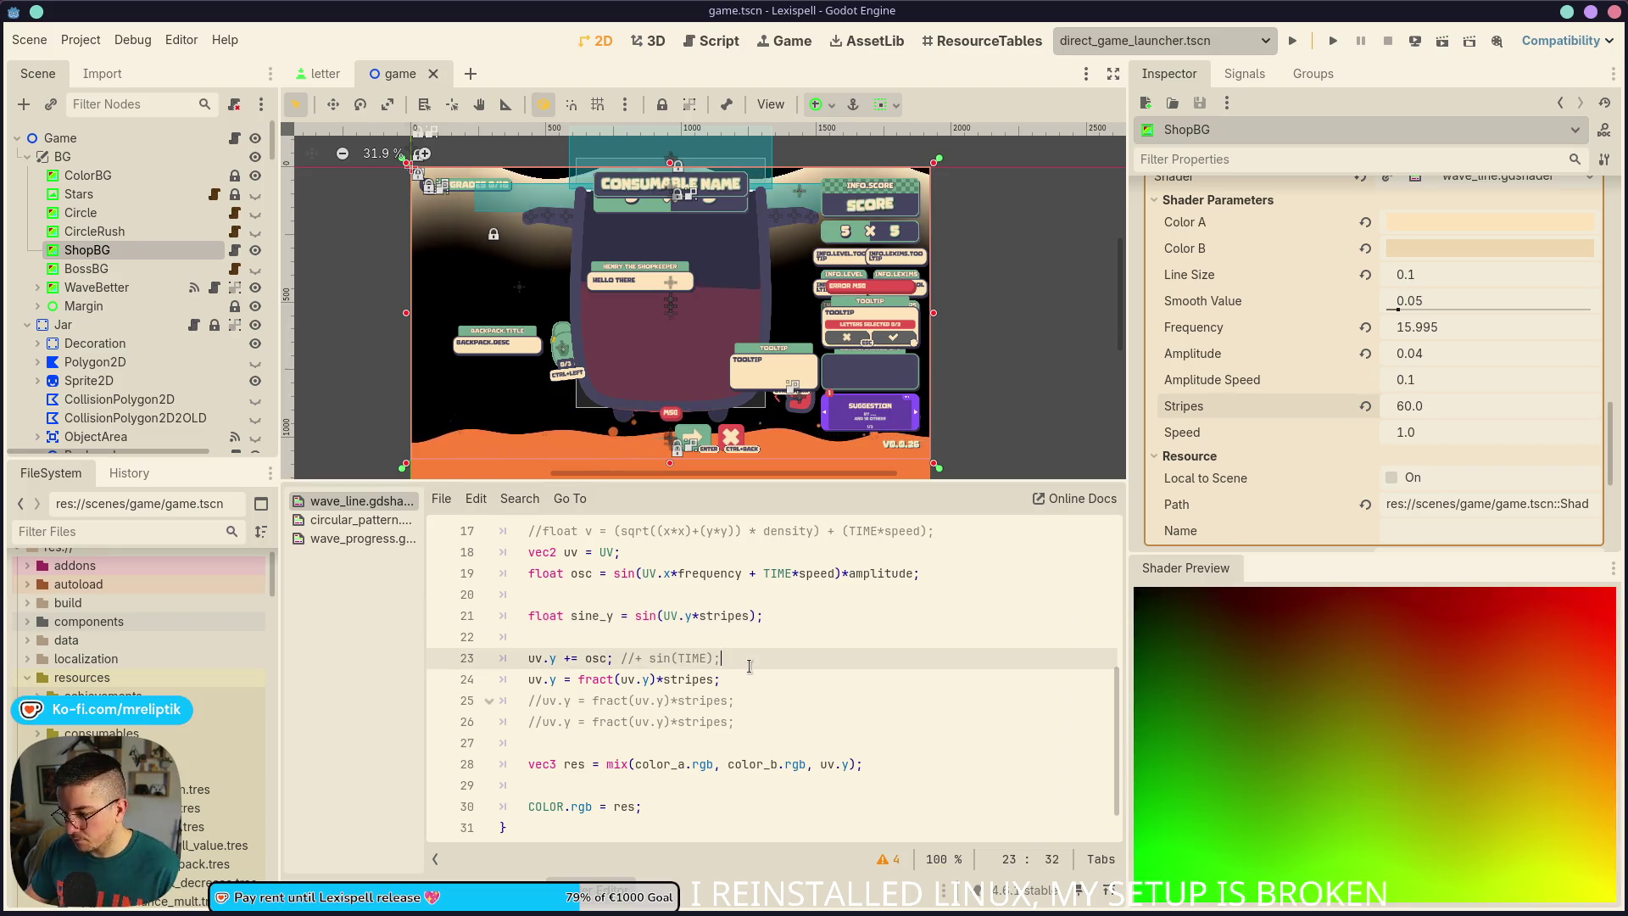
key("ctrl+k")
left_click(794, 677)
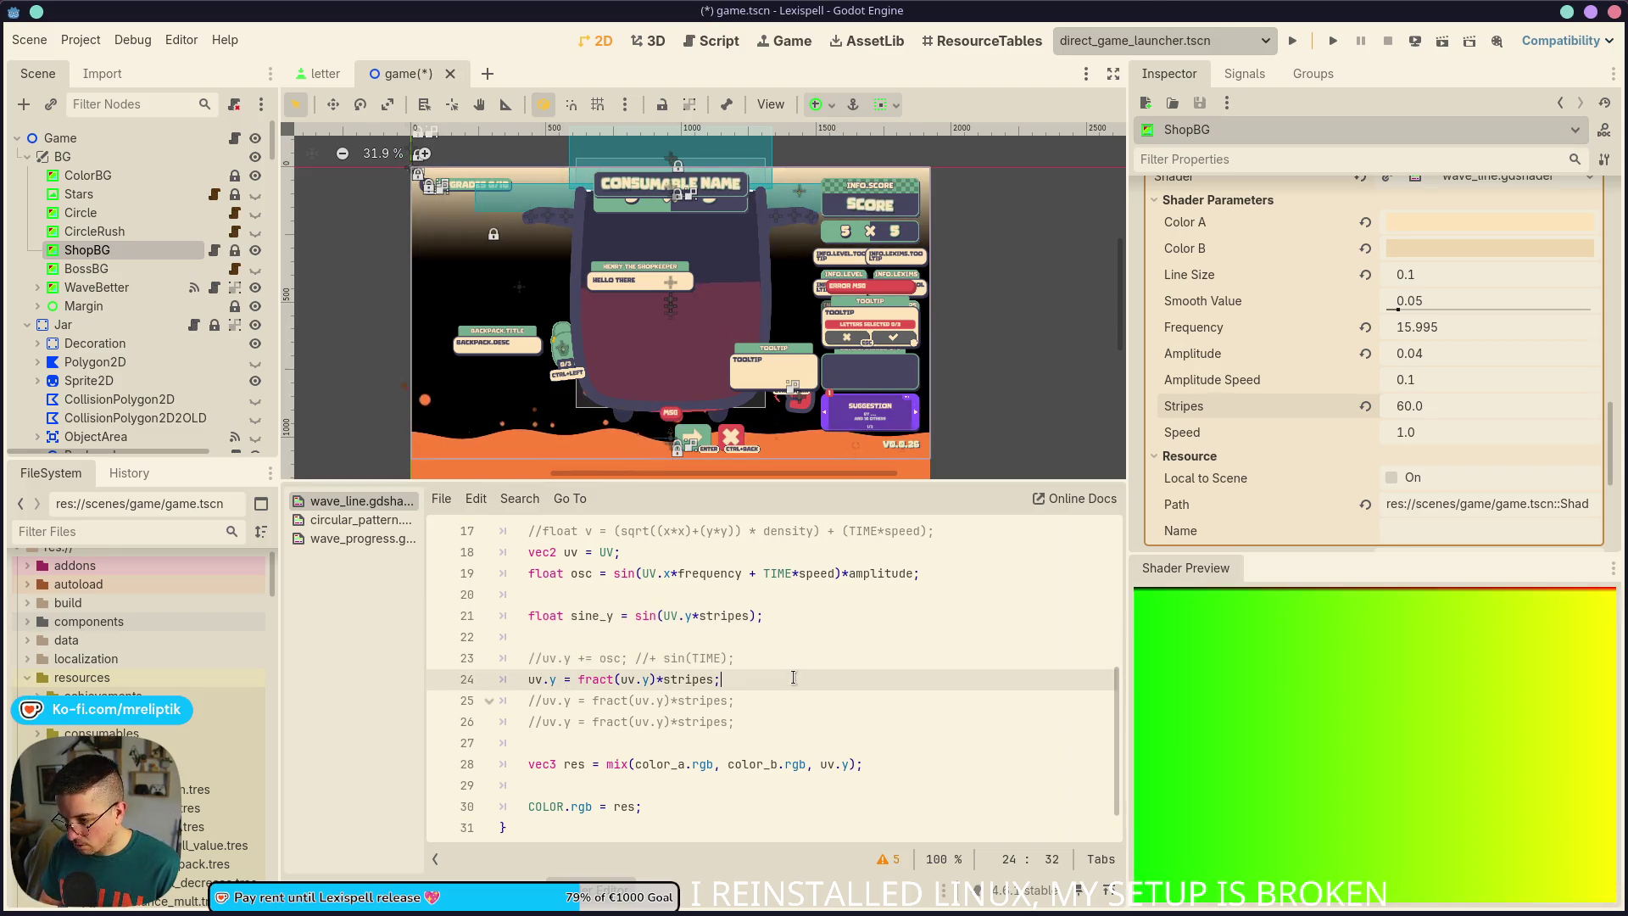
key("ctrl+k")
key("Up")
key("ctrl+shift+Return")
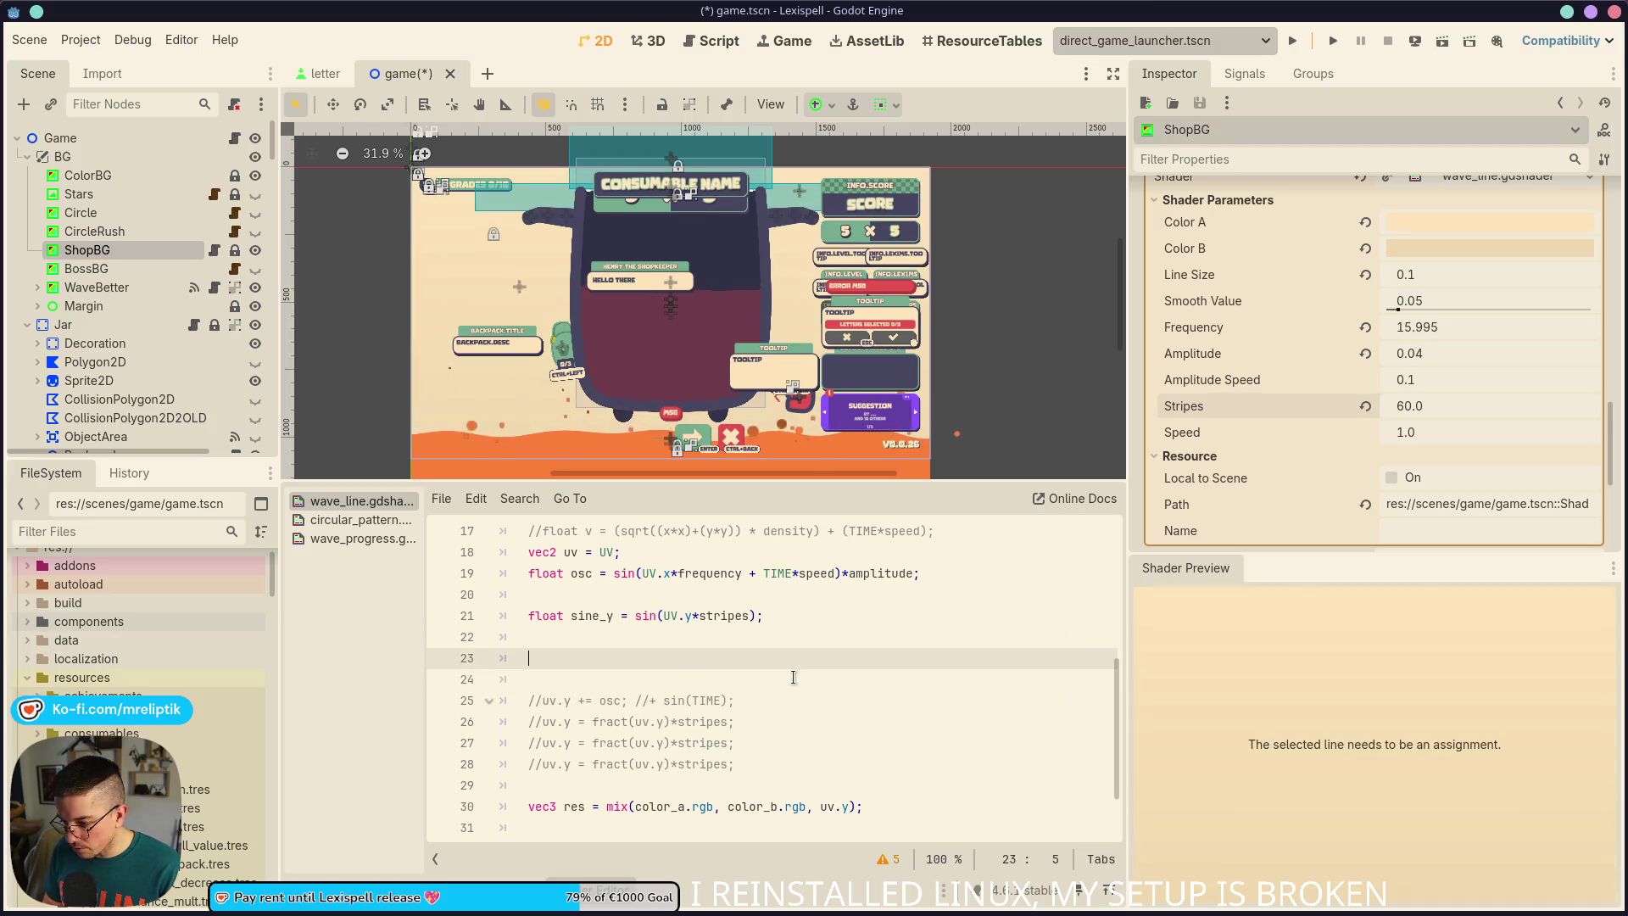
Write uv.y += sine_y; on line 23, correcting the sine_y typo, and save
type("uv.y =")
key("BackSpace")
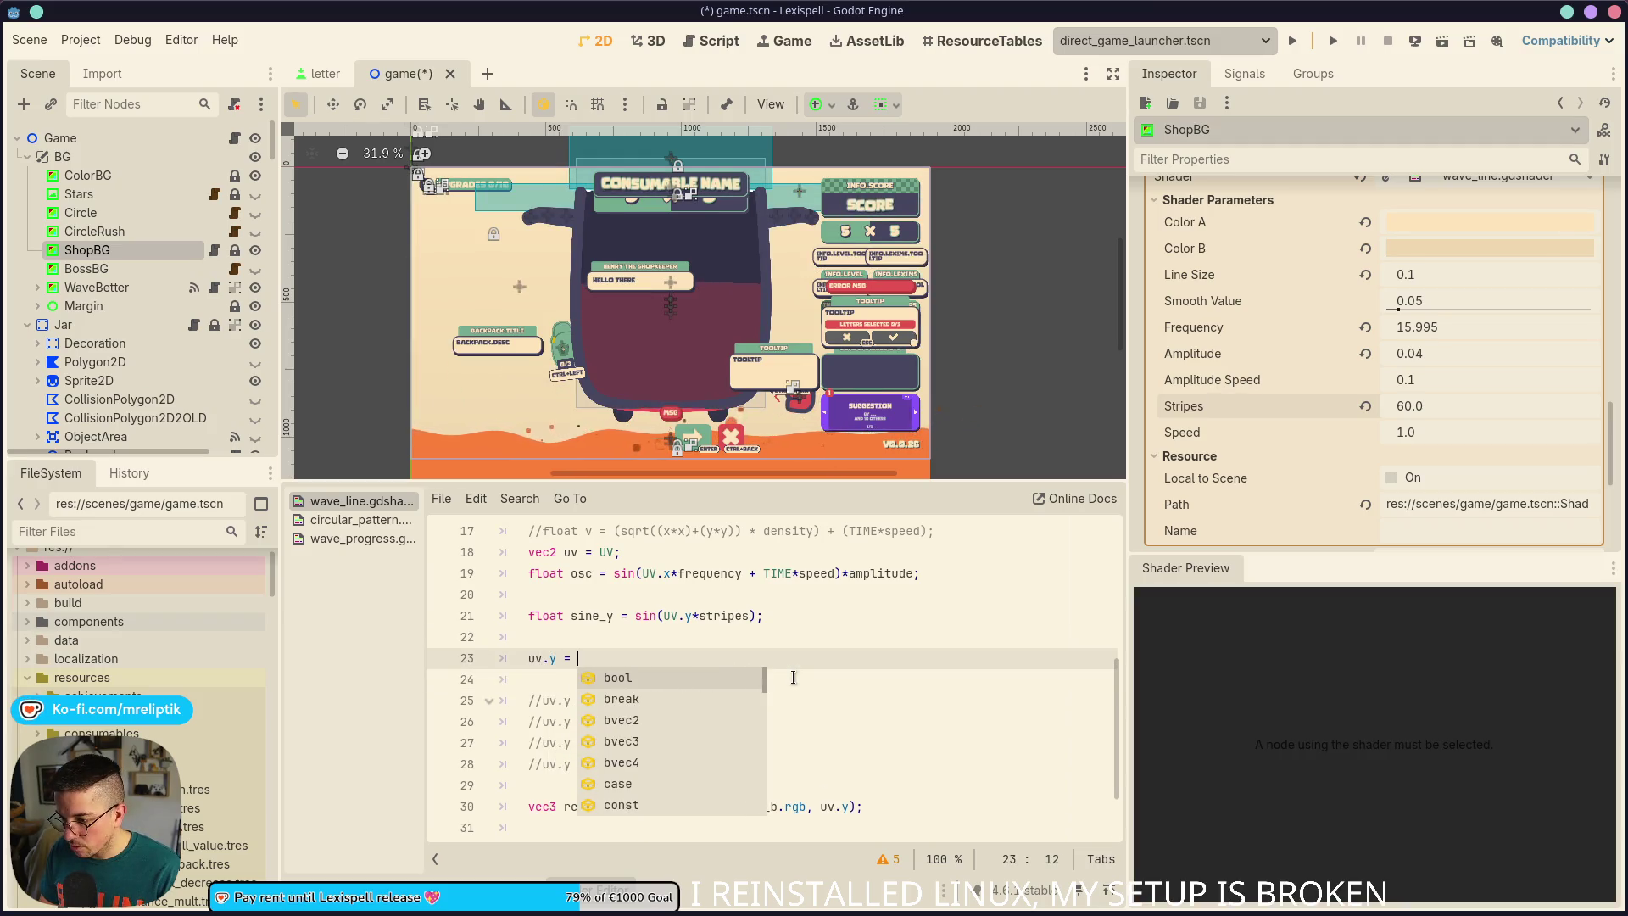
key("Escape")
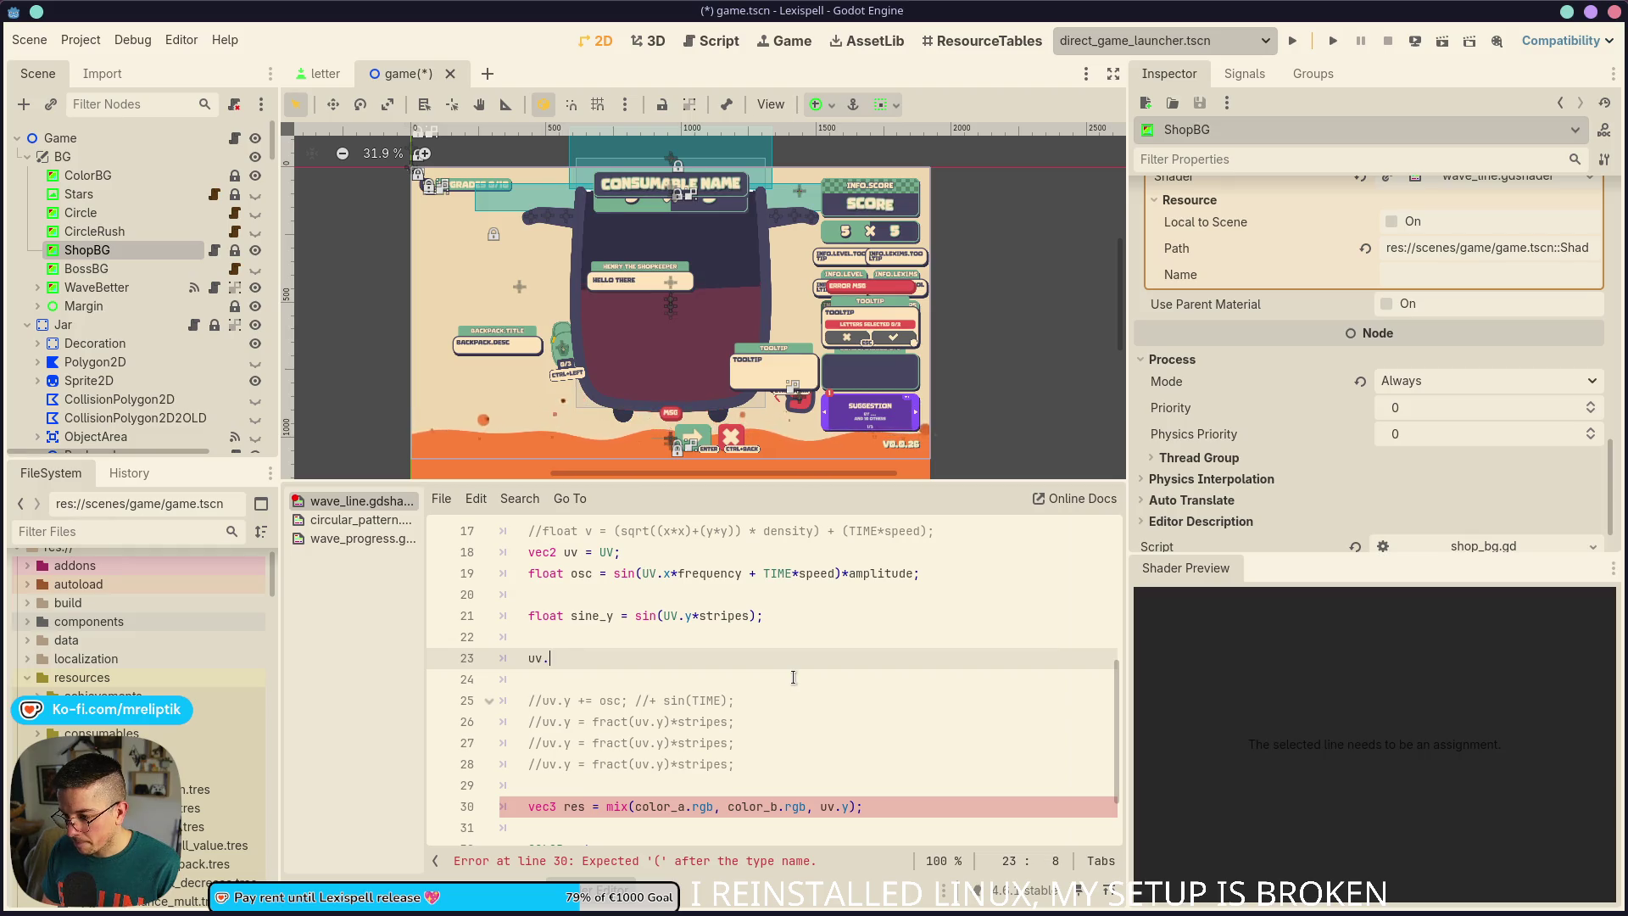
type("y += siny_")
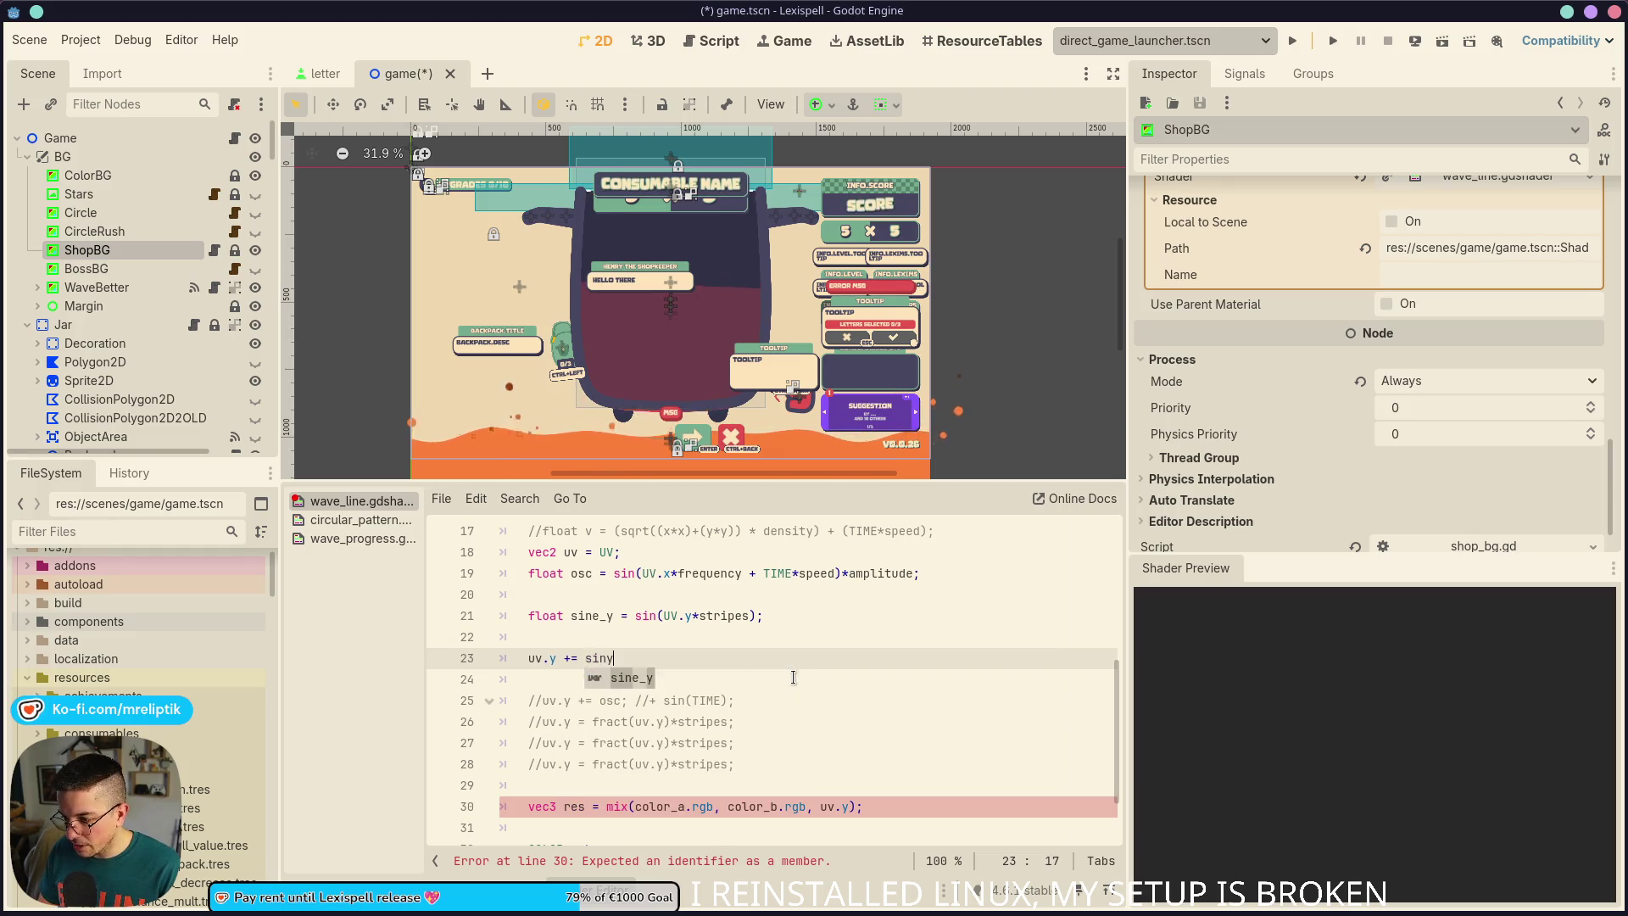
key("BackSpace")
key("BackSpace")
type("_y;")
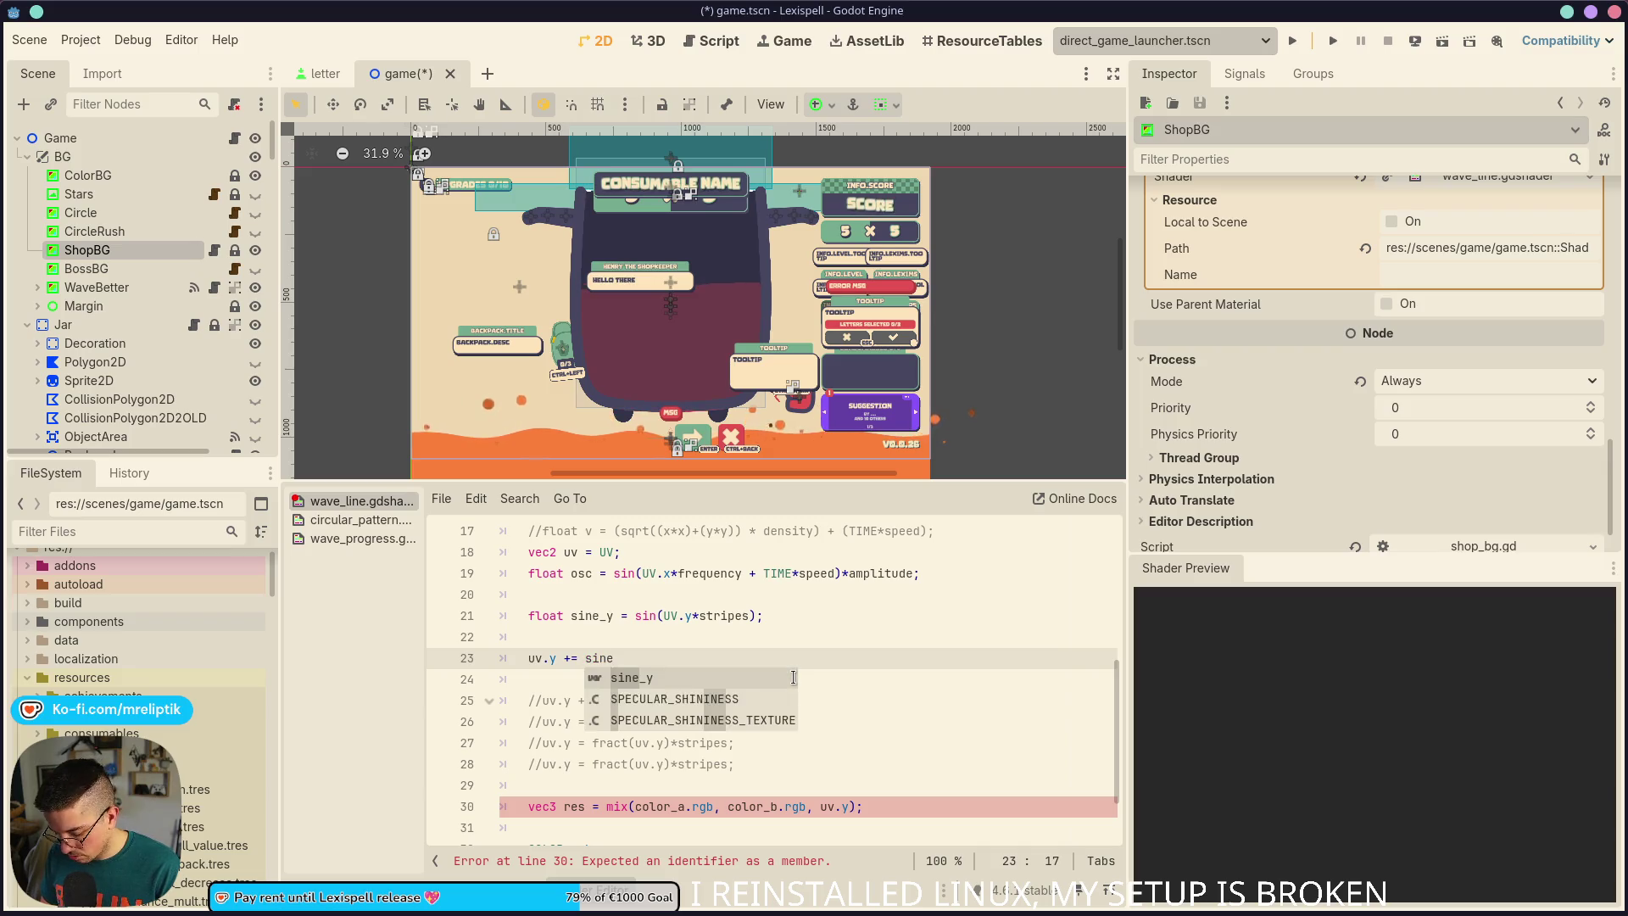
key("ctrl+s")
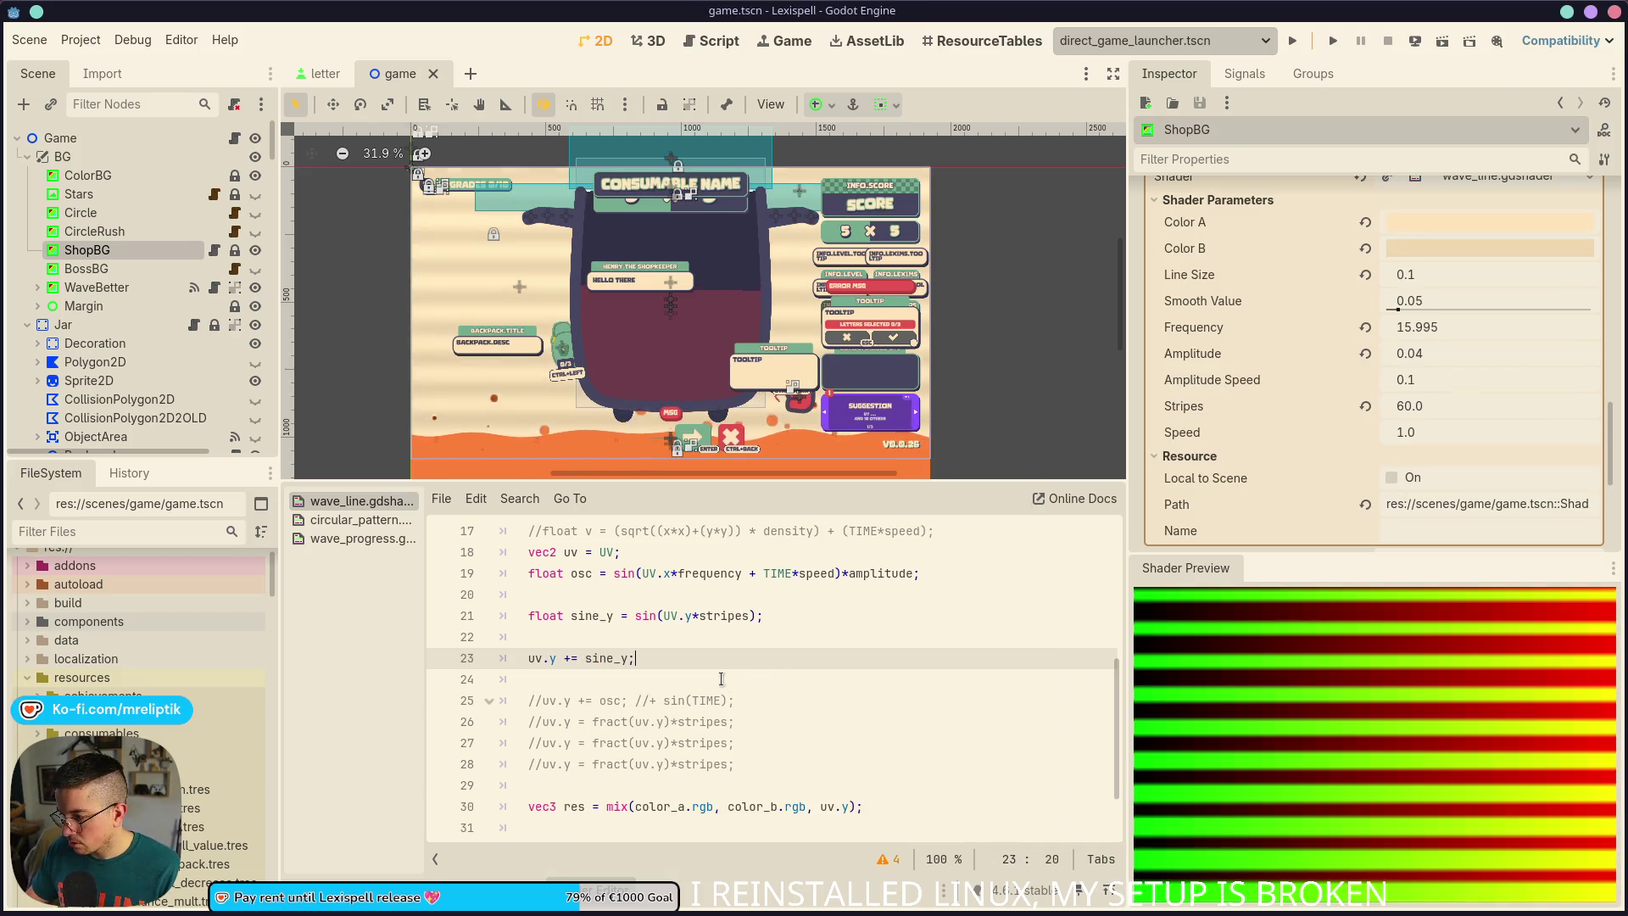
key("ctrl+z")
key("ctrl+shift+z")
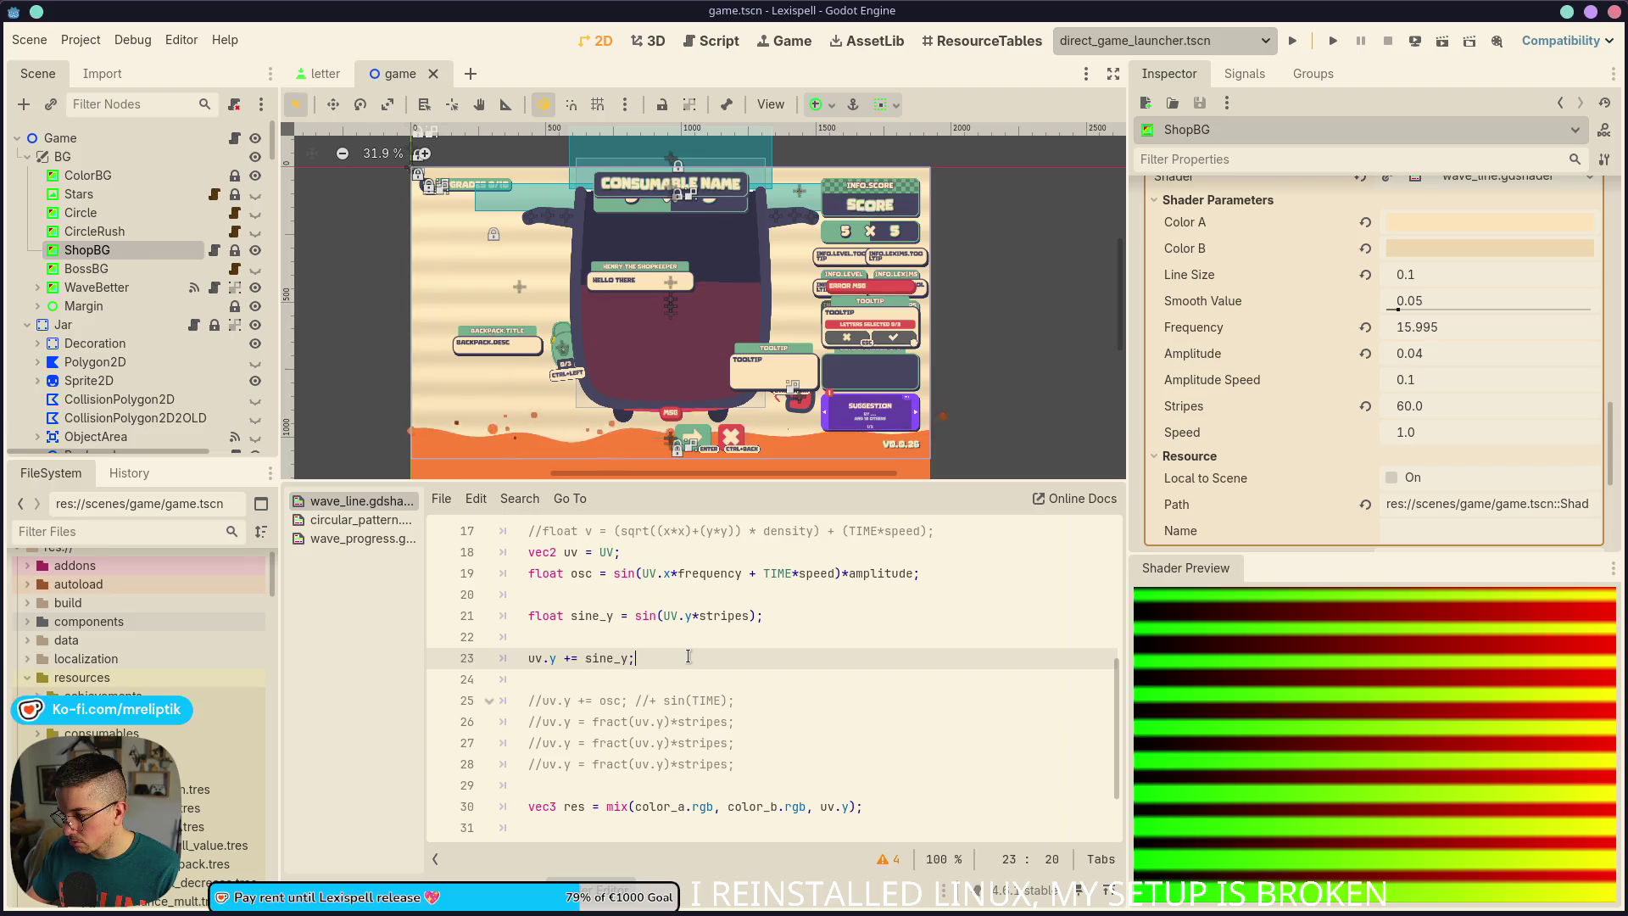
Inspect the sine_y definition and its stripes factor on line 21 while zooming the view
left_click(797, 617)
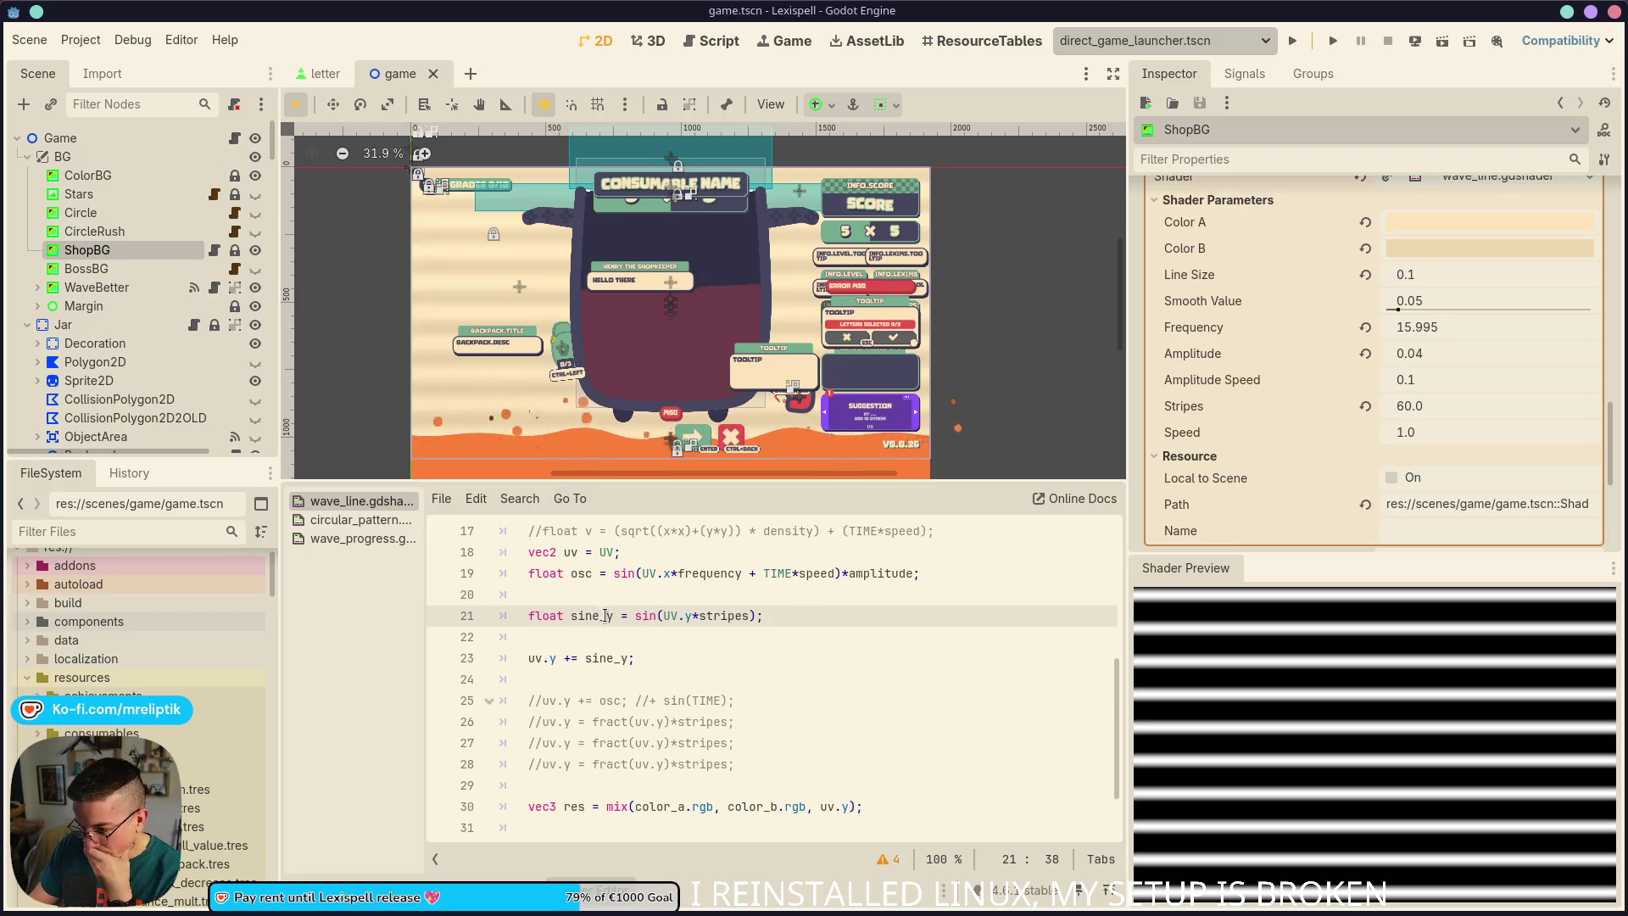
left_click(706, 616)
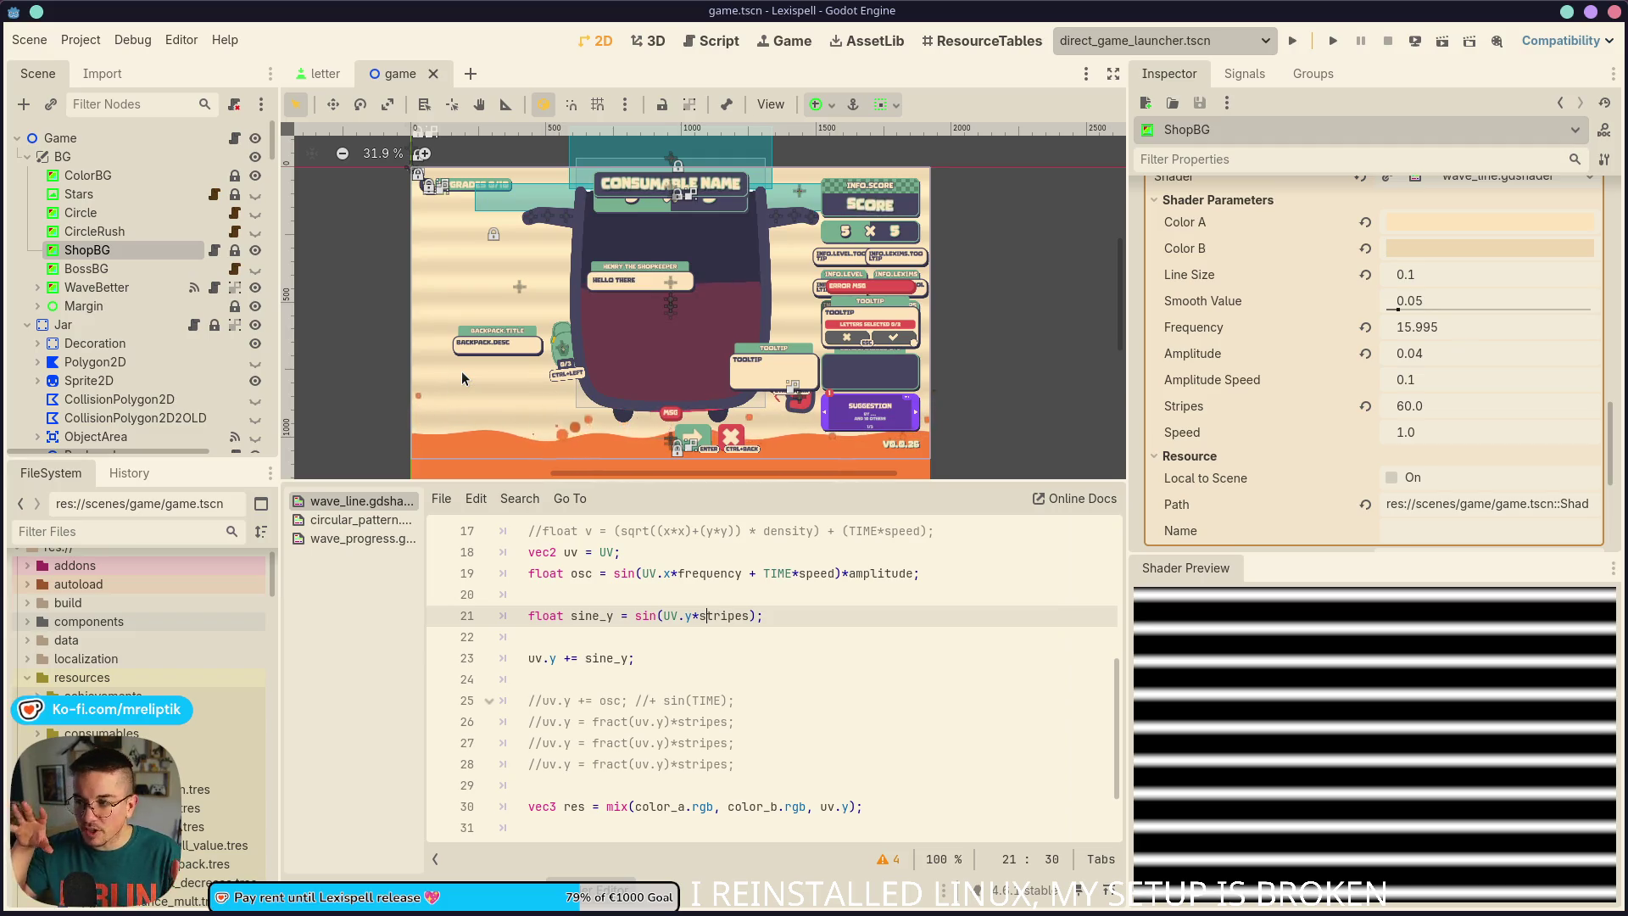
scroll(506, 314, "up", 4)
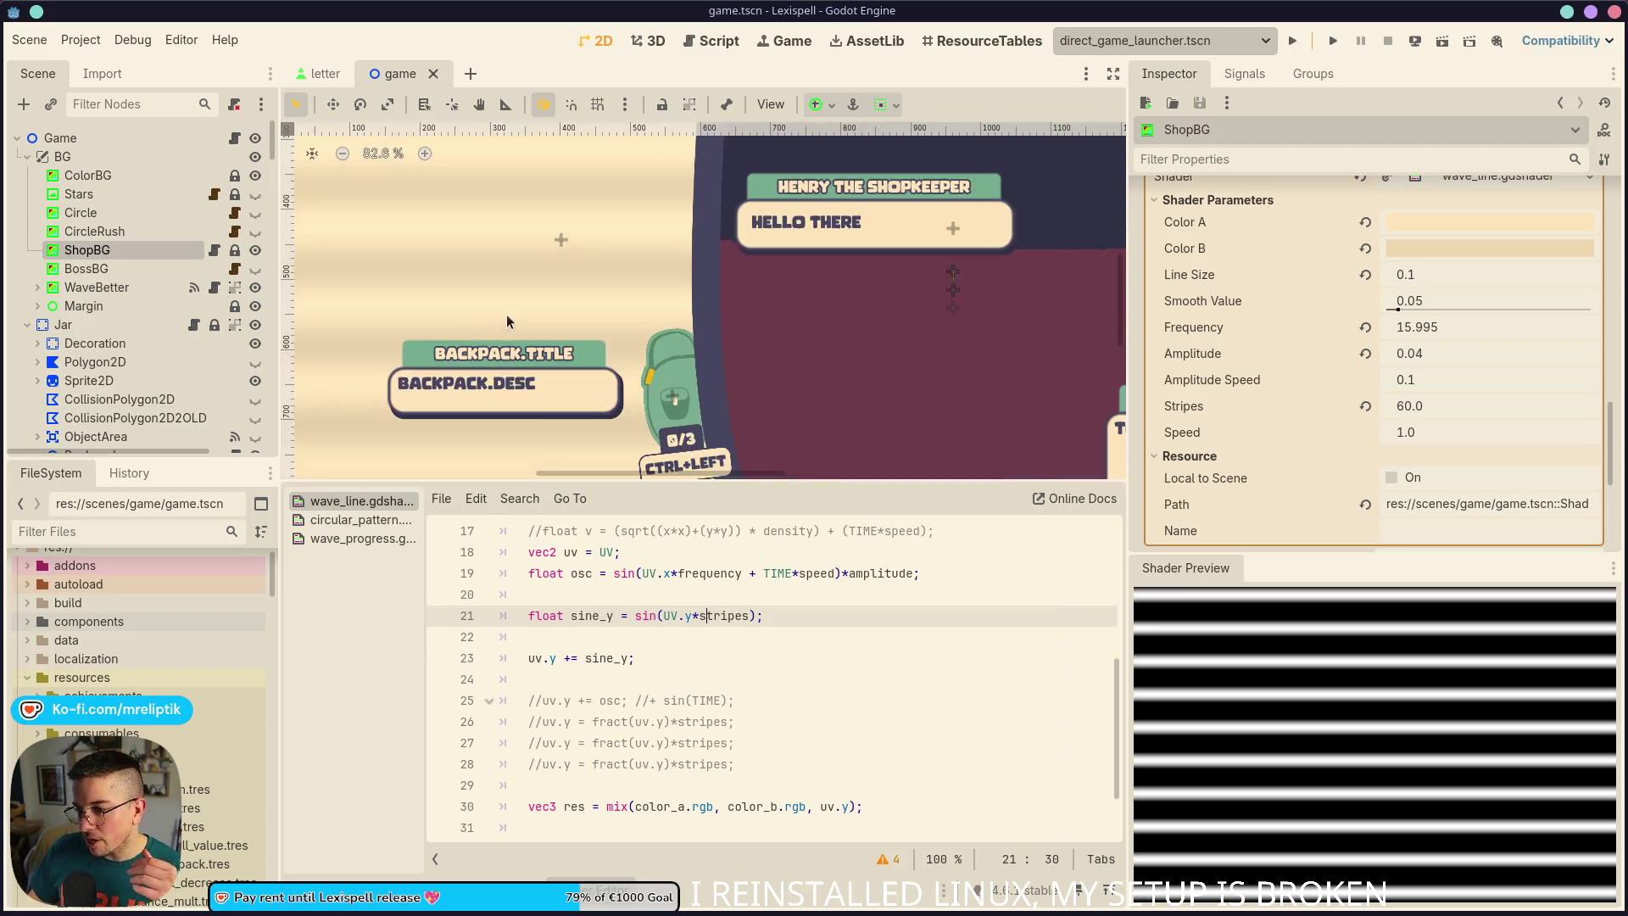
scroll(448, 340, "down", 4)
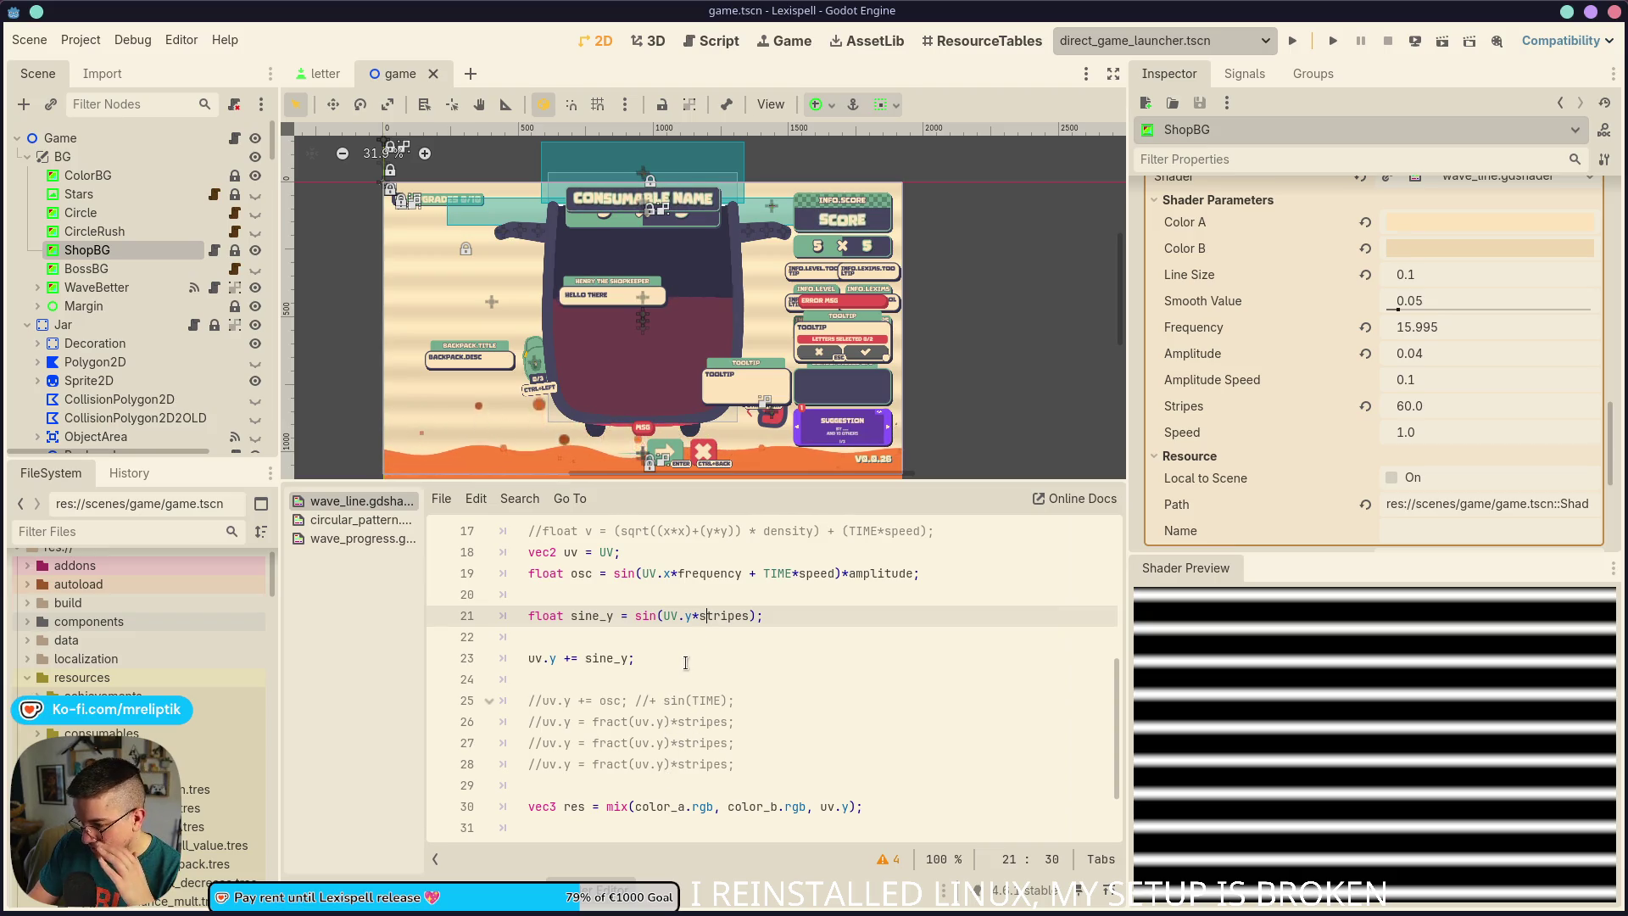
scroll(682, 670, "down", 1)
scroll(674, 683, "up", 2)
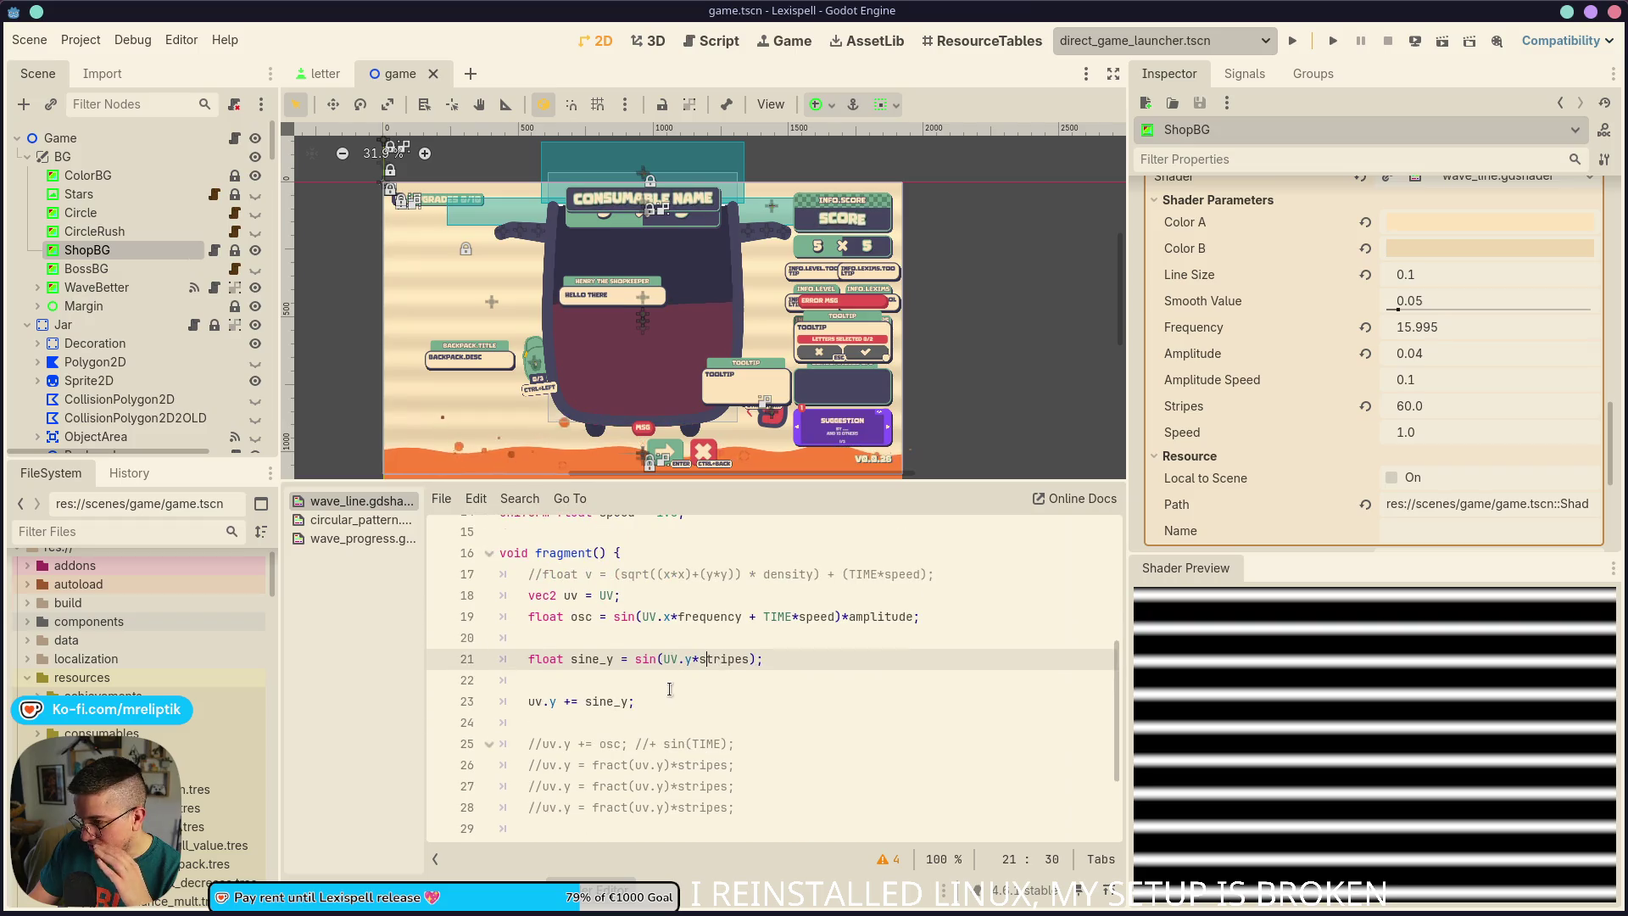
scroll(670, 689, "down", 1)
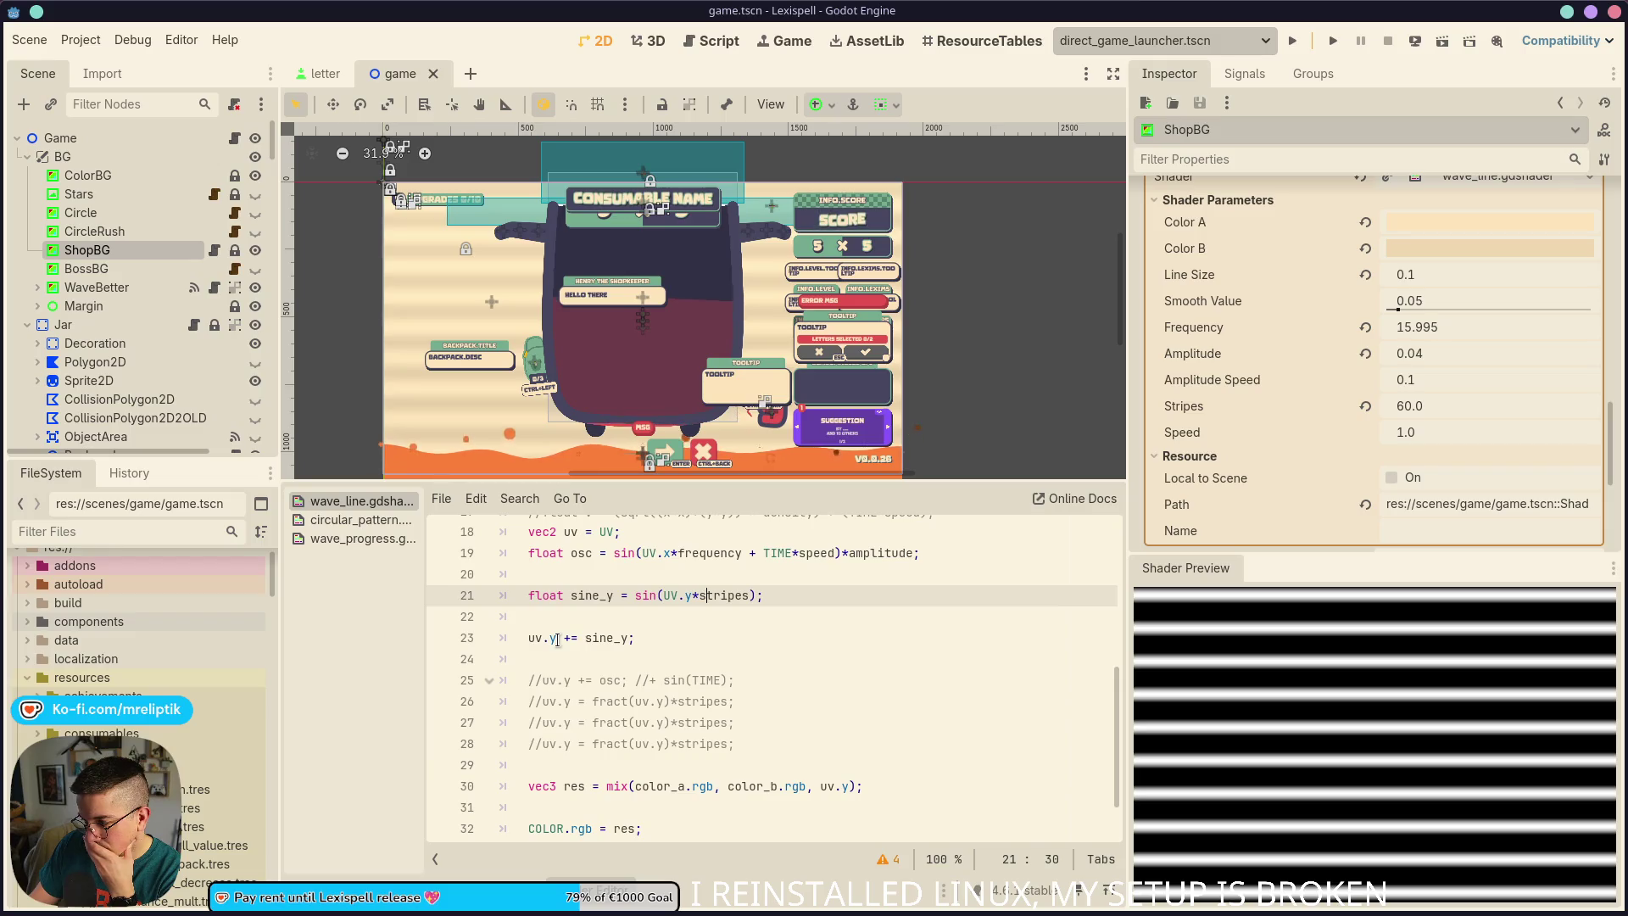
Change line 23 to uv.x += sine_y;
left_click(557, 640)
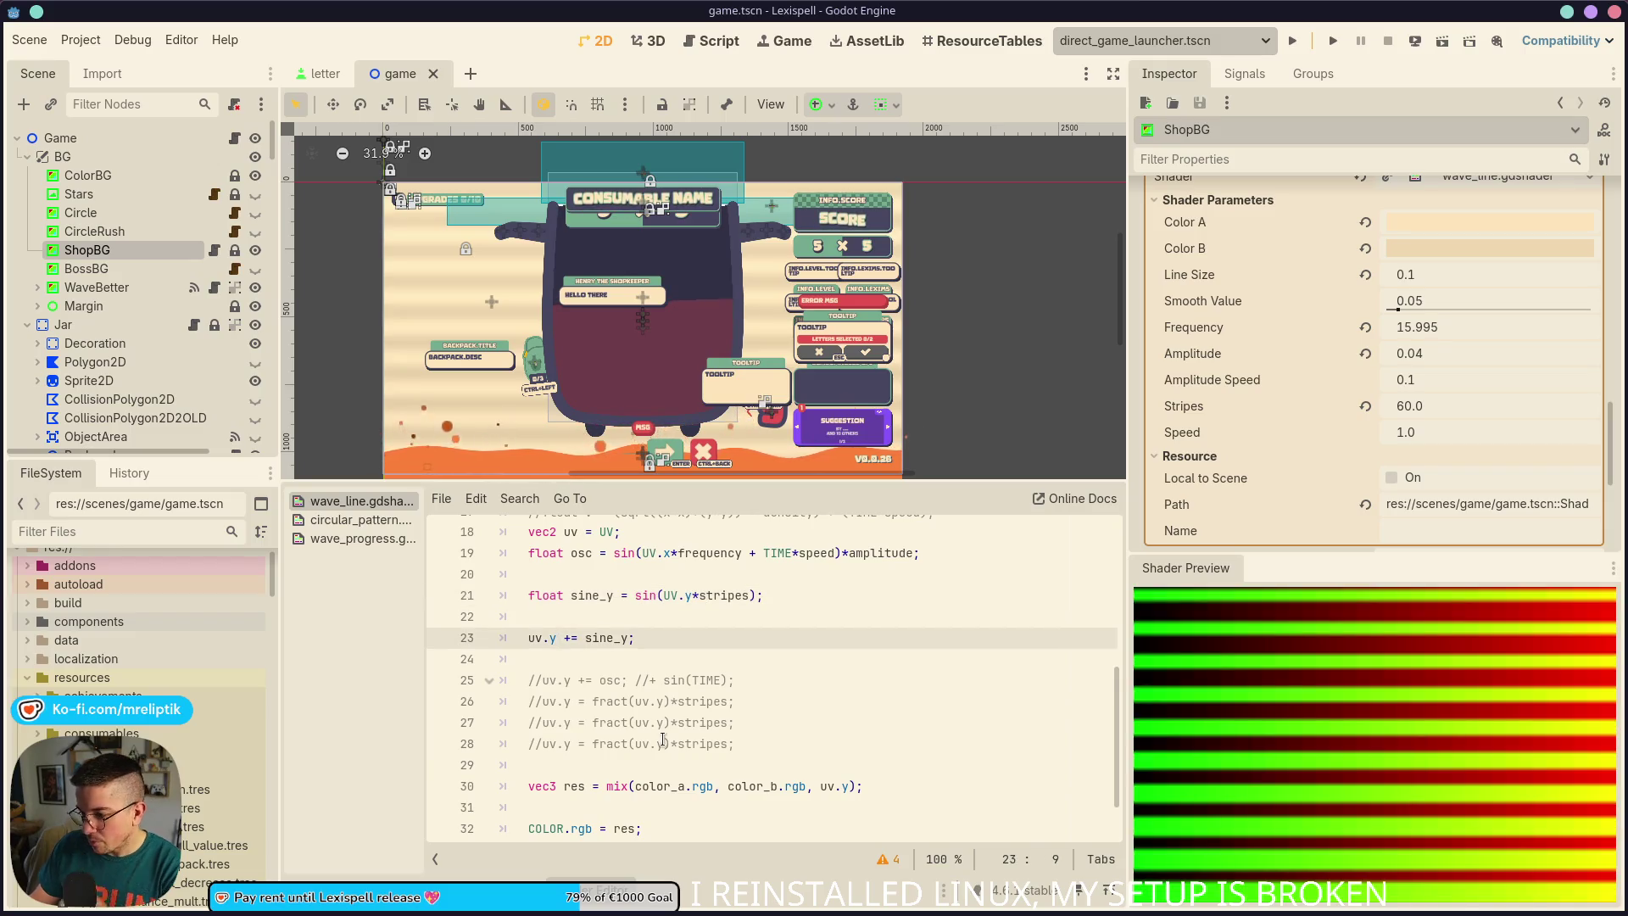
key("BackSpace")
type("x")
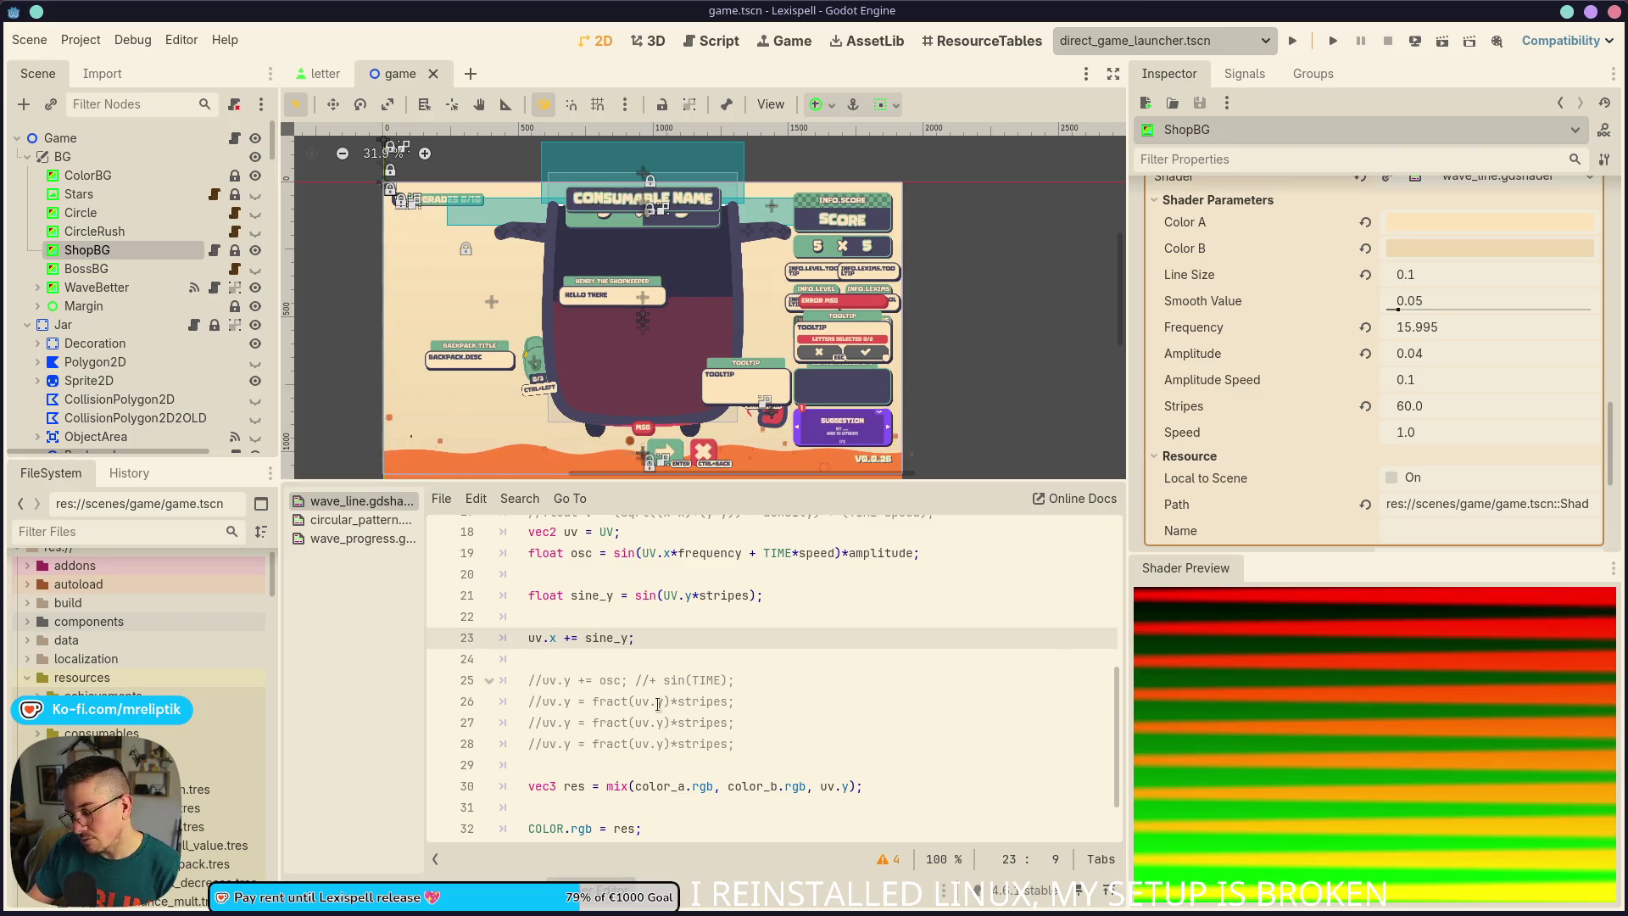
Switch line 23 back from uv.x to uv.y += sine_y; and save the shader
left_click(704, 642)
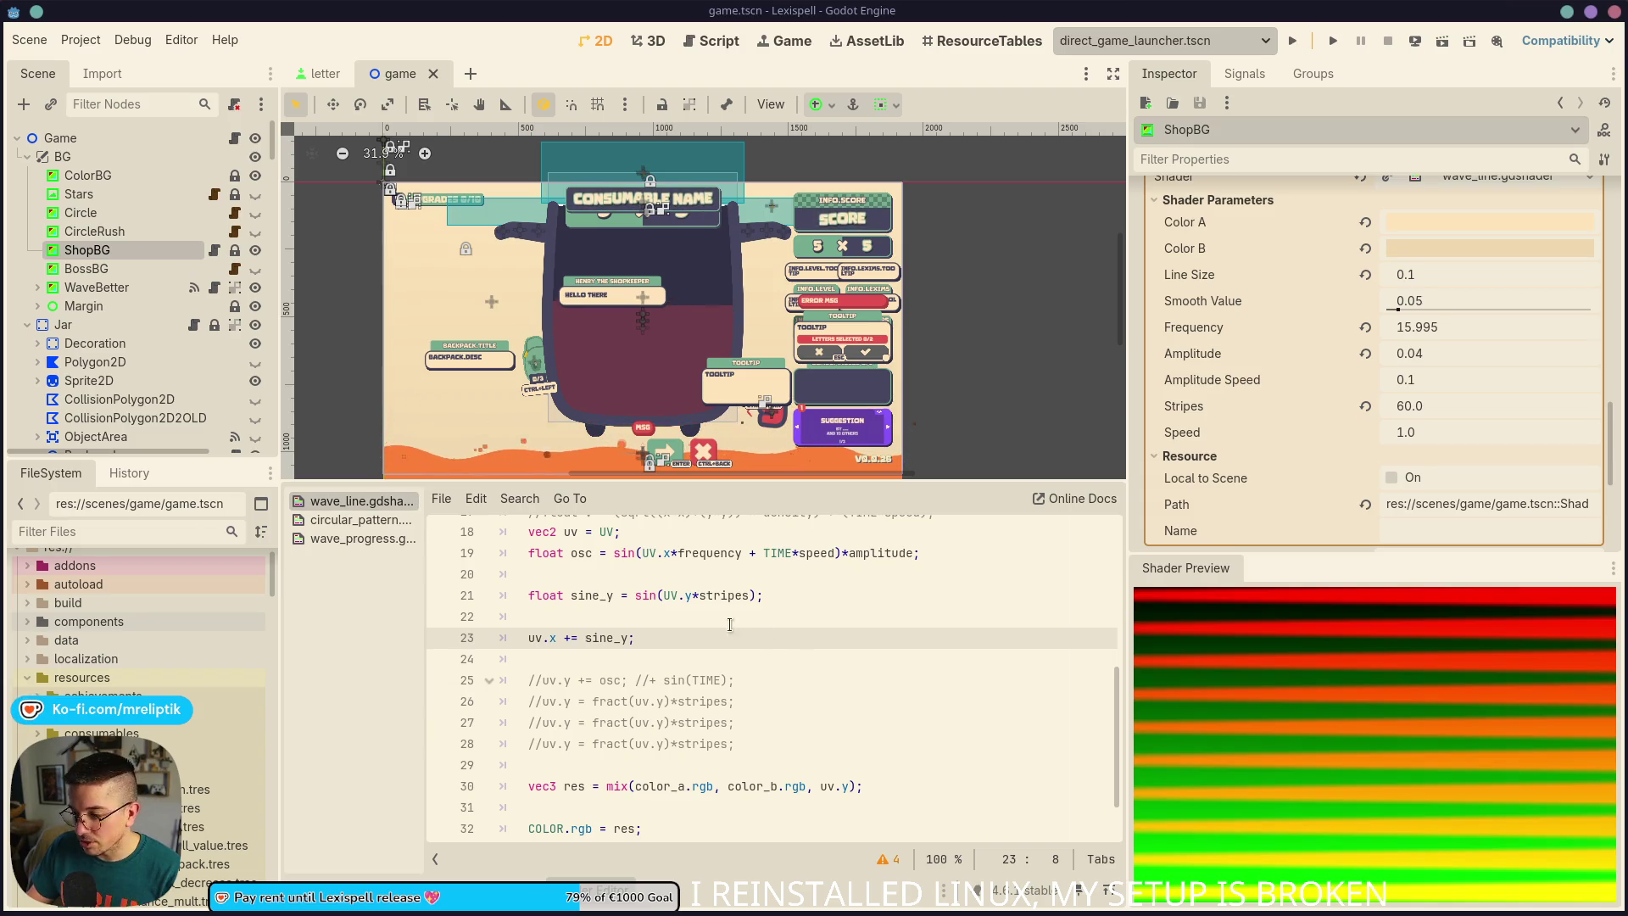
left_click(700, 641)
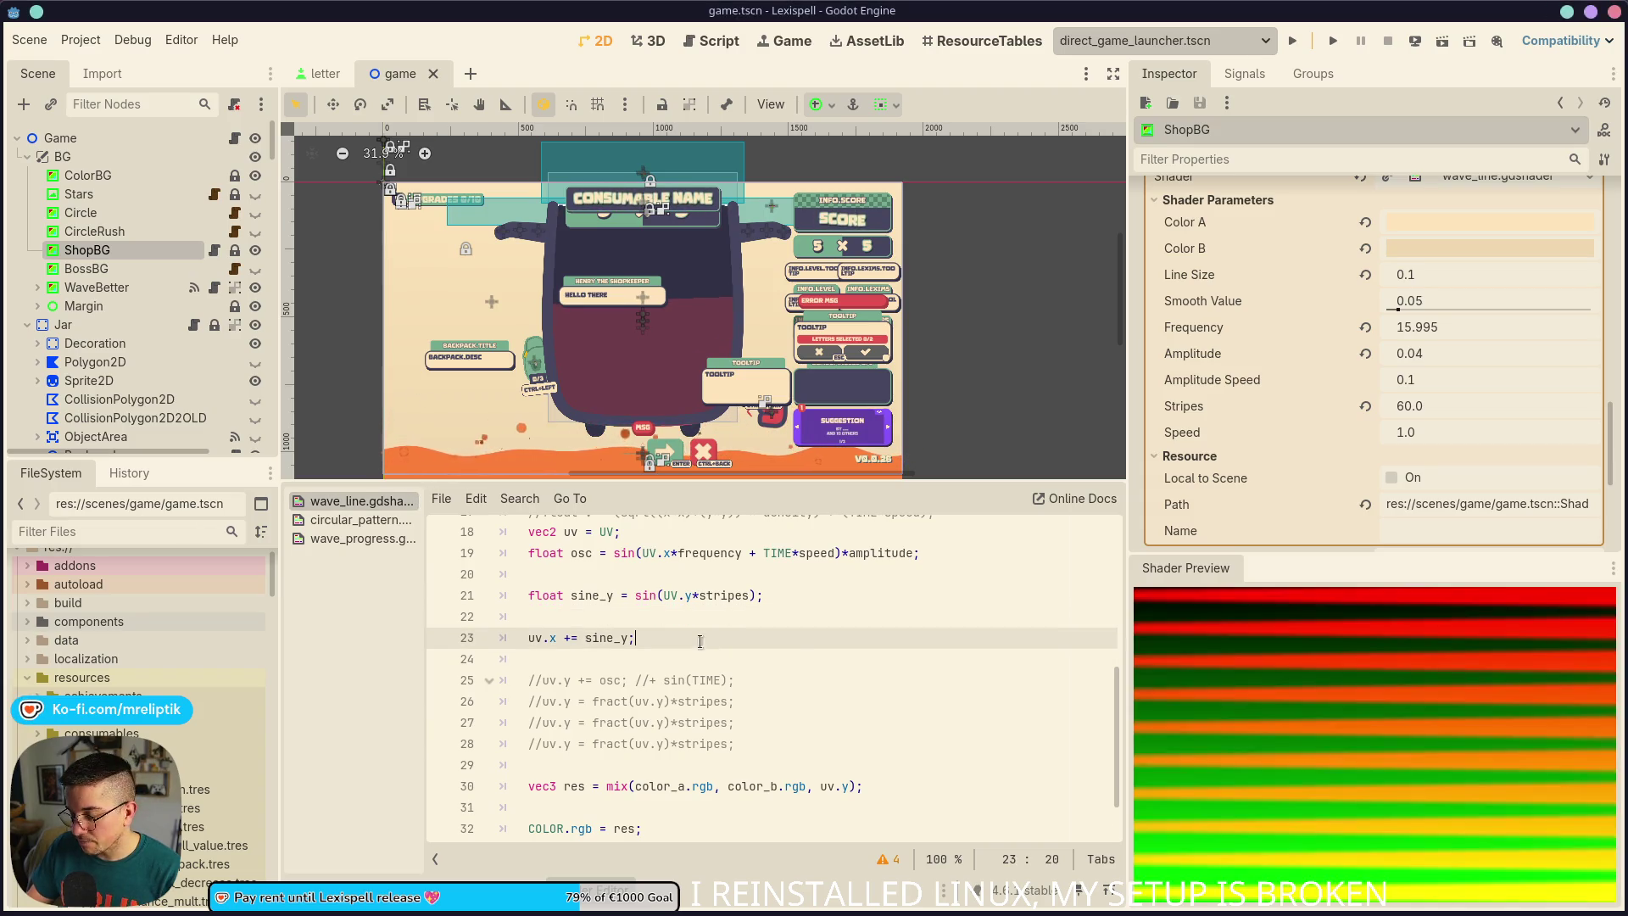
left_click(555, 640)
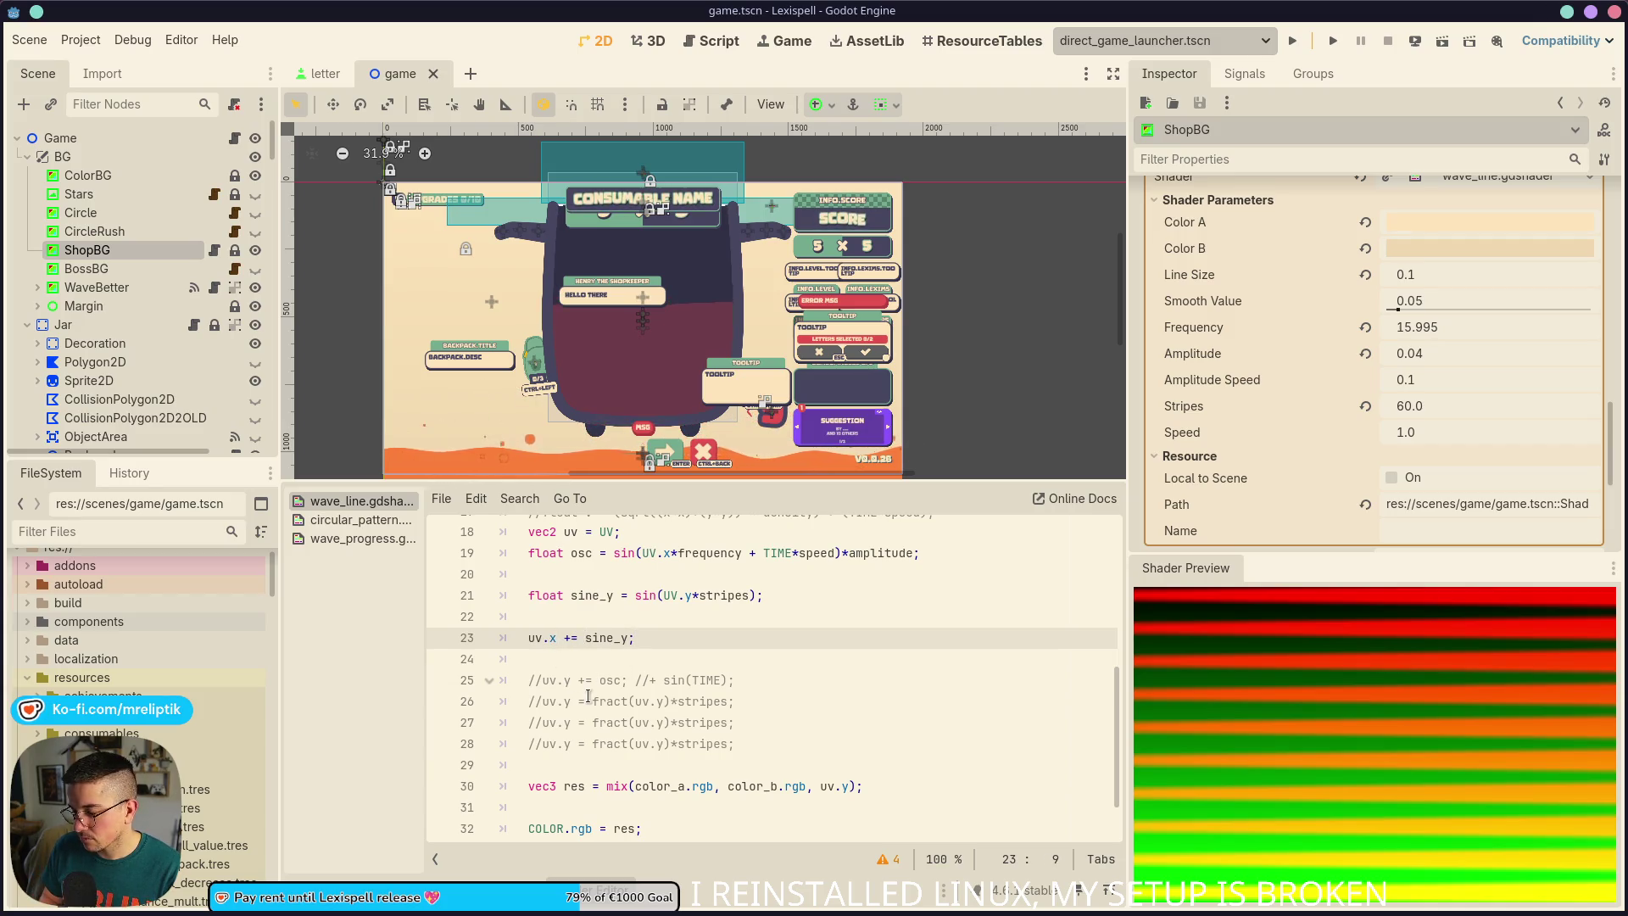
key("BackSpace")
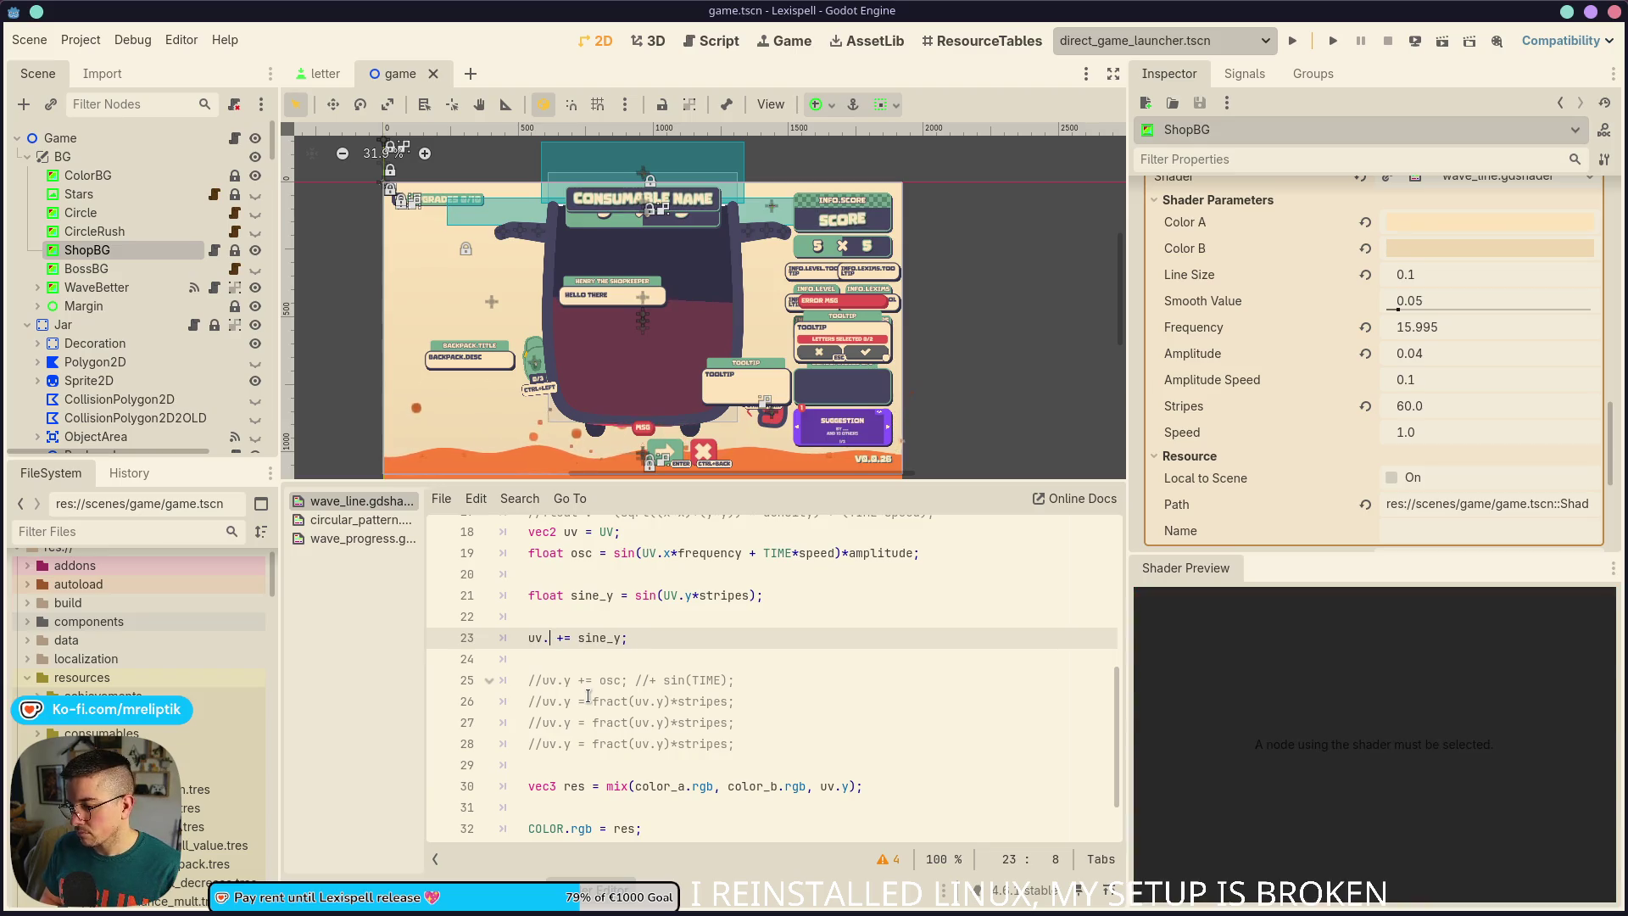
type("y")
key("ctrl+s")
left_click(750, 593)
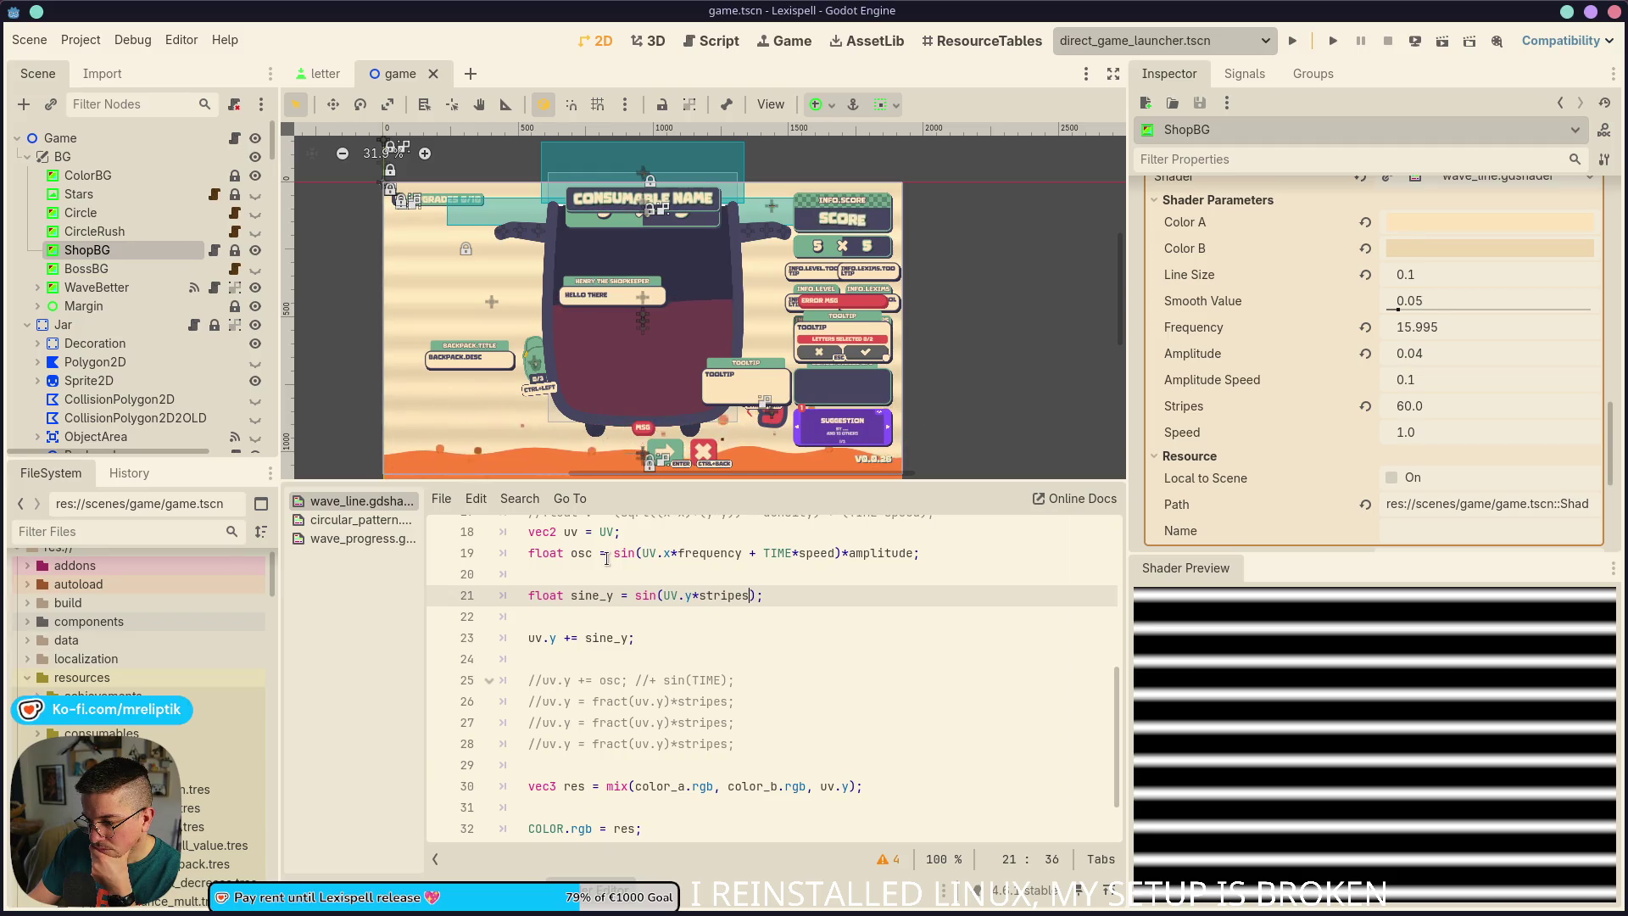
left_click(663, 640)
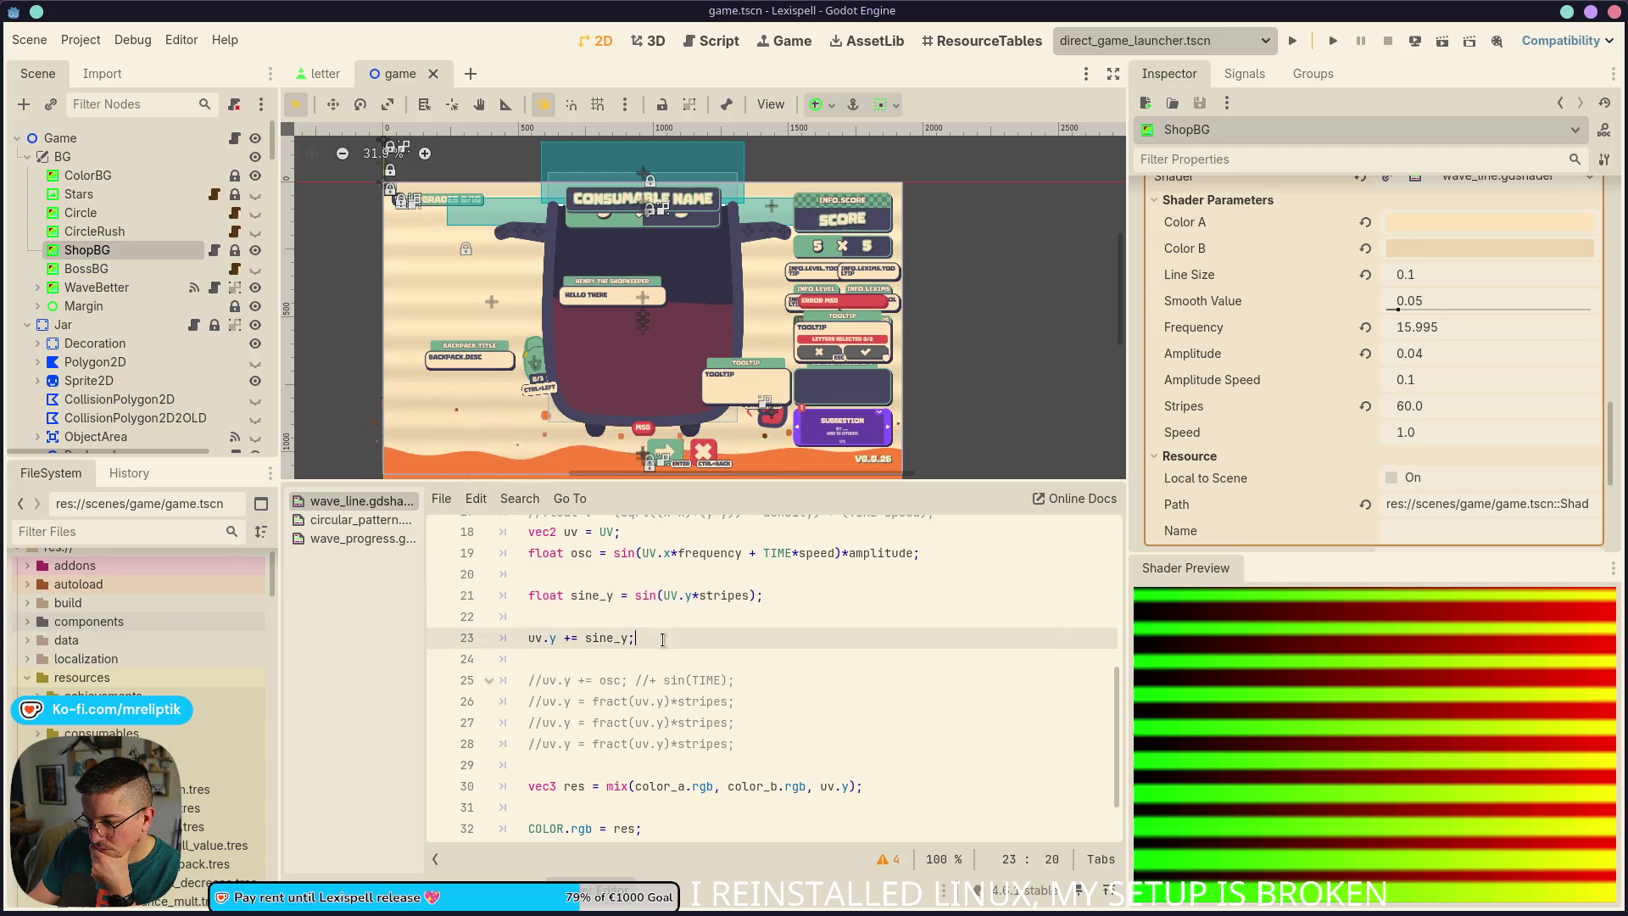
Add a new line uv.y += osc; and comment out the uv.y += sine_y line
key("Return")
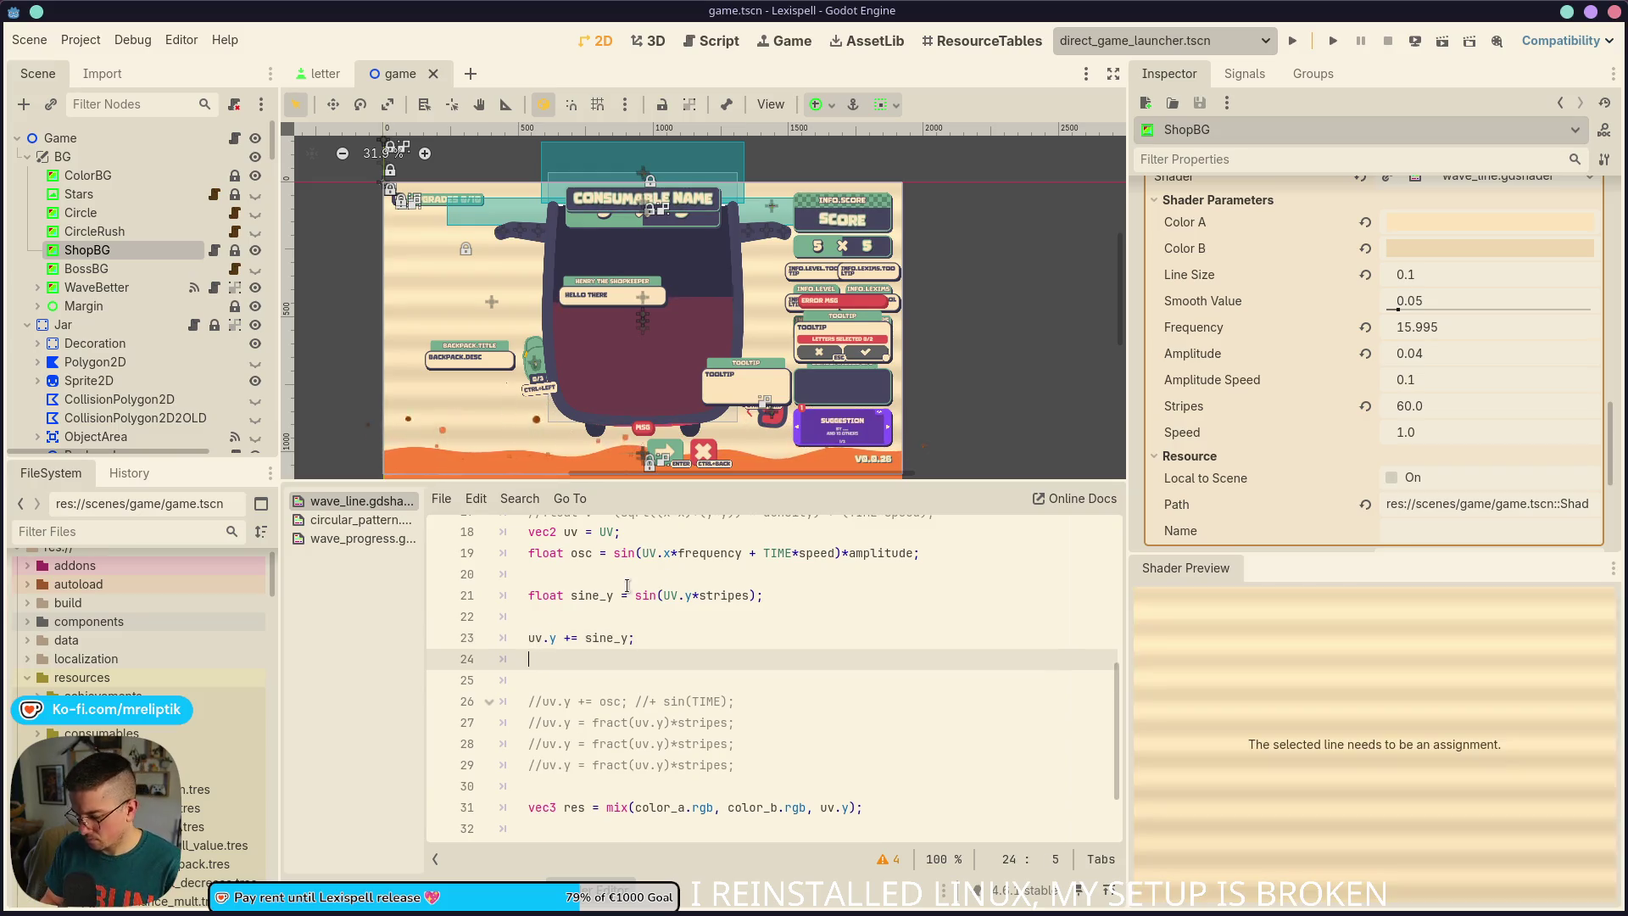
type("uv.y += osc;")
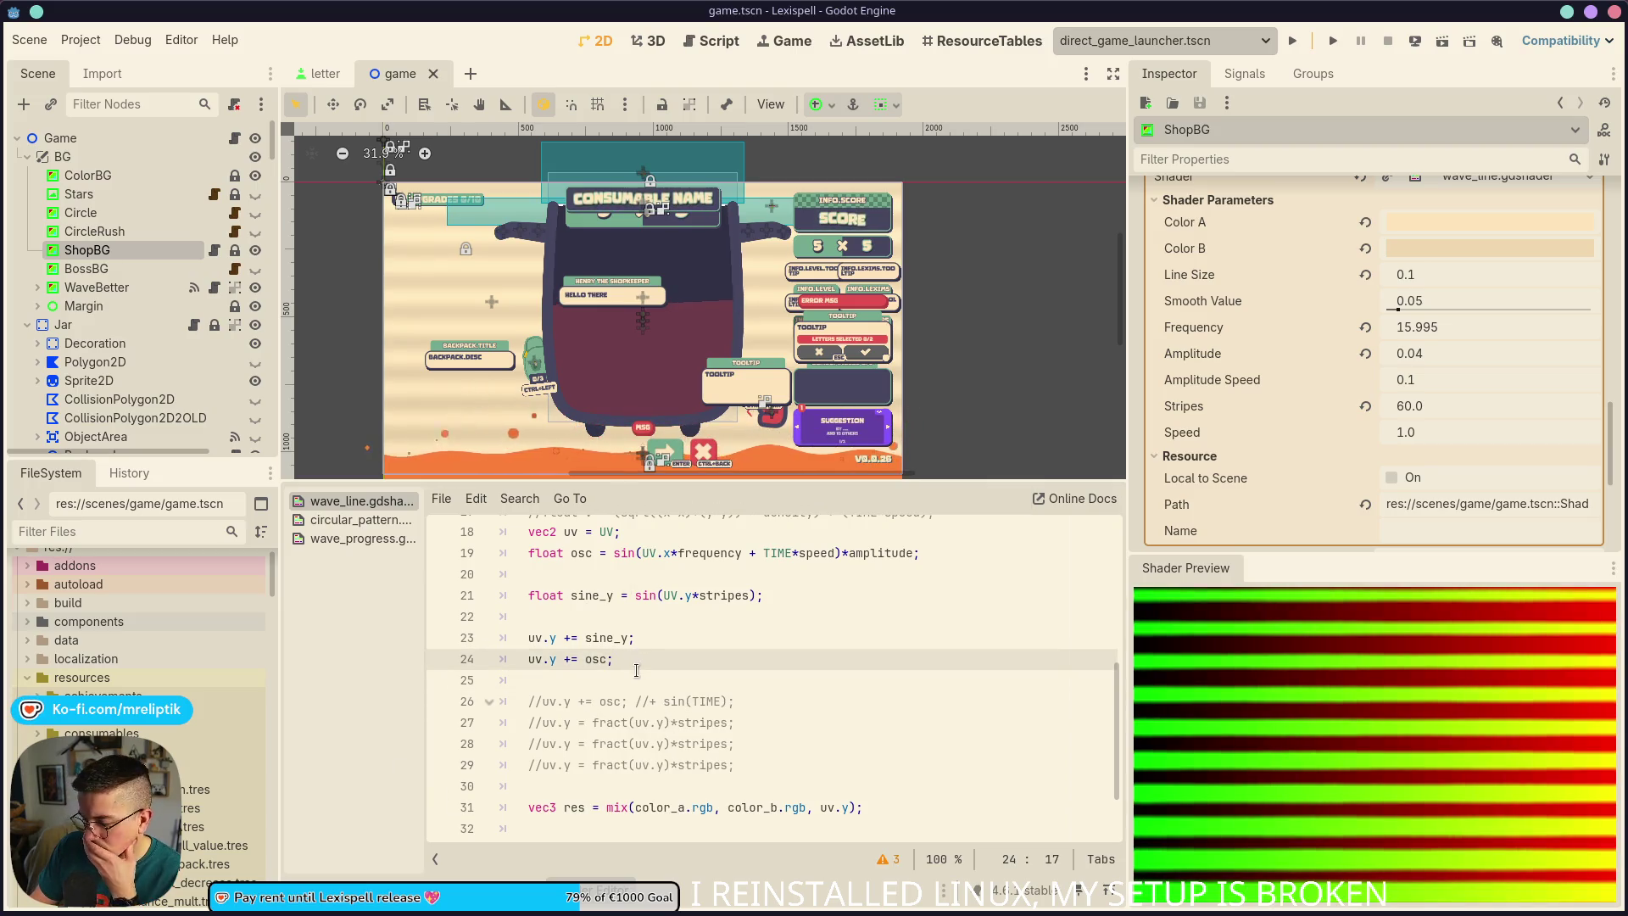
left_click(587, 553)
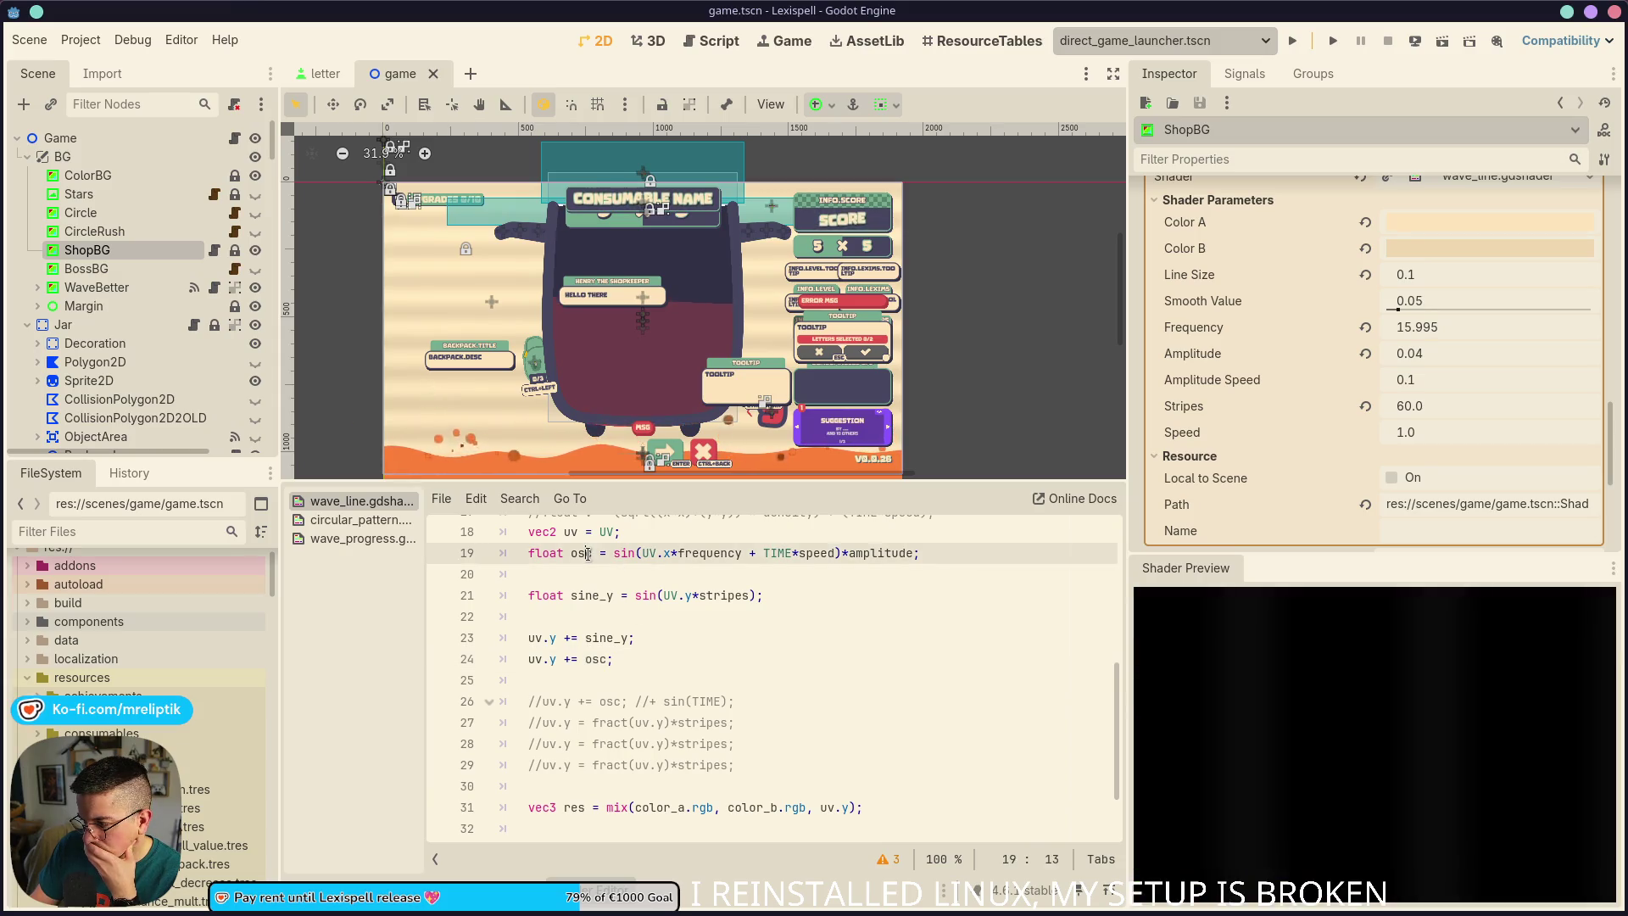
left_click(595, 595)
left_click(663, 657)
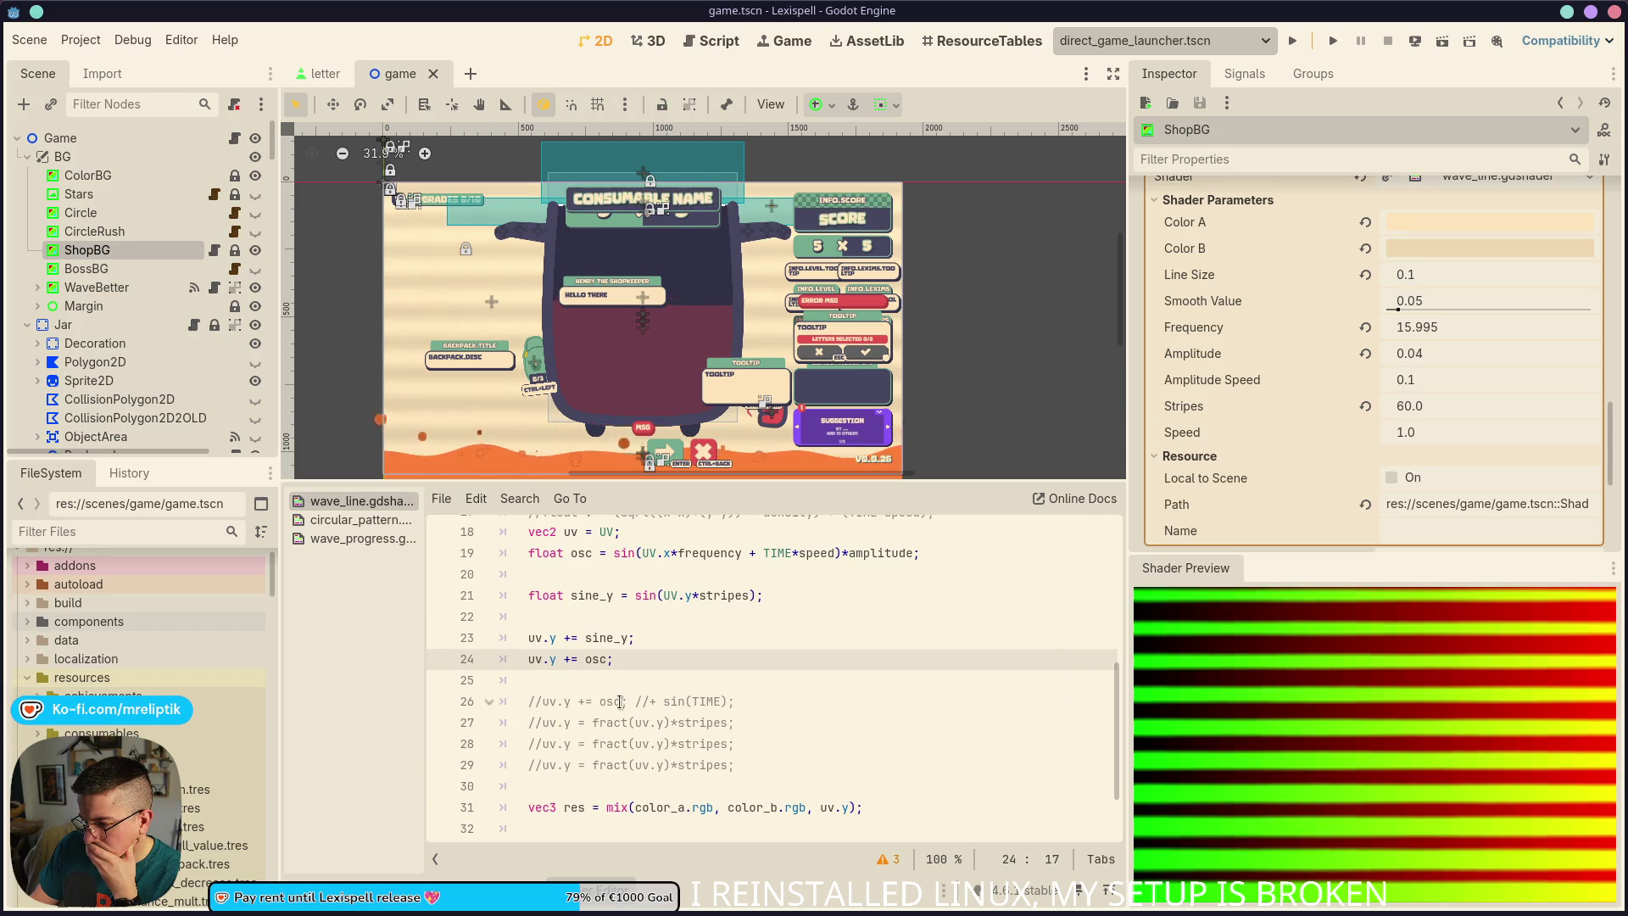
left_click(619, 637)
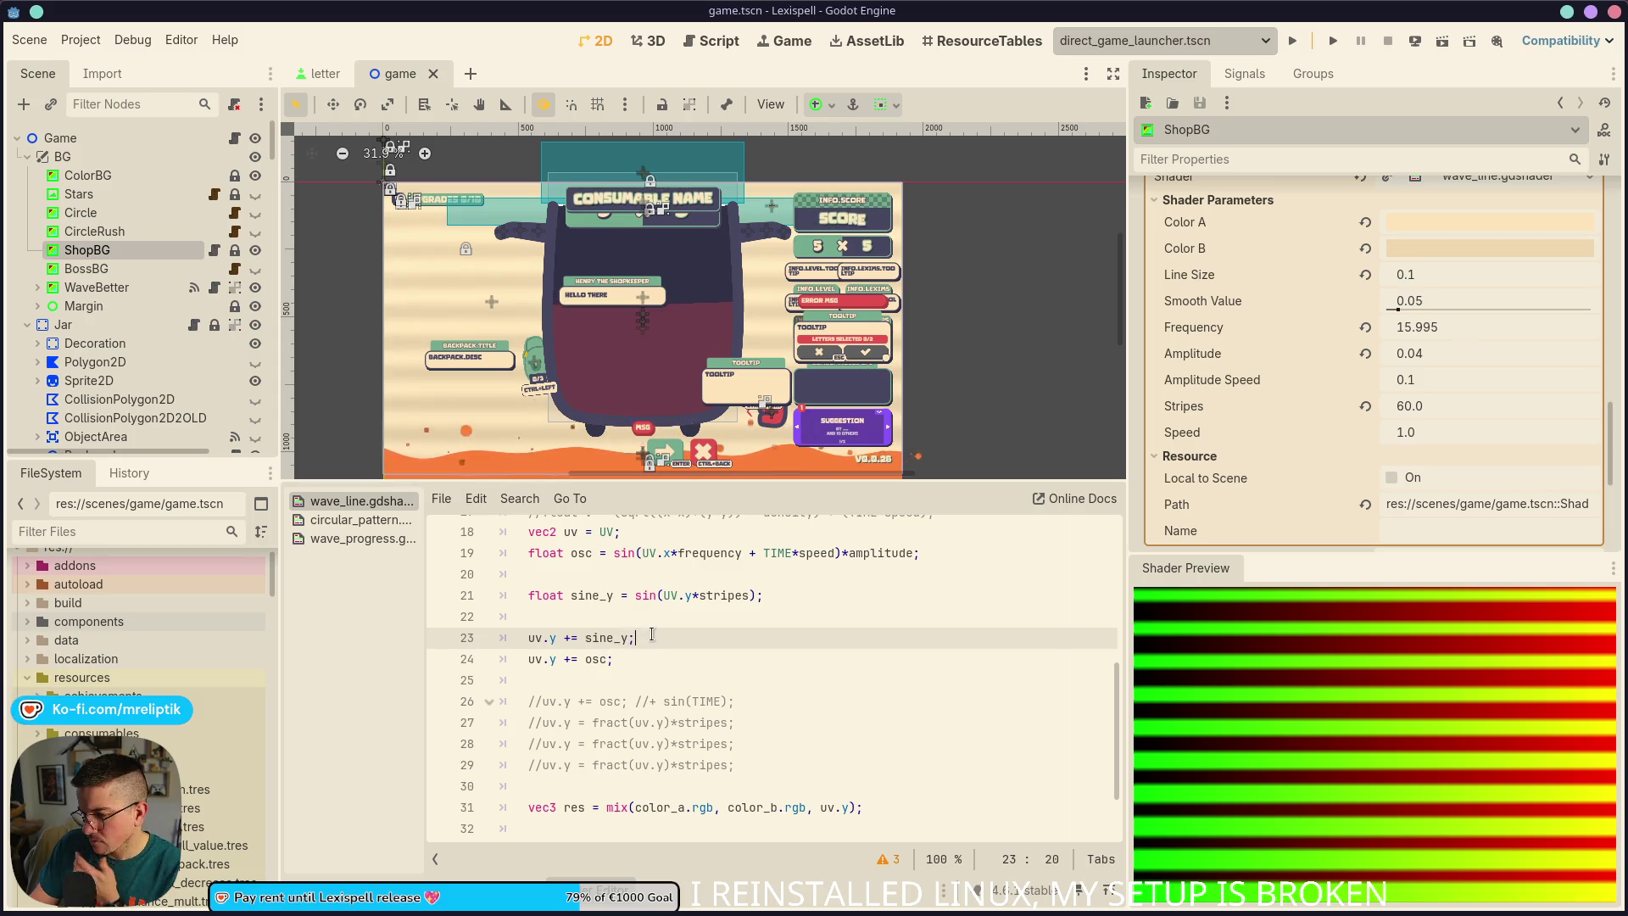
left_click(649, 638)
key("ctrl+k")
Make line 24 read uv.y = sine_y + osc, pasting sine_y over the siny_y typo
left_click(708, 651)
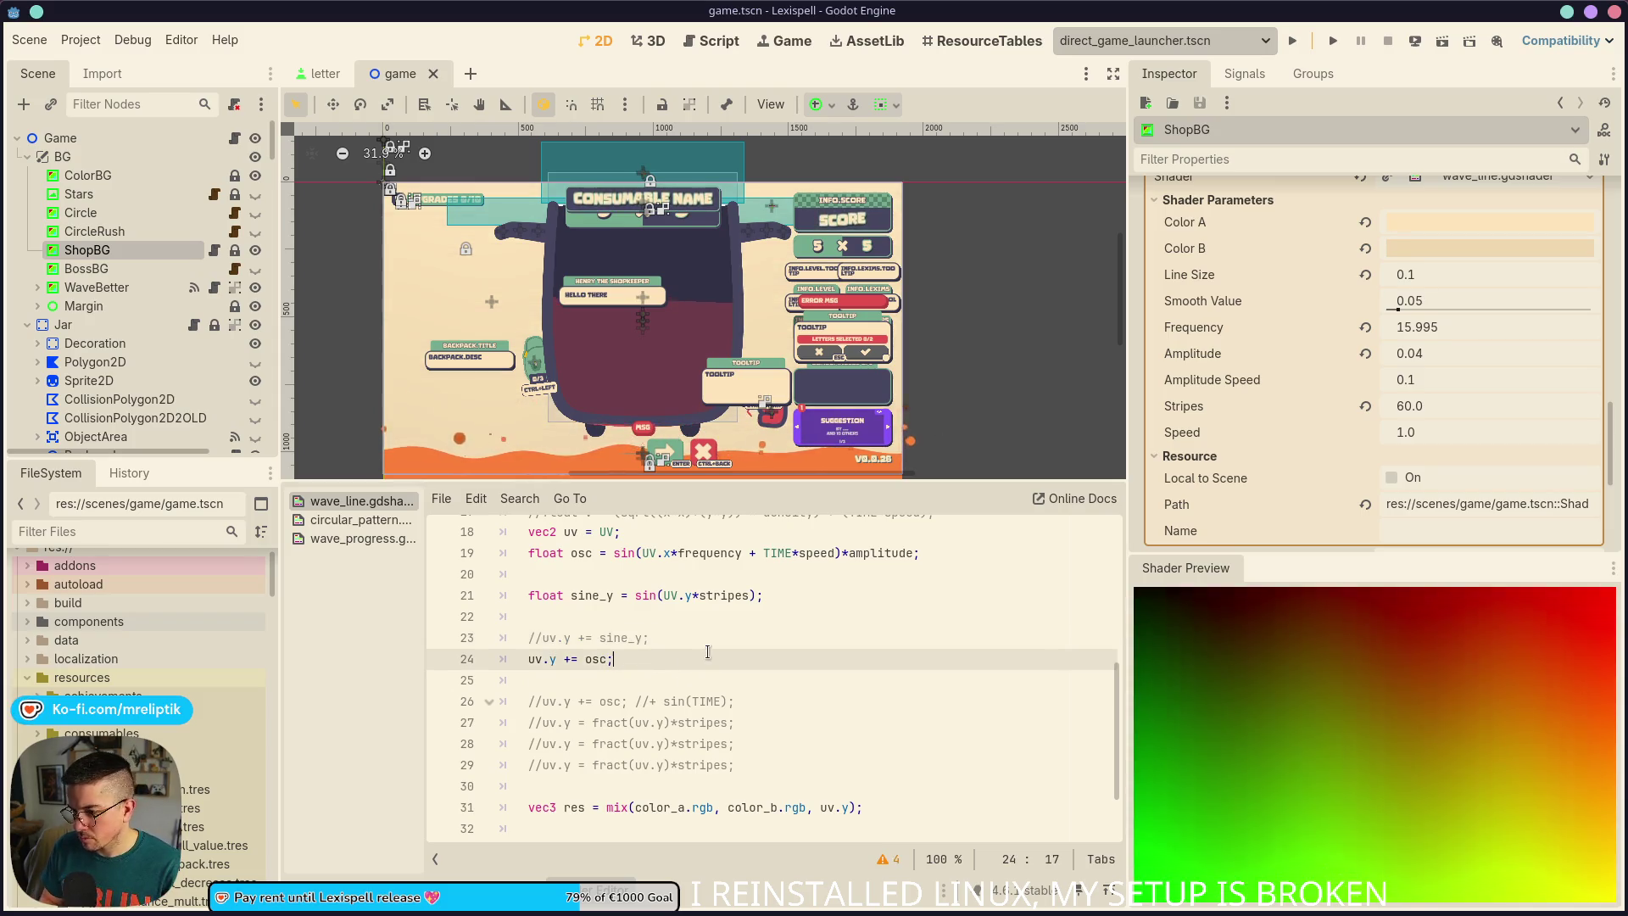
key("Left")
key("Left")
key("Left")
key("BackSpace")
key("BackSpace")
key("BackSpace")
type("= ")
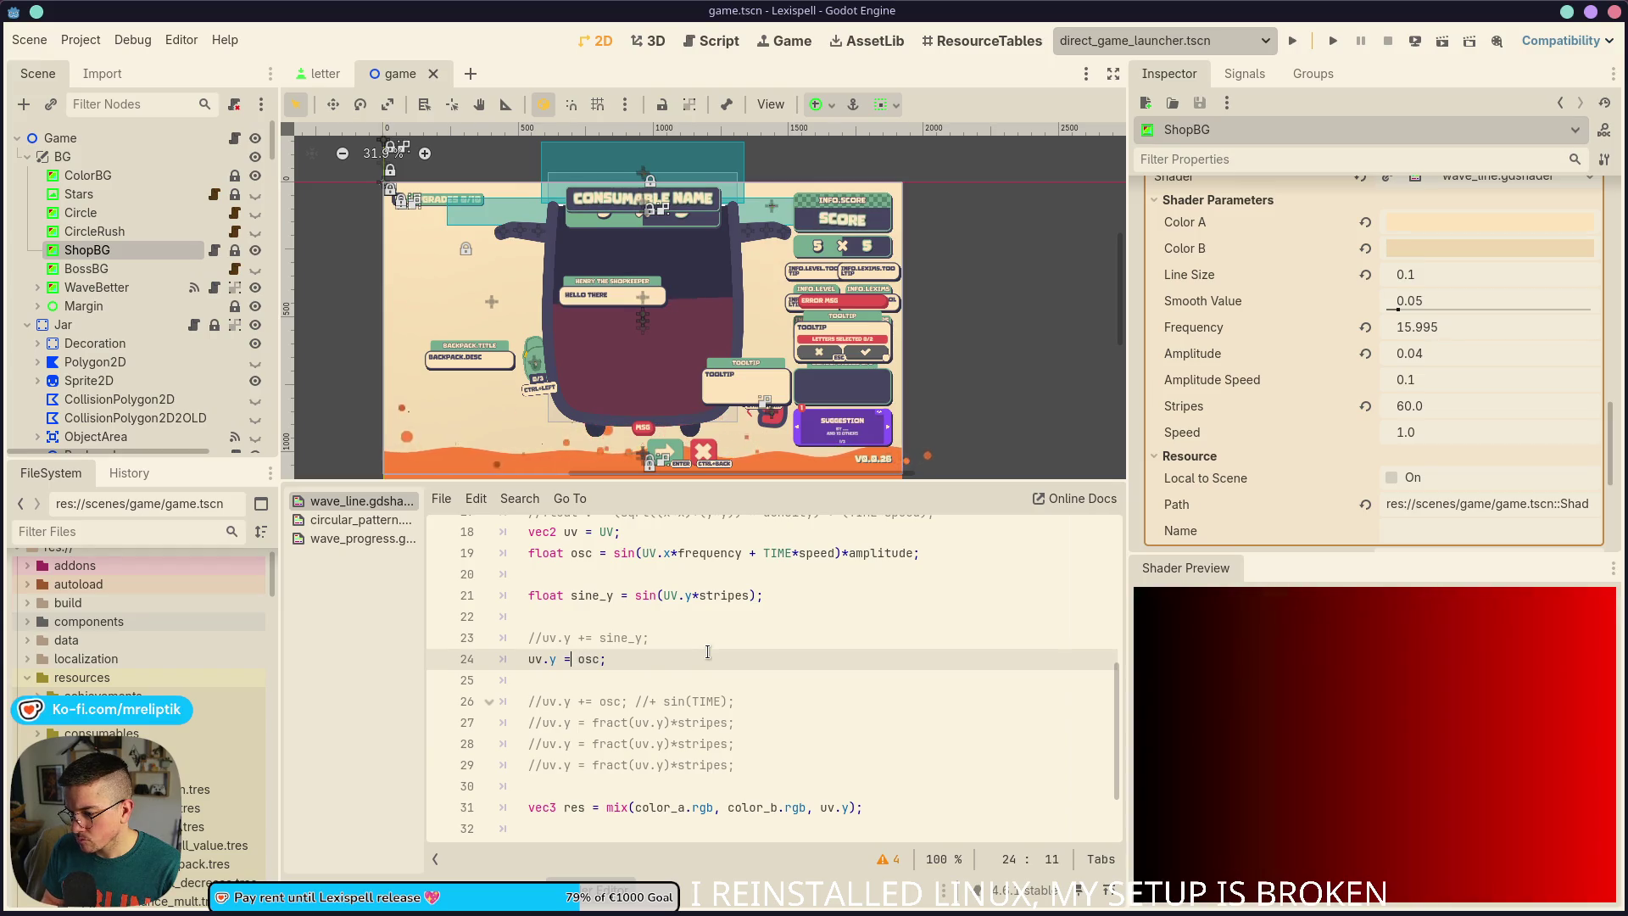
type("siny_y +")
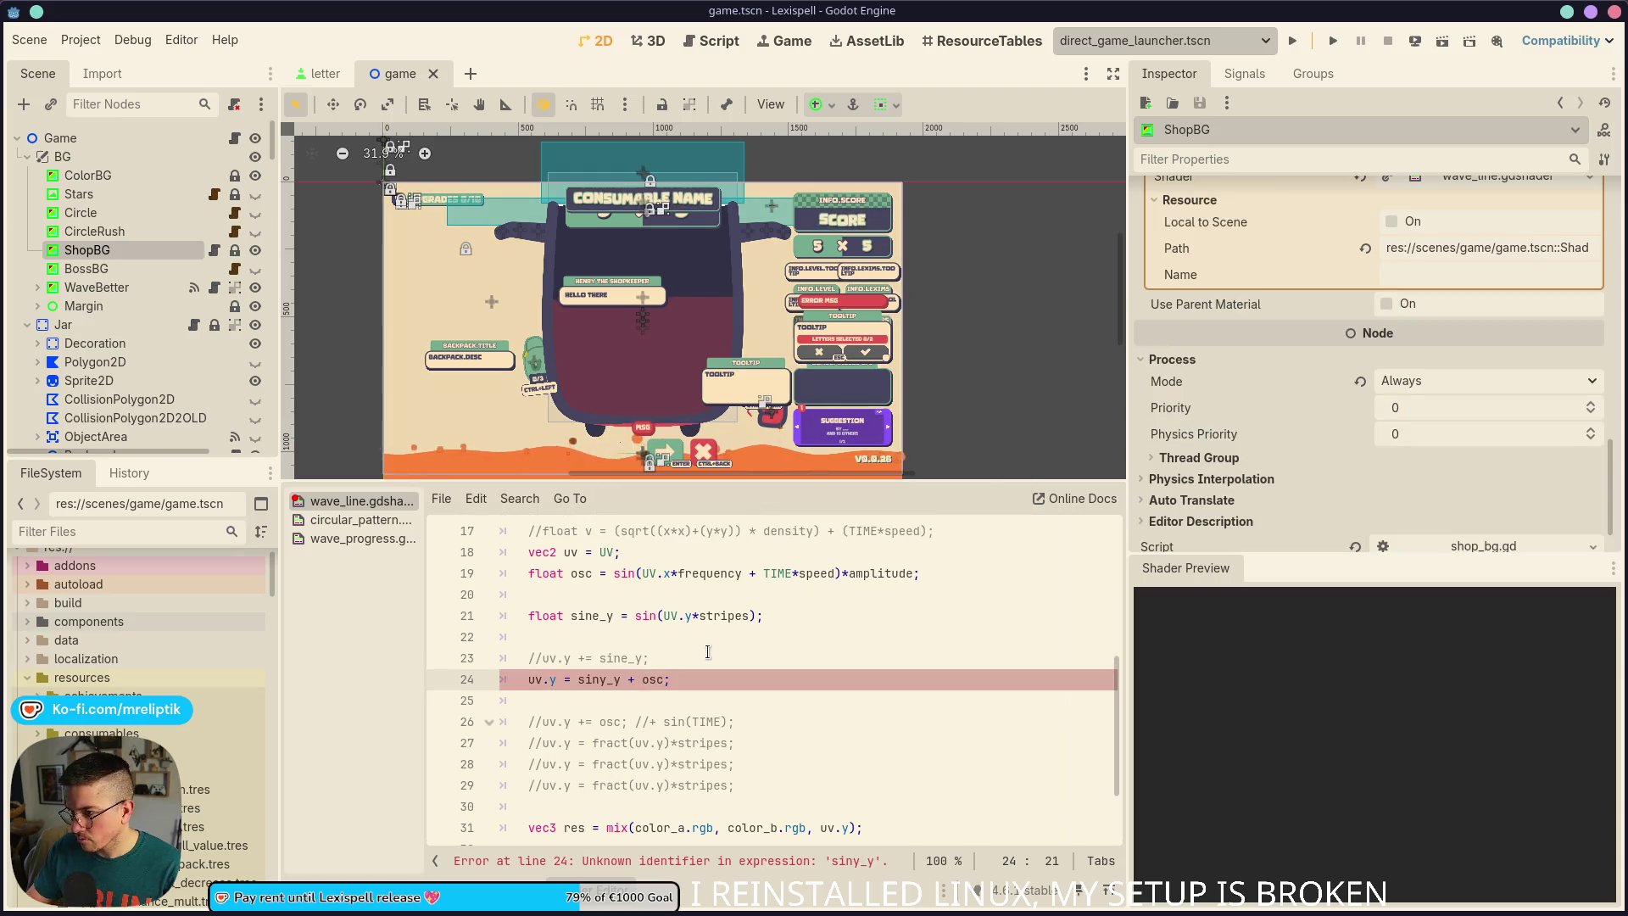
left_click(714, 676)
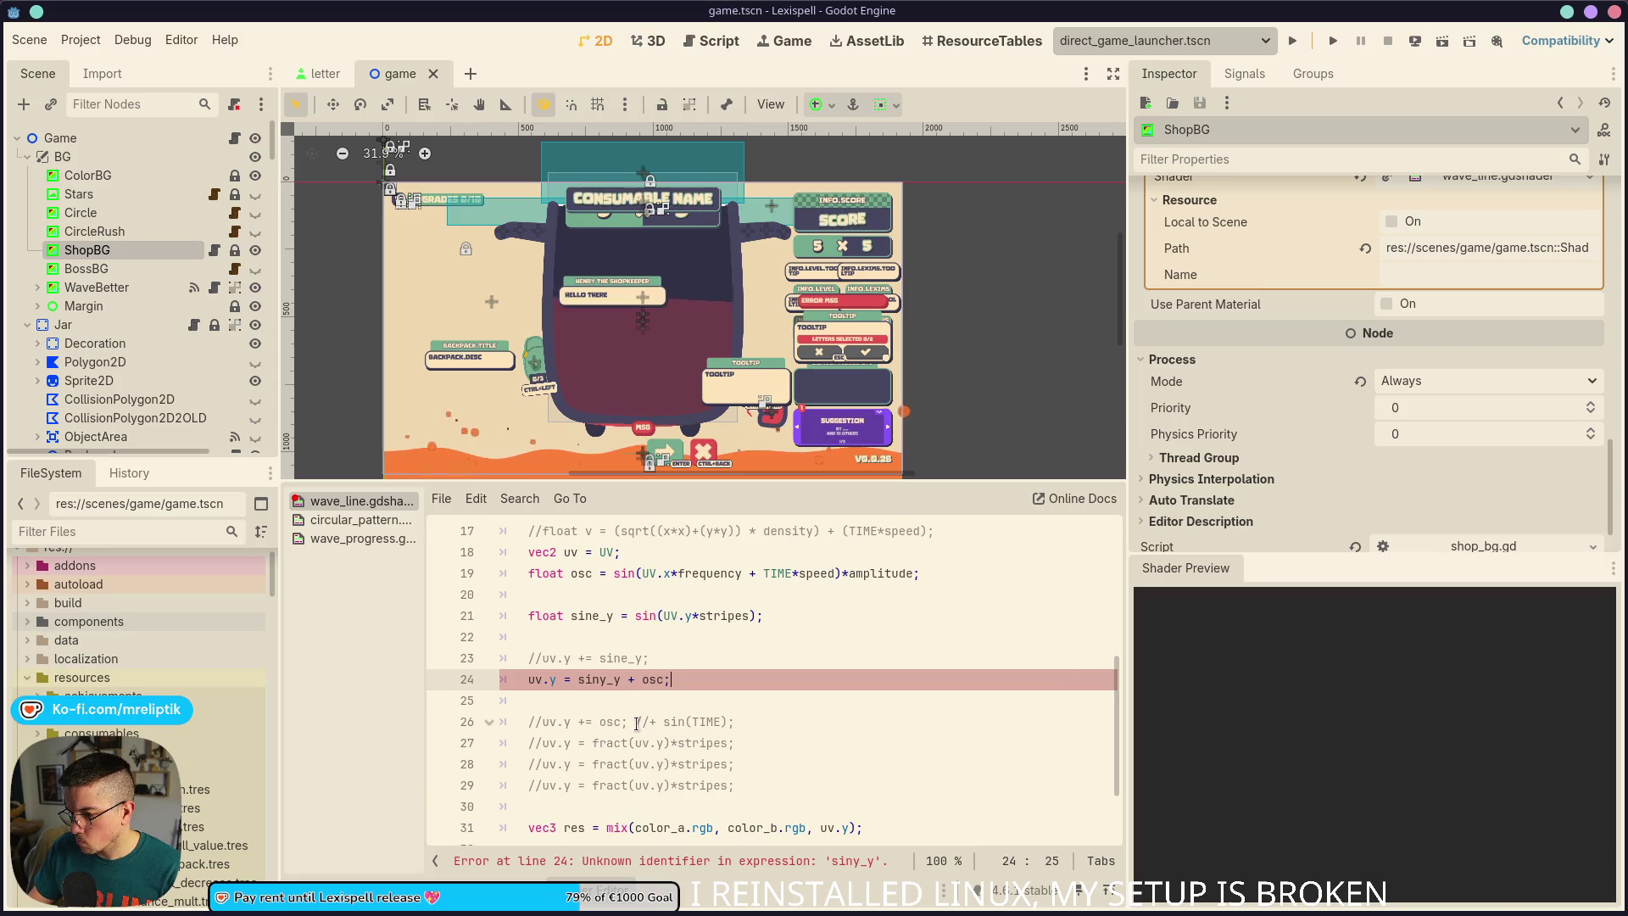
double_click(589, 616)
key("ctrl+c")
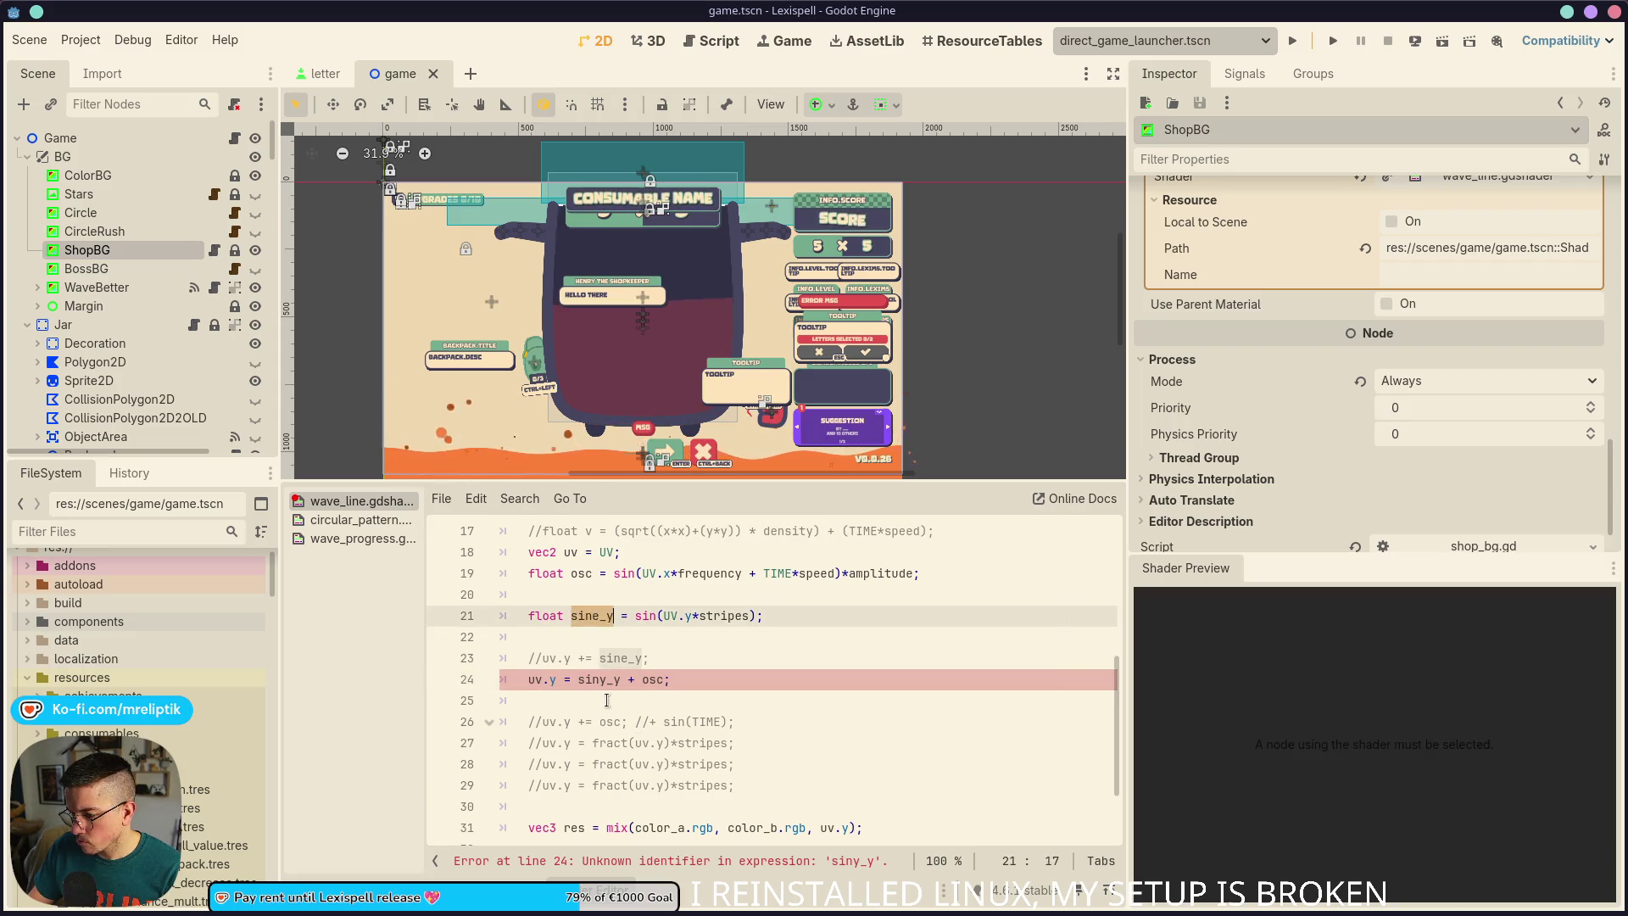
double_click(598, 679)
key("ctrl+v")
left_click(711, 676)
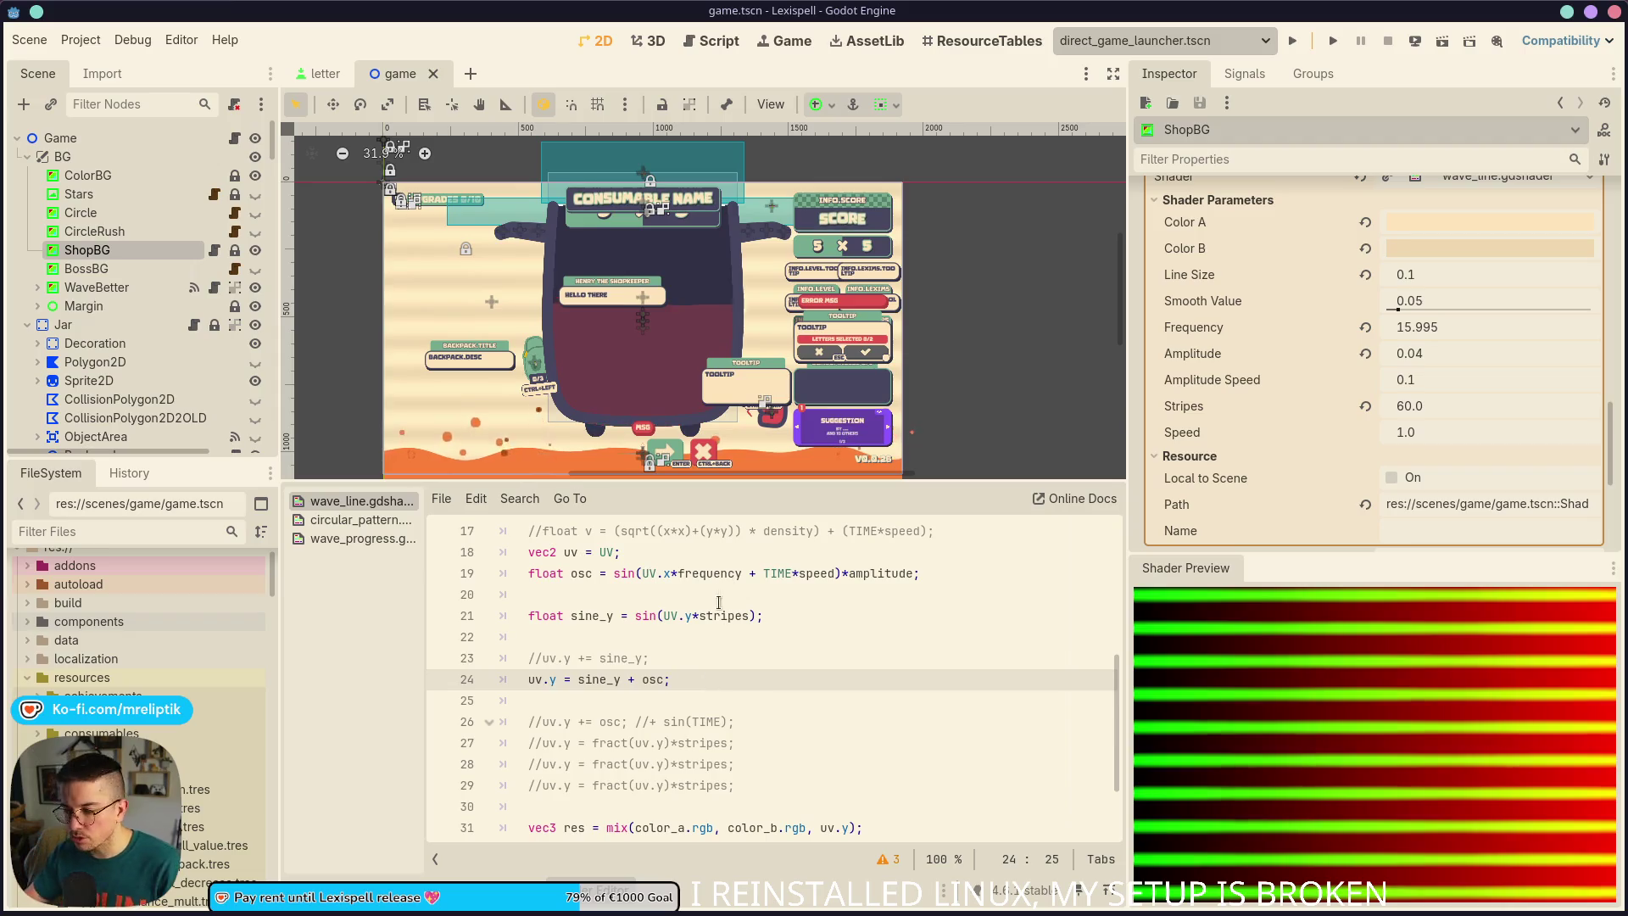
scroll(807, 746, "down", 2)
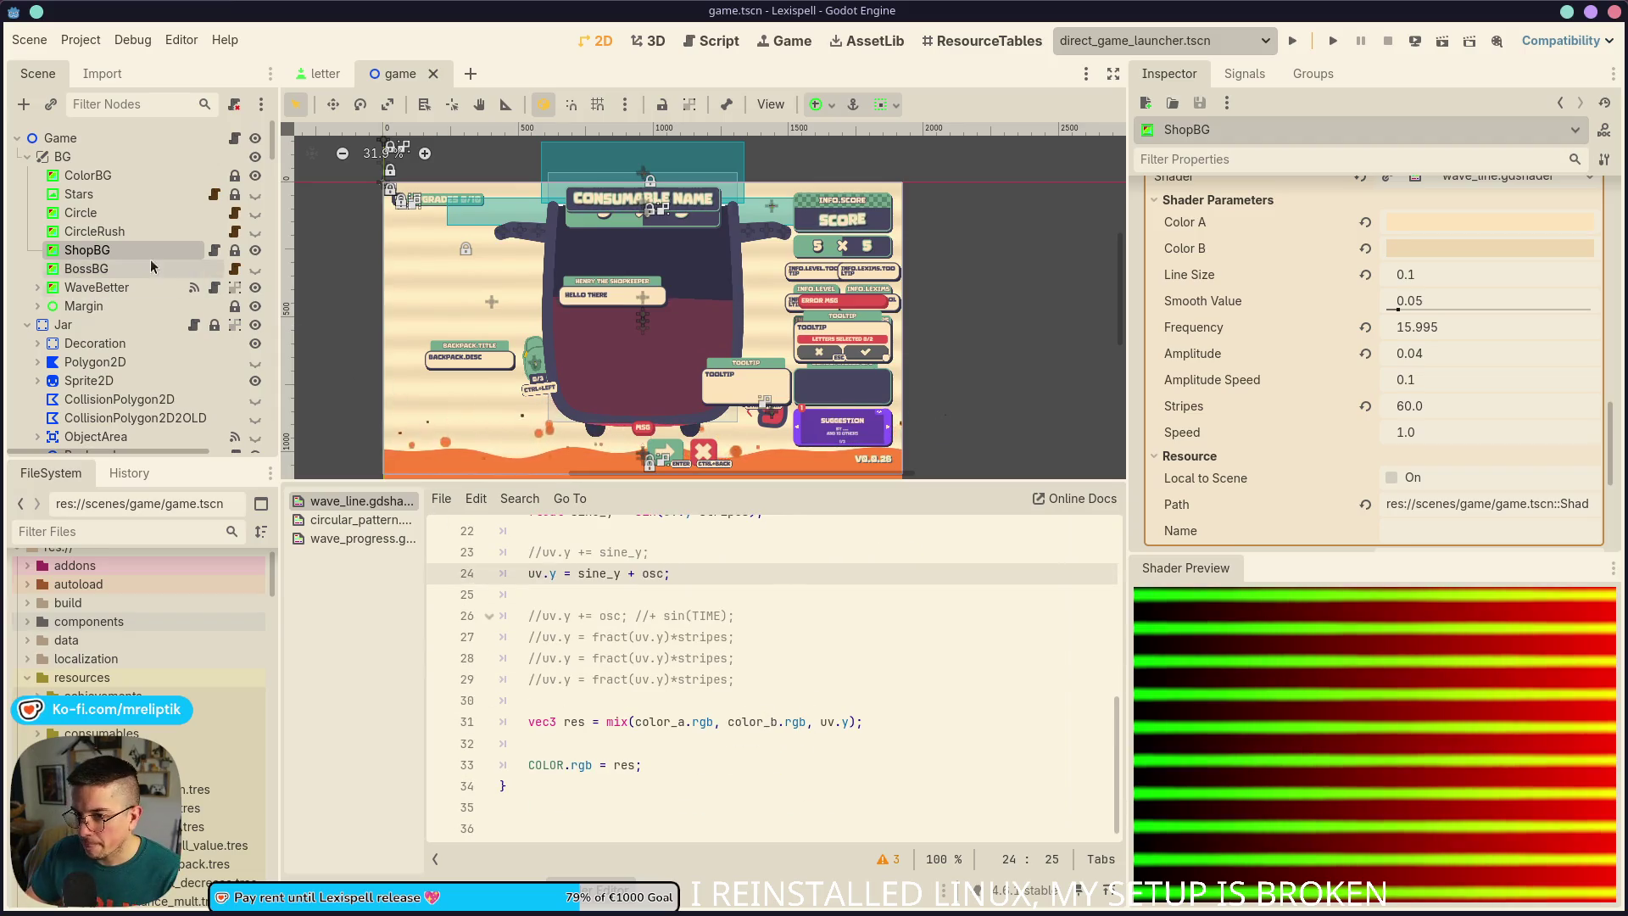
On ShopBG, set Color A to white and Color B to 000000 black, then save
left_click(114, 233)
left_click(119, 248)
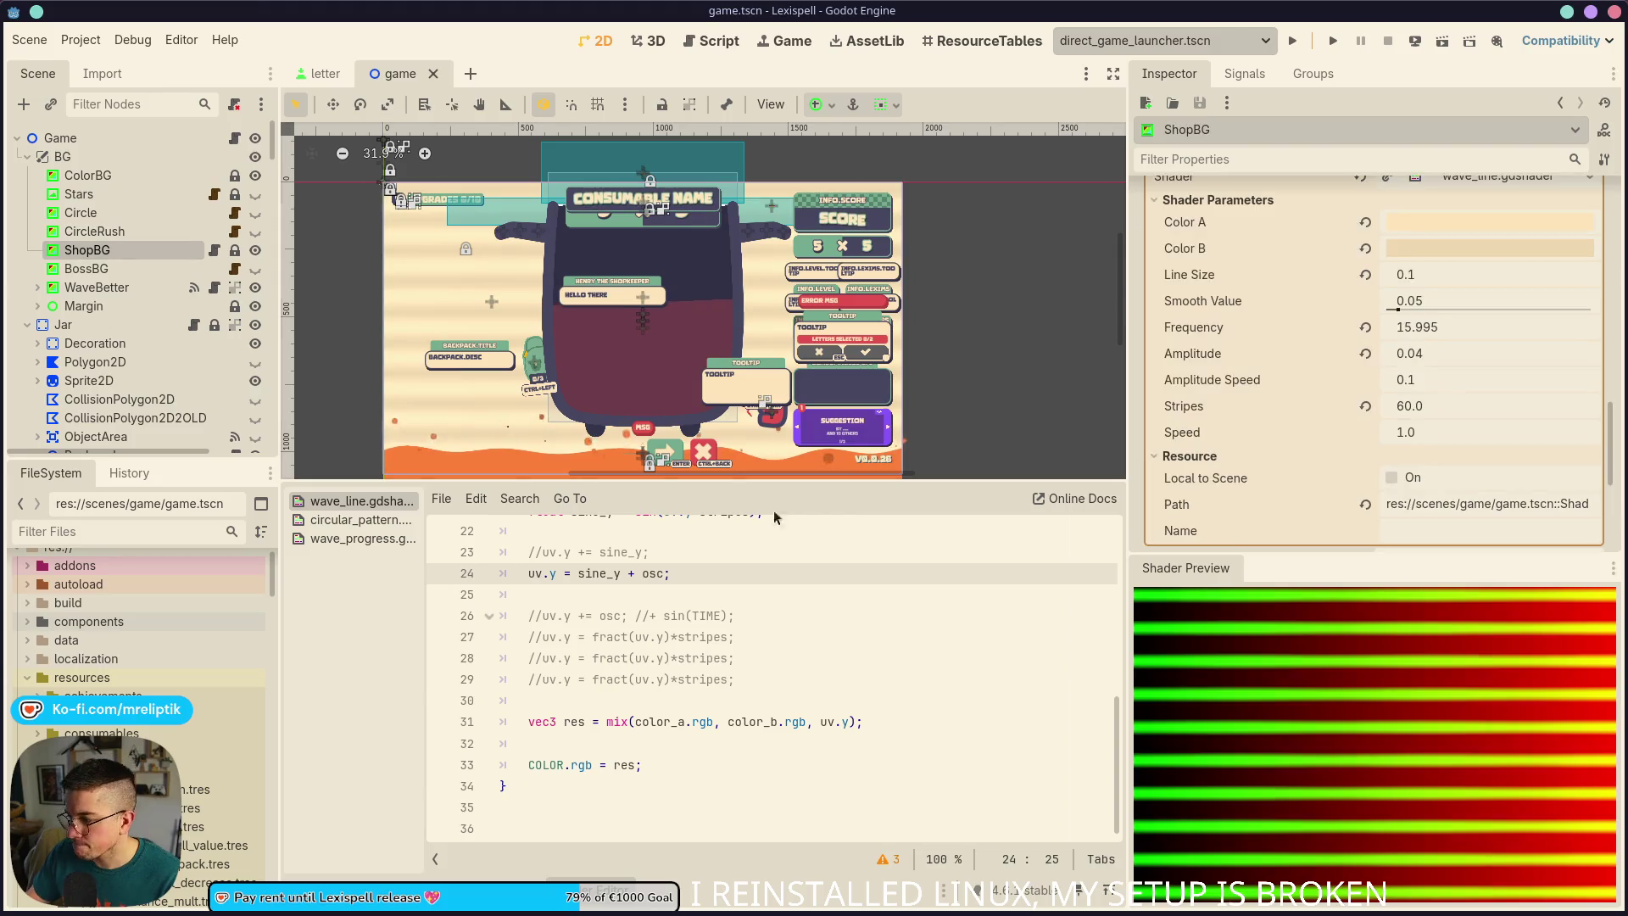
scroll(1264, 464, "down", 3)
scroll(1264, 464, "down", 2)
scroll(1454, 353, "up", 6)
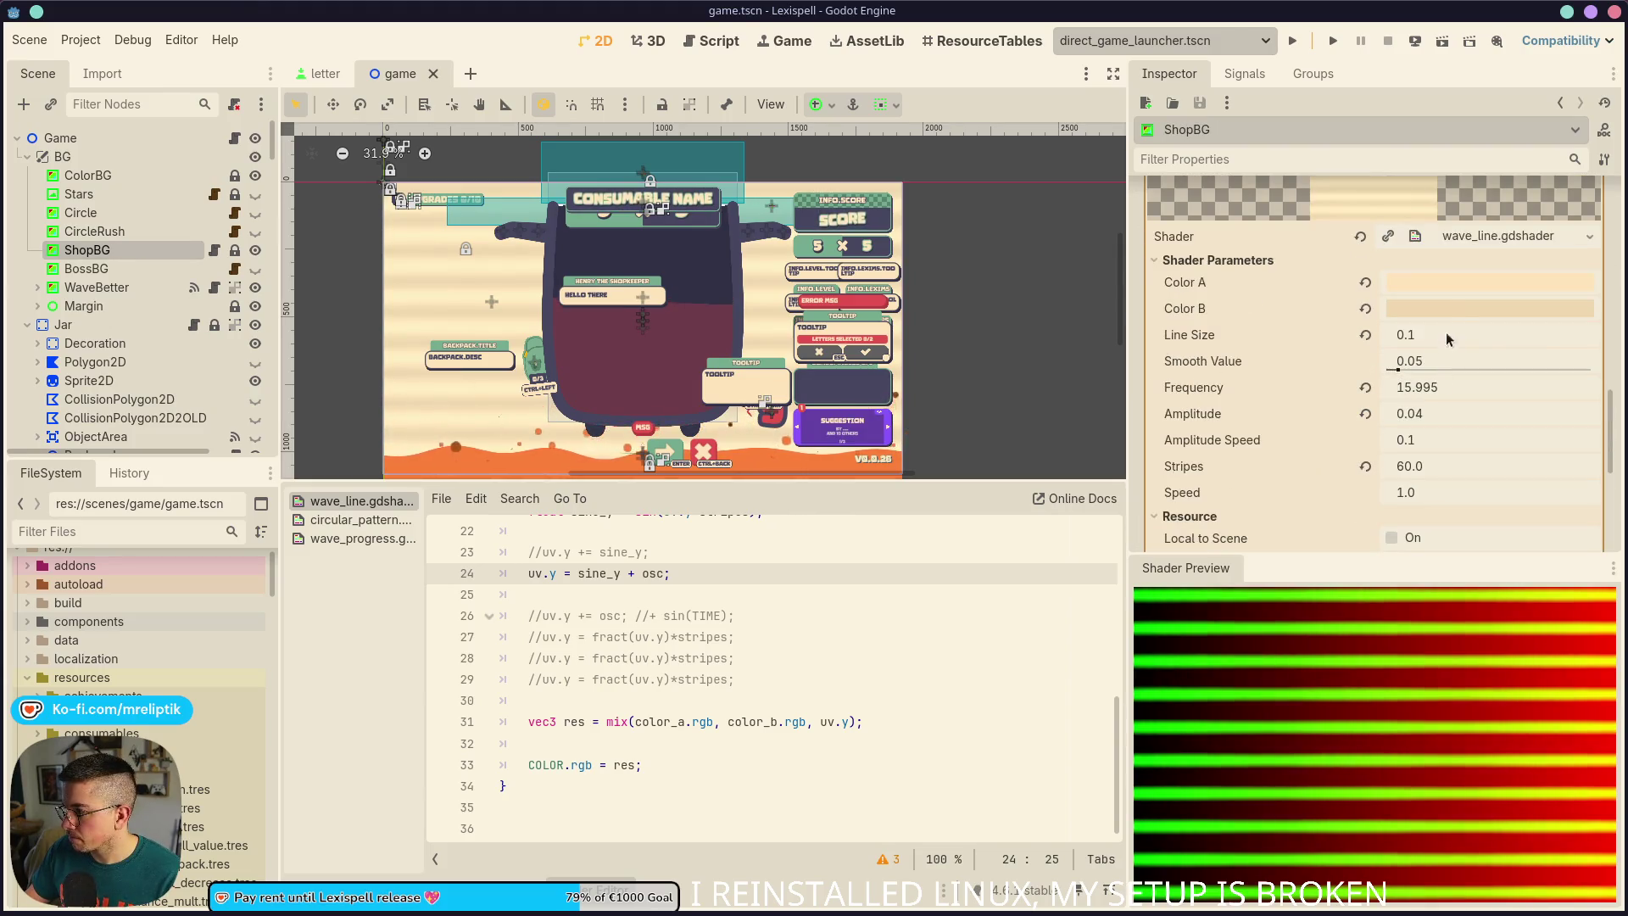
left_click(1441, 284)
left_click(1476, 415)
left_click(1420, 308)
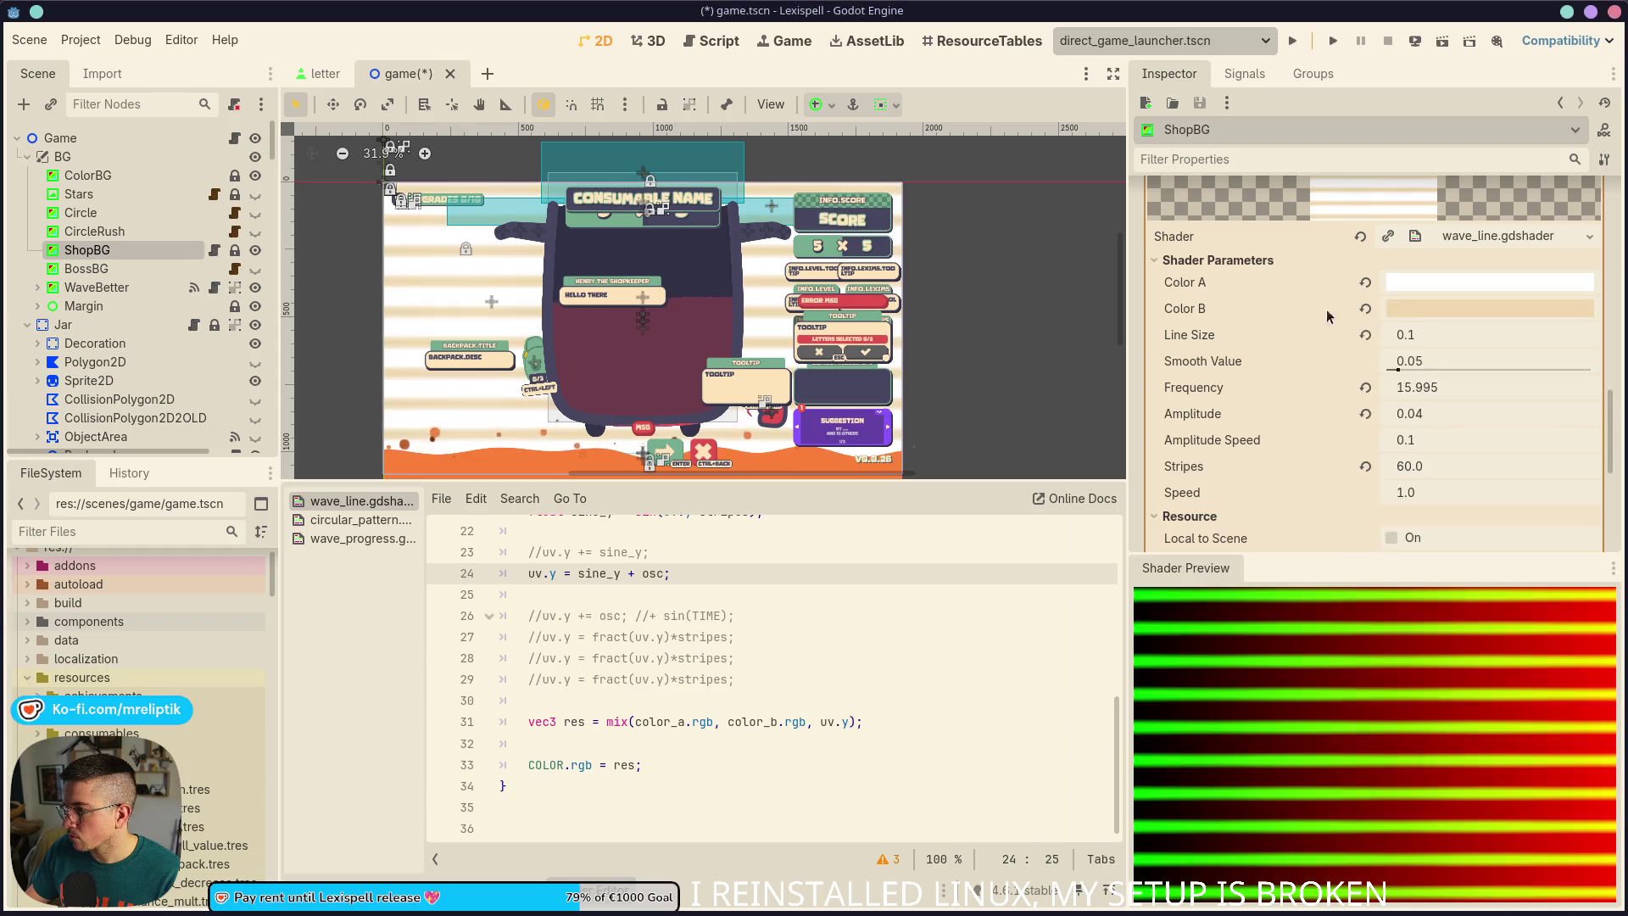
left_click(1419, 309)
type("000000")
key("Return")
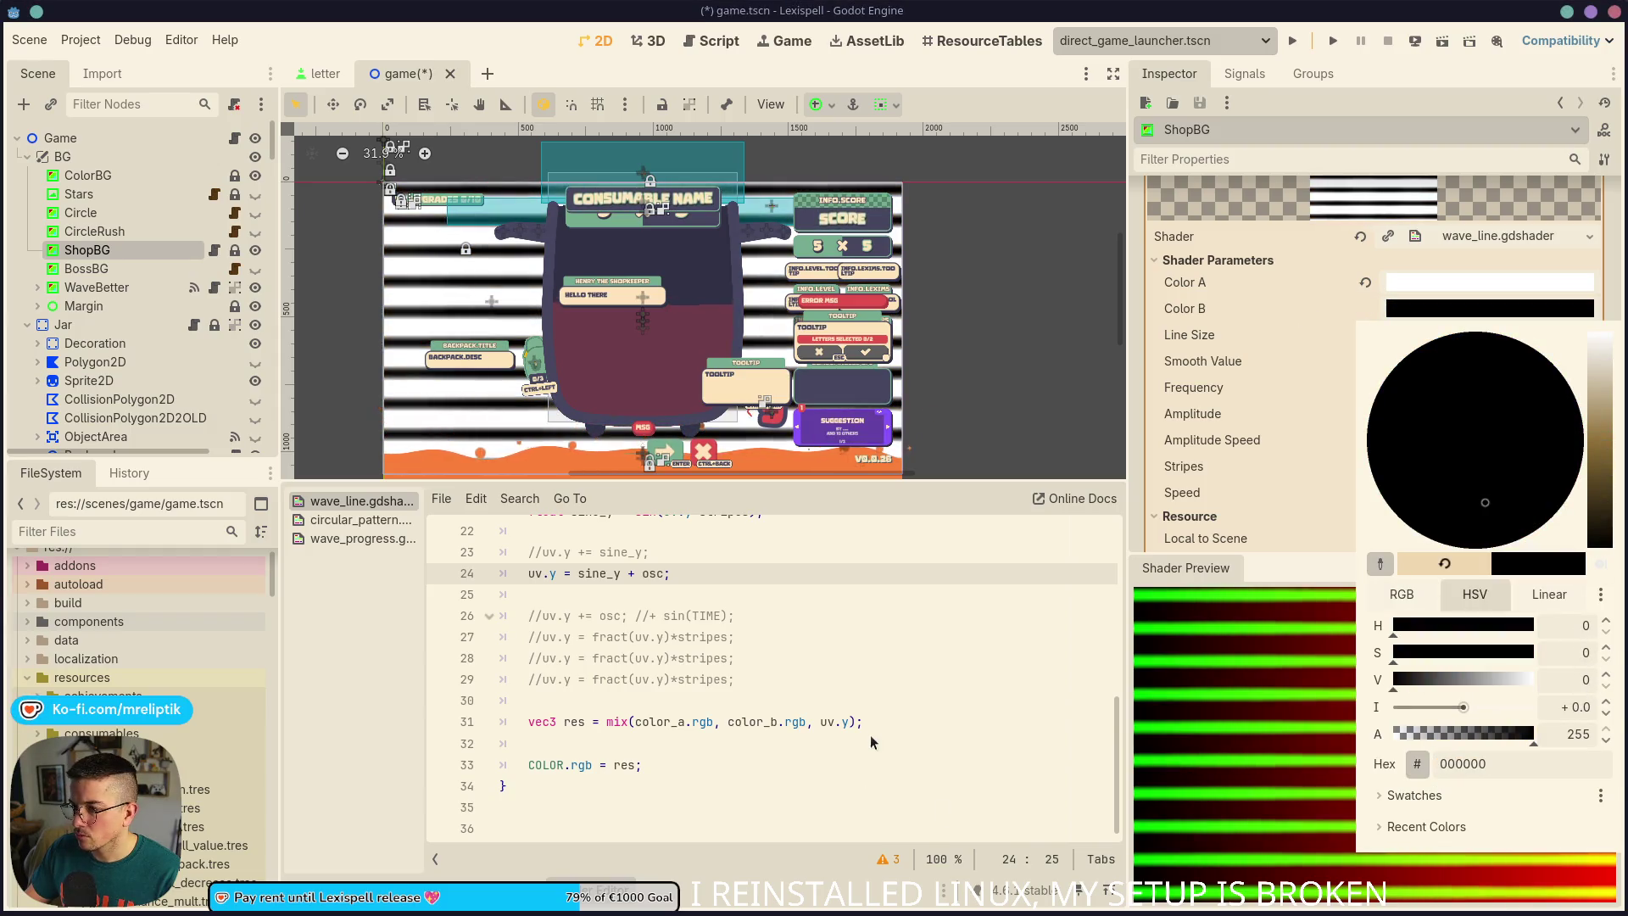
left_click(870, 734)
key("ctrl+s")
Examine the osc frequency, TIME and amplitude terms on line 19, then revert Amplitude to default
scroll(716, 670, "up", 3)
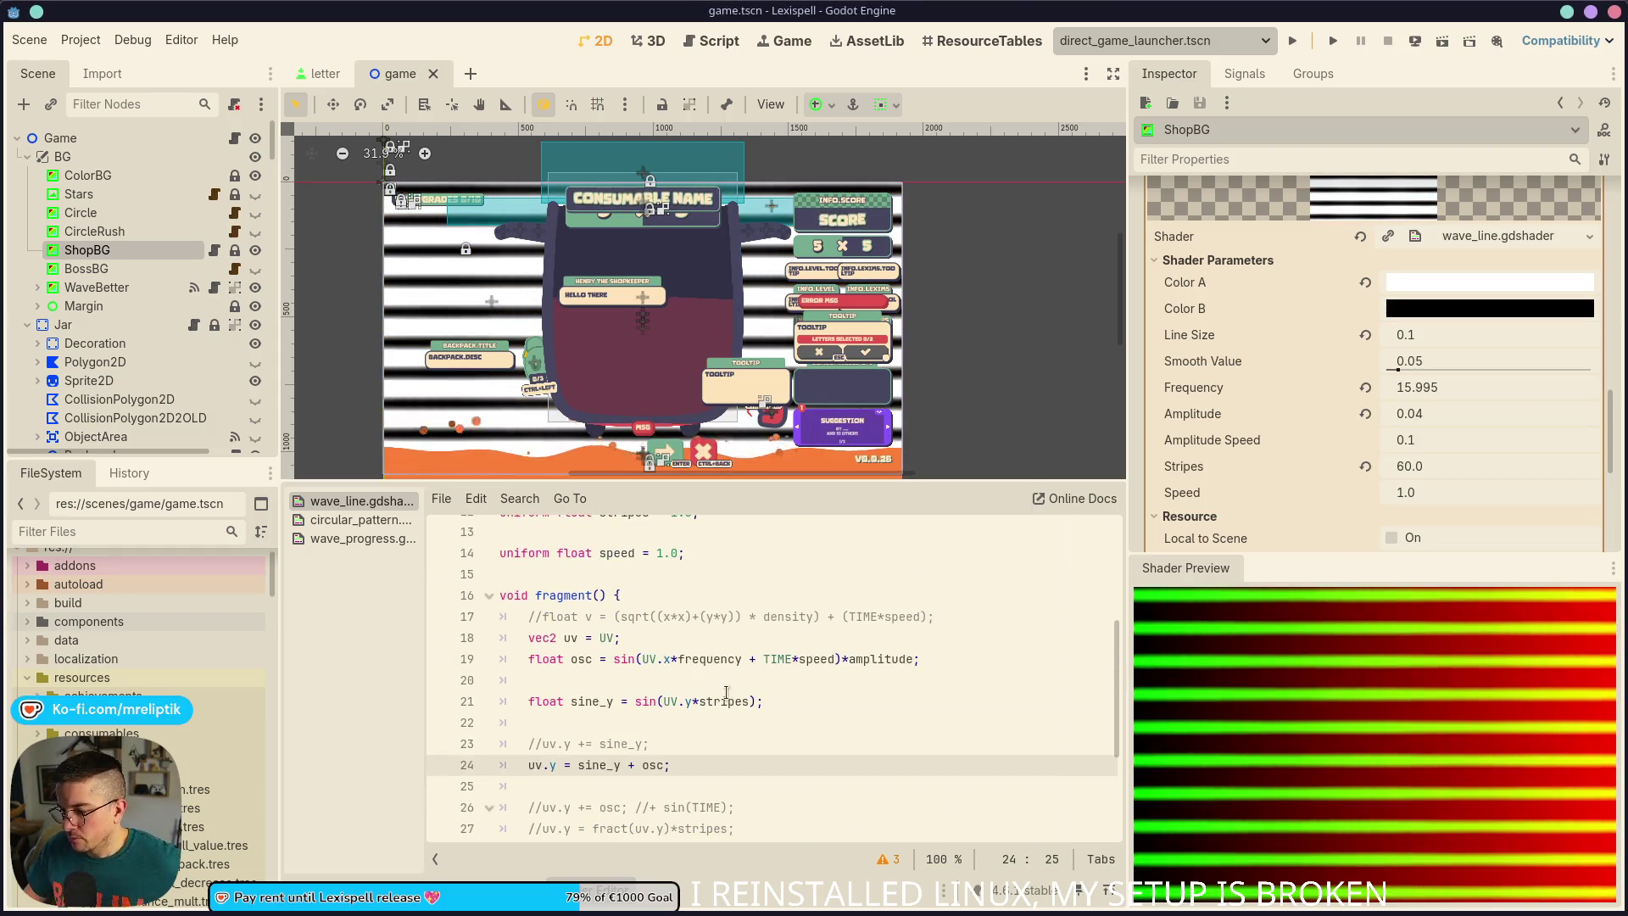
scroll(721, 660, "down", 2)
scroll(729, 704, "up", 2)
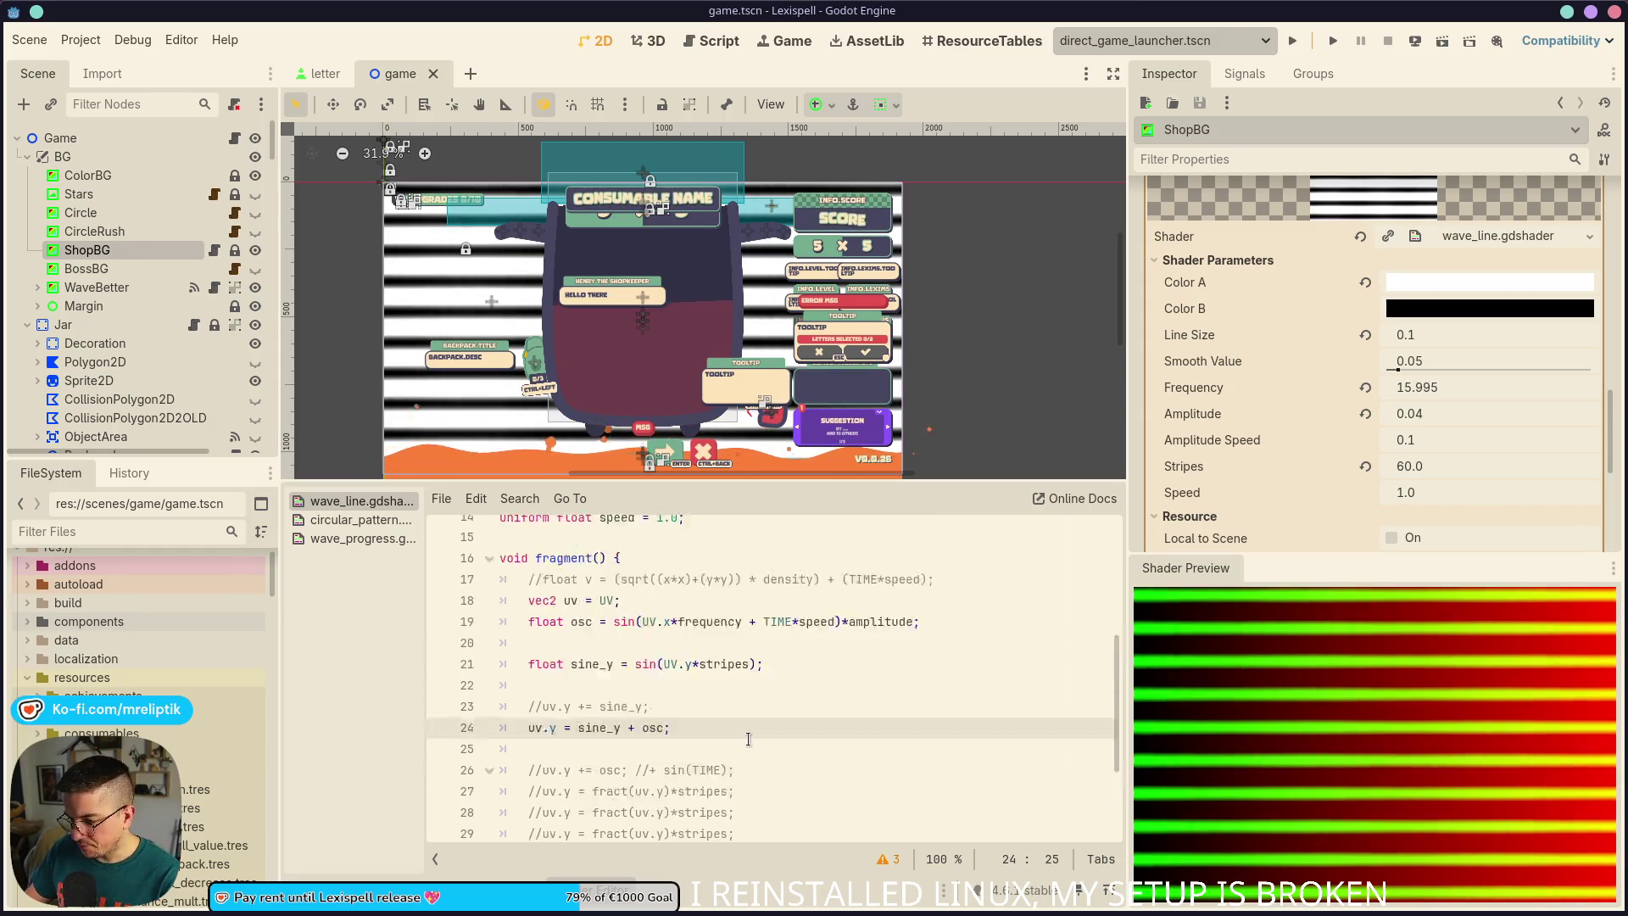
left_click(807, 702)
left_click(866, 659)
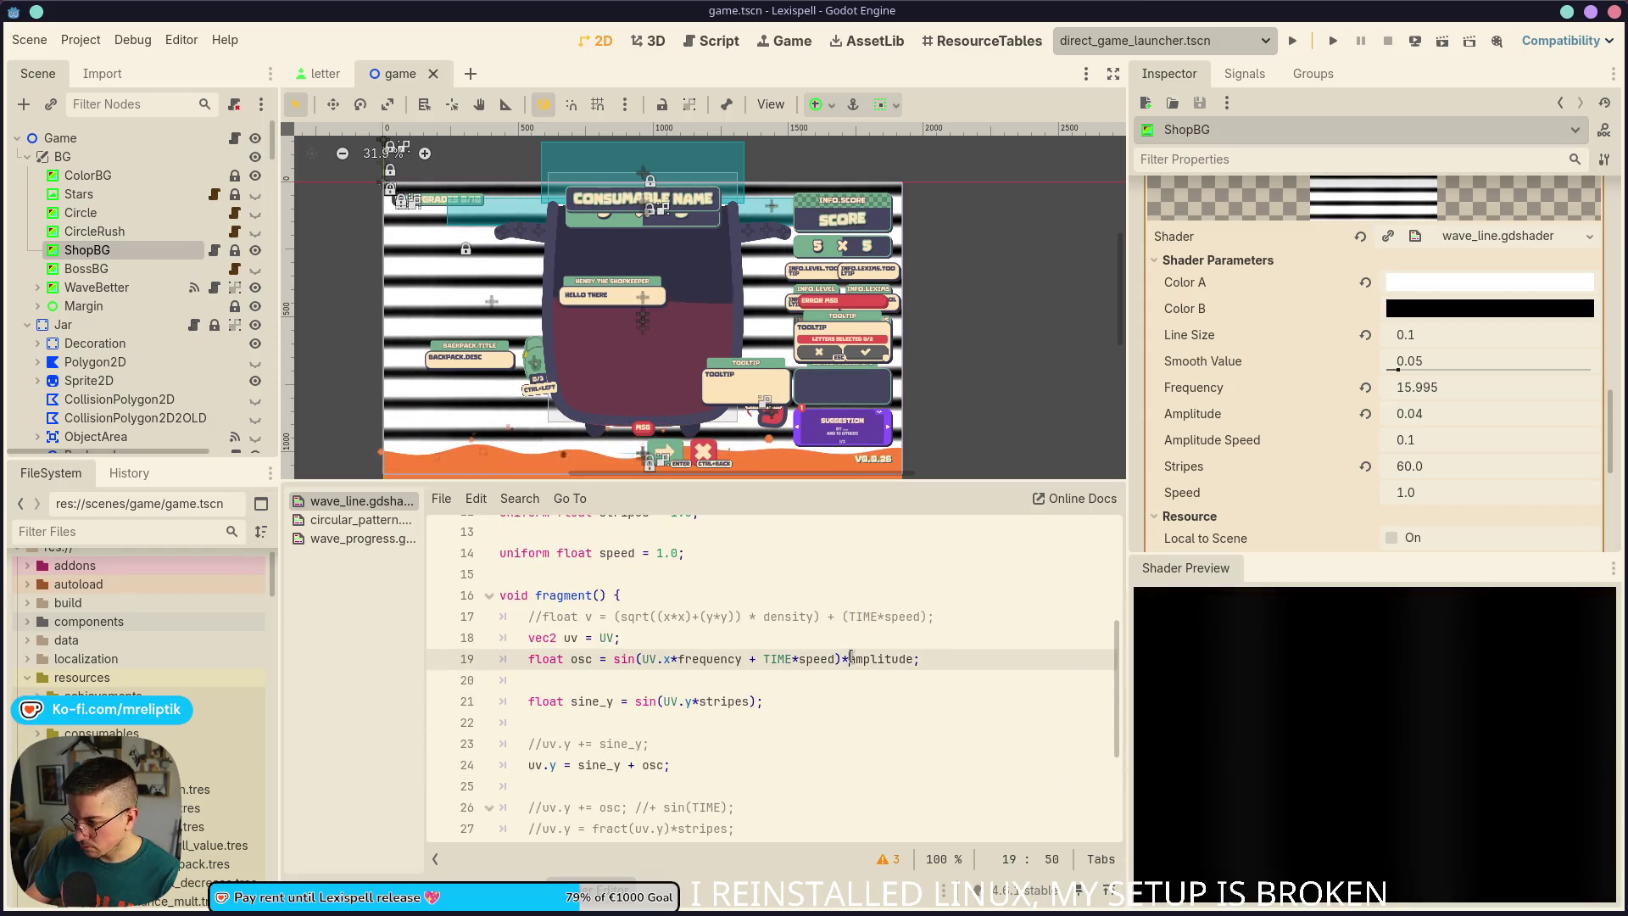
left_click(837, 693)
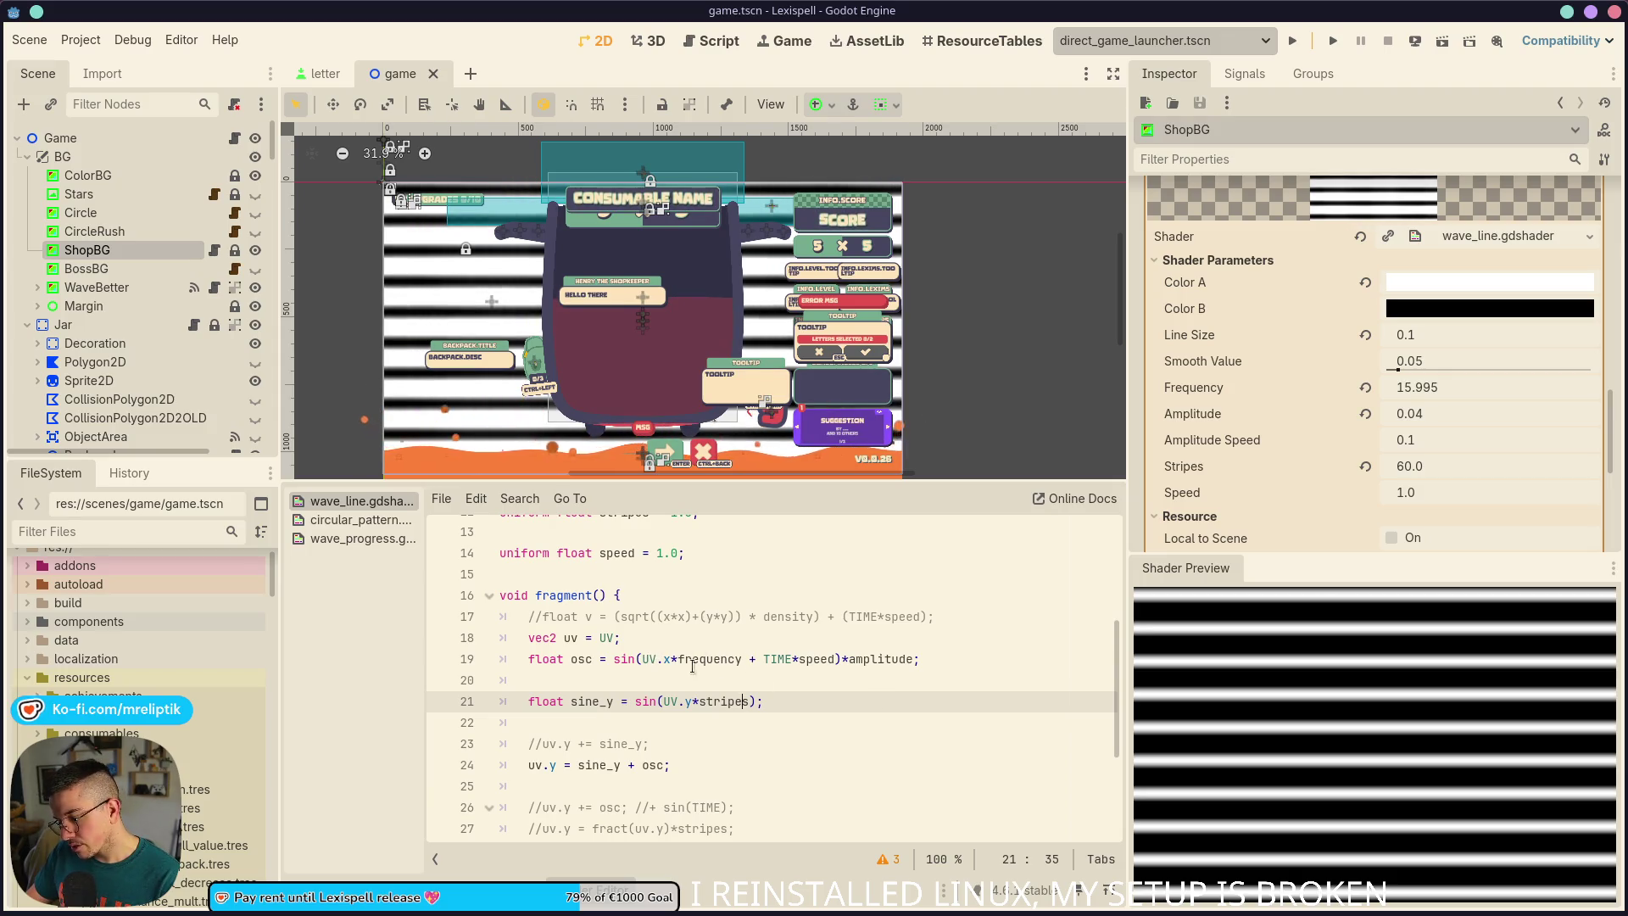
double_click(582, 659)
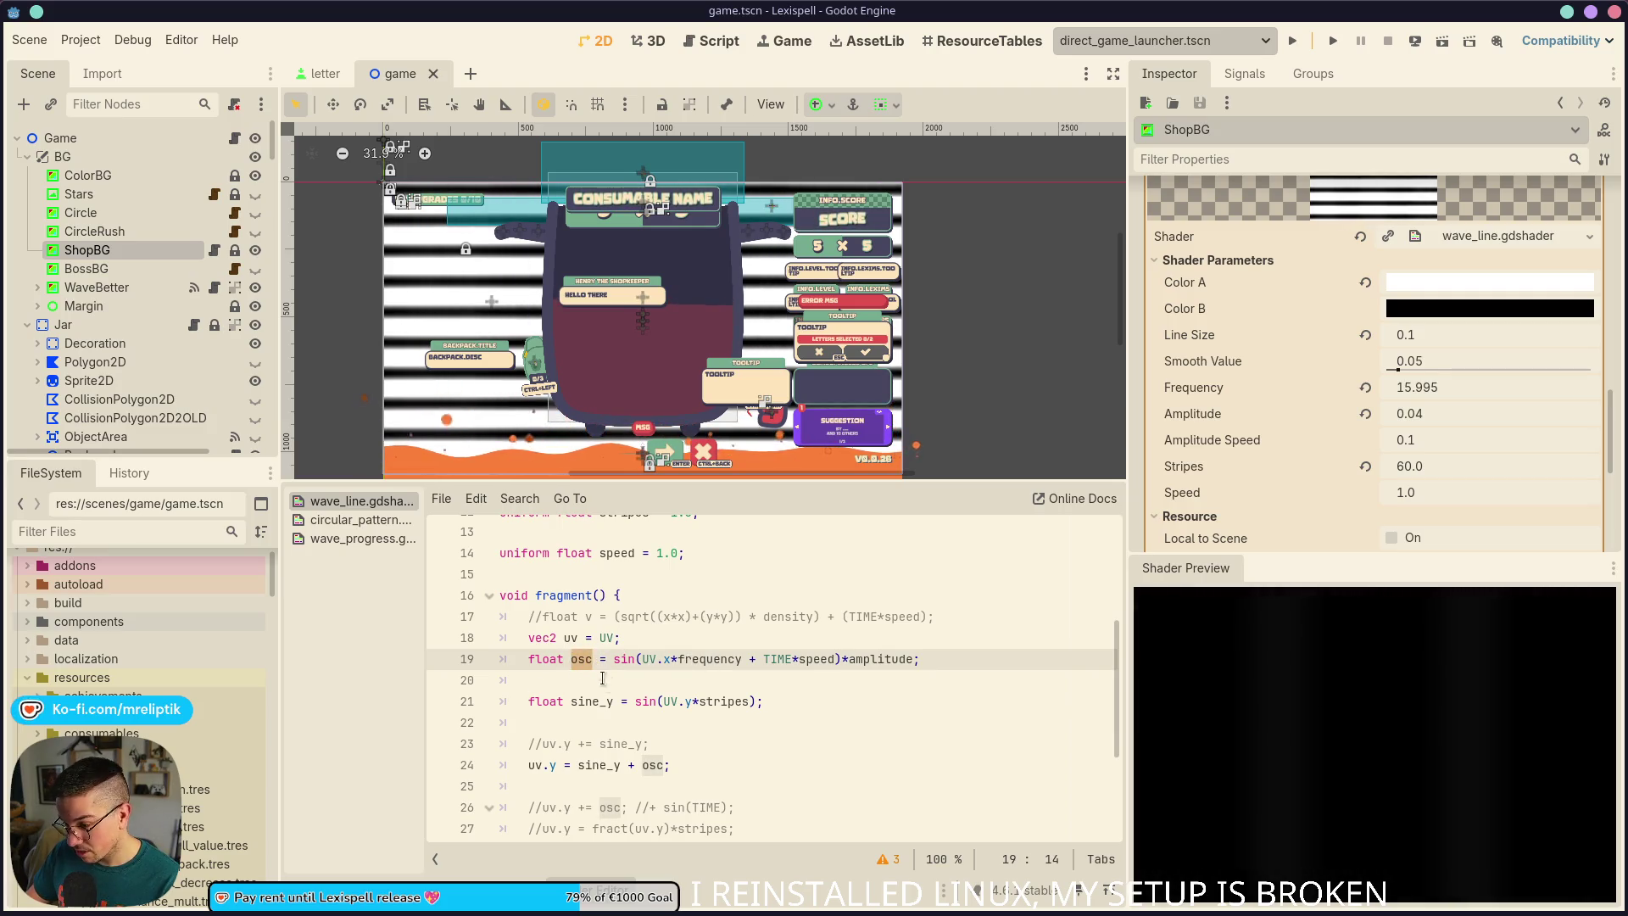
left_click(726, 685)
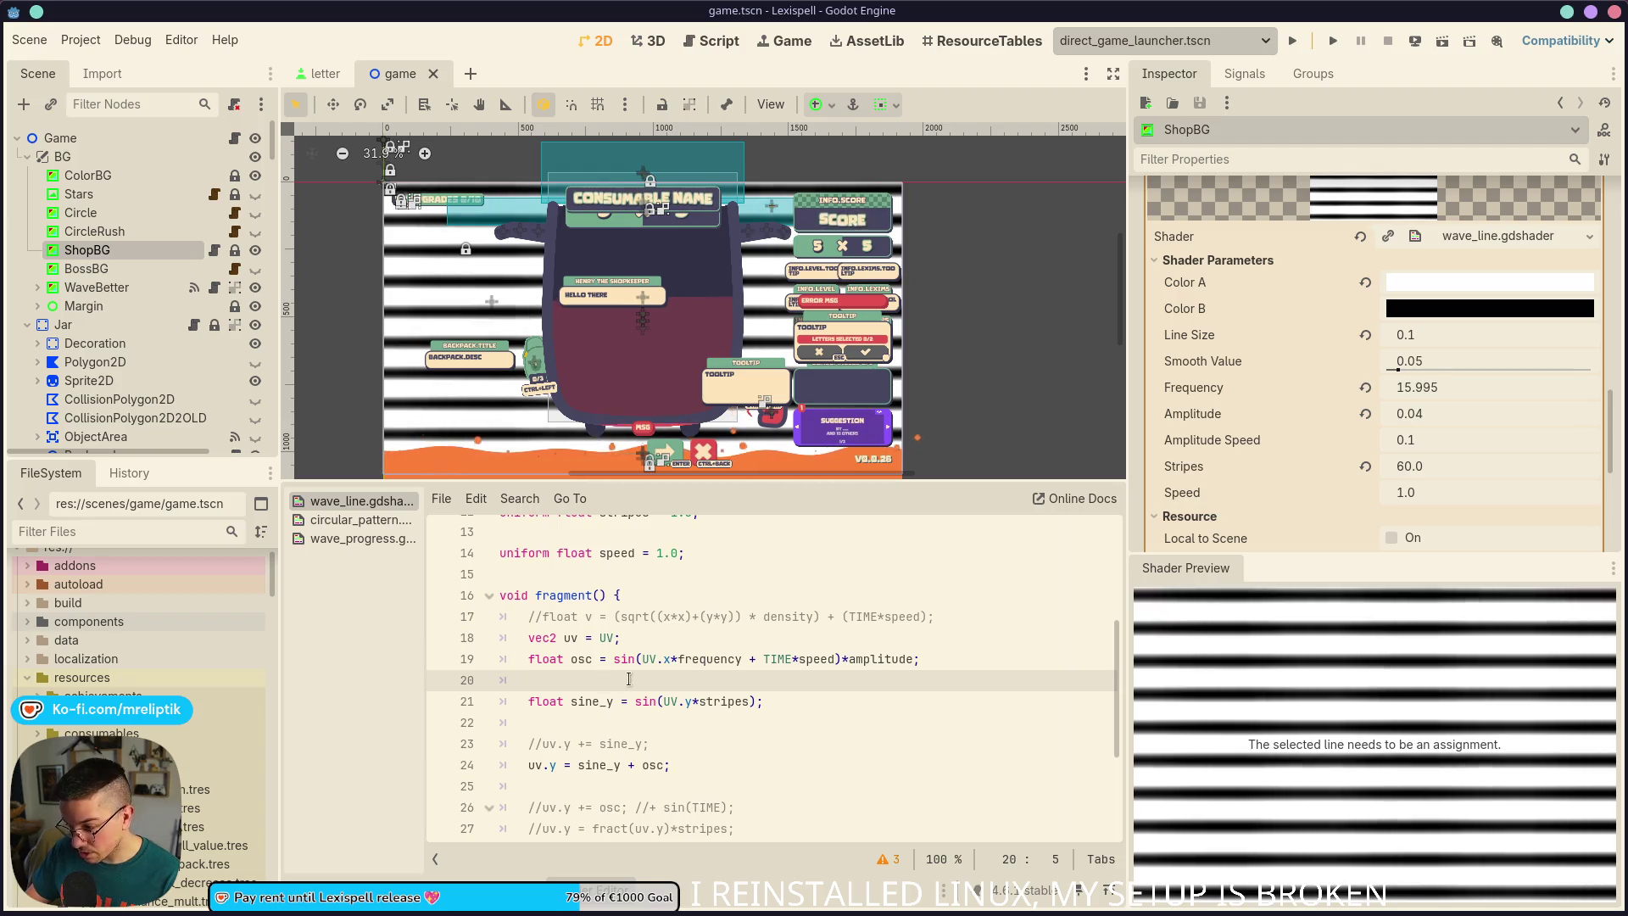
double_click(702, 669)
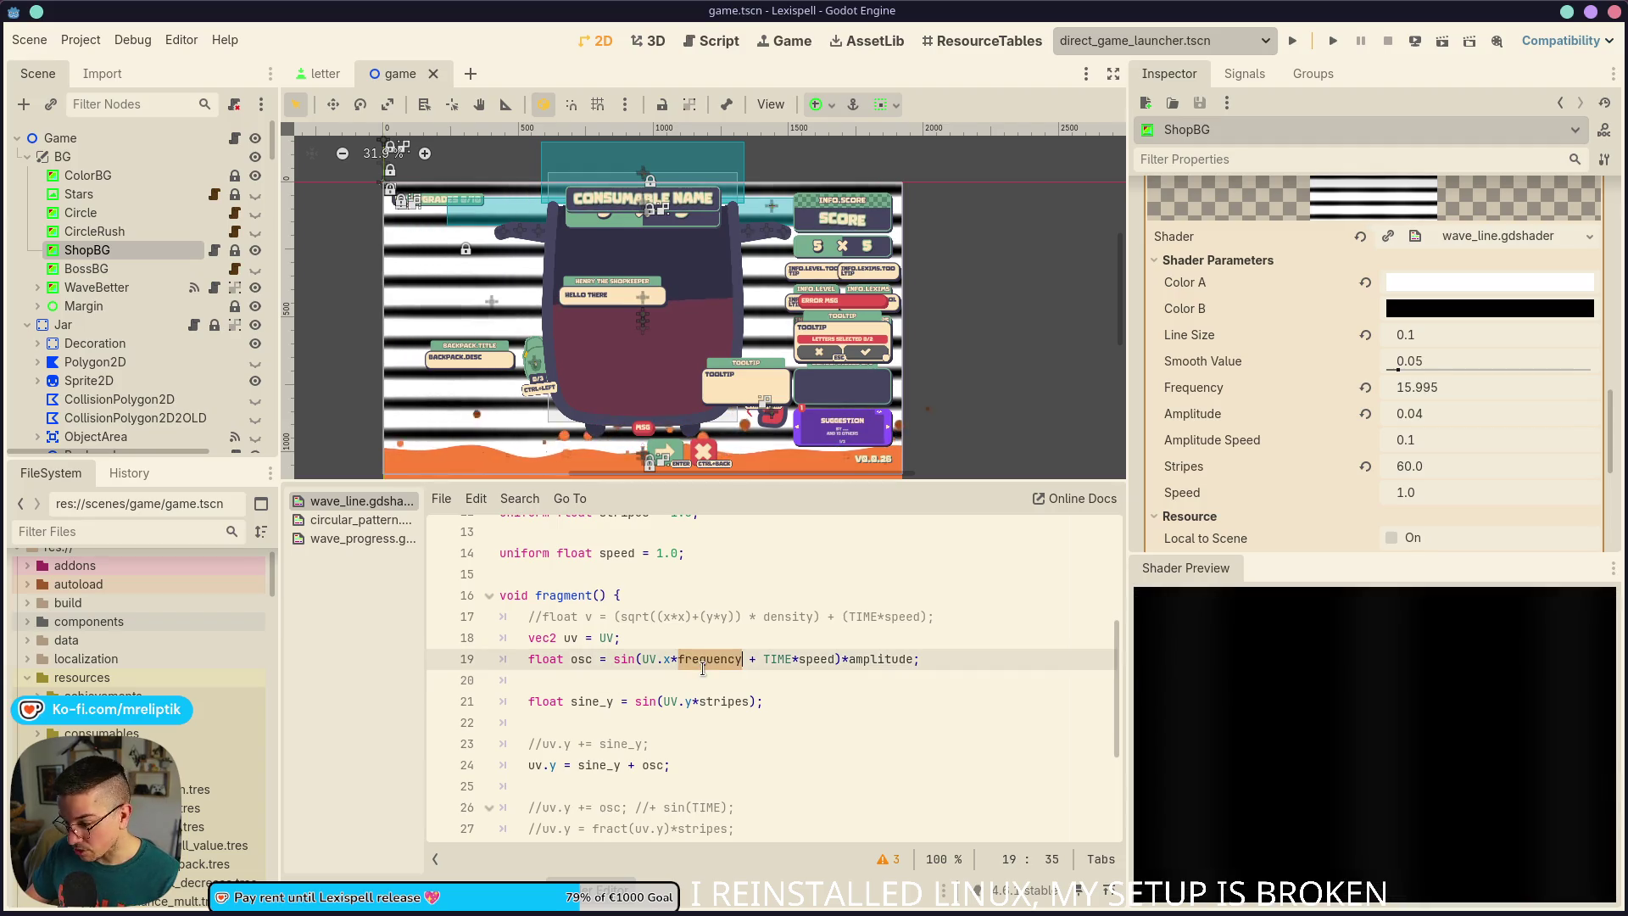
double_click(781, 655)
double_click(866, 661)
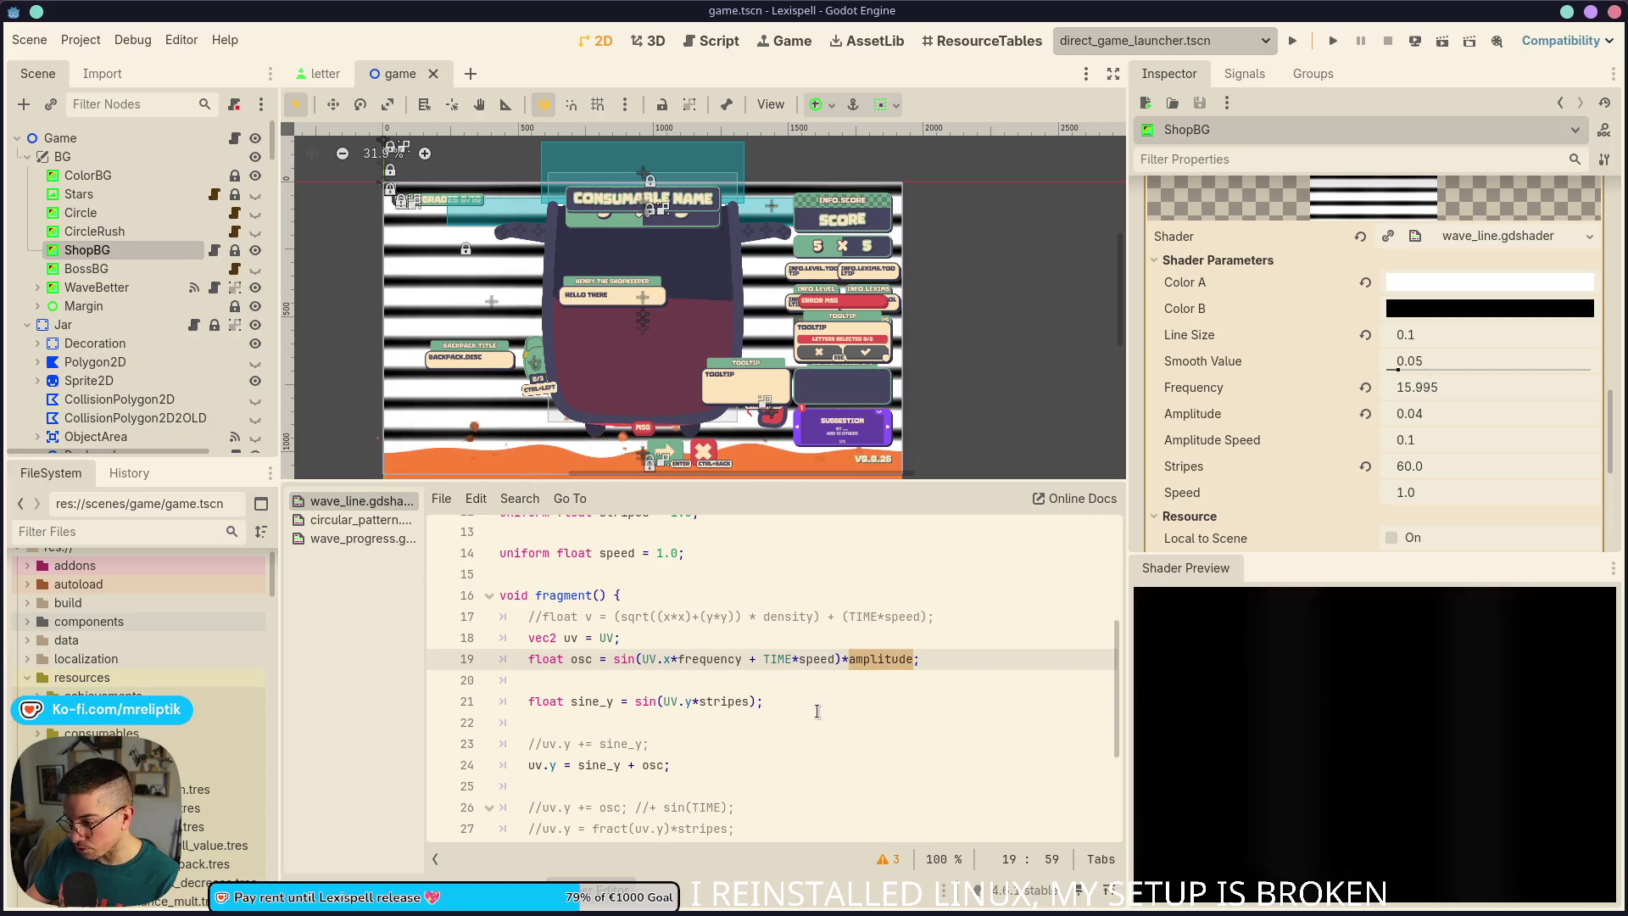
double_click(580, 658)
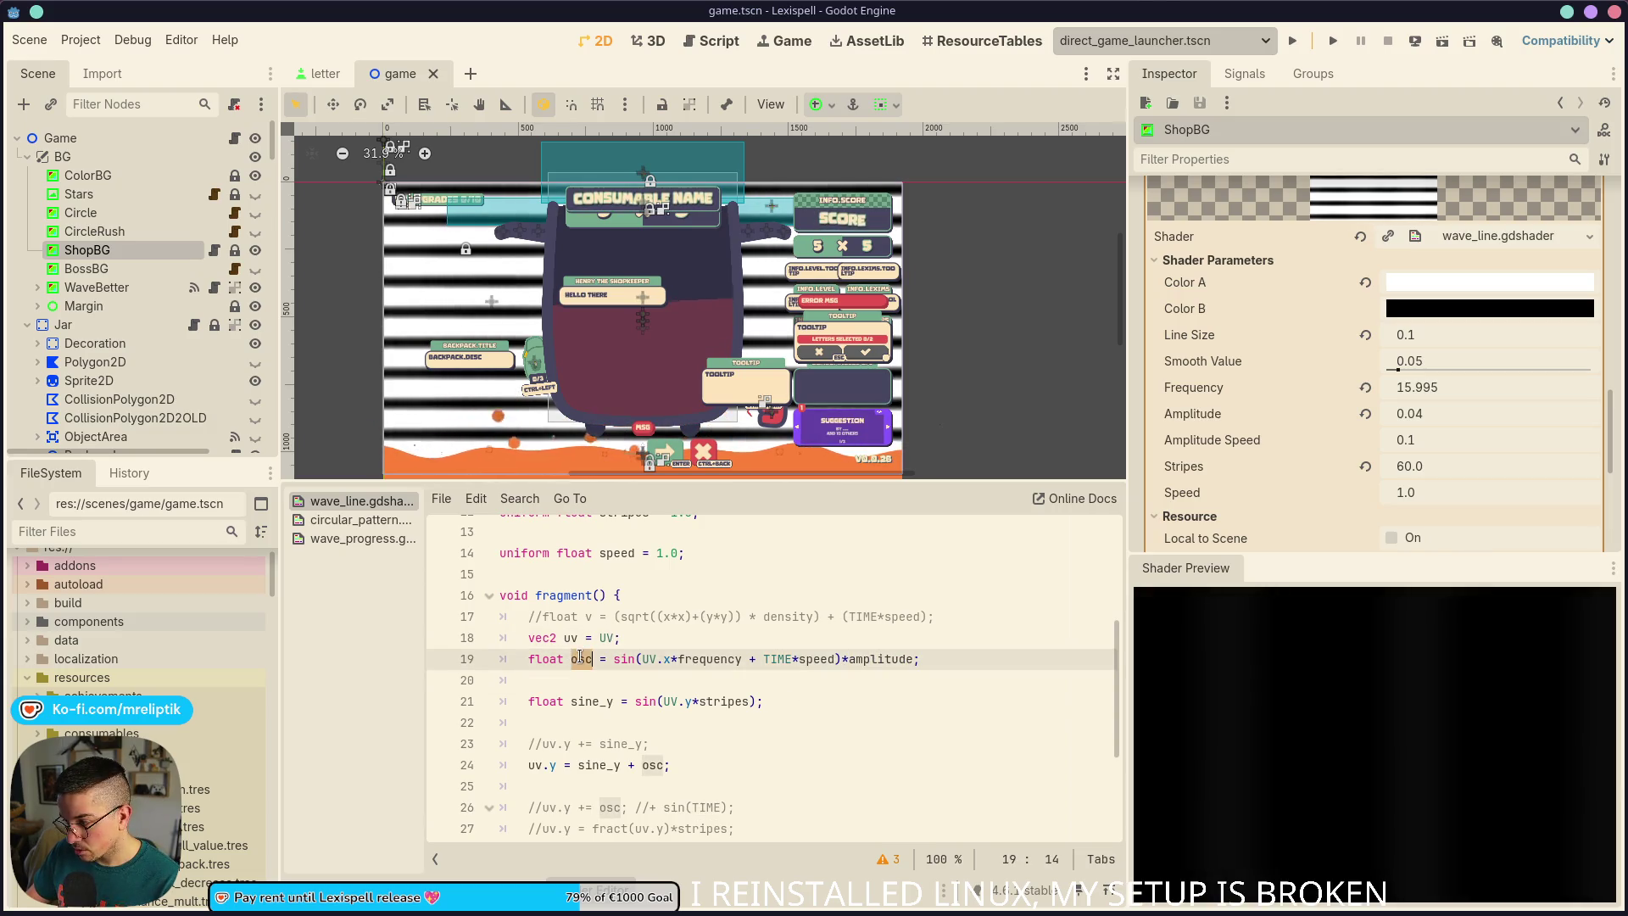
left_click(954, 659)
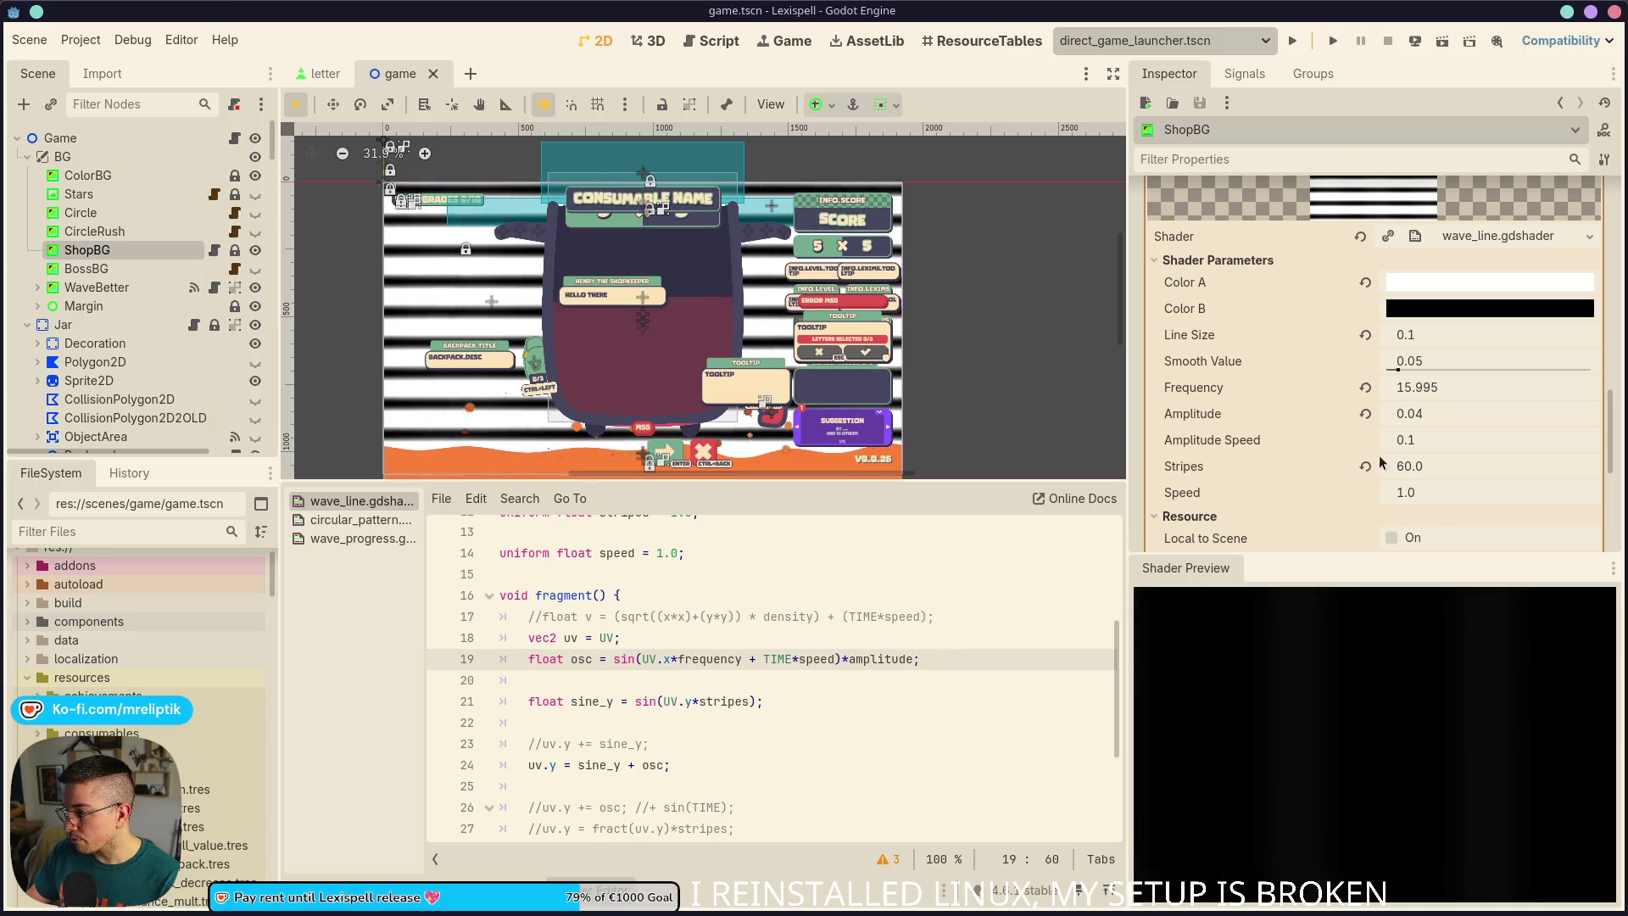
left_click(1365, 416)
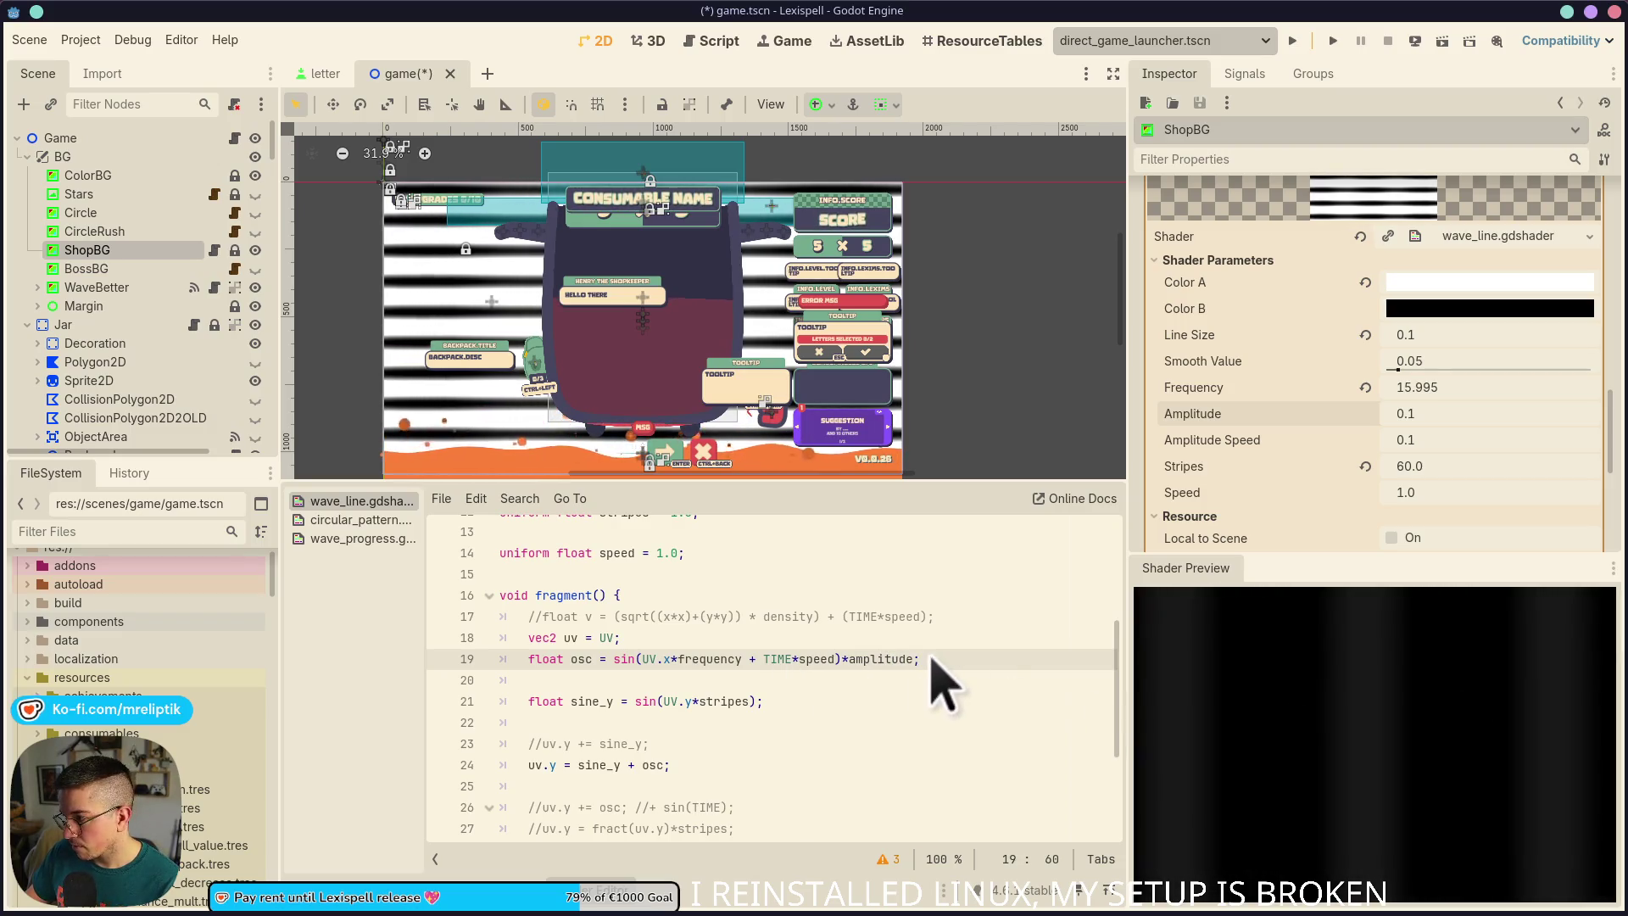
Try Amplitude values 1 and 0.5, saving each, and settle on Amplitude 1.0
left_click(1432, 418)
type("1")
key("Return")
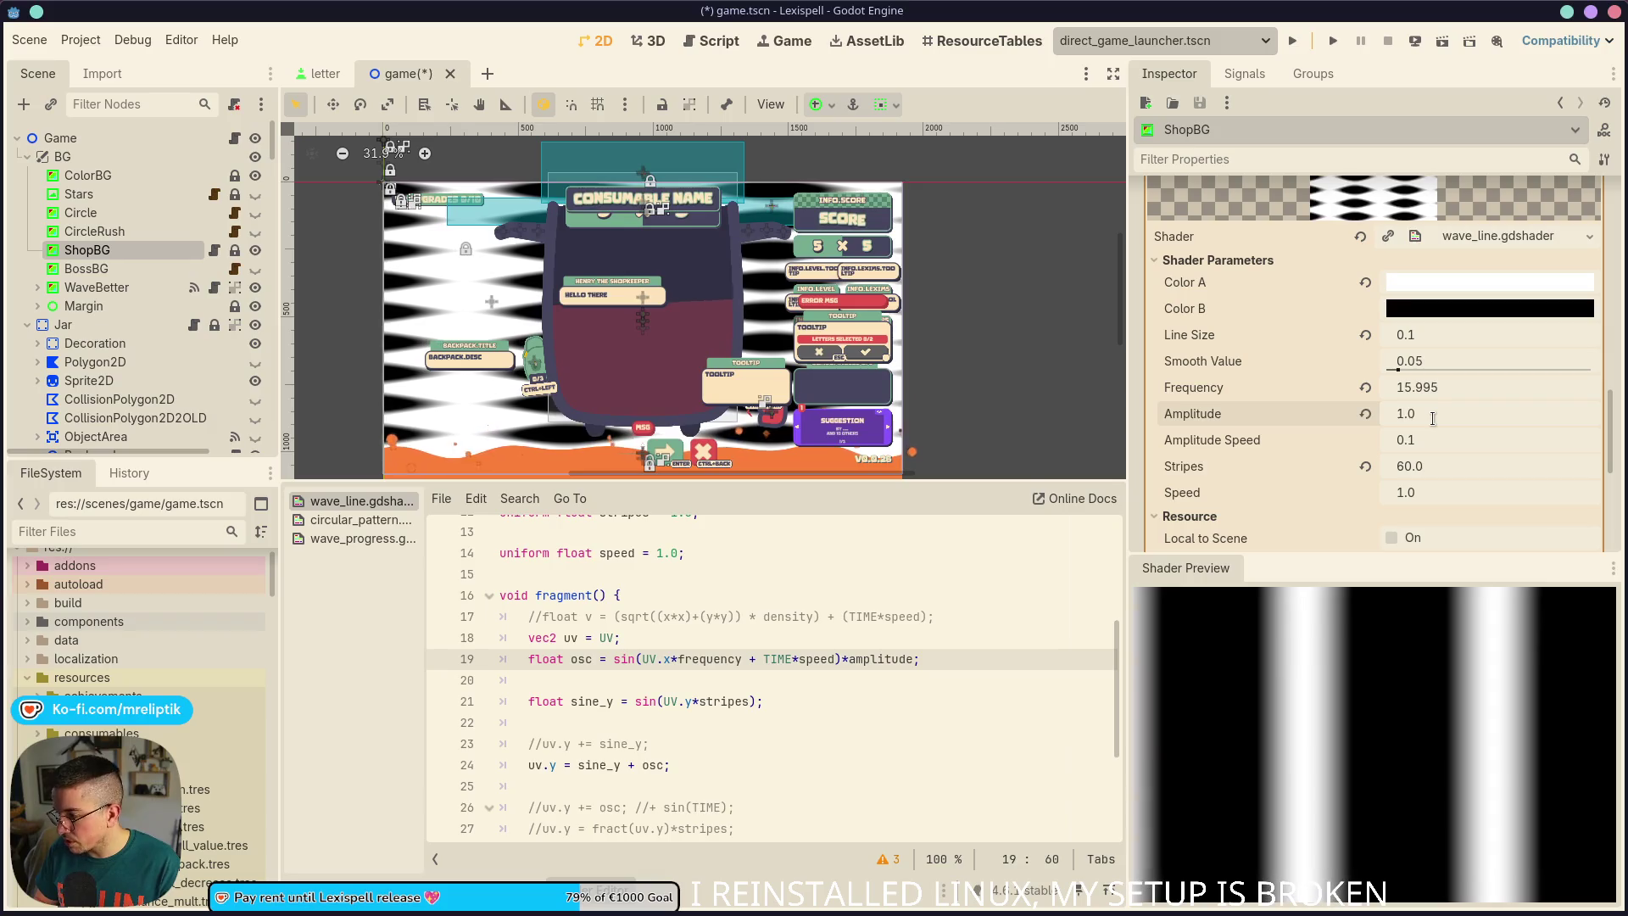
key("ctrl+s")
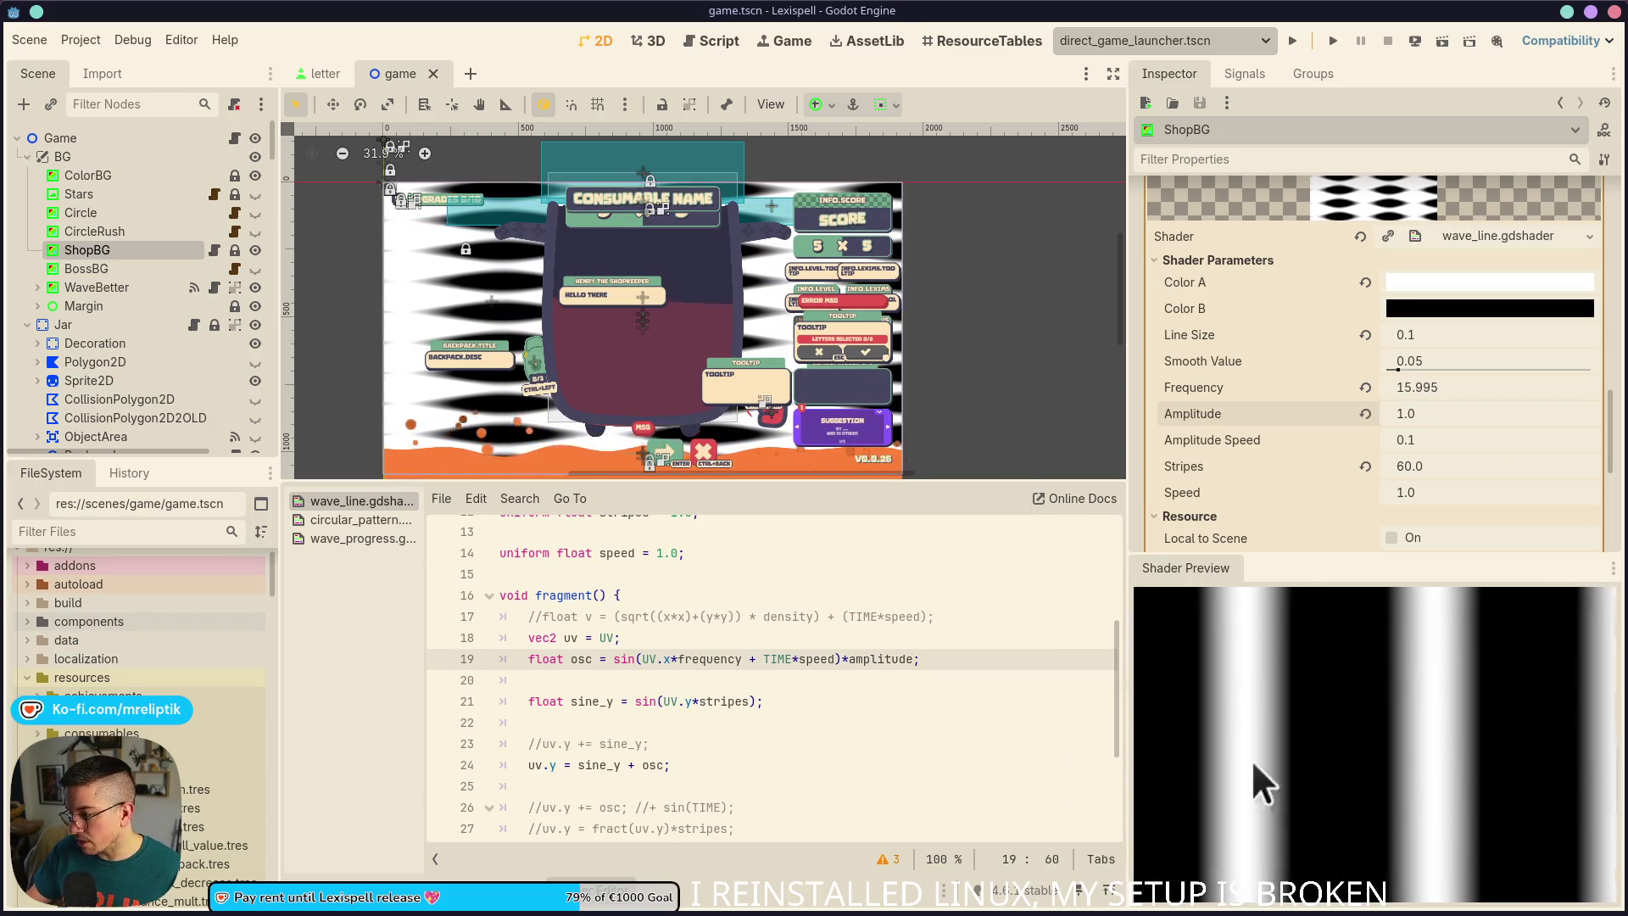
left_click(1446, 419)
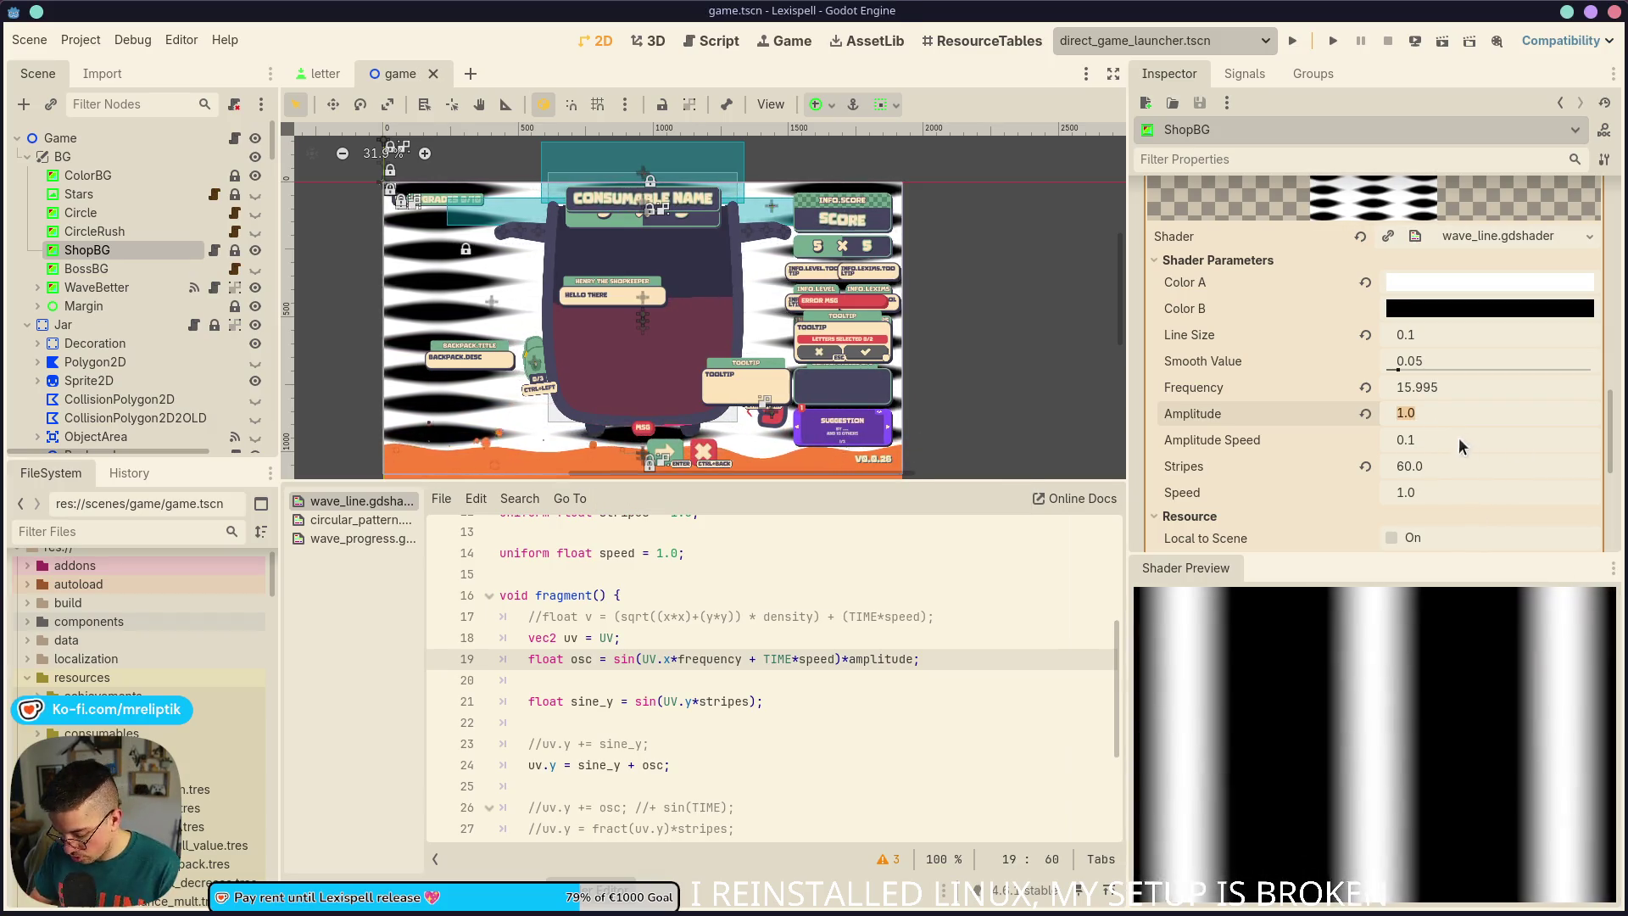
key("Return")
key("ctrl+s")
left_click(1450, 413)
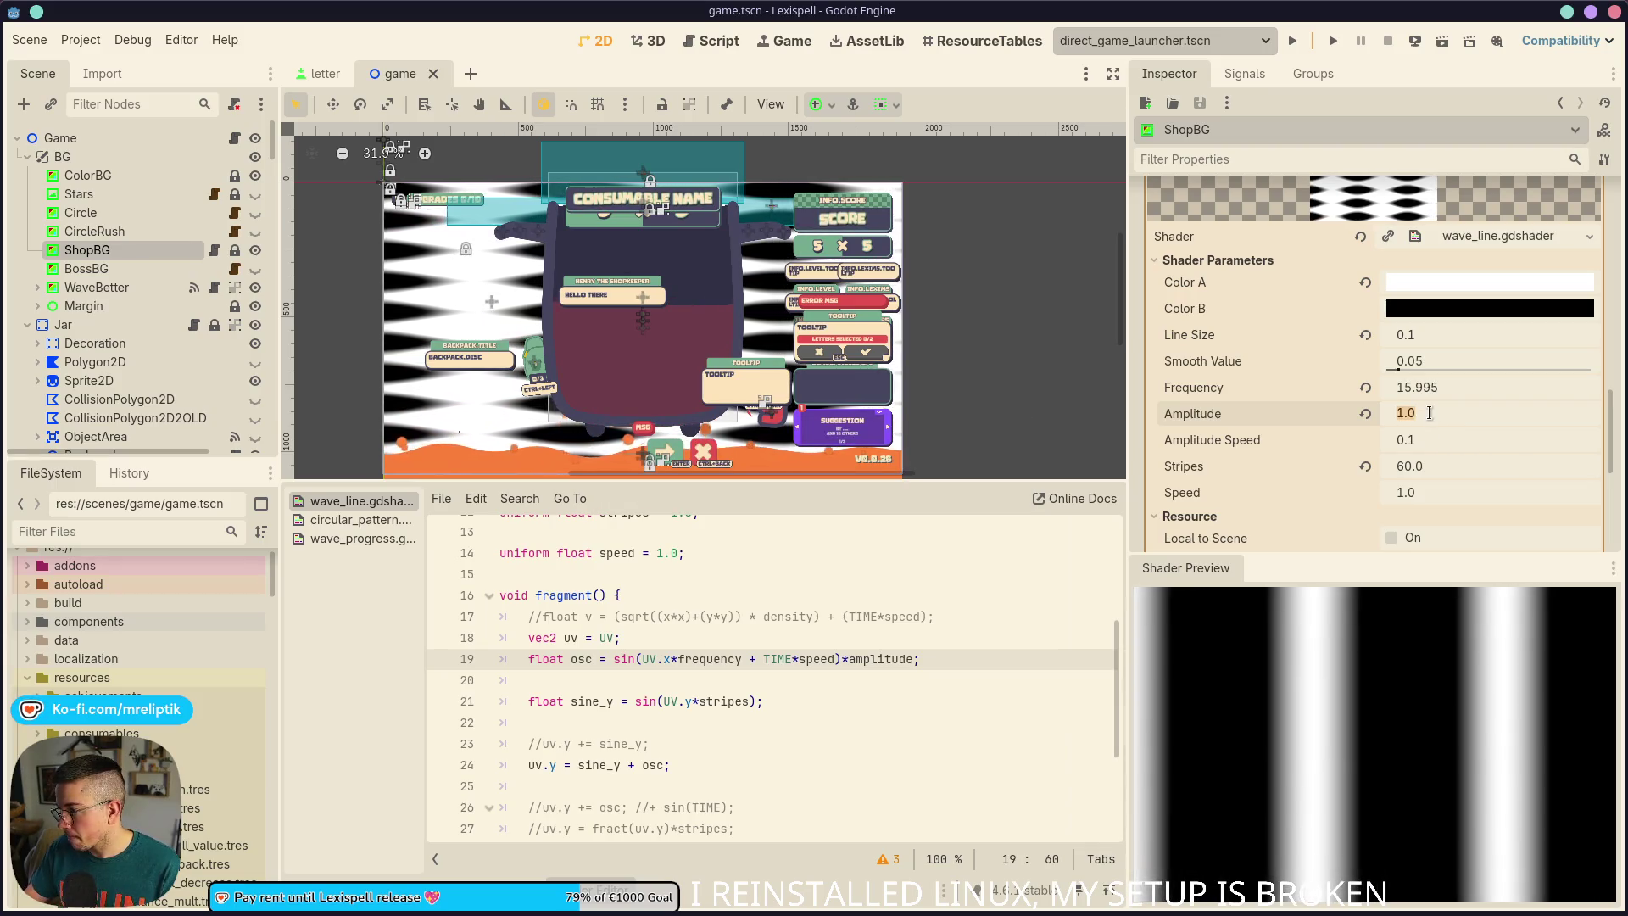
type("0.5")
key("Return")
key("ctrl+s")
left_click(1427, 417)
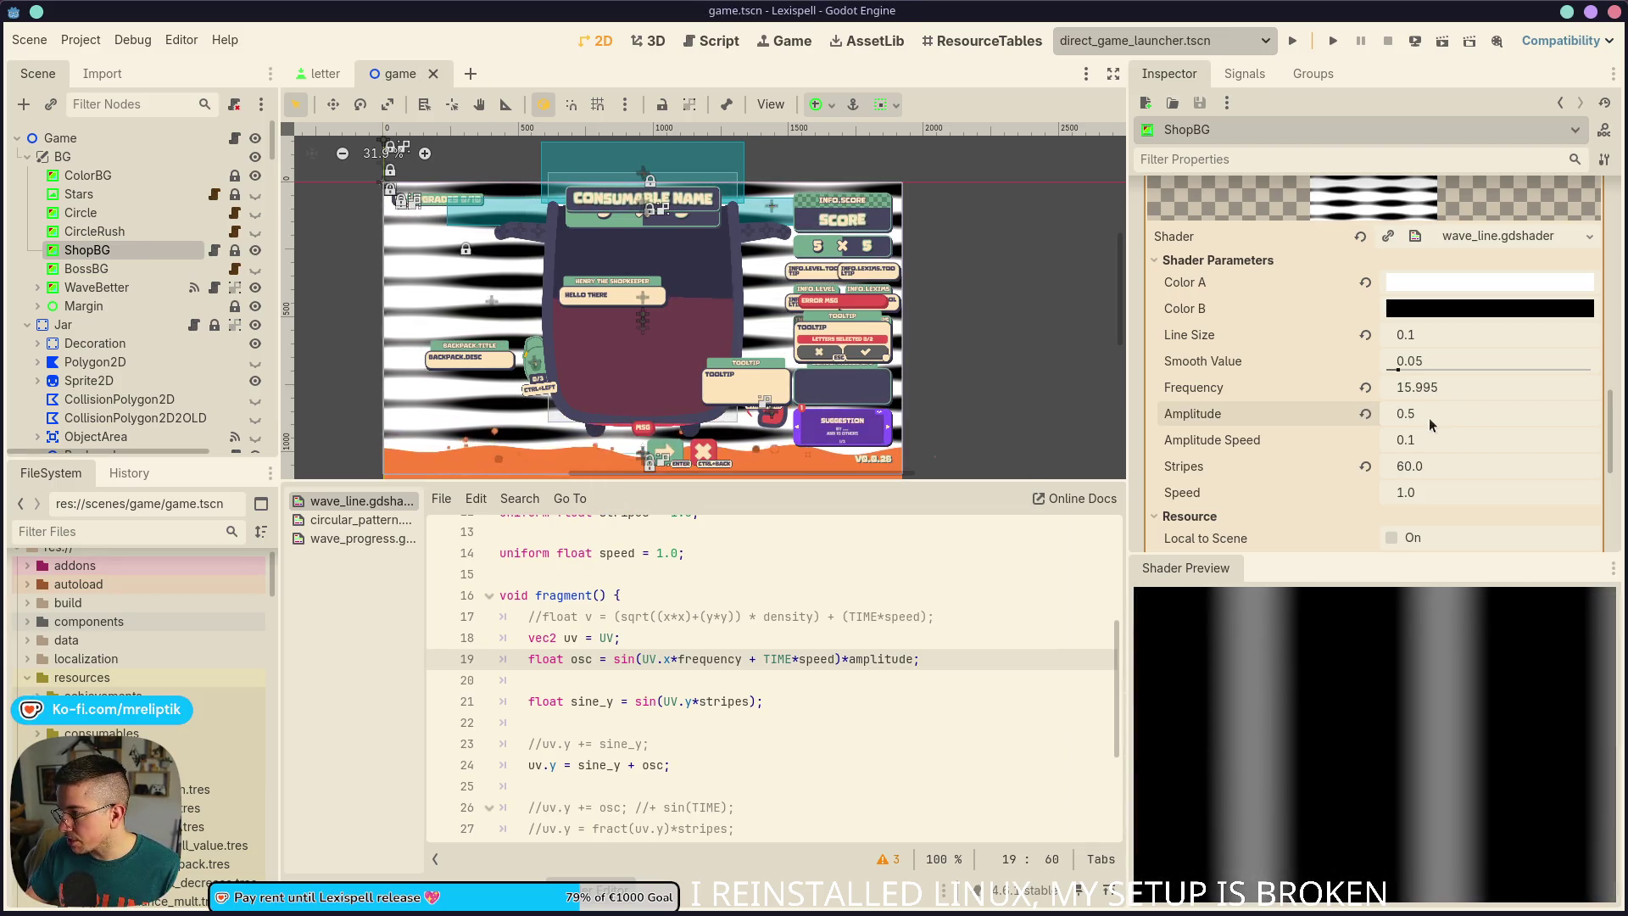
type("1")
key("Return")
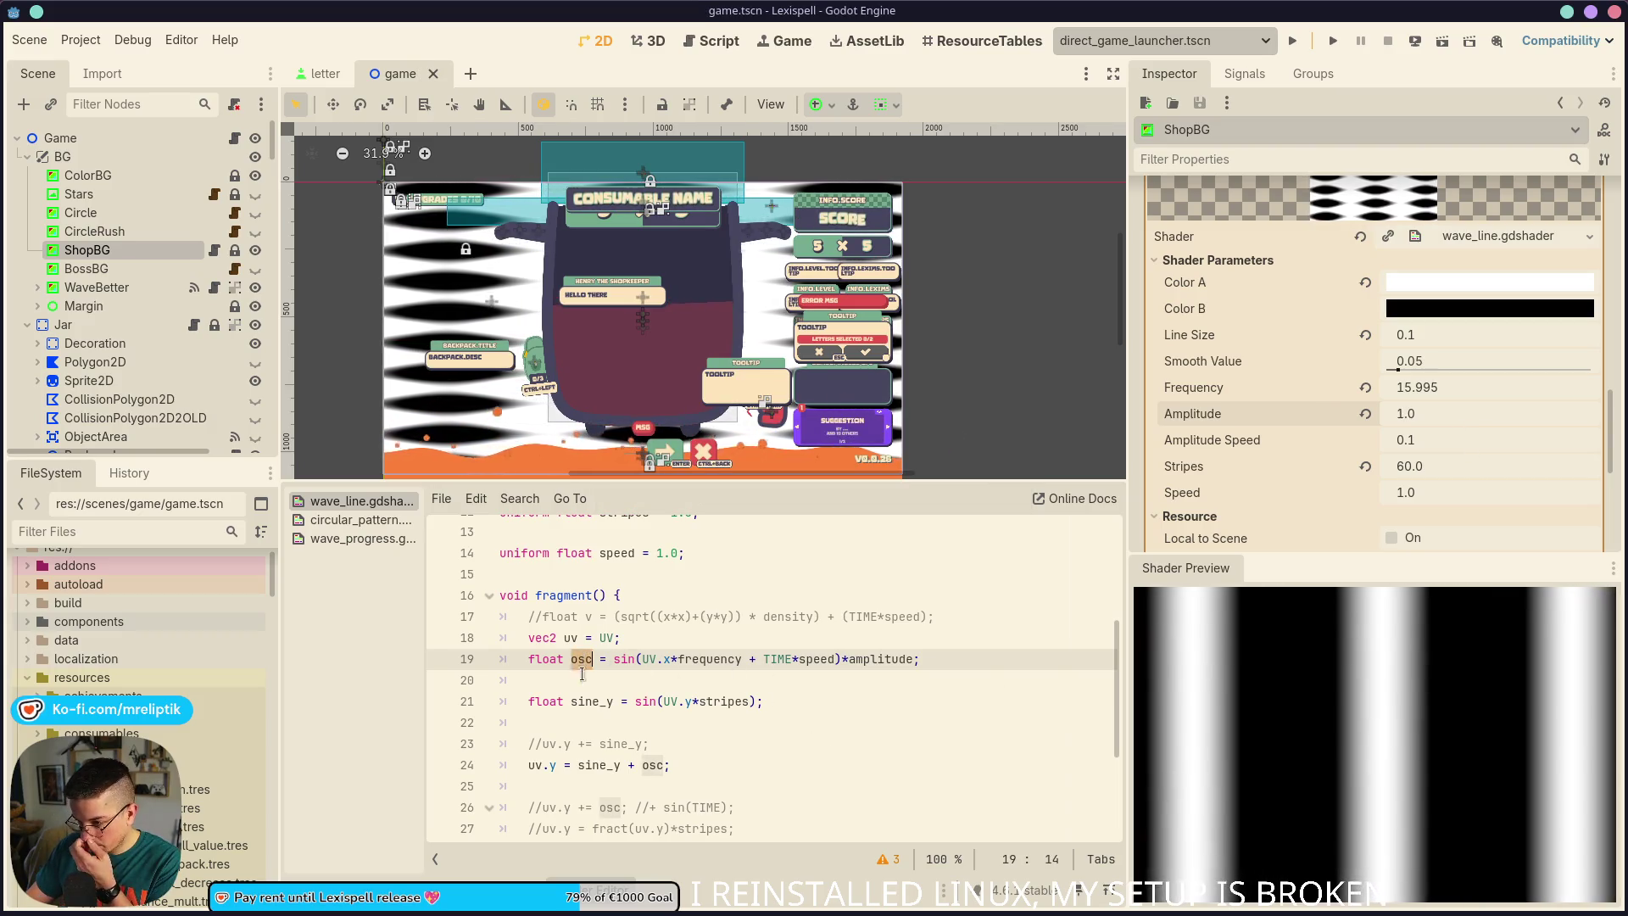
Change line 24 to uv.y = sine_y * osc
left_click(637, 765)
key("BackSpace")
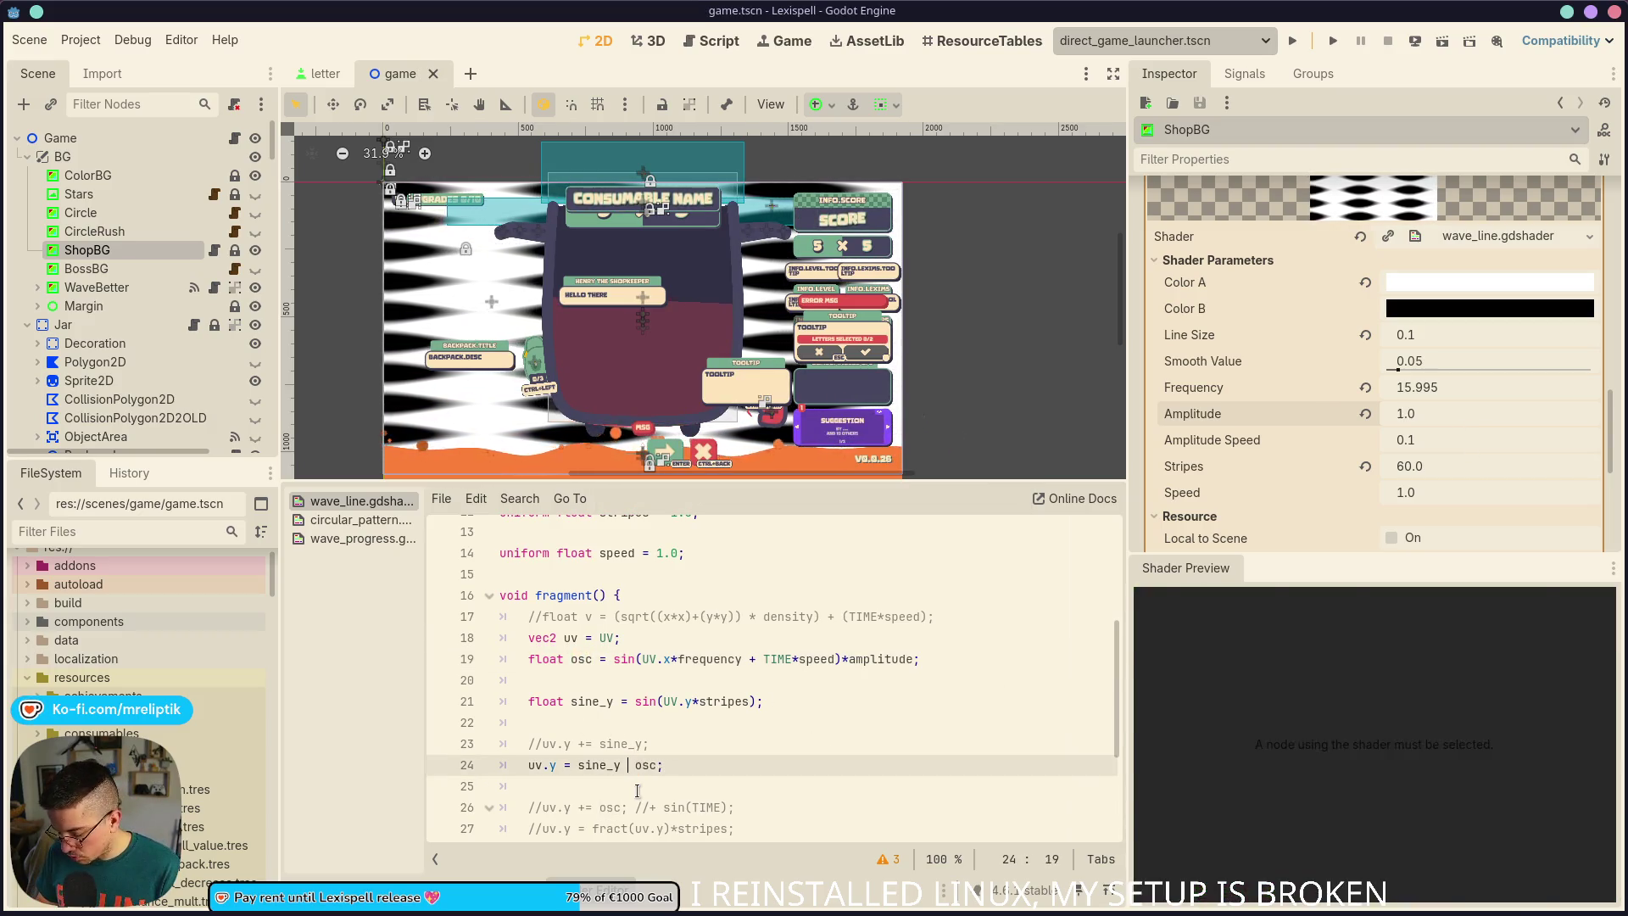
type("*")
Compare the preview output of the osc line 19 against the sine_y line 21
scroll(638, 791, "down", 1)
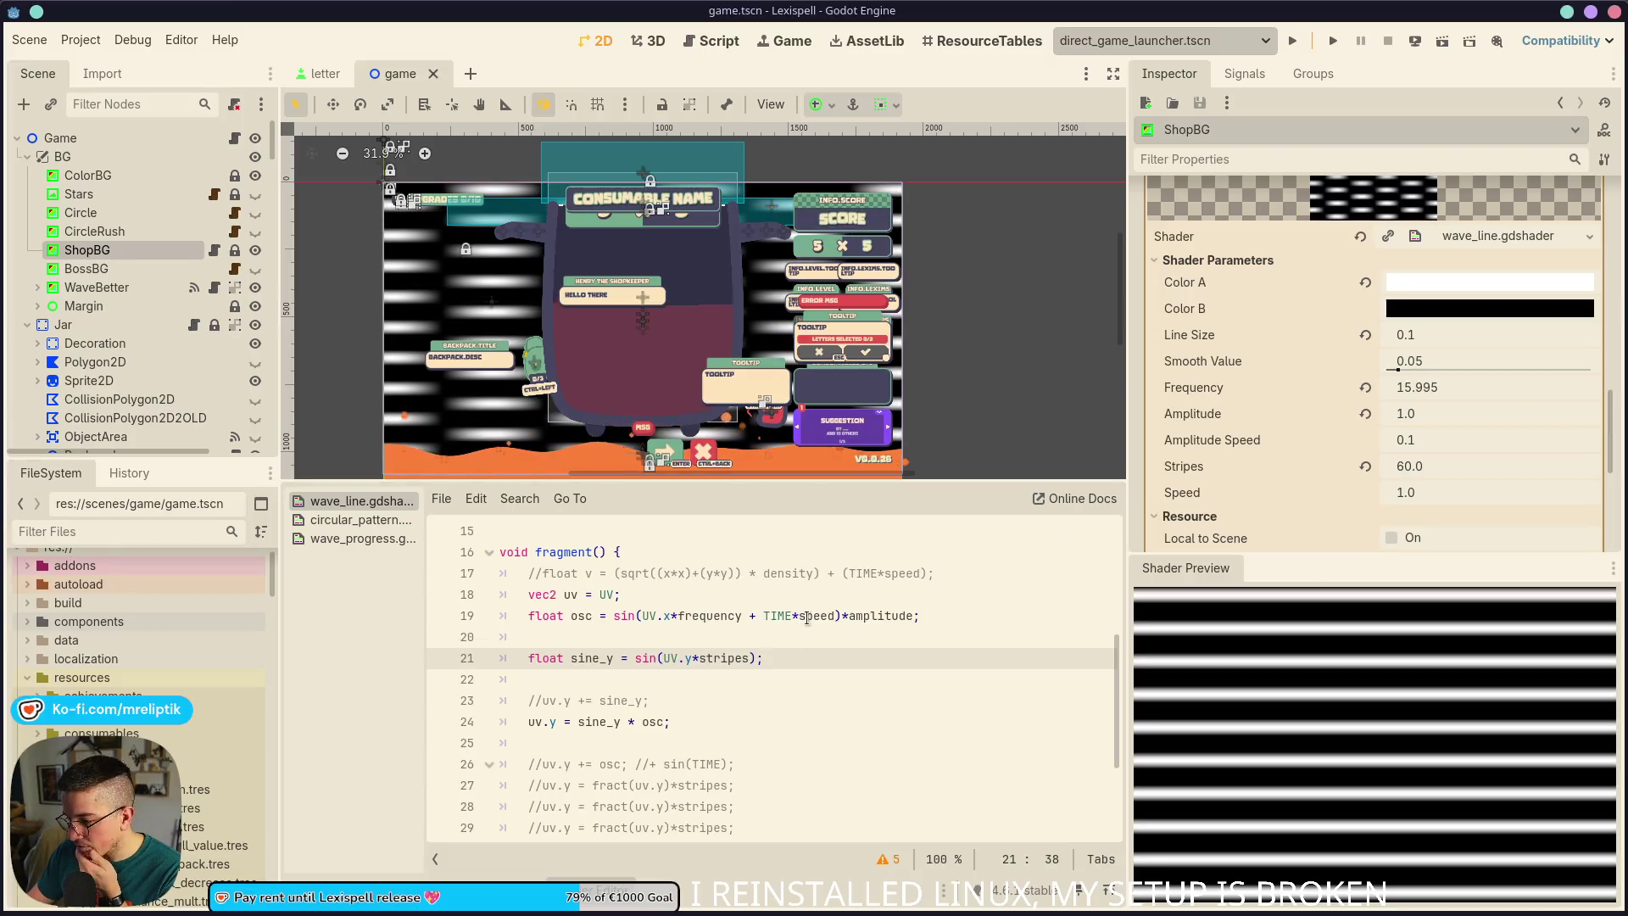
left_click(787, 655)
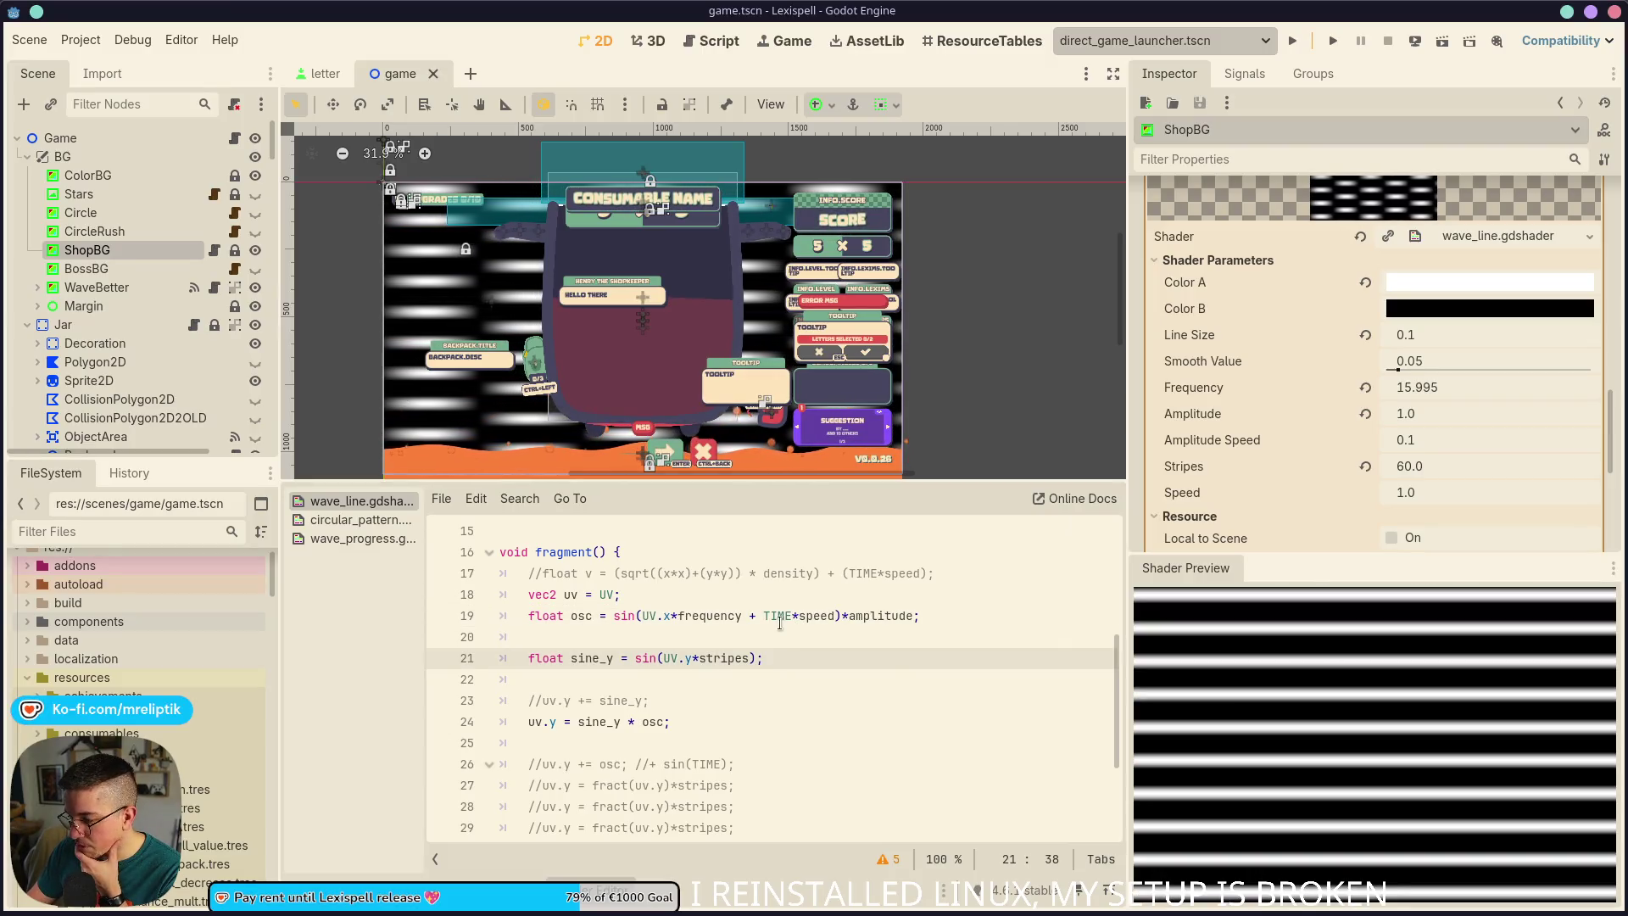
left_click(772, 615)
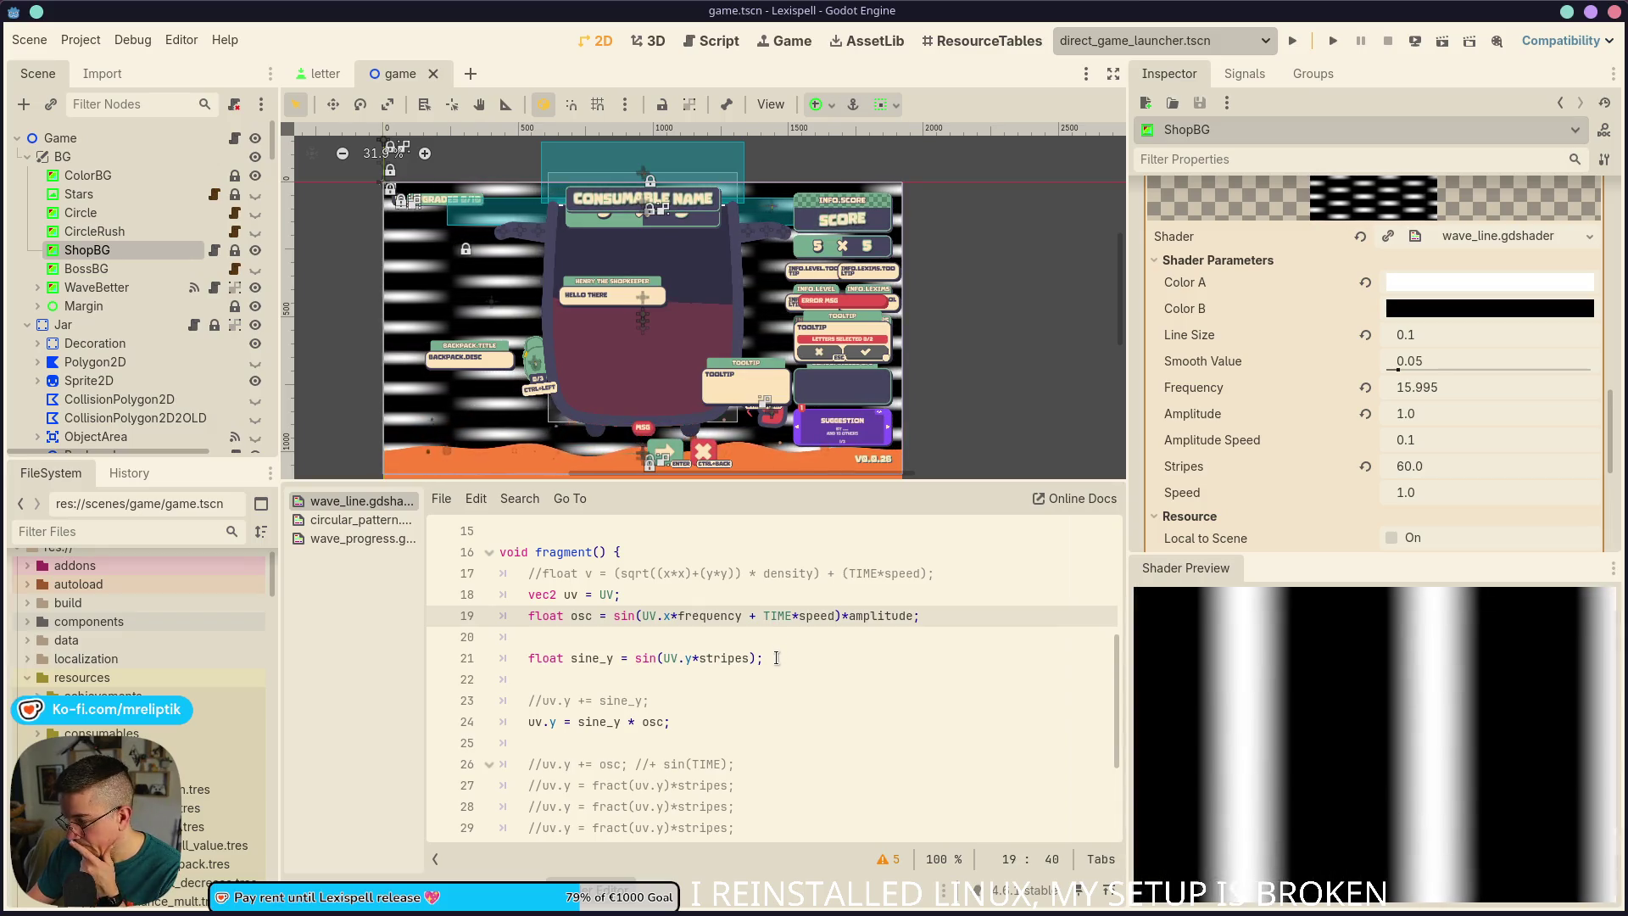
left_click(778, 657)
left_click(773, 616)
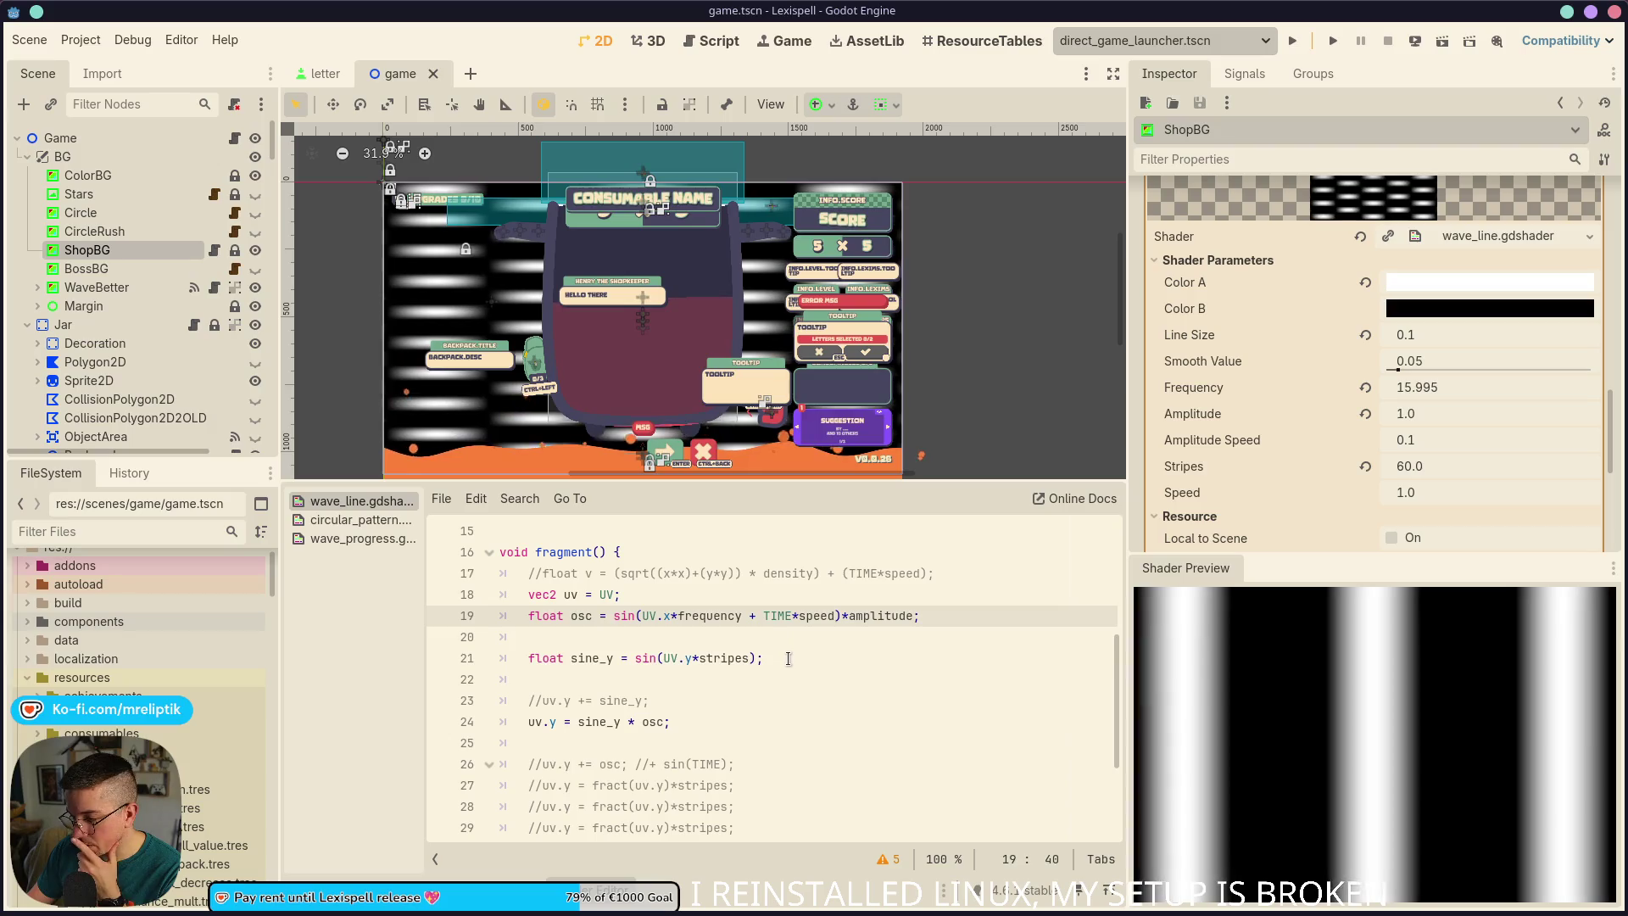
left_click(788, 655)
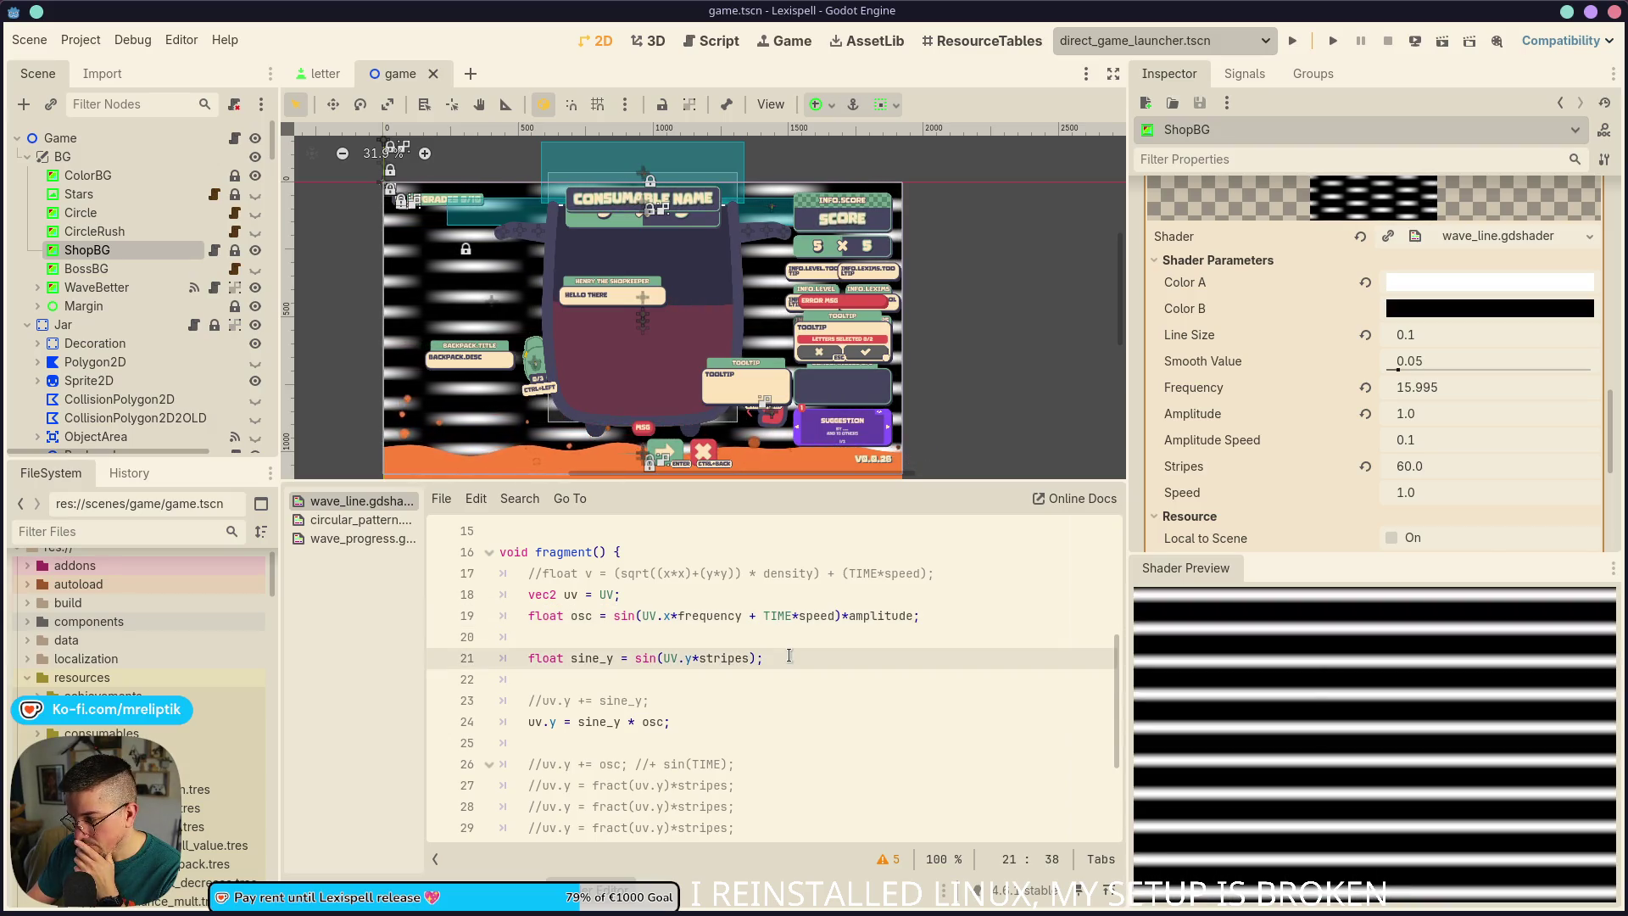
left_click(794, 616)
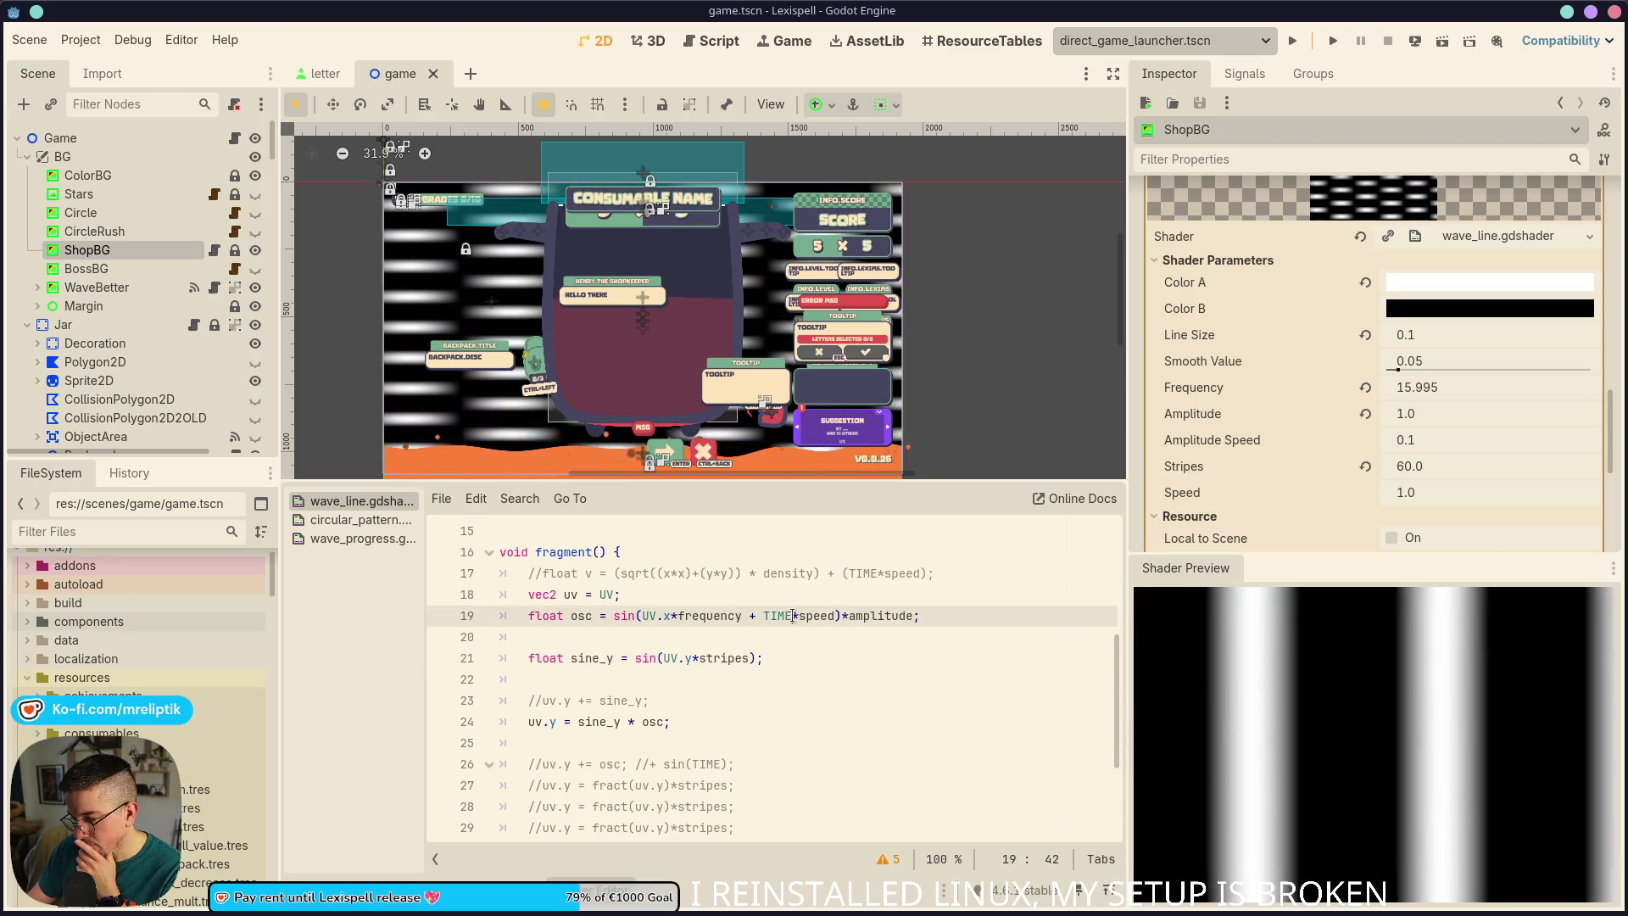
left_click(785, 666)
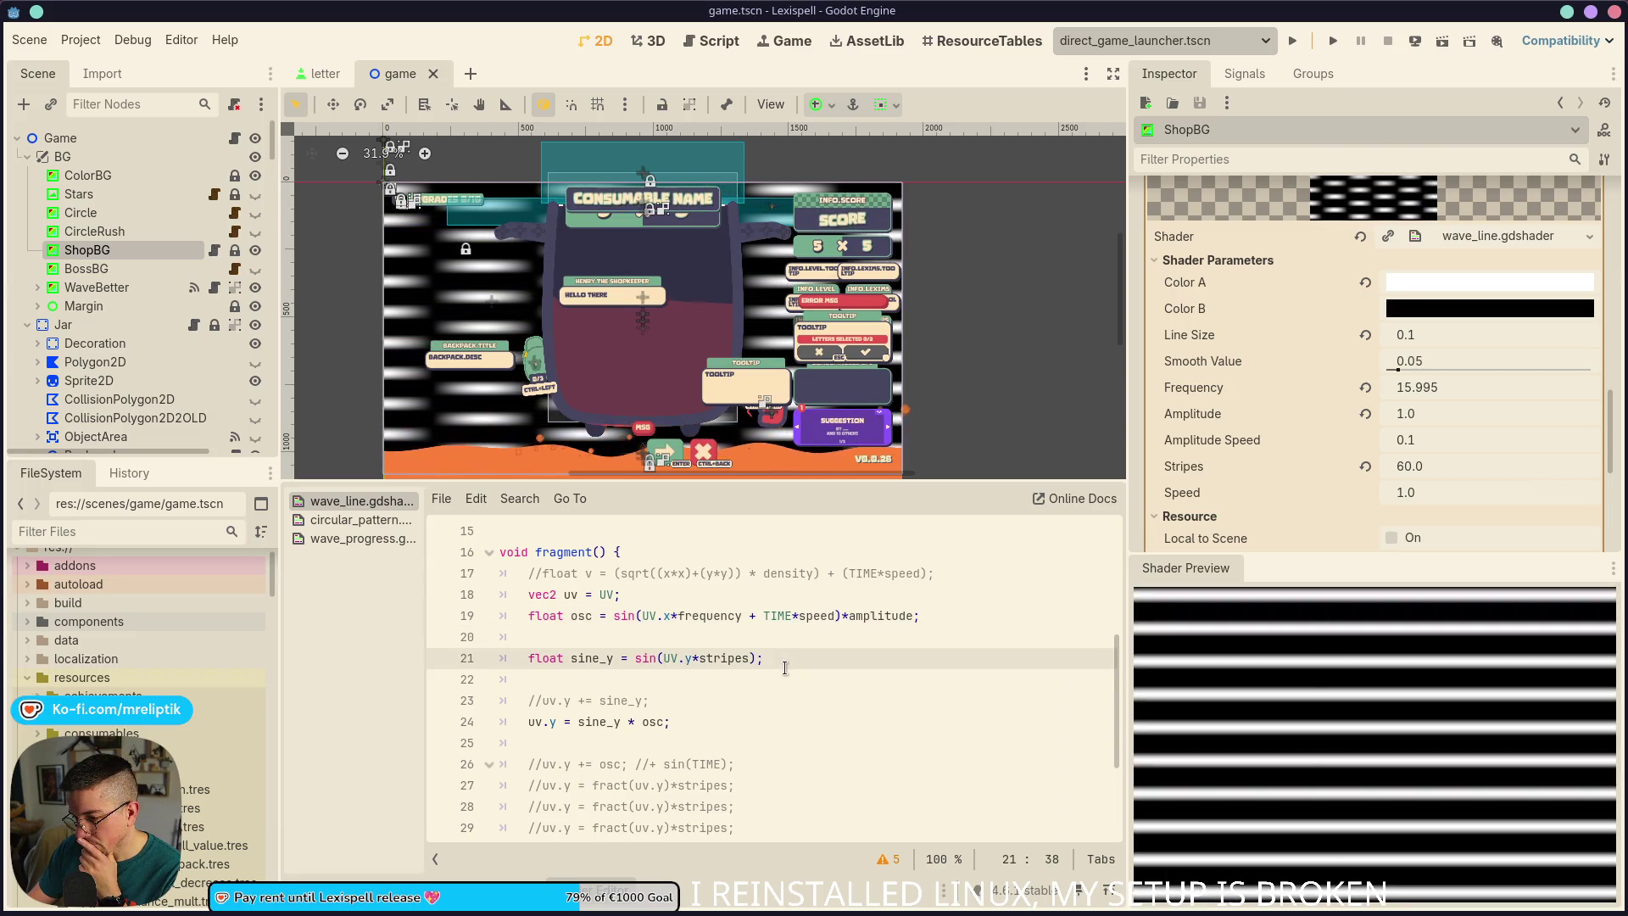
scroll(778, 670, "down", 3)
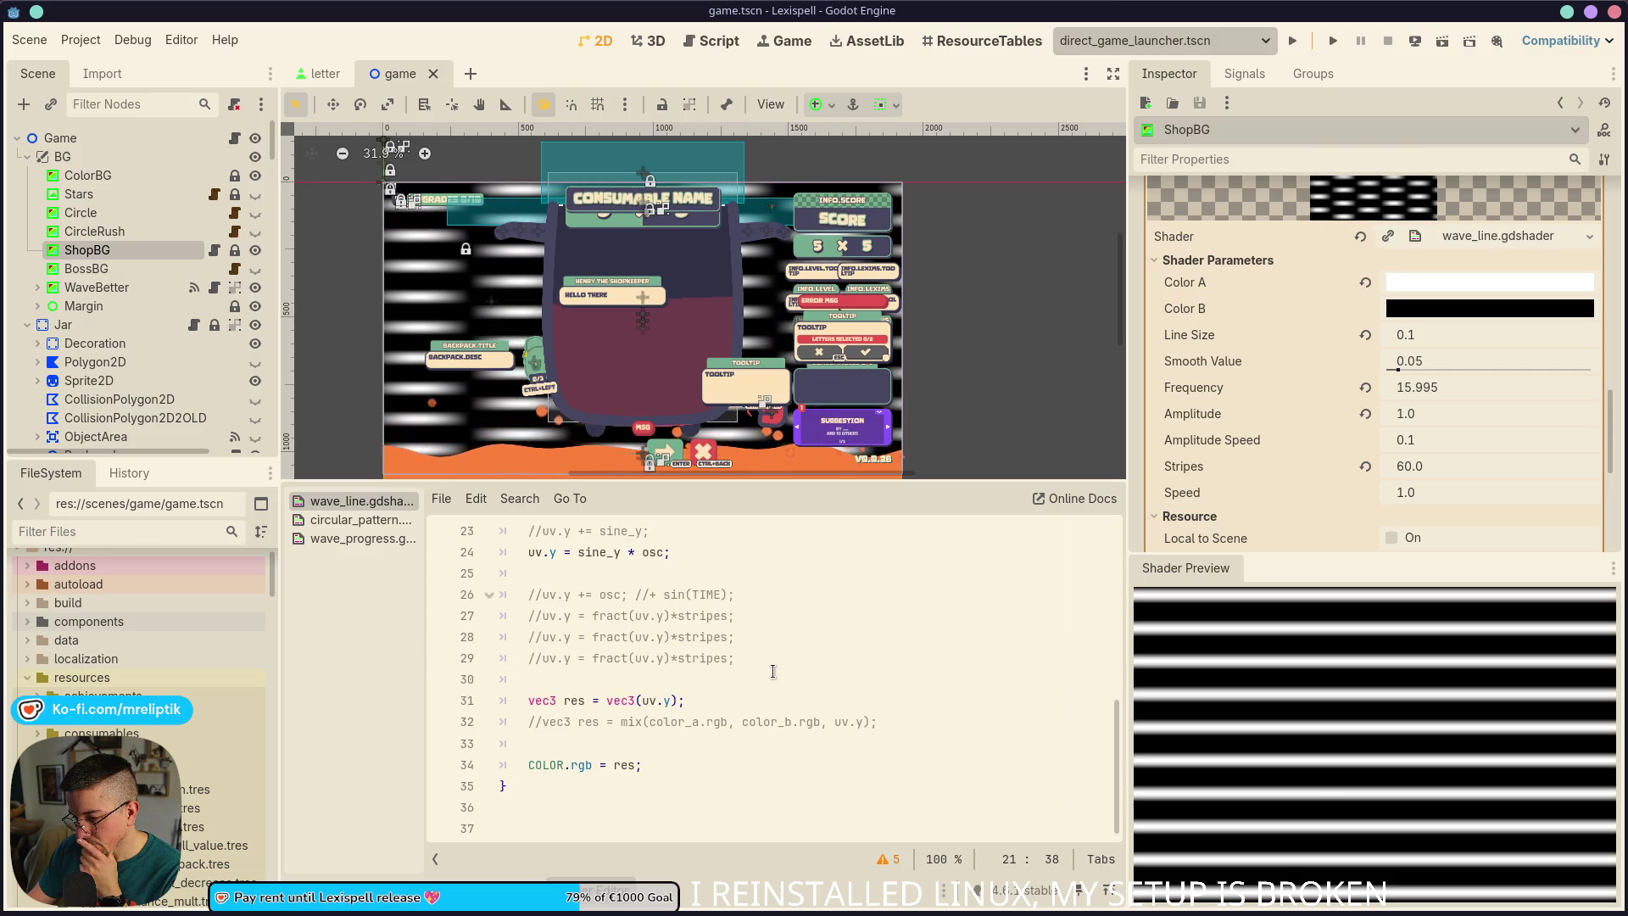
scroll(772, 671, "up", 2)
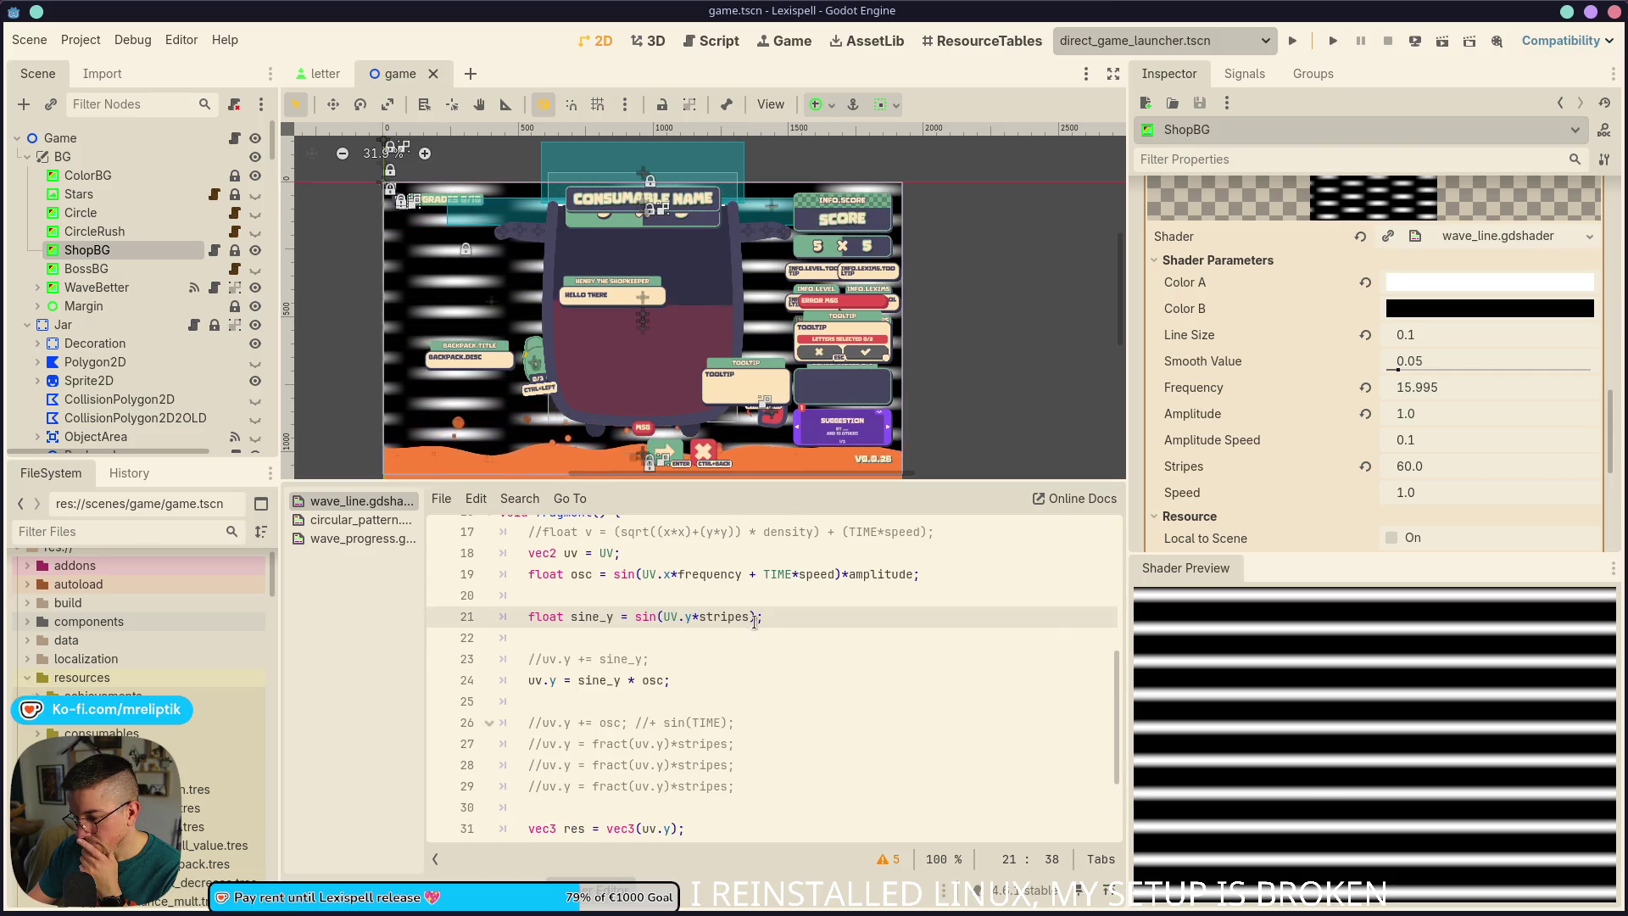
left_click(816, 577)
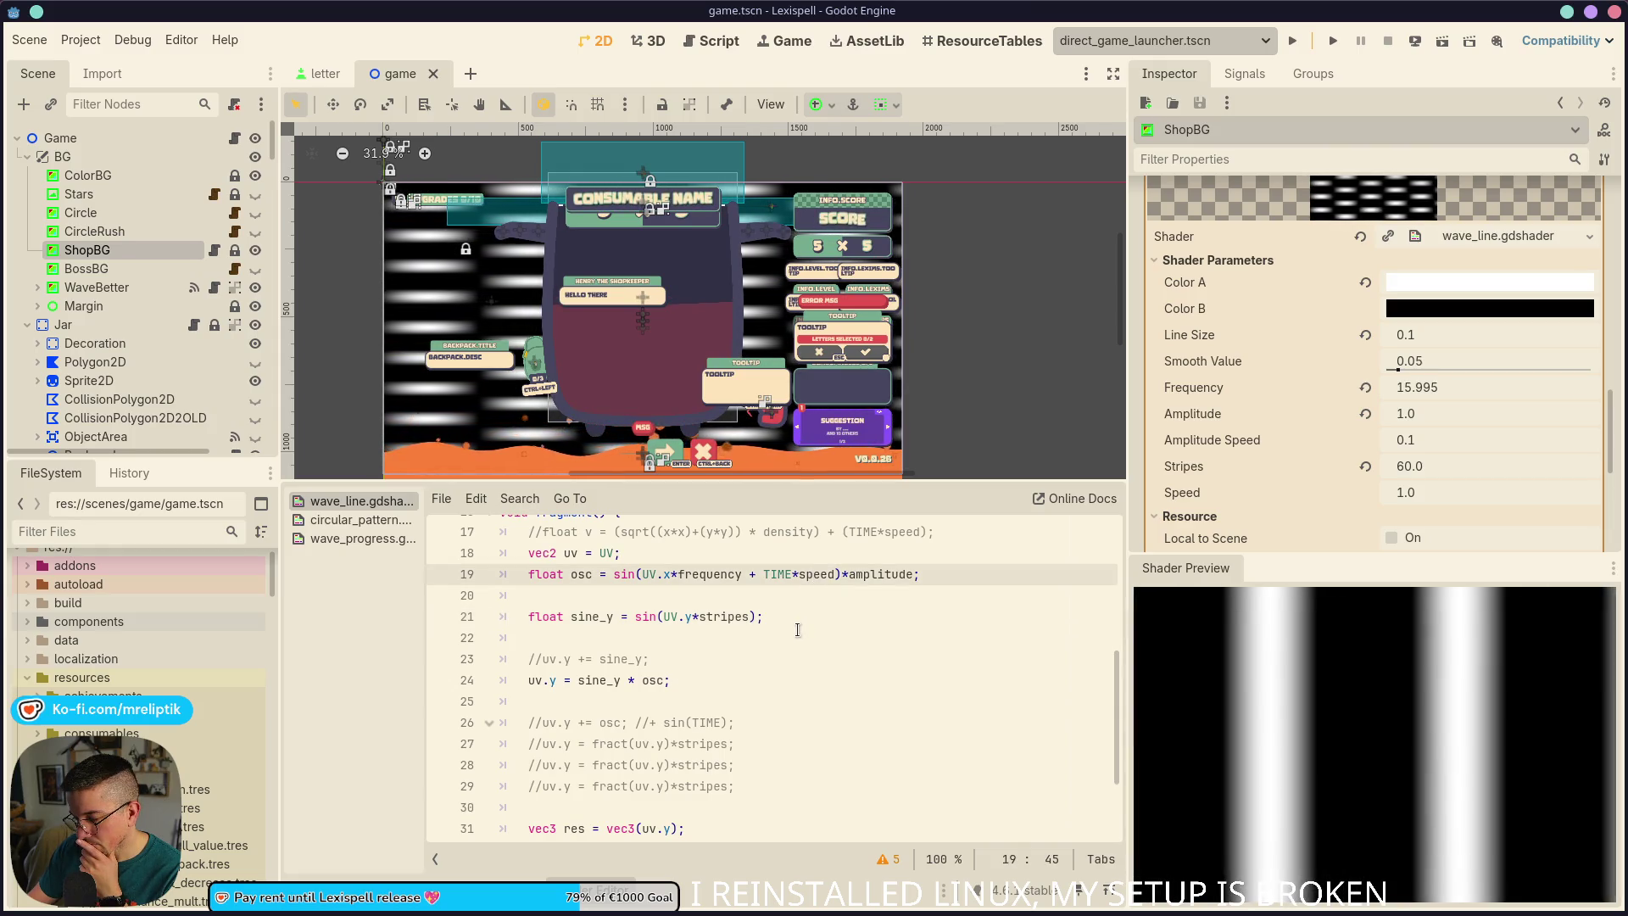
left_click(802, 616)
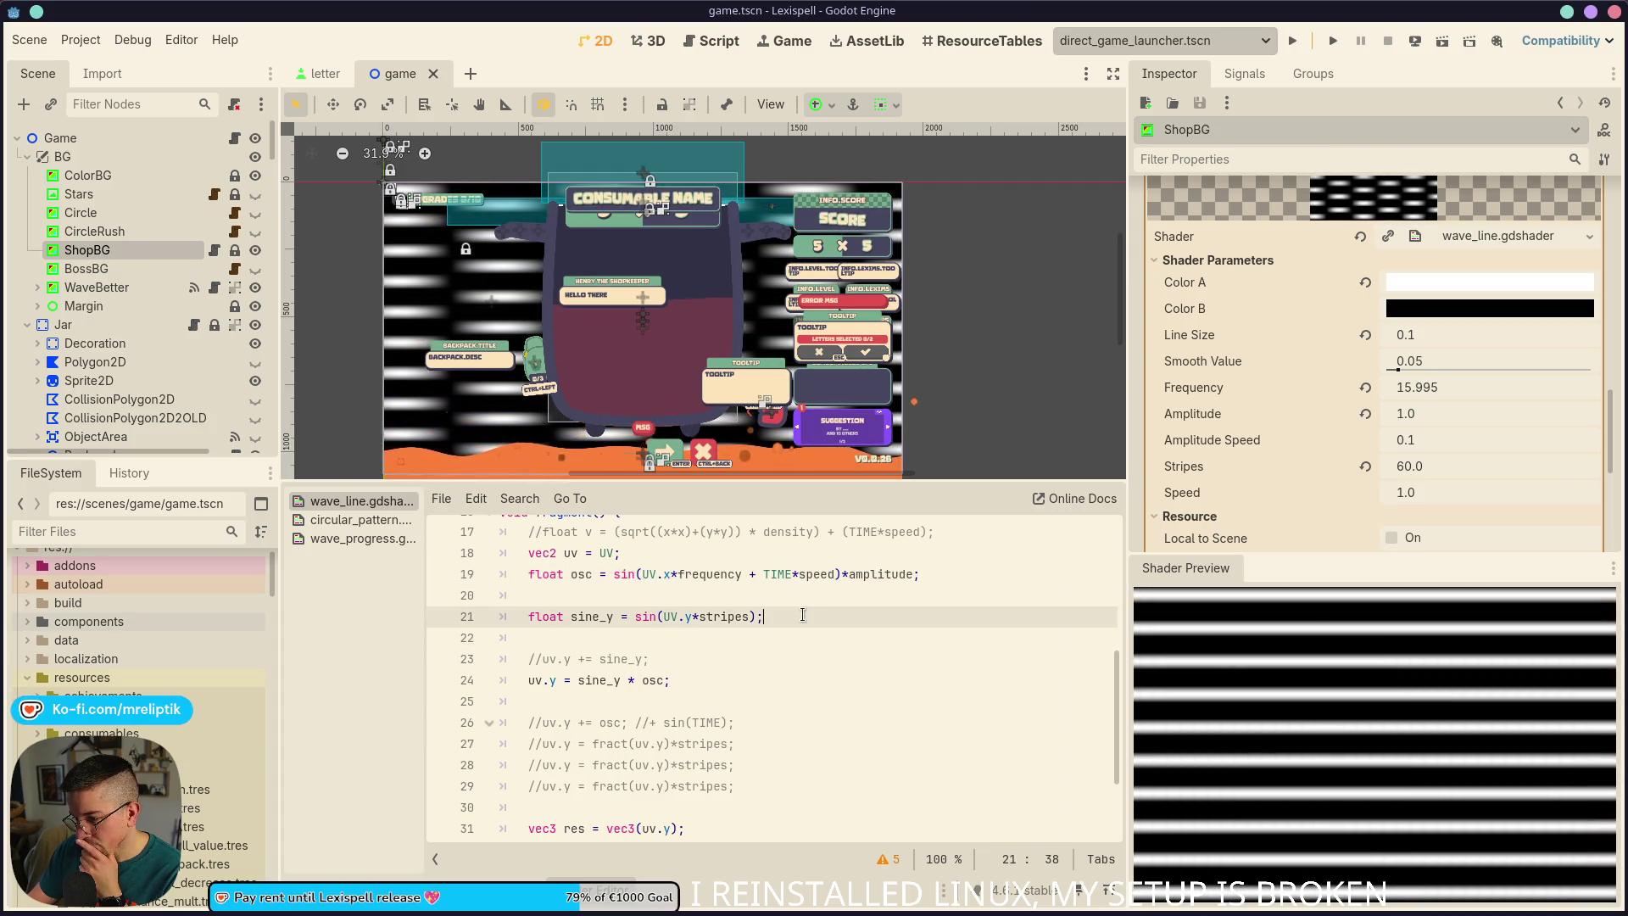
Delete the empty line 20 between osc and sine_y and save
left_click(661, 601)
key("ctrl+s")
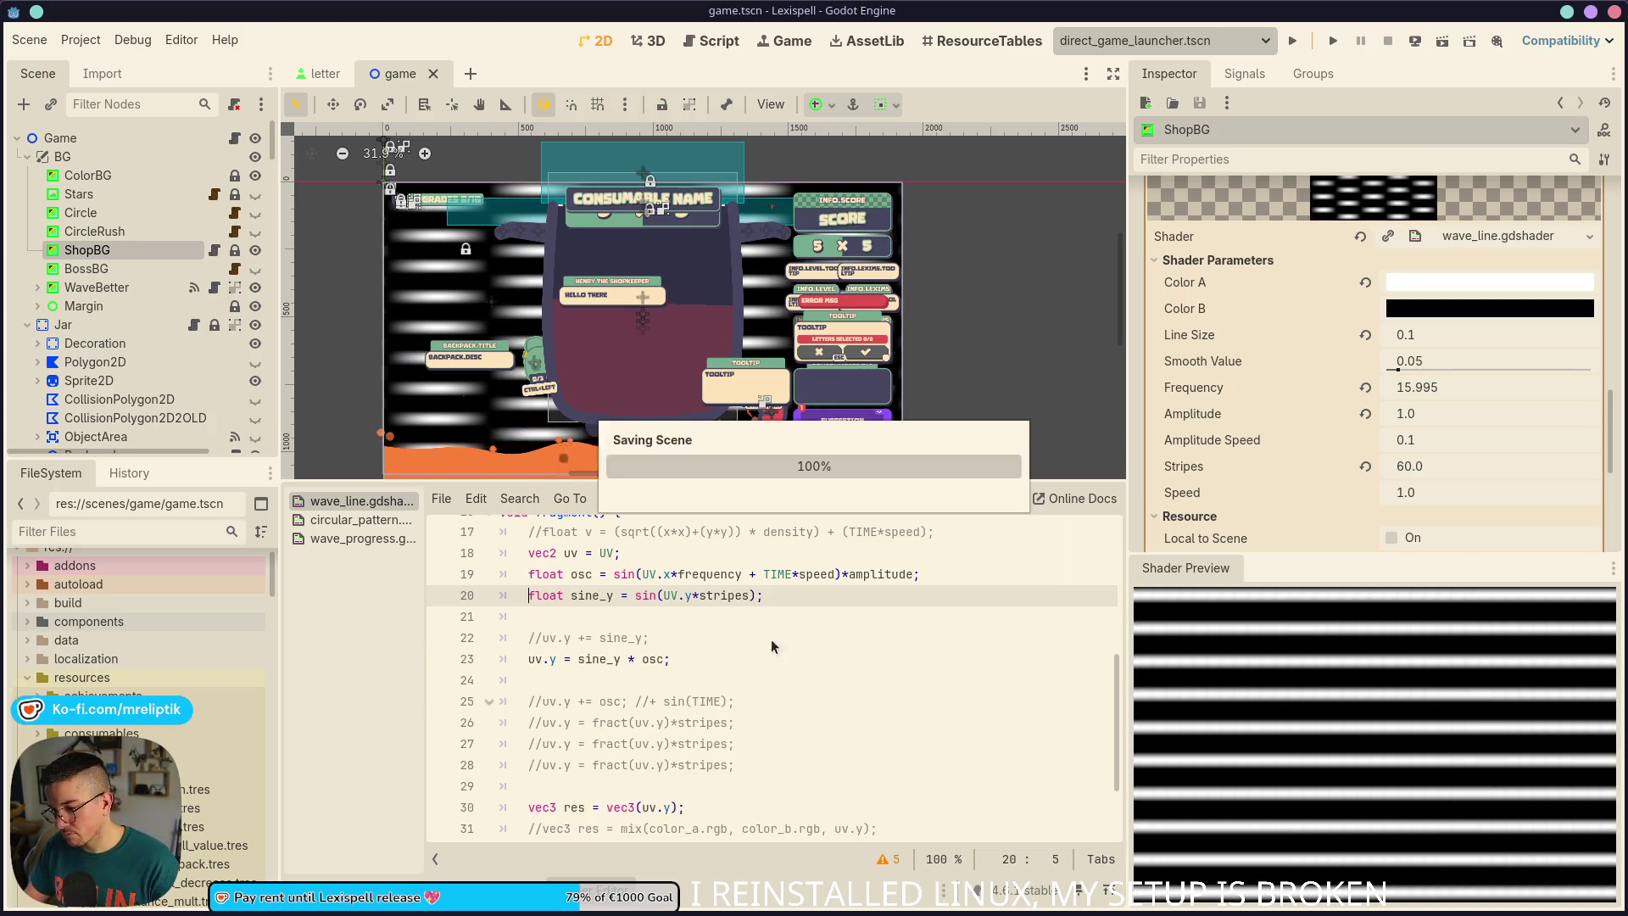
key("ctrl+shift+k")
left_click(657, 613)
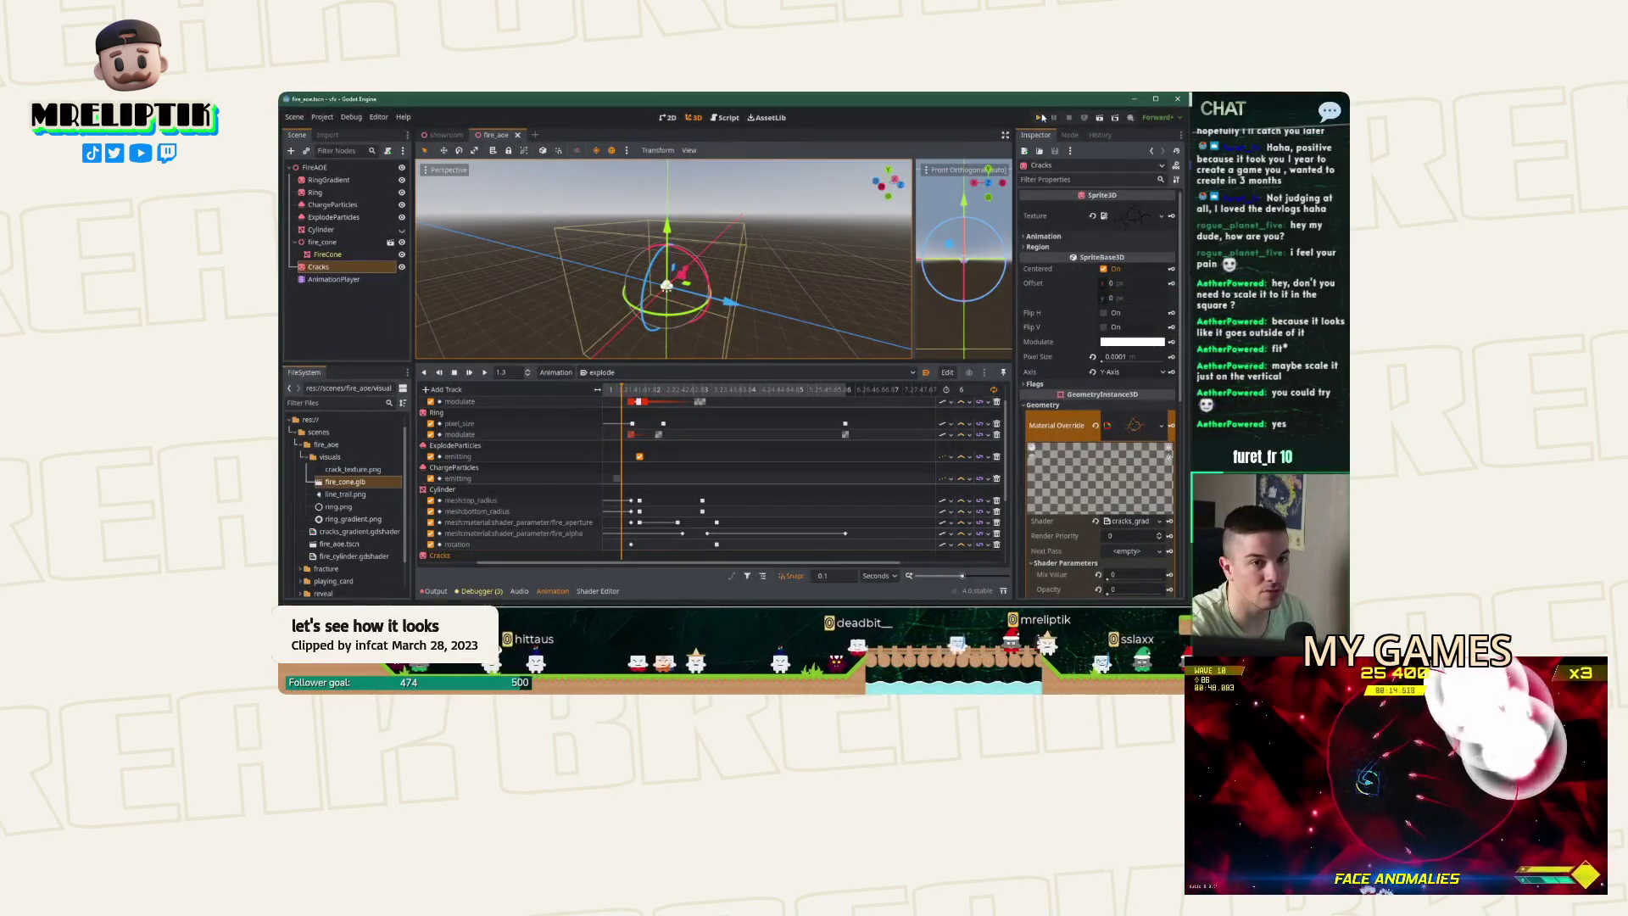
Switch the stream to the be-right-back screen with chat and a replayed clip
left_click(1043, 117)
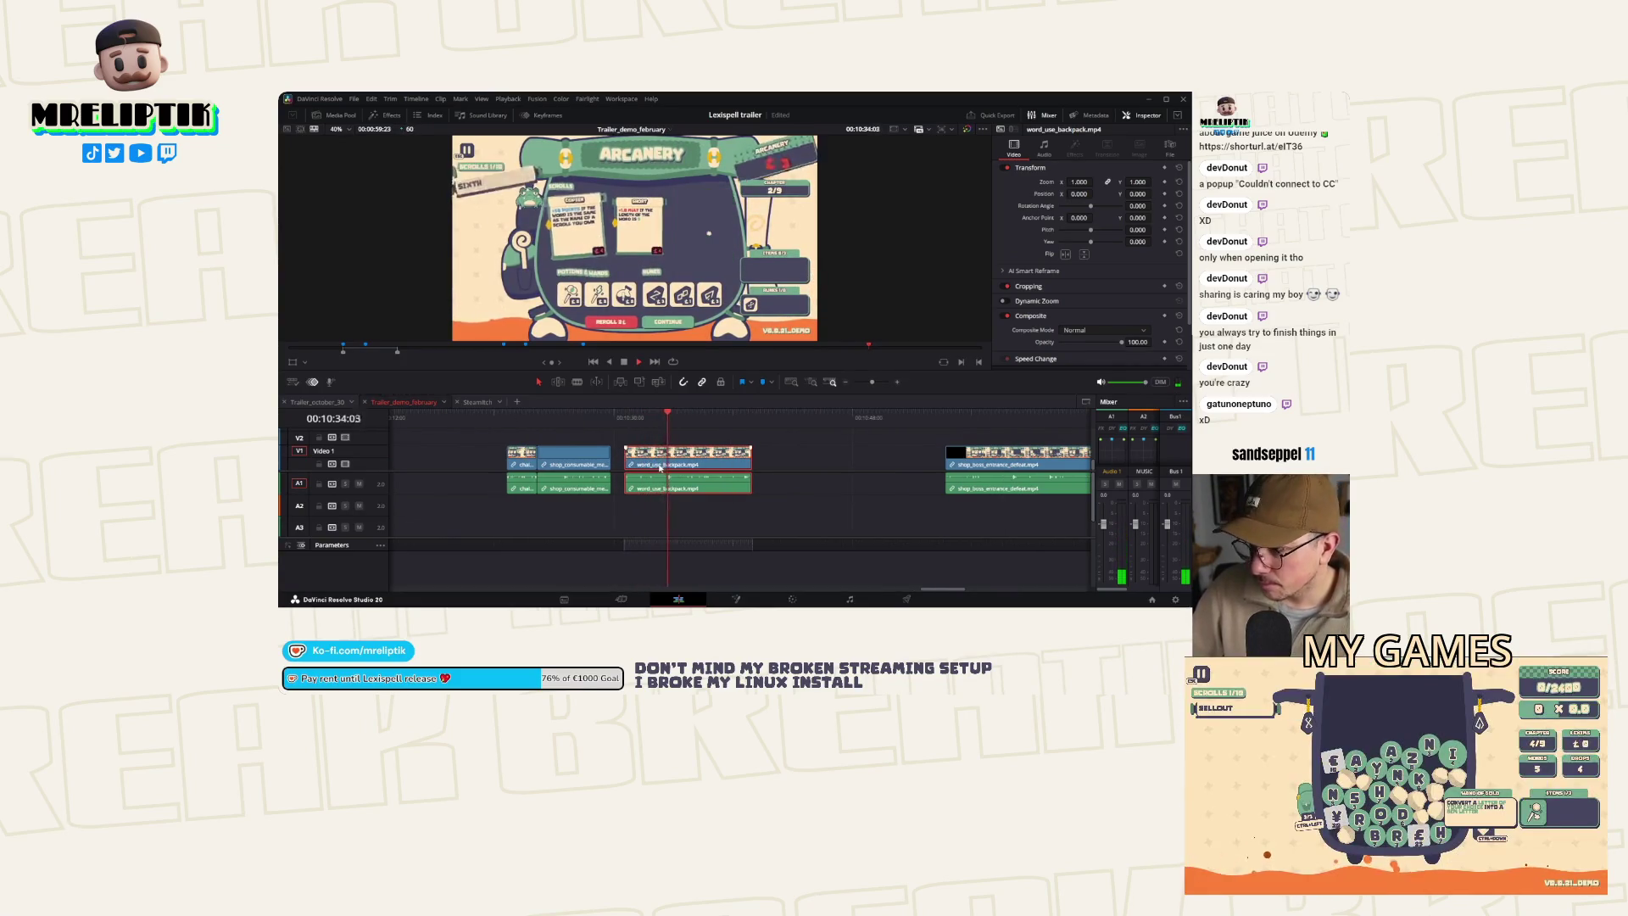
key("ctrl+b")
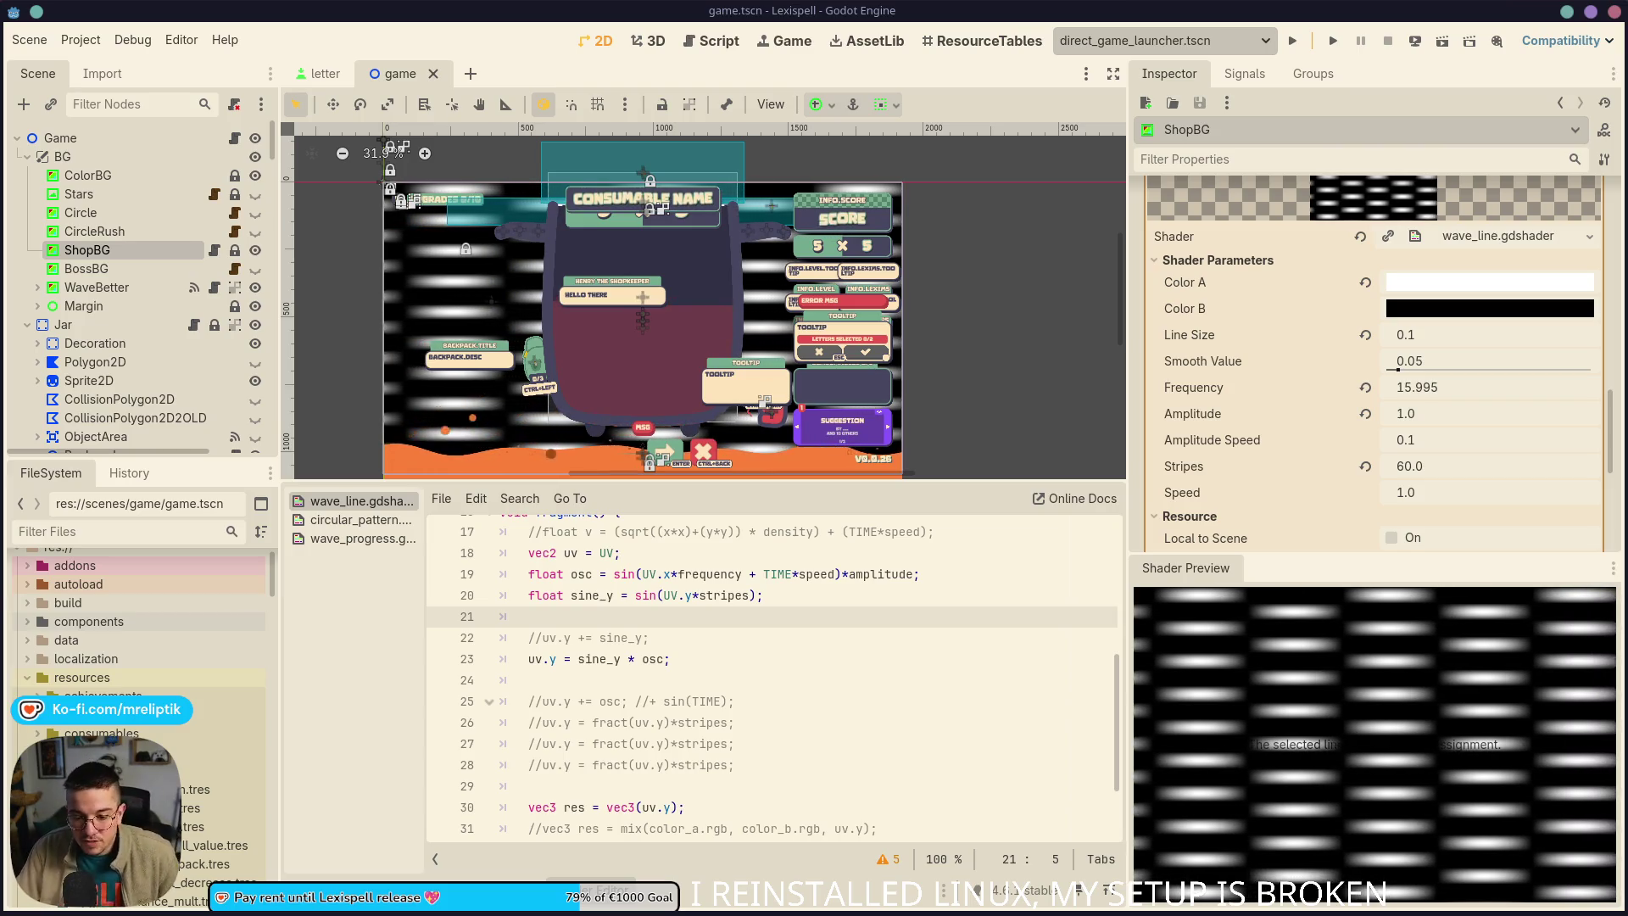
Lower the system volume to 15% on returning to the Godot editor
key("XF86AudioLowerVolume")
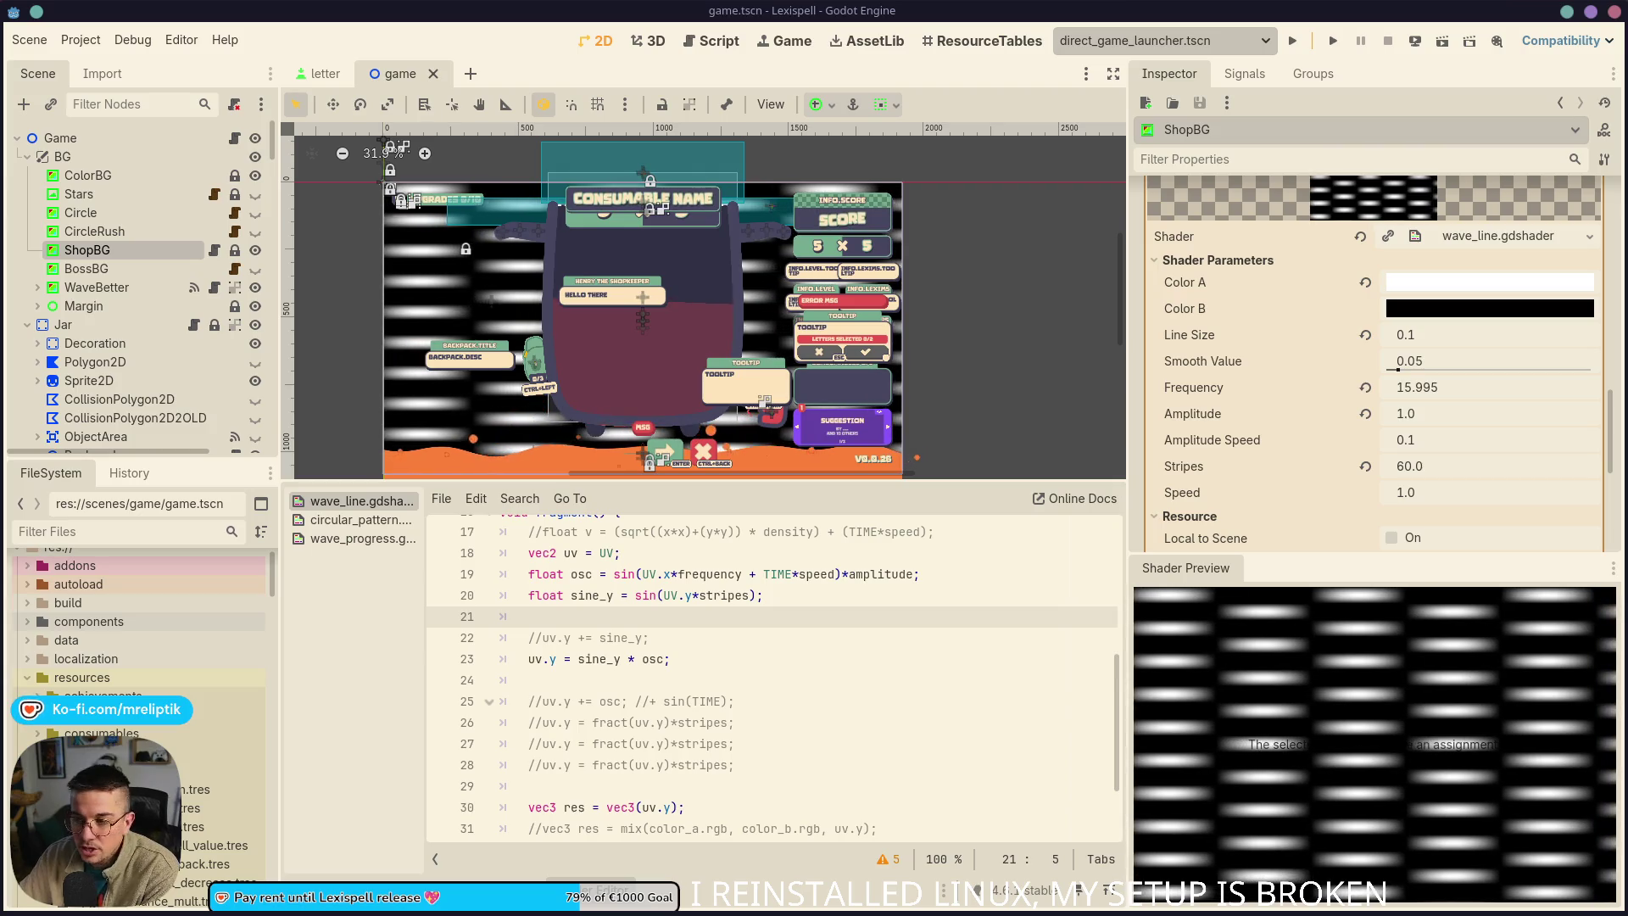
Review the uv.y assignment lines, the sine_y declaration and where sine_y is used
left_click(607, 722)
left_click(669, 678)
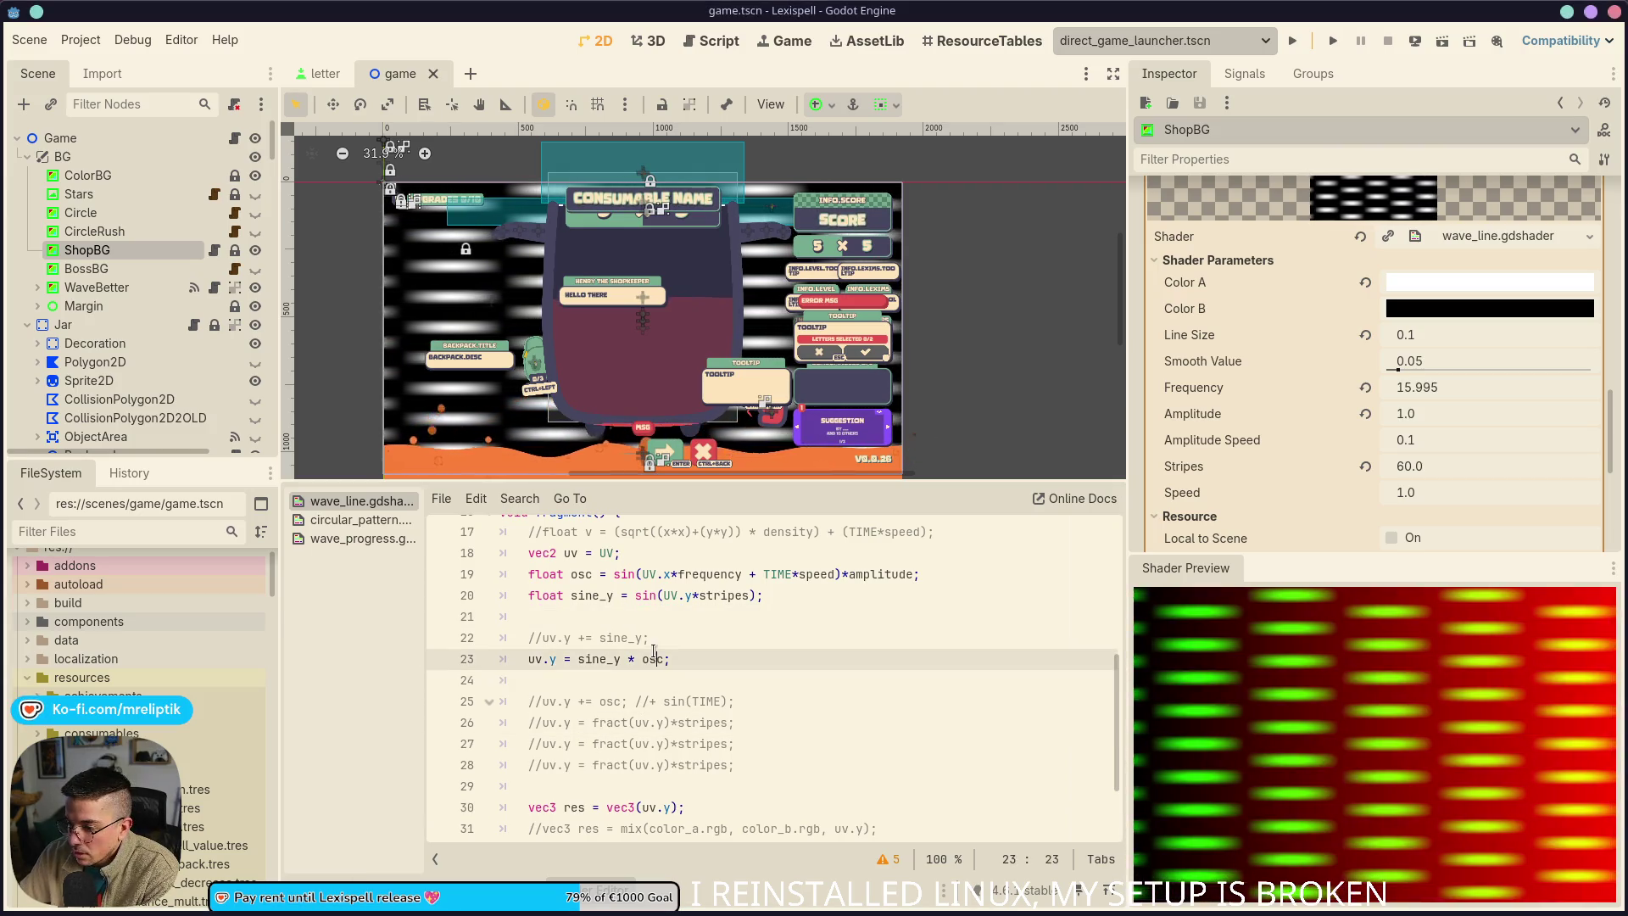
left_click(653, 653)
left_click(596, 598)
left_click(556, 640)
left_click(657, 648)
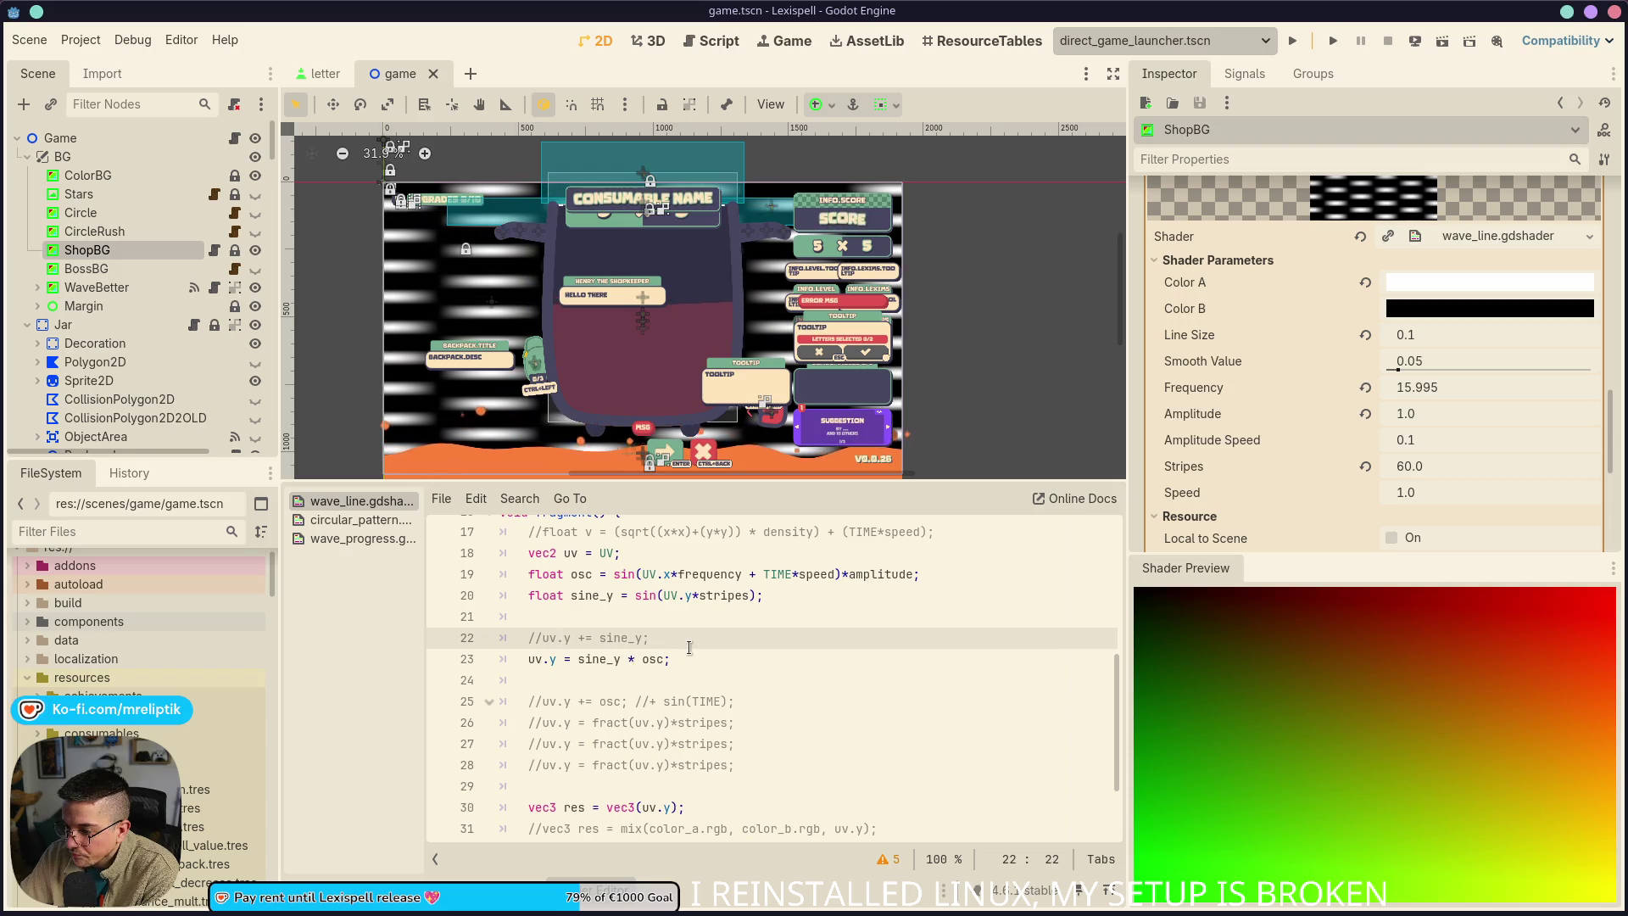
left_click(599, 596)
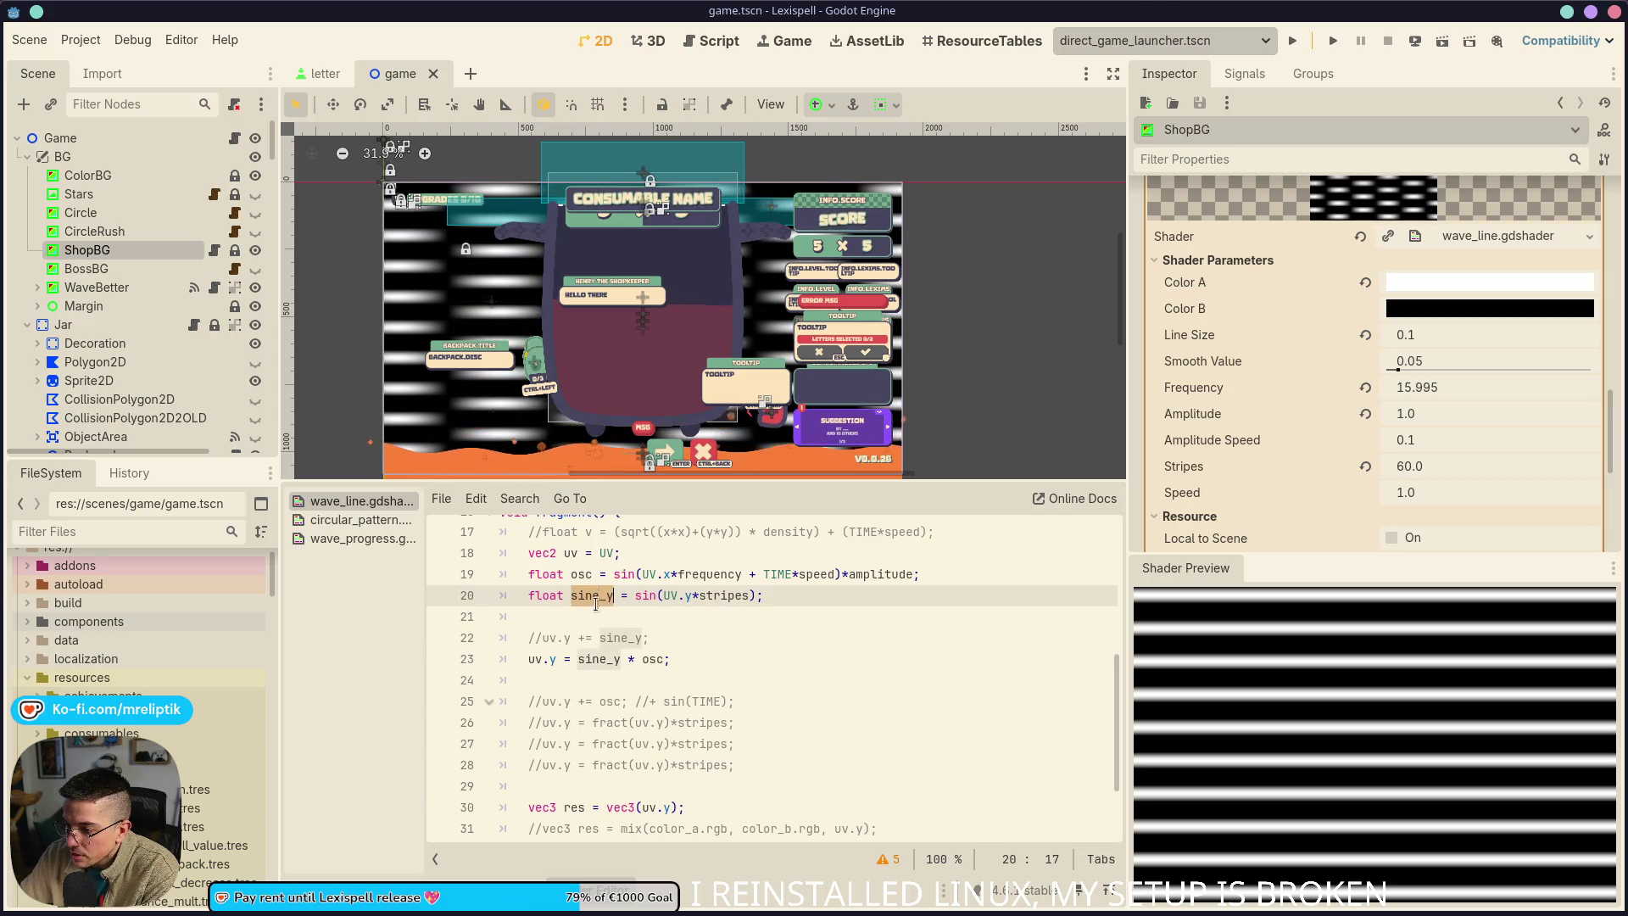
left_click(596, 608)
double_click(593, 596)
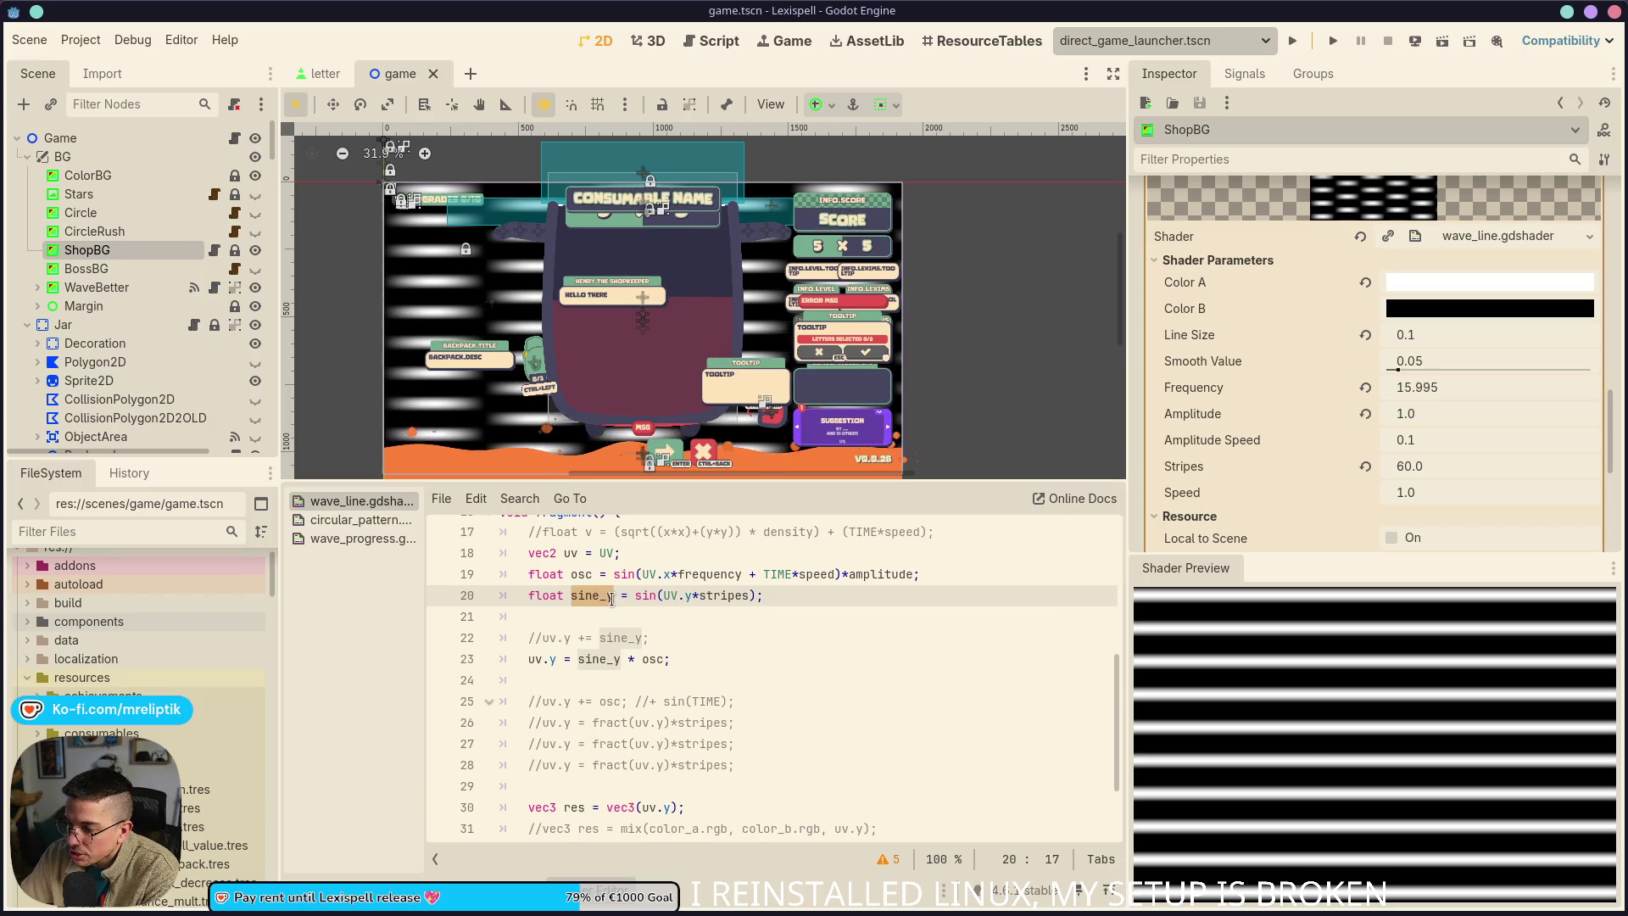
left_click(612, 596)
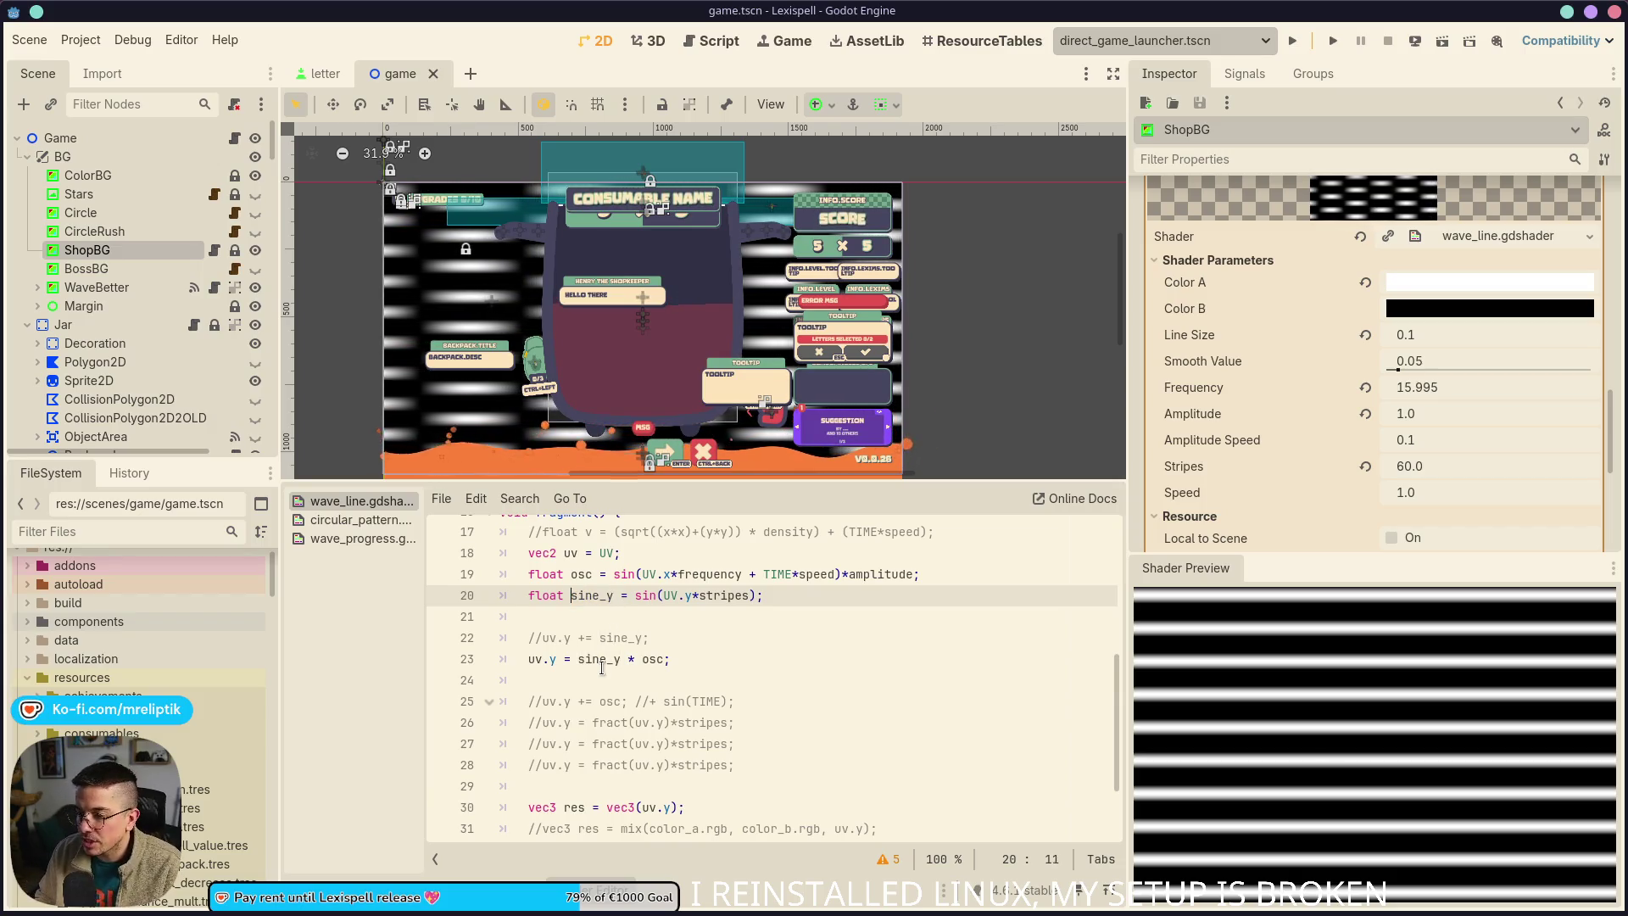
Move the commented uv.y += sine_y line above the sine_y declaration and uncomment it
key("Down")
key("Down")
key("Down")
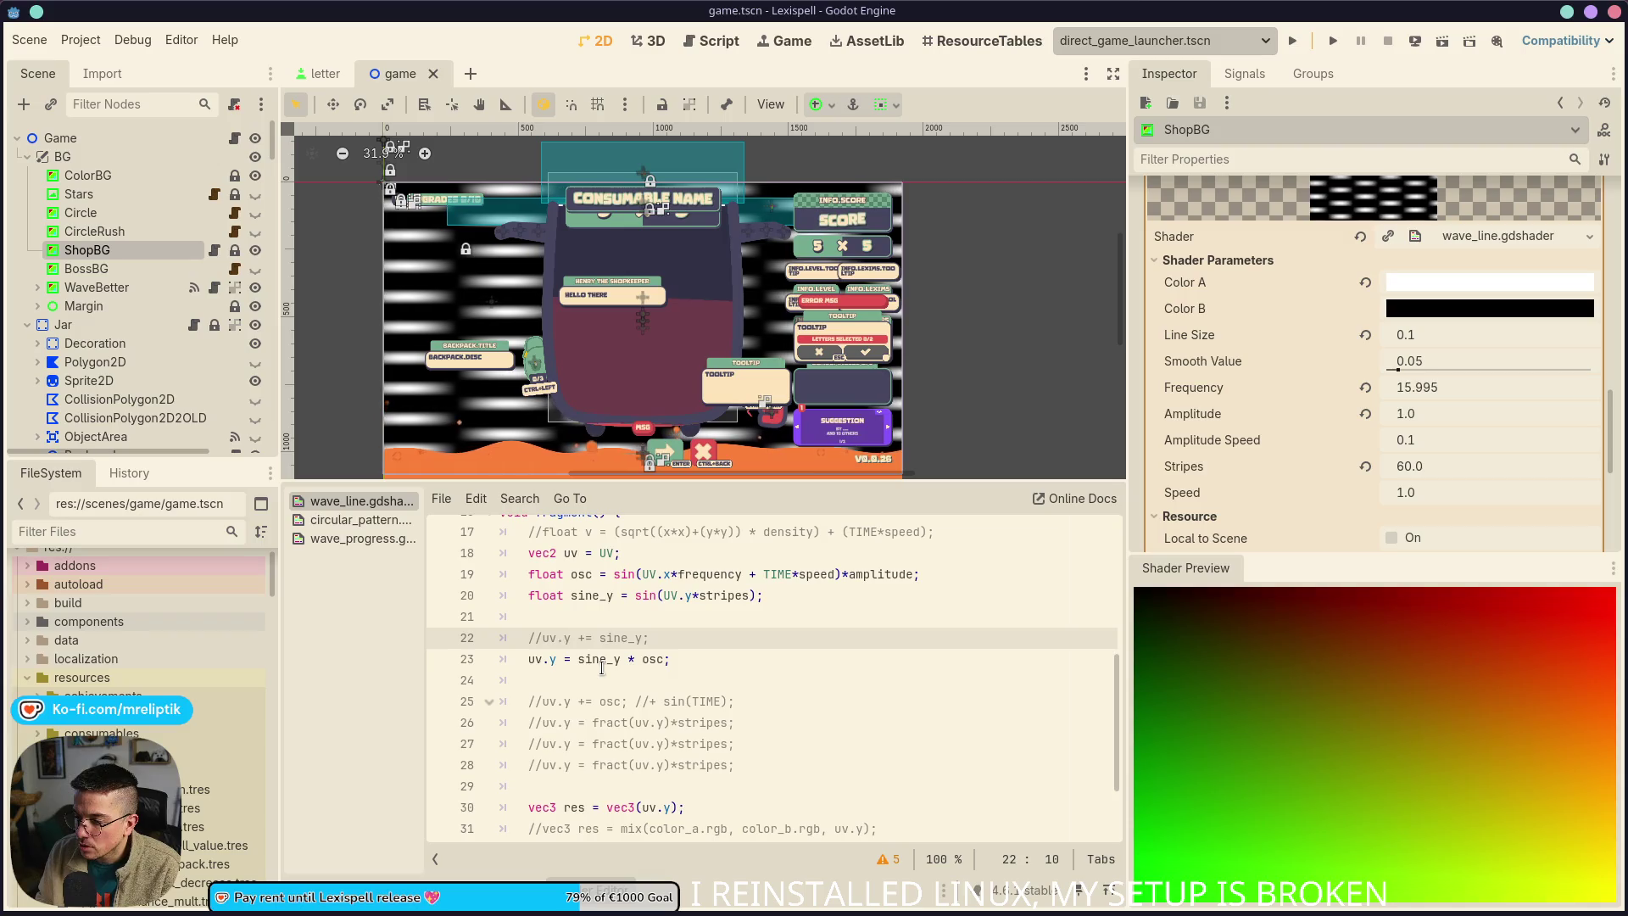
key("Up")
key("alt+Up")
key("alt+Up")
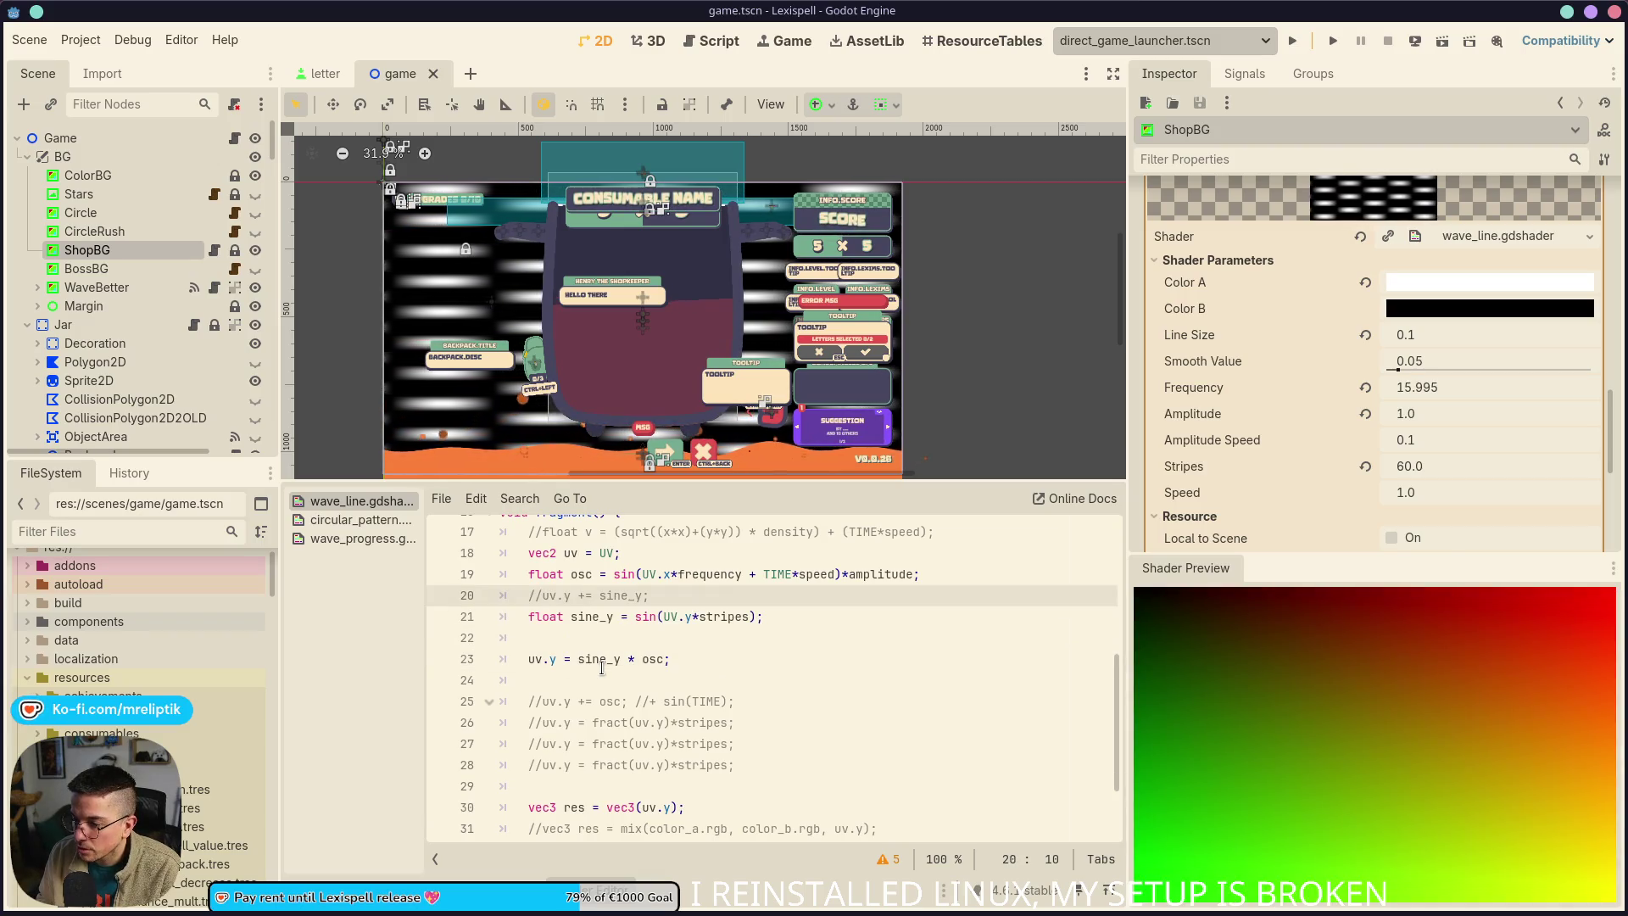
key("Down")
key("Down")
key("Down")
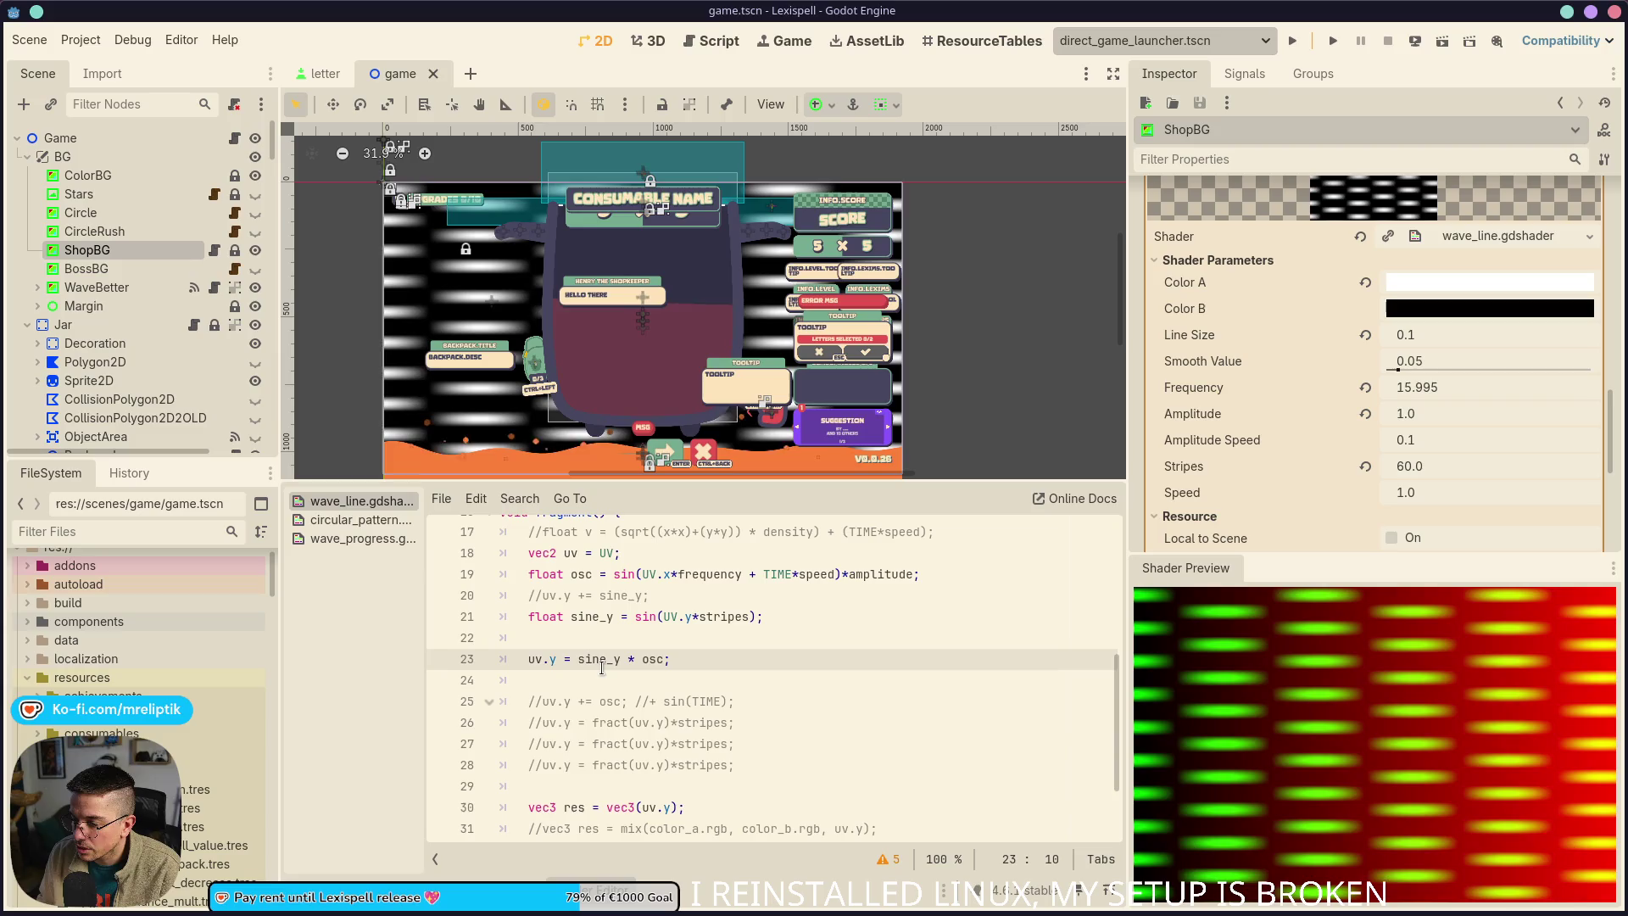
key("Up")
key("Up")
key("Up")
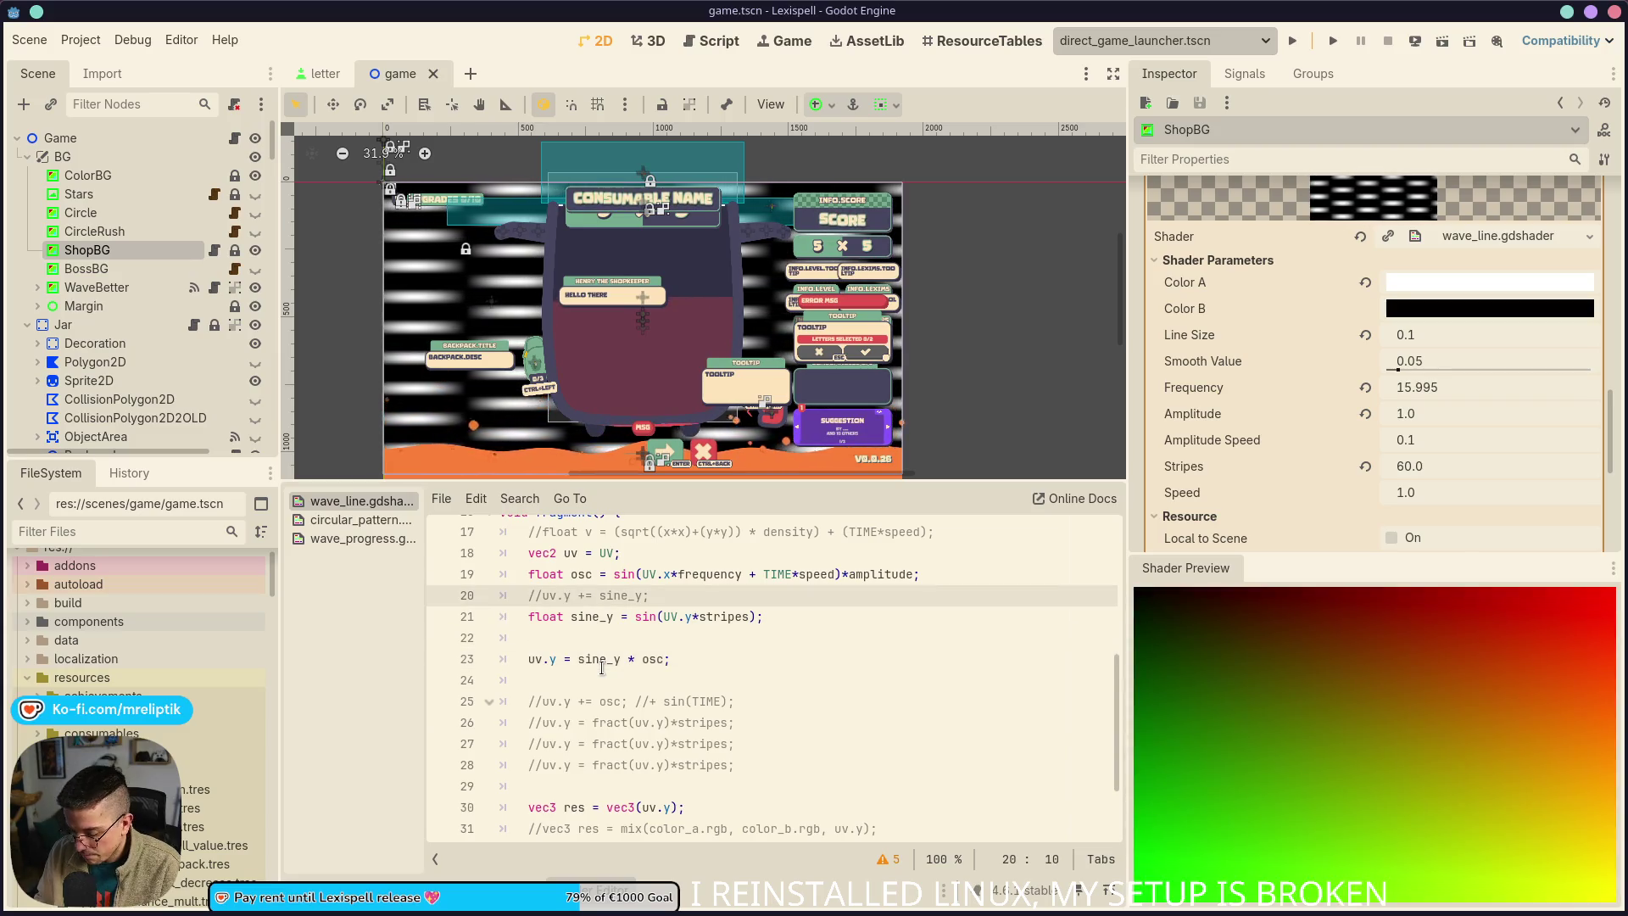
key("ctrl+k")
Change the offset line to uv.y += osc and rename sine_y to lines
key("Right")
key("Right")
key("Right")
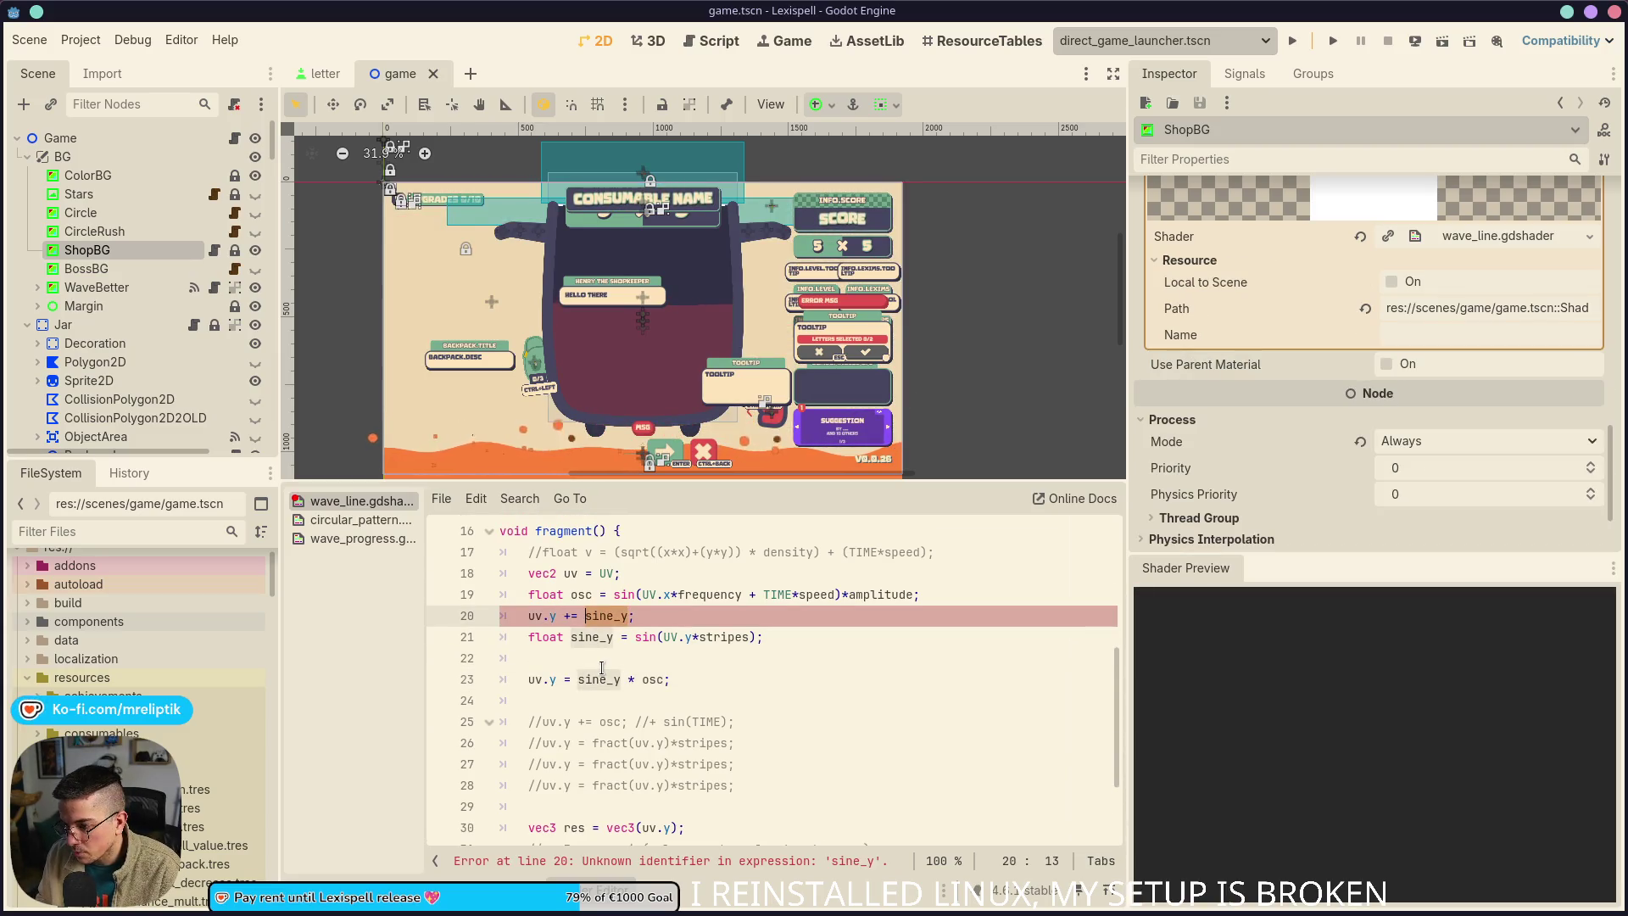
key("ctrl+shift+Right")
type("osc")
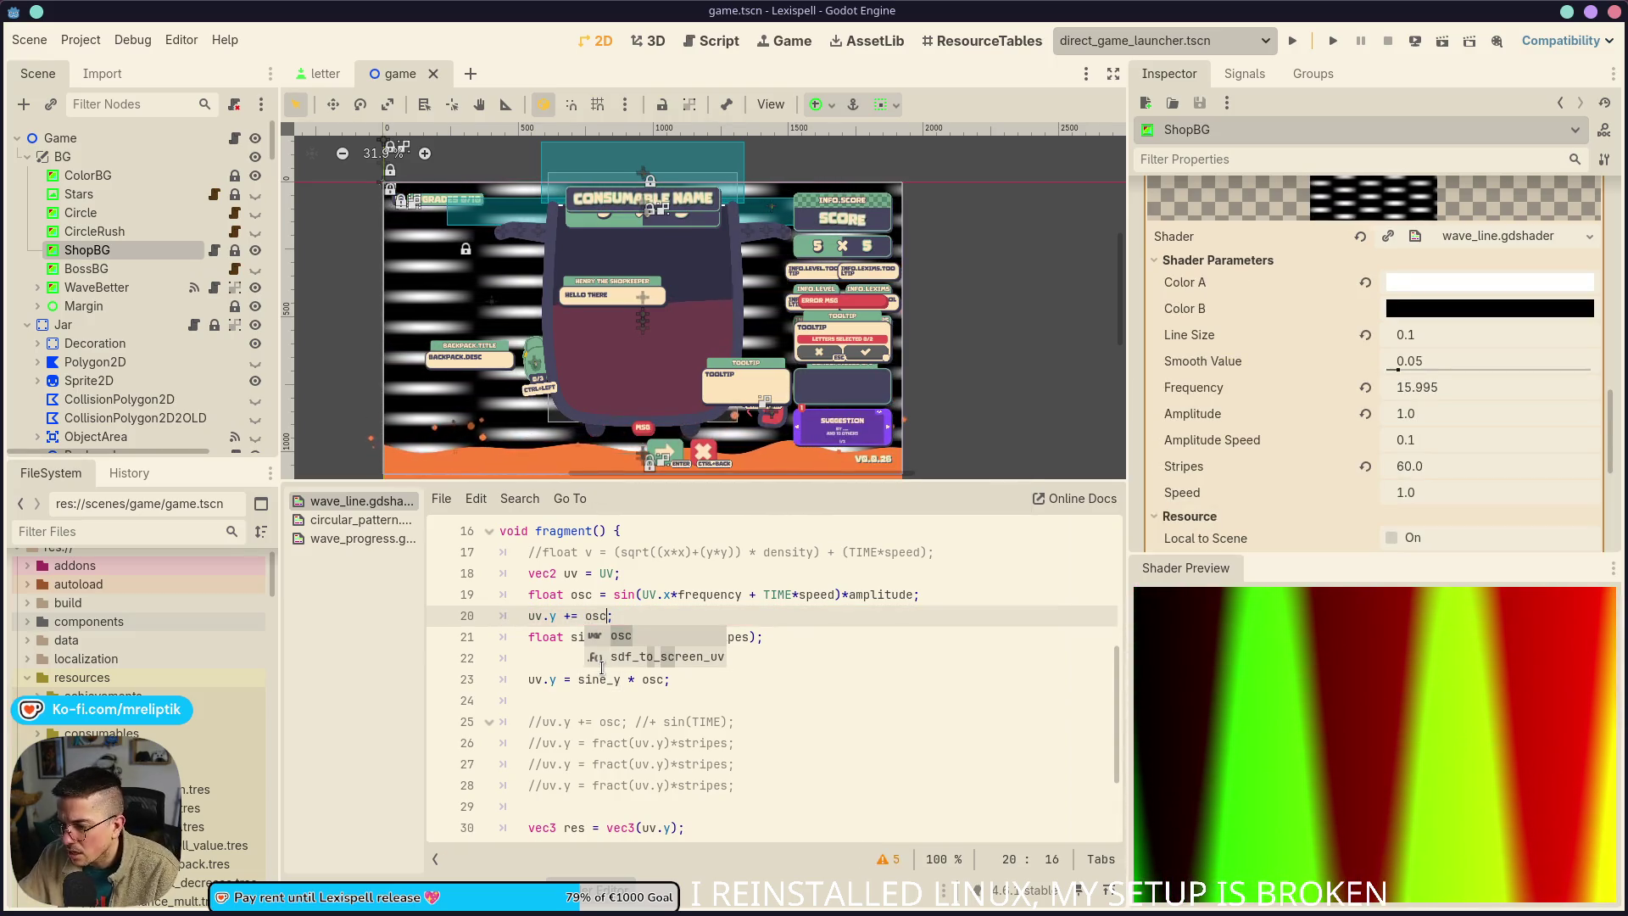
left_click(642, 595)
left_click(622, 620)
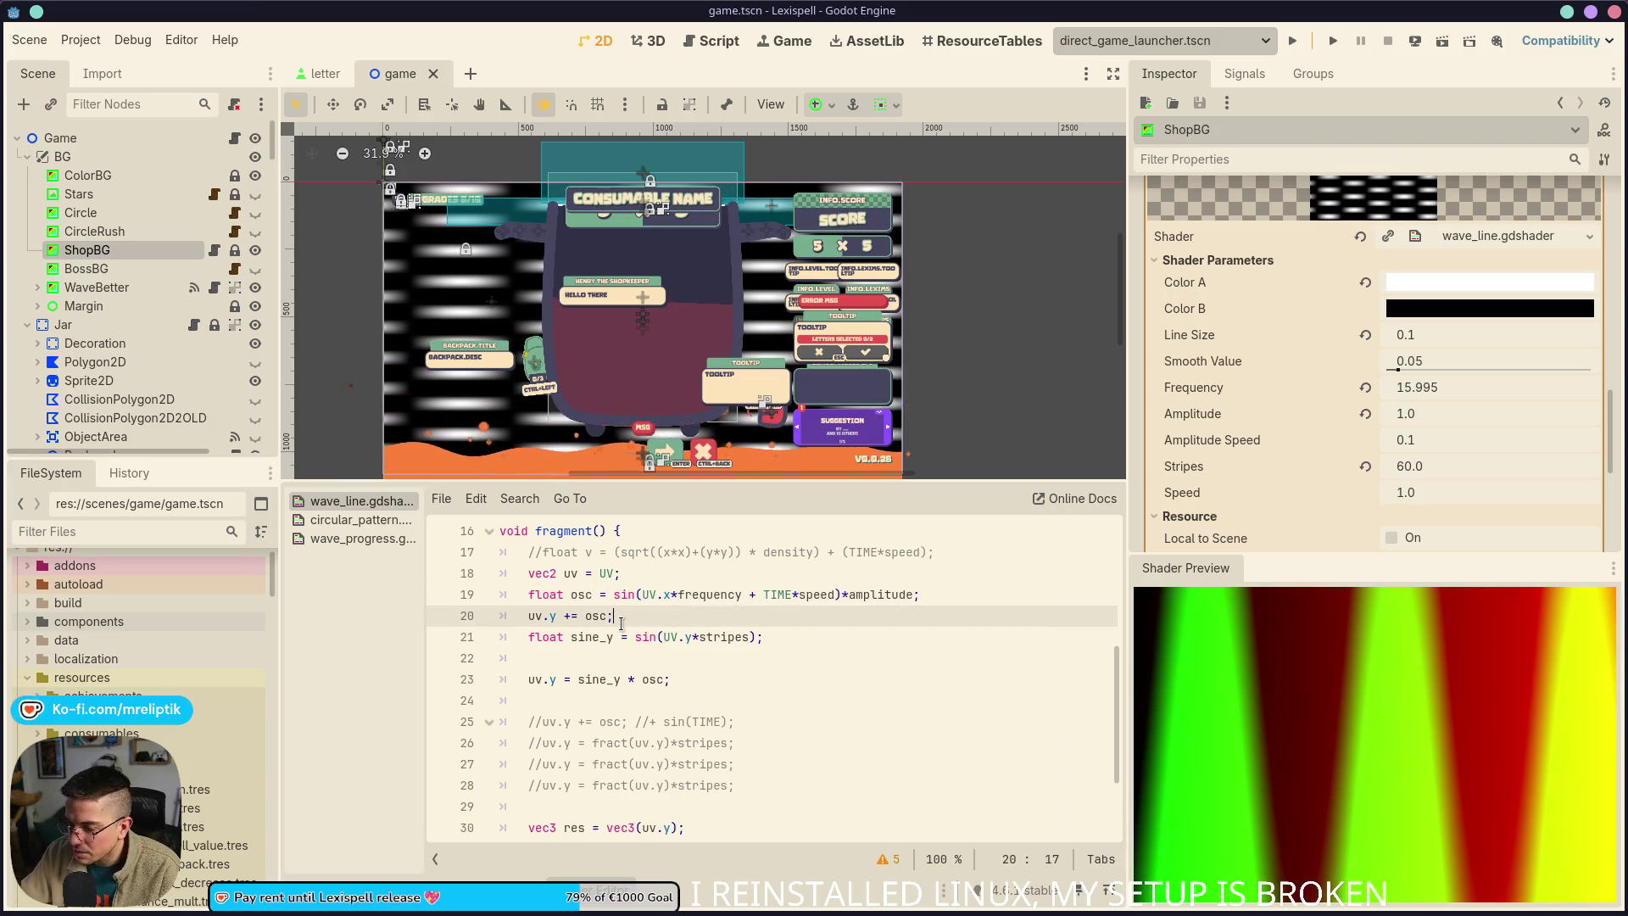
left_click(588, 644)
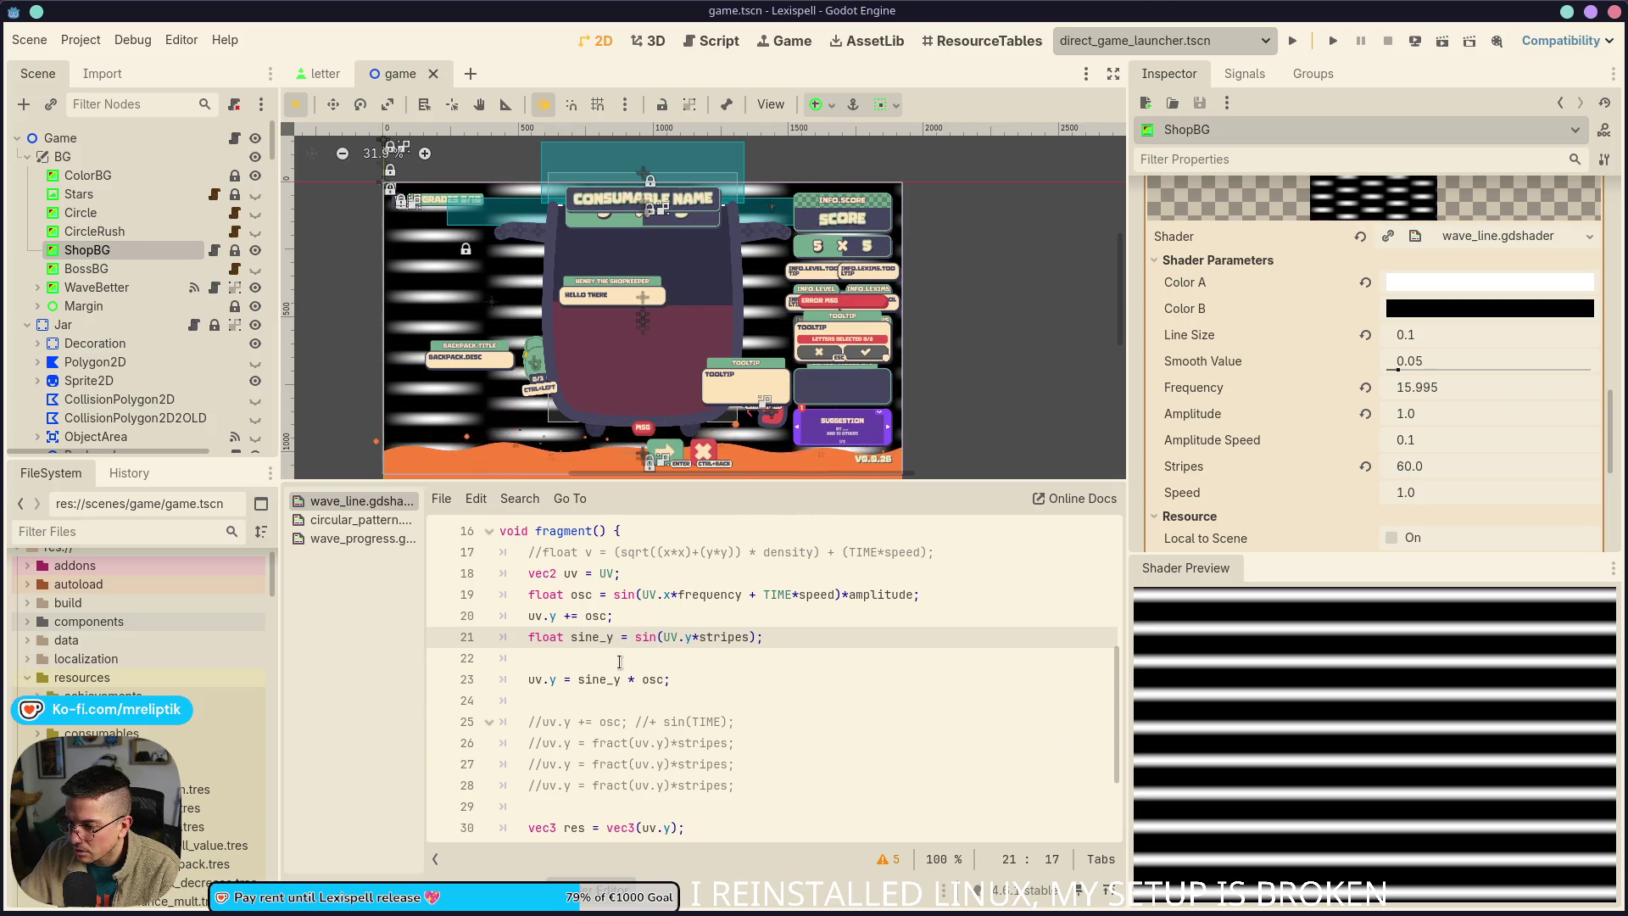
key("BackSpace")
key("BackSpace")
key("BackSpace")
type("lines")
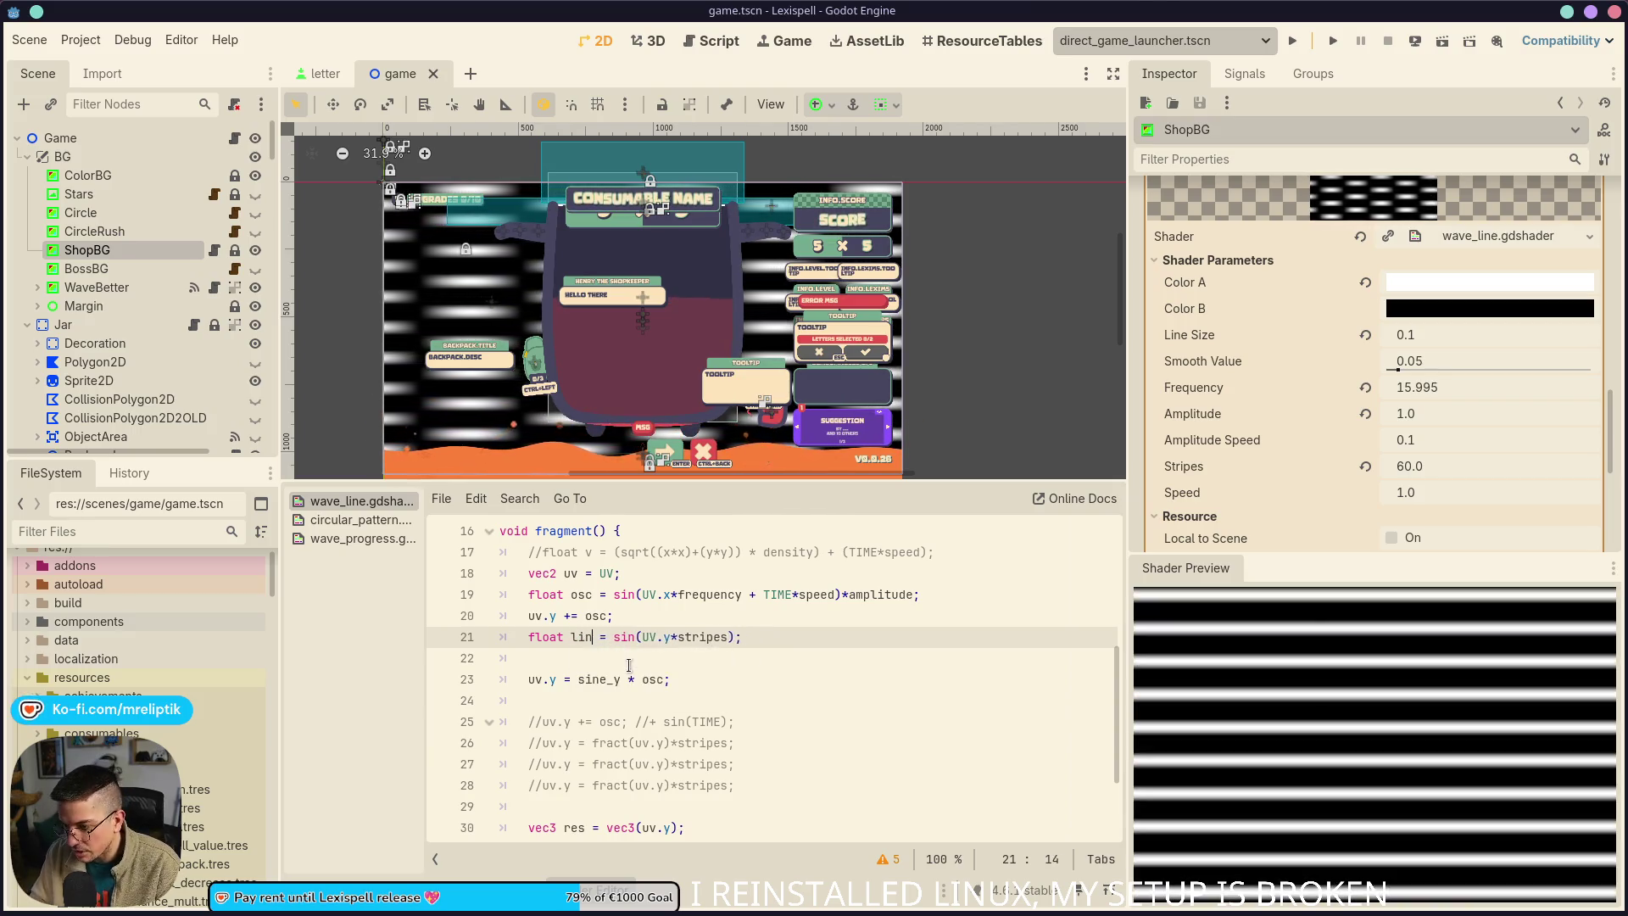
Delete the old uv.y = sine_y * osc line and output lines in the res vec3
triple_click(692, 678)
key("BackSpace")
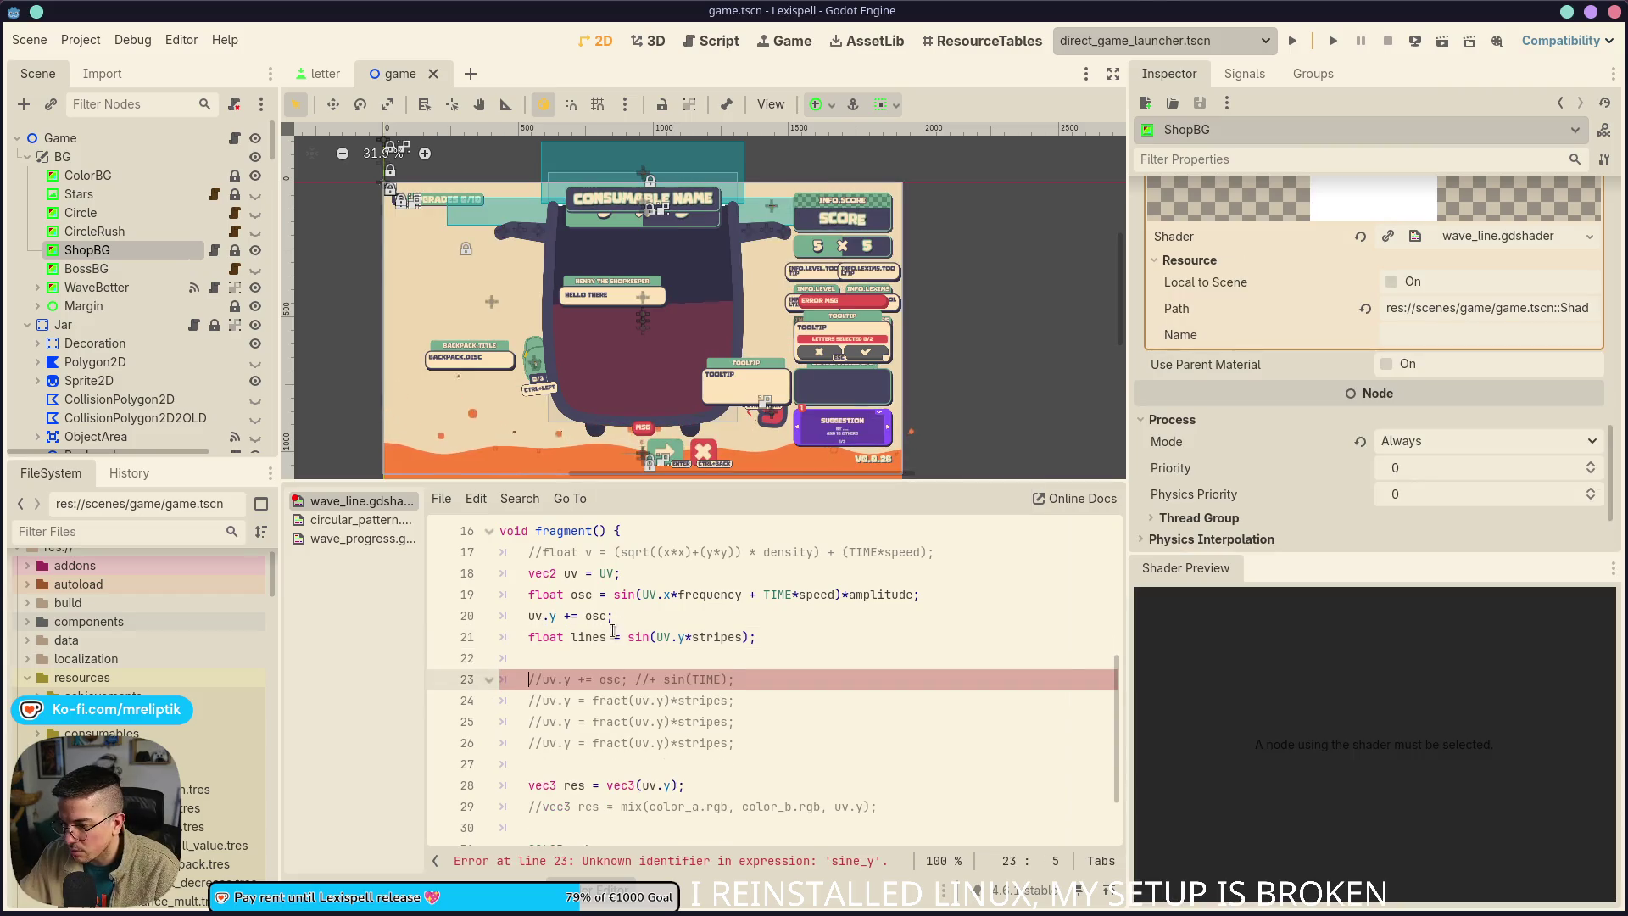
key("ctrl+shift+k")
key("ctrl+shift+k")
left_click_drag(642, 764, 679, 764)
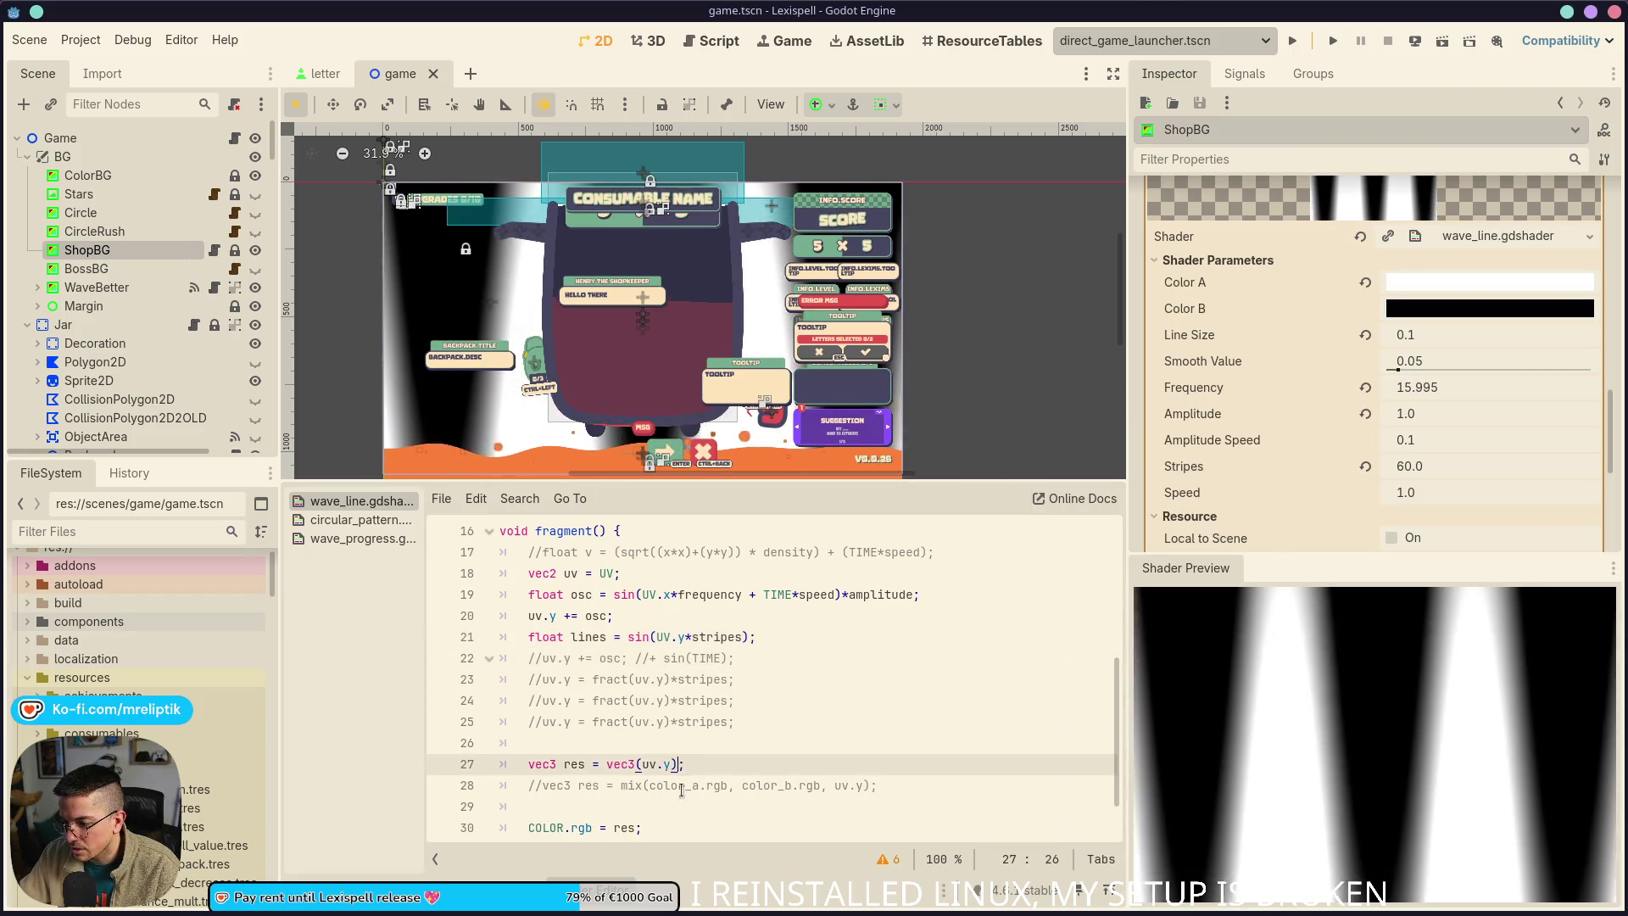
type("lines")
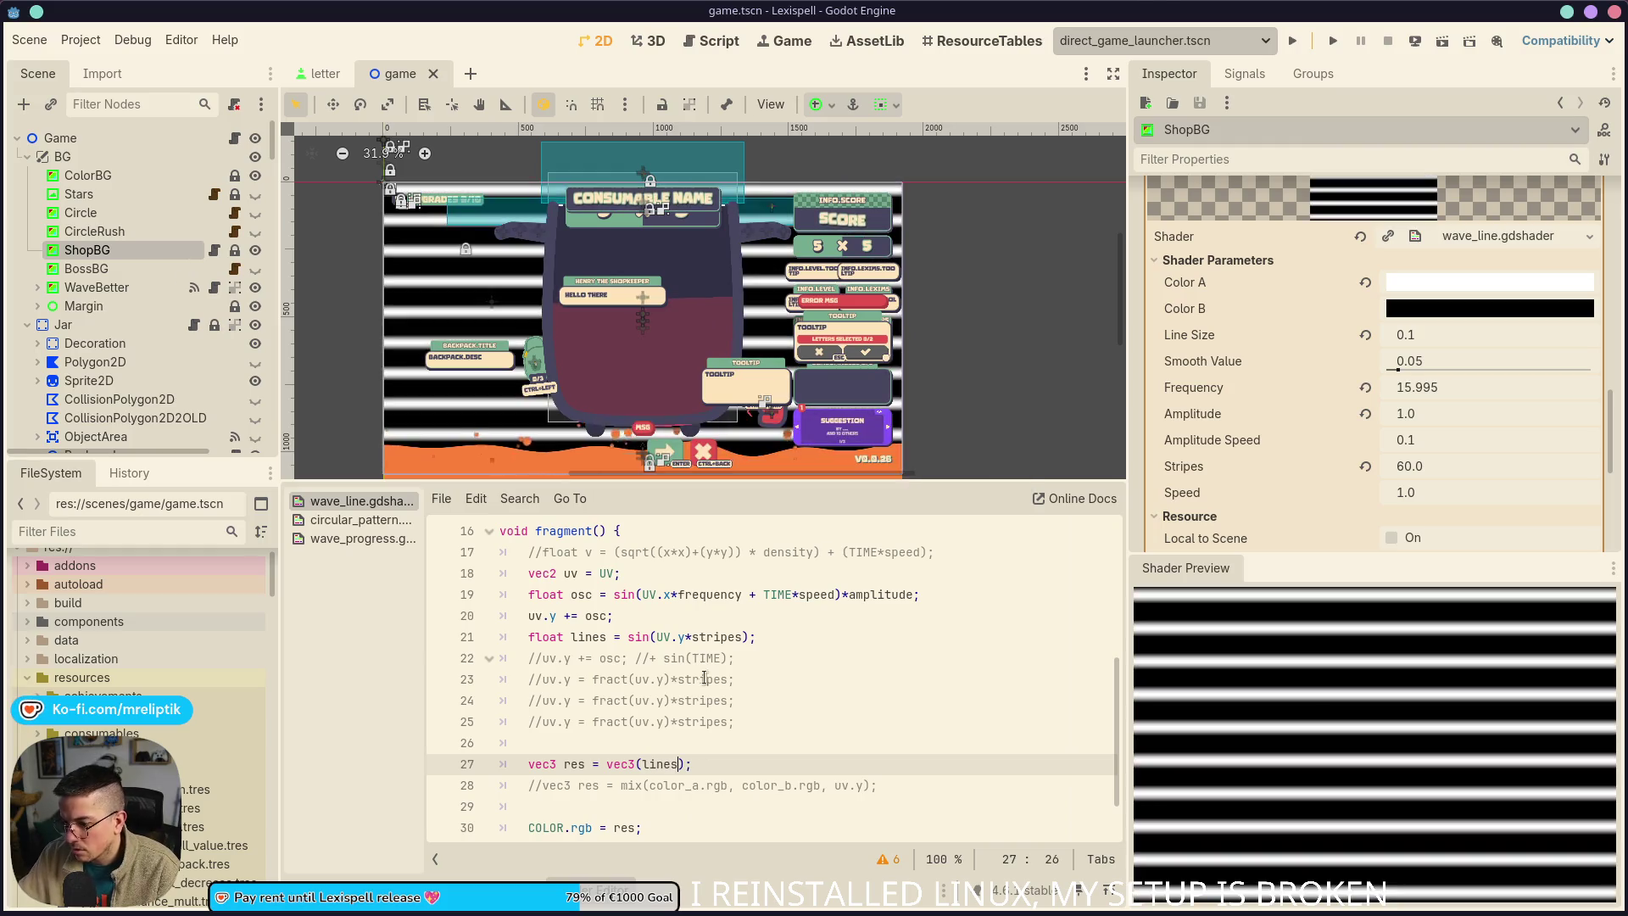
Make lines use the offset uv instead of UV, then preview lines 18–21
double_click(581, 640)
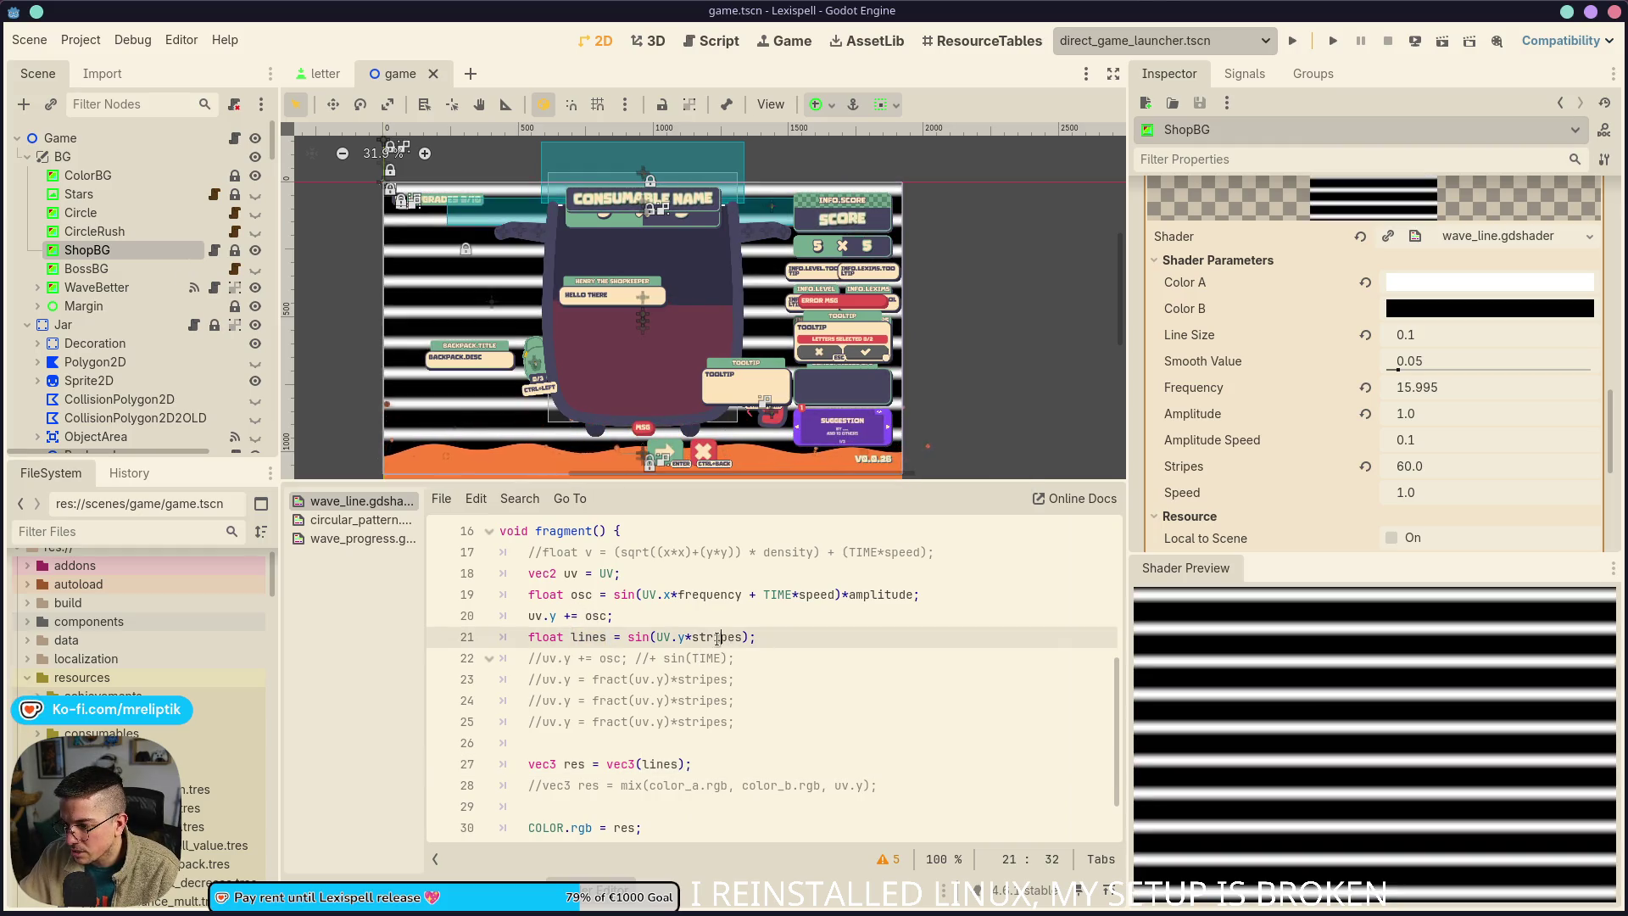
double_click(717, 636)
double_click(598, 617)
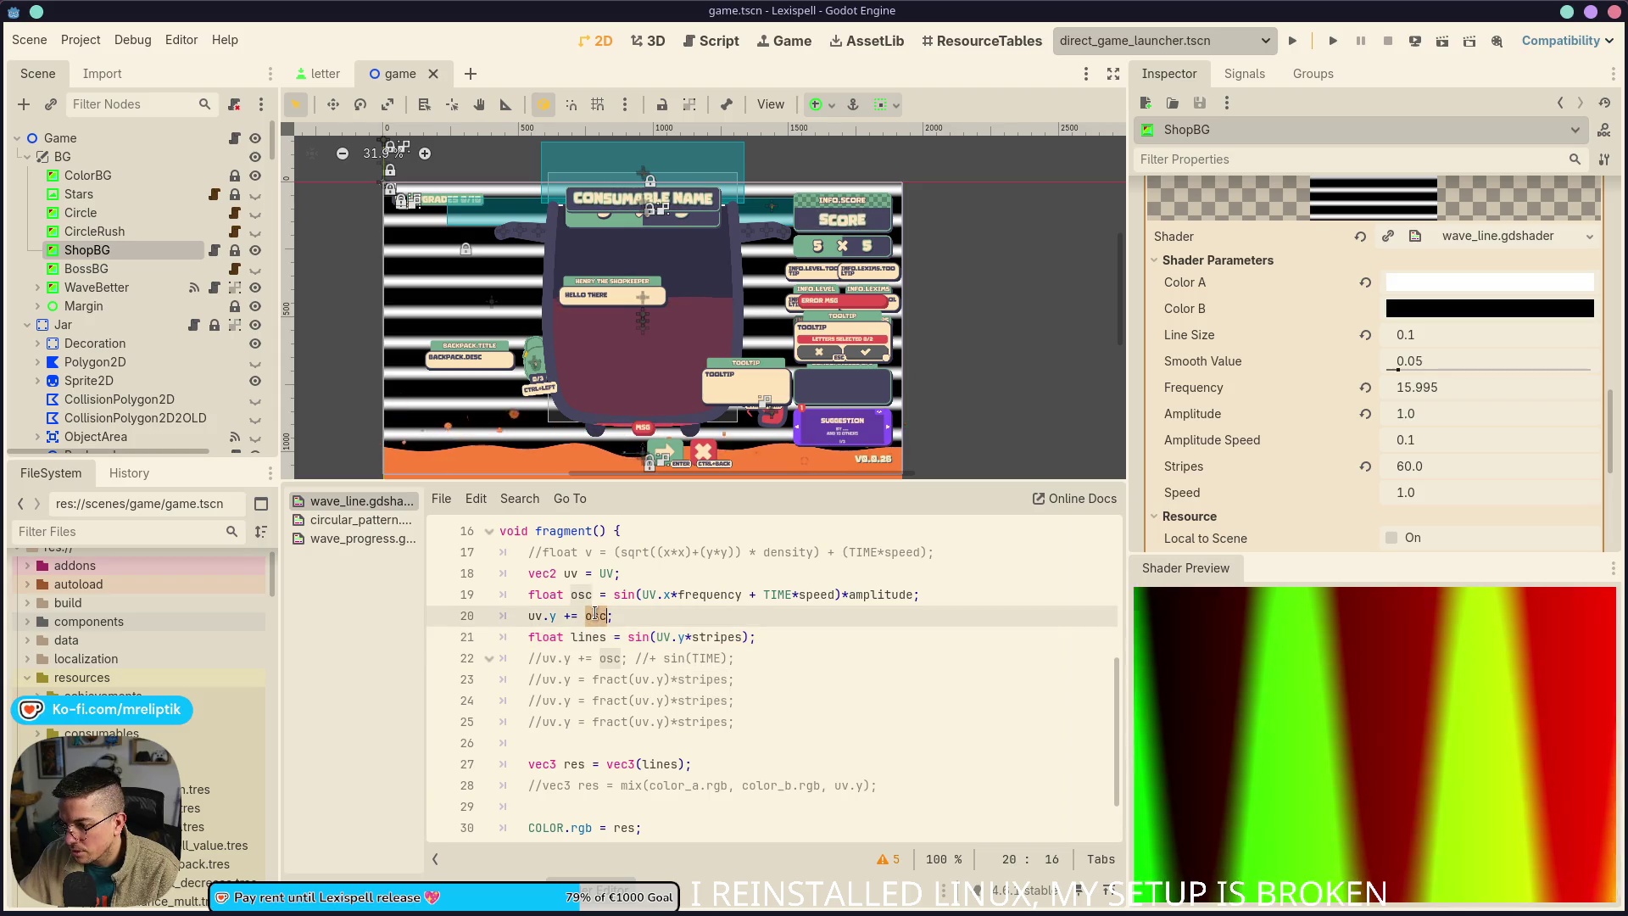
left_click(668, 637)
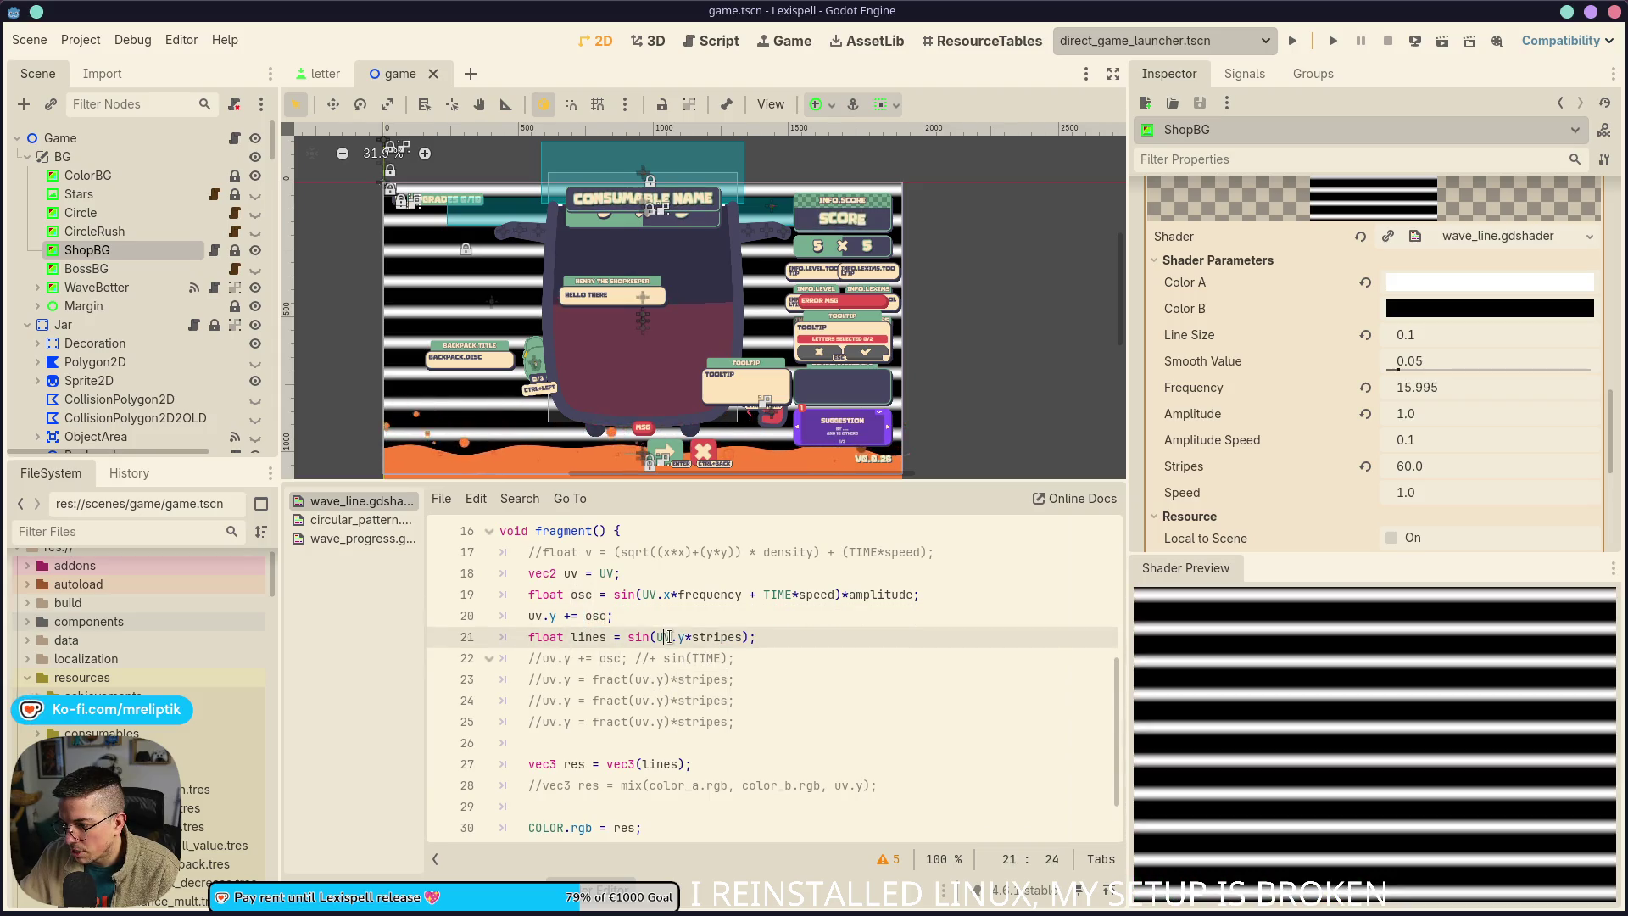
key("BackSpace")
key("BackSpace")
type("uv")
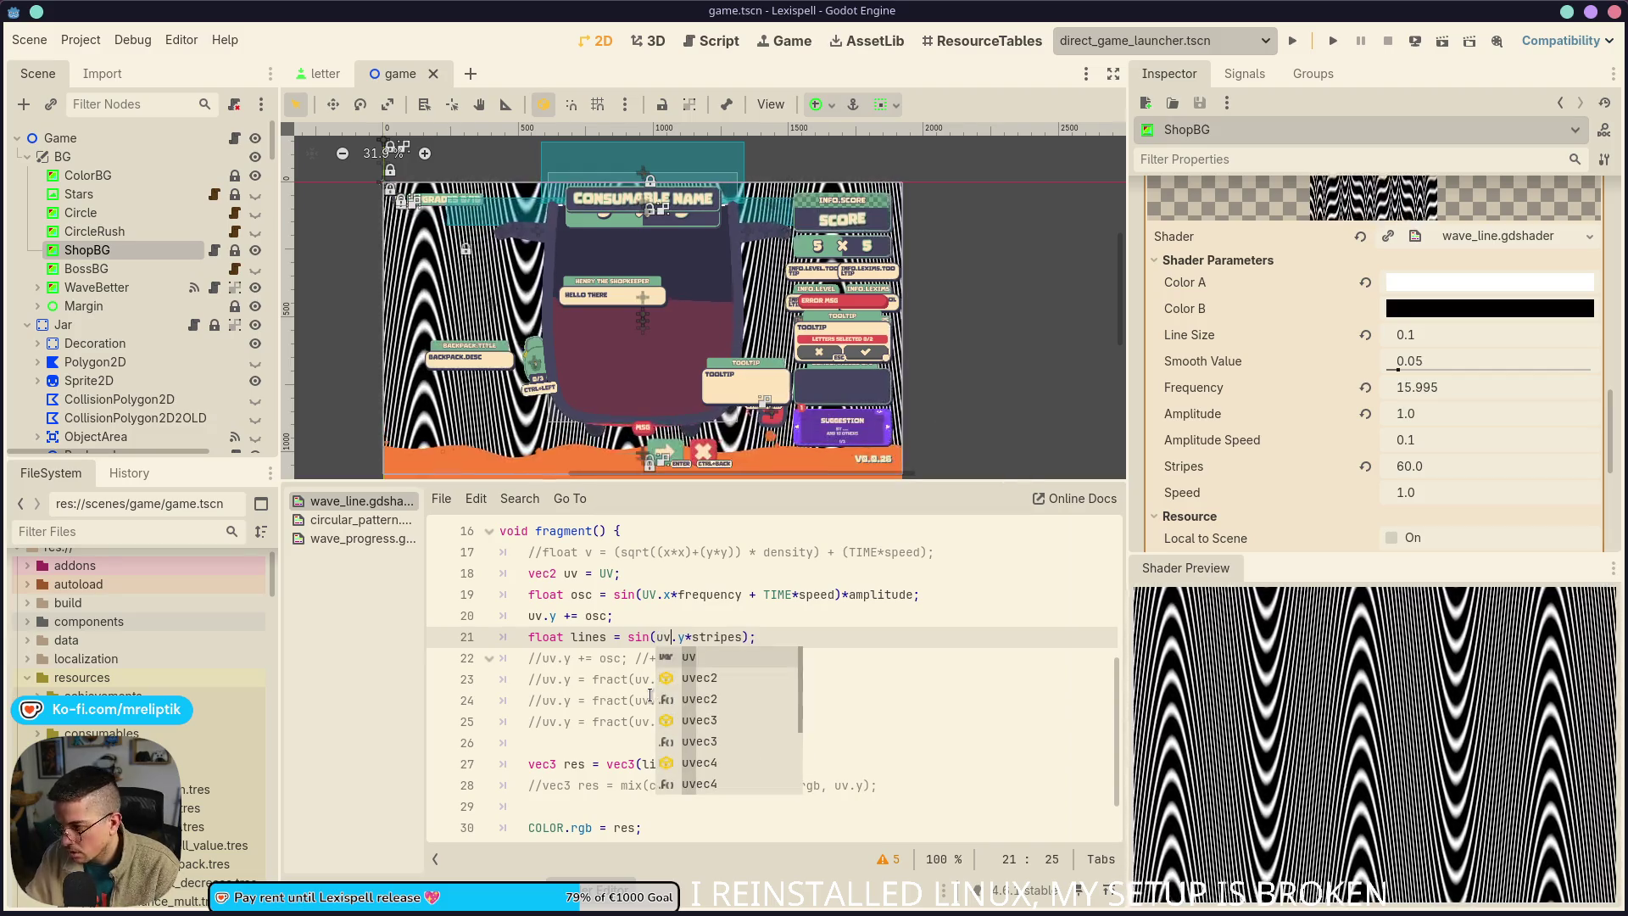
left_click(825, 605)
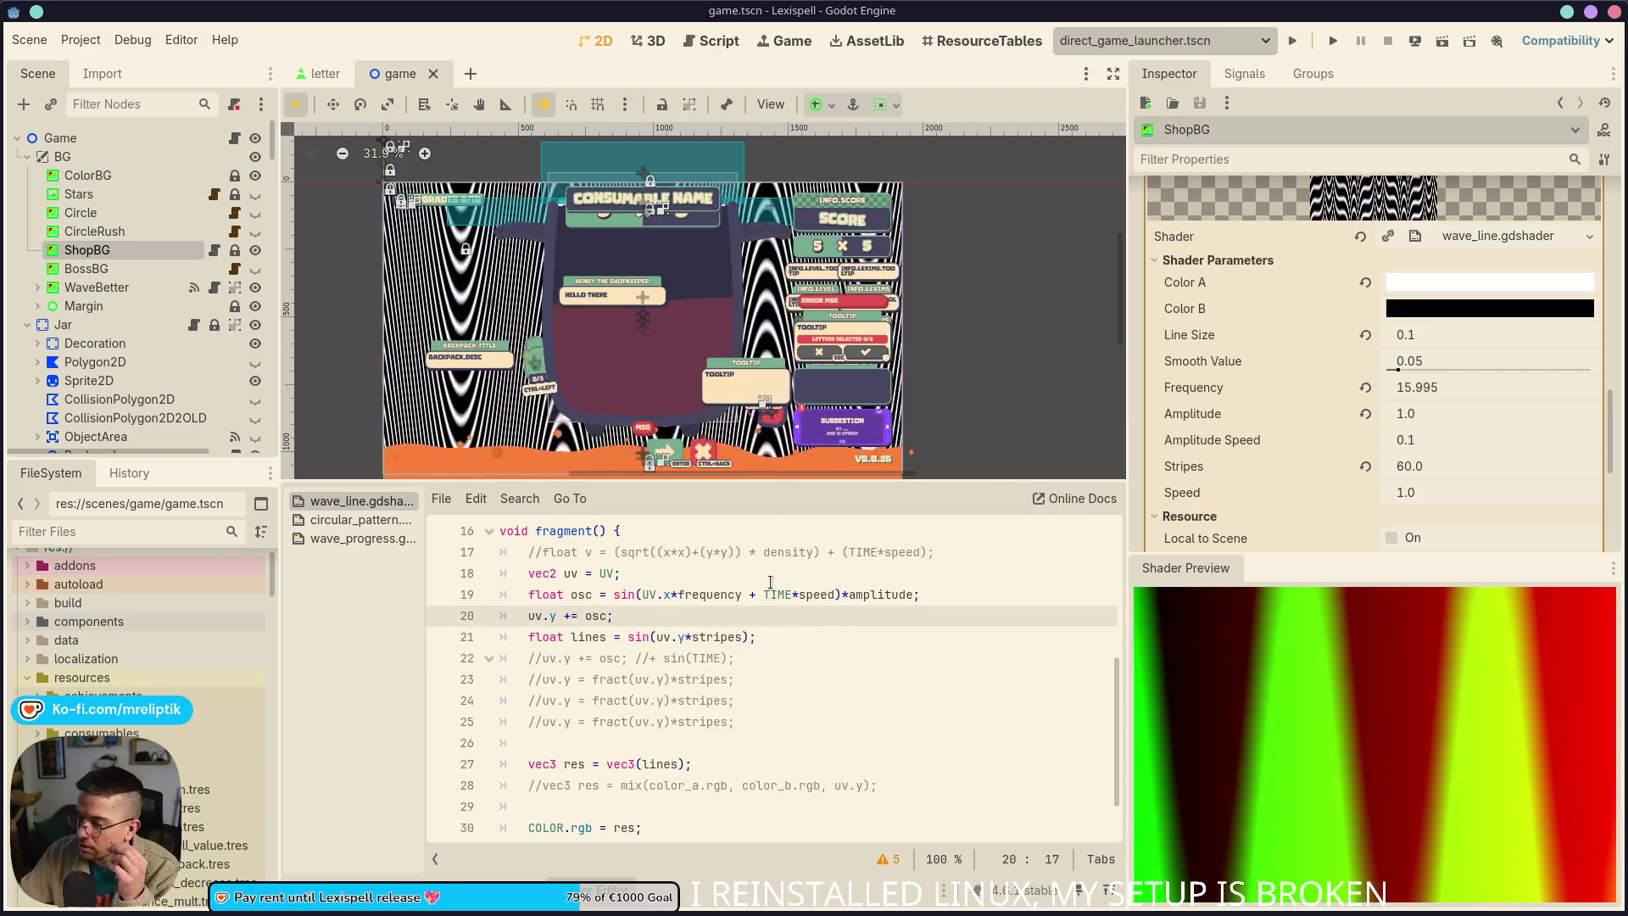
left_click(727, 637)
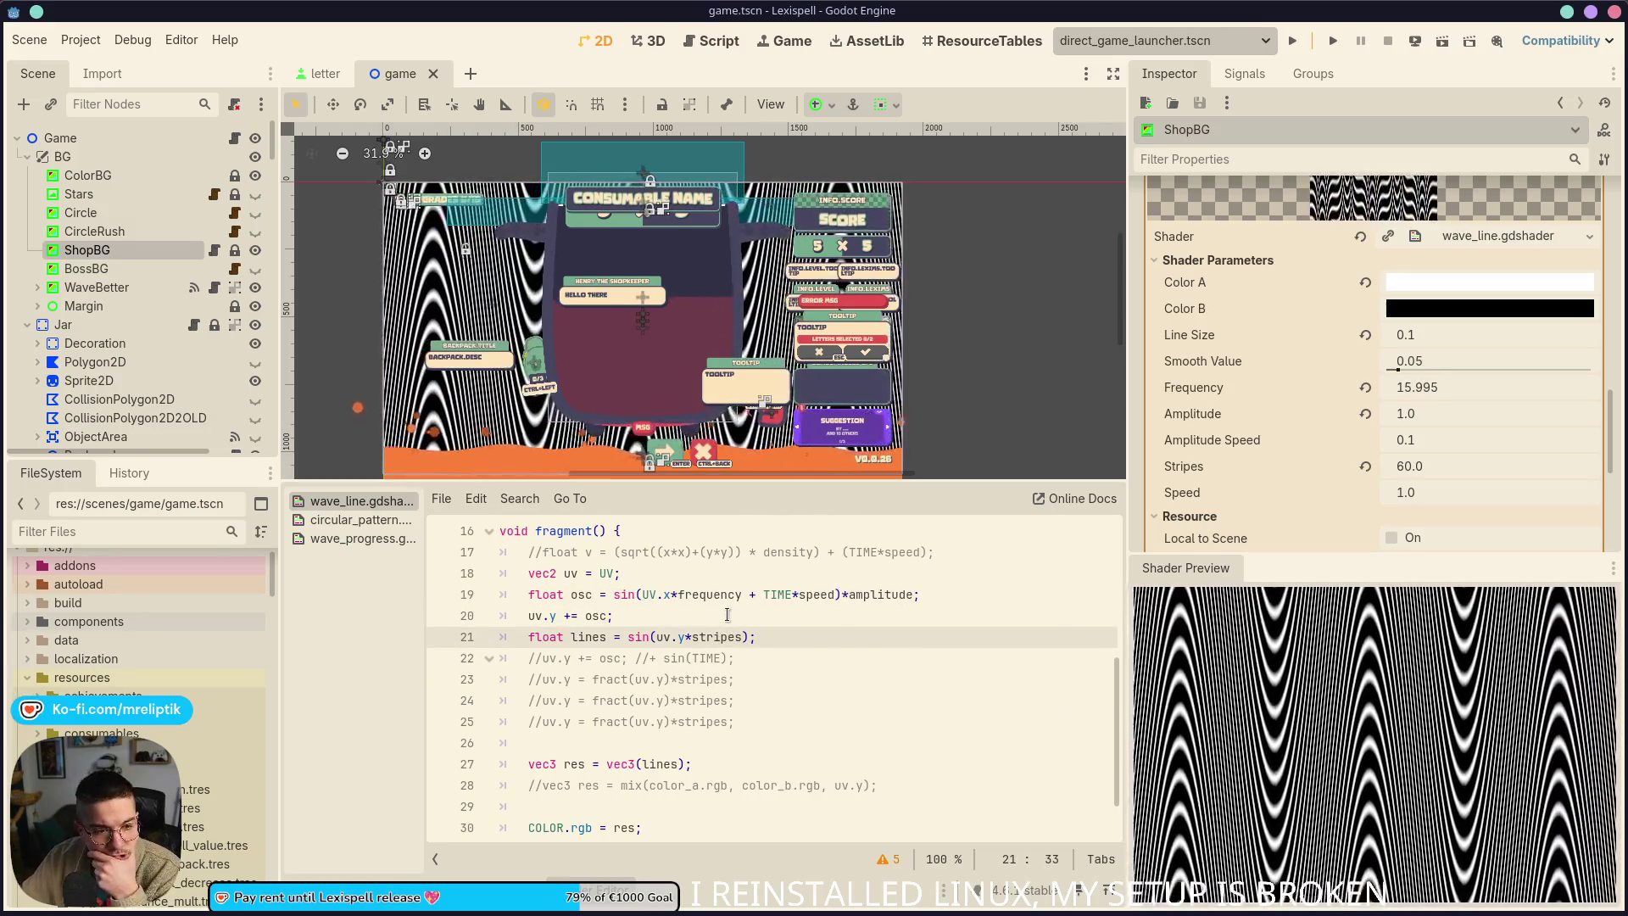
key("Up")
key("Up")
key("Up")
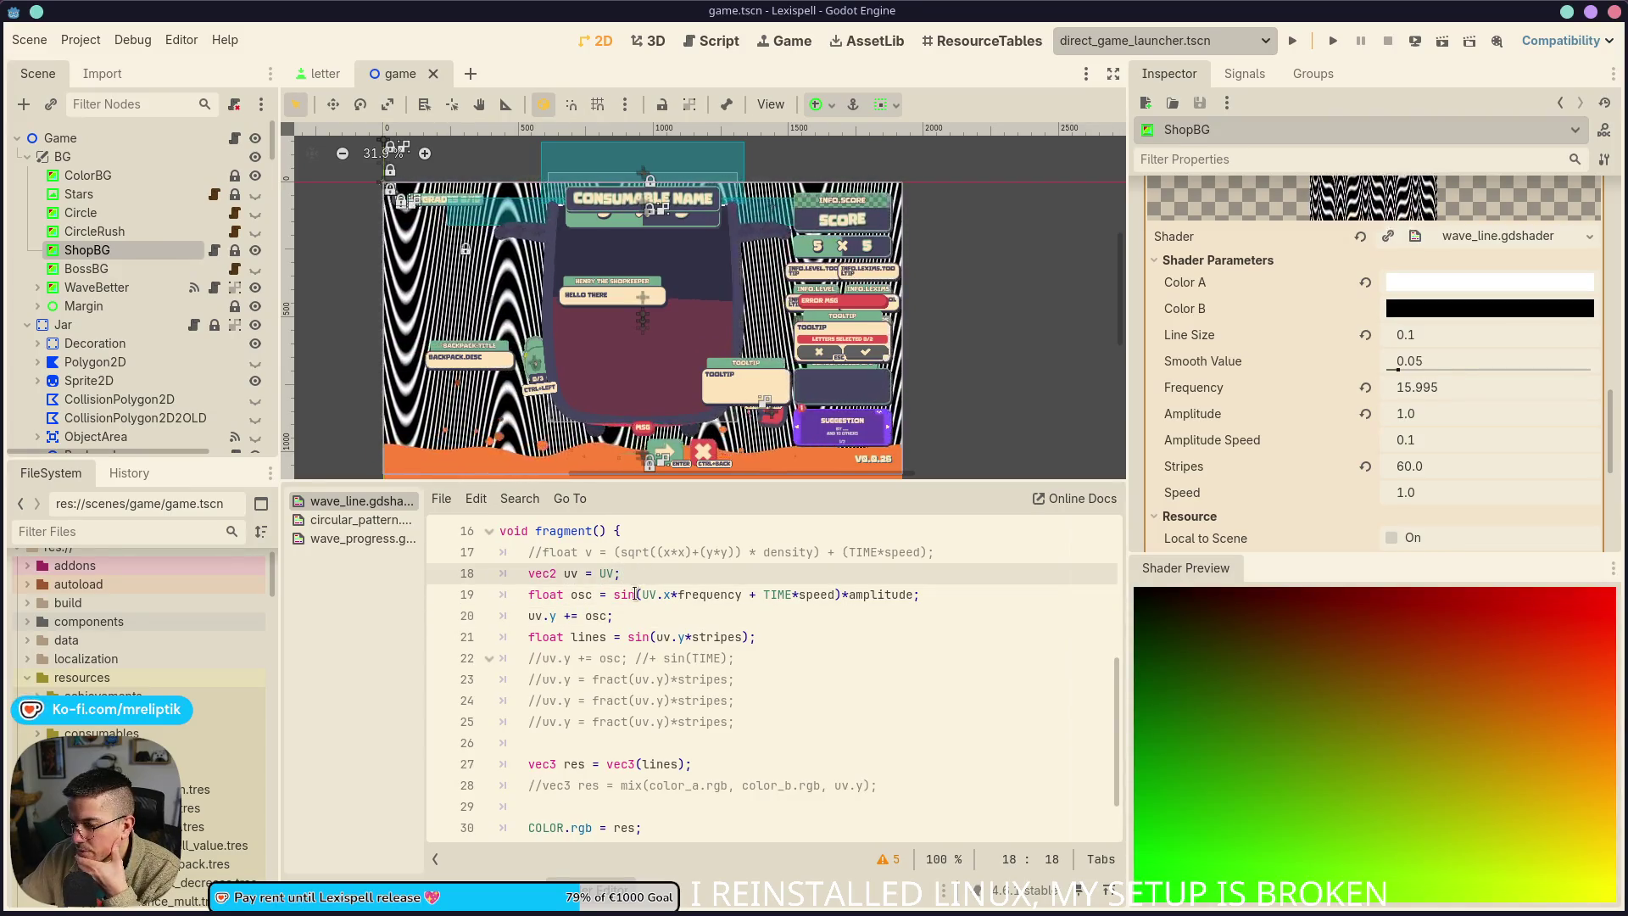
left_click(616, 596)
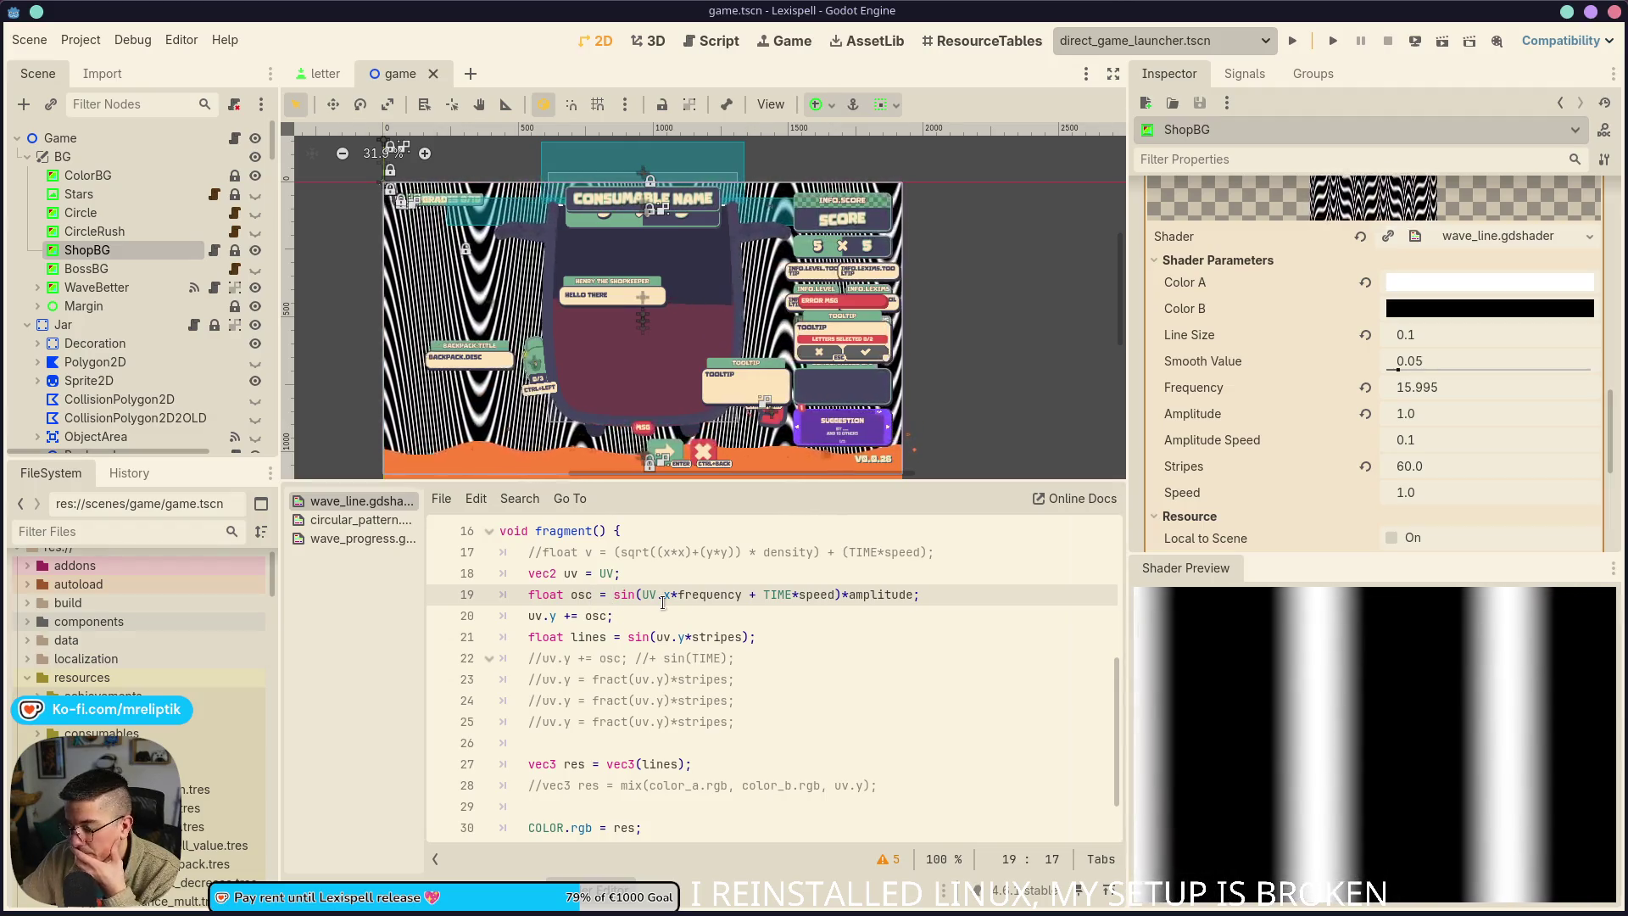
double_click(584, 596)
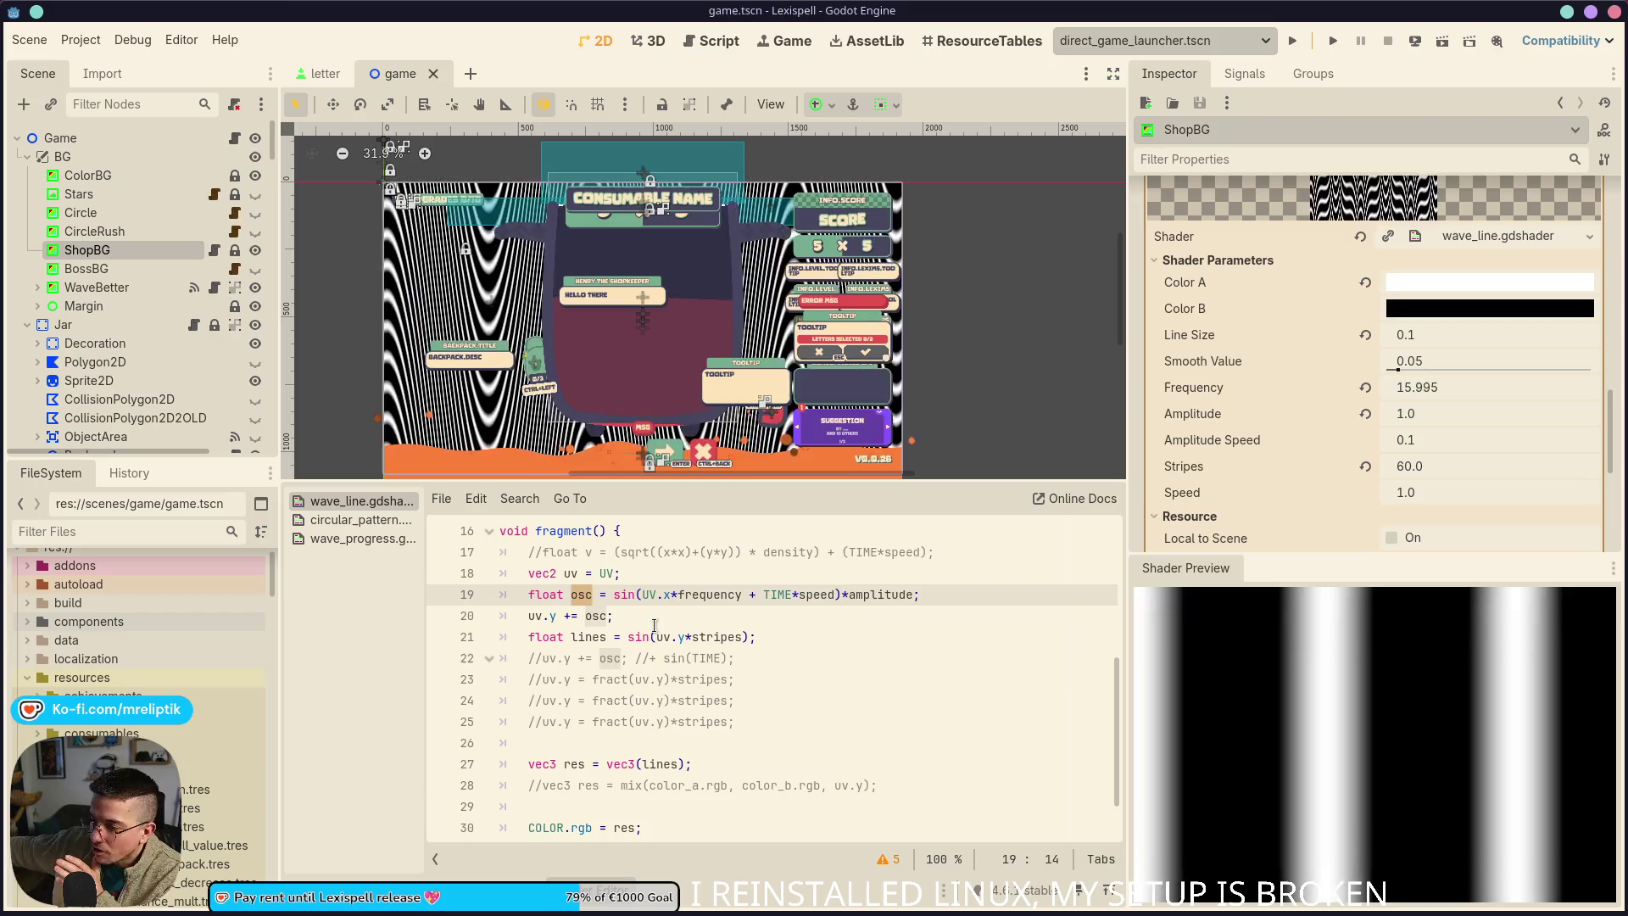
left_click(644, 612)
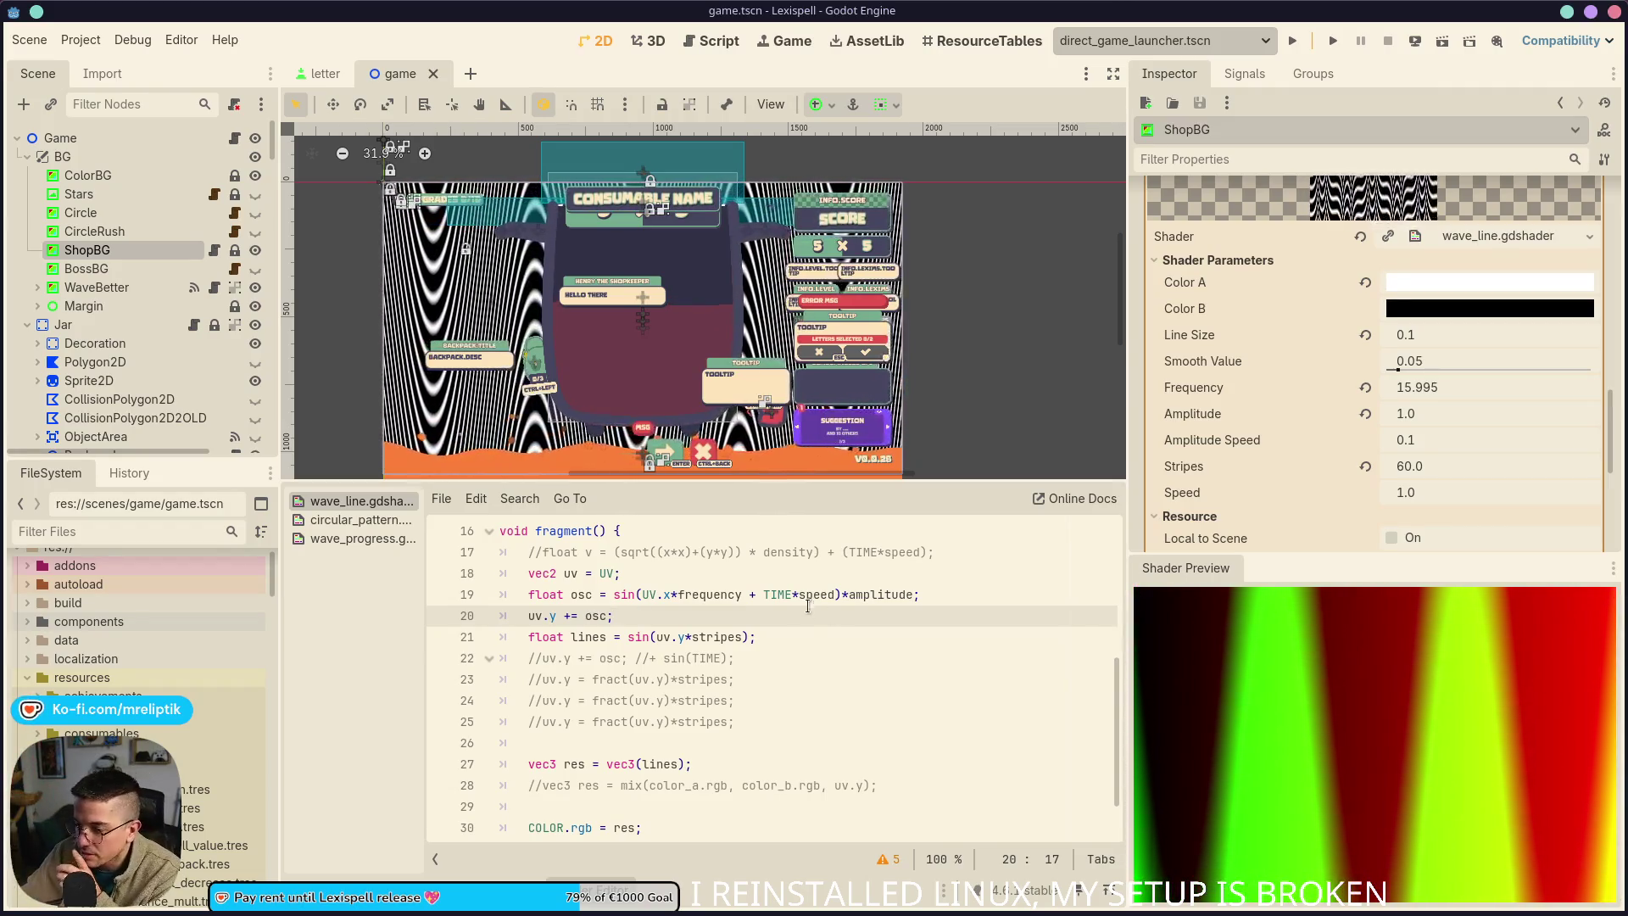
left_click(593, 639)
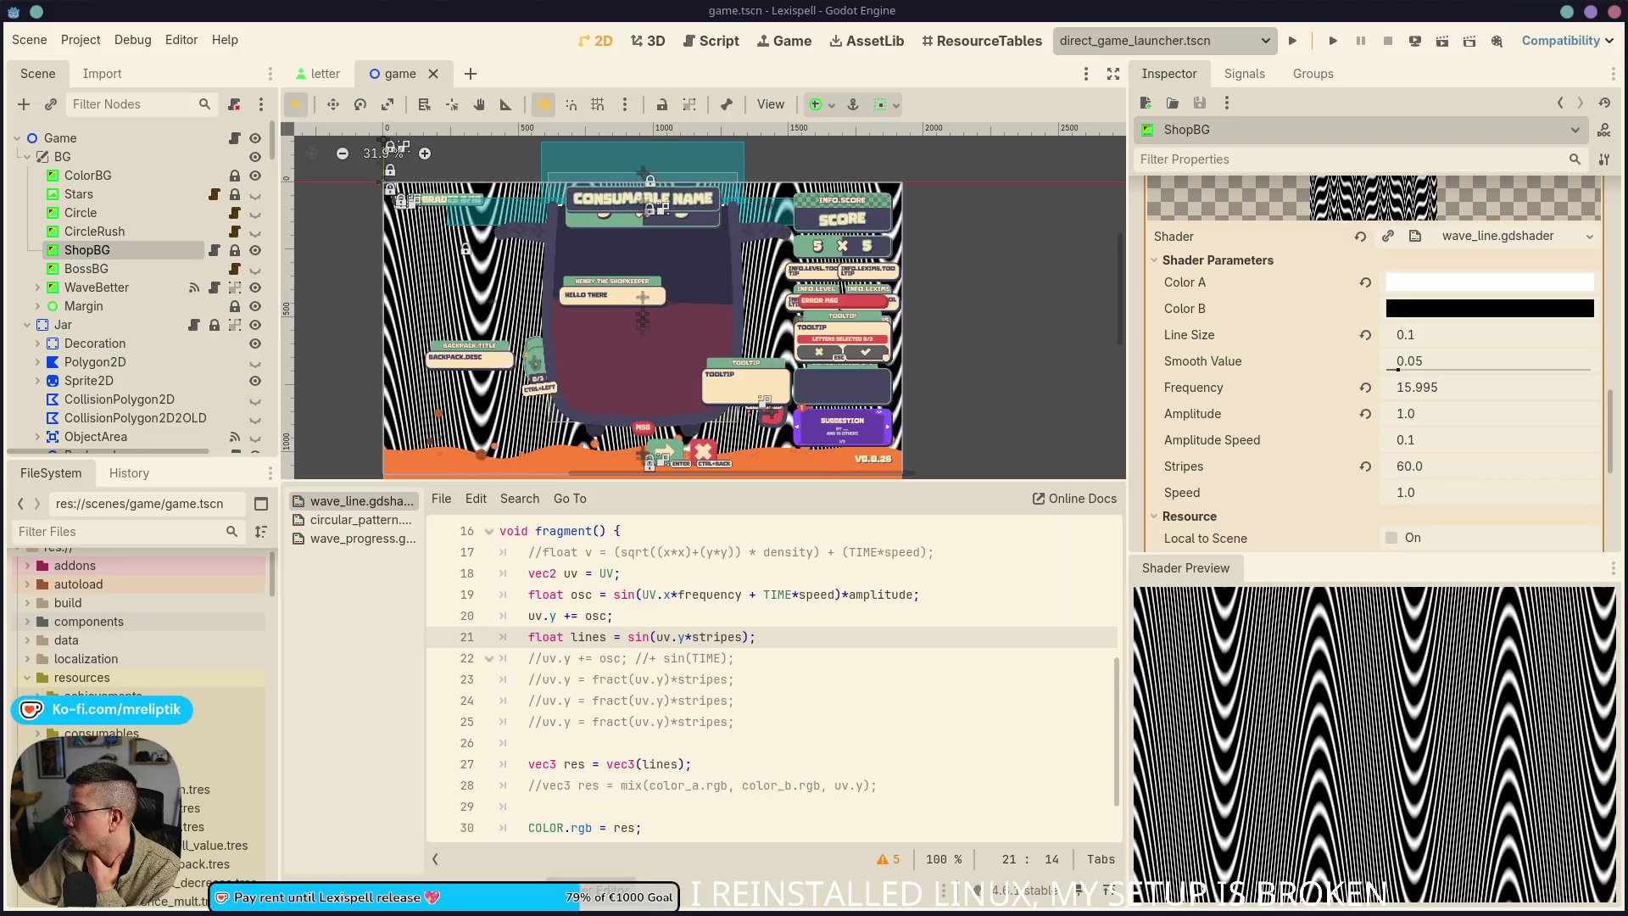
left_click(1045, 568)
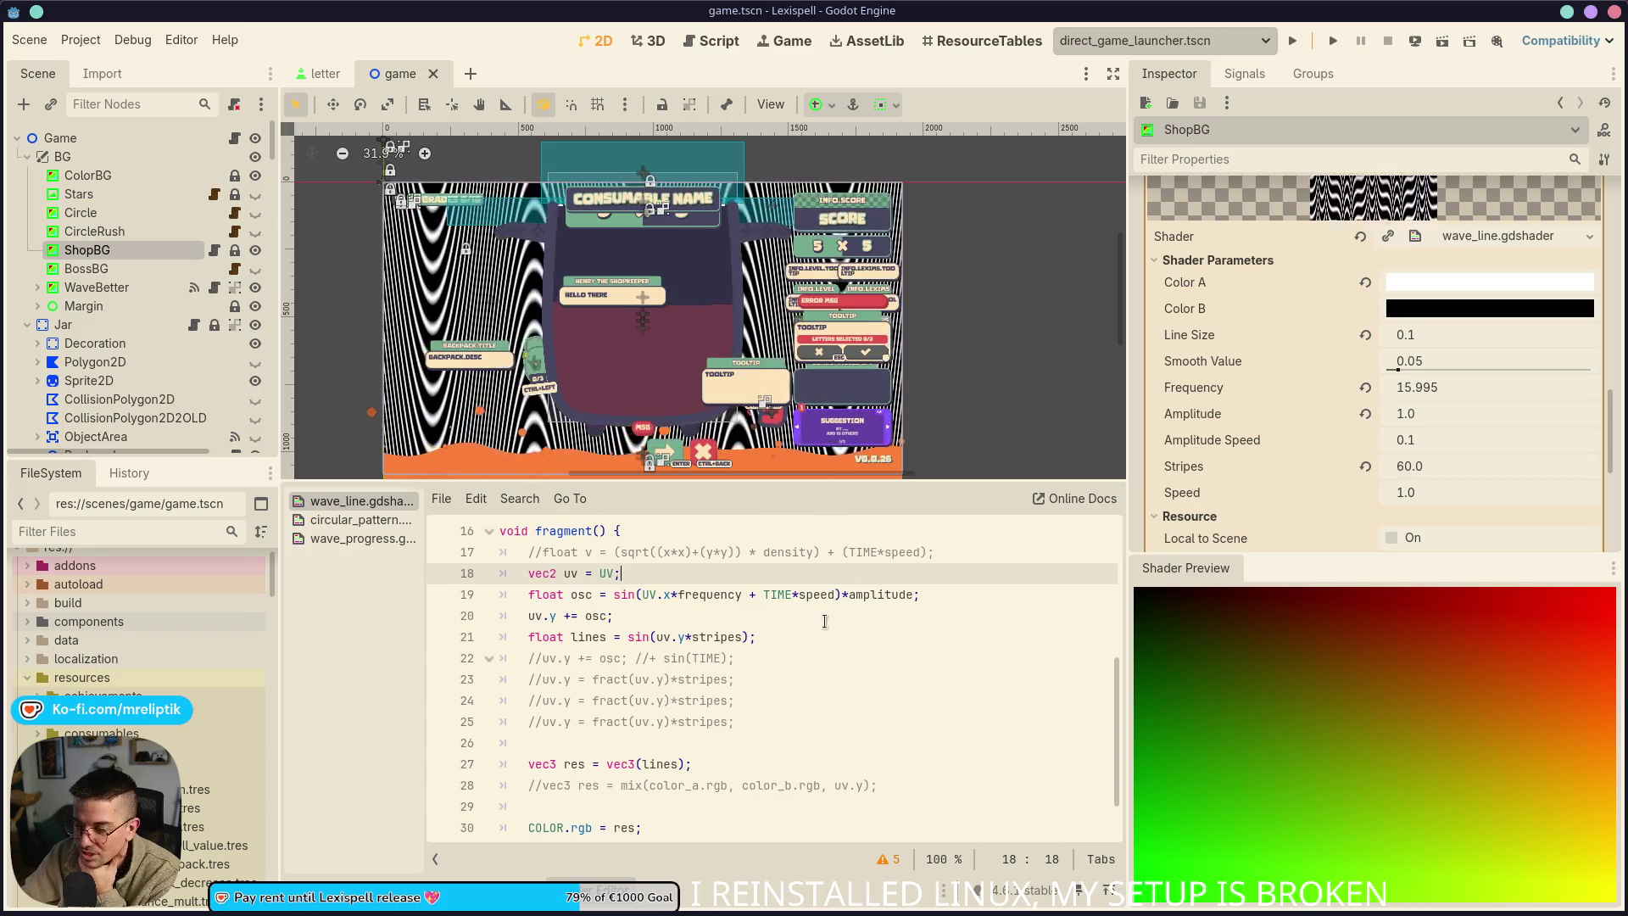
Reset the Stripes parameter to its default, then drag it up to 1.5
left_click(1364, 466)
mouse_move(1438, 466)
left_mouse_down()
mouse_move(1475, 466)
mouse_move(1446, 414)
mouse_move(1405, 414)
mouse_move(1425, 414)
left_mouse_up()
Set the Amplitude shader parameter to 0.05
left_click(1455, 412)
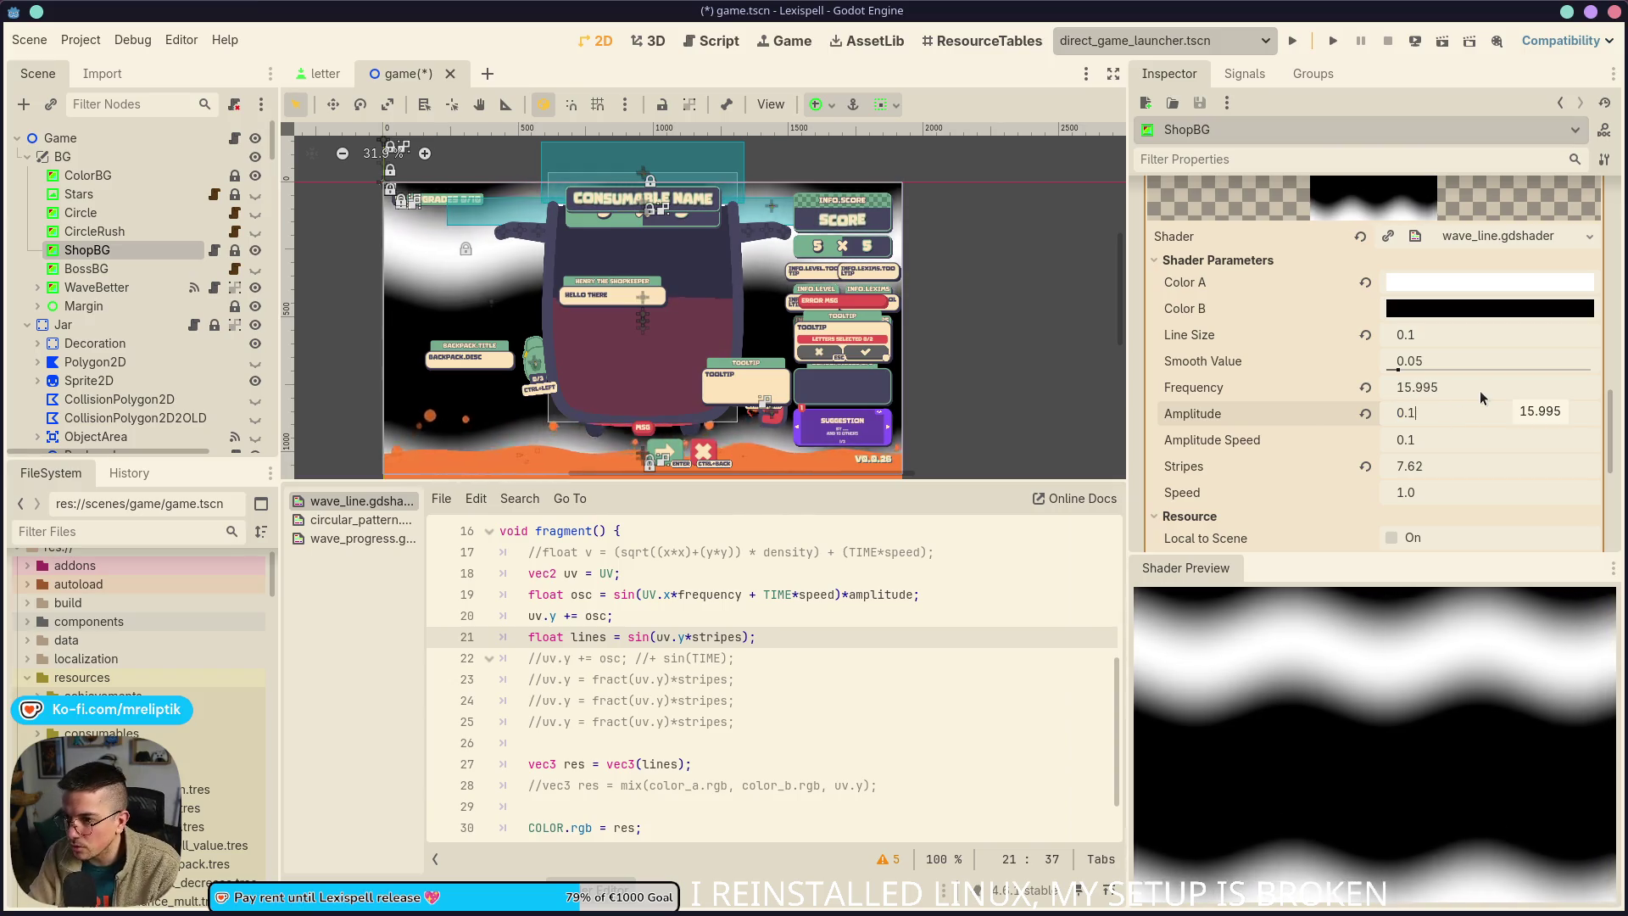
type("0.1")
key("Return")
left_click_drag(1463, 405, 1441, 407)
left_click(1489, 414)
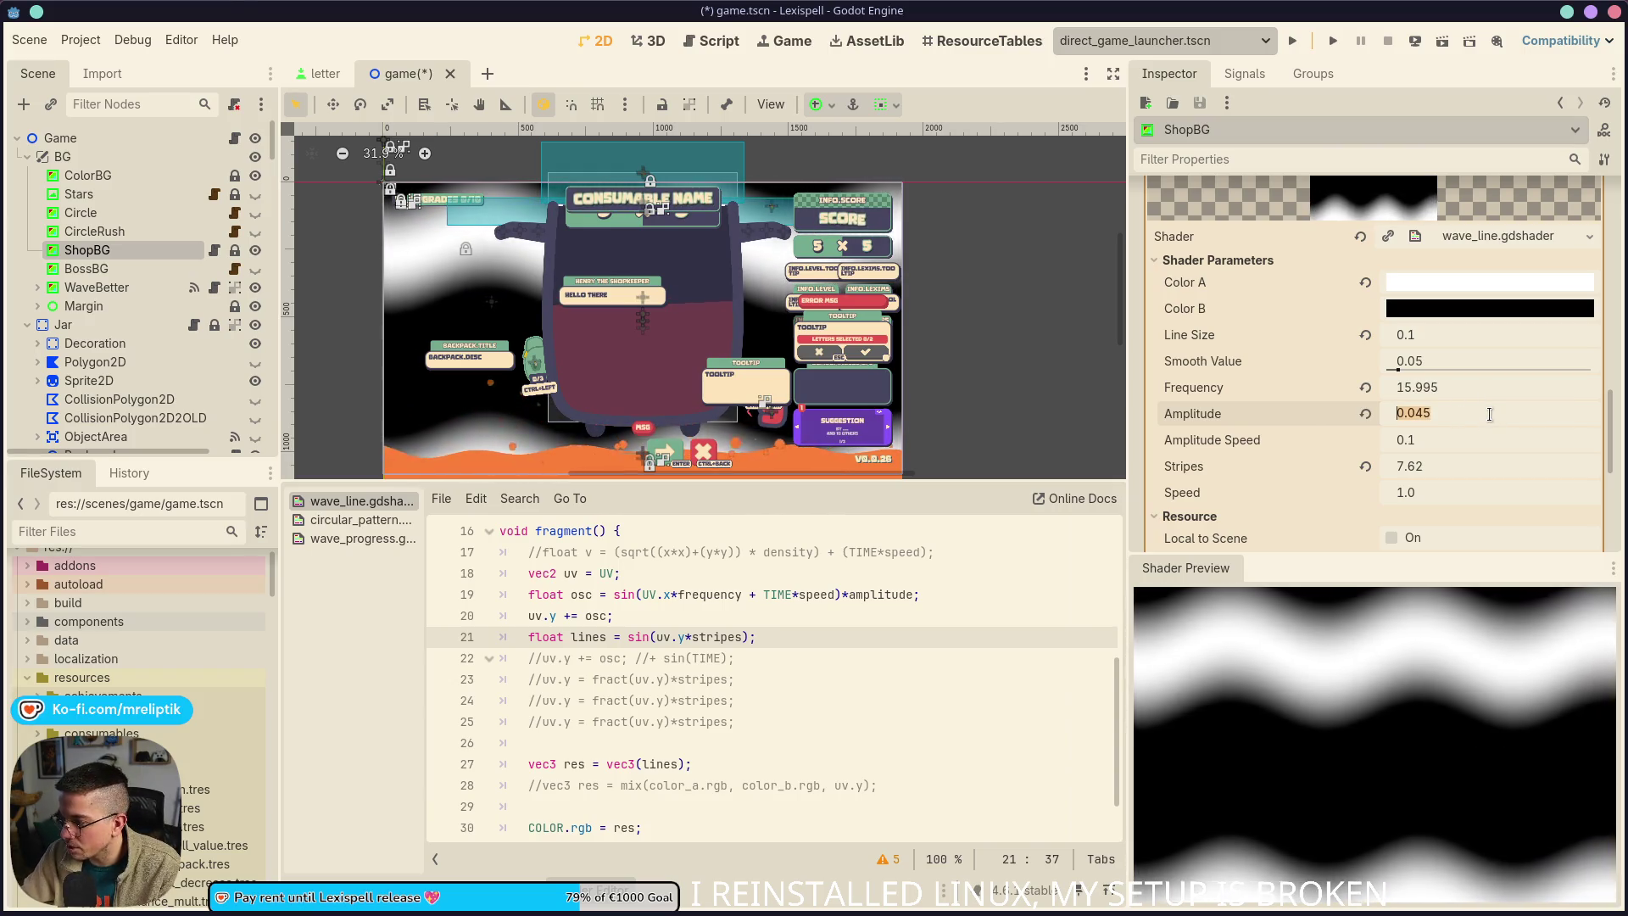
type("0.01")
key("Return")
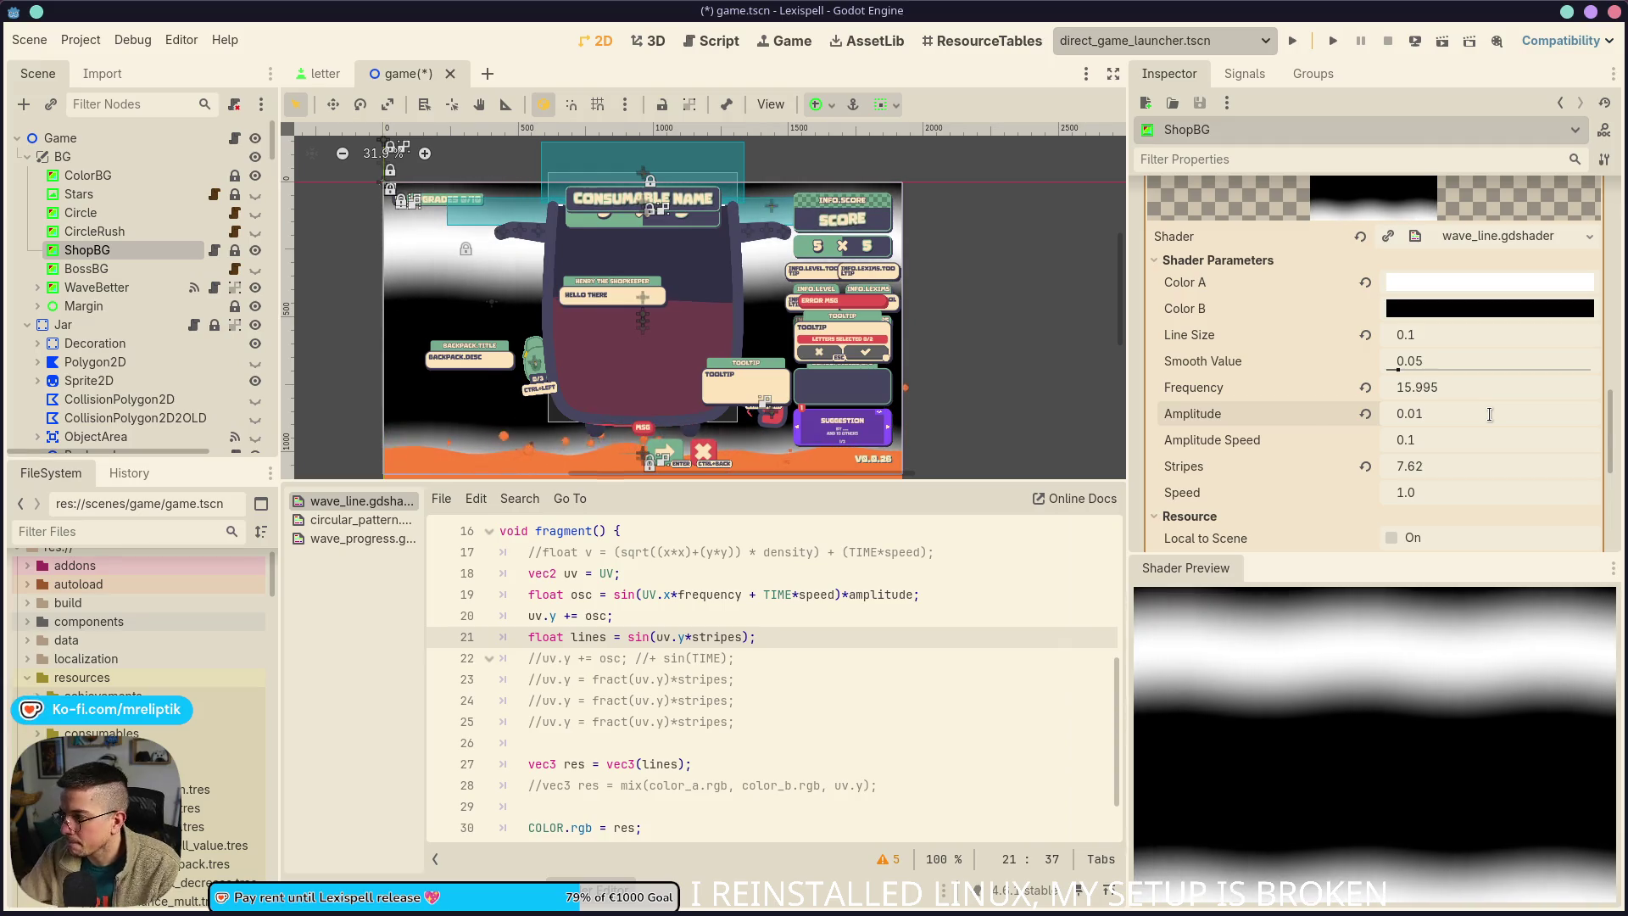
type("5")
key("Return")
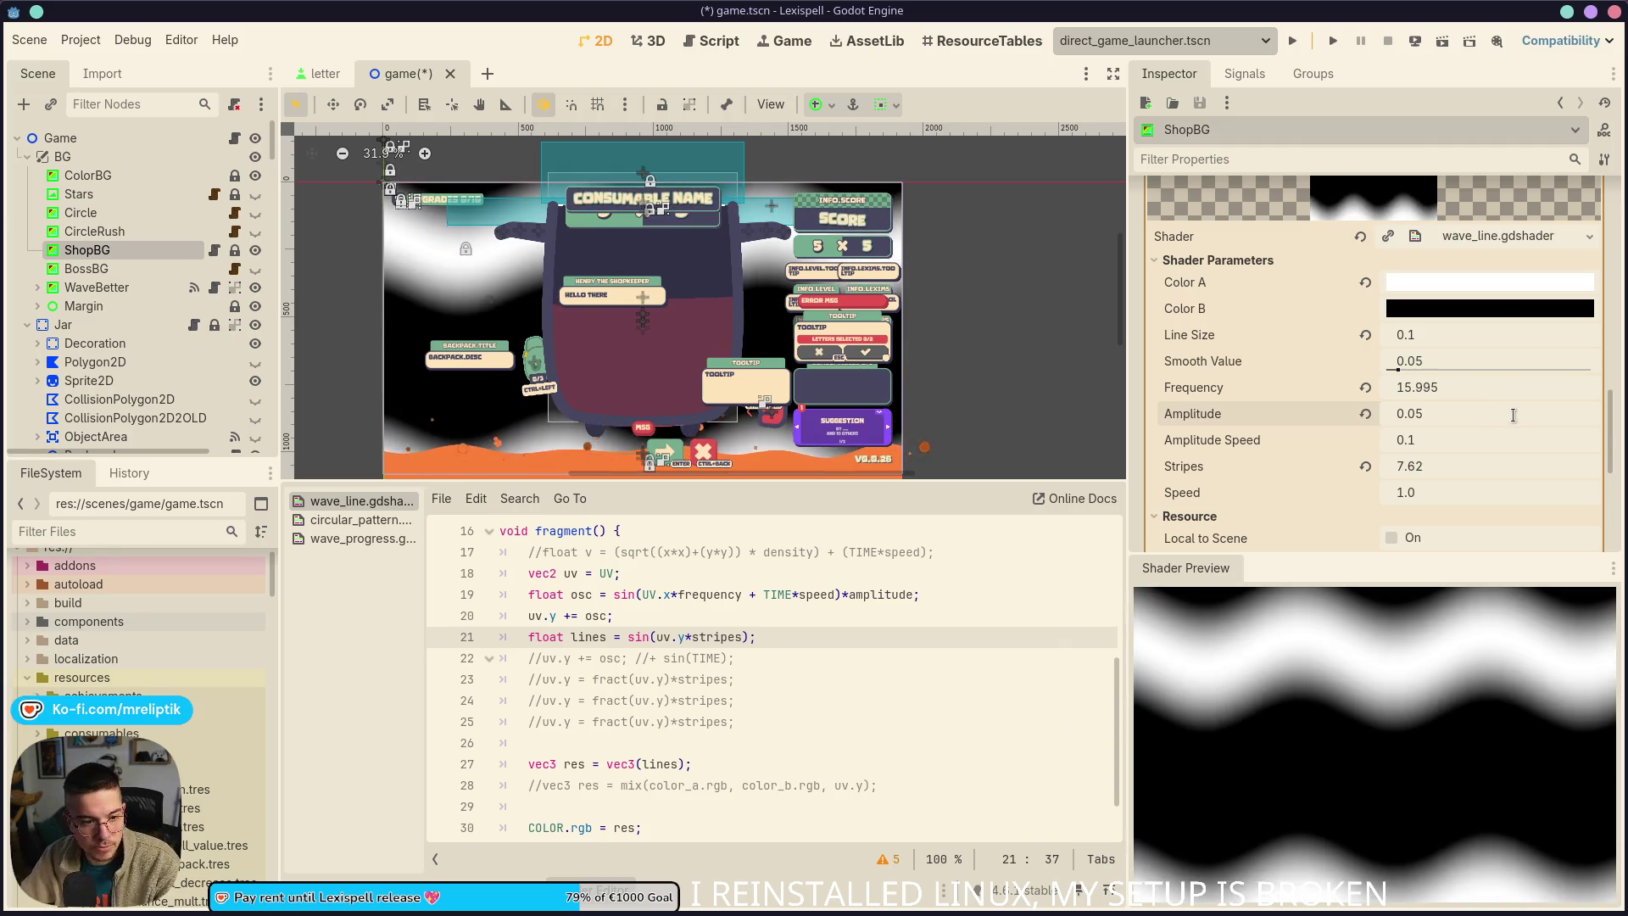
key("XF86AudioMute")
key("XF86AudioMute")
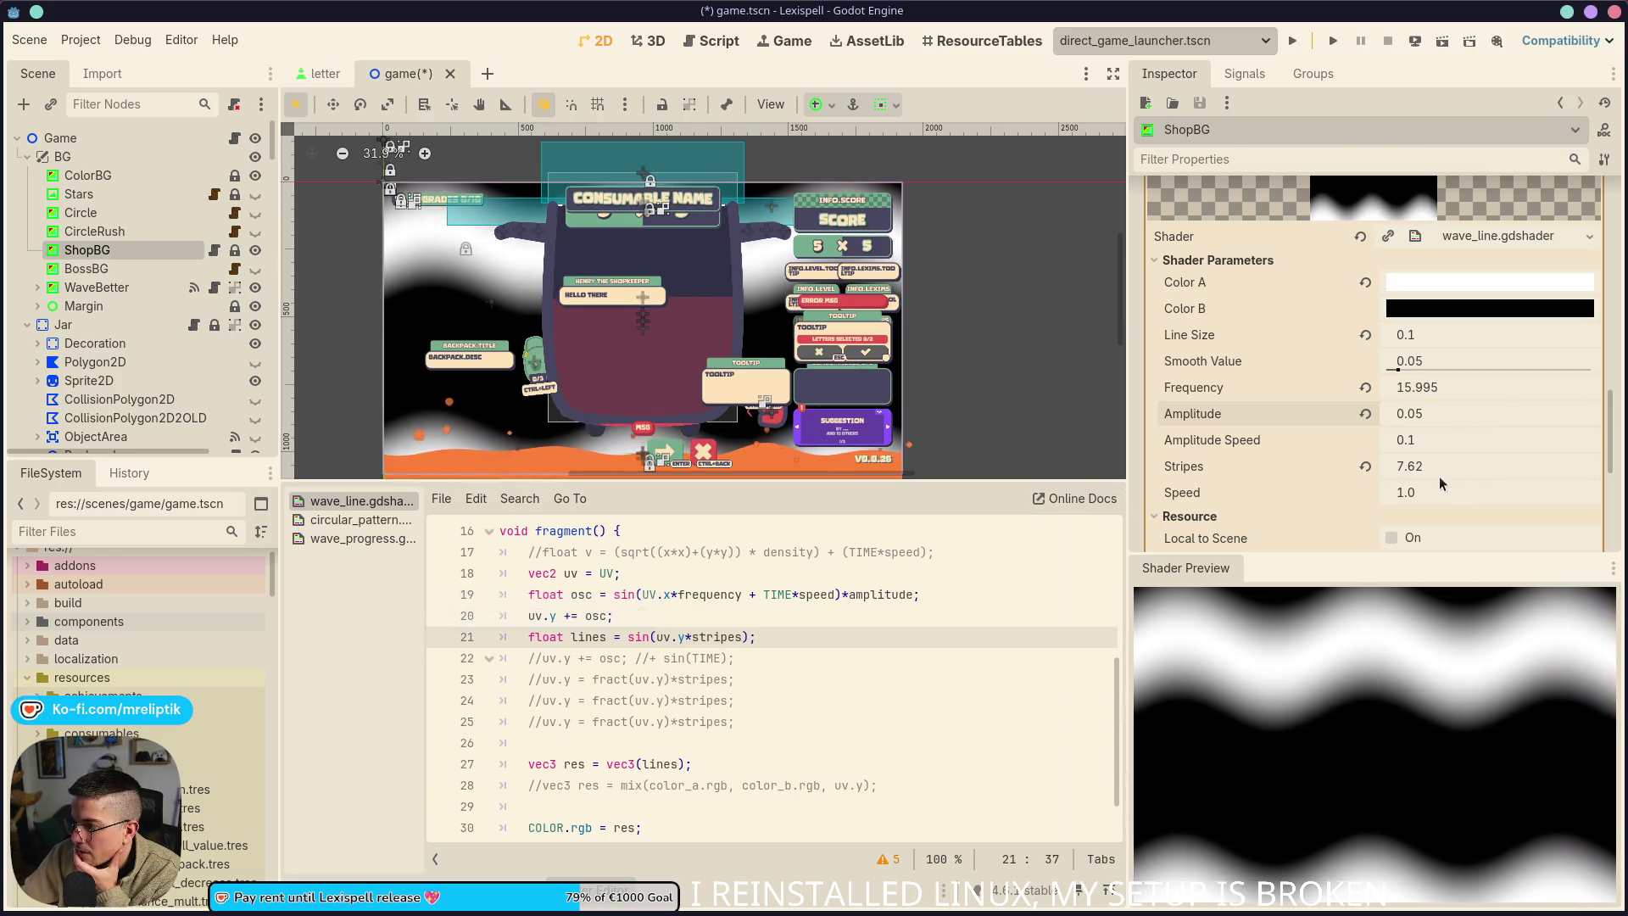
Set Stripes to 40.0 and save the scene
mouse_move(1433, 466)
left_mouse_down()
mouse_move(1605, 466)
mouse_move(1546, 466)
mouse_move(1565, 465)
left_mouse_up()
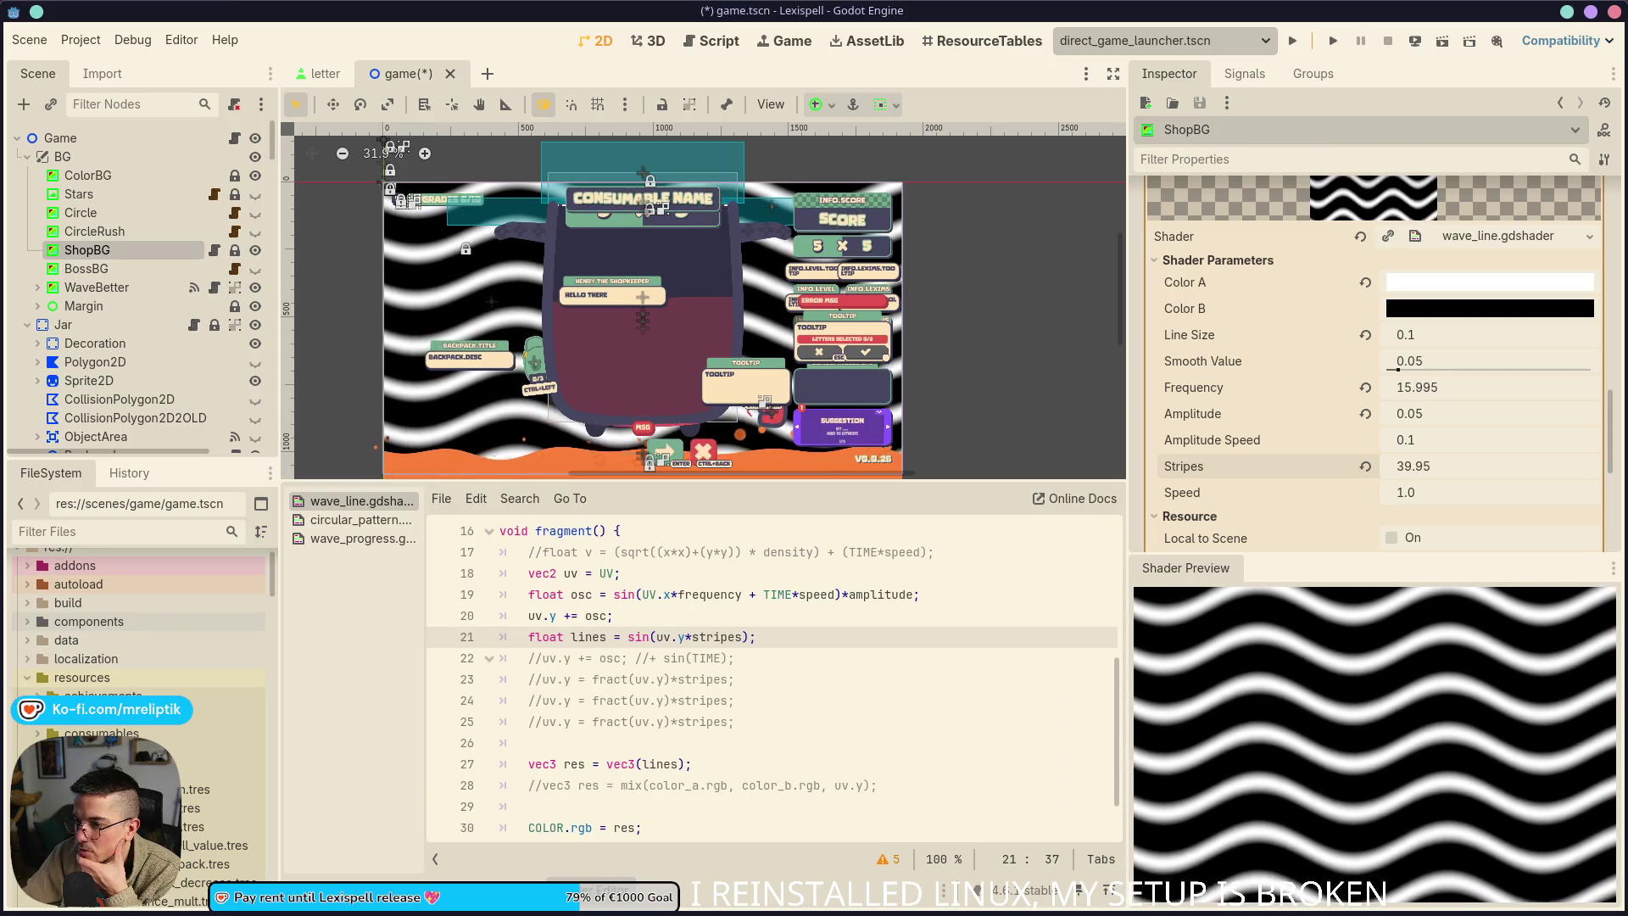
left_click(1465, 468)
type("40")
key("Return")
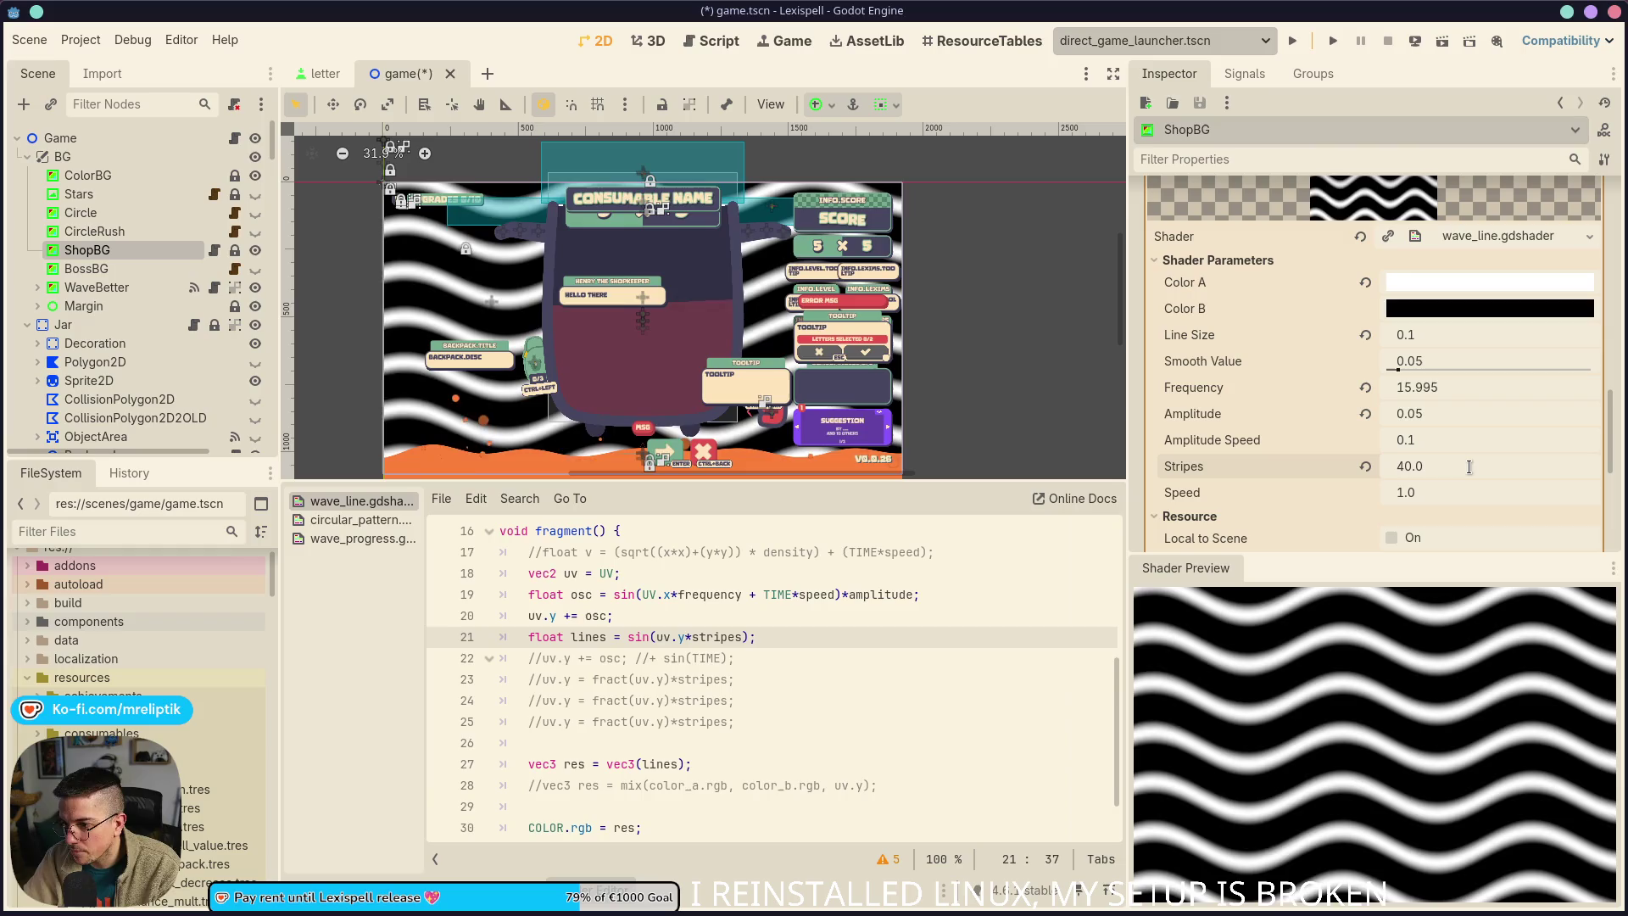
key("ctrl+s")
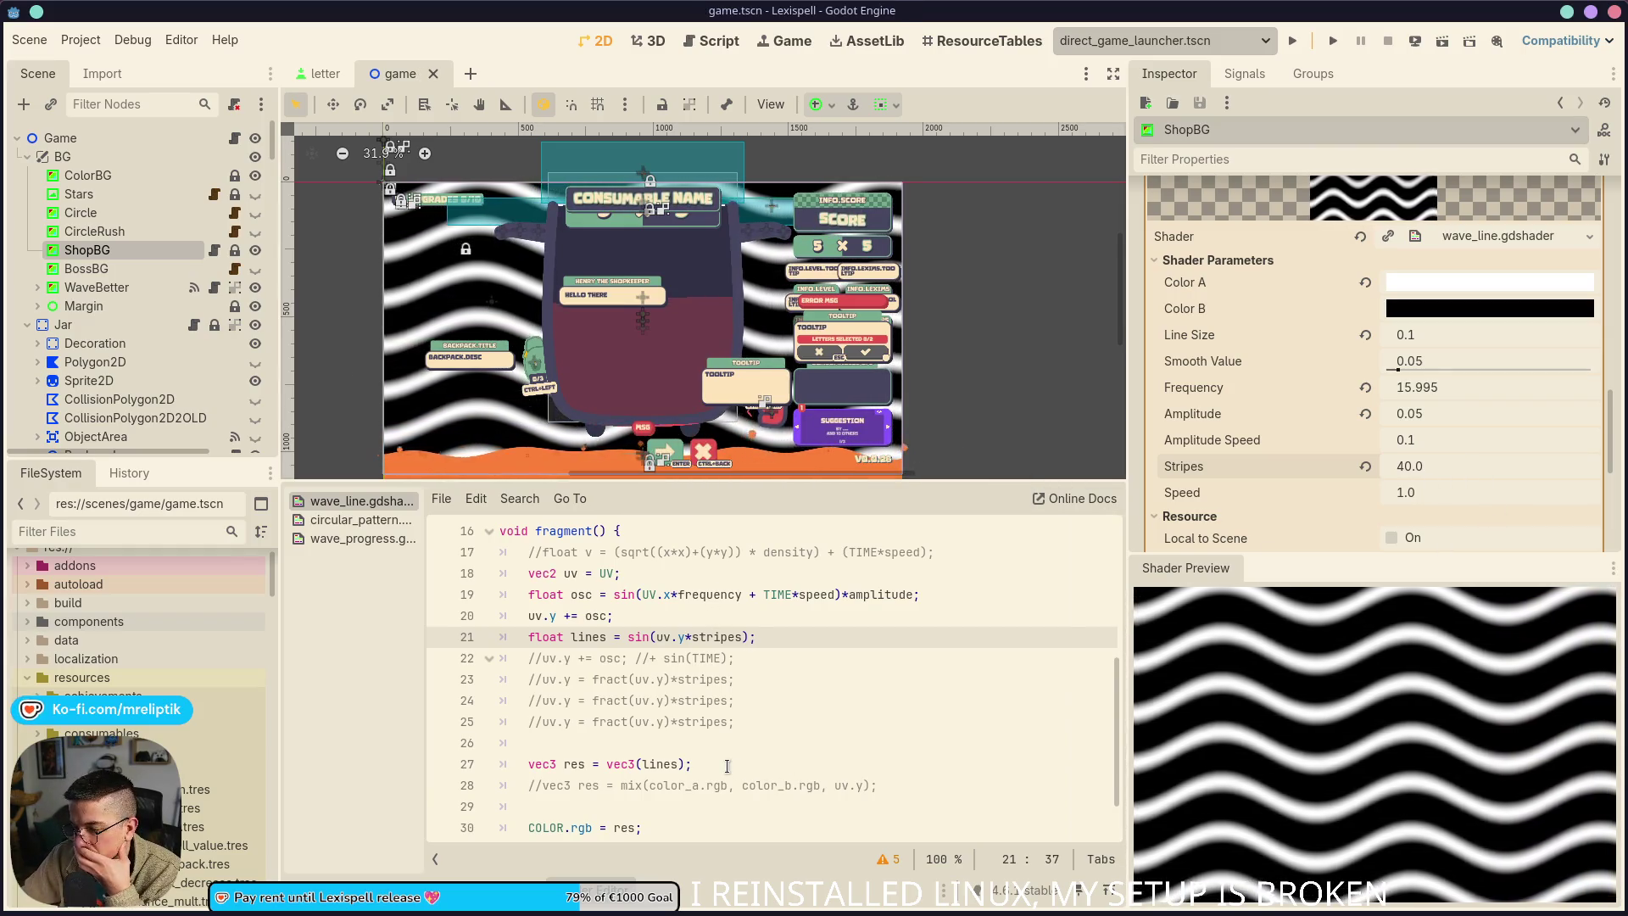
Make line 28's mix() res line active and comment out the vec3(lines) line 27
left_click(692, 785)
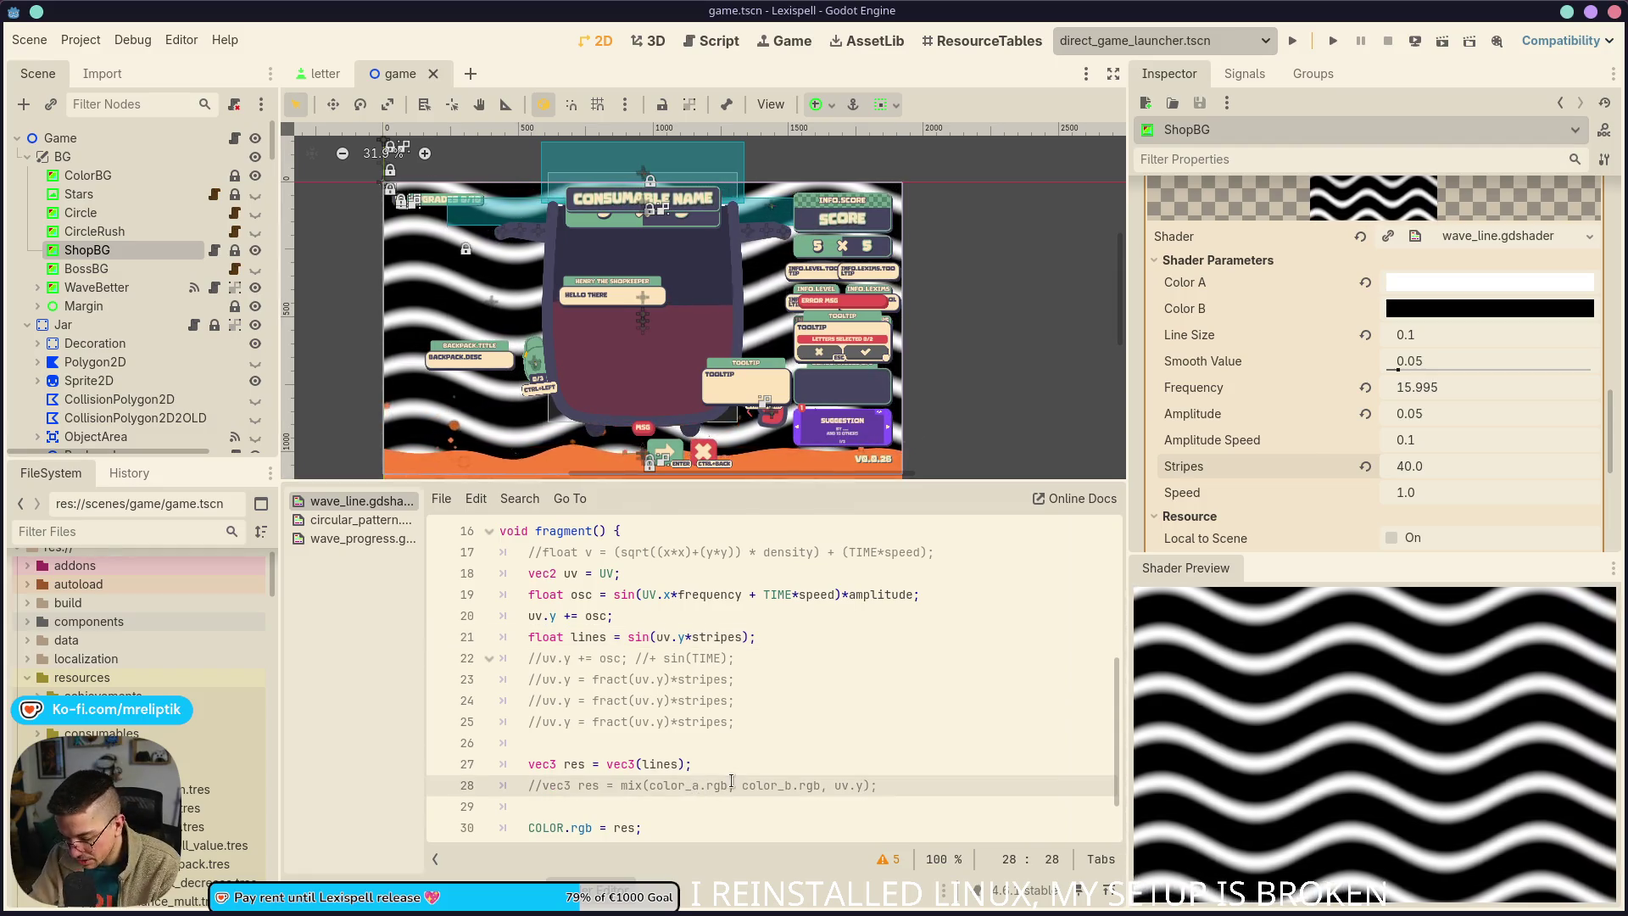
key("ctrl+k")
key("Up")
key("ctrl+k")
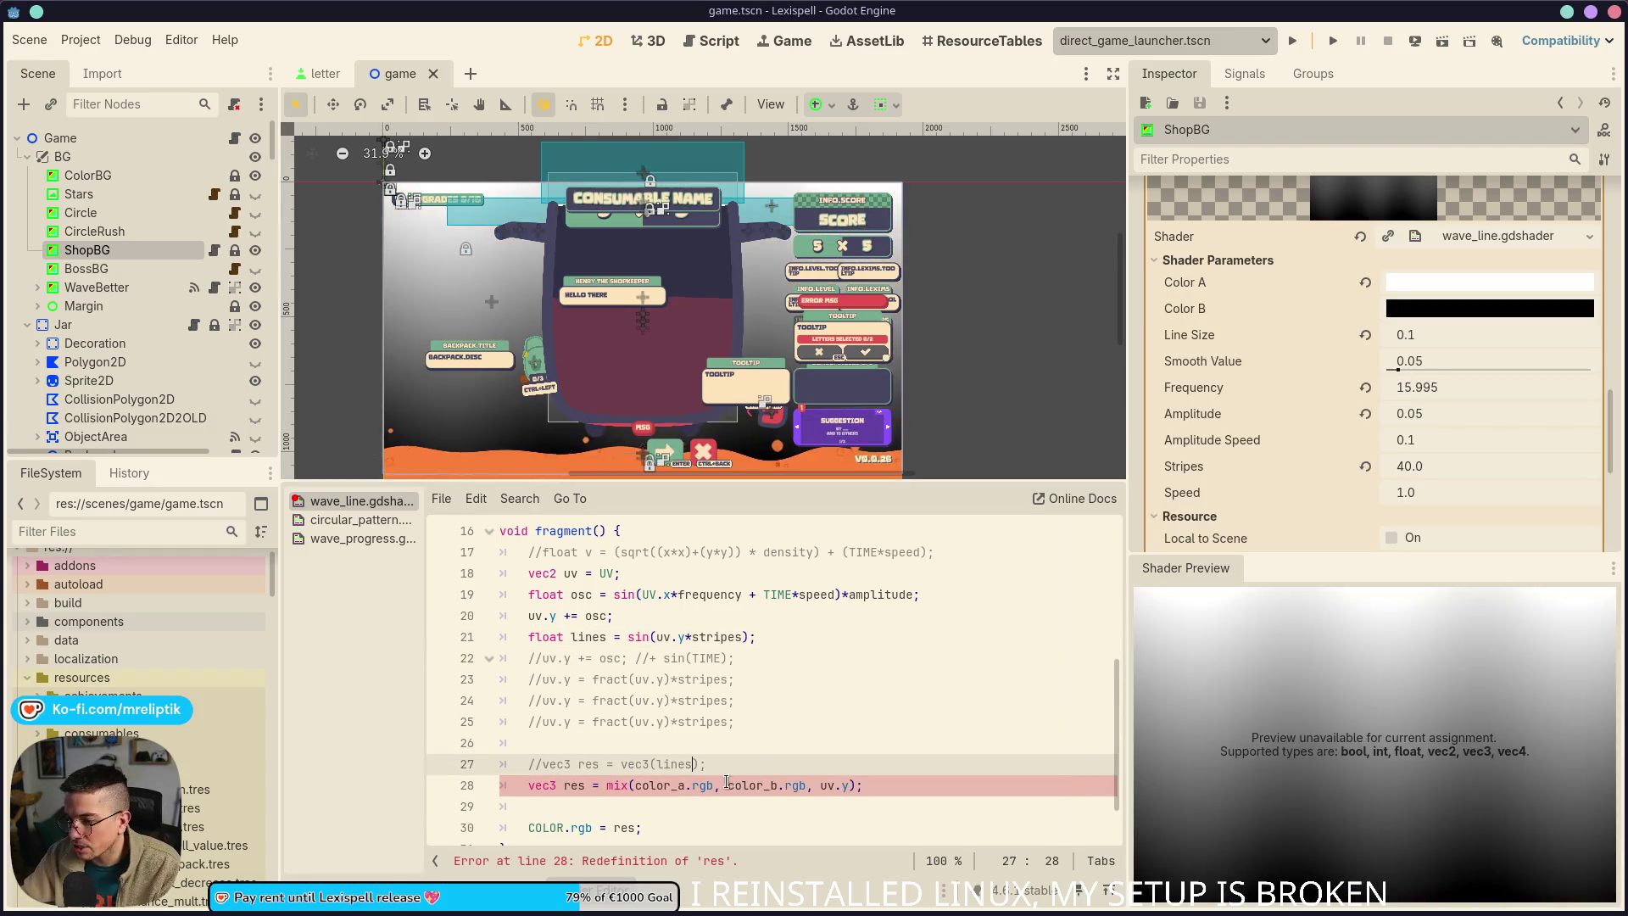
key("Down")
Use lines as the mix factor instead of uv.y and open Color A's picker
key("ctrl+d")
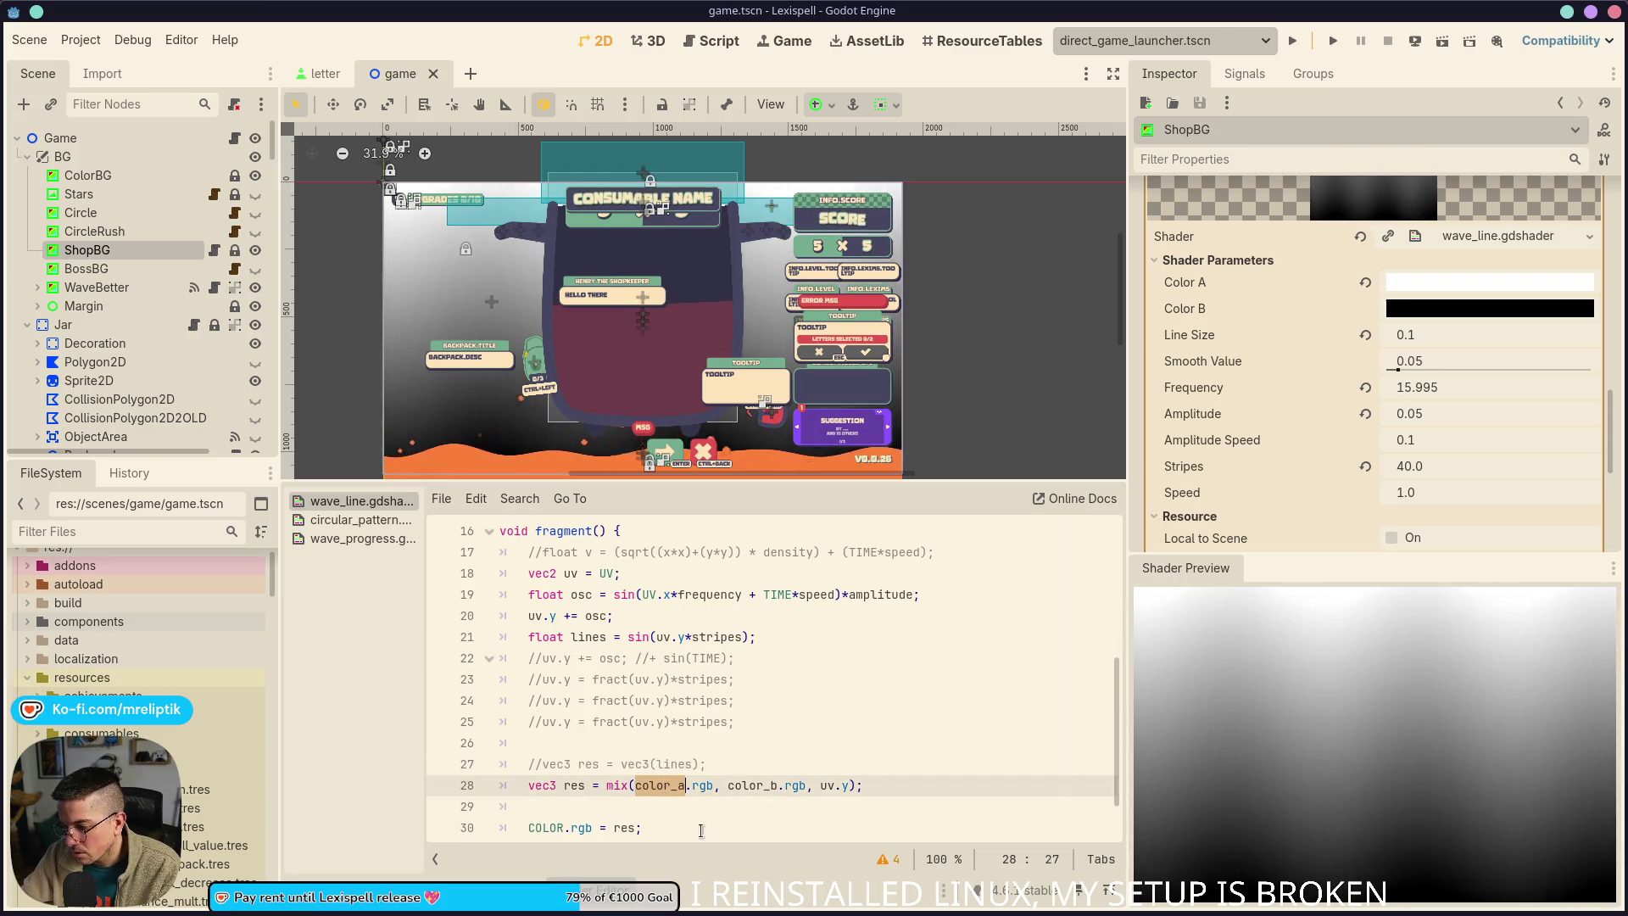
left_click(849, 785)
key("BackSpace")
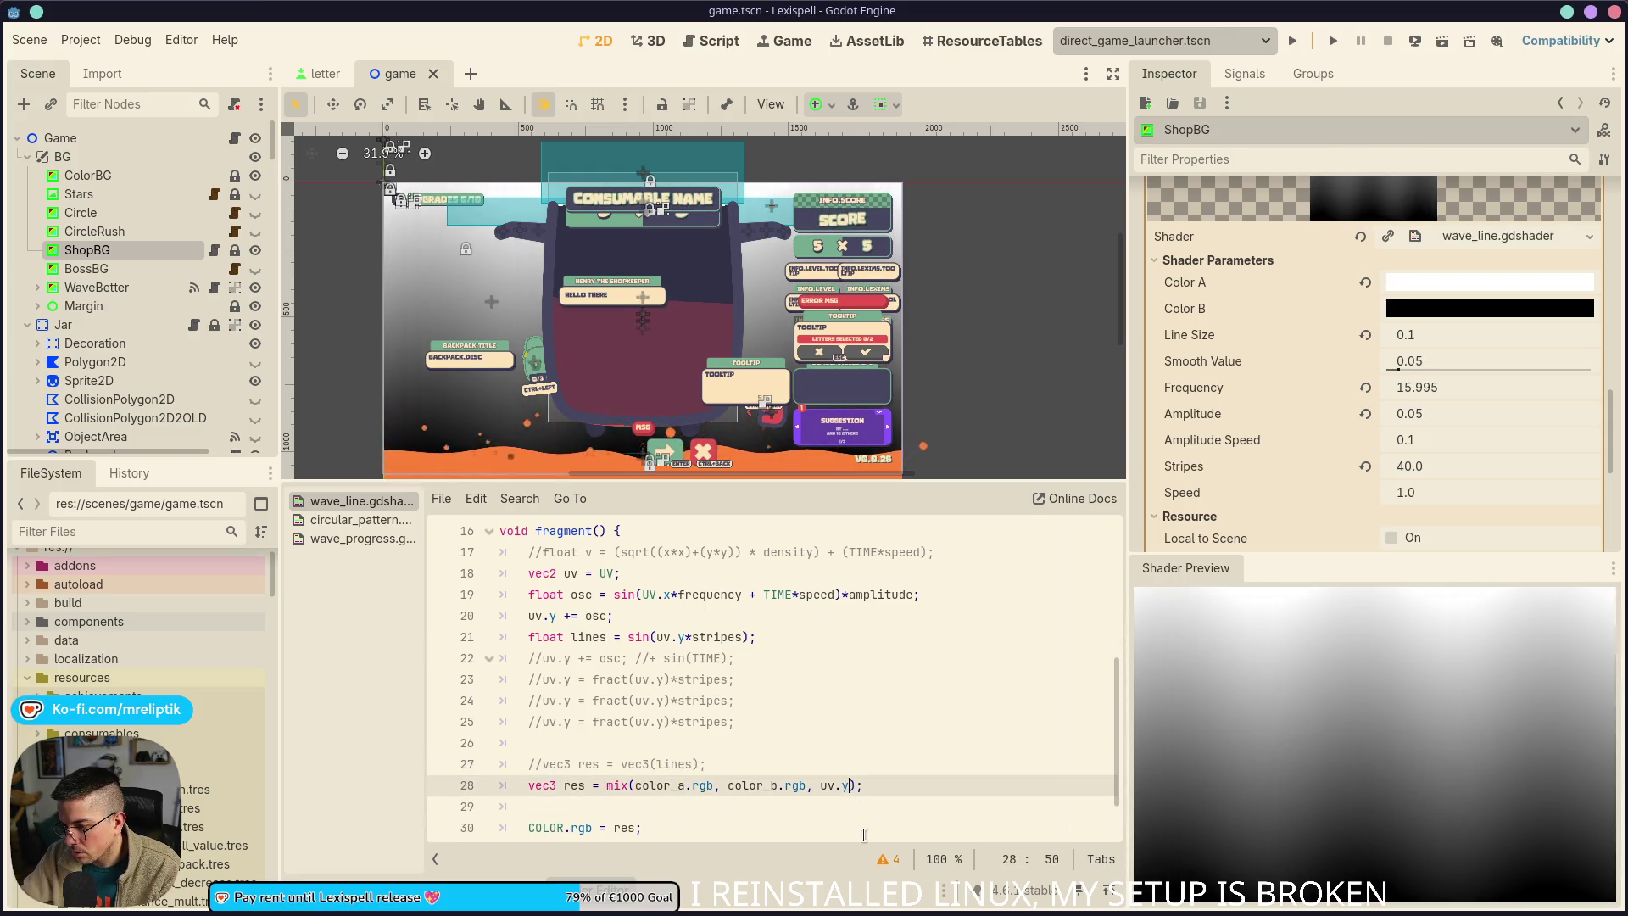
key("BackSpace")
key("BackSpace")
key("BackSpace")
type("lines")
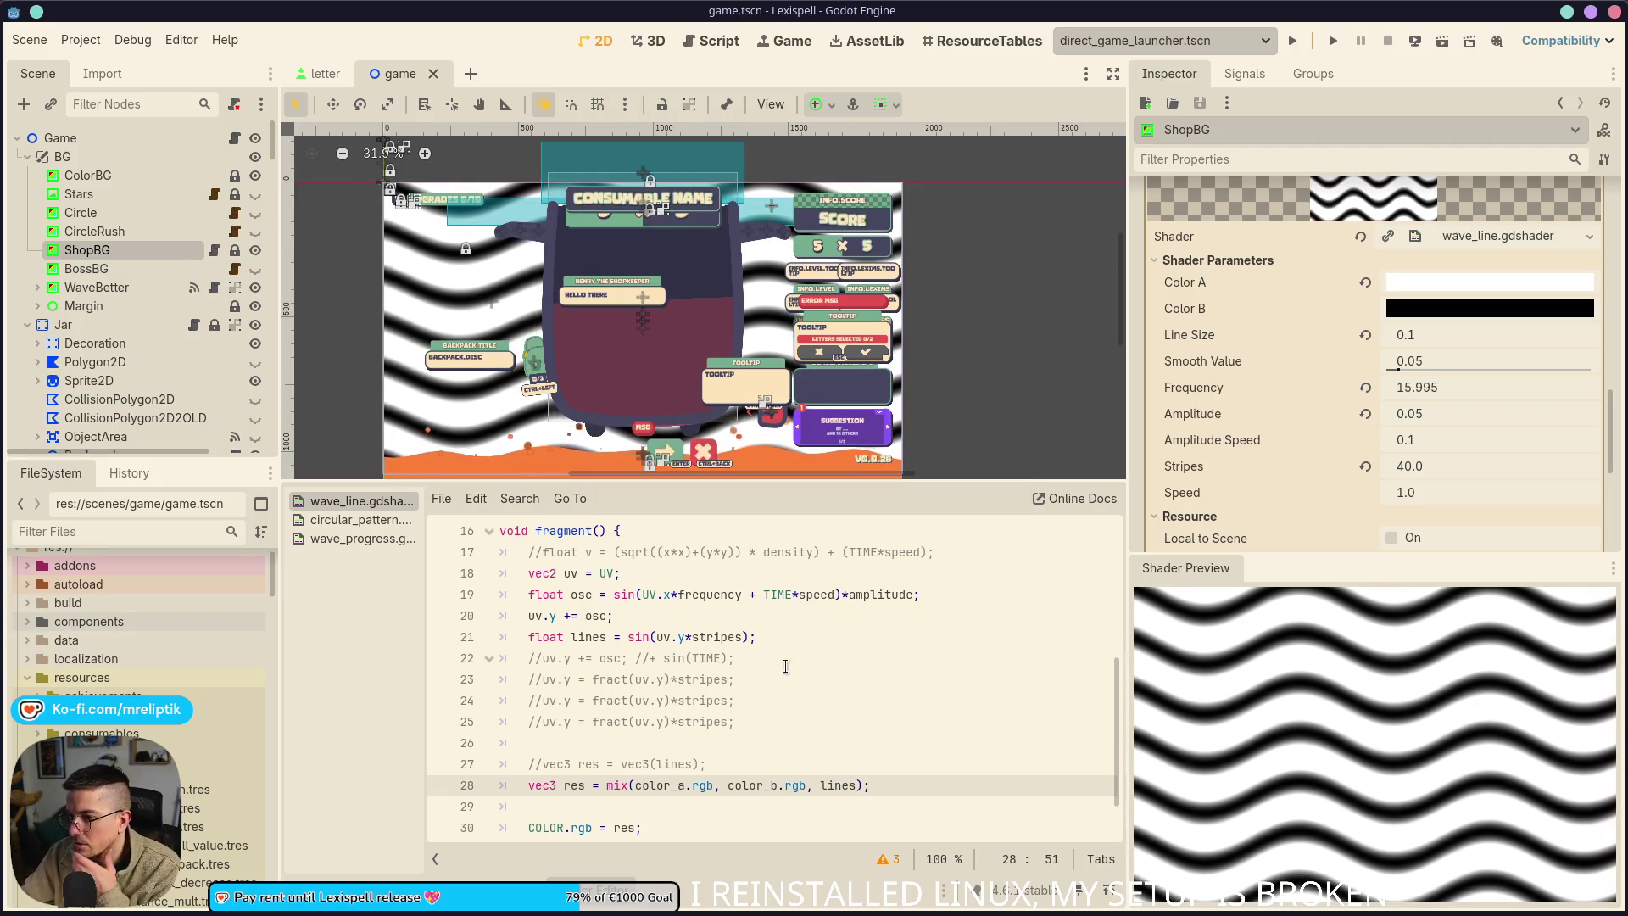
scroll(1437, 347, "up", 1)
left_click(1424, 331)
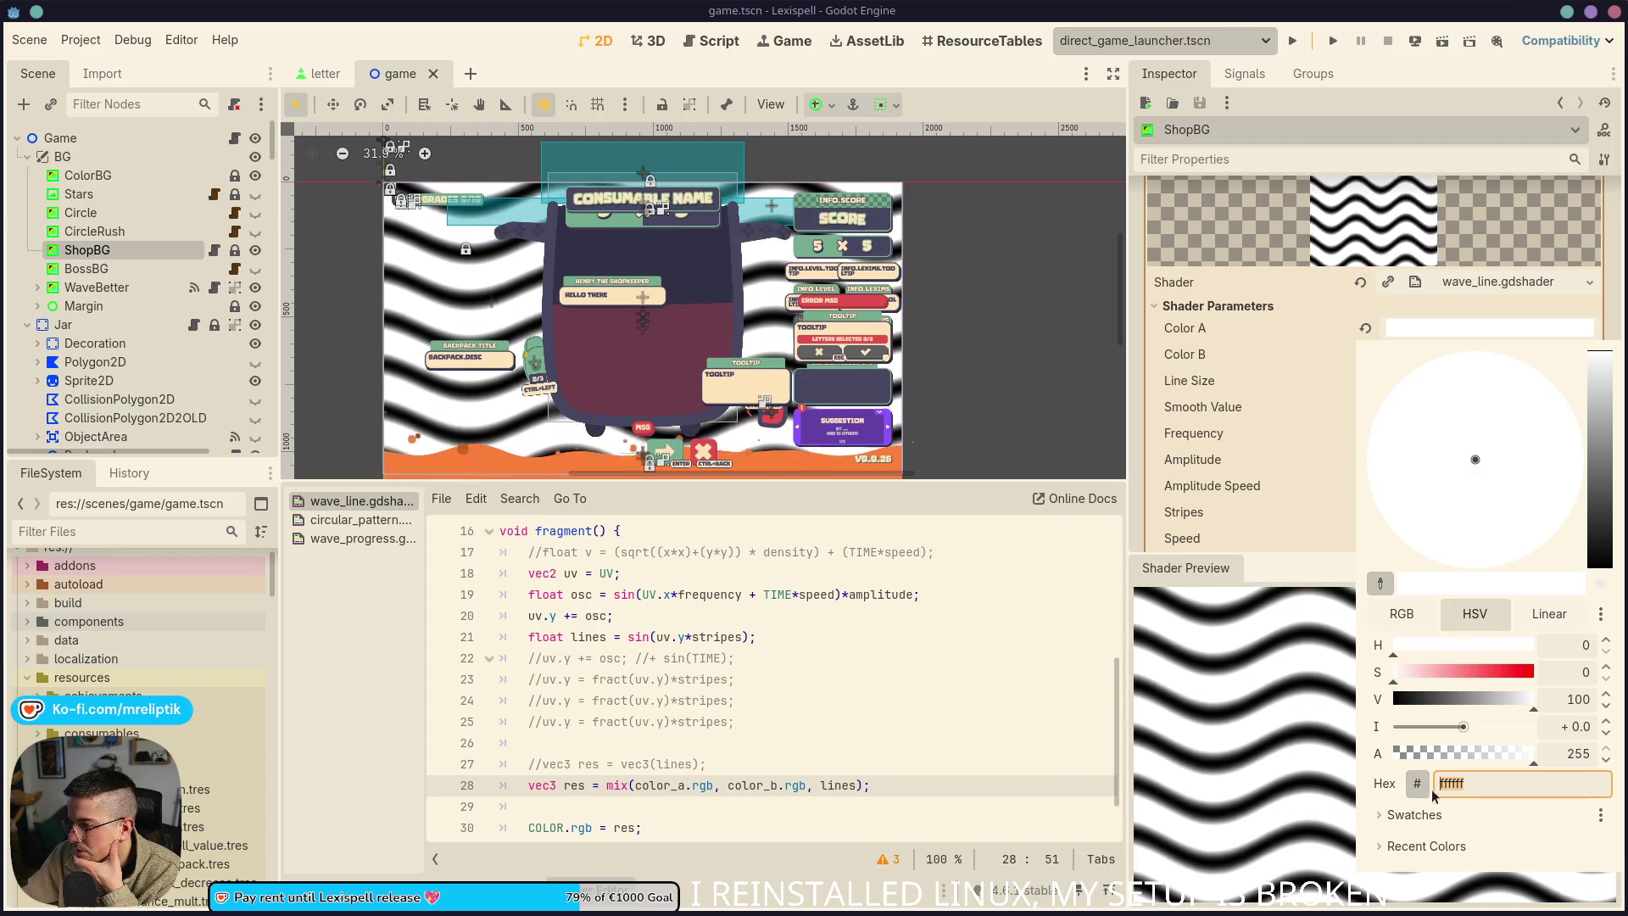
Try cream swatches, including fde4b9, for Color A and Color B
left_click(1409, 814)
left_click(1408, 833)
left_click(1314, 542)
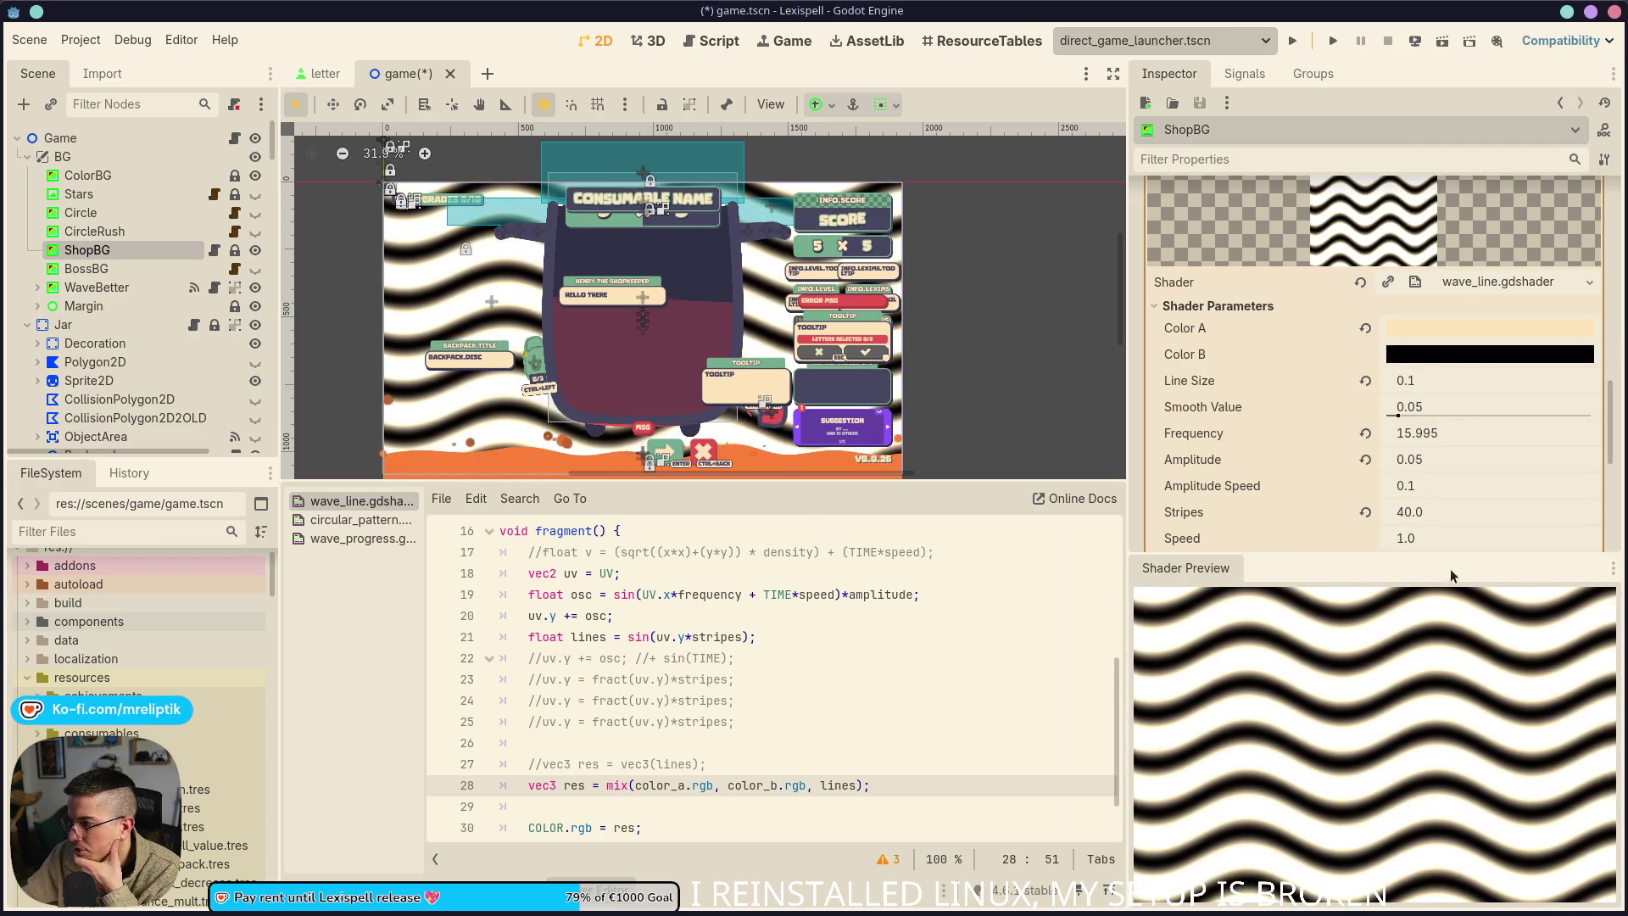
scroll(1447, 383, "up", 1)
left_click(1447, 309)
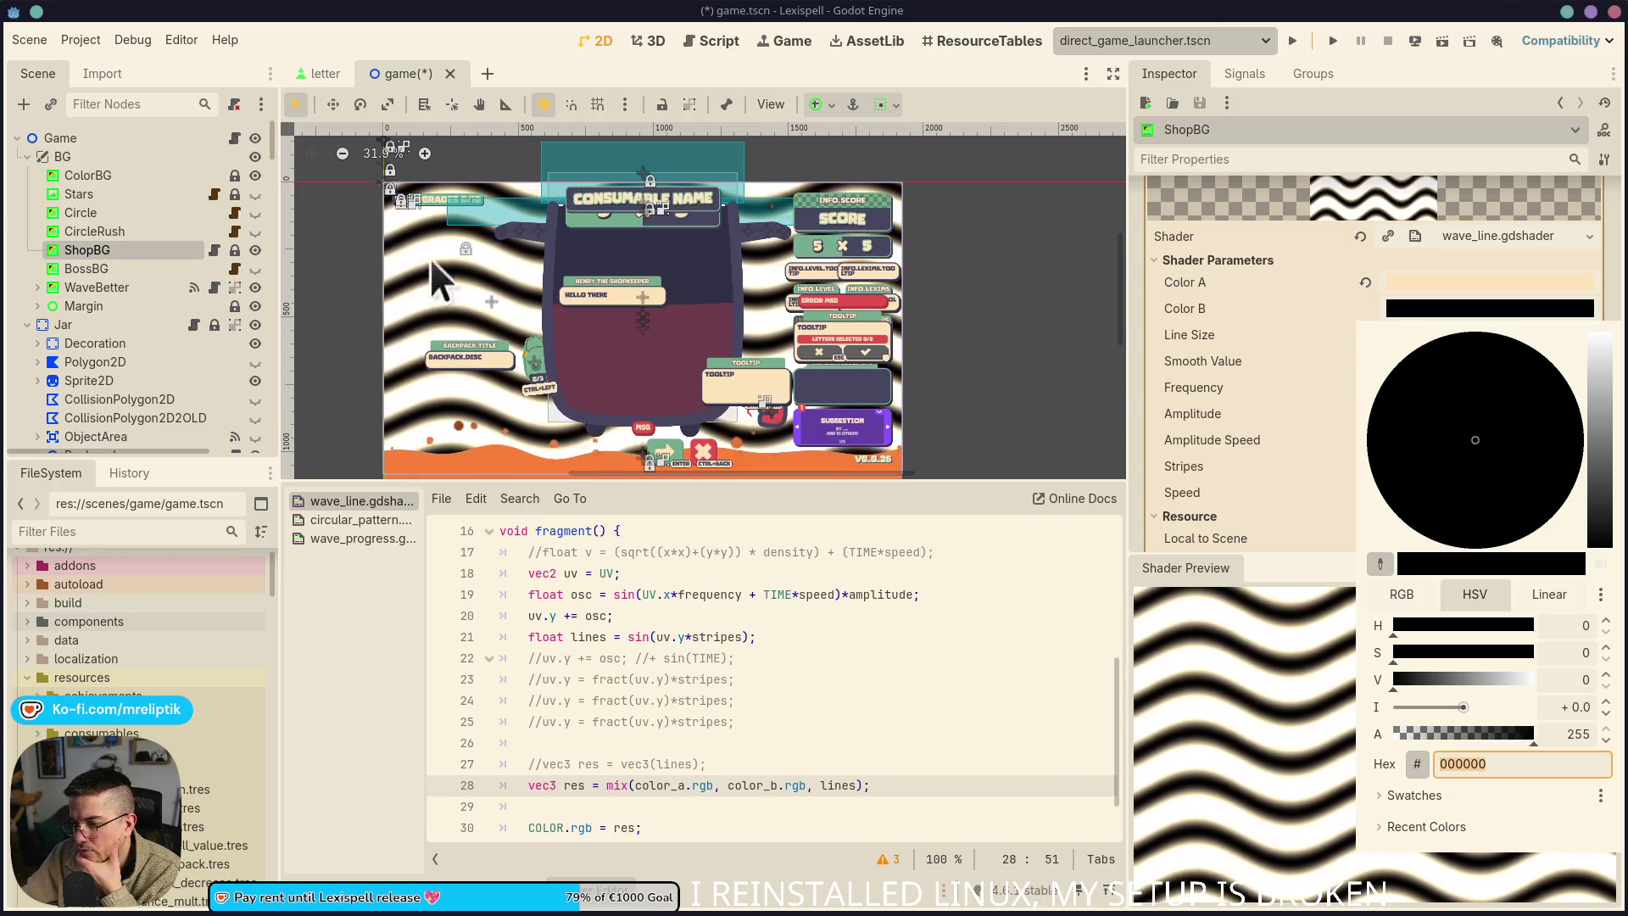
left_click(1414, 794)
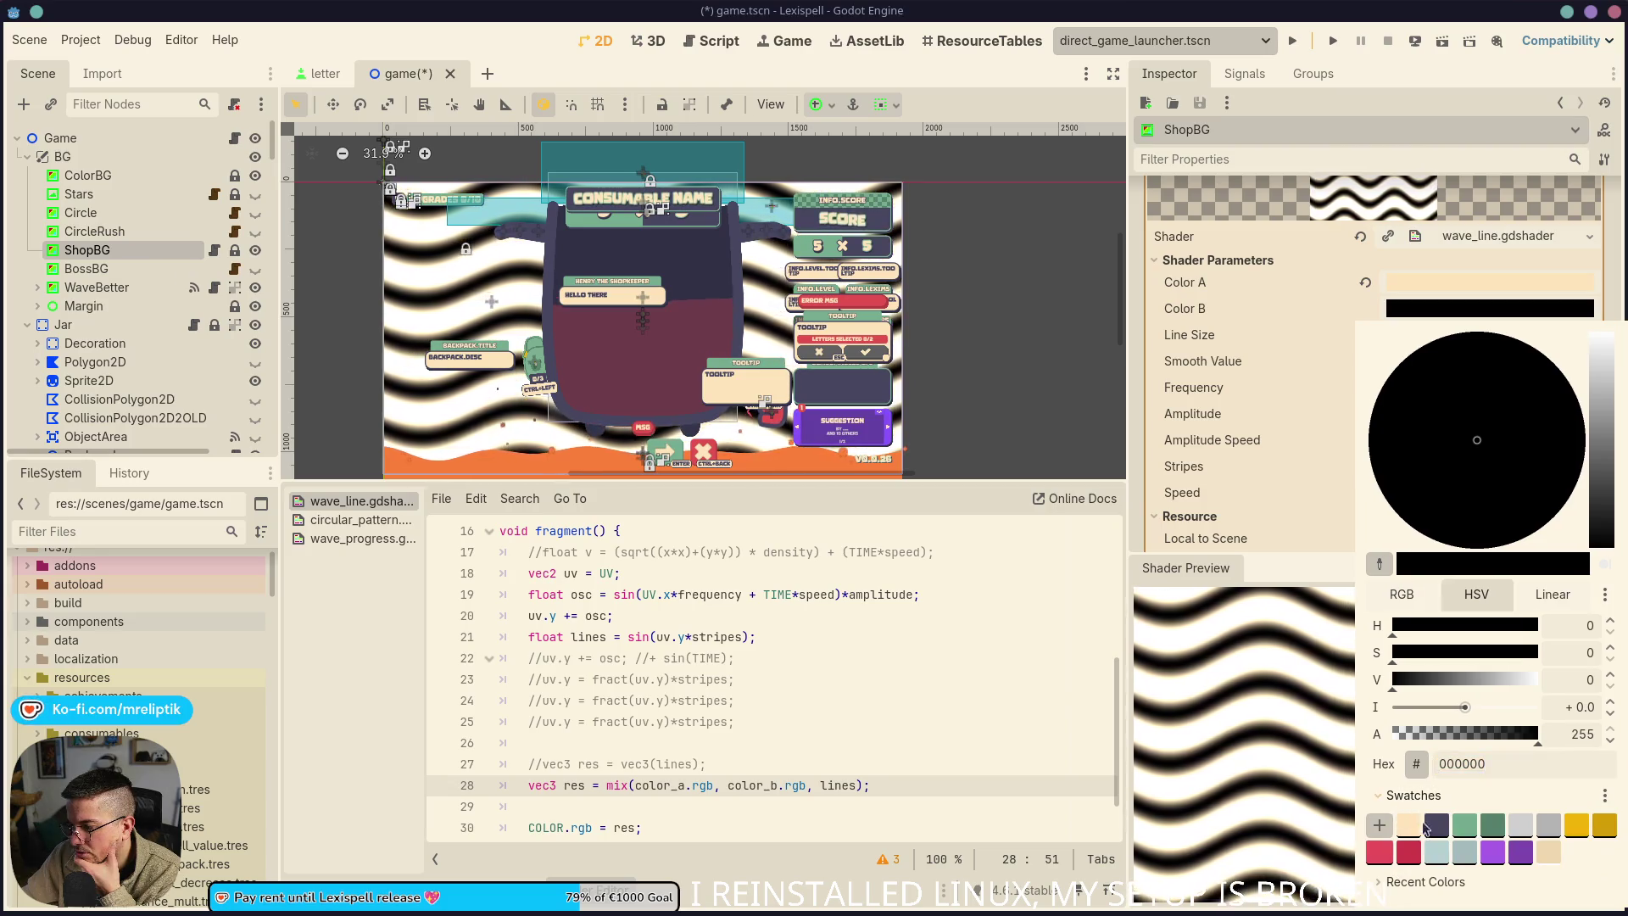
left_click(1549, 851)
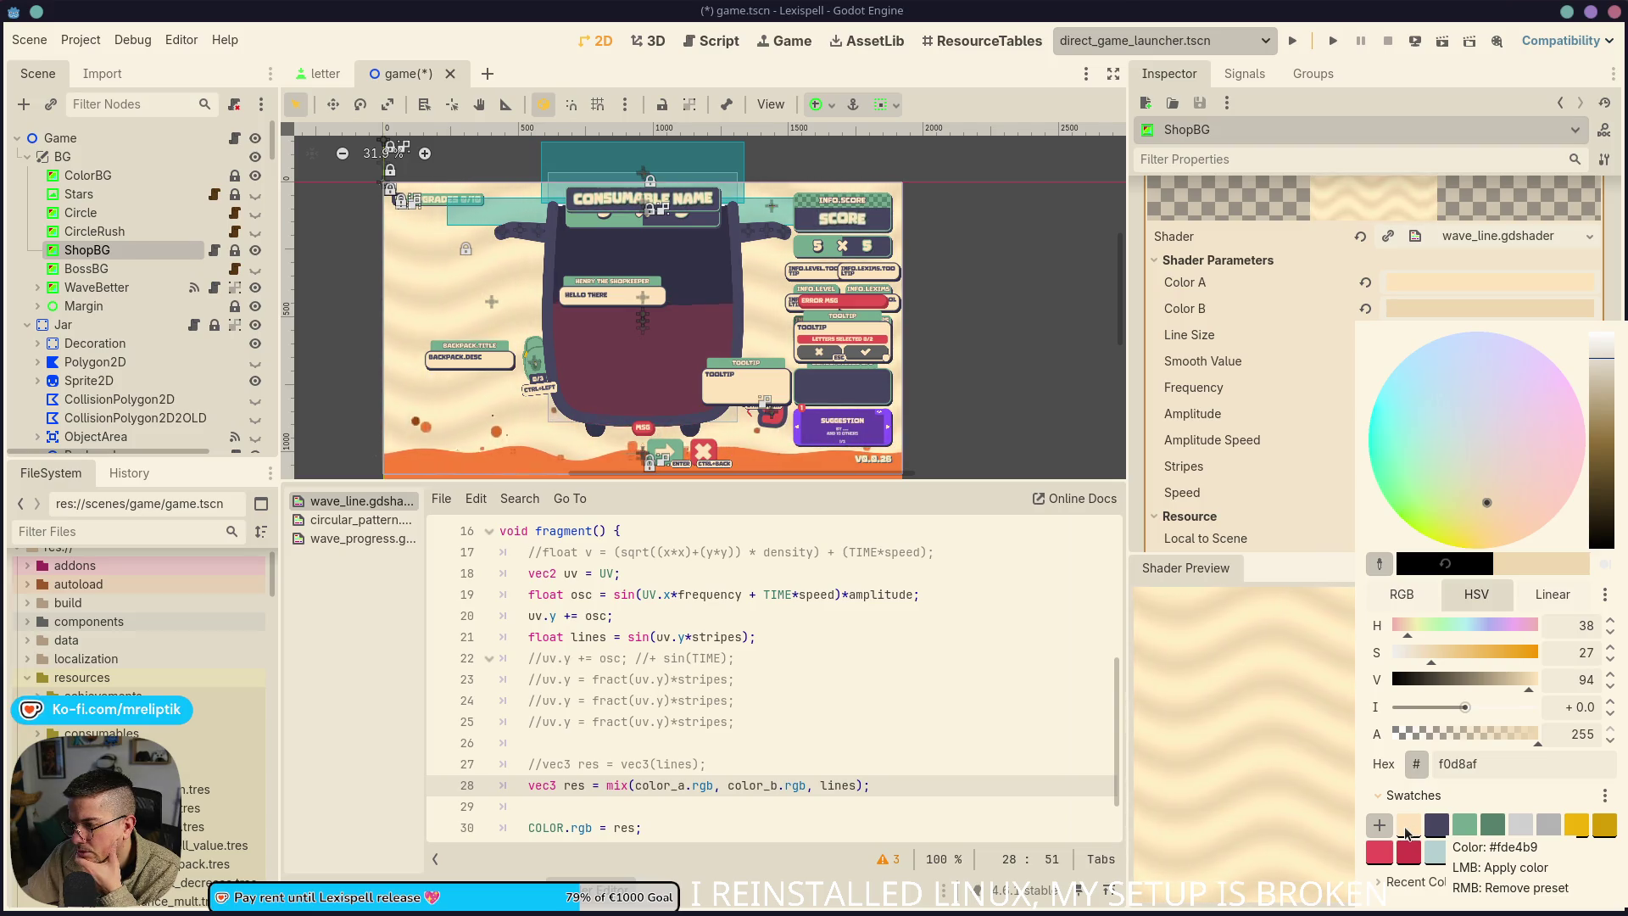
left_click(1406, 833)
left_click(1299, 558)
left_click(1447, 308)
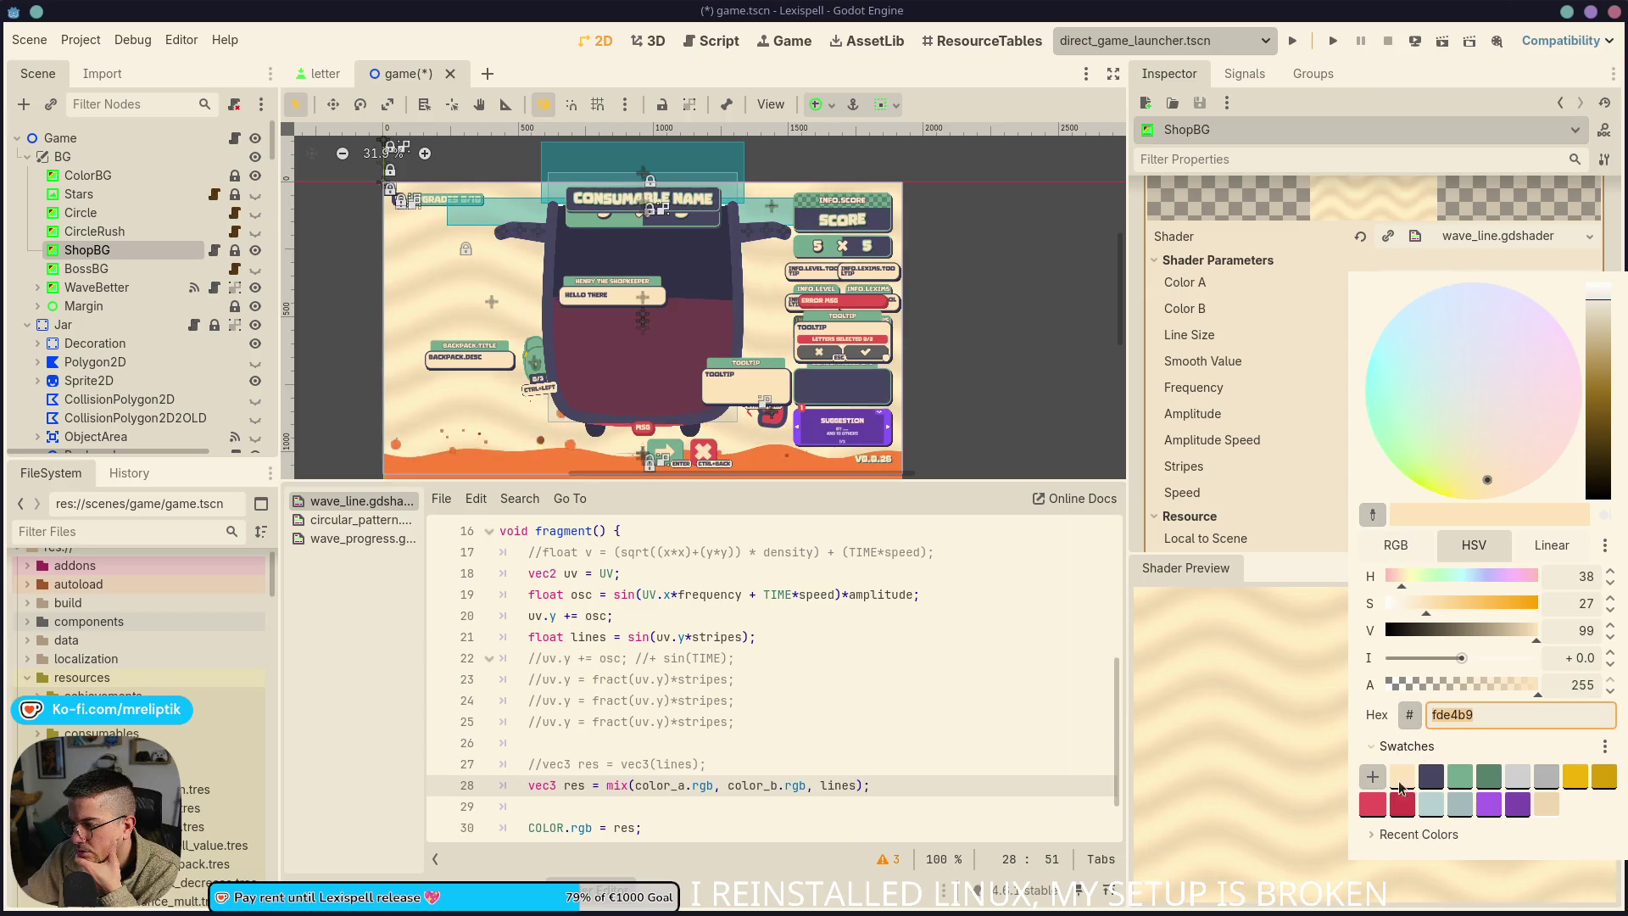
left_click(1294, 578)
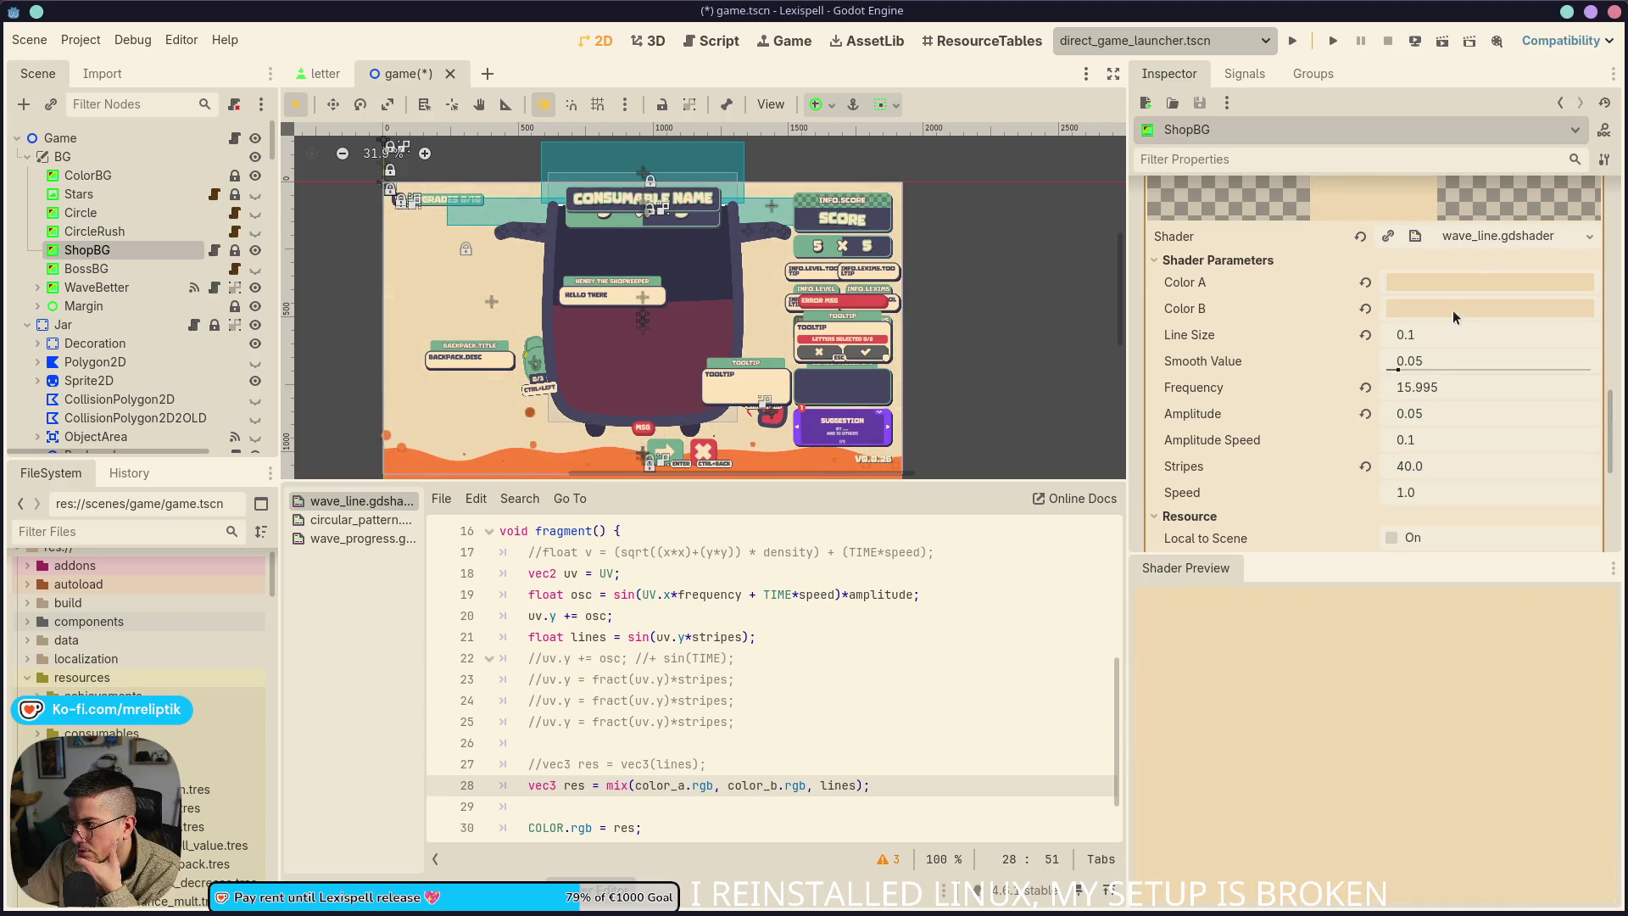
Set Color A to sage green 74ab8e and Color B to a dark green swatch
left_click(1452, 310)
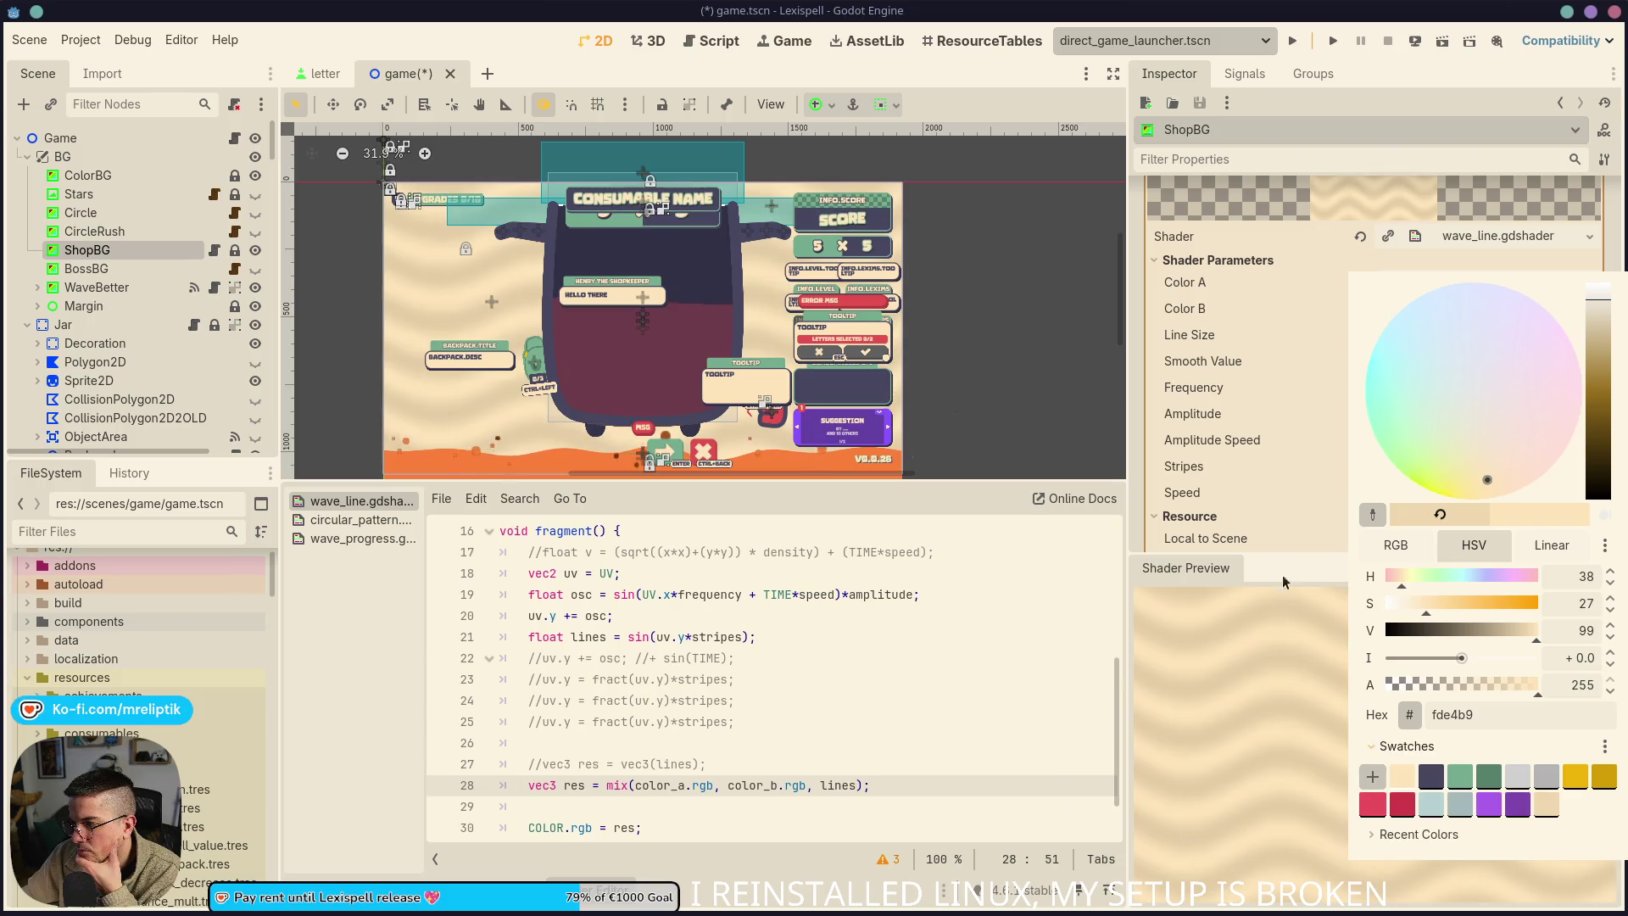
left_click(1283, 582)
left_click(1428, 279)
left_click(1455, 772)
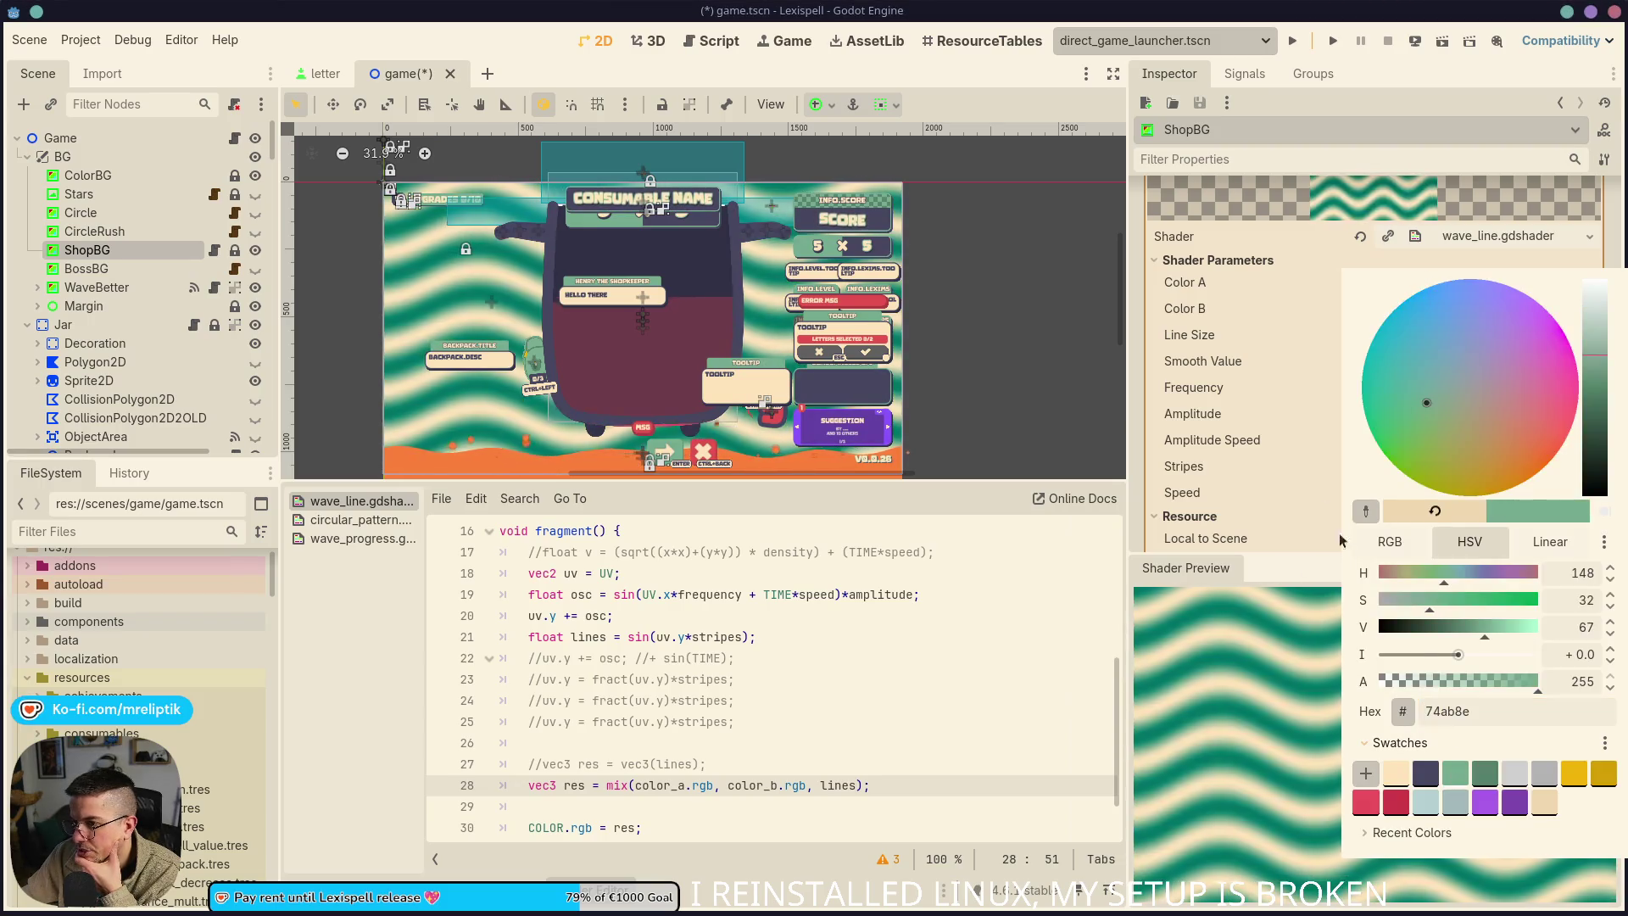
left_click(1339, 539)
left_click(1443, 311)
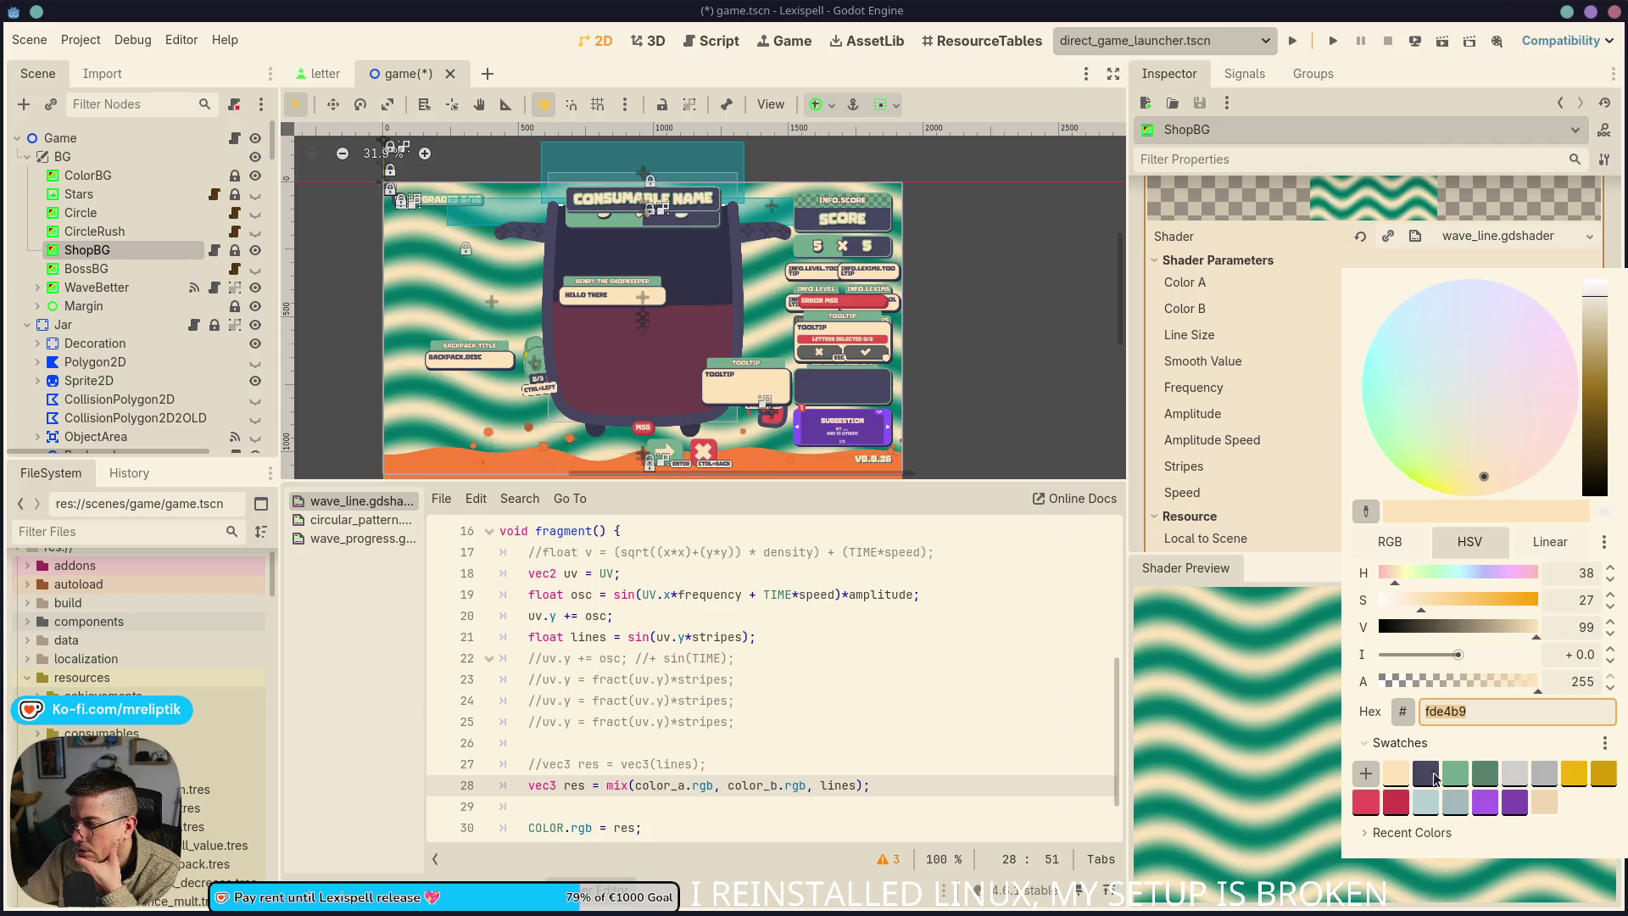
left_click(1484, 772)
left_click(1289, 573)
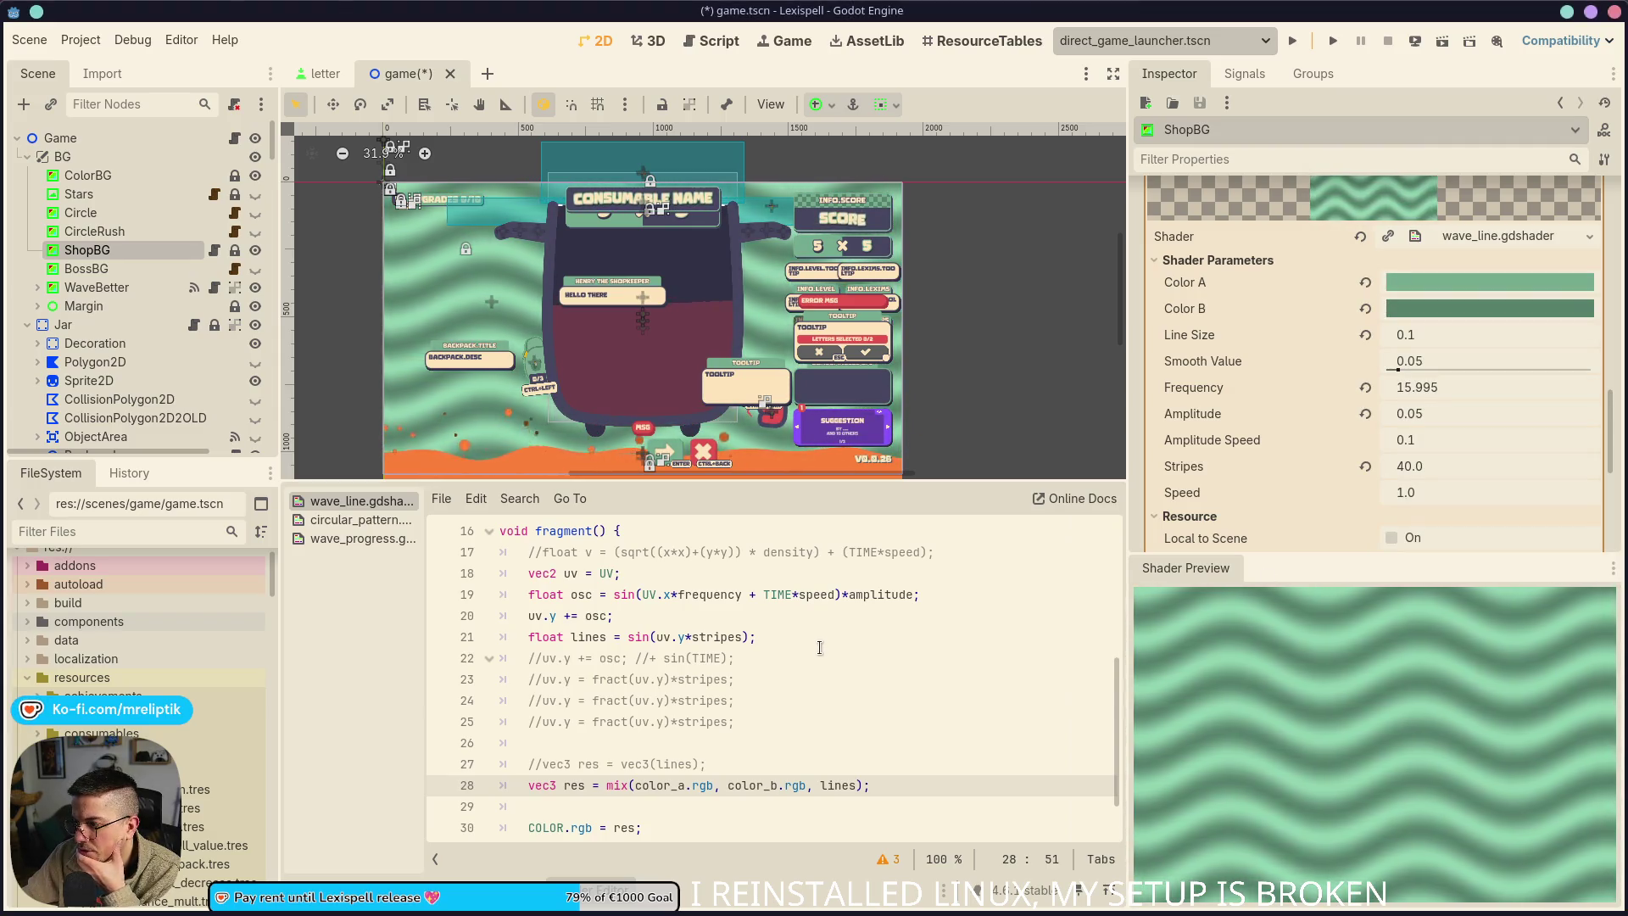
left_click(763, 638)
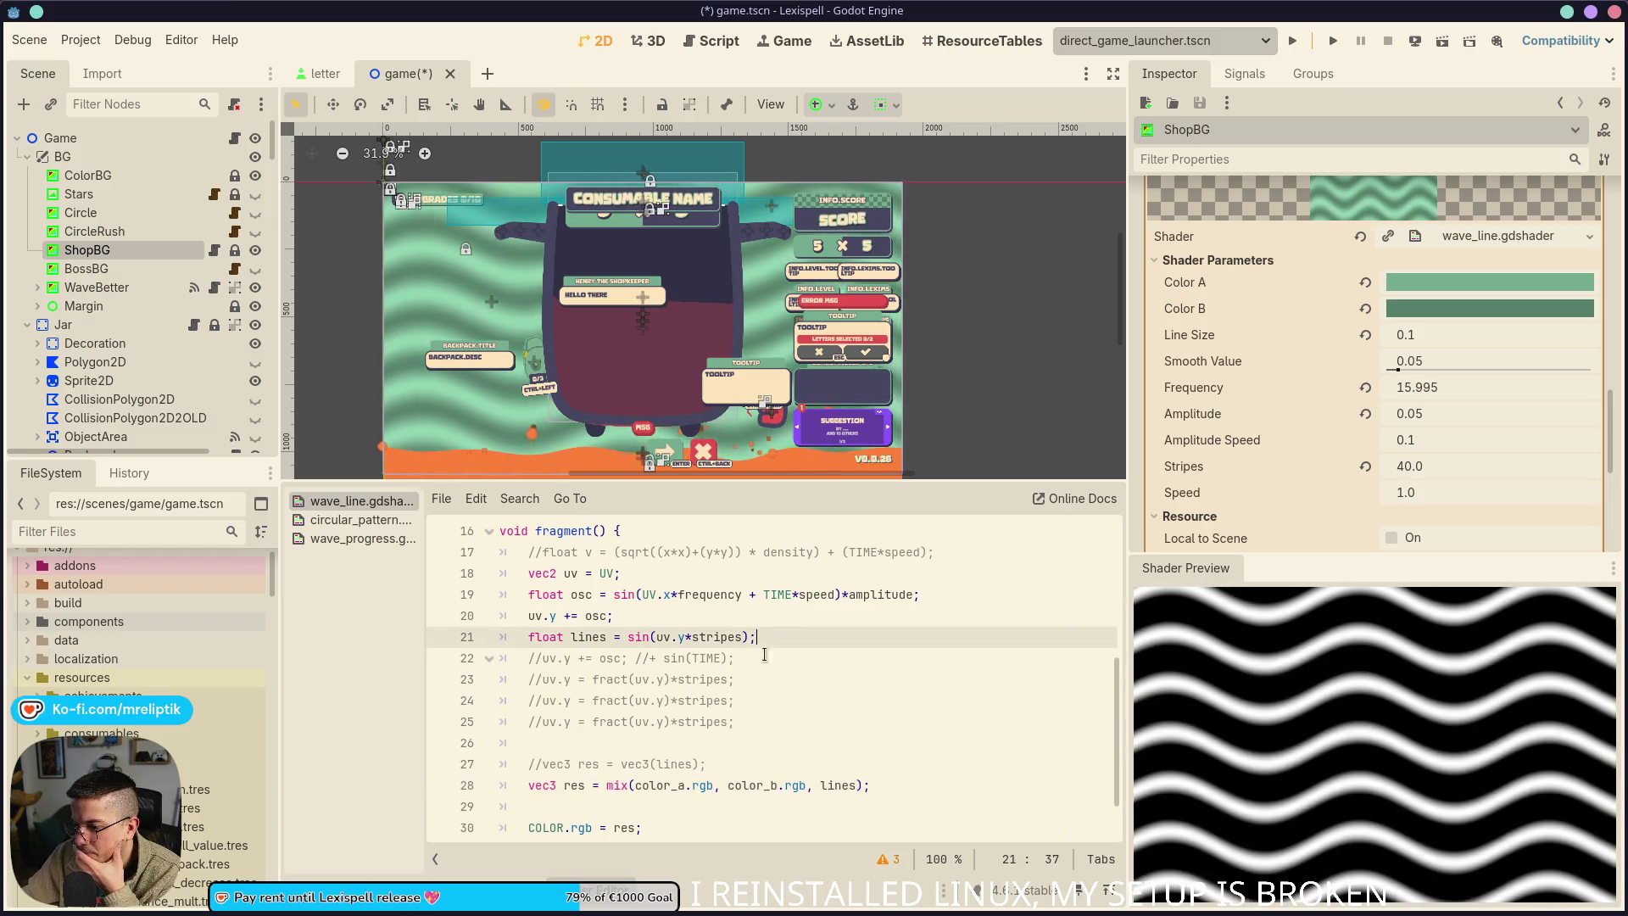
Add 'vec3 res = step(lines, 0.5) * color_a.rgb;' below mix, save, and comment out mix
scroll(659, 721, "down", 1)
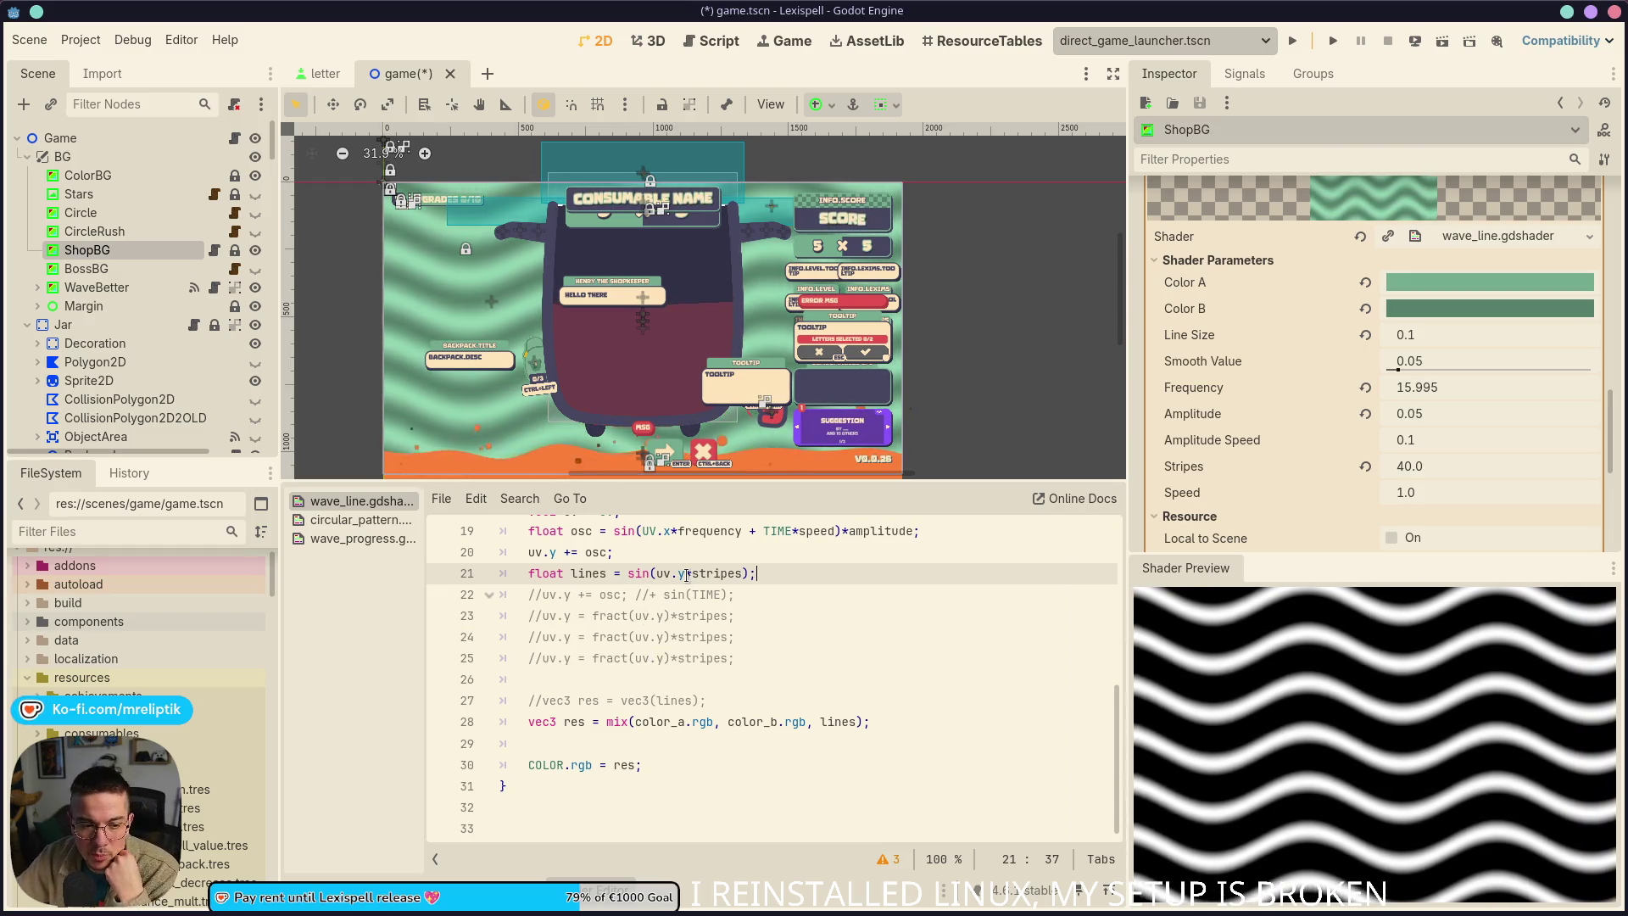
left_click(908, 722)
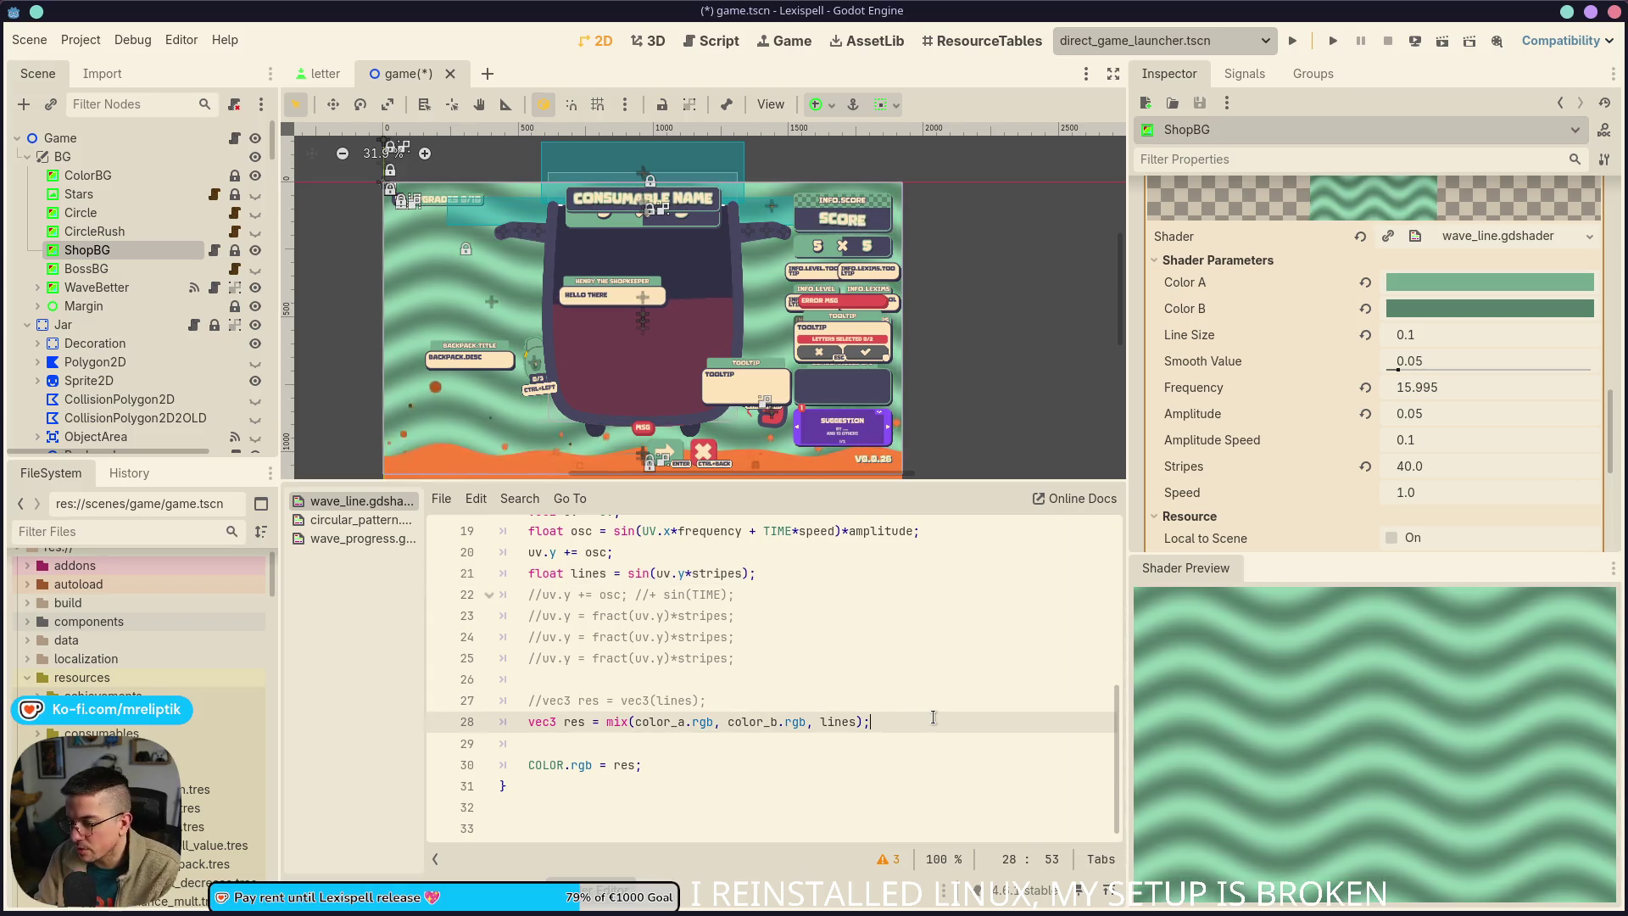
key("Return")
type("vec")
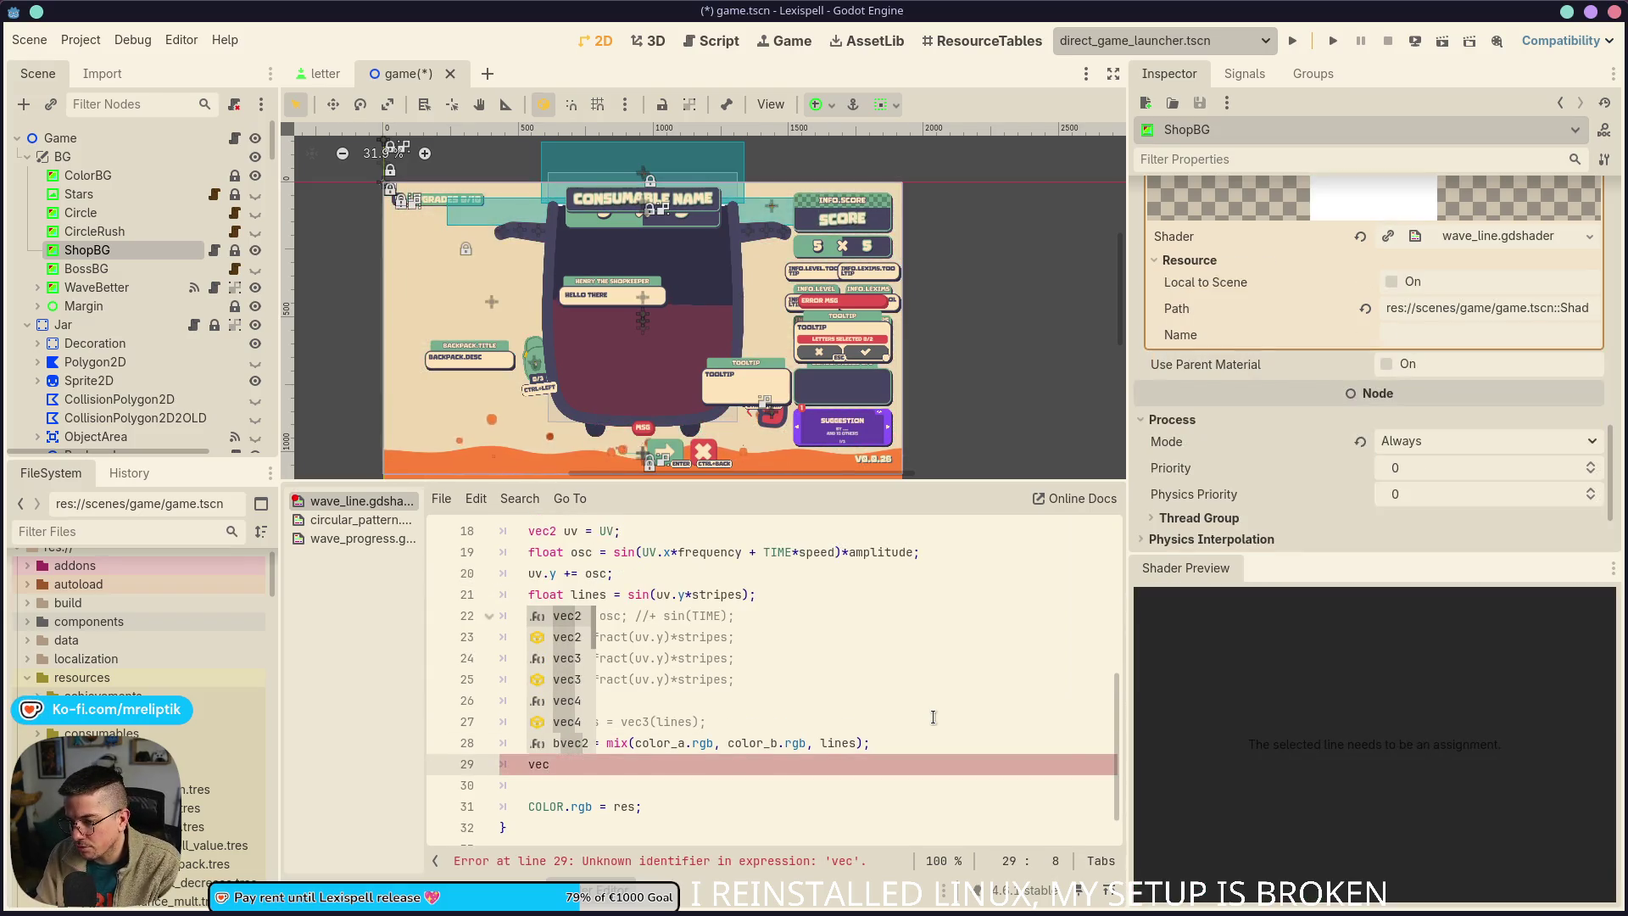
type("3 res = step(")
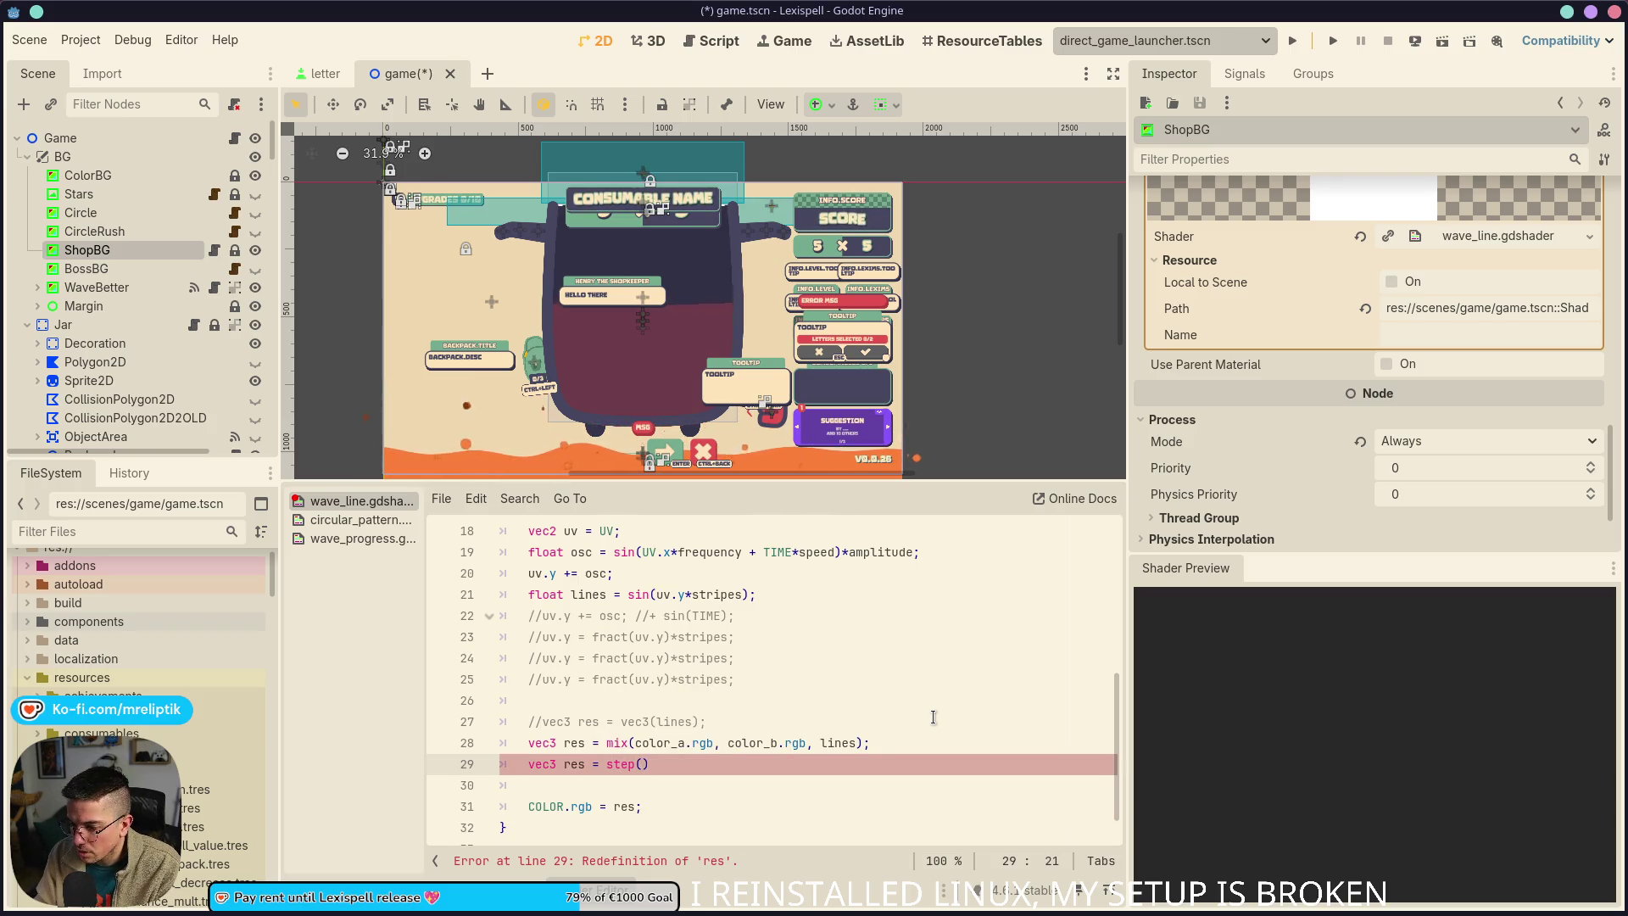
type("color")
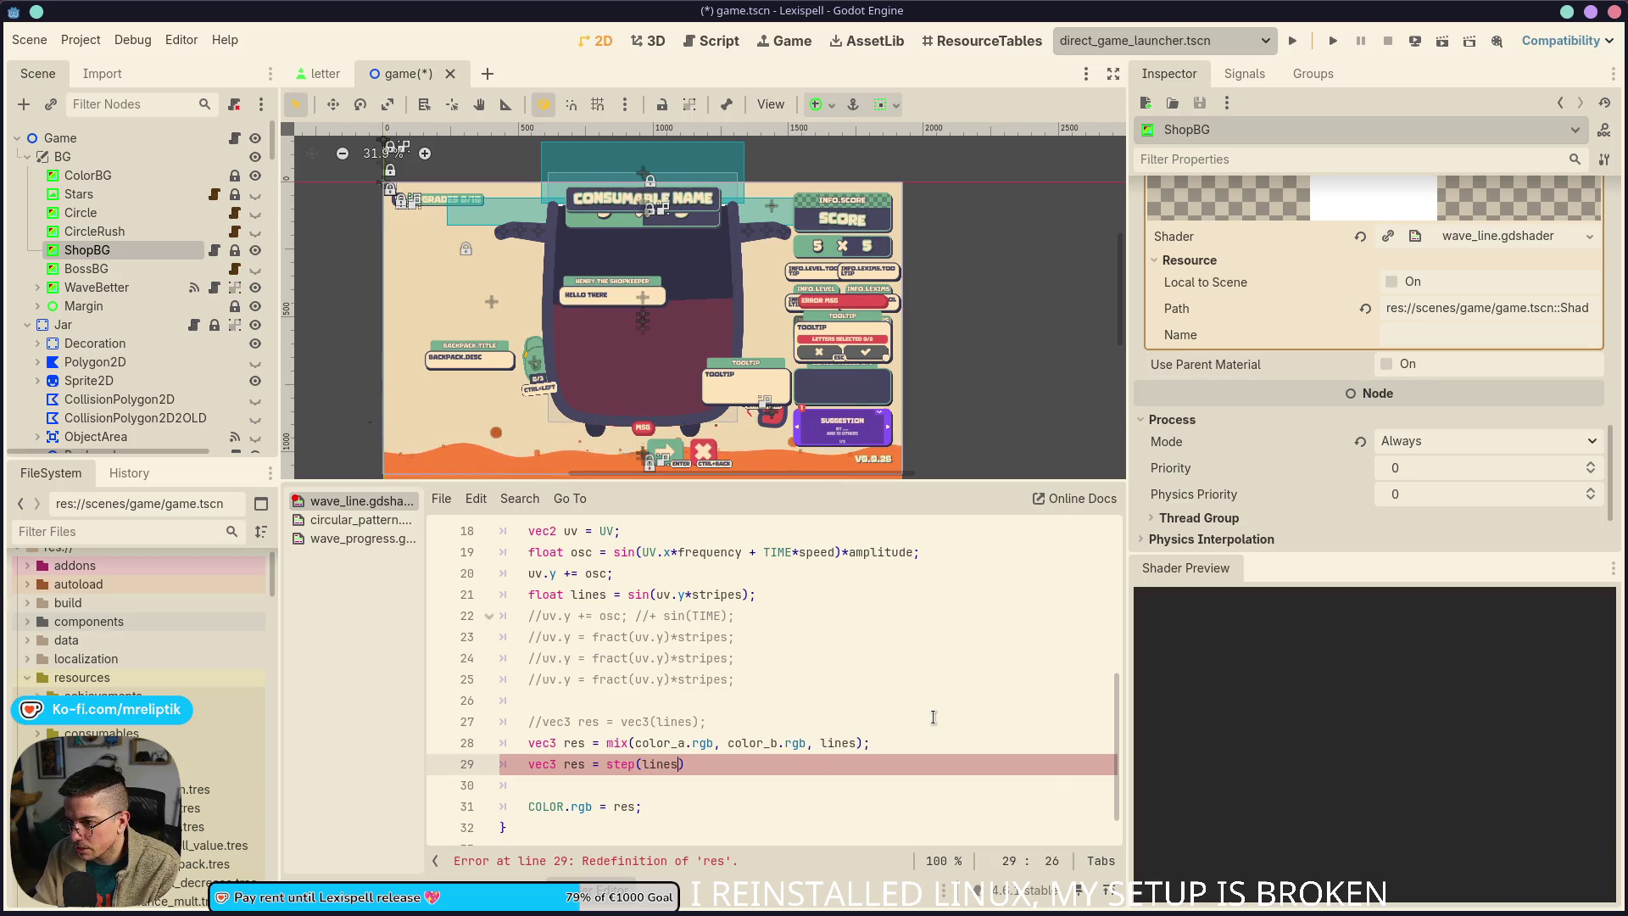
type(" 0.5")
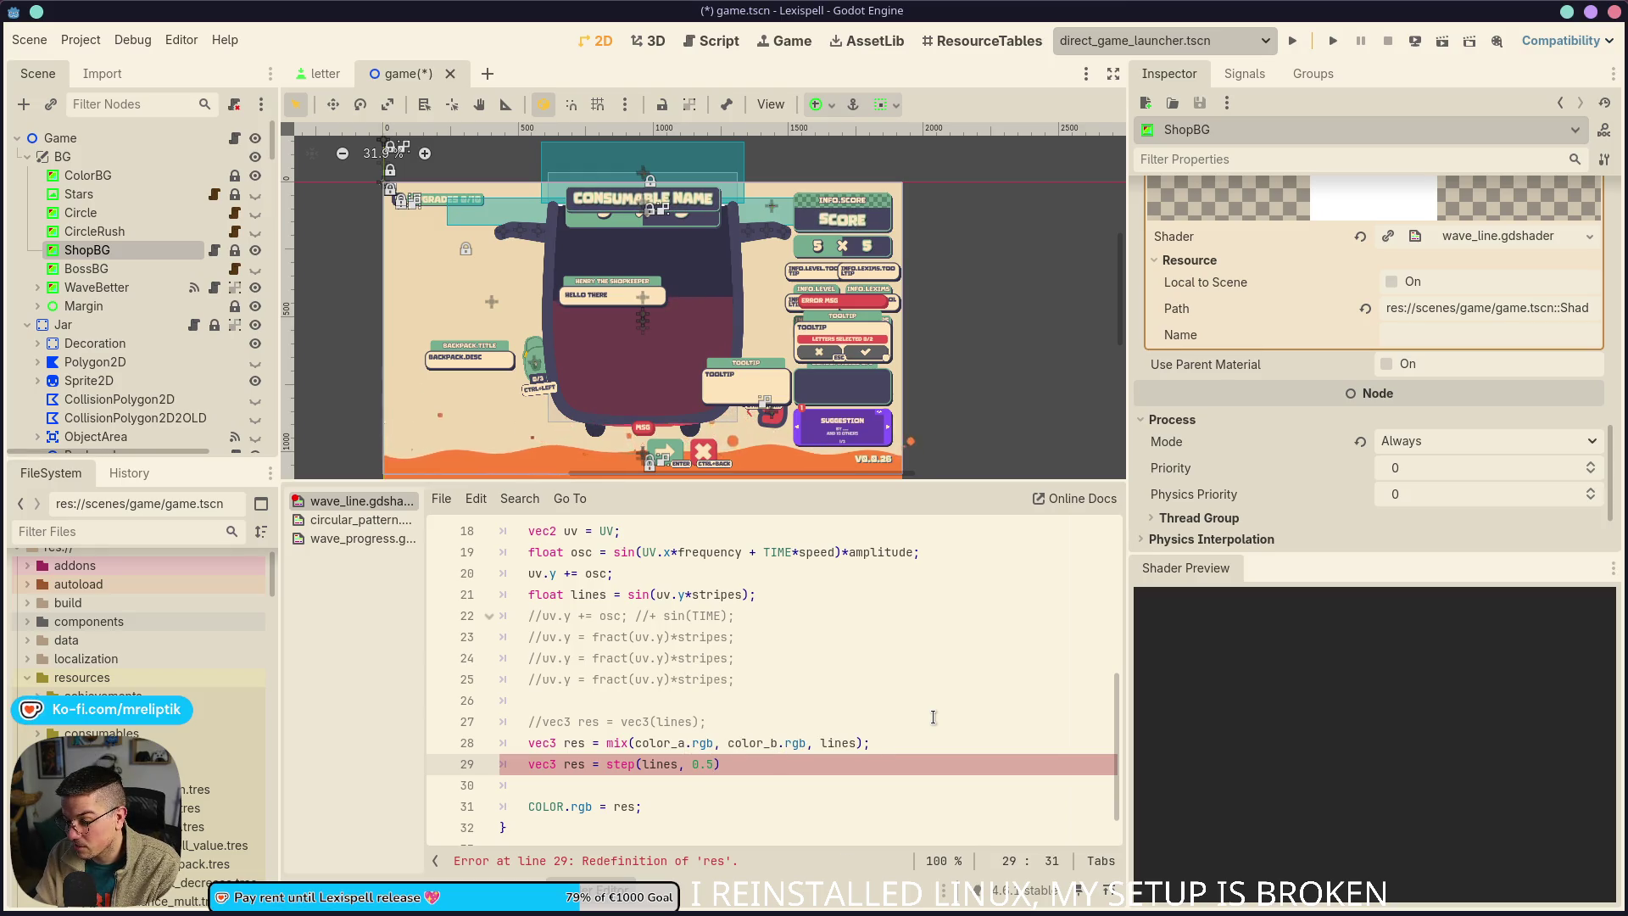
type(" color_a")
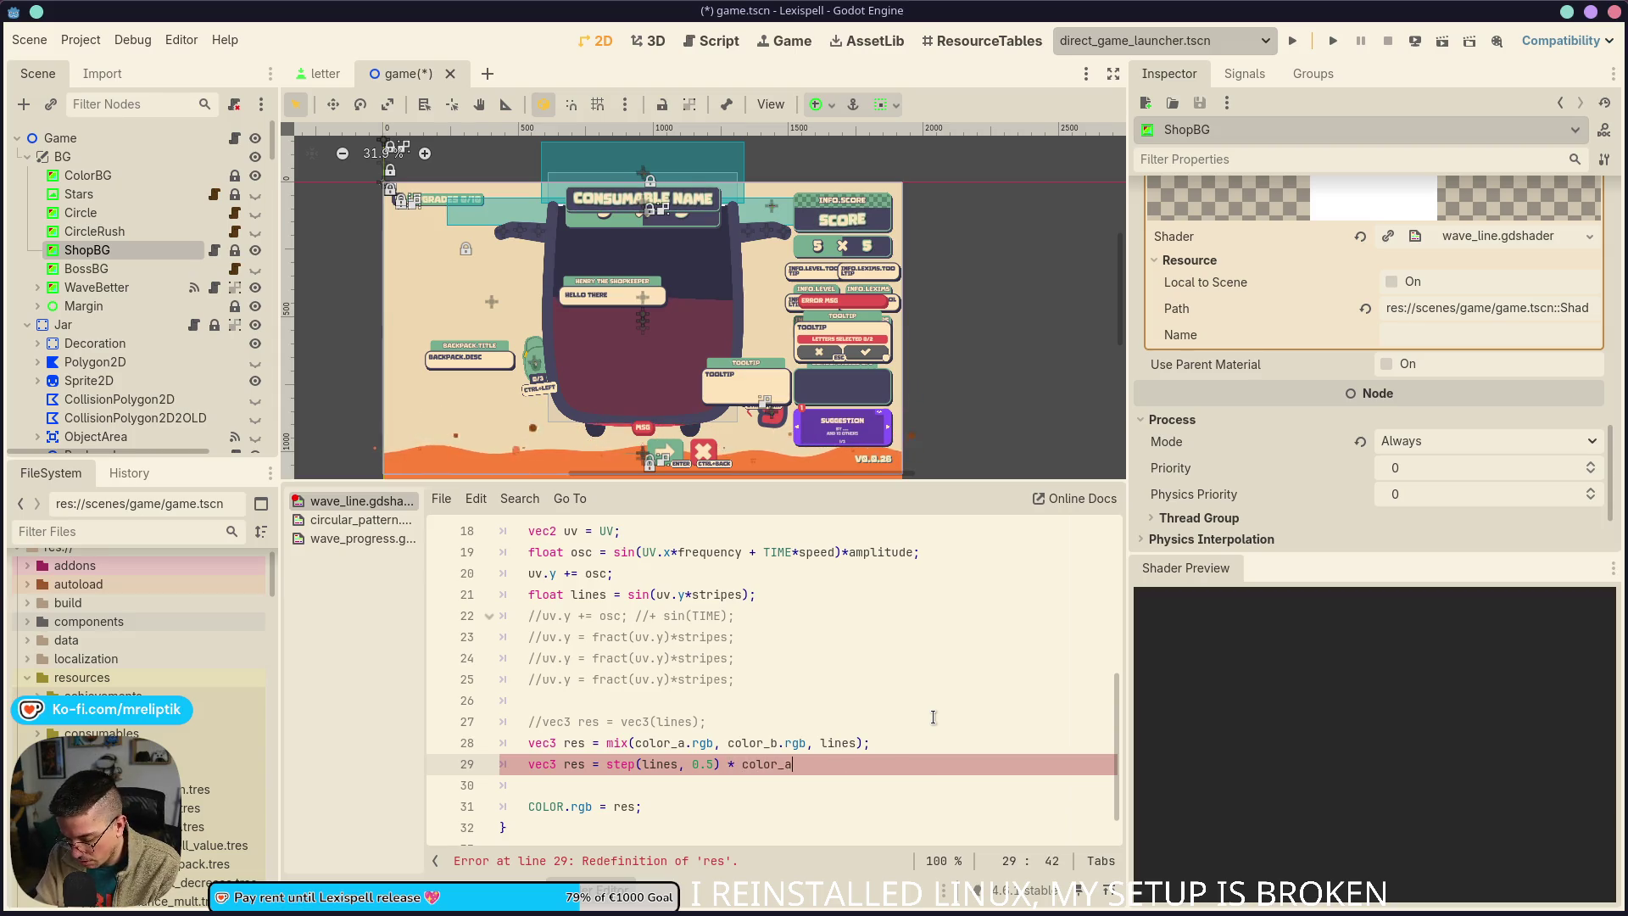
type(".rgb;")
key("ctrl+s")
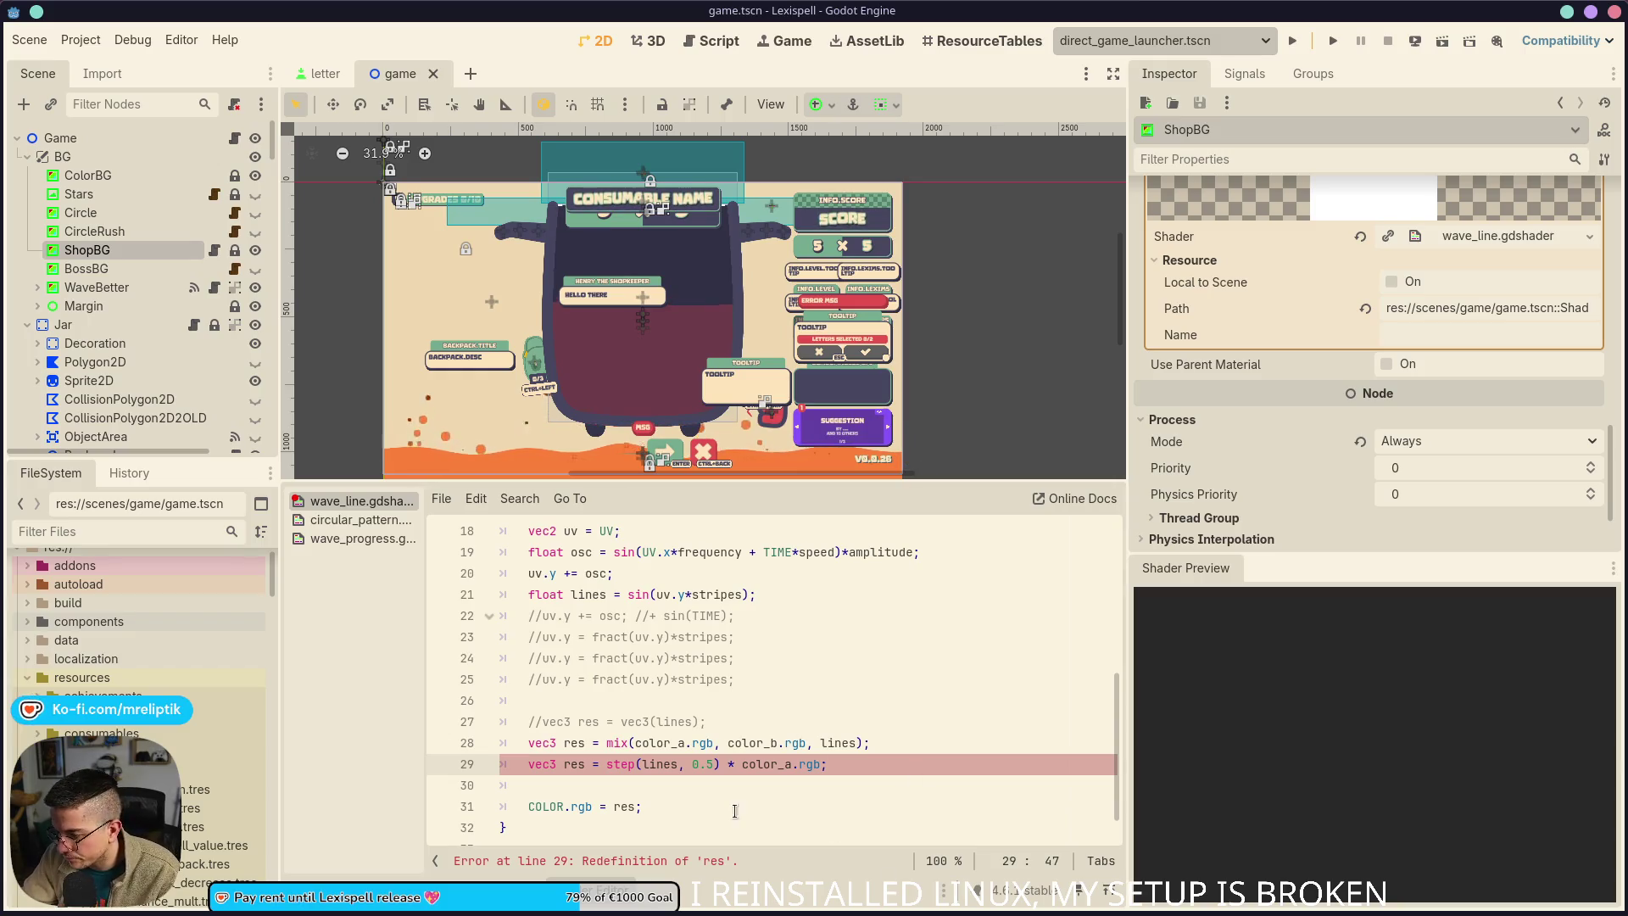
left_click(779, 743)
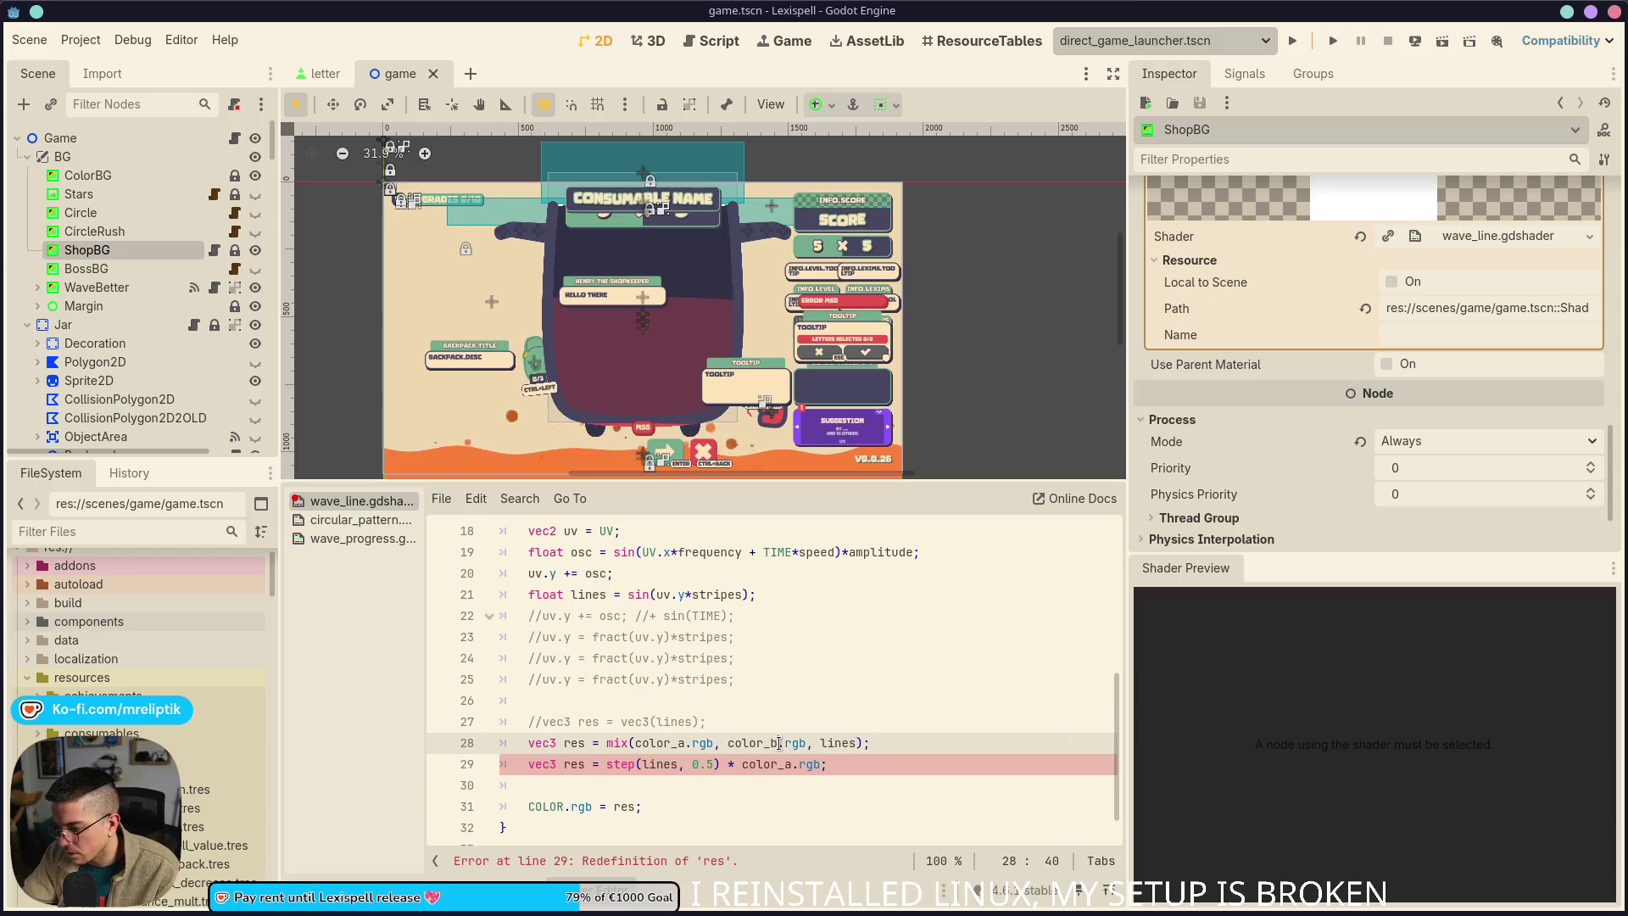
key("ctrl+k")
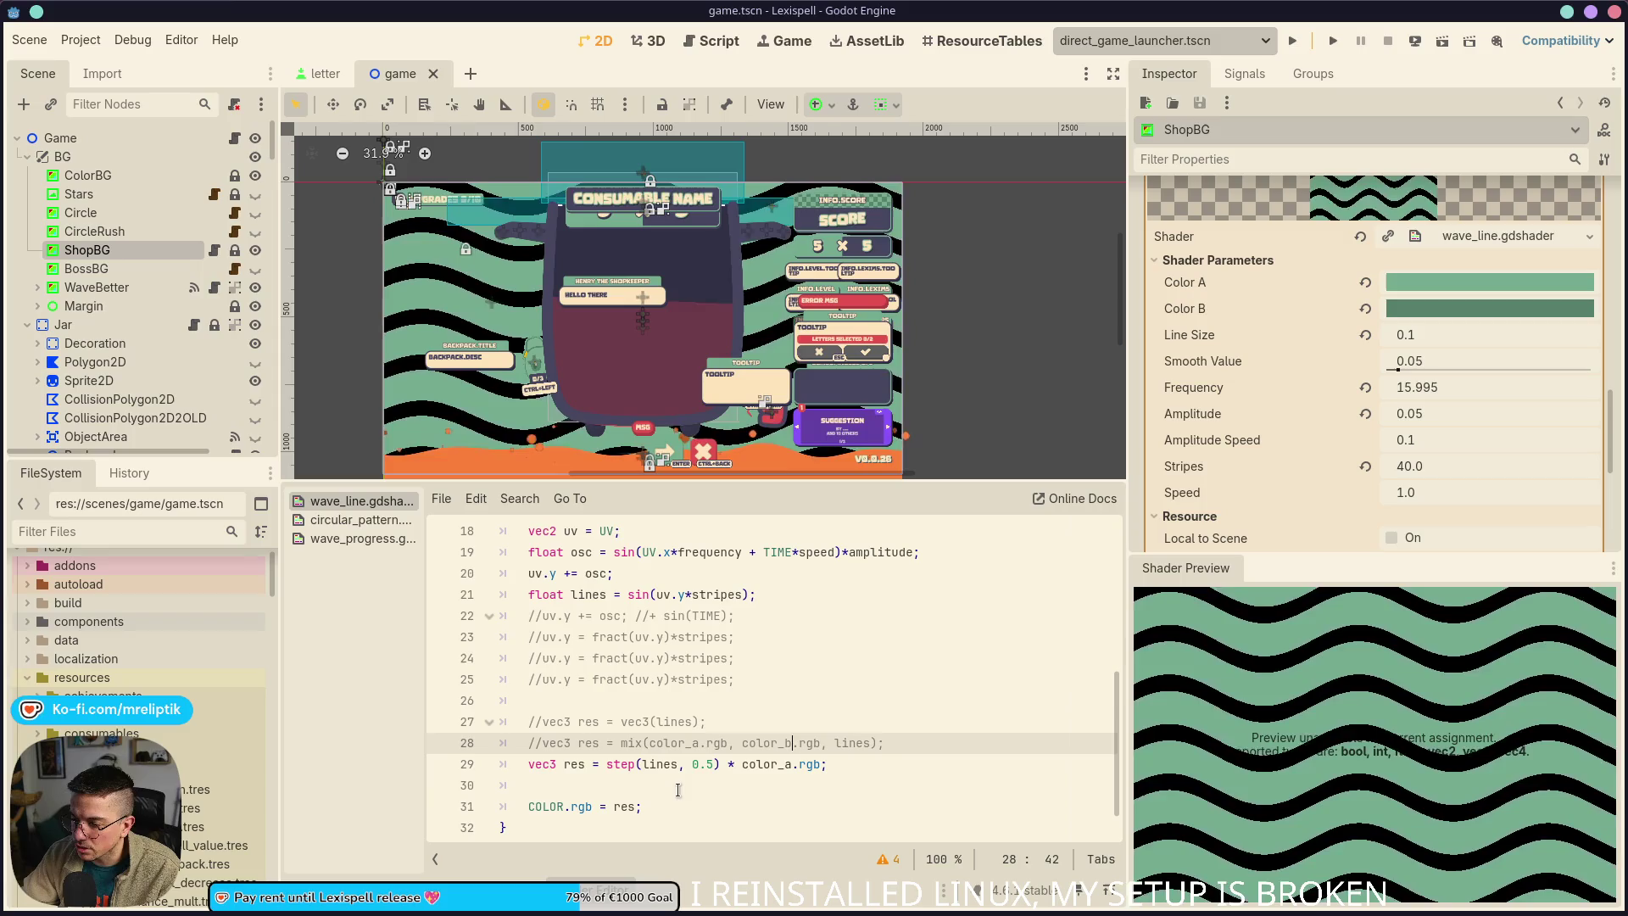
Lower line 29's step threshold from 0.5 through 0.4 and 0.2 to 0.05, and save
left_click(712, 766)
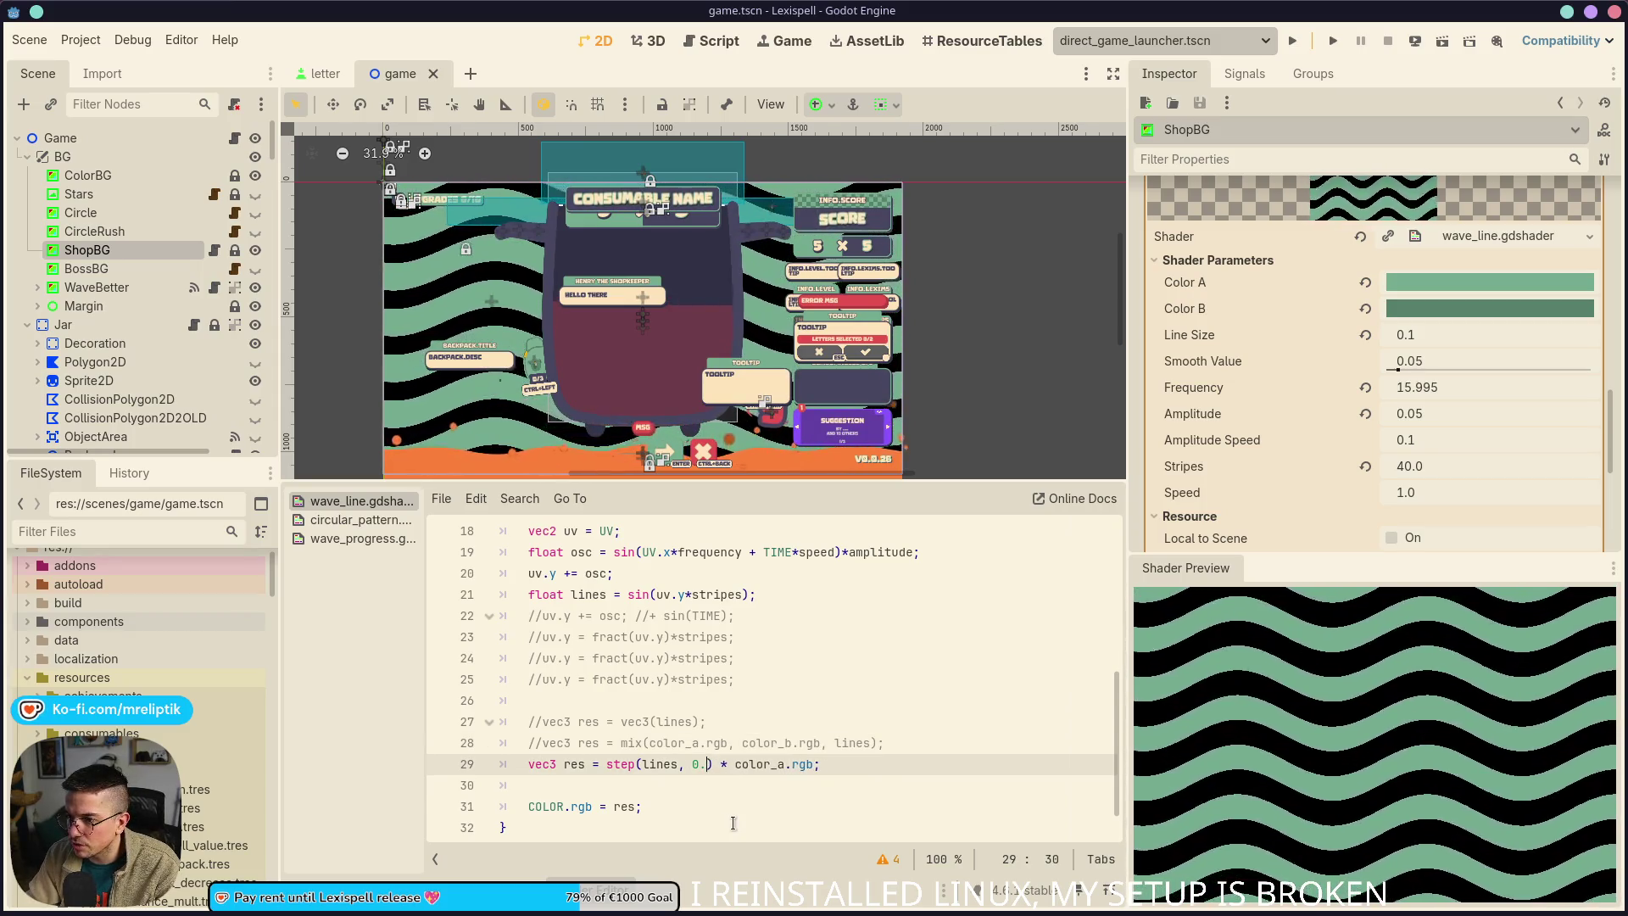
key("BackSpace")
type("4")
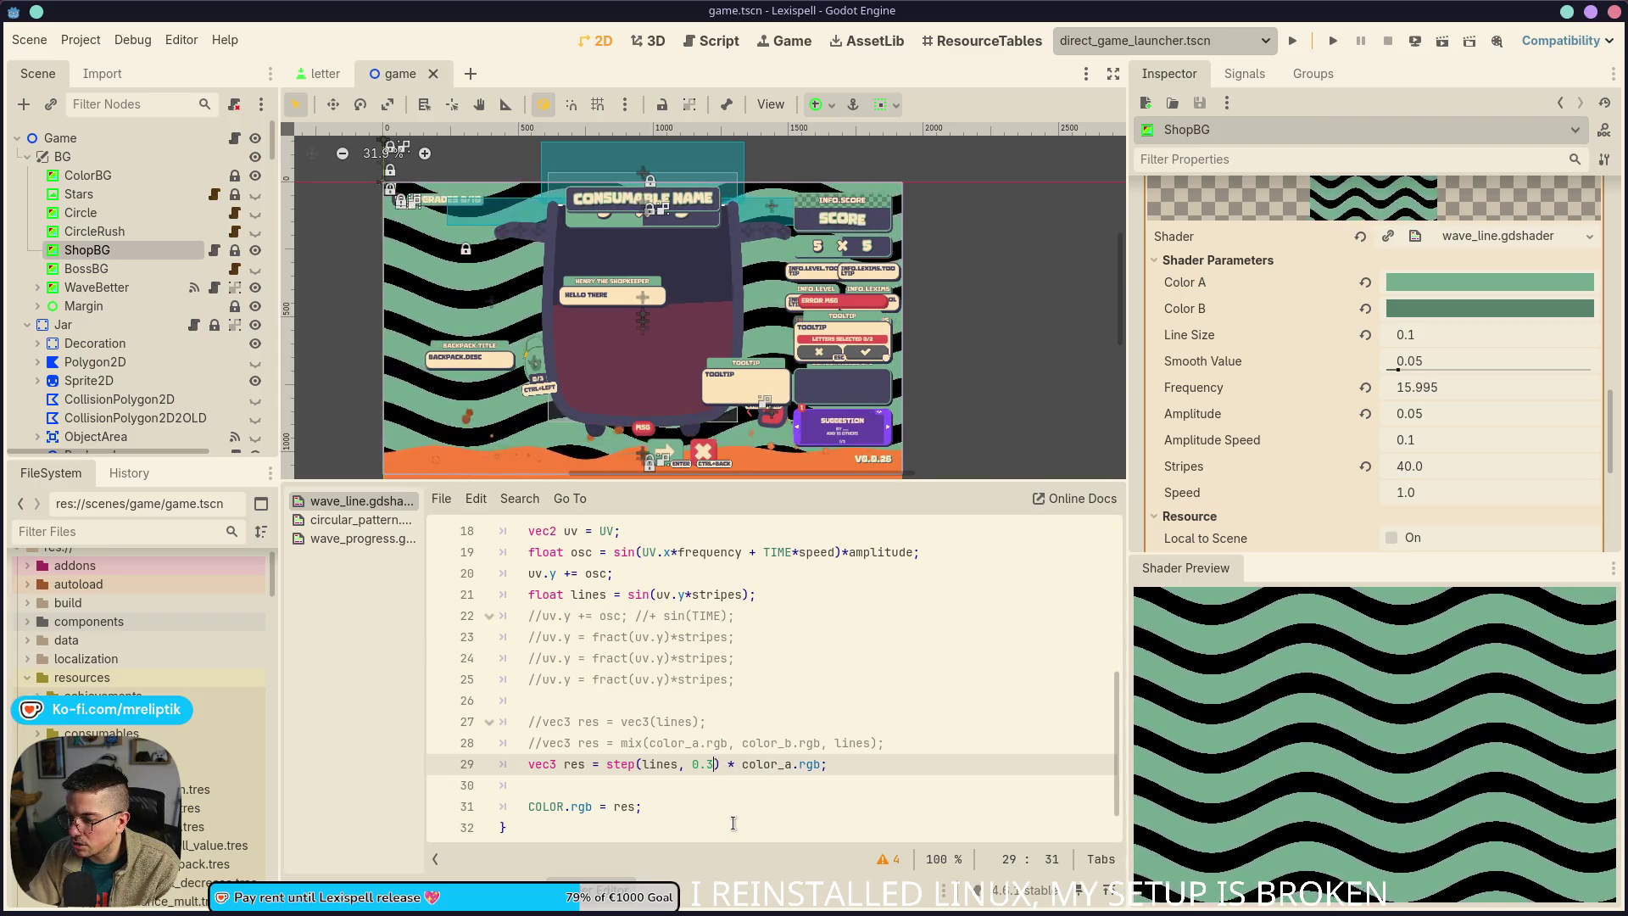
key("BackSpace")
type("2")
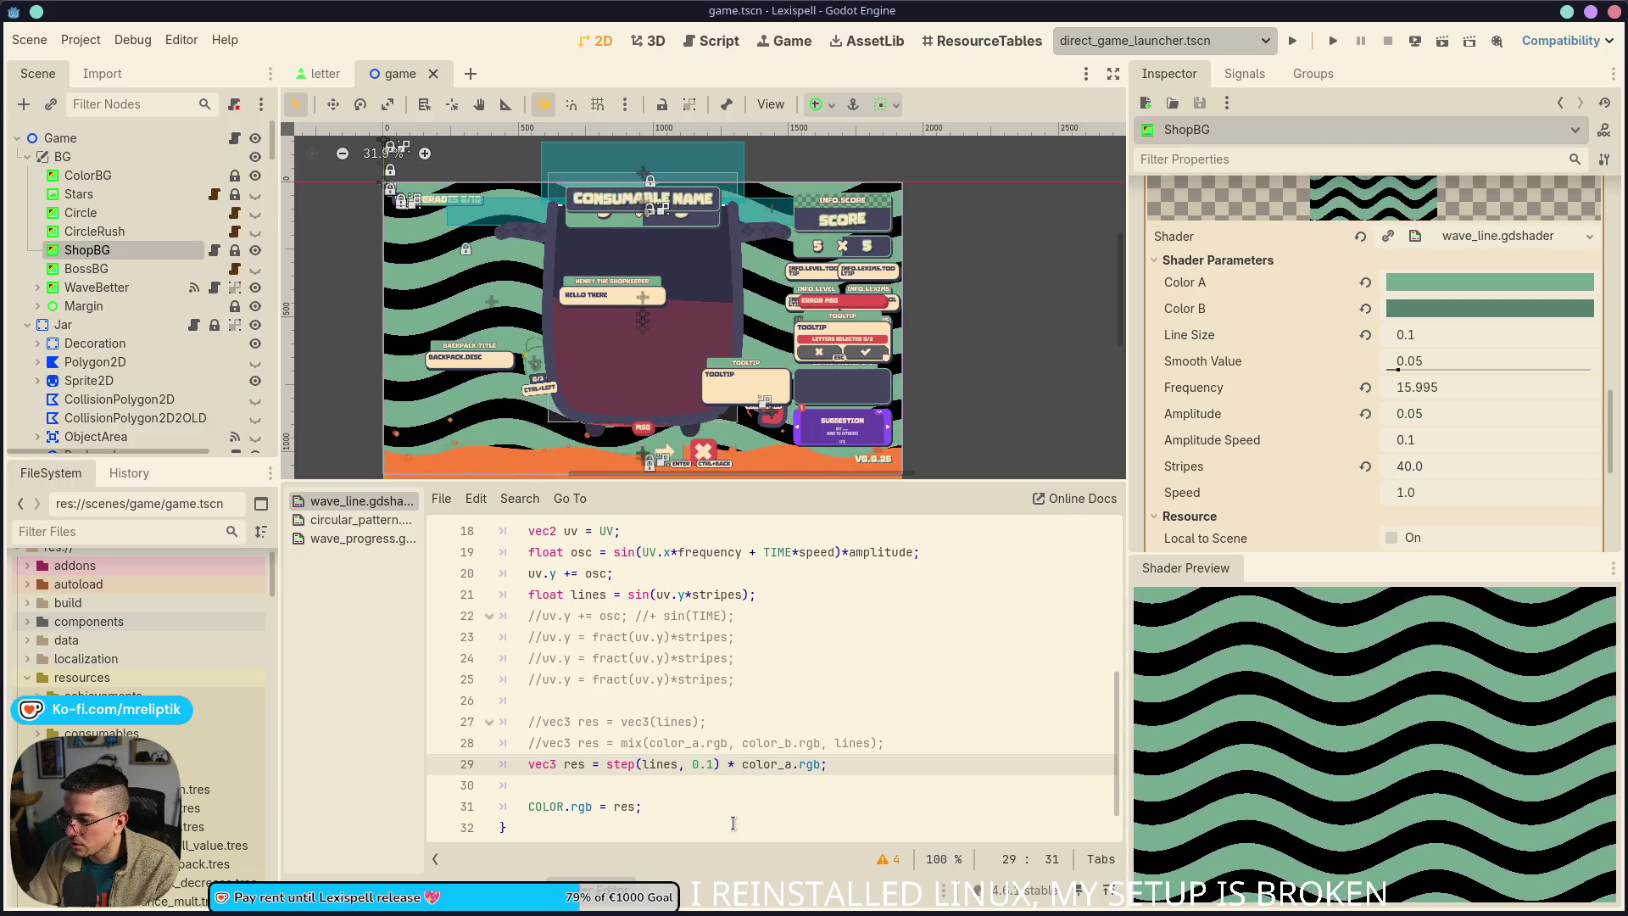
key("BackSpace")
type("05")
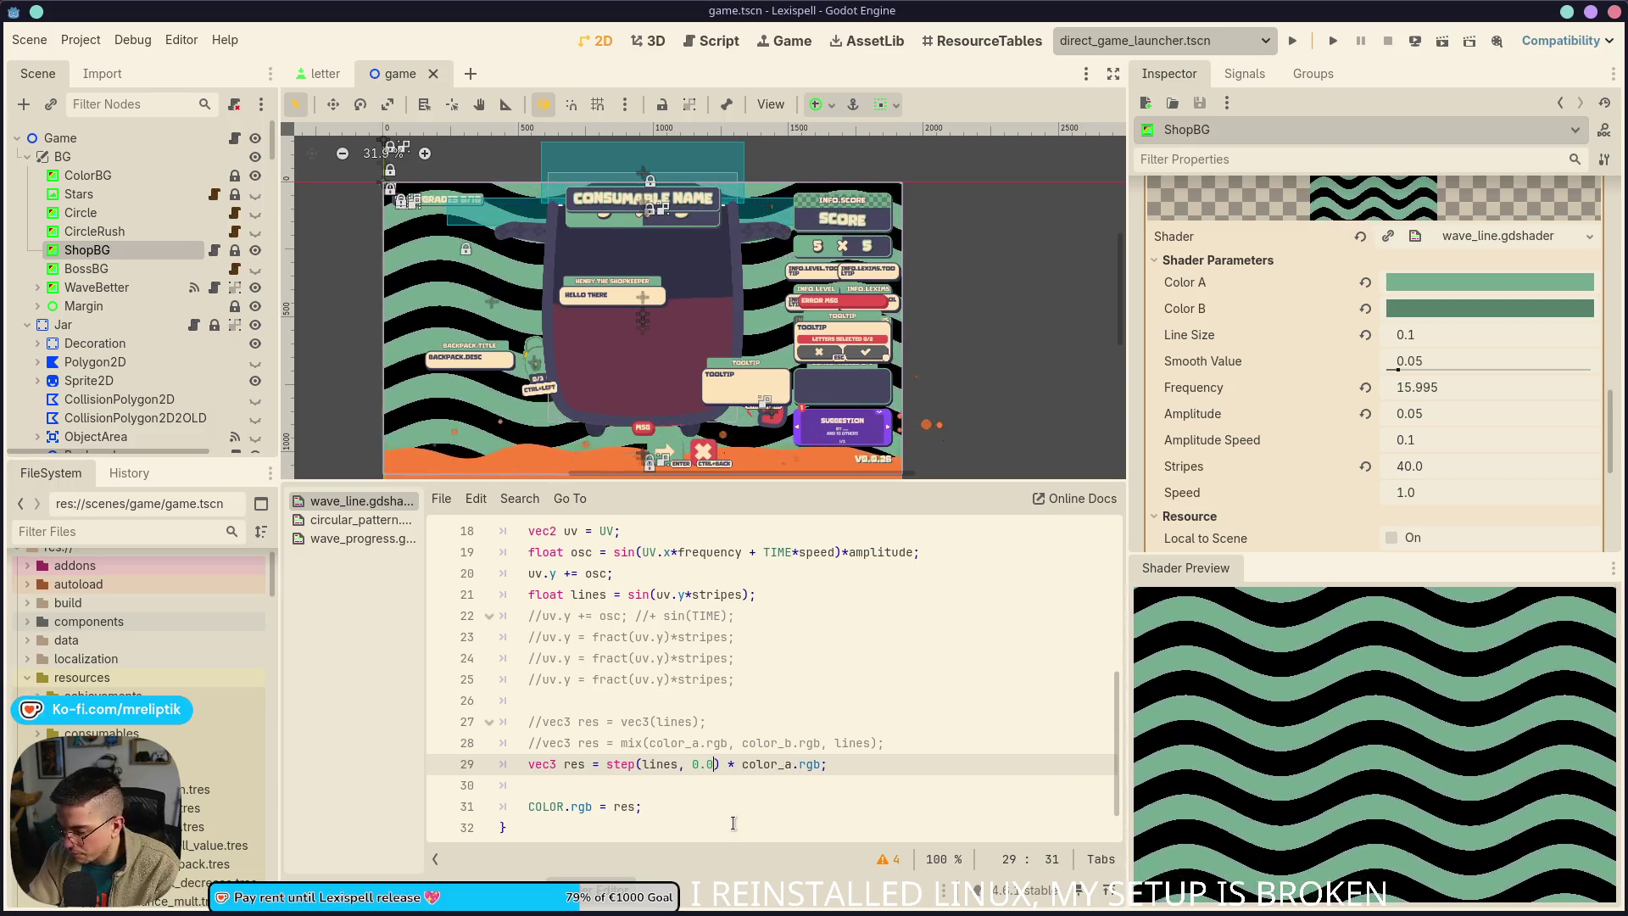
key("ctrl+s")
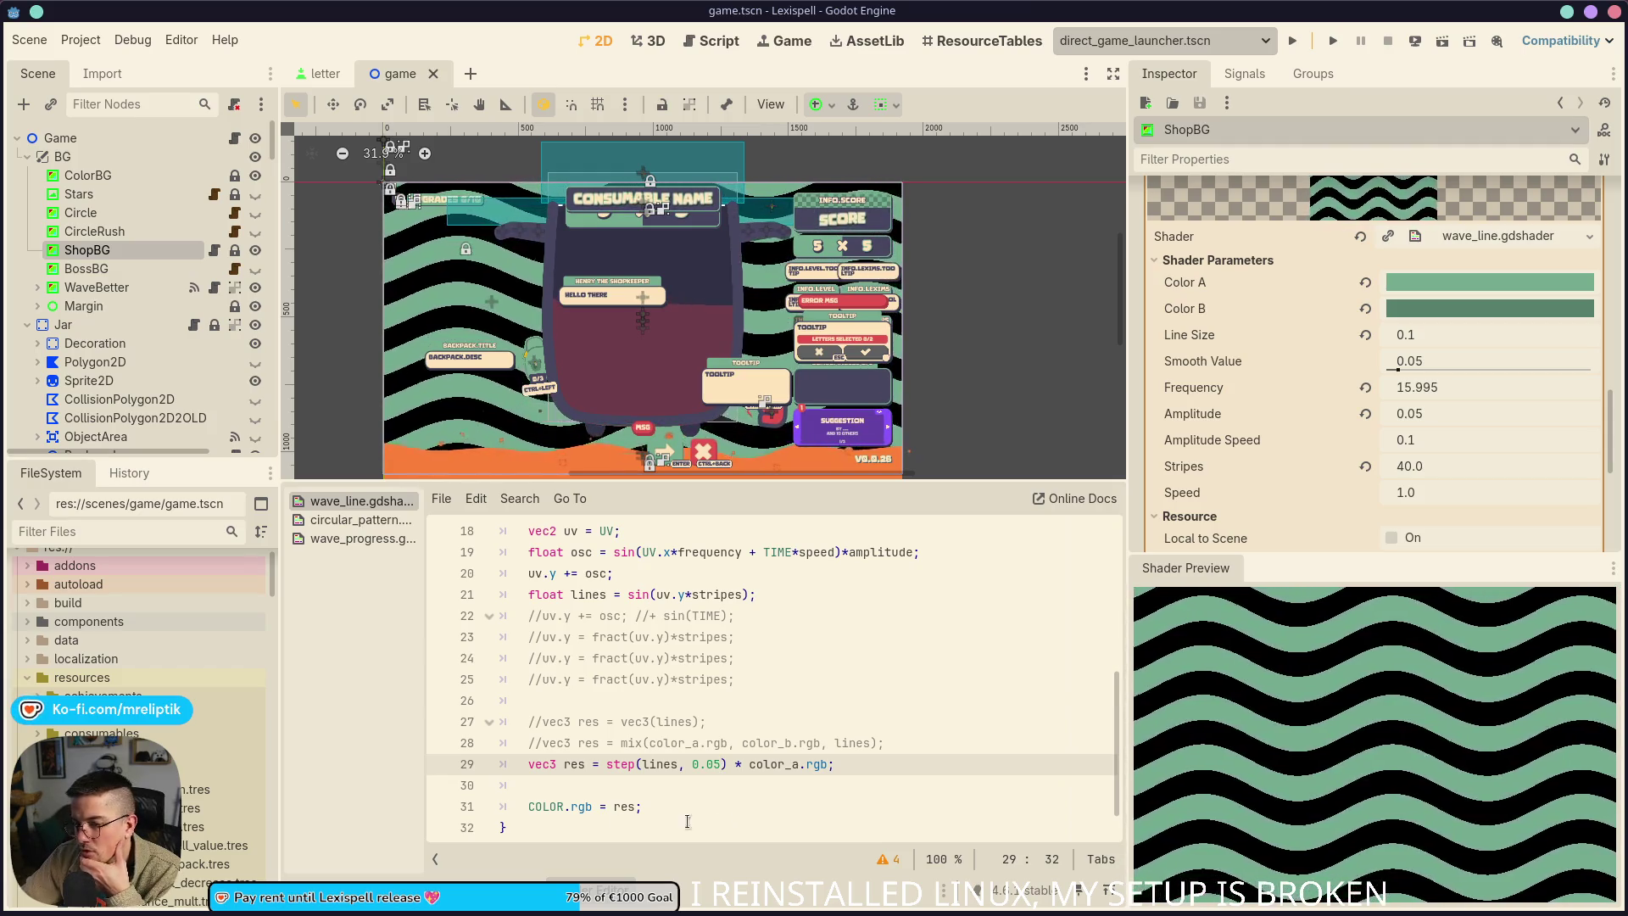
key("XF86AudioLowerVolume")
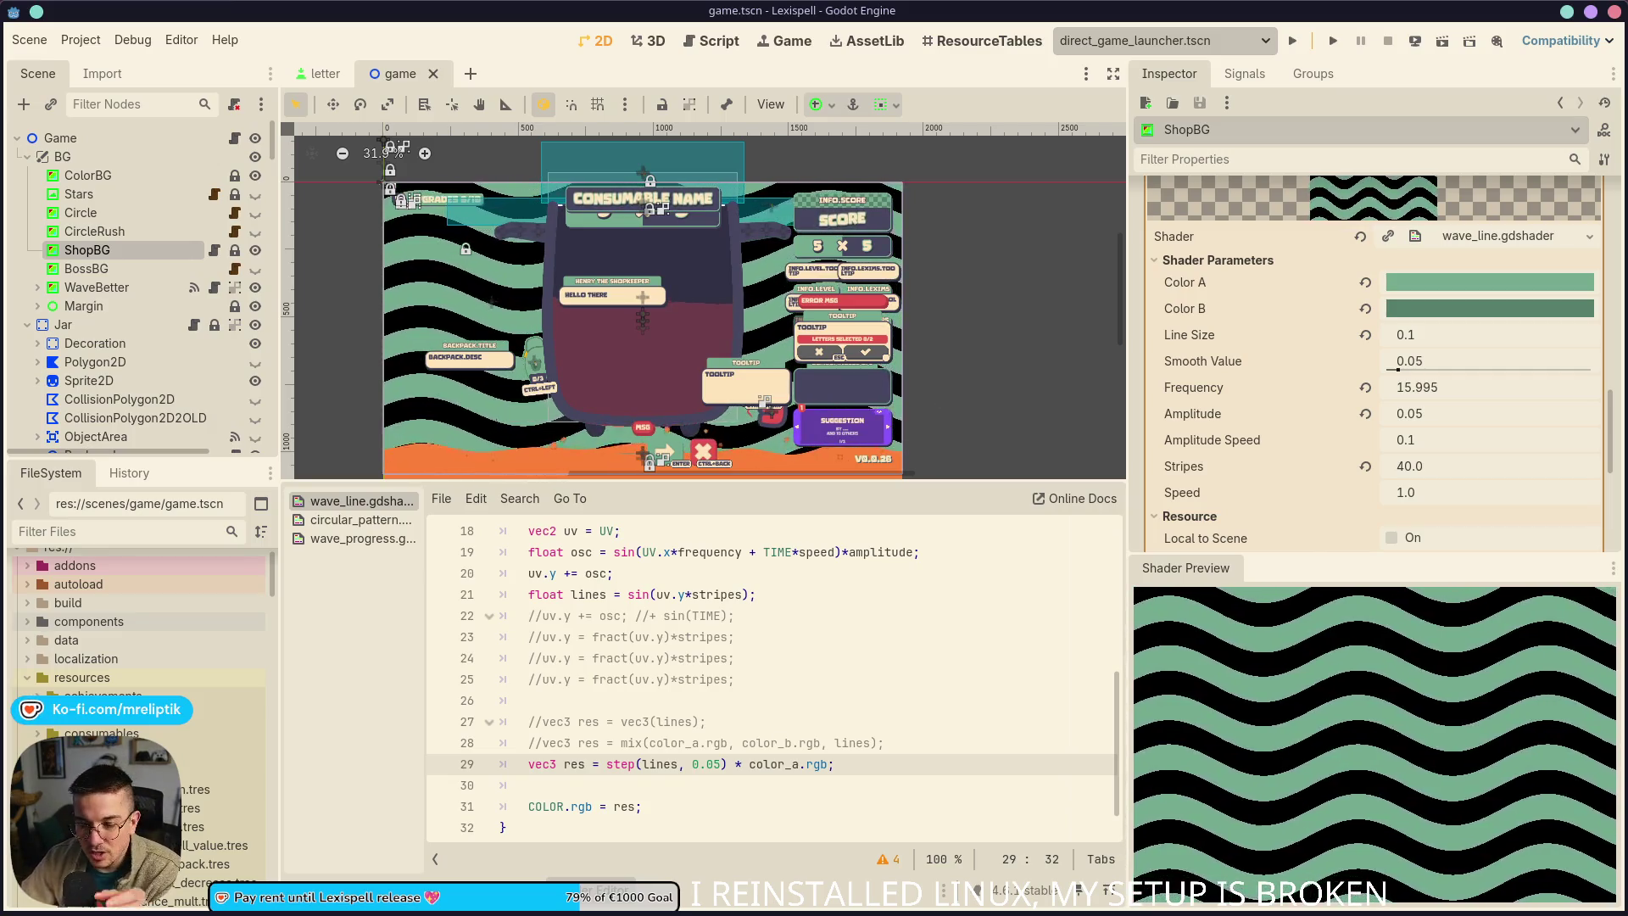
key("Print")
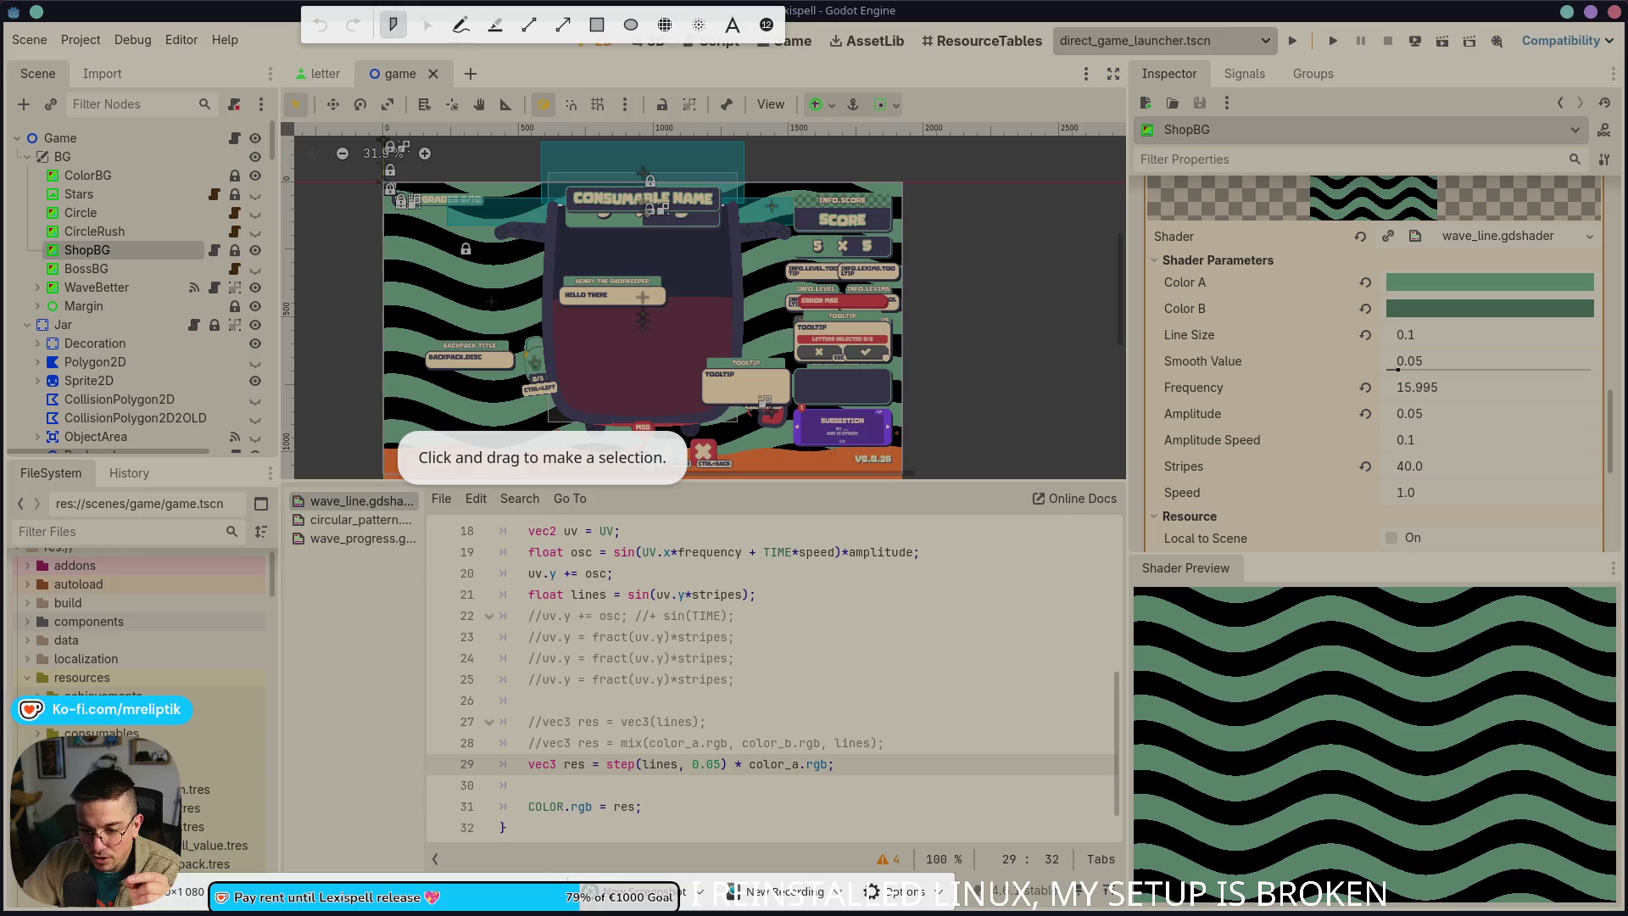
key("Escape")
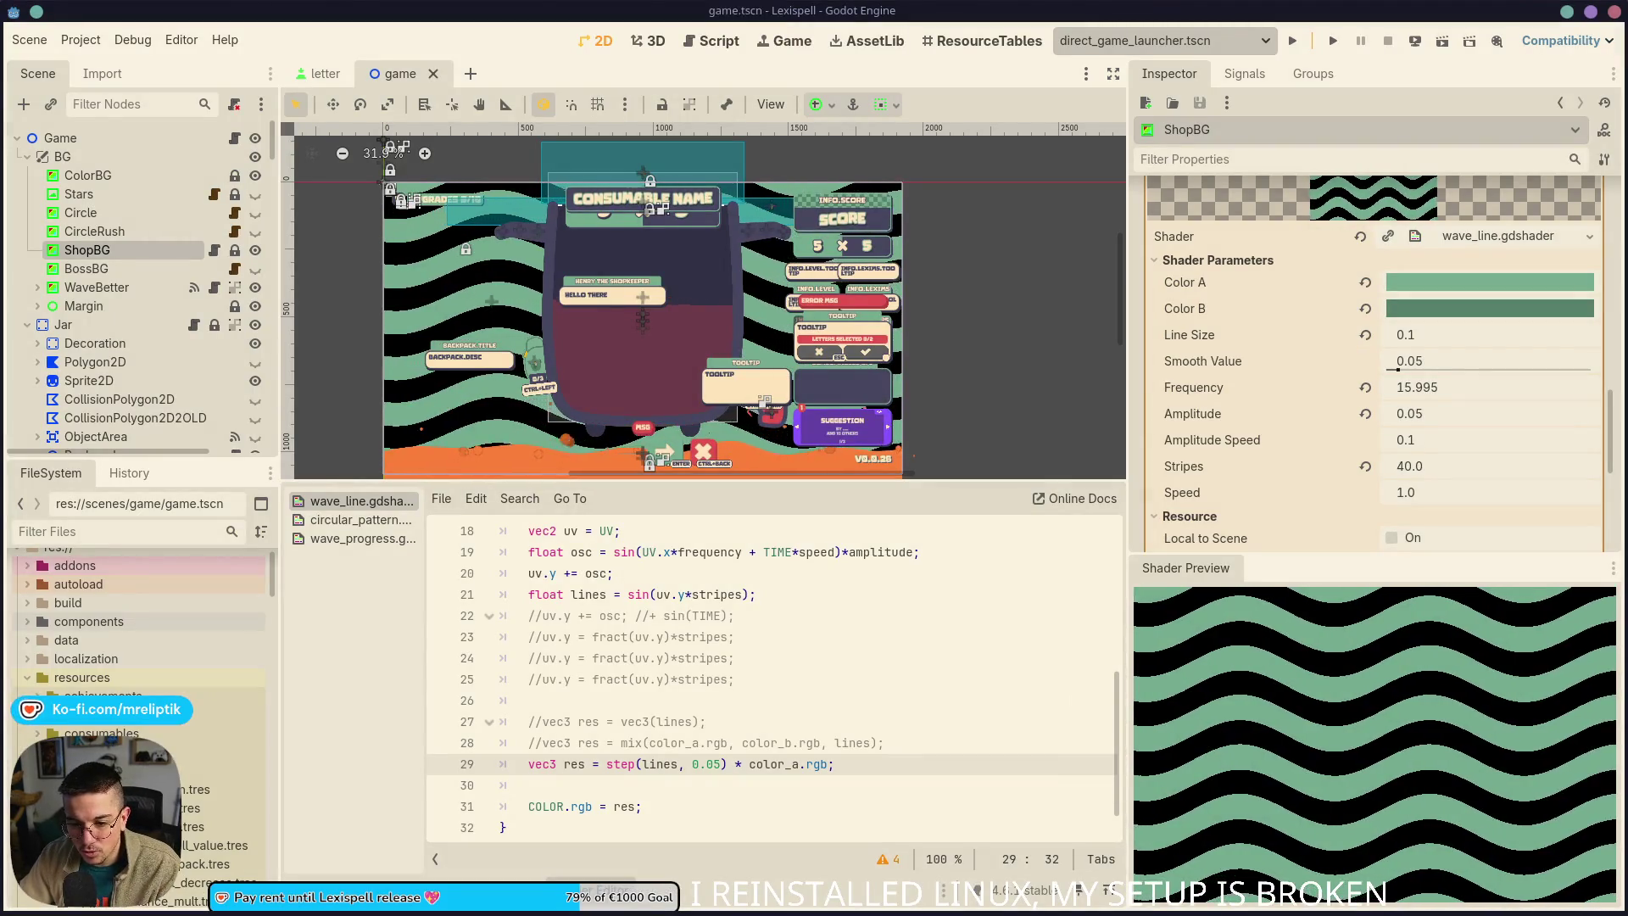
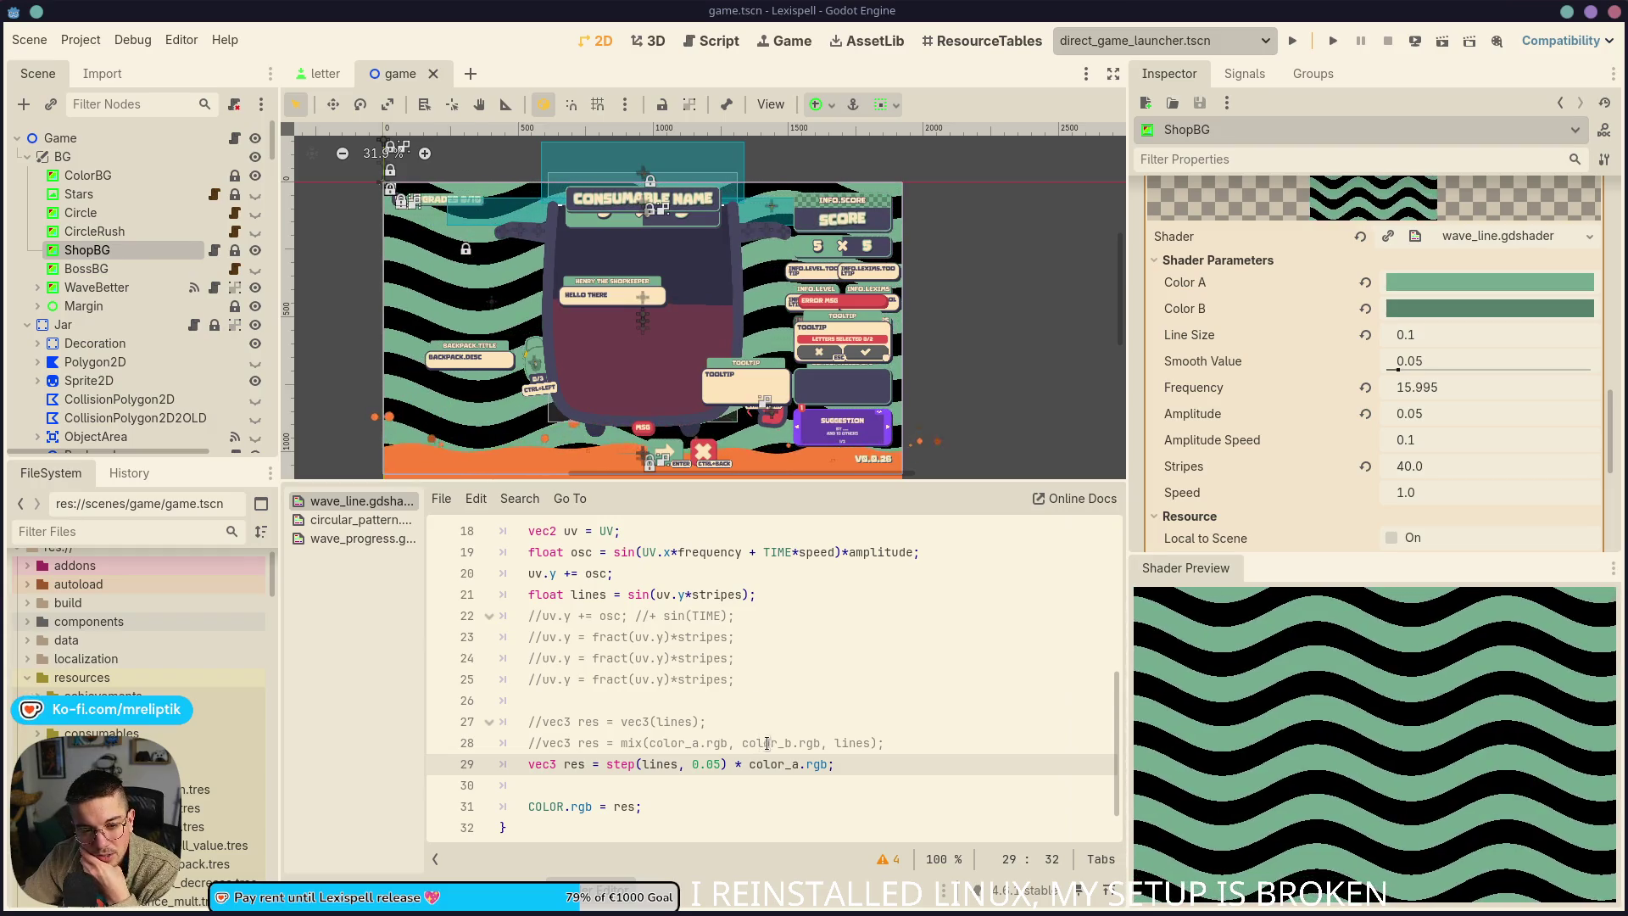
Change the step threshold on line 29 from 0.05 to 0.5 and save
key("BackSpace")
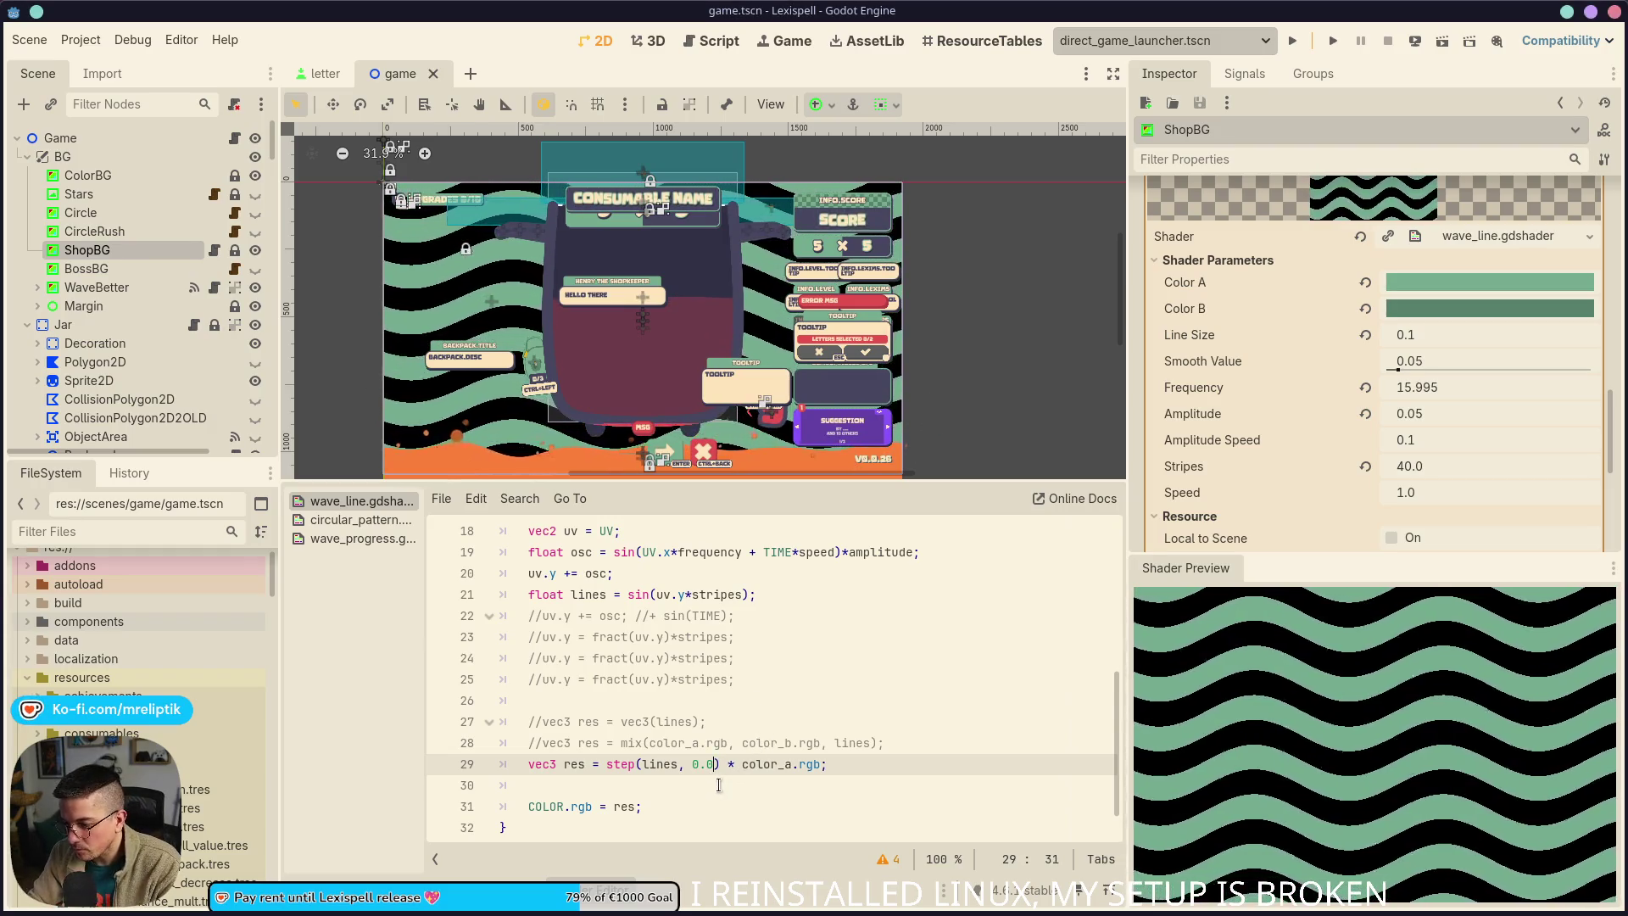
type("5")
key("ctrl+s")
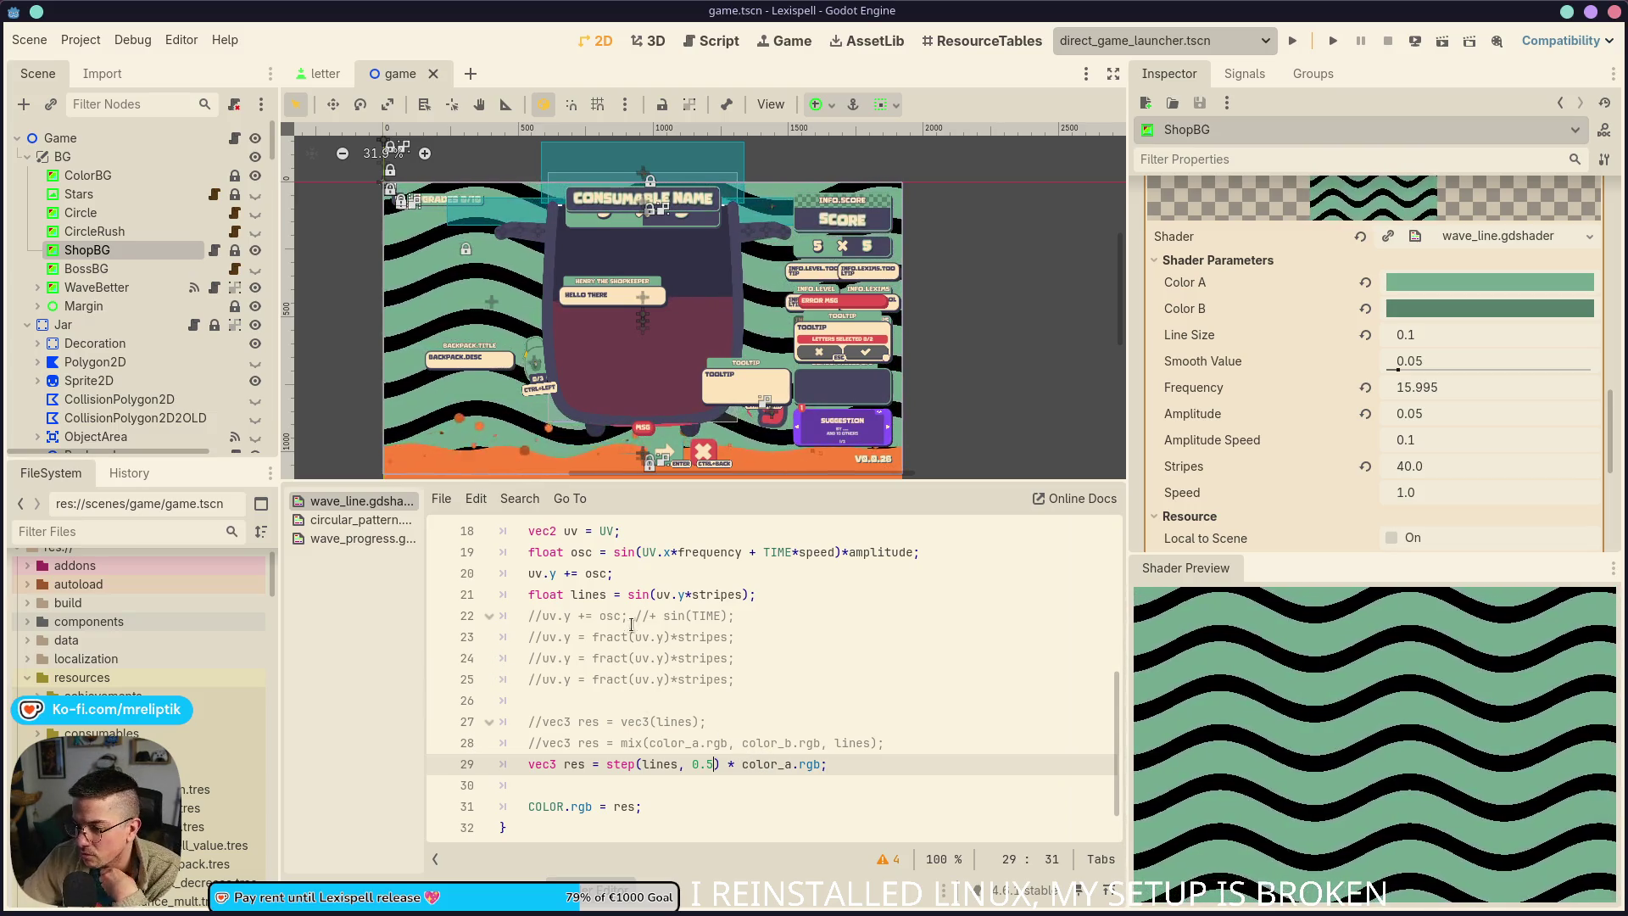
scroll(763, 653, "up", 1)
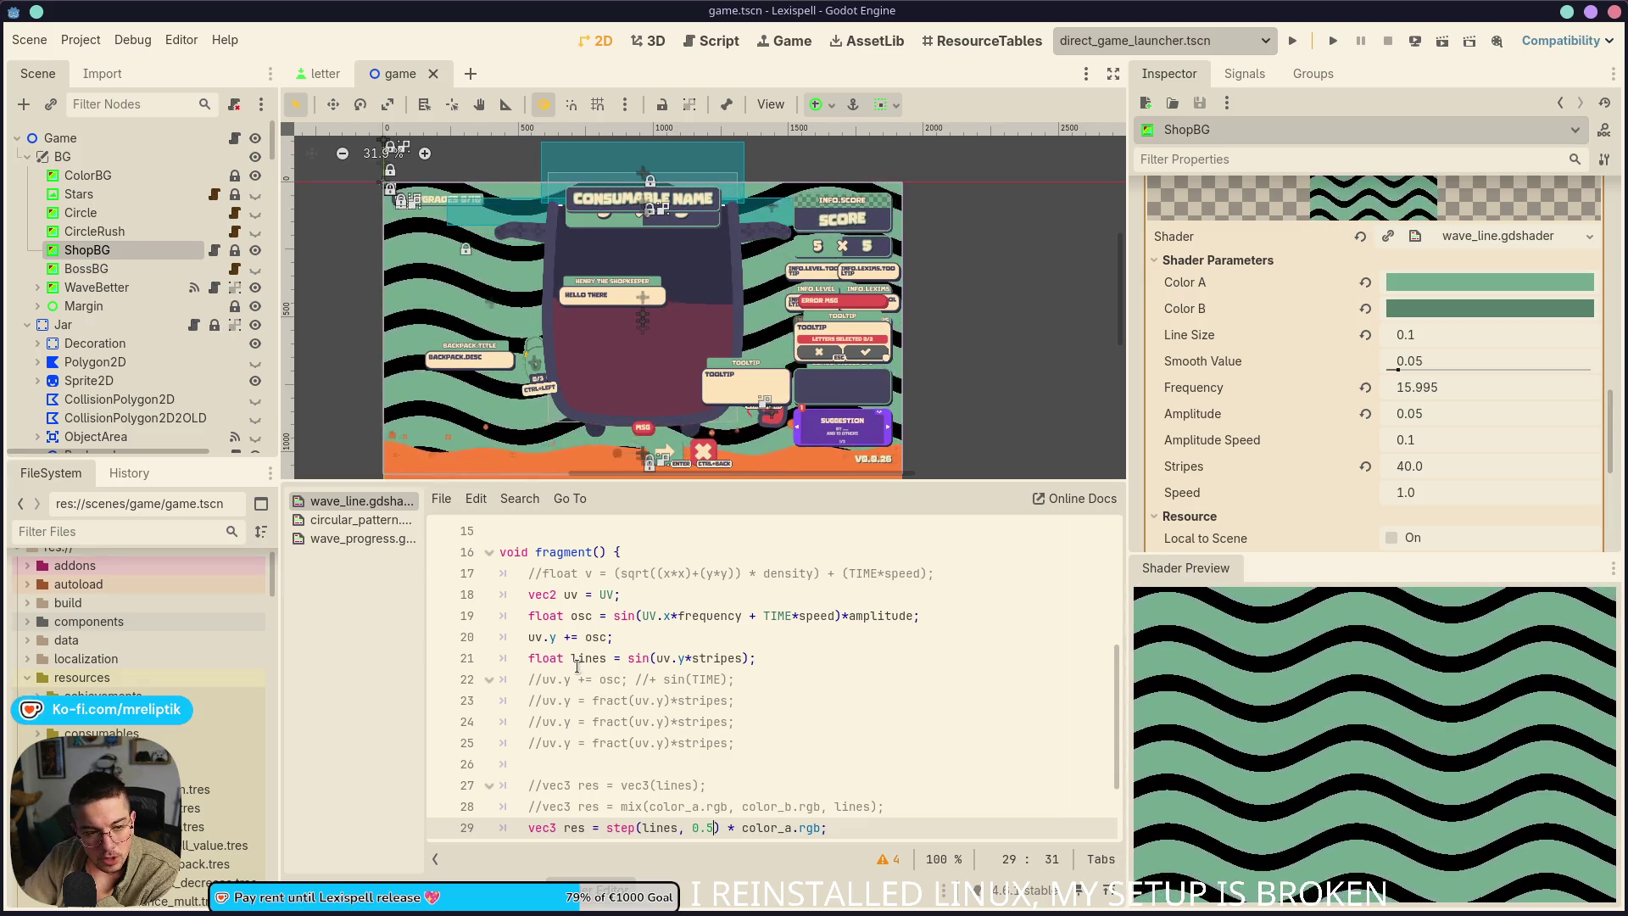
left_click(535, 637)
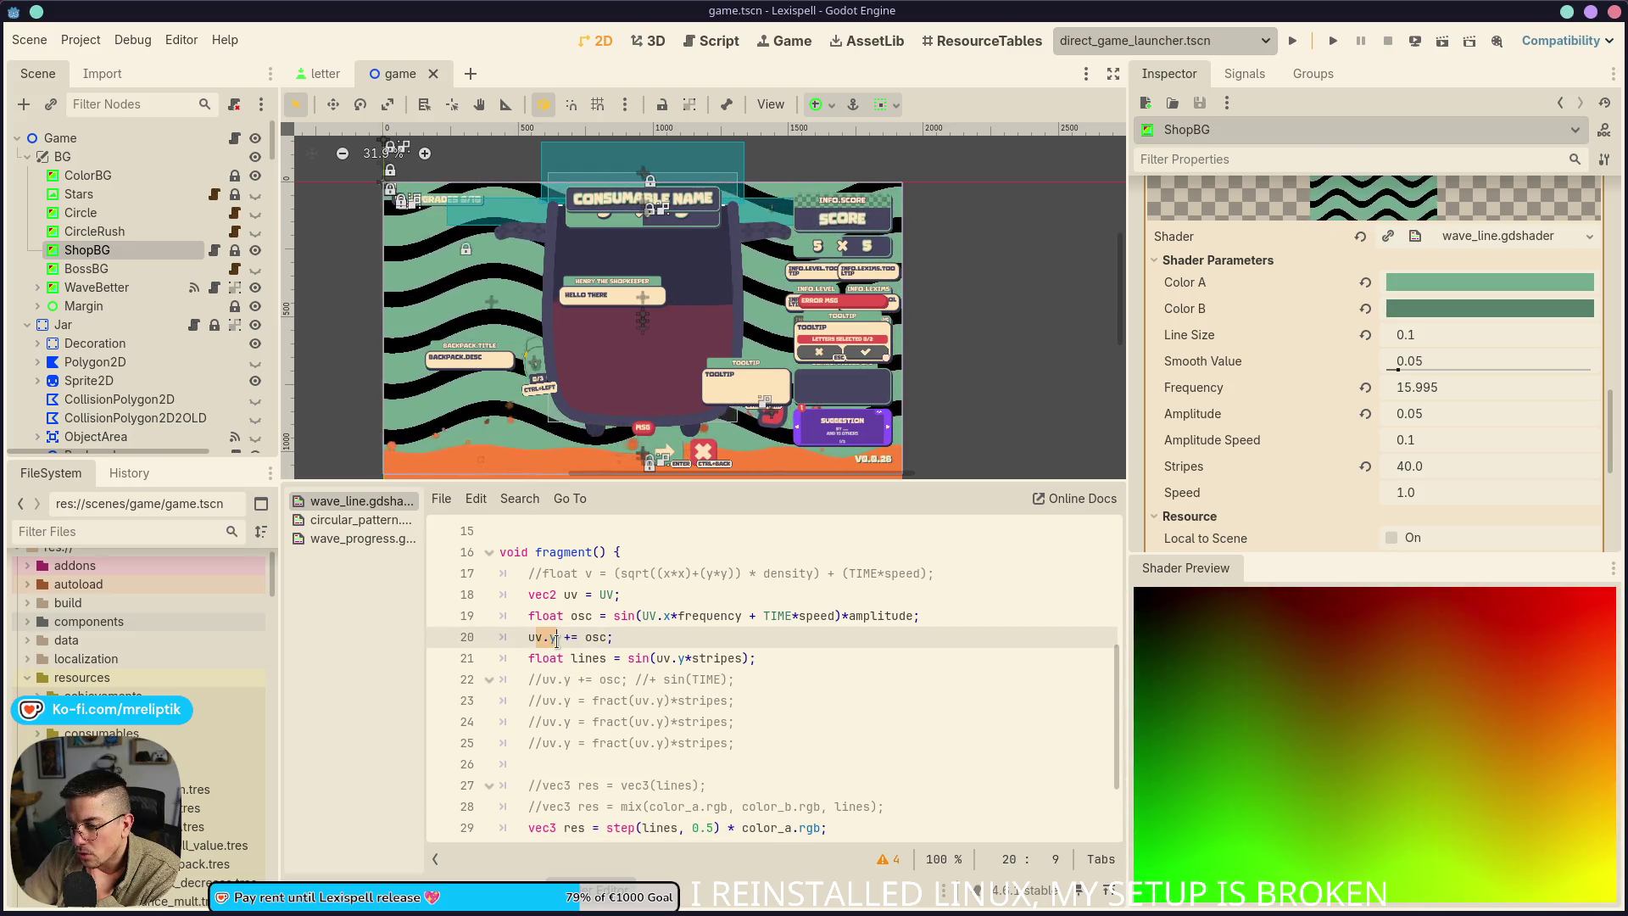
double_click(596, 629)
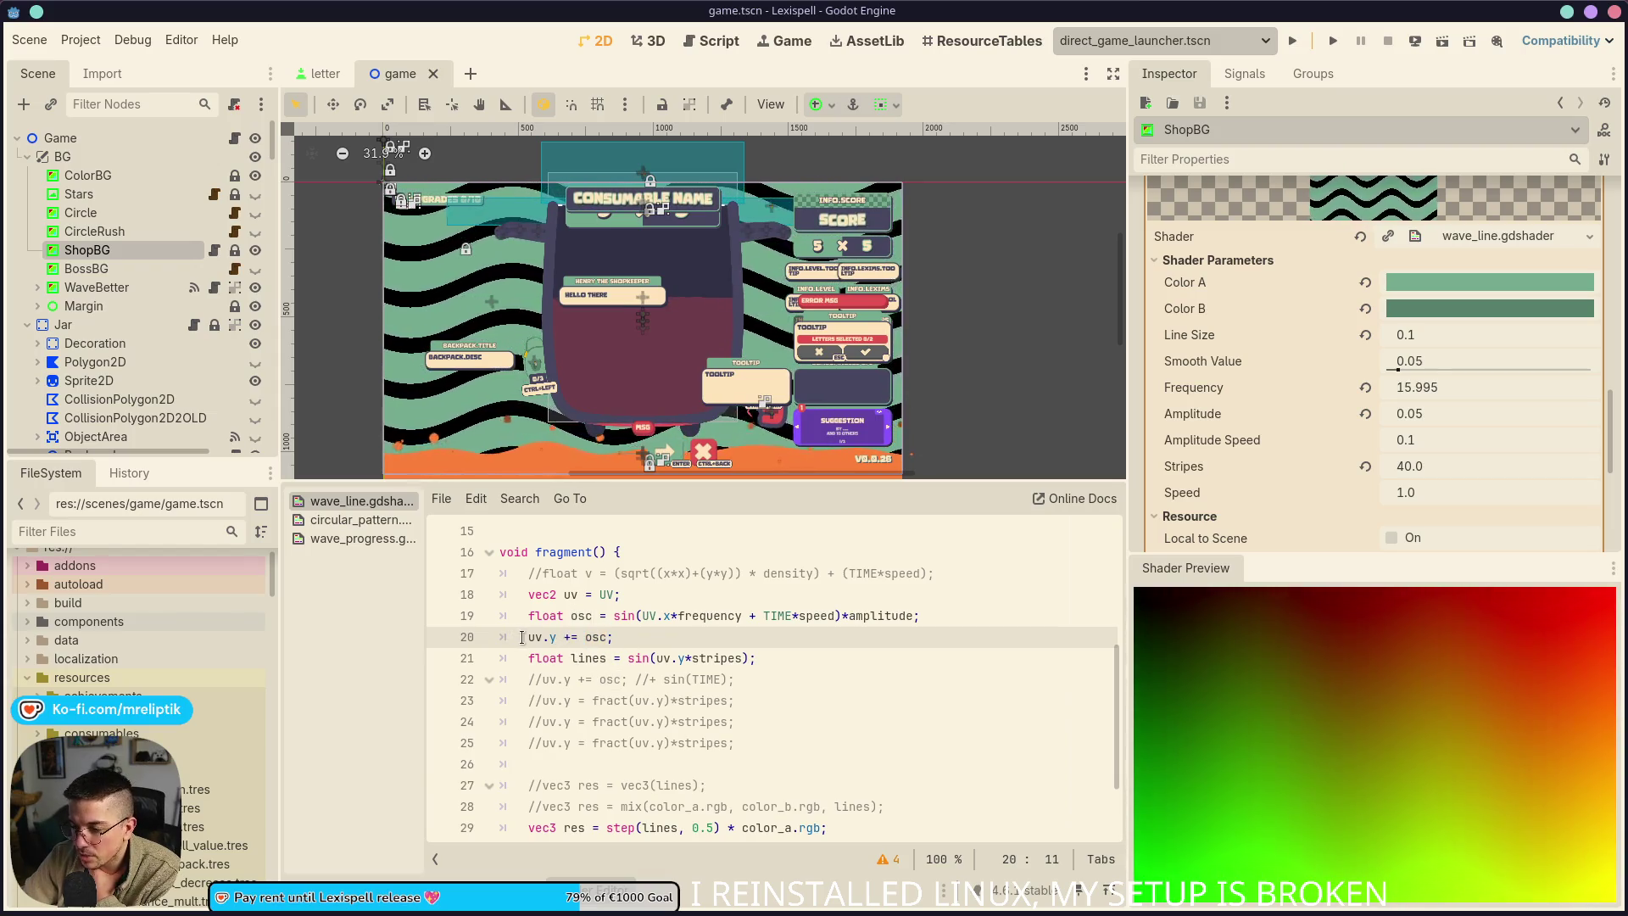
left_click(551, 642)
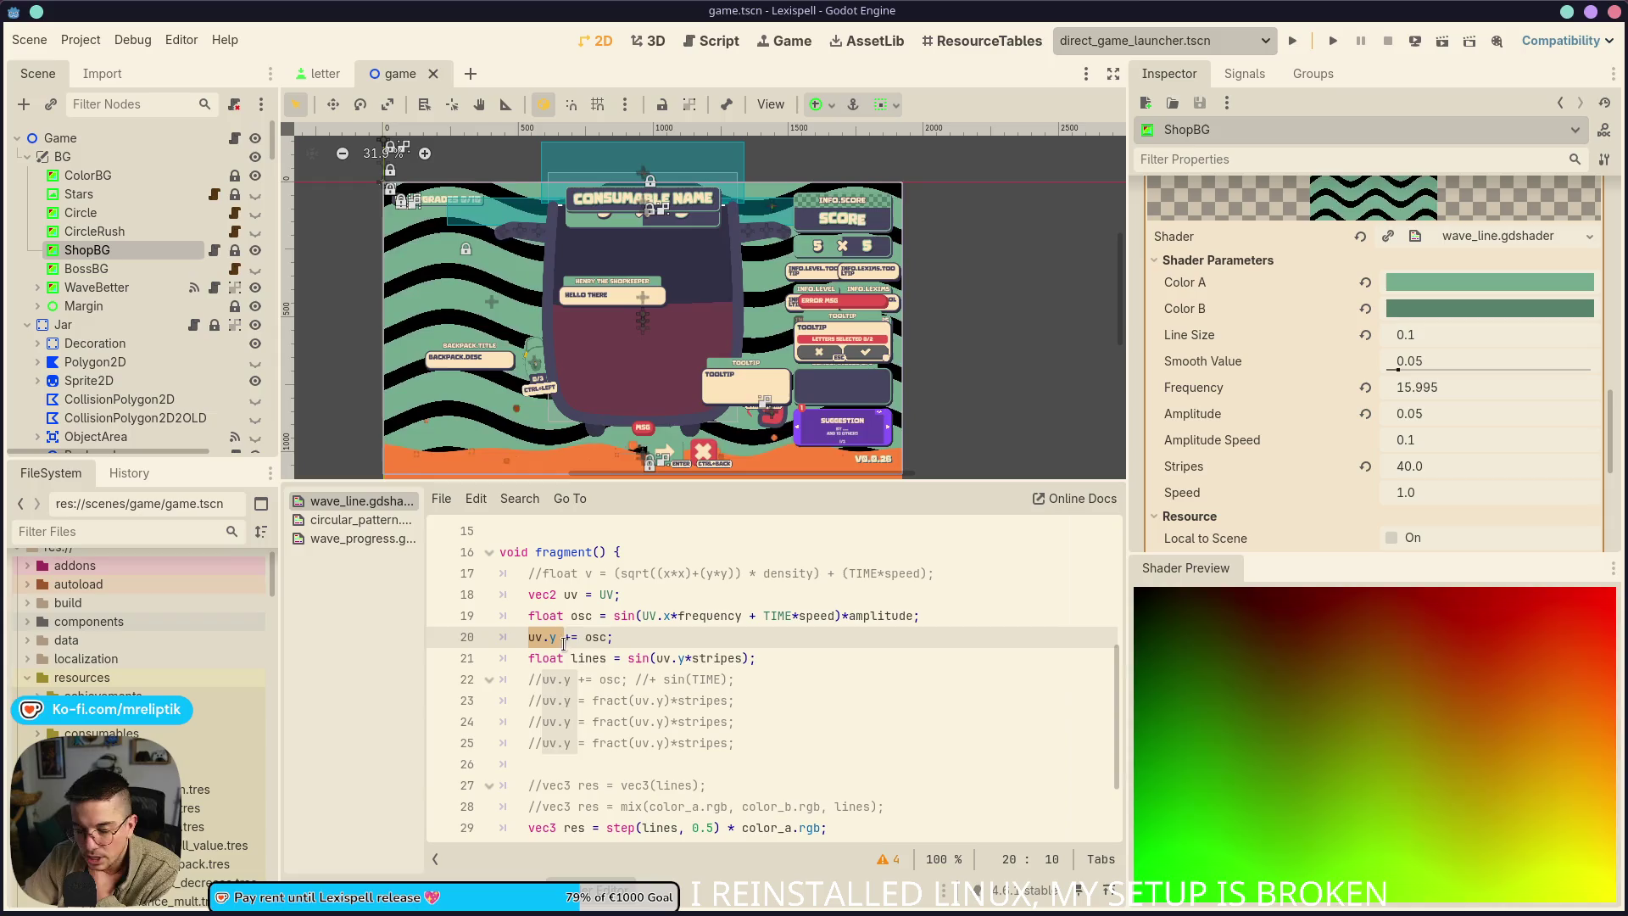
left_click_drag(550, 642, 570, 642)
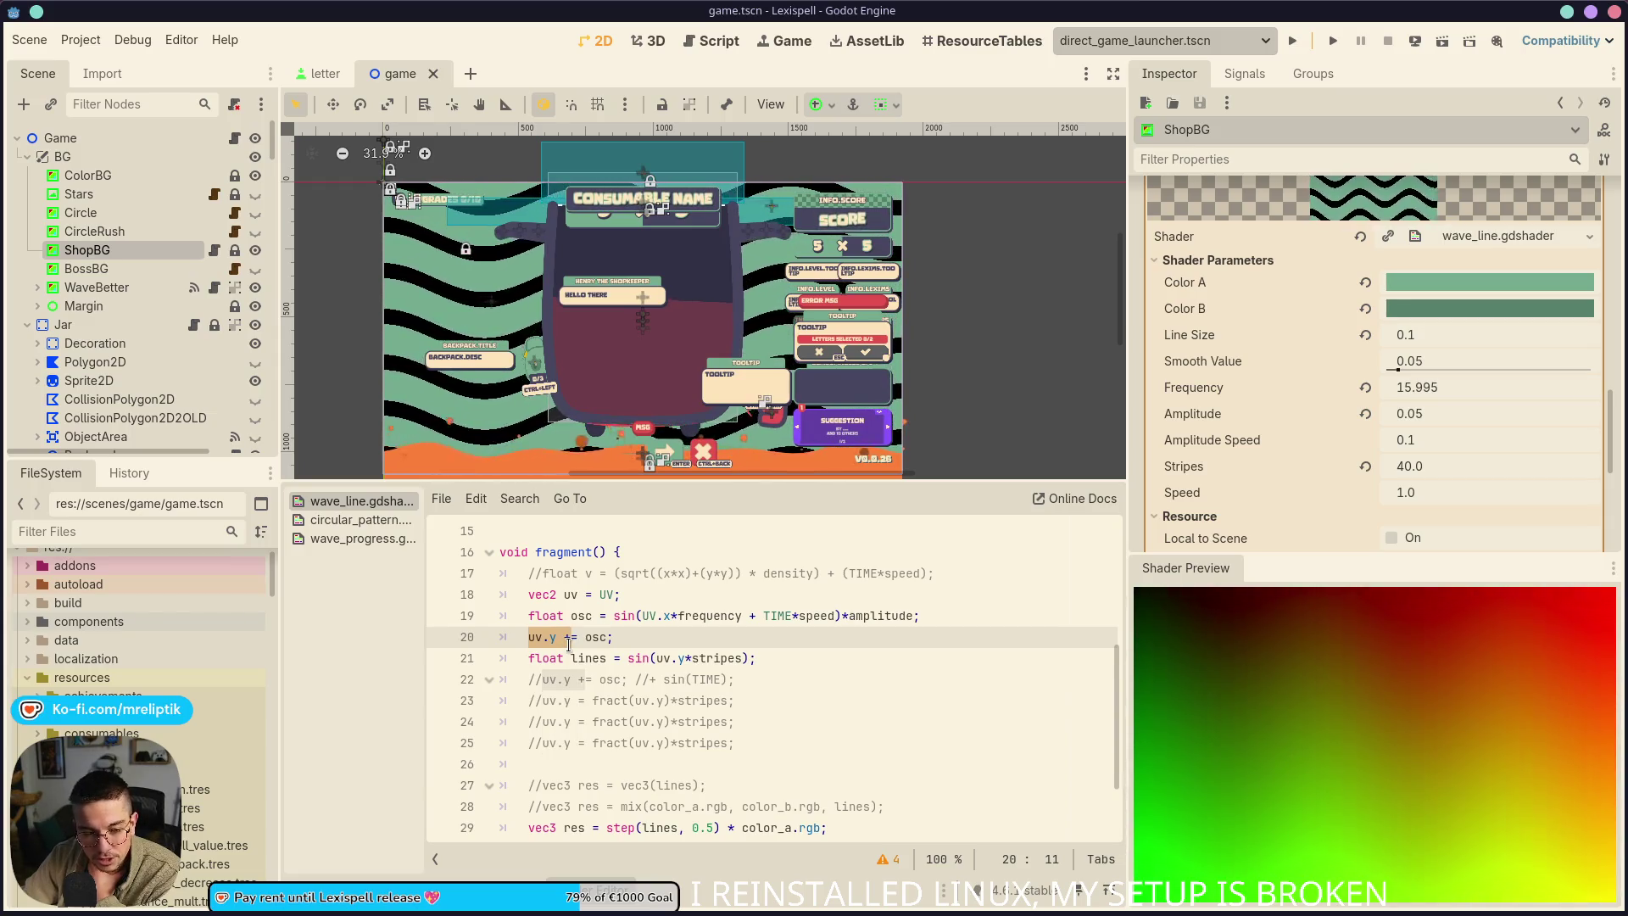
scroll(647, 645, "down", 2)
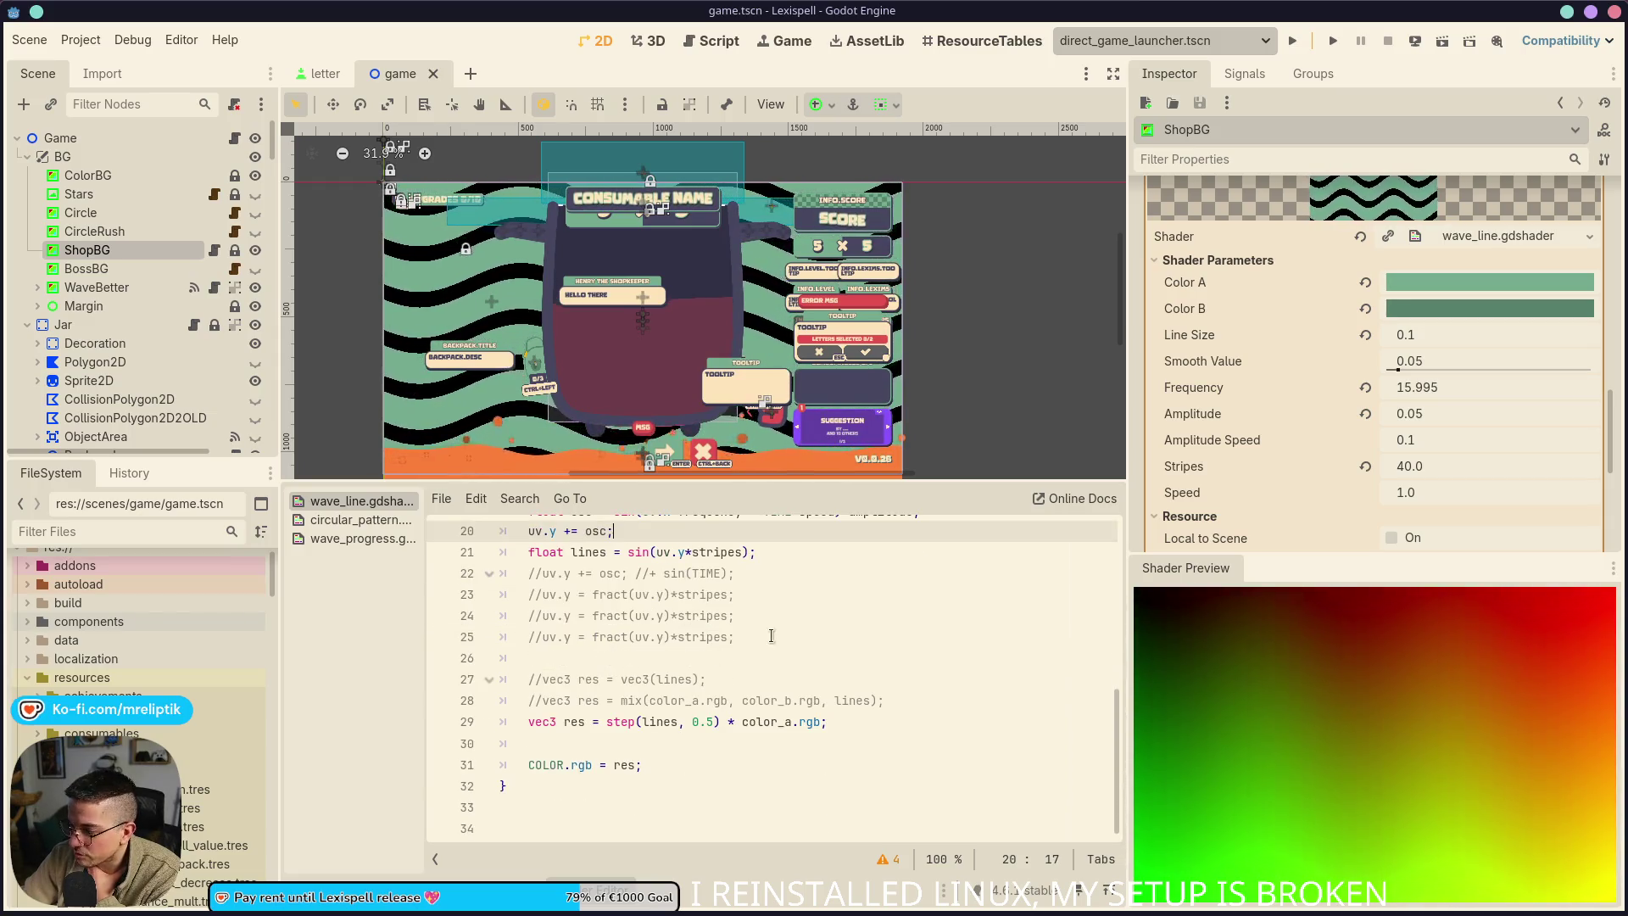
left_click(731, 661)
scroll(731, 661, "up", 2)
left_click(601, 637)
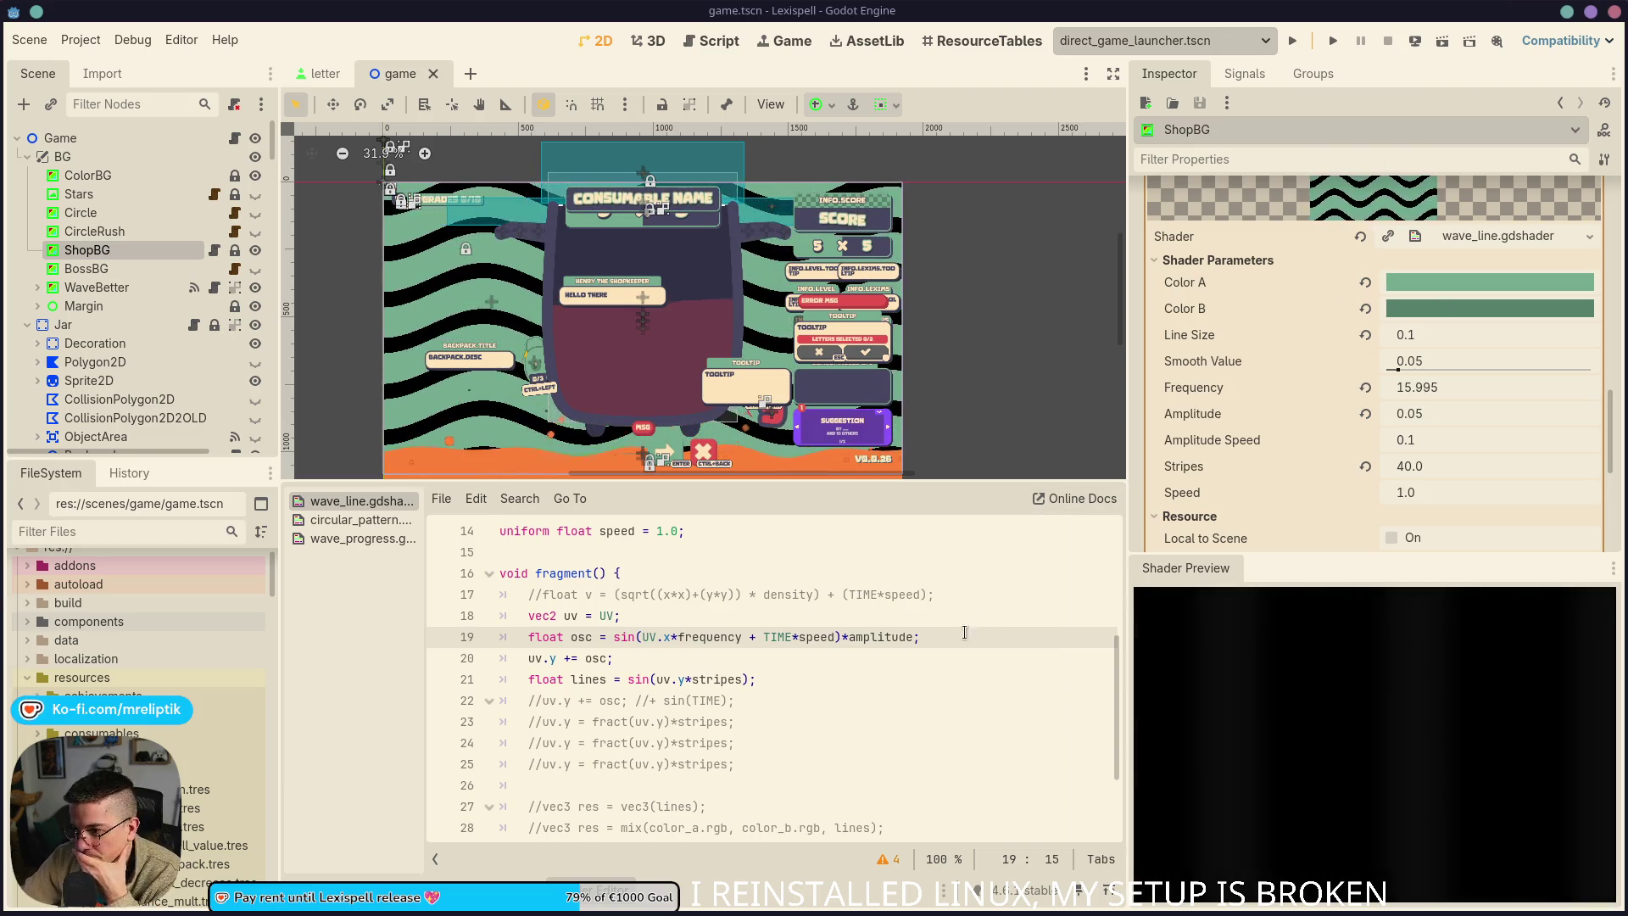
left_click(805, 697)
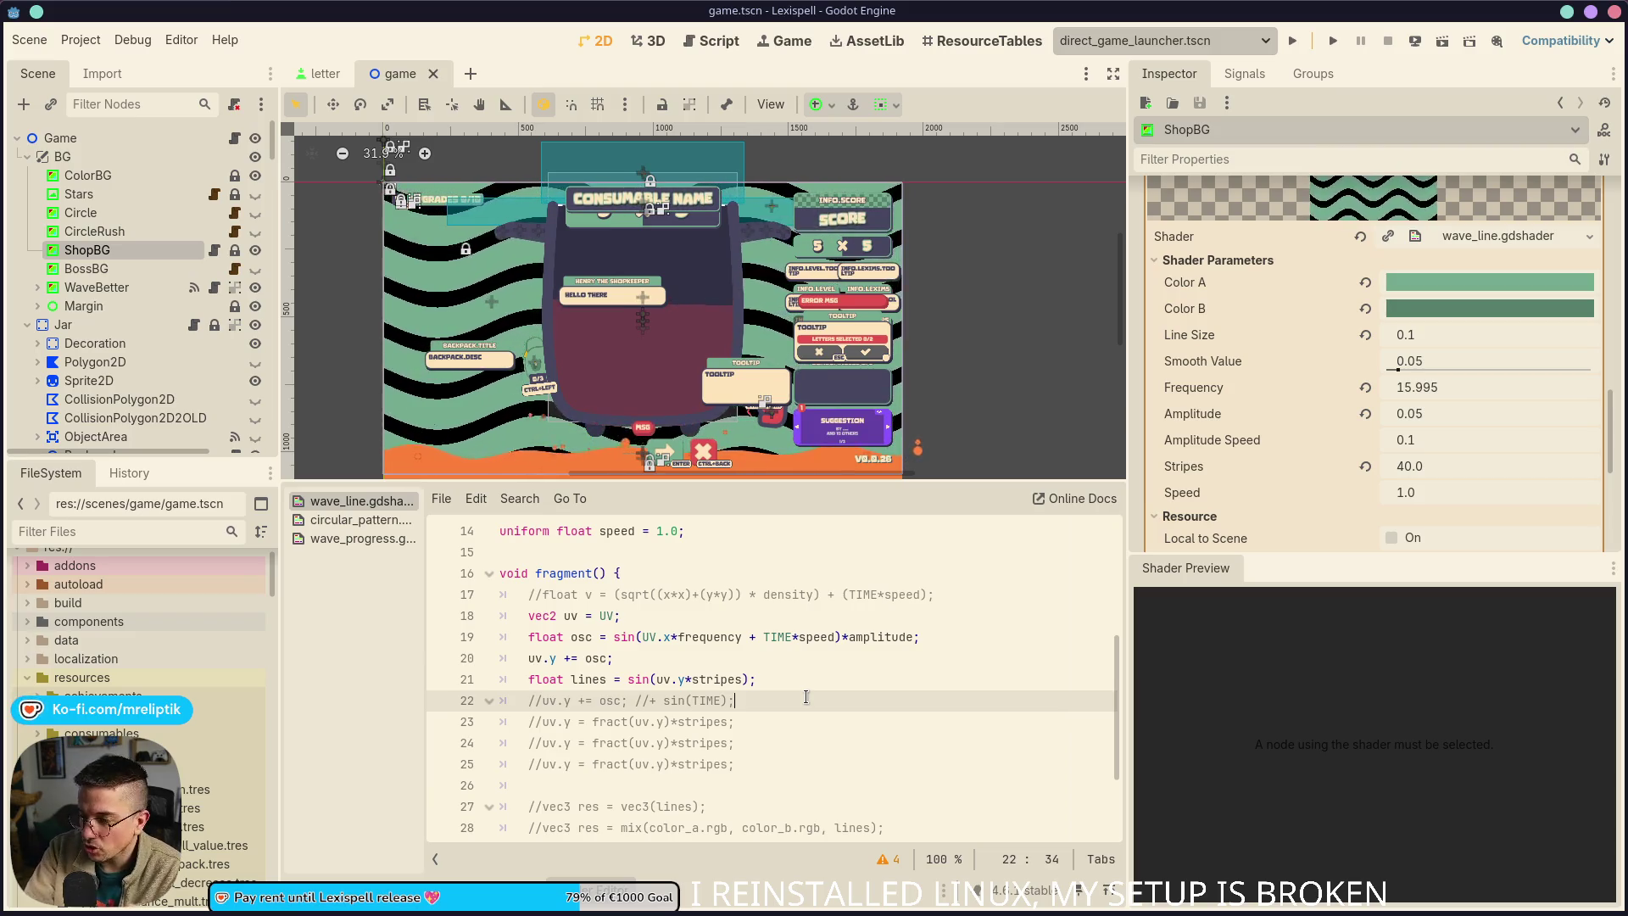
left_click(558, 659)
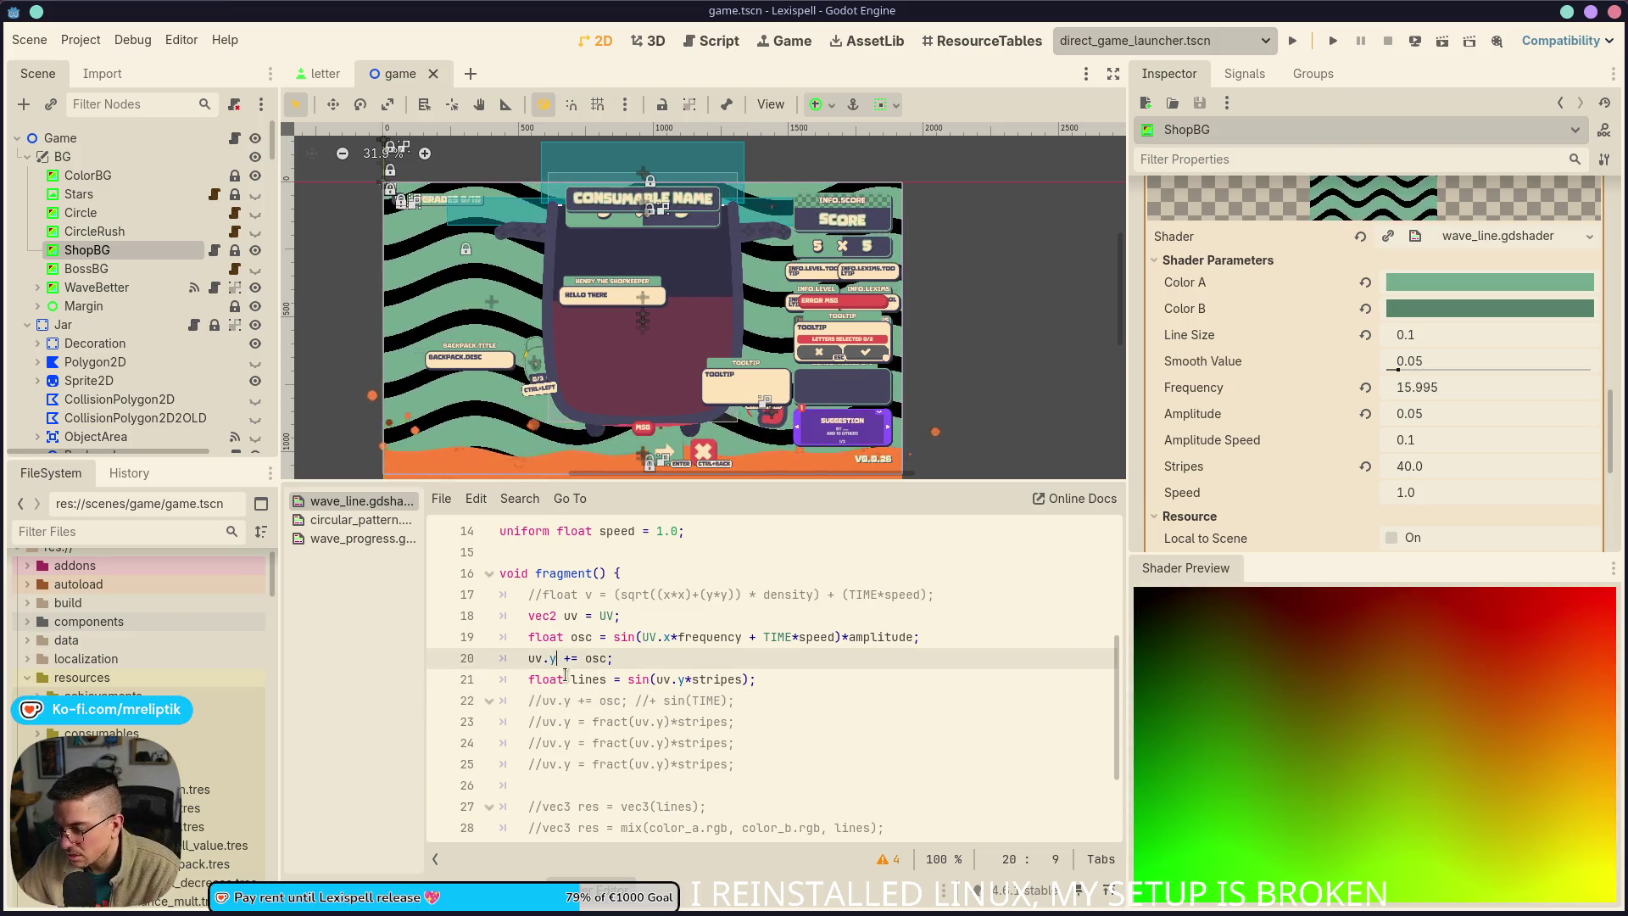
scroll(652, 688, "down", 2)
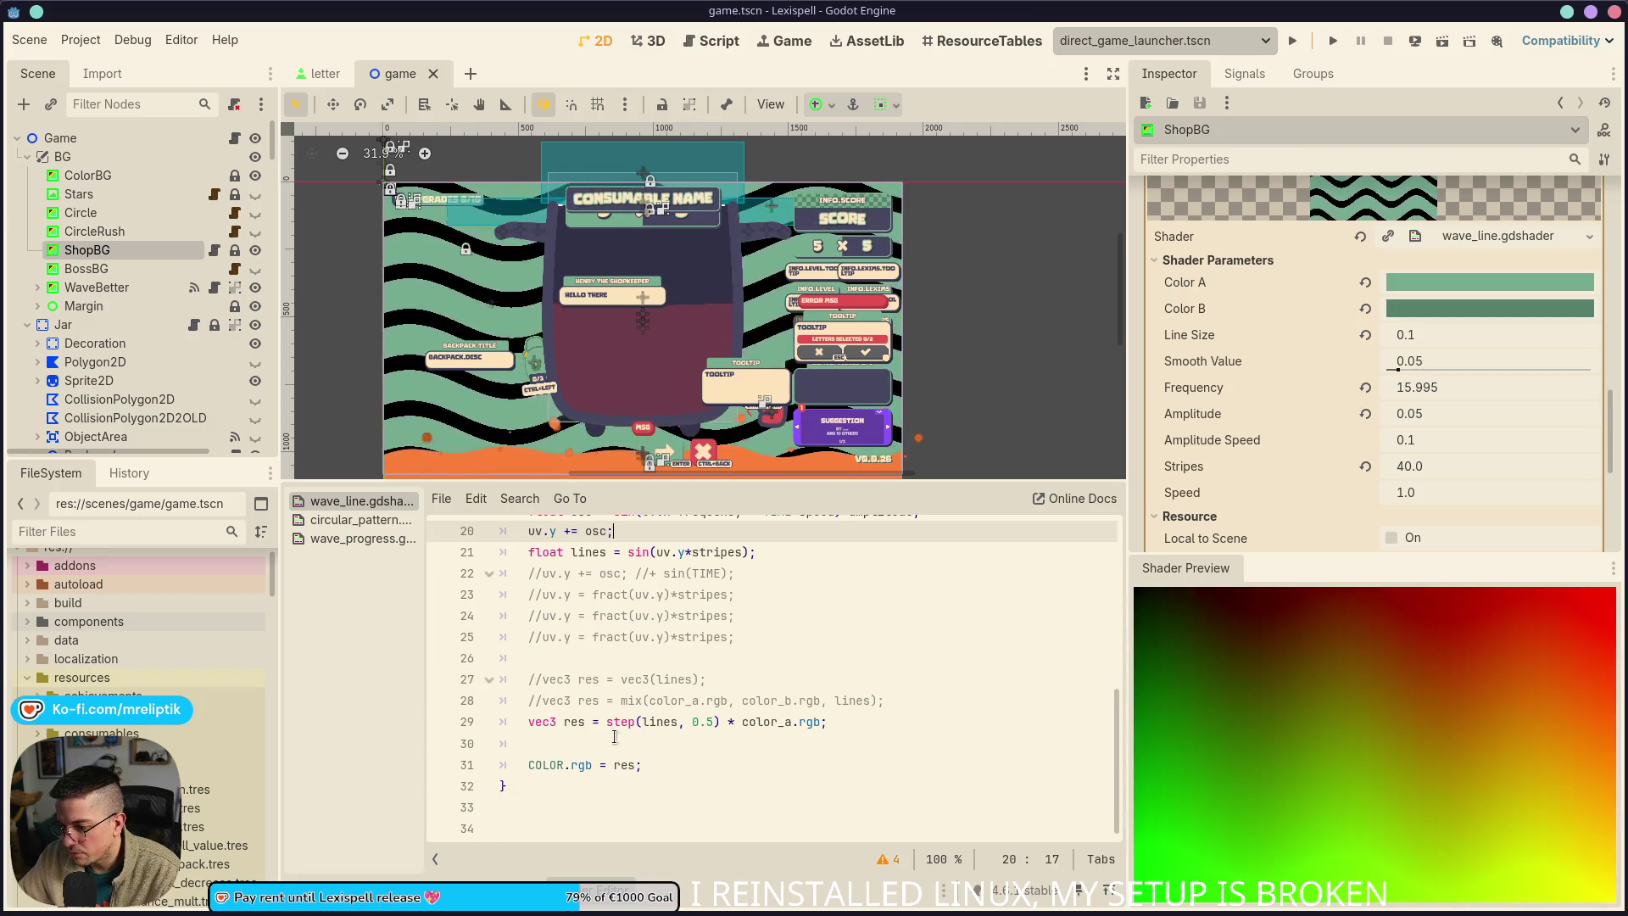
scroll(655, 703, "up", 2)
scroll(652, 731, "down", 2)
left_click(649, 726)
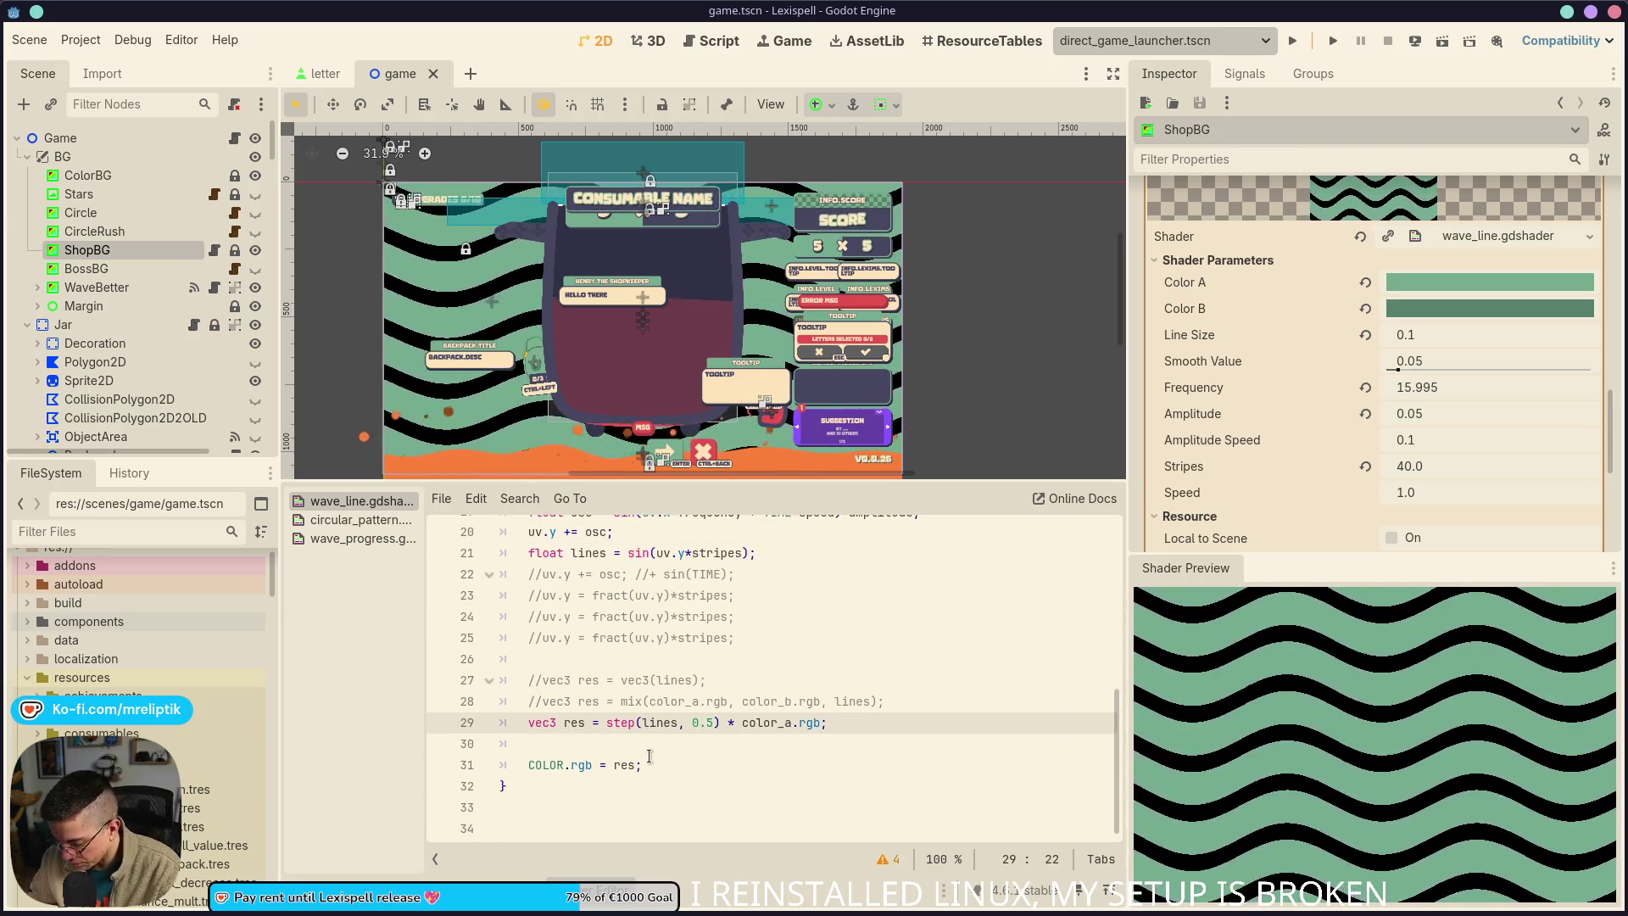
Wrap lines in abs() inside the step call and raise the Speed parameter to 8.05
type("abs(")
key("ctrl+Right")
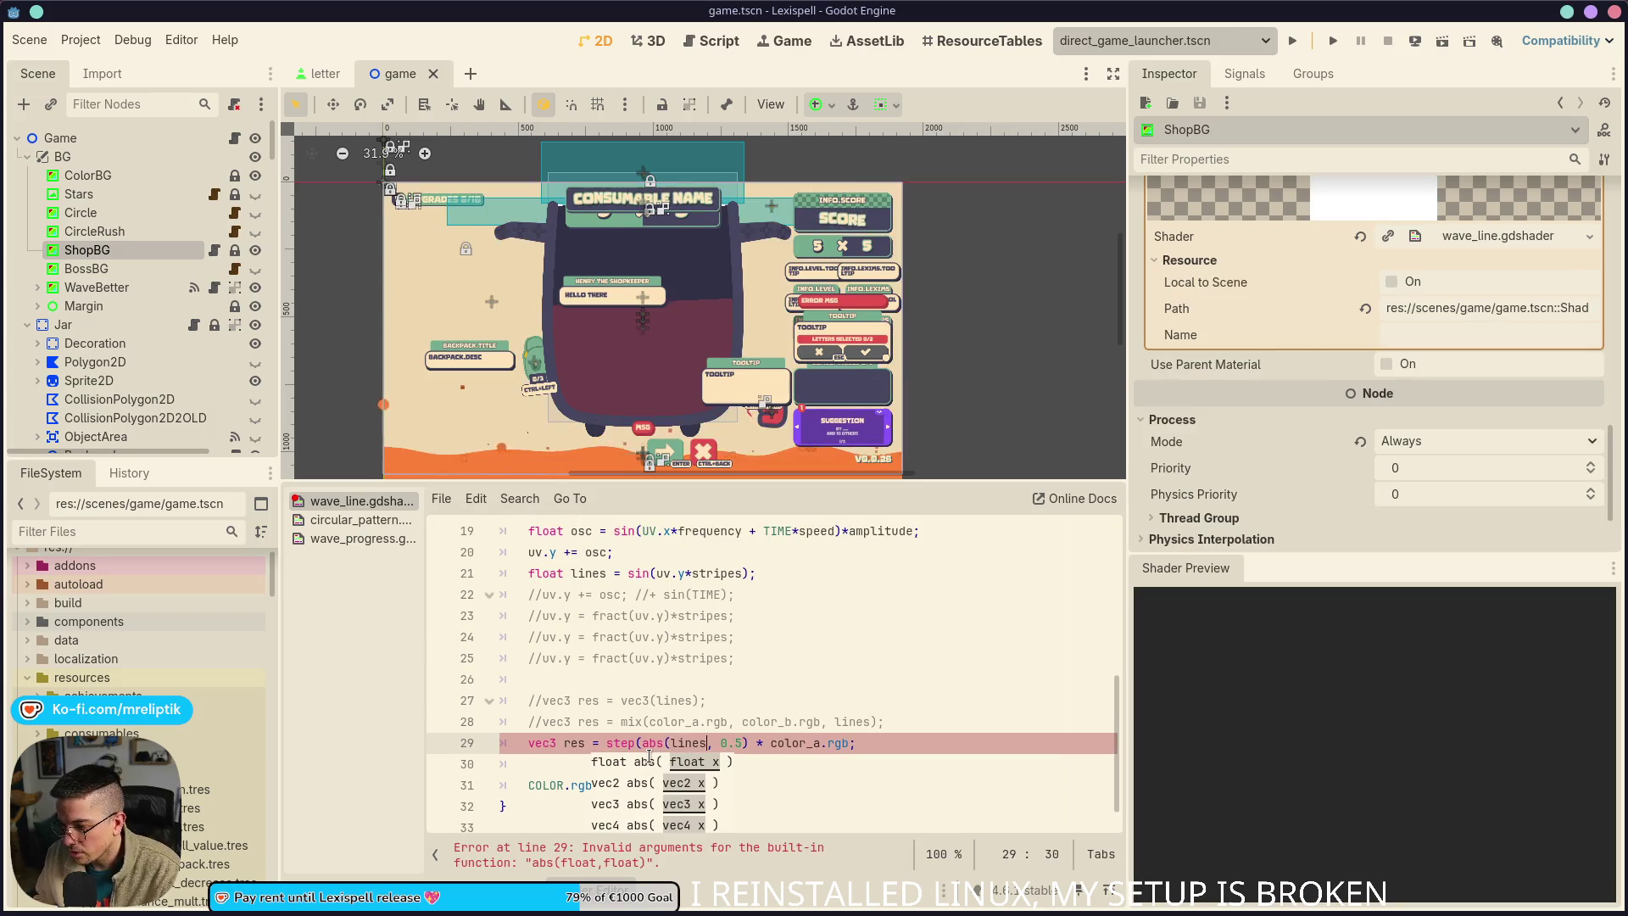
type(")")
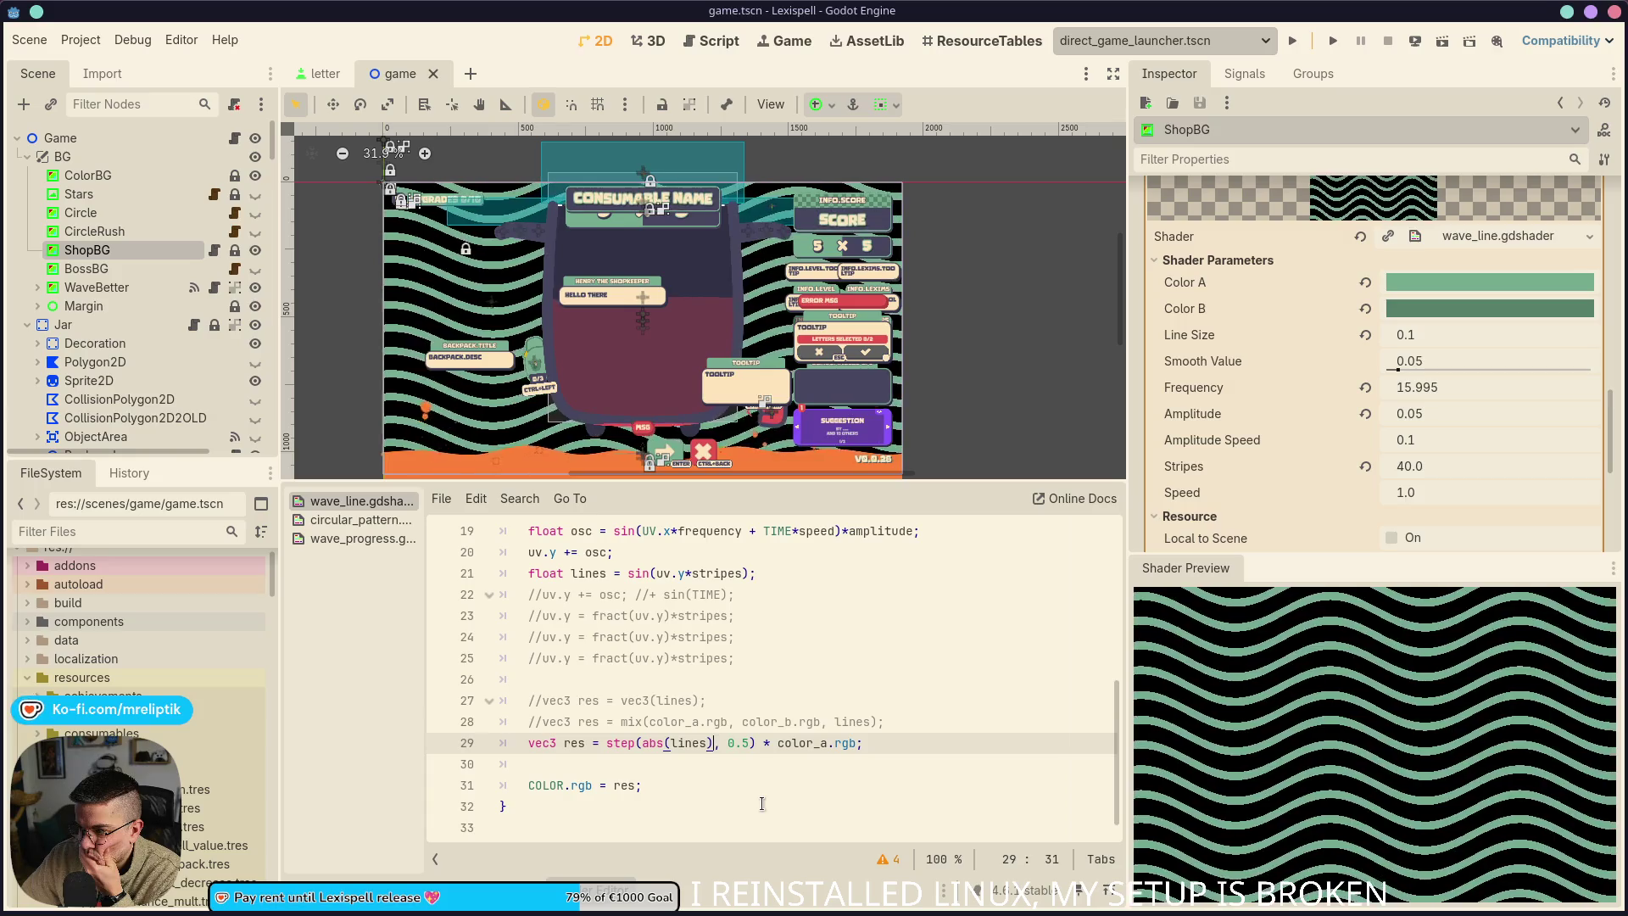
left_click_drag(1396, 490, 1442, 490)
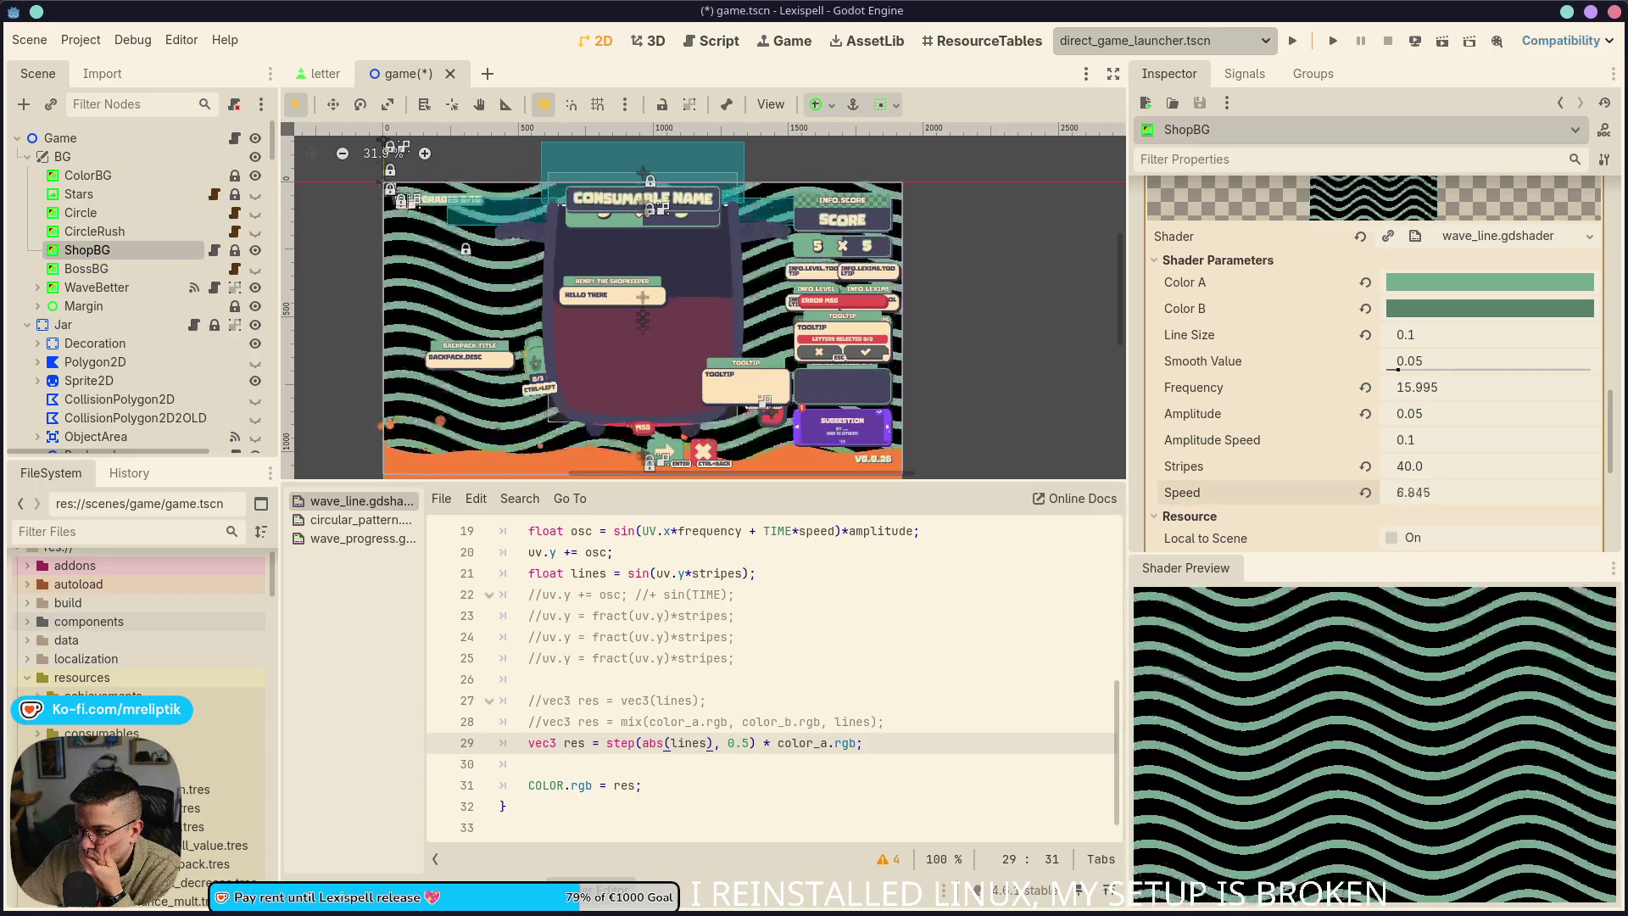
Revert Speed to its default 1.0, set Frequency to 18, and save the scene
left_click(1365, 492)
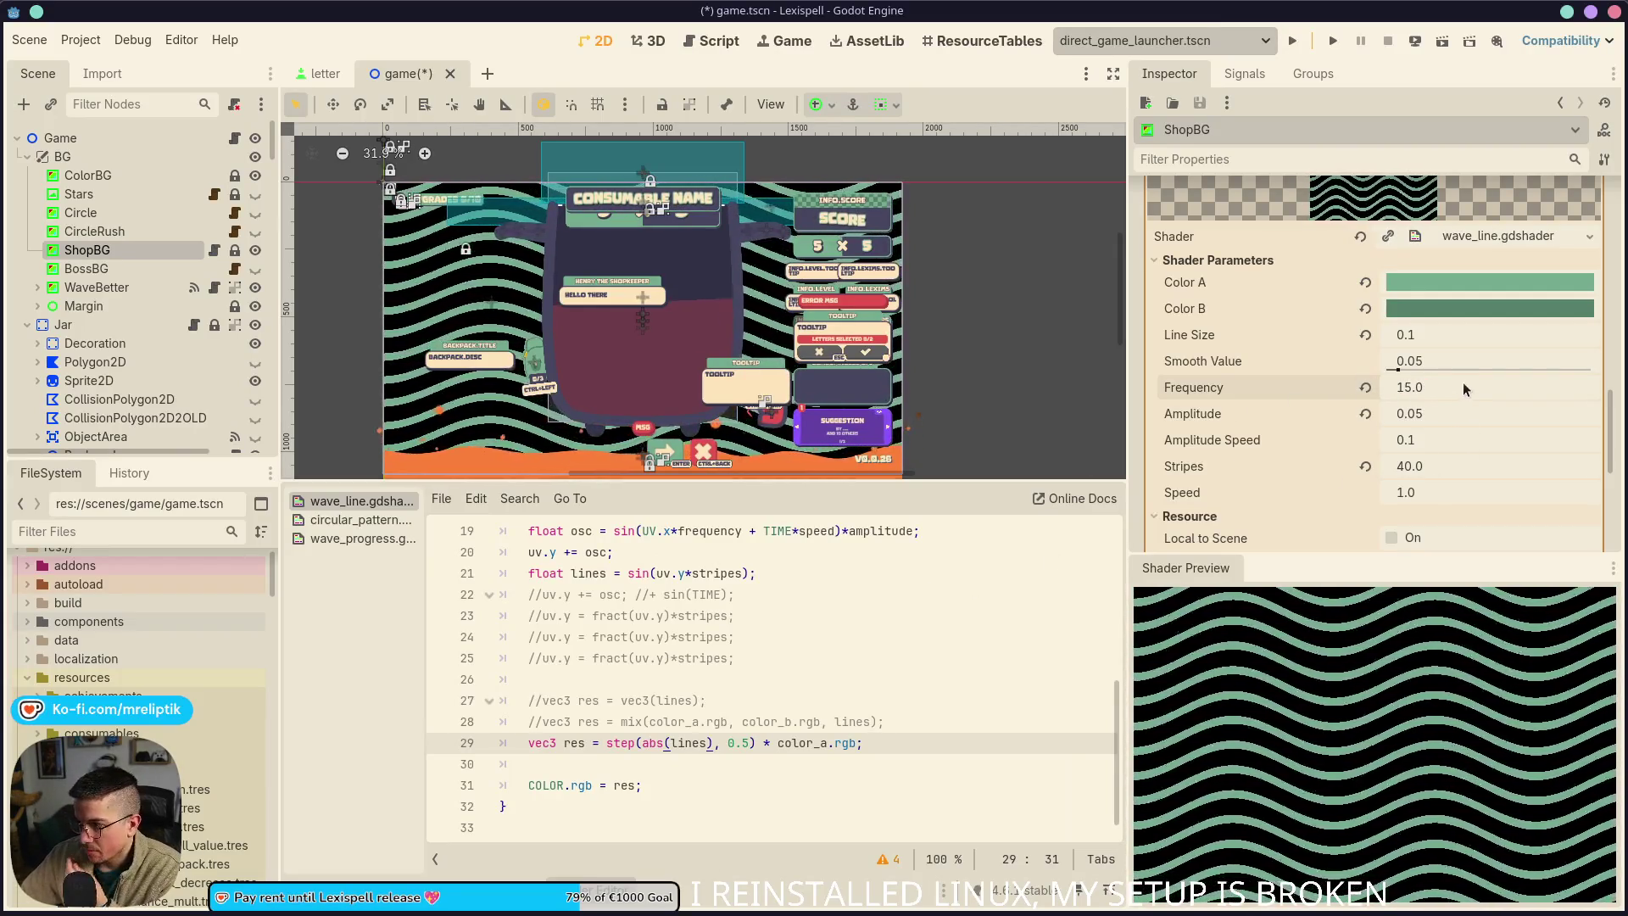
left_click(1463, 384)
type("18")
key("Return")
key("ctrl+s")
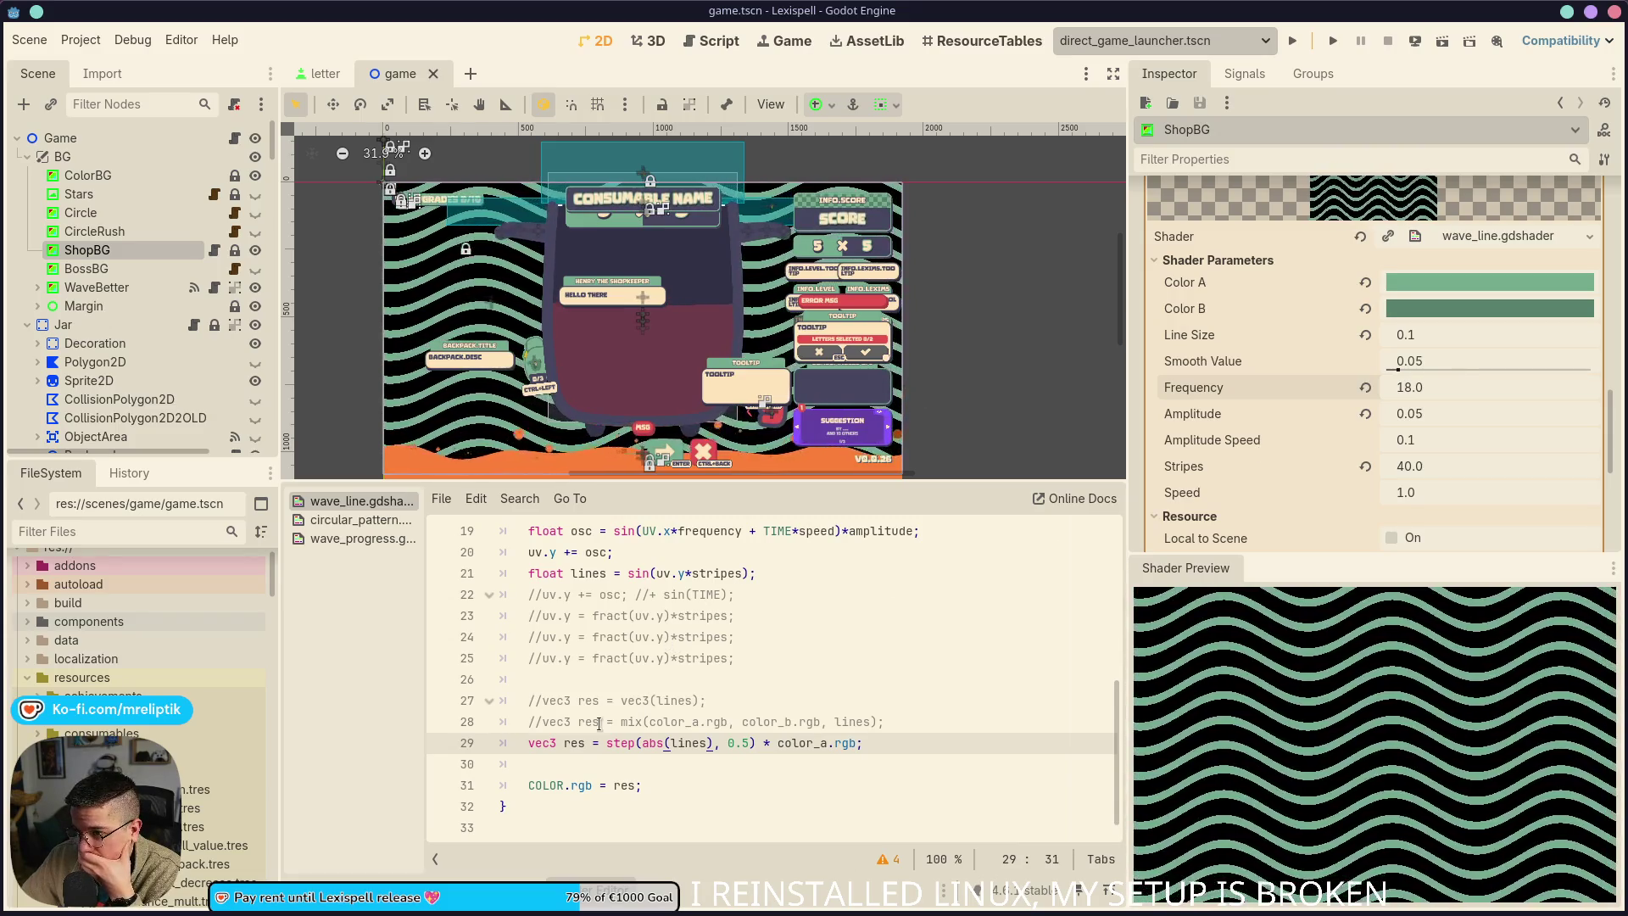
scroll(501, 296, "up", 3)
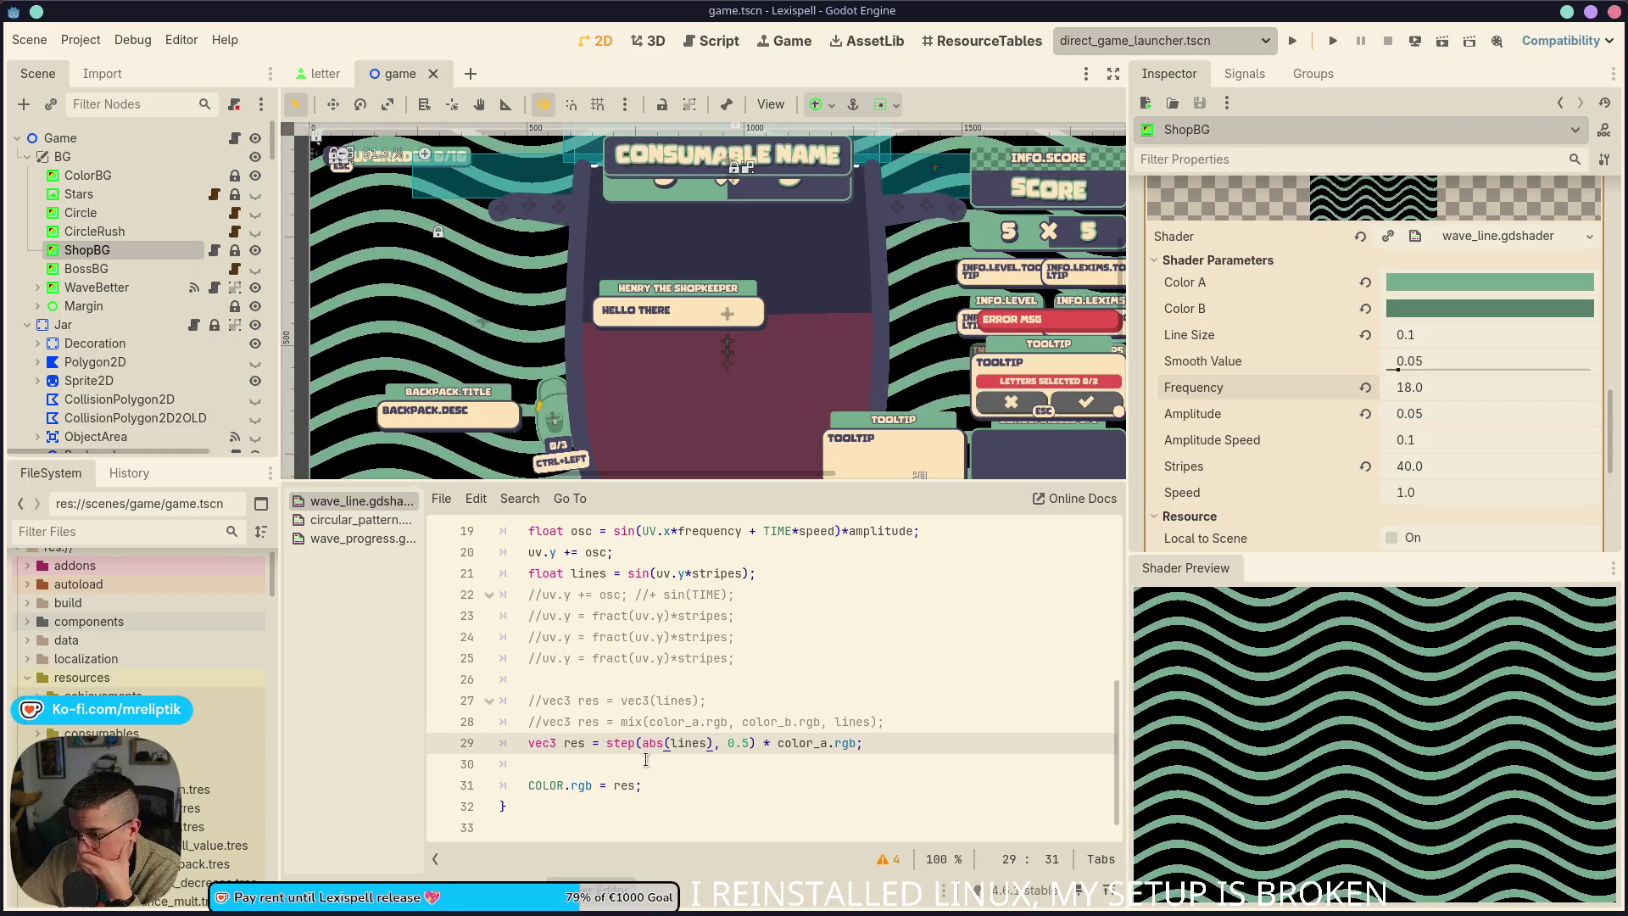
Remove the abs wrapper from the step call on line 29
key("XF86AudioLowerVolume")
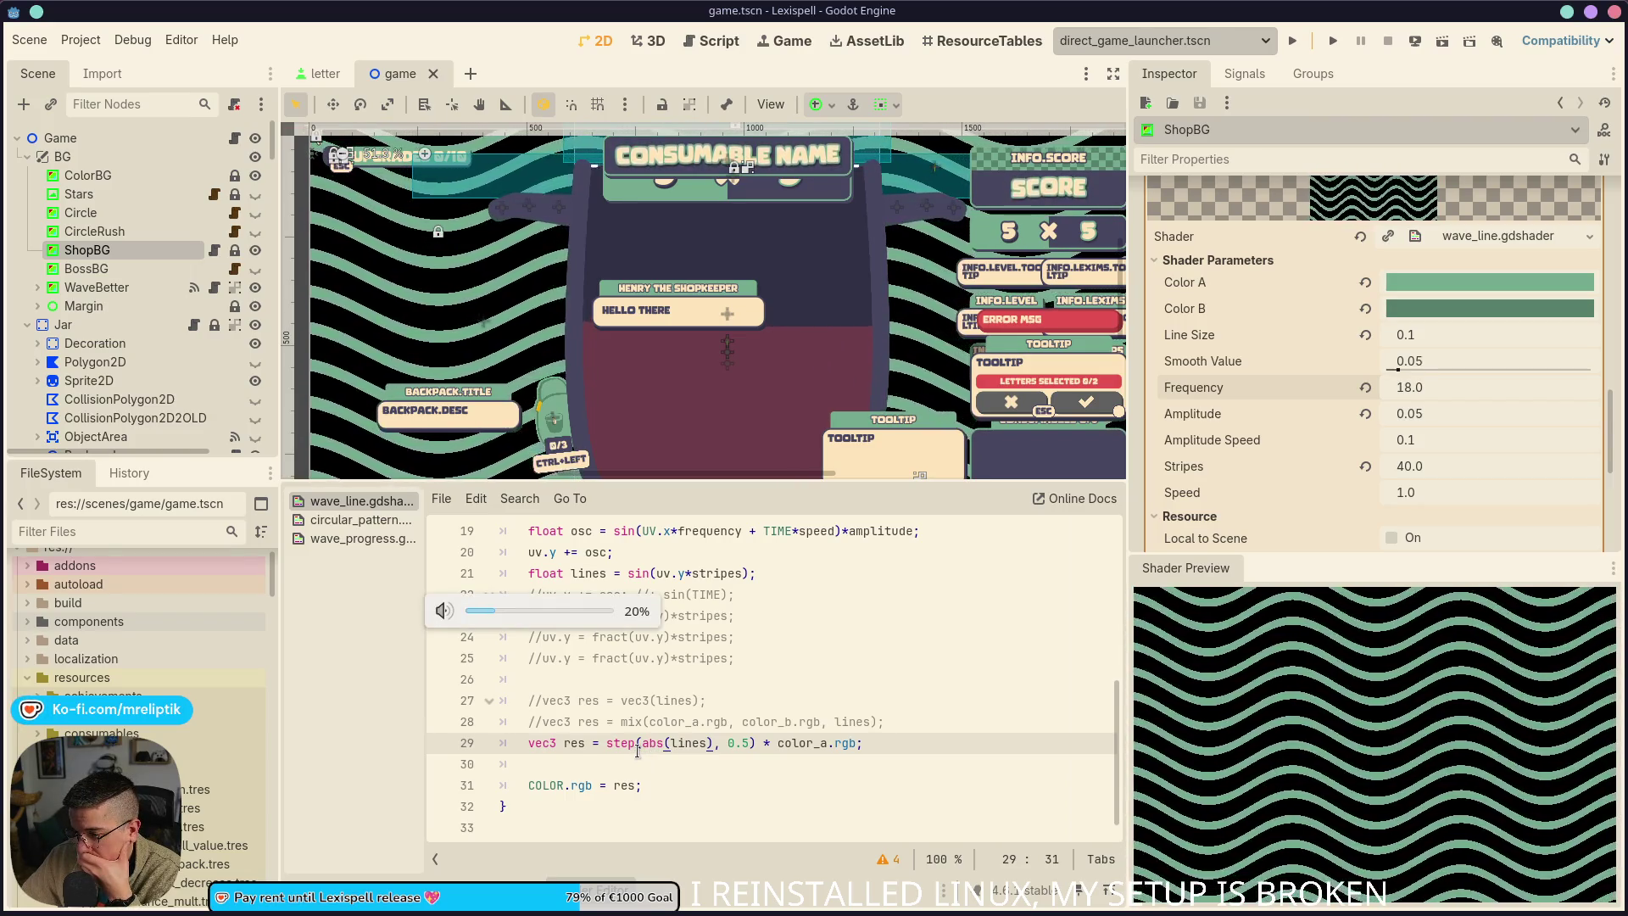
scroll(638, 752, "up", 3)
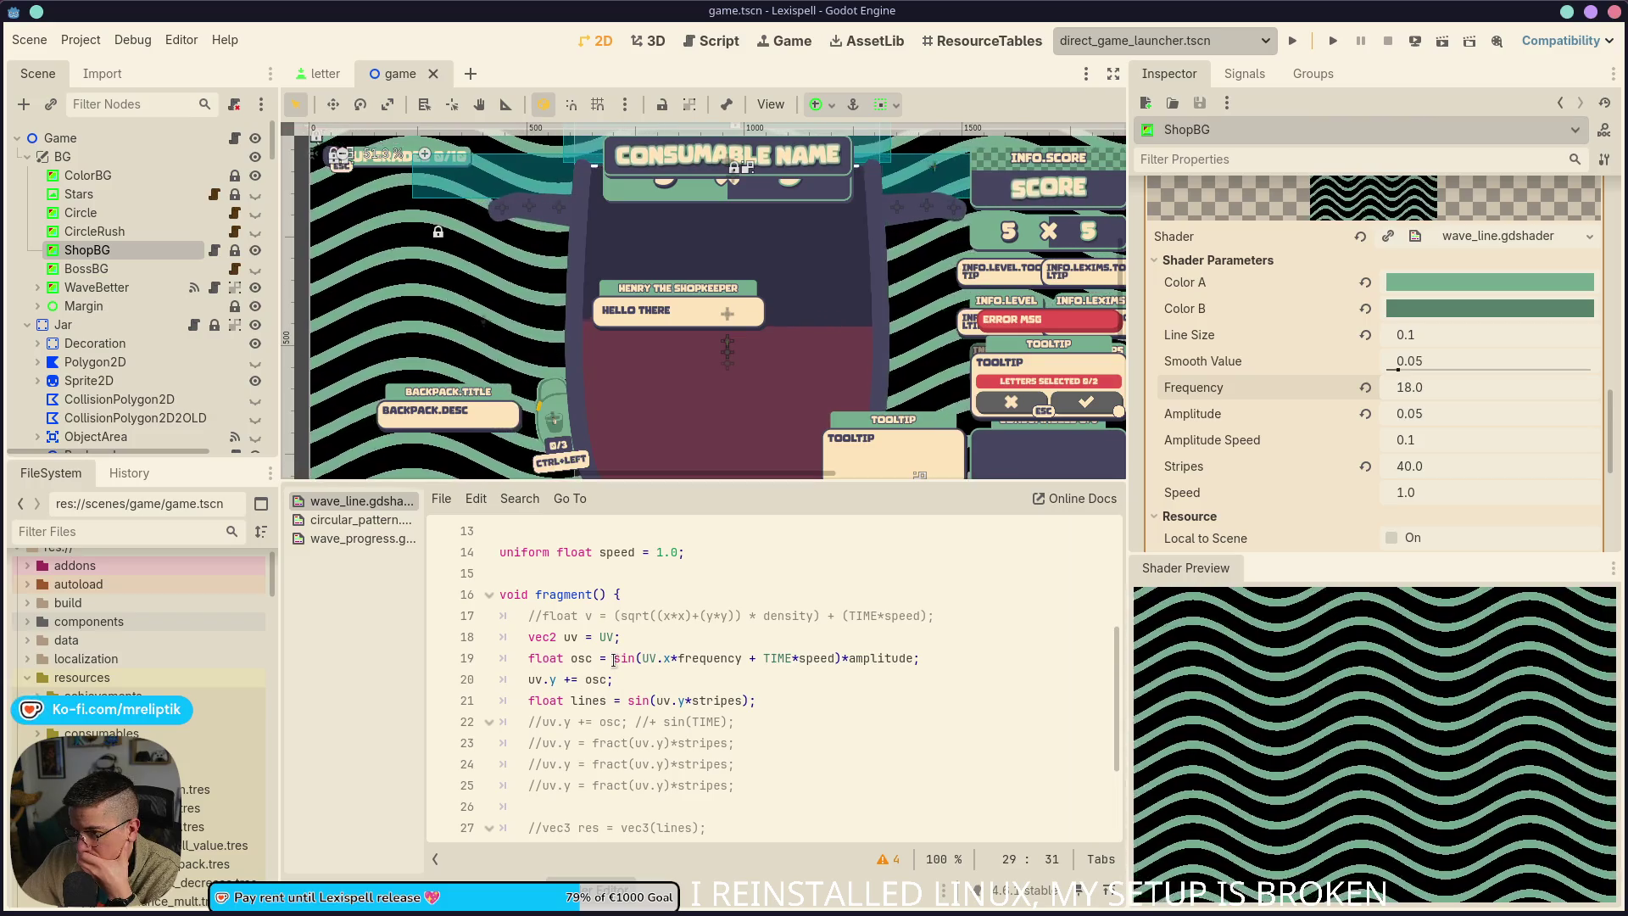
left_click(614, 658)
scroll(677, 731, "up", 1)
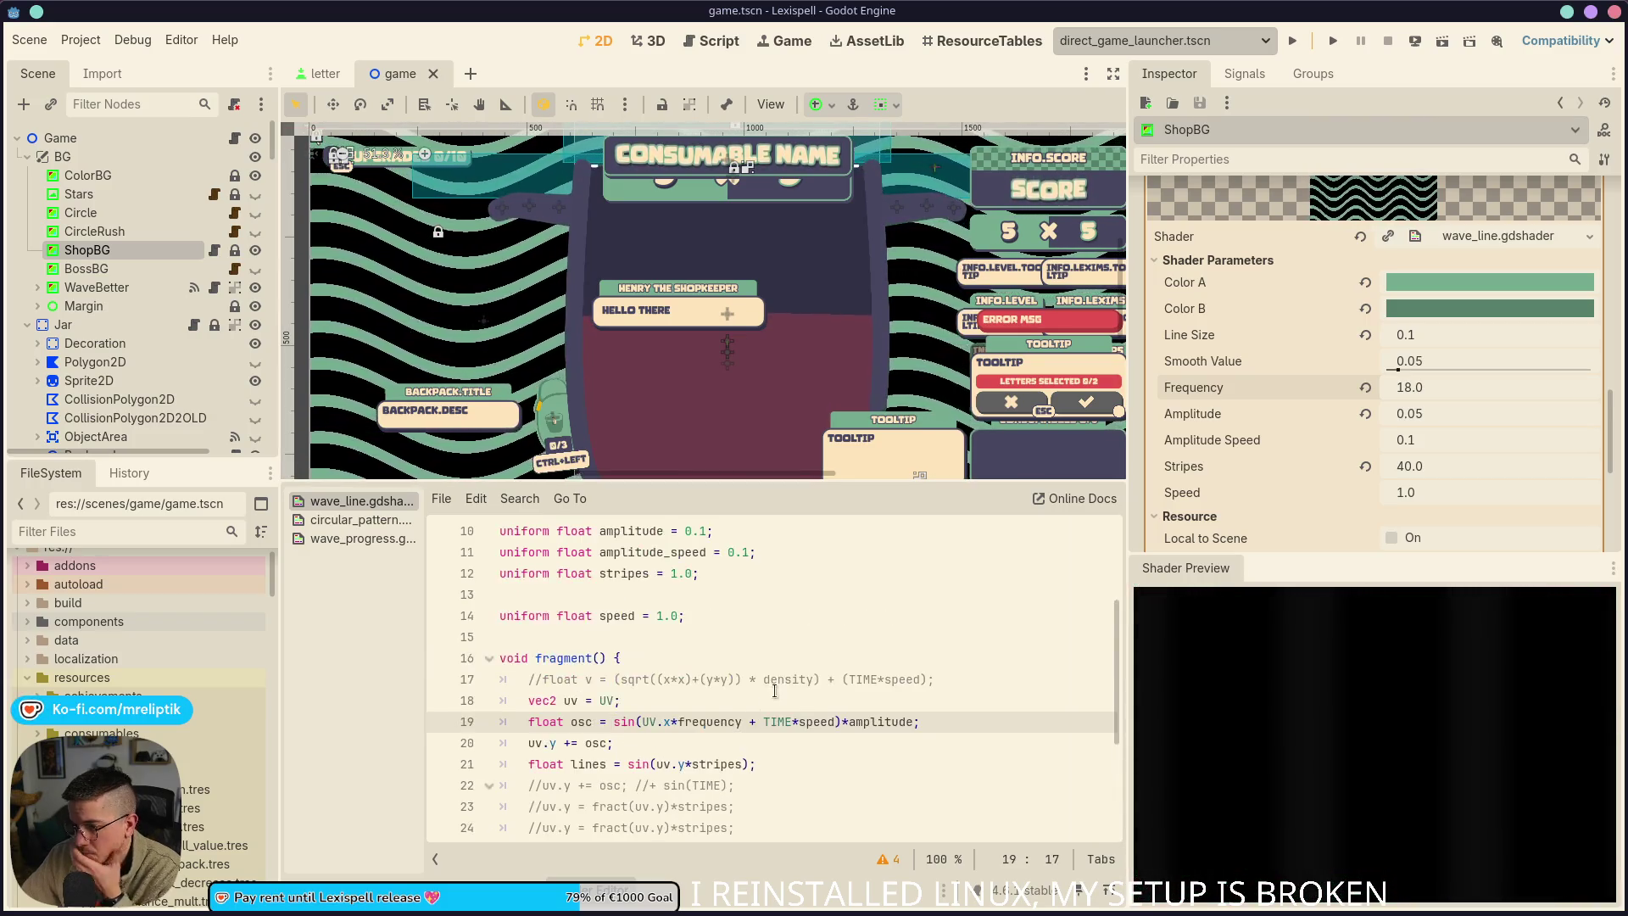
scroll(797, 682, "down", 1)
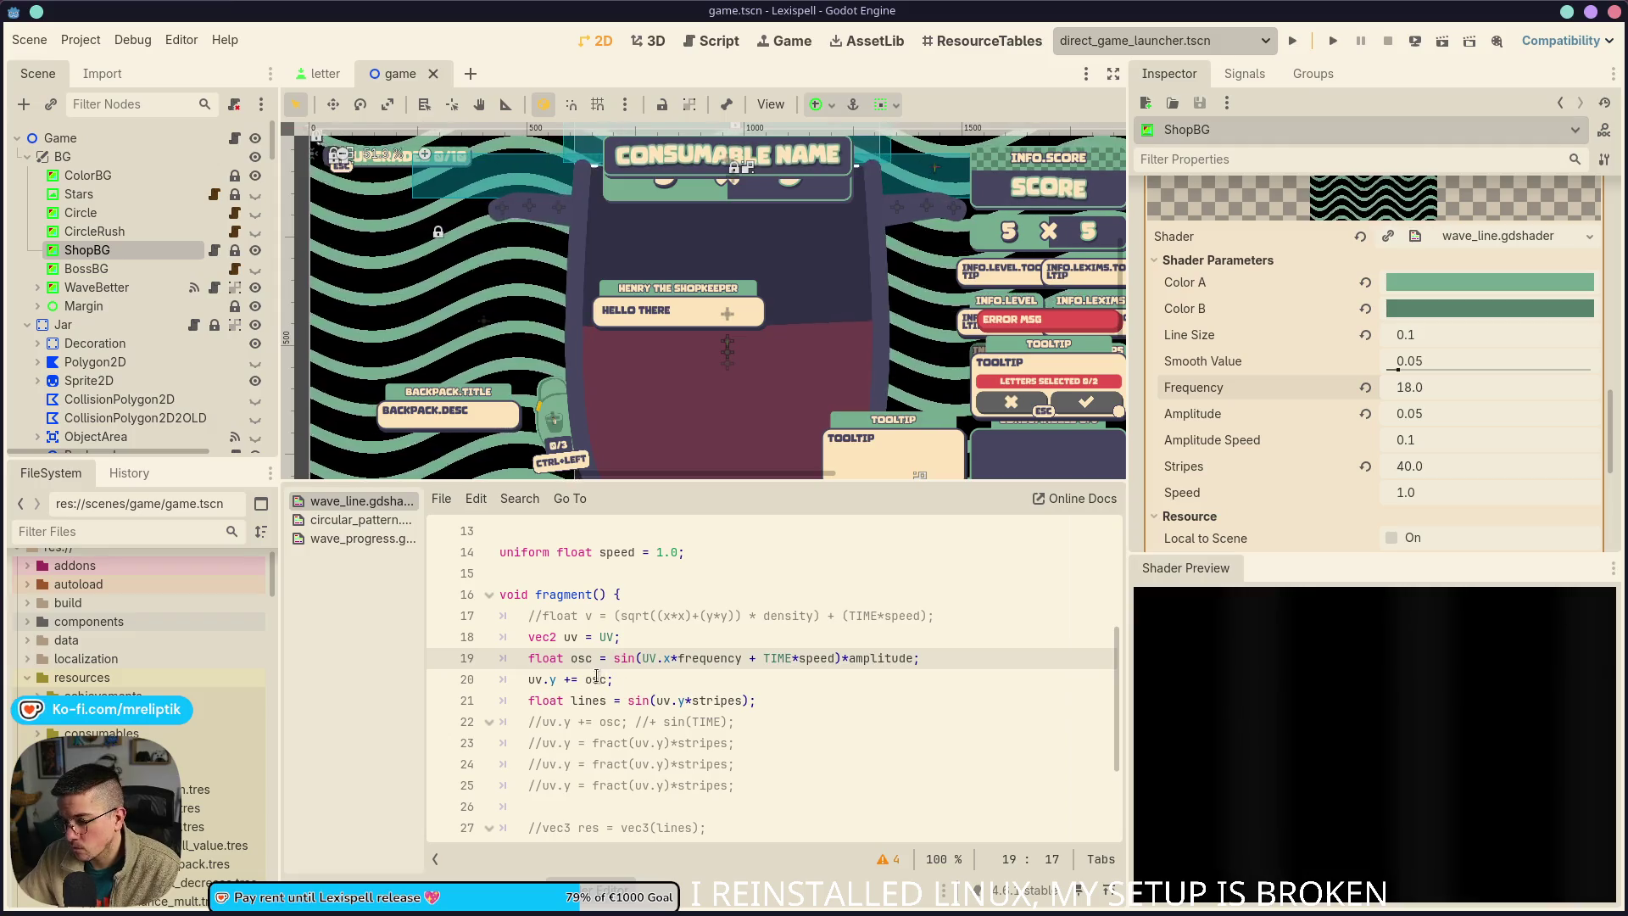
left_click(585, 679)
scroll(662, 730, "down", 2)
double_click(653, 721)
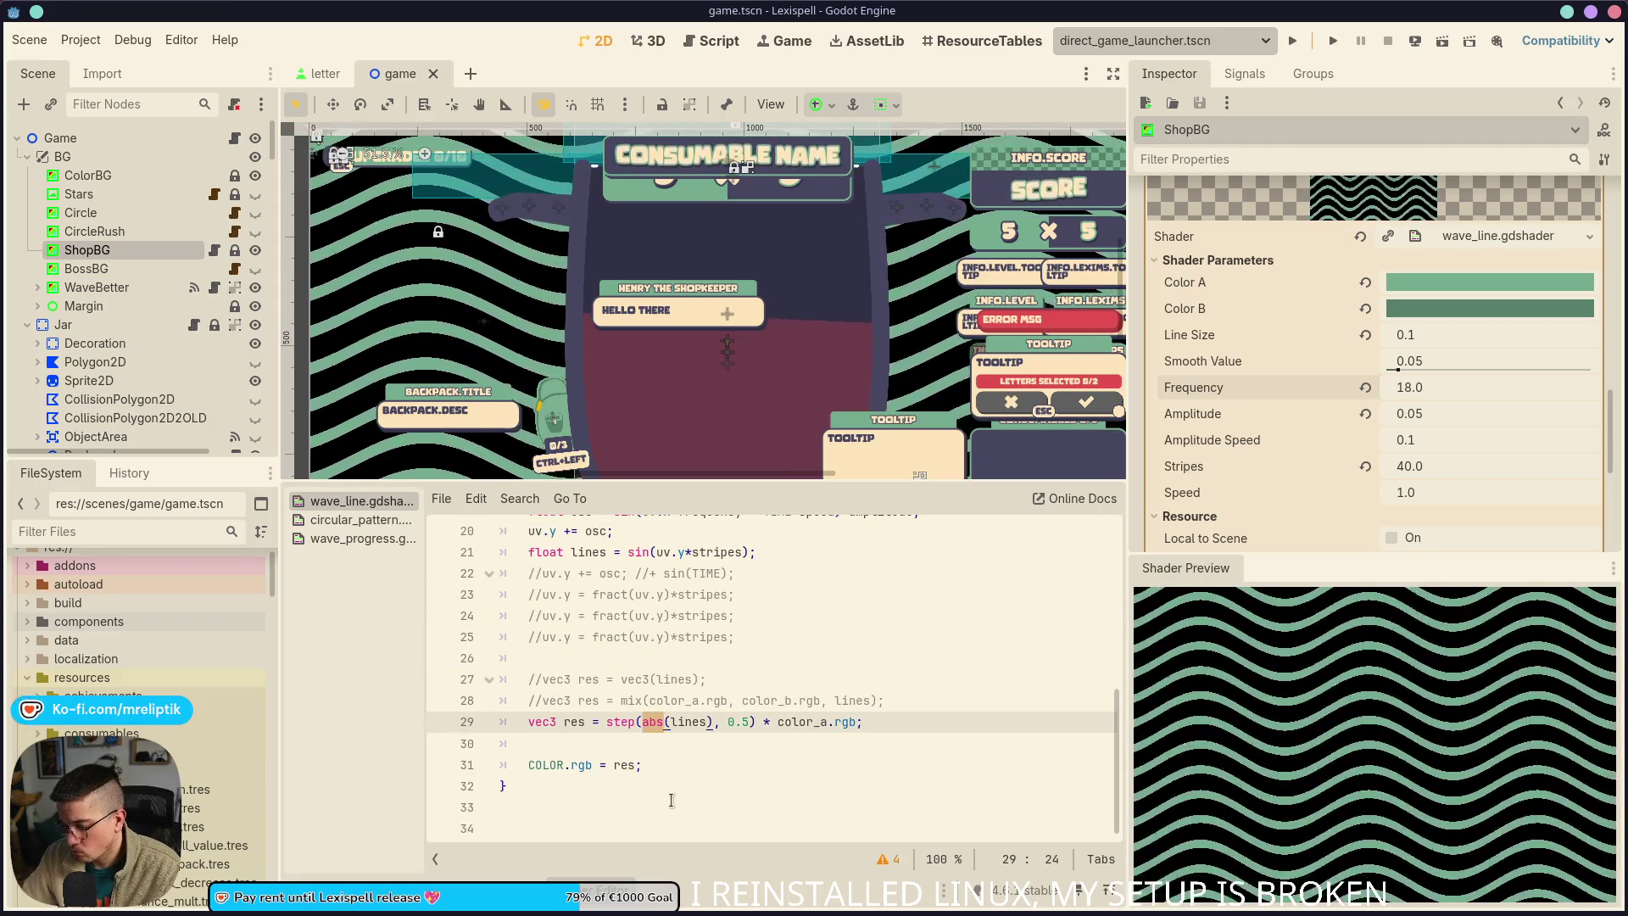
key("Delete")
key("Delete")
key("Delete")
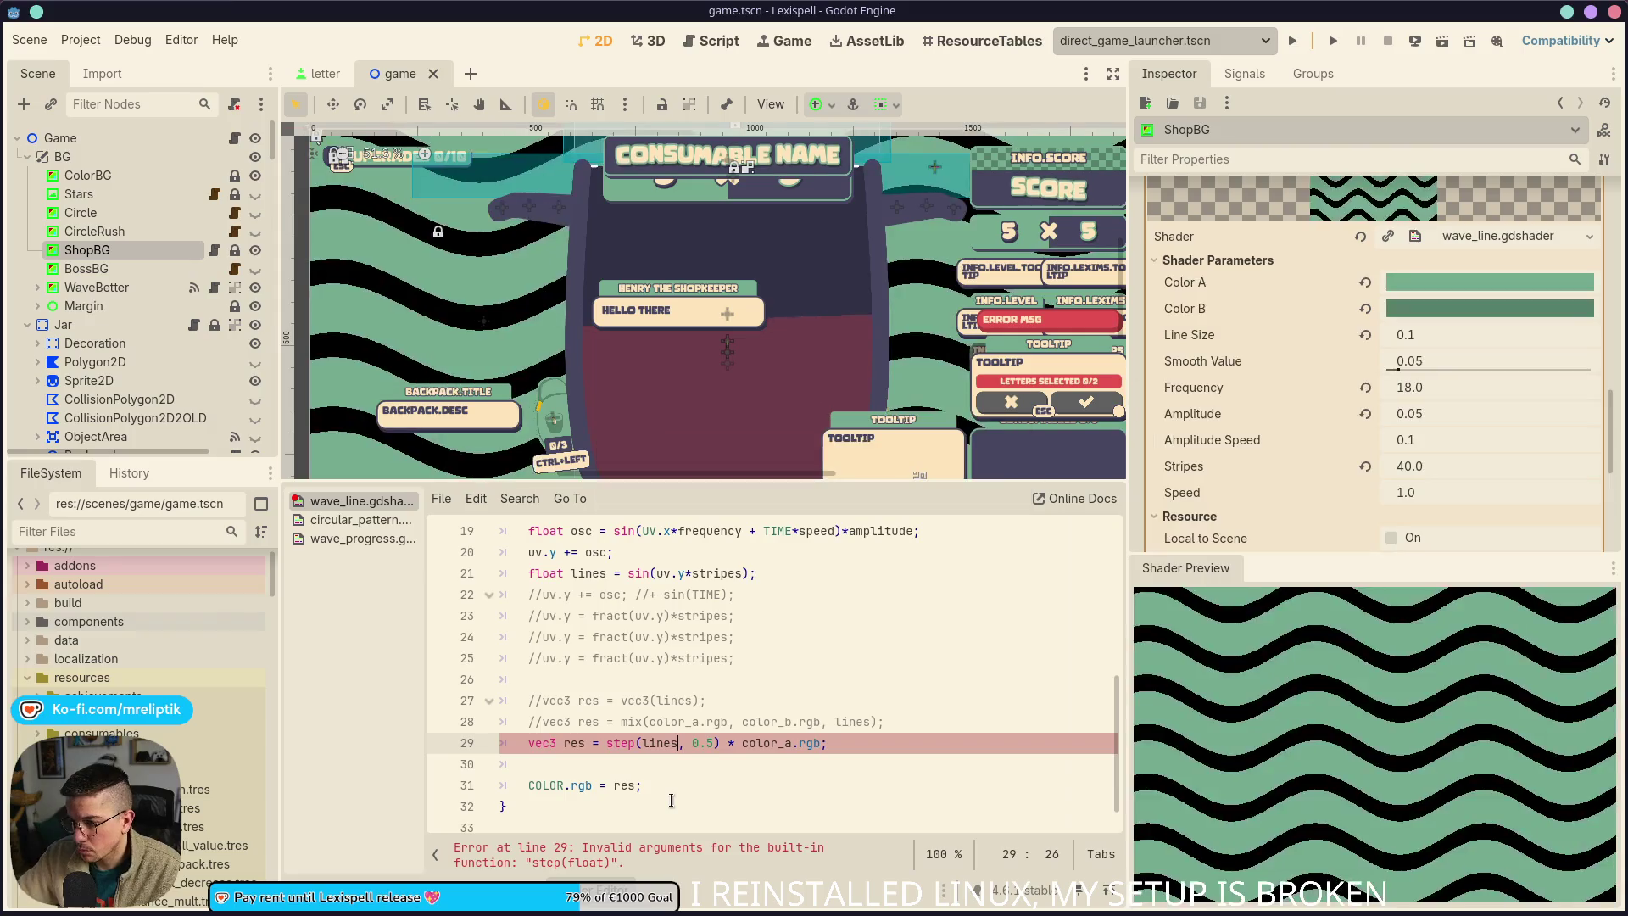
Go to the commented vec3(lines) greyscale output line and the step line below it
scroll(555, 691, "down", 2, "ctrl")
scroll(588, 655, "up", 3, "ctrl")
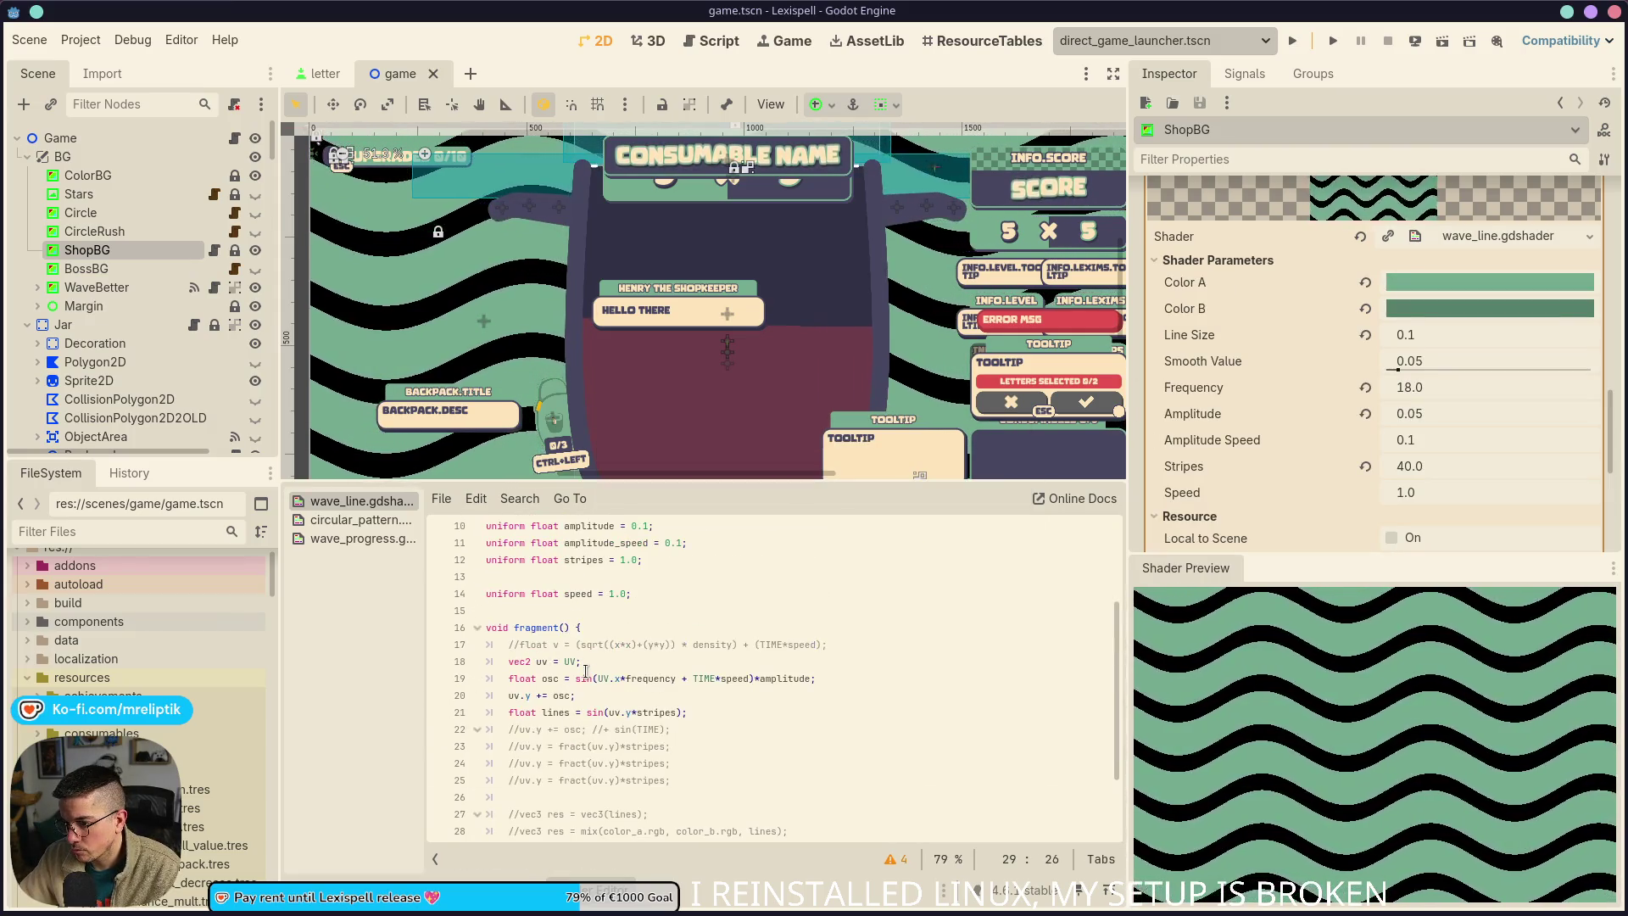
scroll(551, 681, "down", 2)
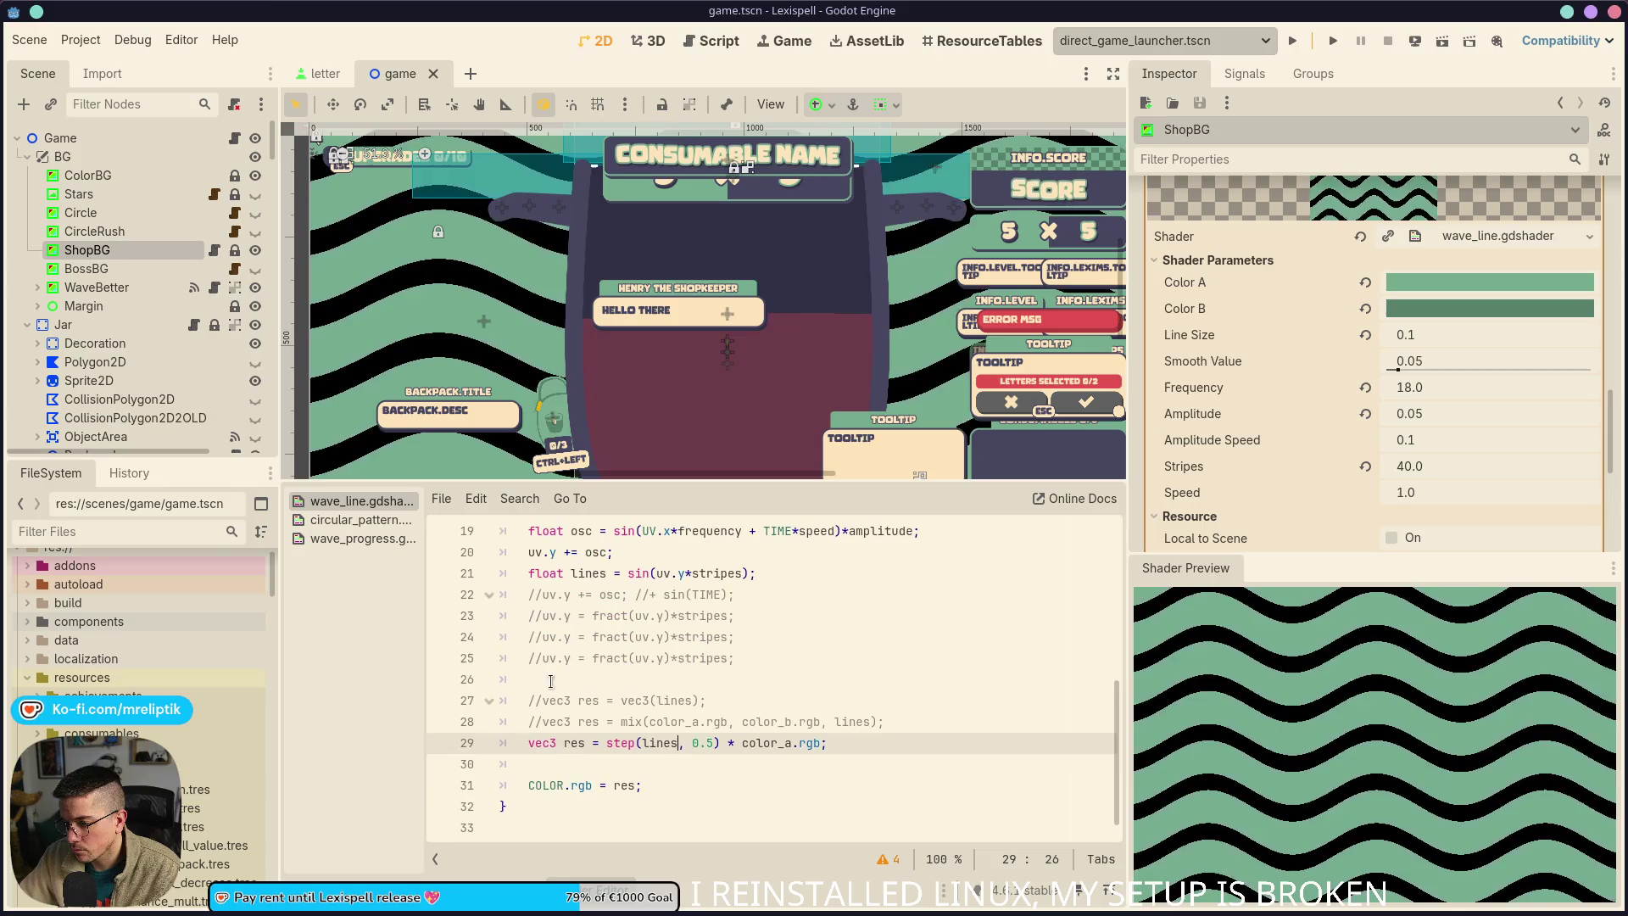
scroll(618, 663, "up", 1)
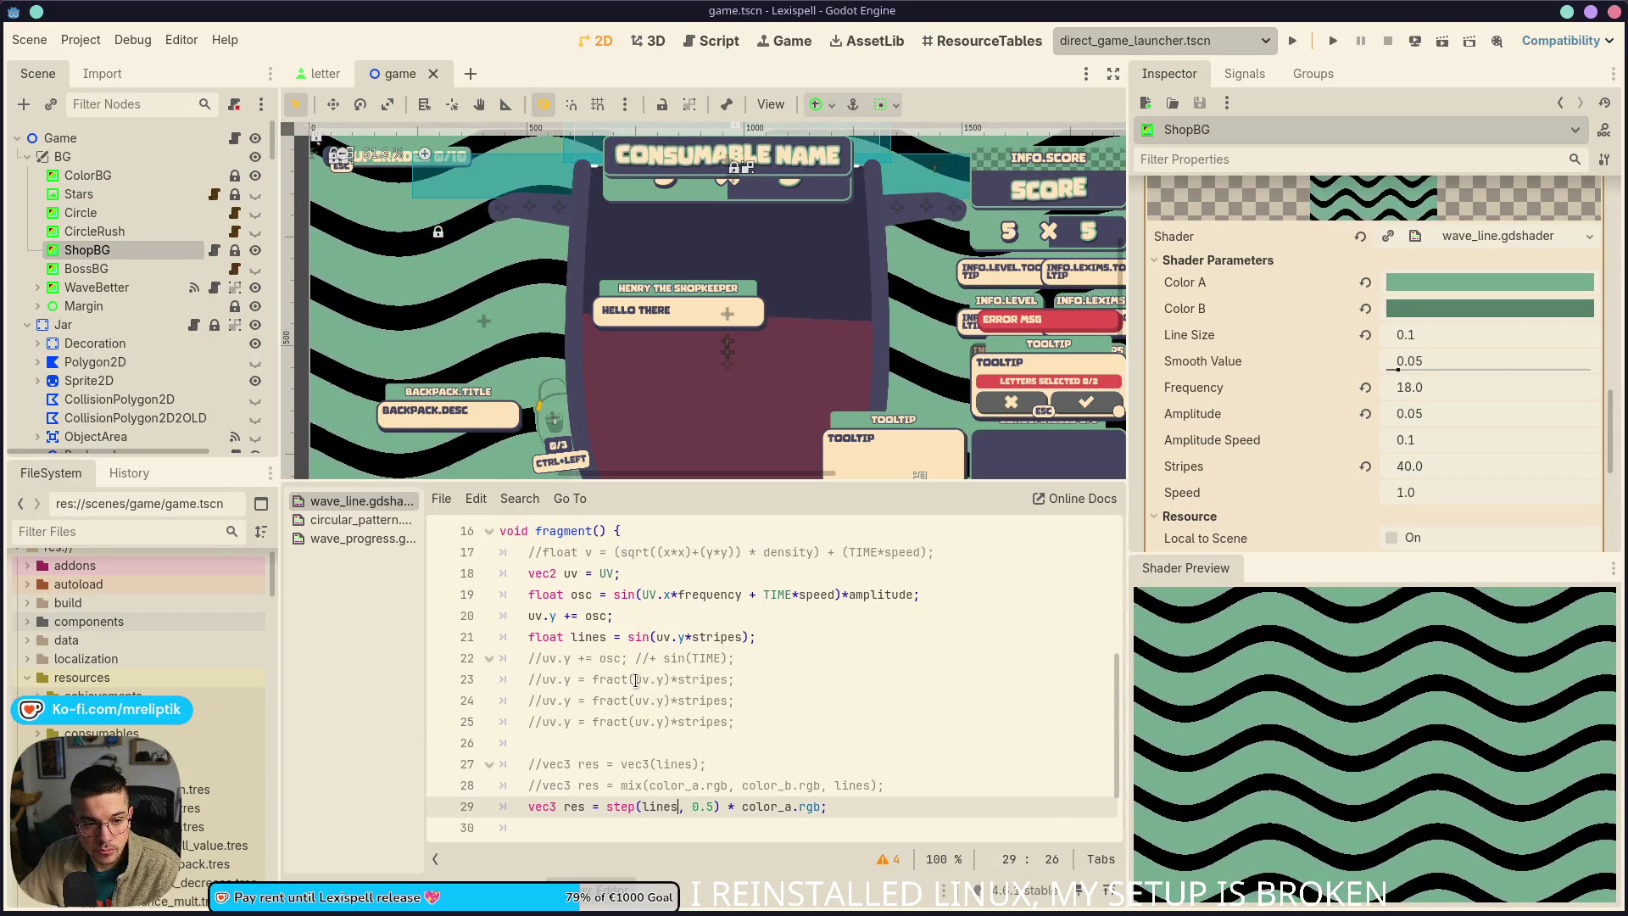
scroll(669, 809, "down", 1)
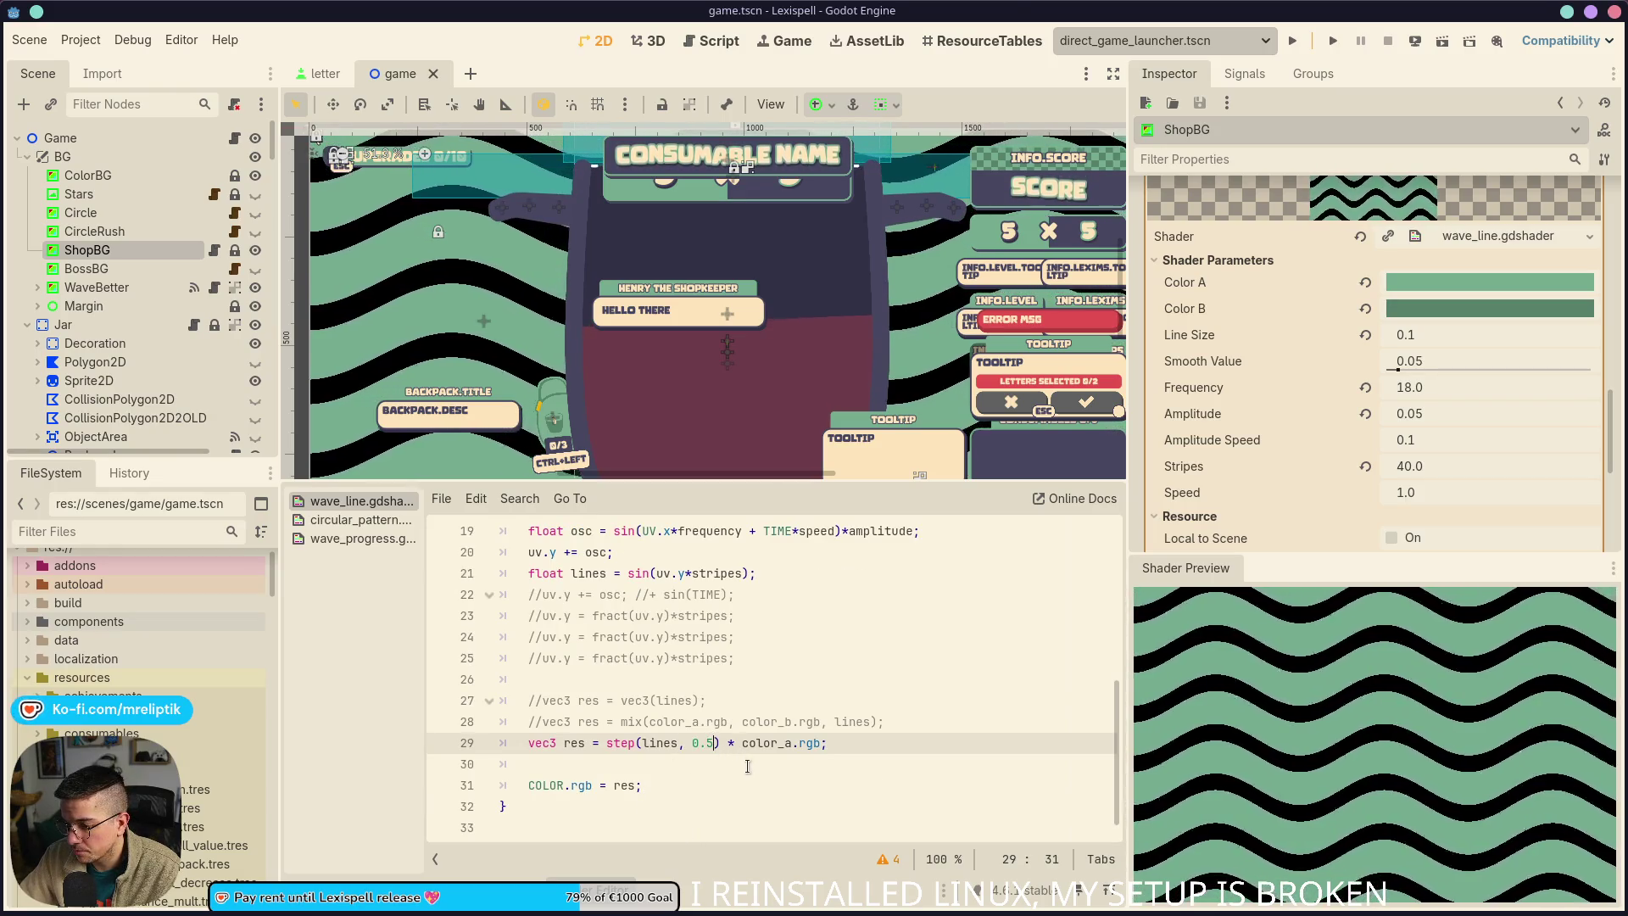
left_click(742, 696)
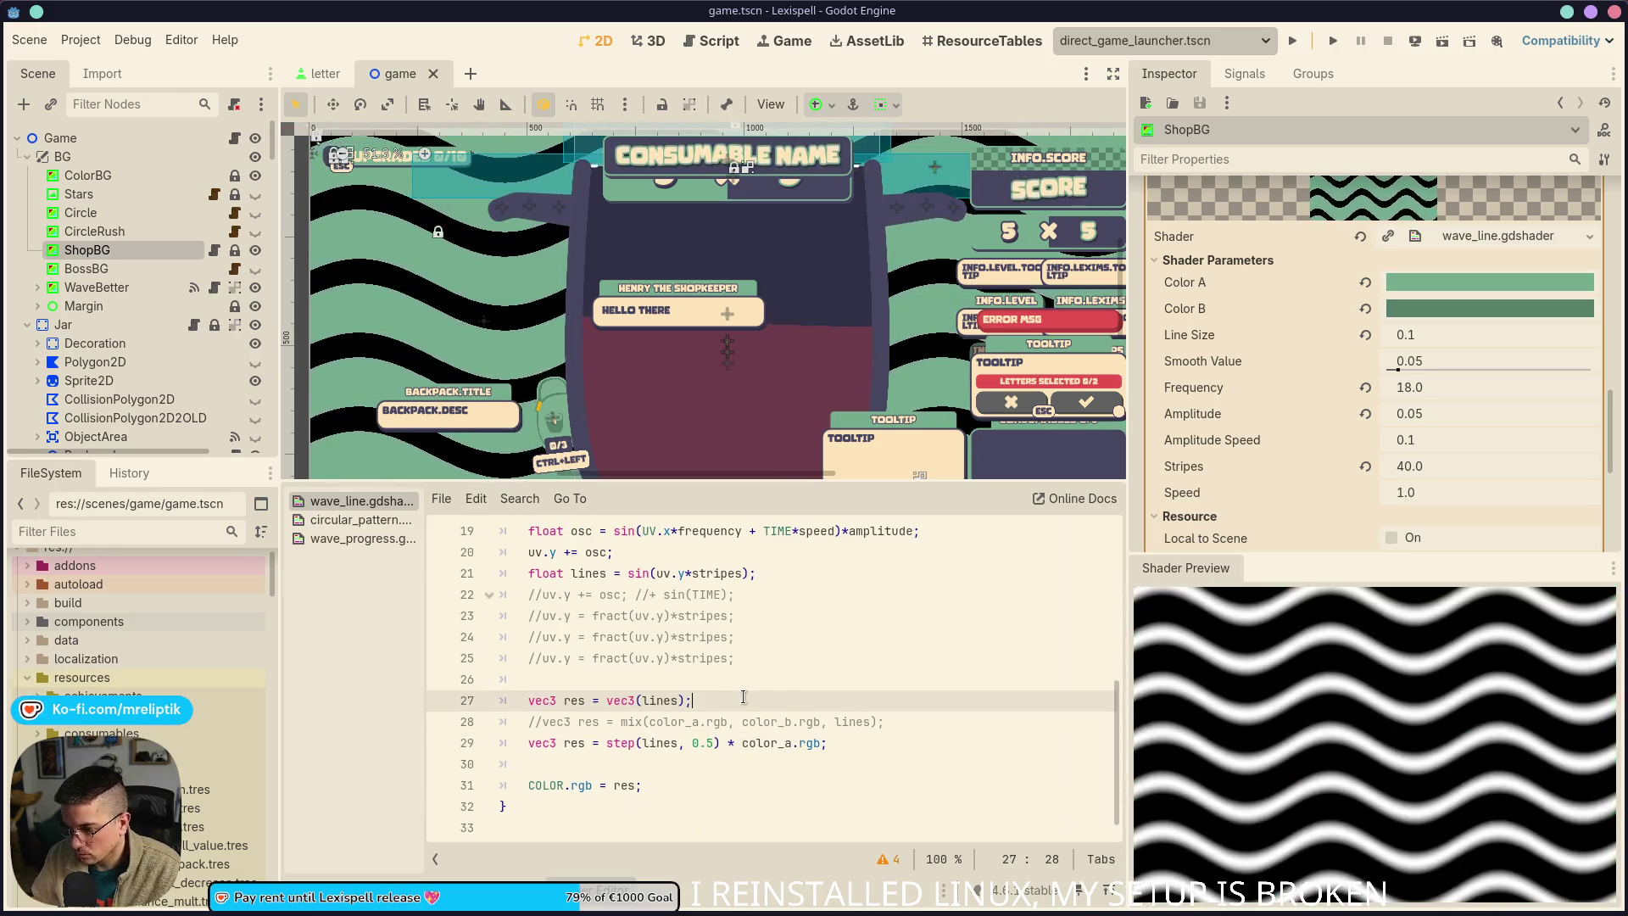
key("Down")
key("Down")
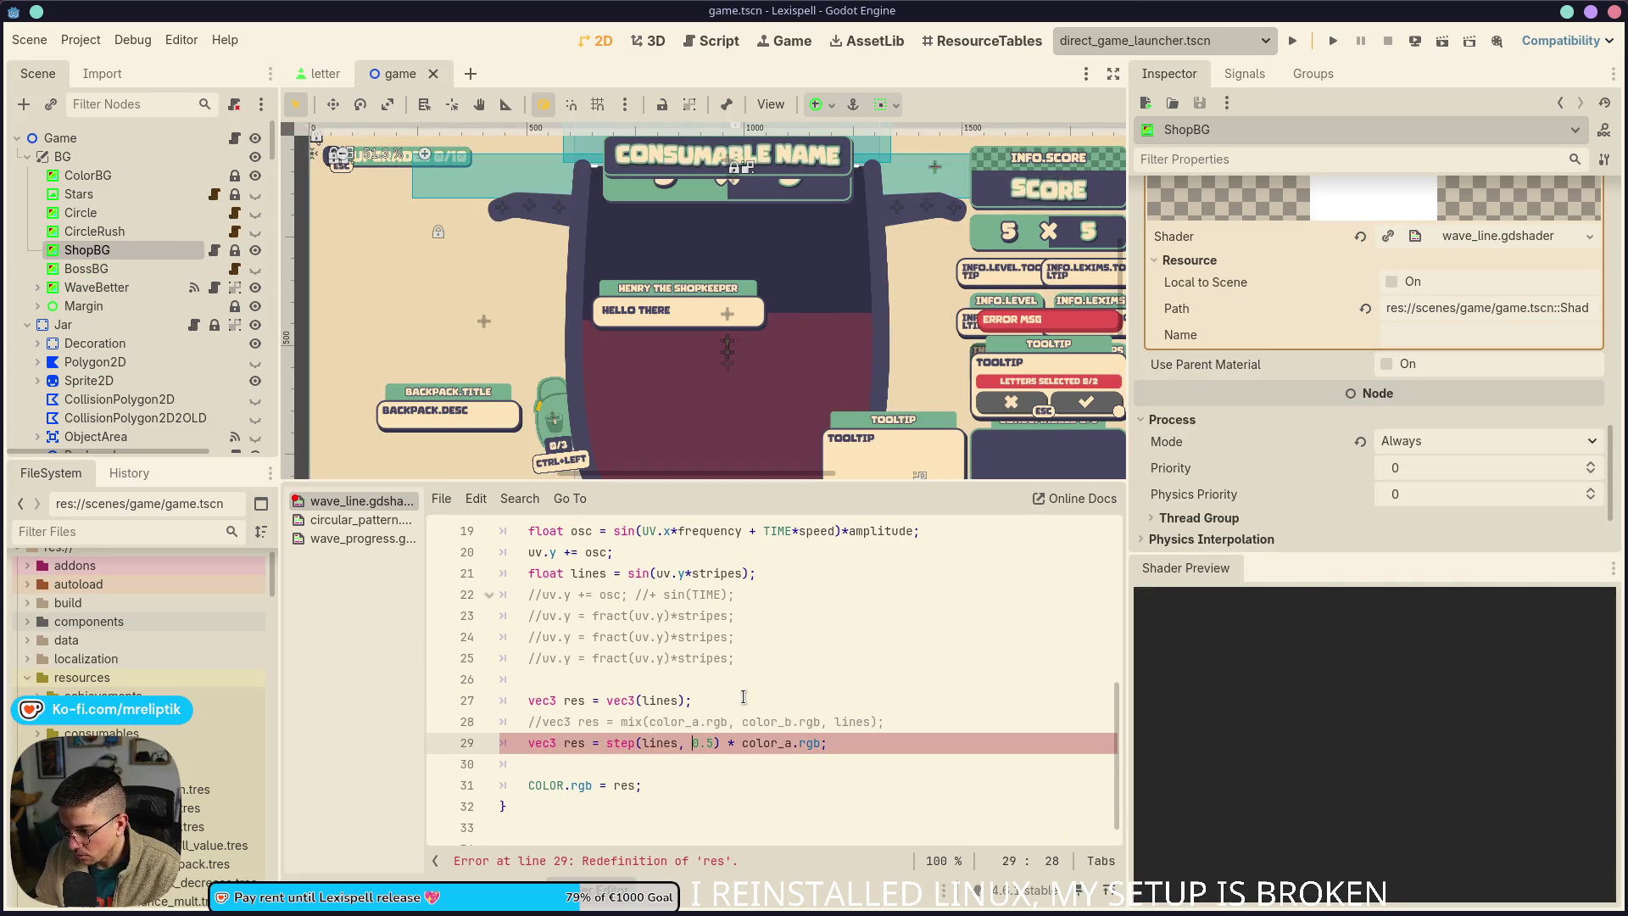
Comment out the step-based colour line and remove abs() around osc on line 20
key("ctrl+k")
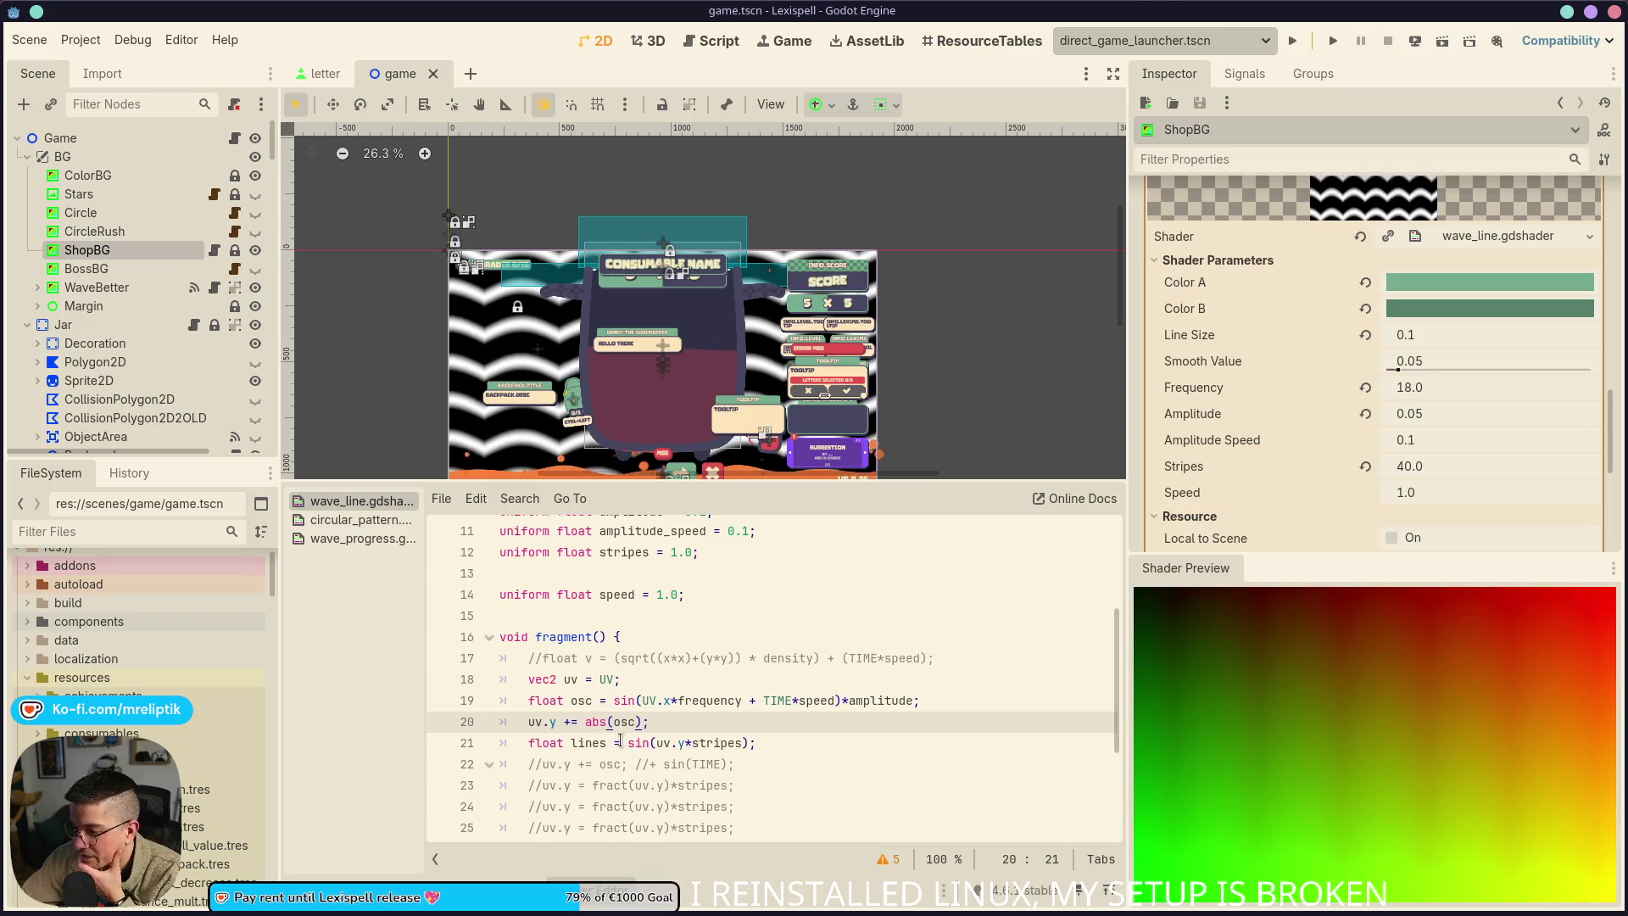
key("BackSpace")
key("ctrl+Left")
key("BackSpace")
key("BackSpace")
key("BackSpace")
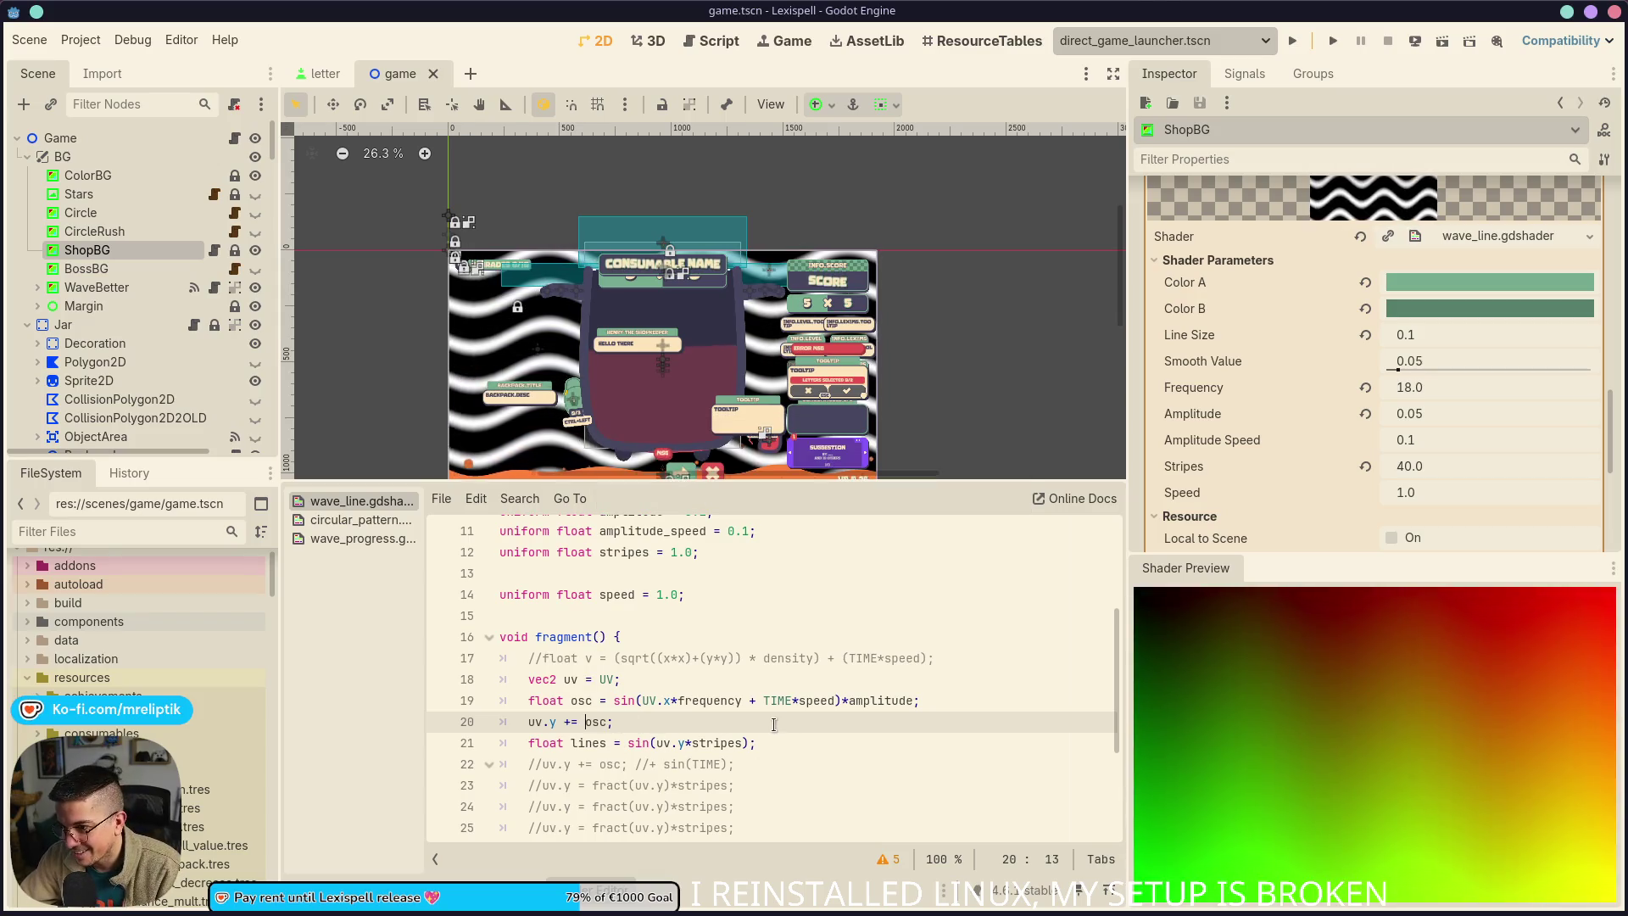
scroll(670, 647, "down", 2)
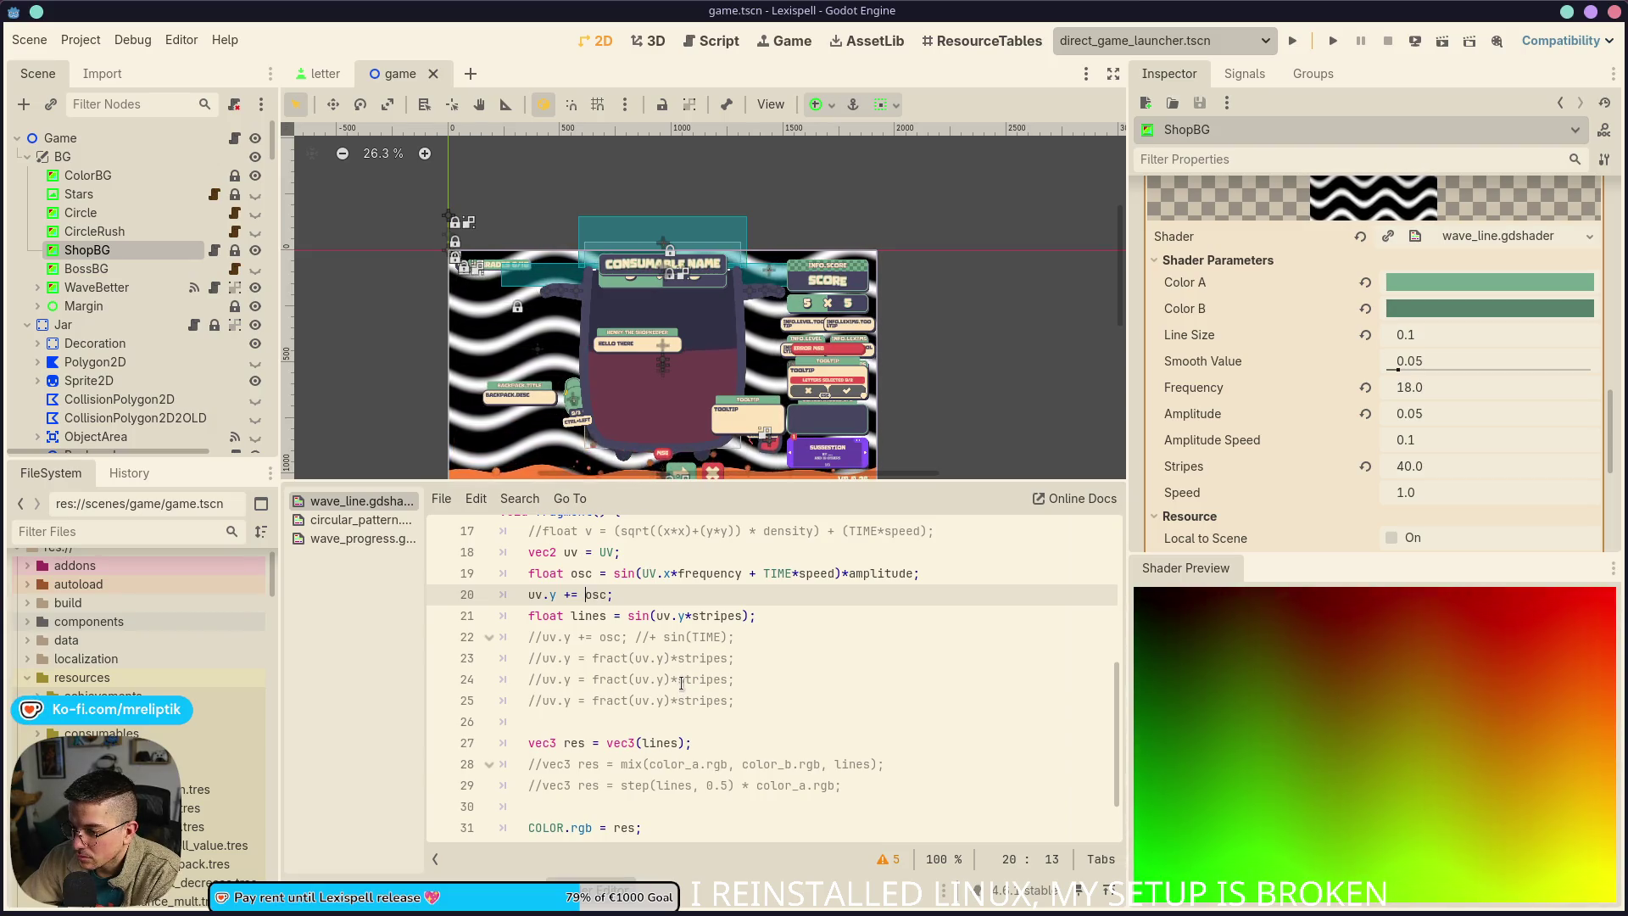
Try wrapping sin on line 21 in abs(), then revert it to a plain sin
left_click(627, 616)
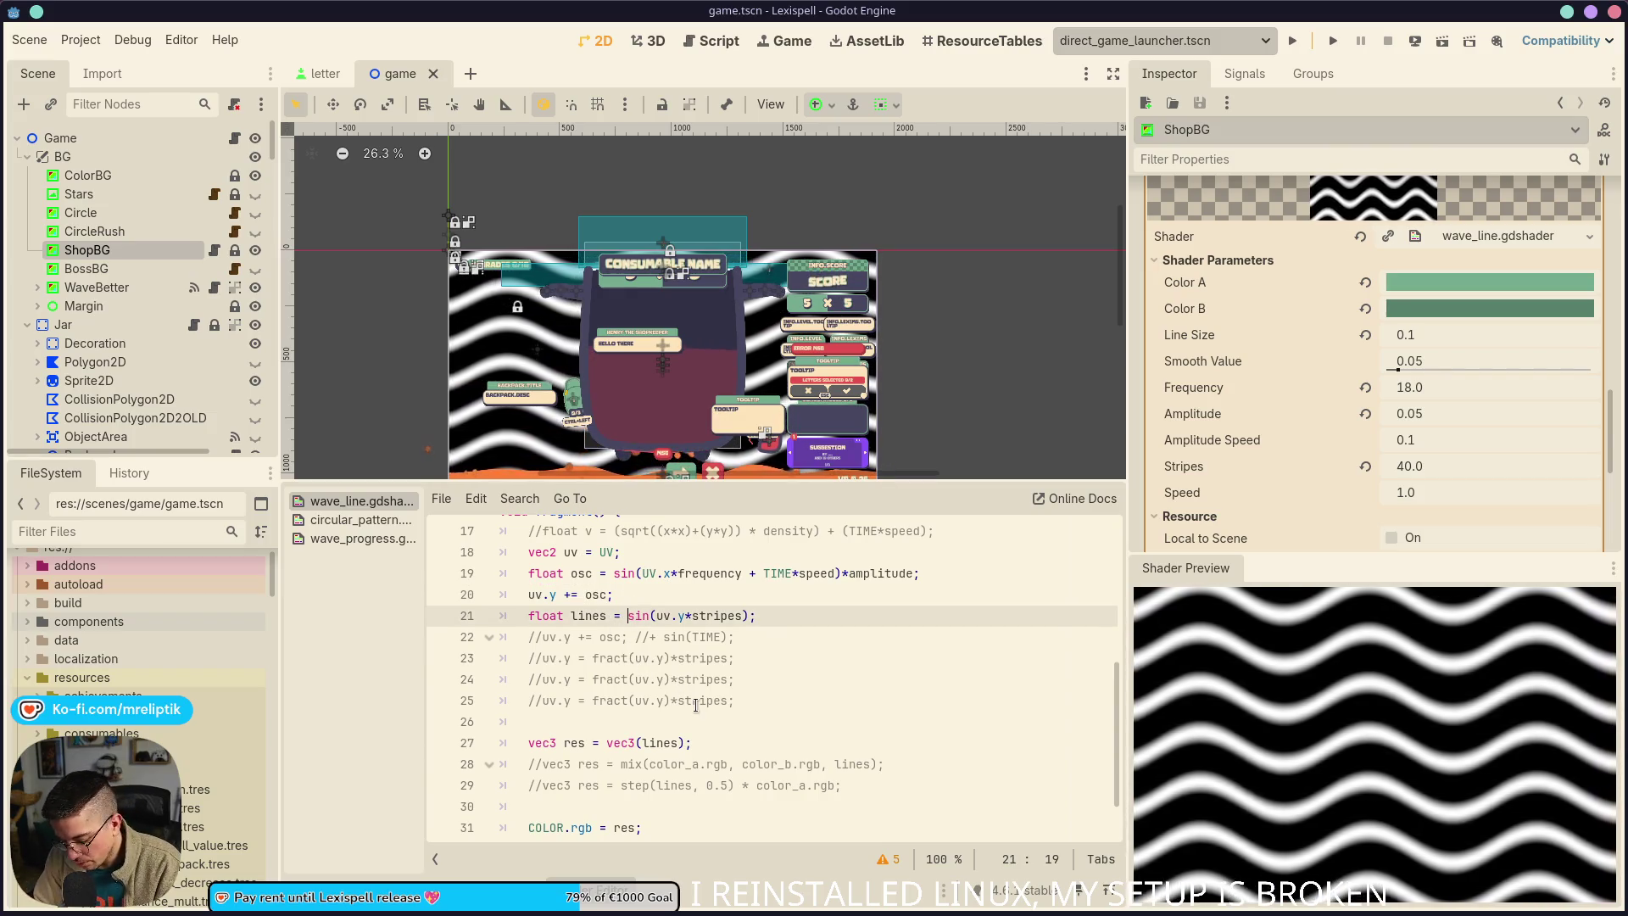
type("abs(")
key("Right")
key("Right")
key("Right")
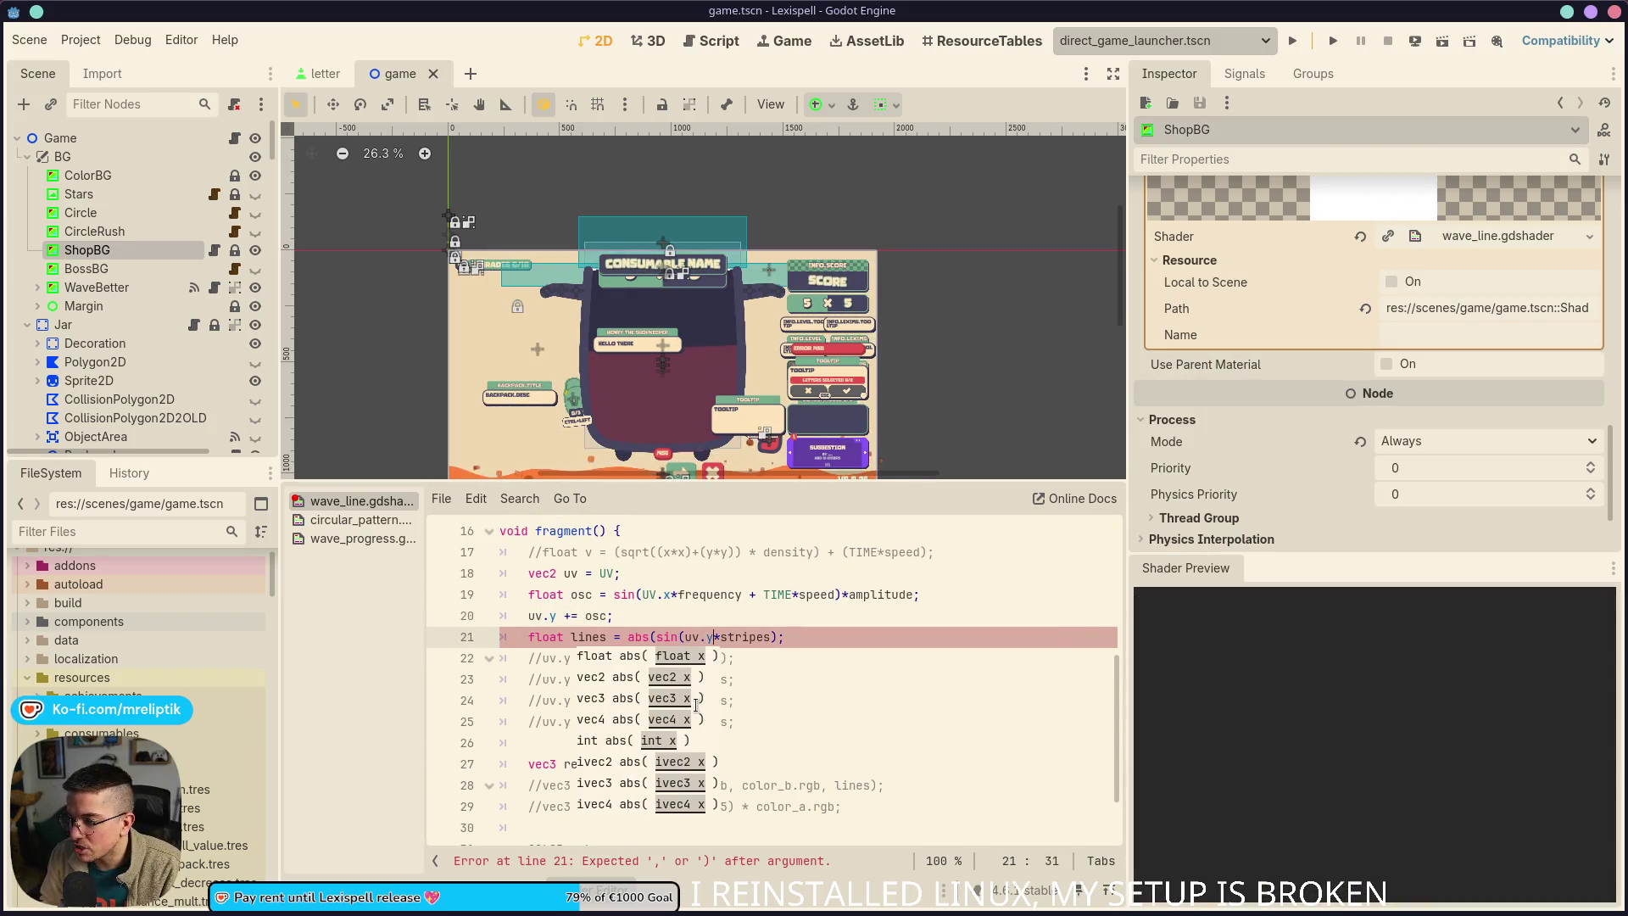
type(")")
key("ctrl+s")
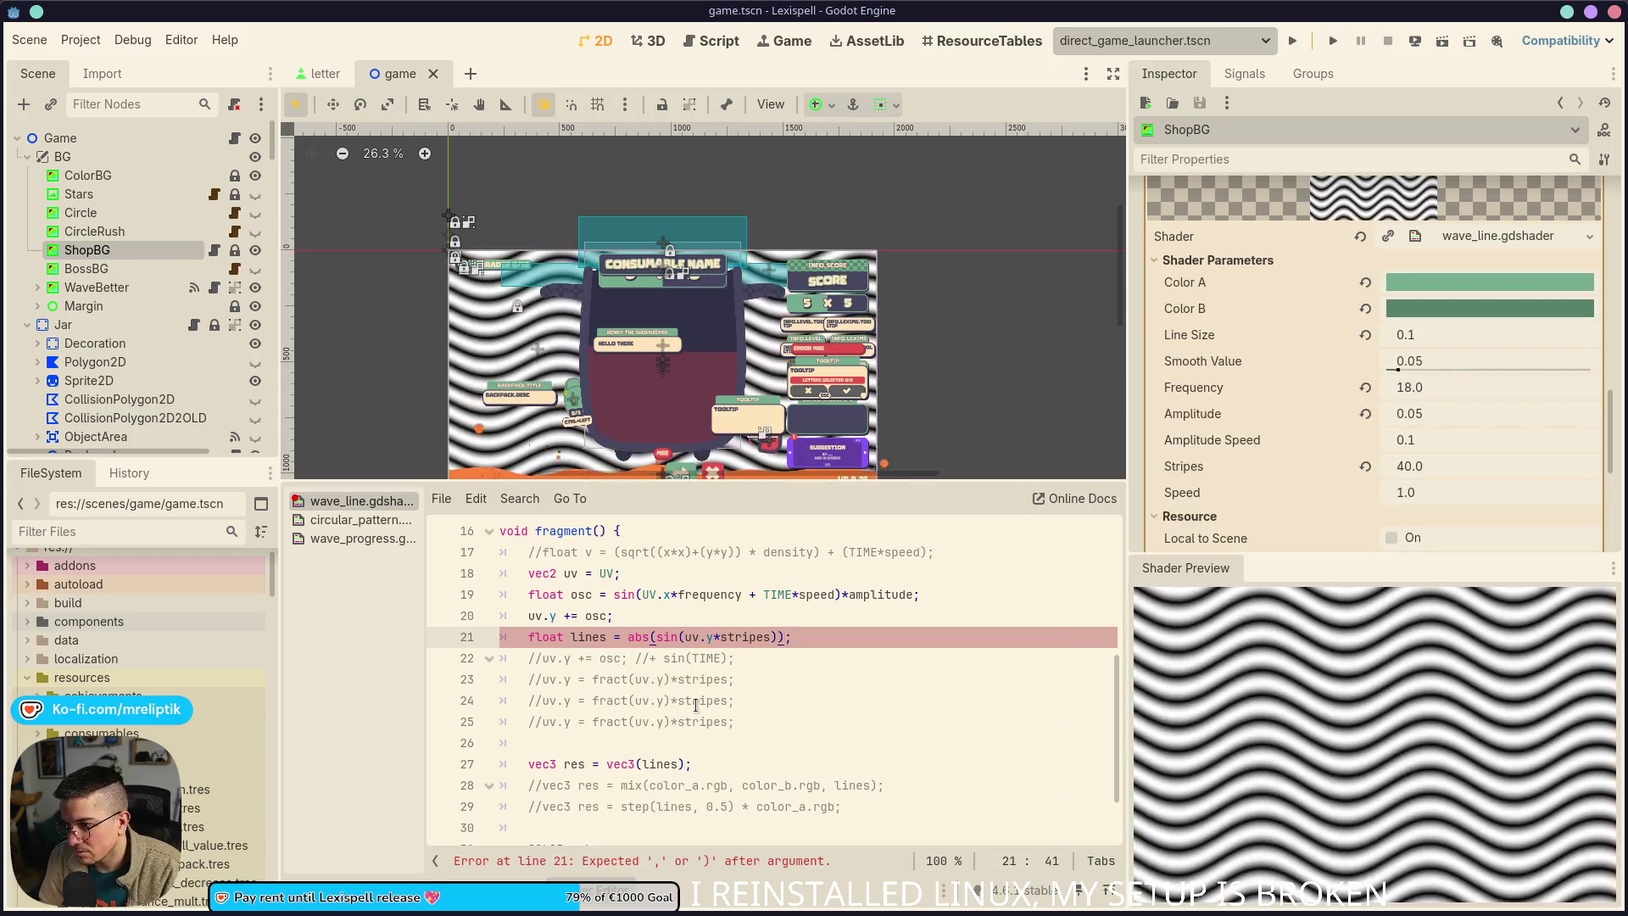
key("BackSpace")
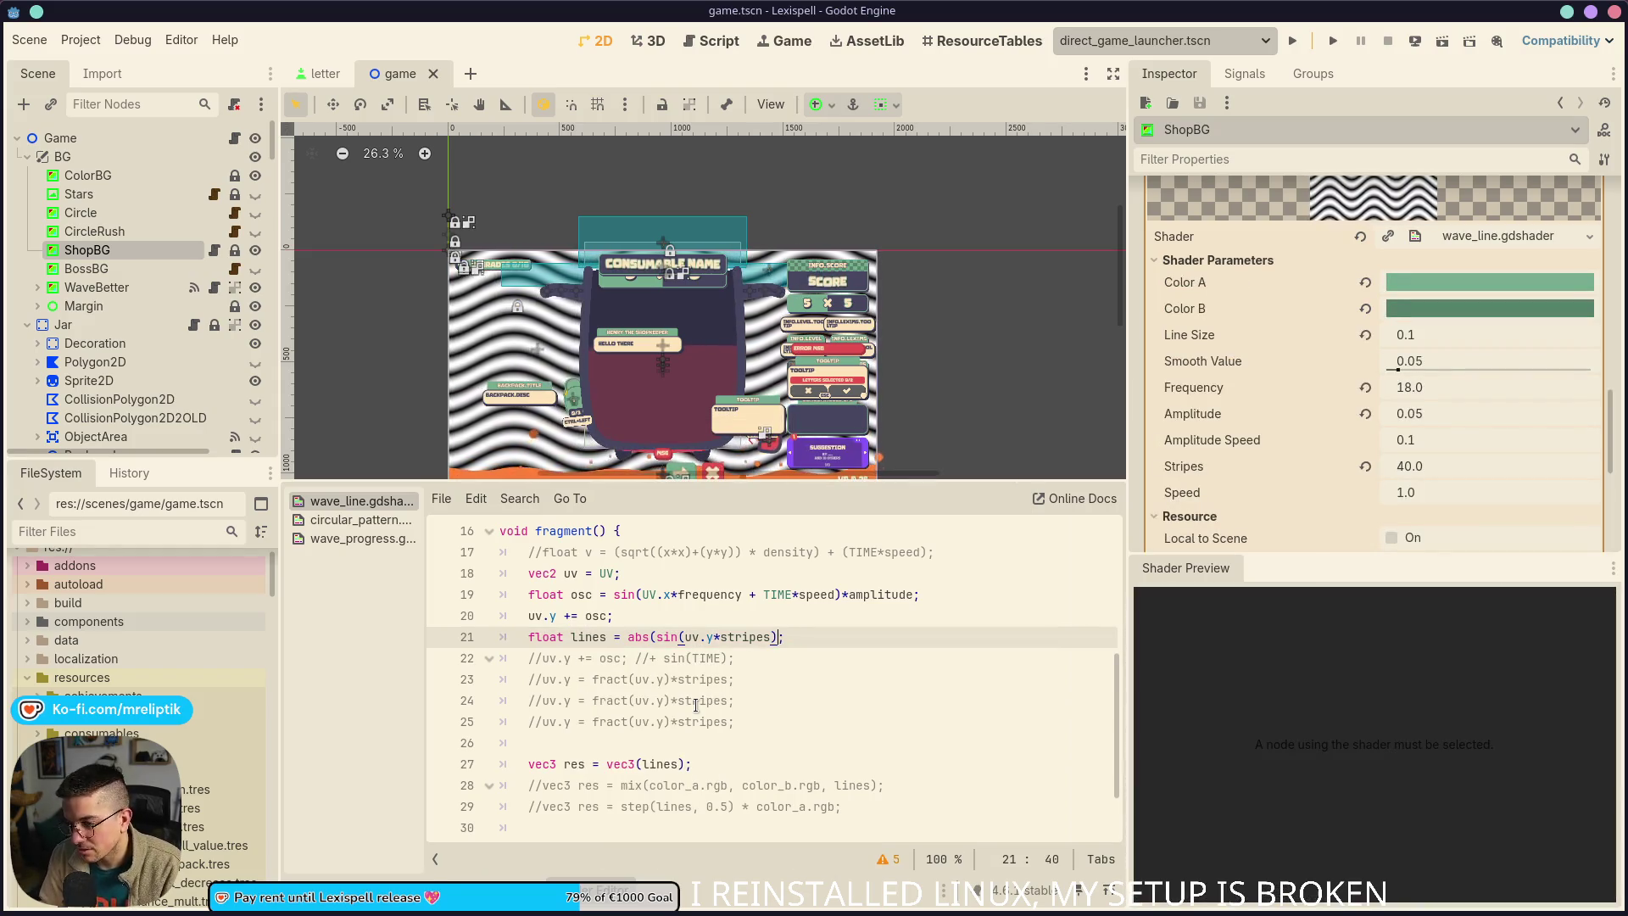
key("ctrl+s")
key("ctrl+z")
key("ctrl+z")
key("ctrl+z")
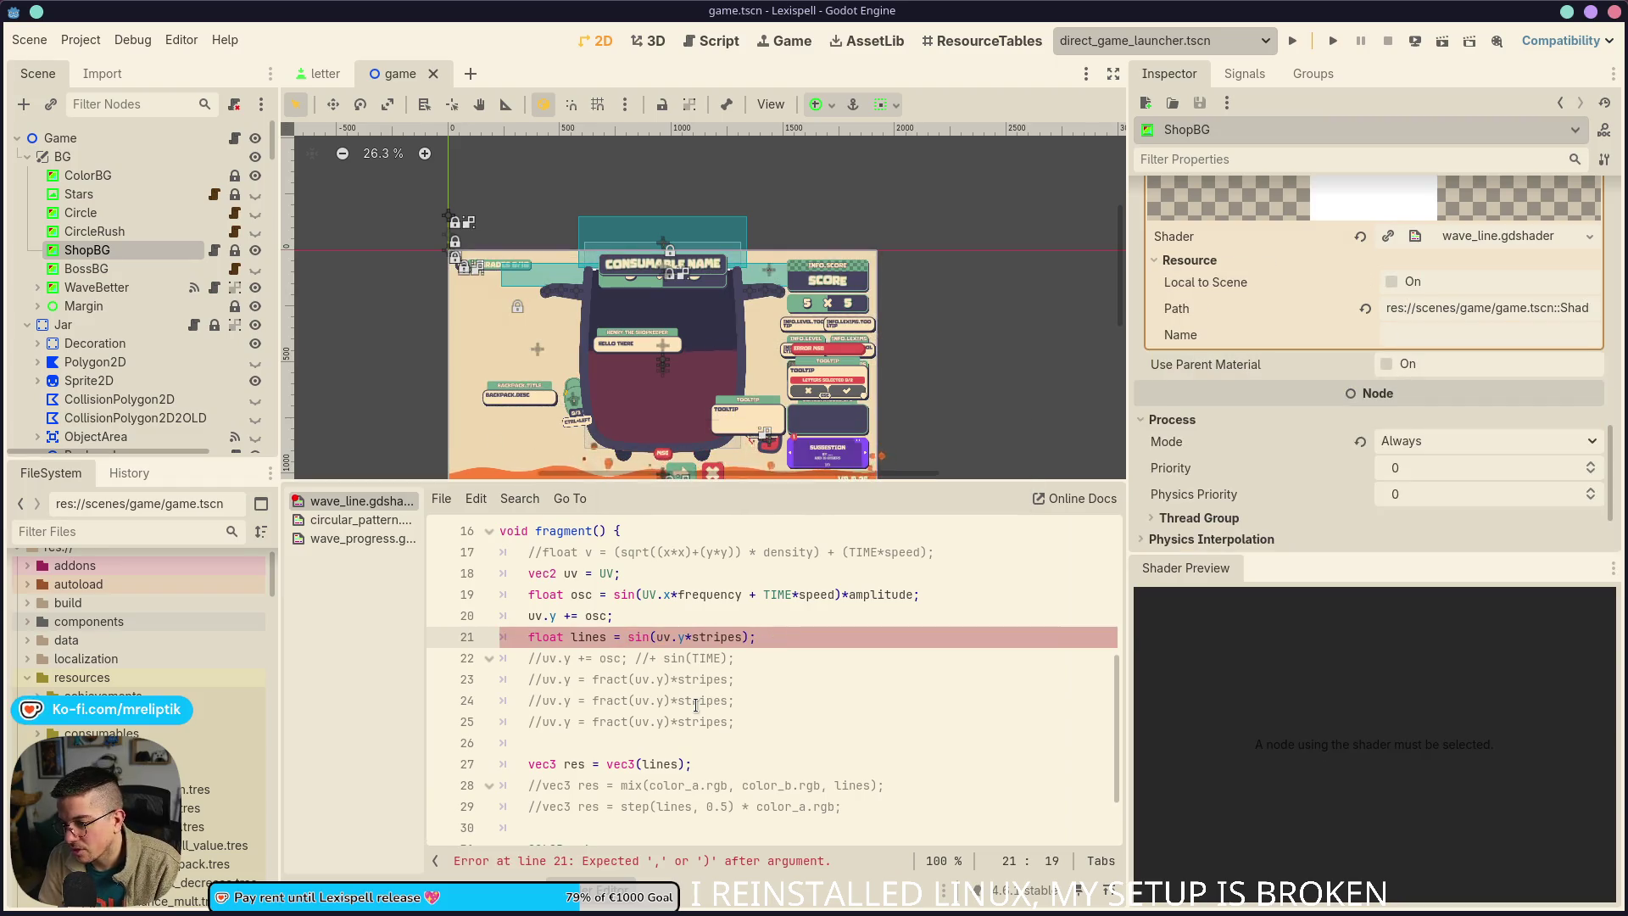
double_click(618, 595)
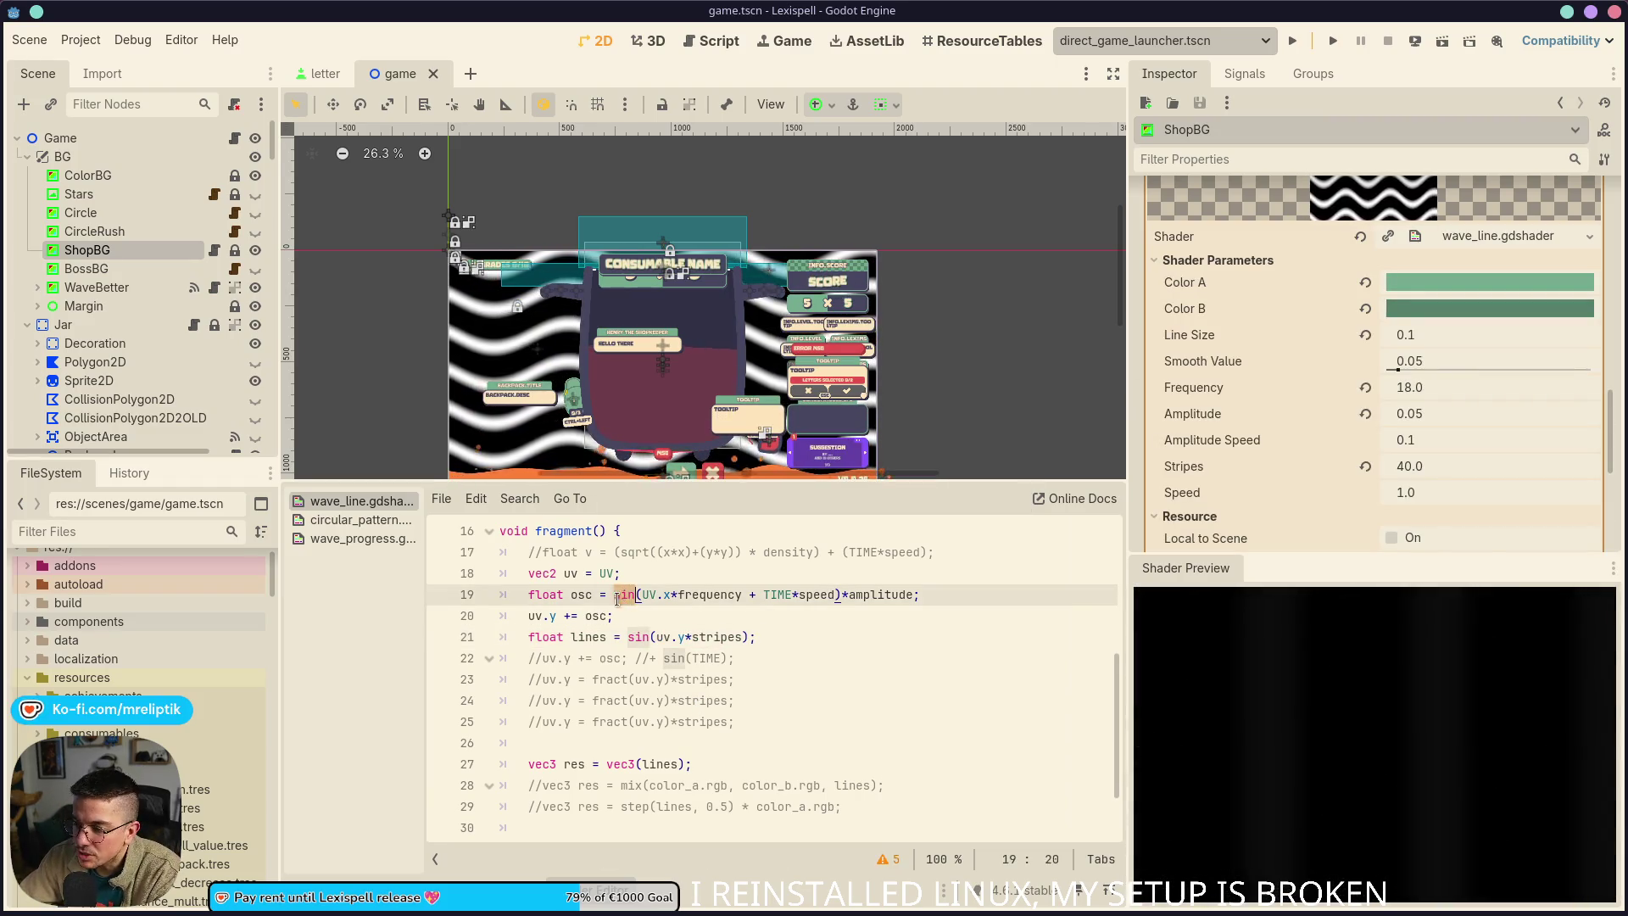
left_click(608, 598)
key("Left")
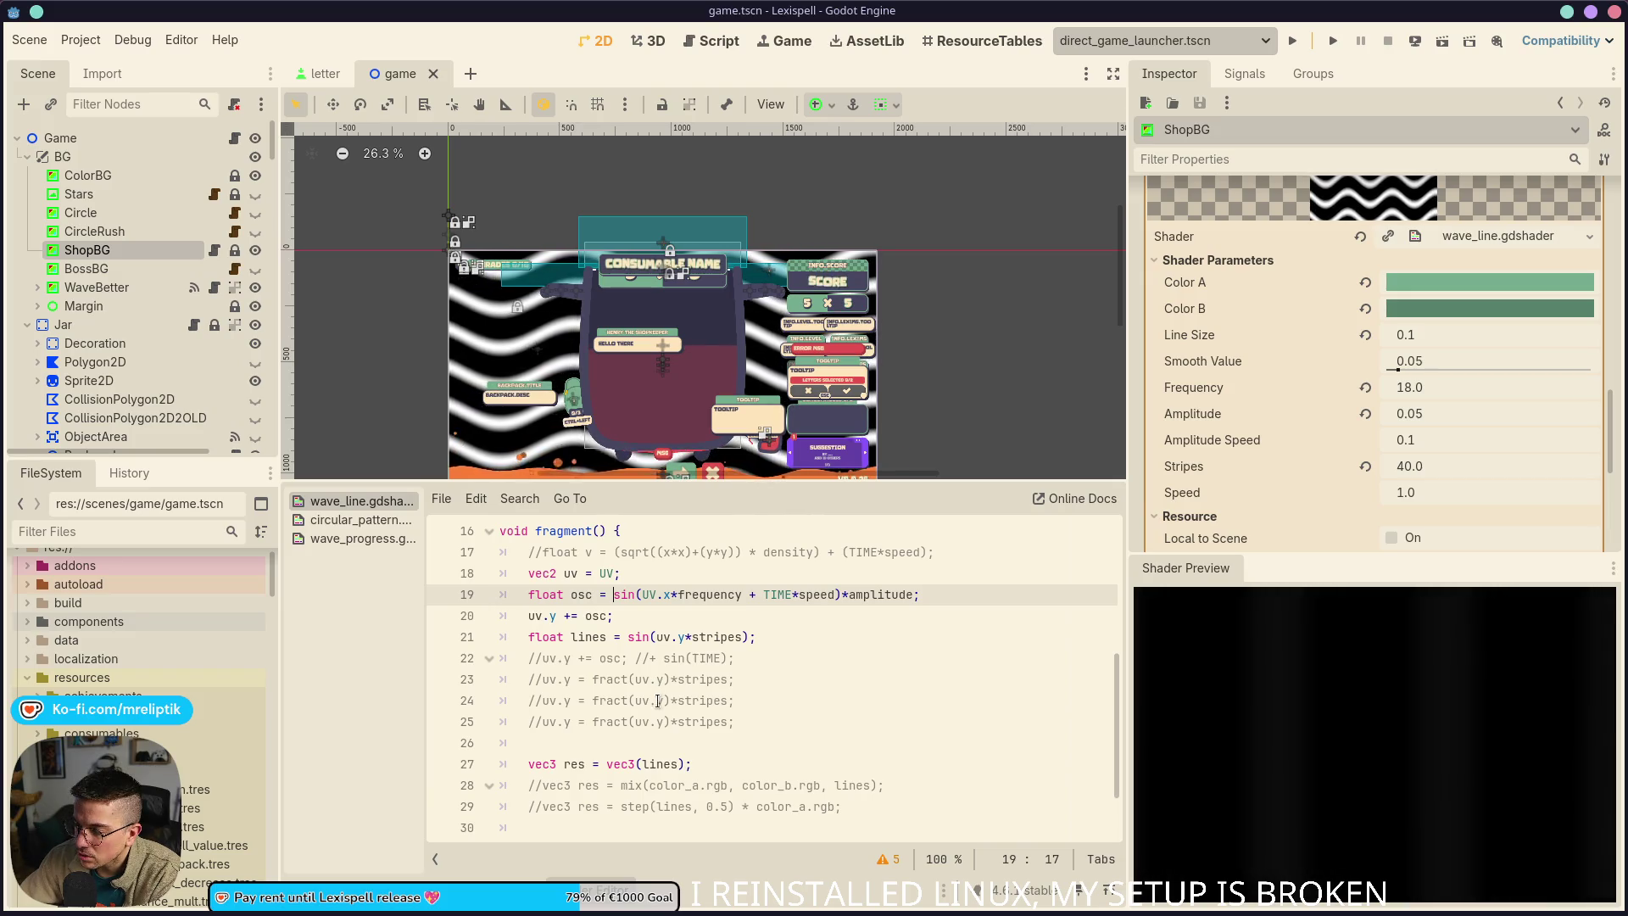
left_click(568, 617)
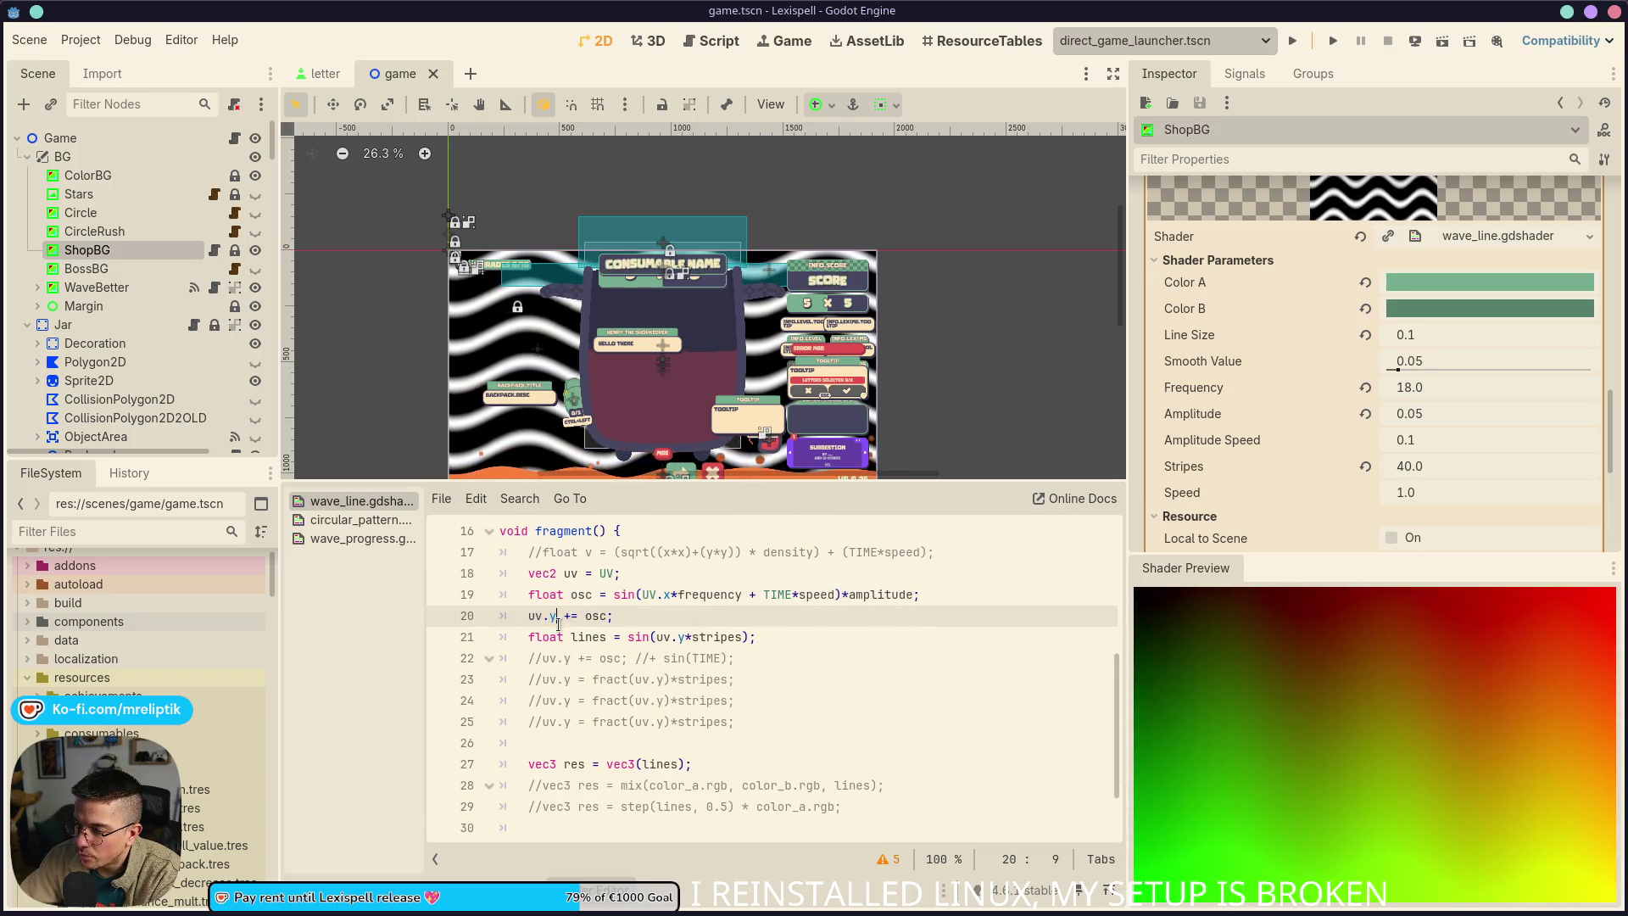
left_click(532, 620)
left_click_drag(528, 617, 557, 617)
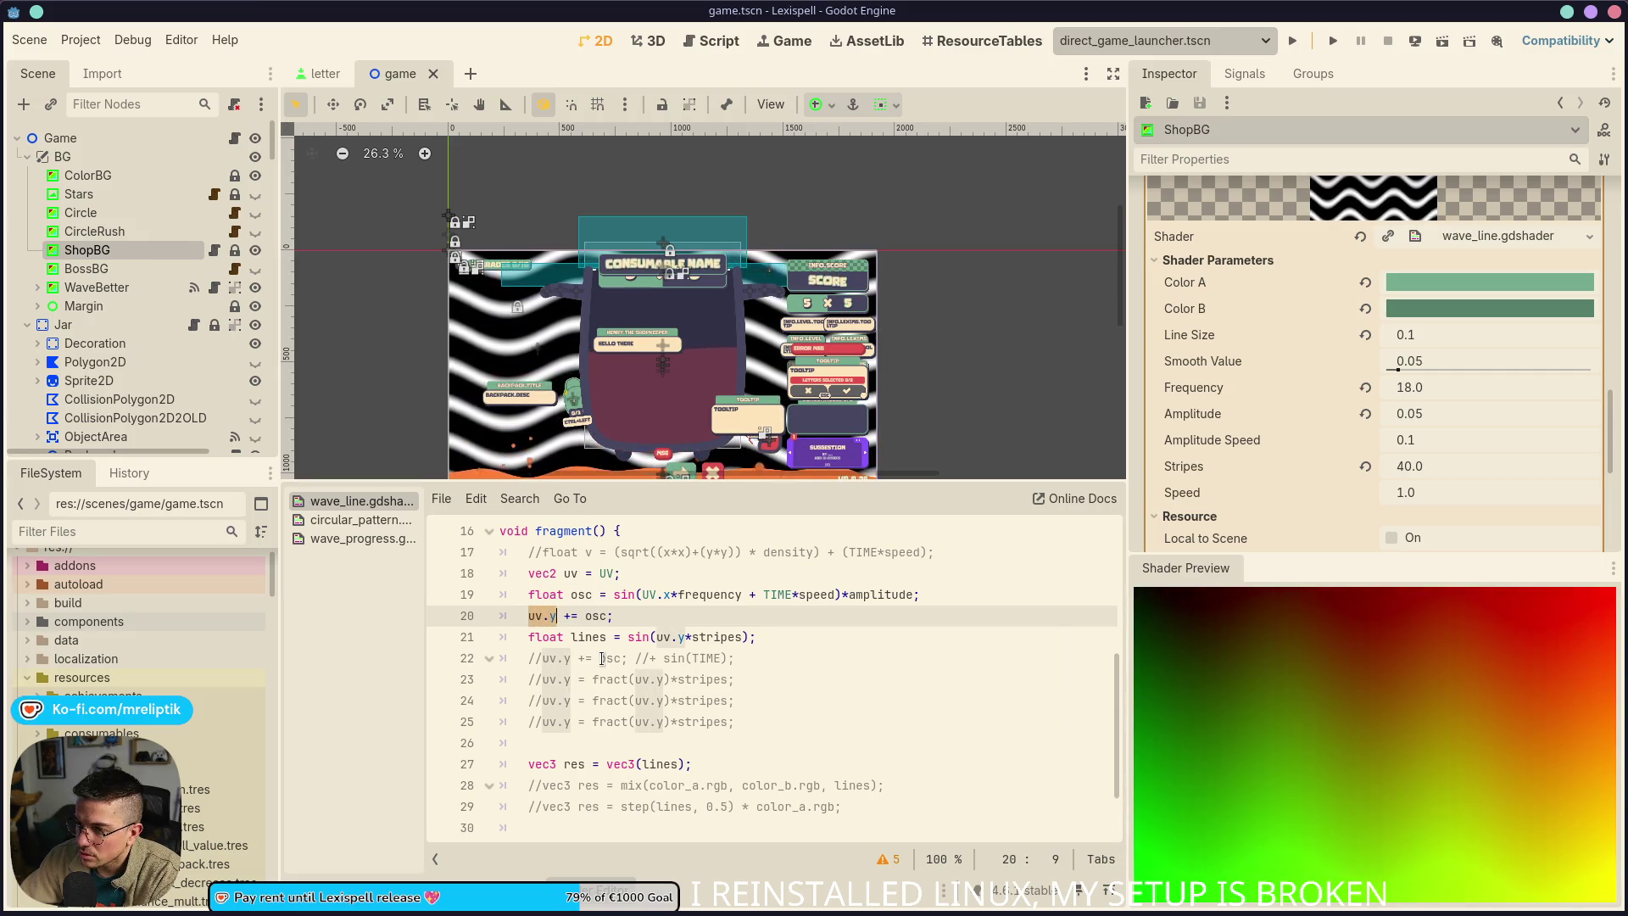
key("Right")
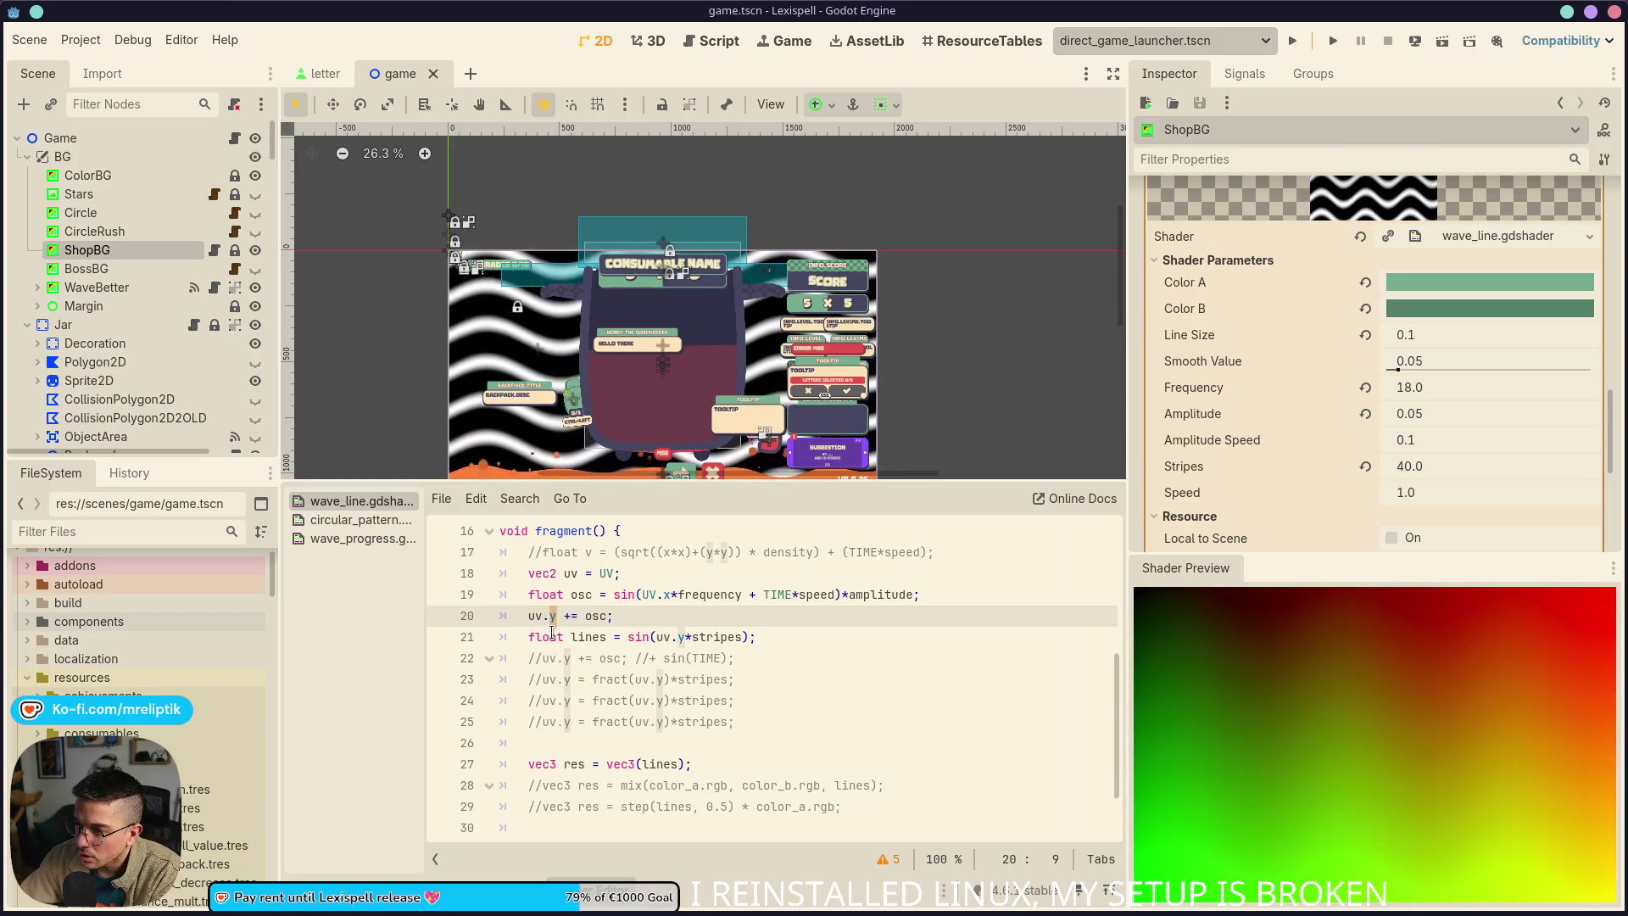
scroll(500, 348, "up", 7)
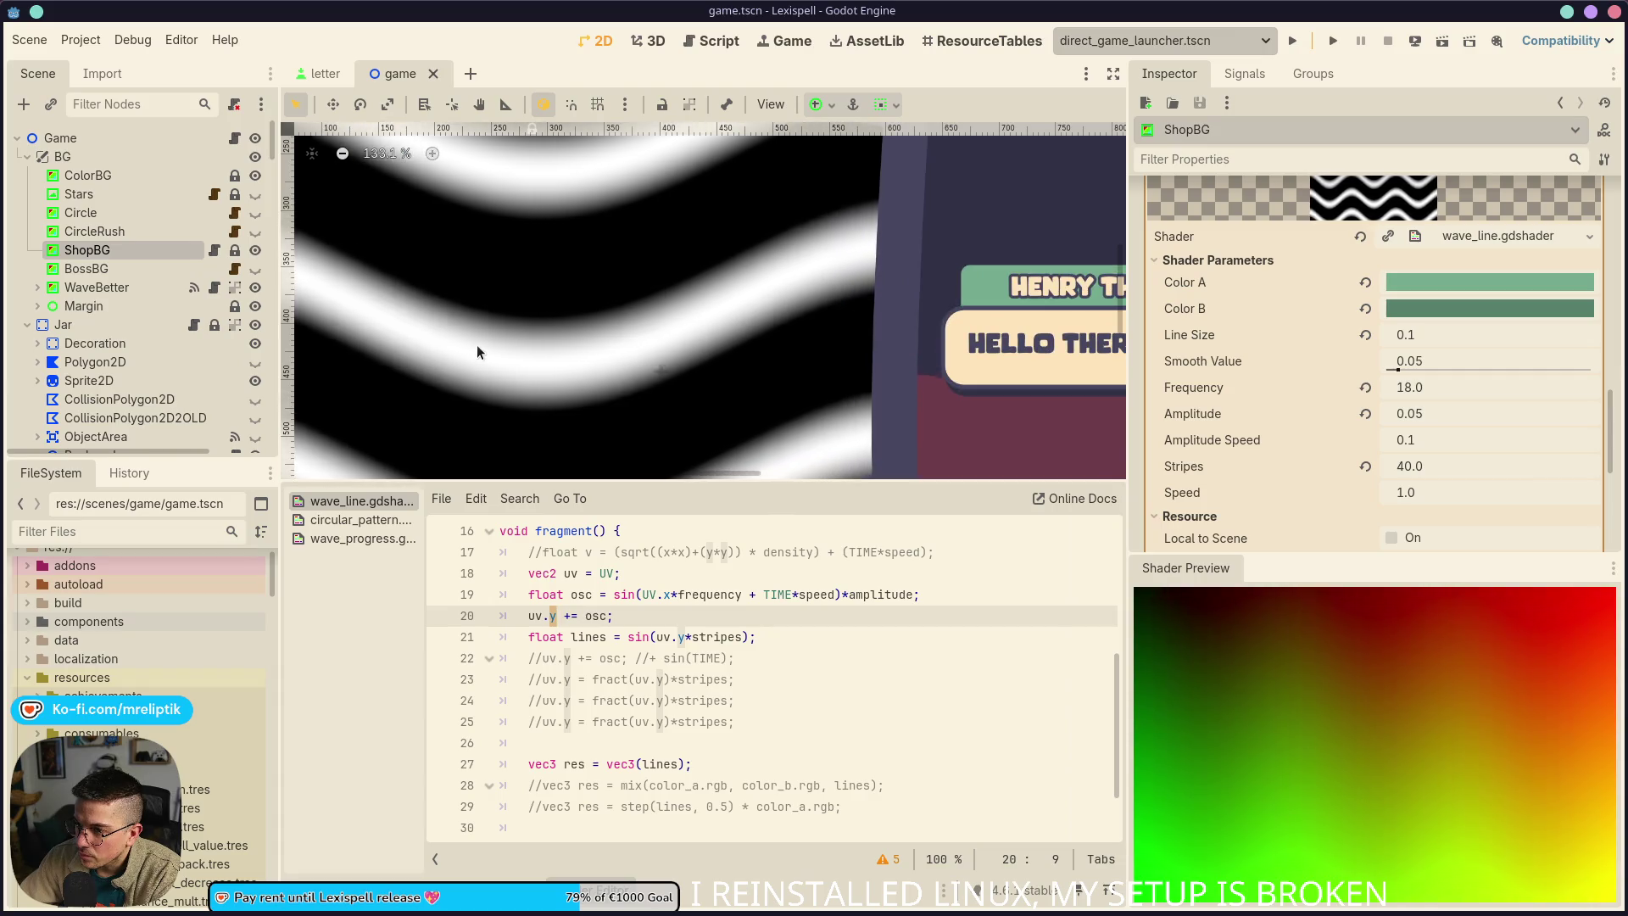
scroll(477, 344, "down", 2)
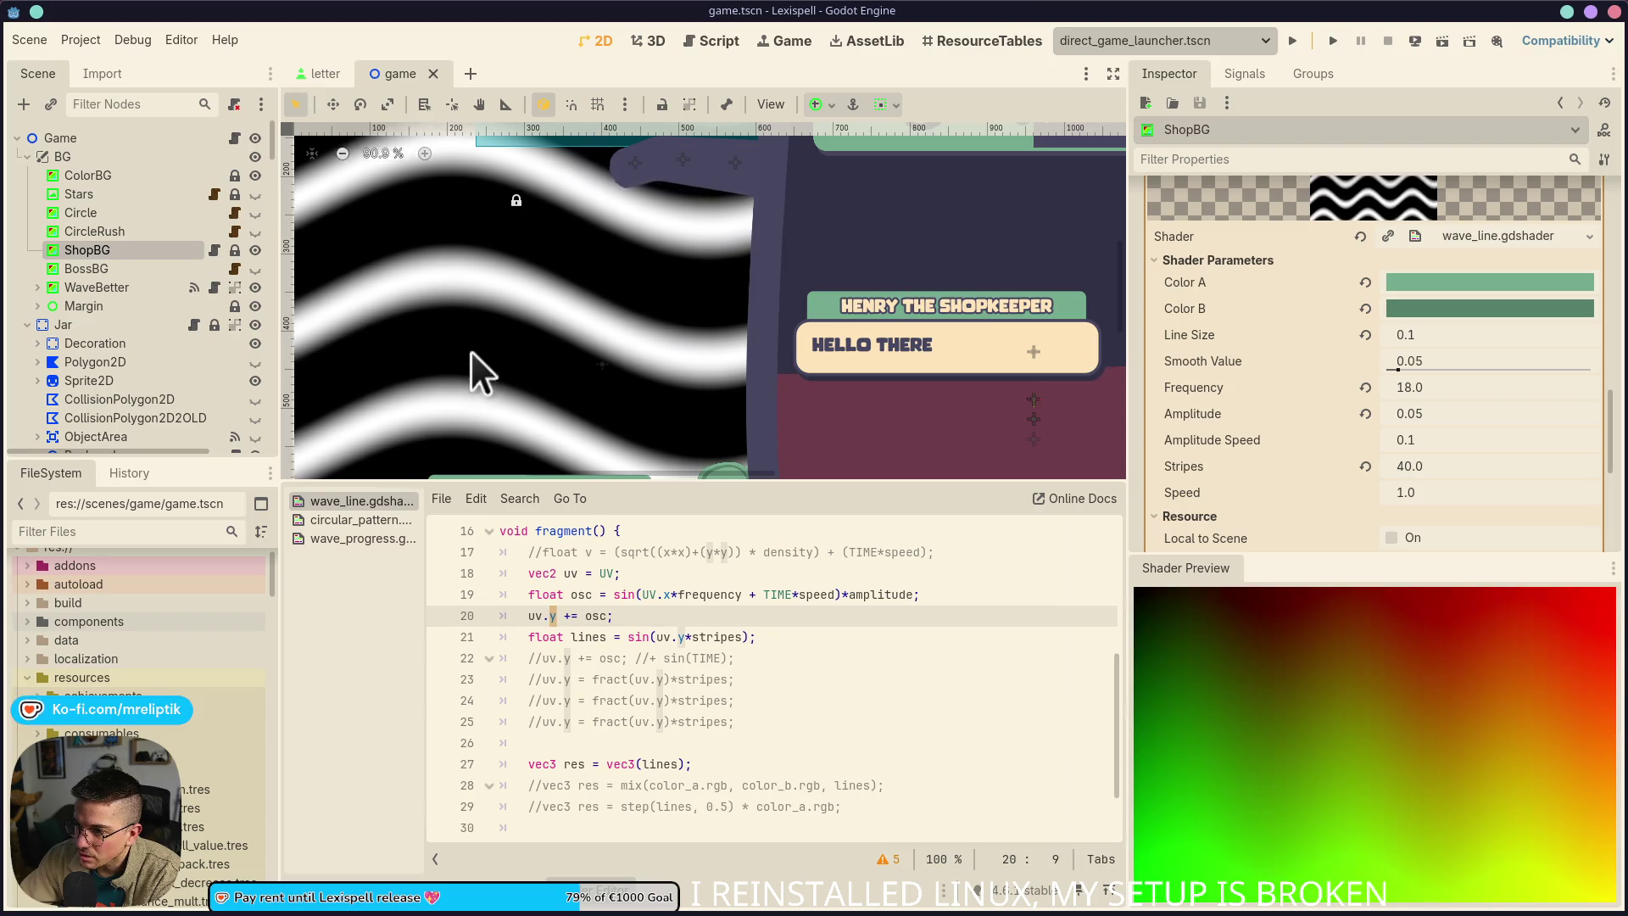
scroll(479, 408, "down", 1)
scroll(479, 408, "down", 1)
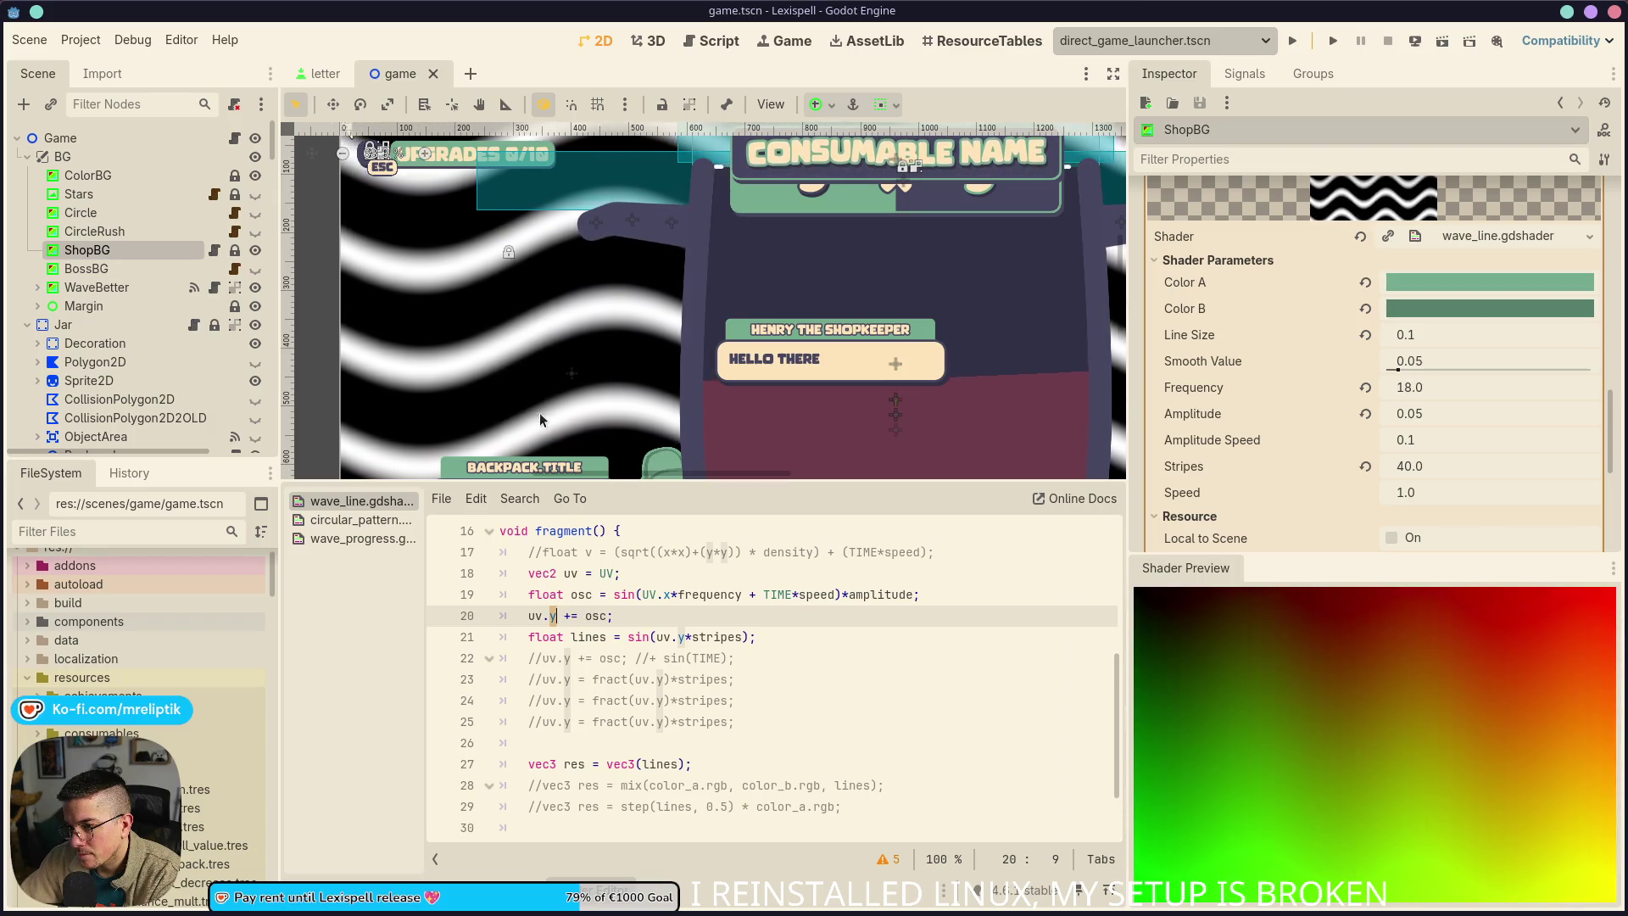
scroll(539, 417, "down", 4)
scroll(496, 429, "up", 3)
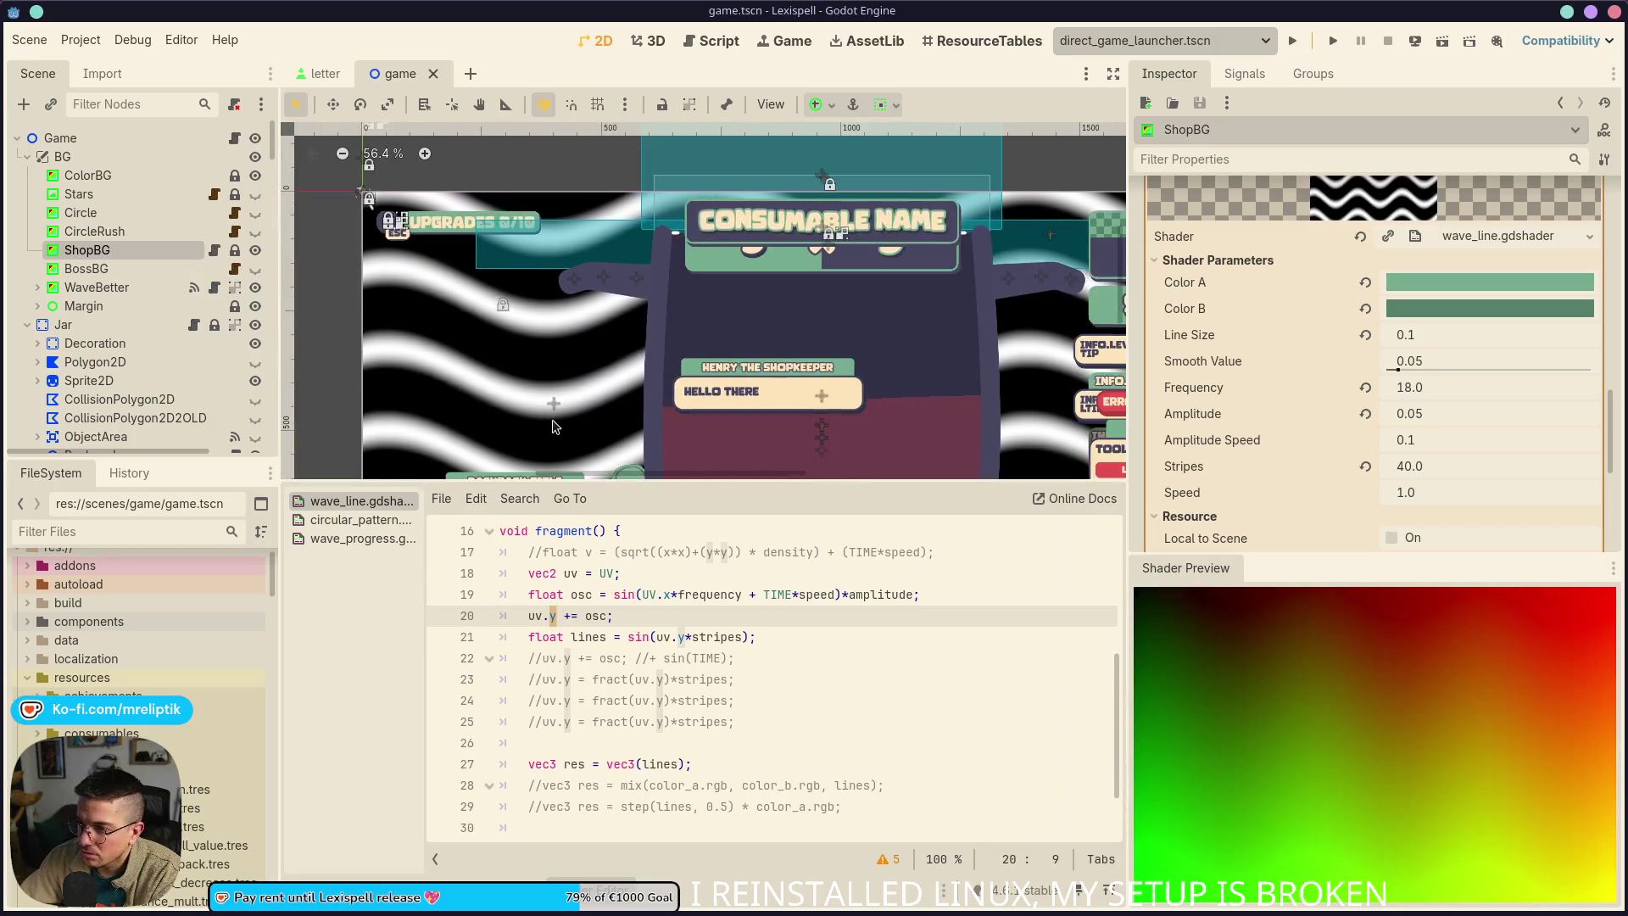
scroll(555, 419, "down", 1)
mouse_move(555, 419)
left_mouse_down()
mouse_move(603, 209)
mouse_move(561, 338)
left_mouse_up()
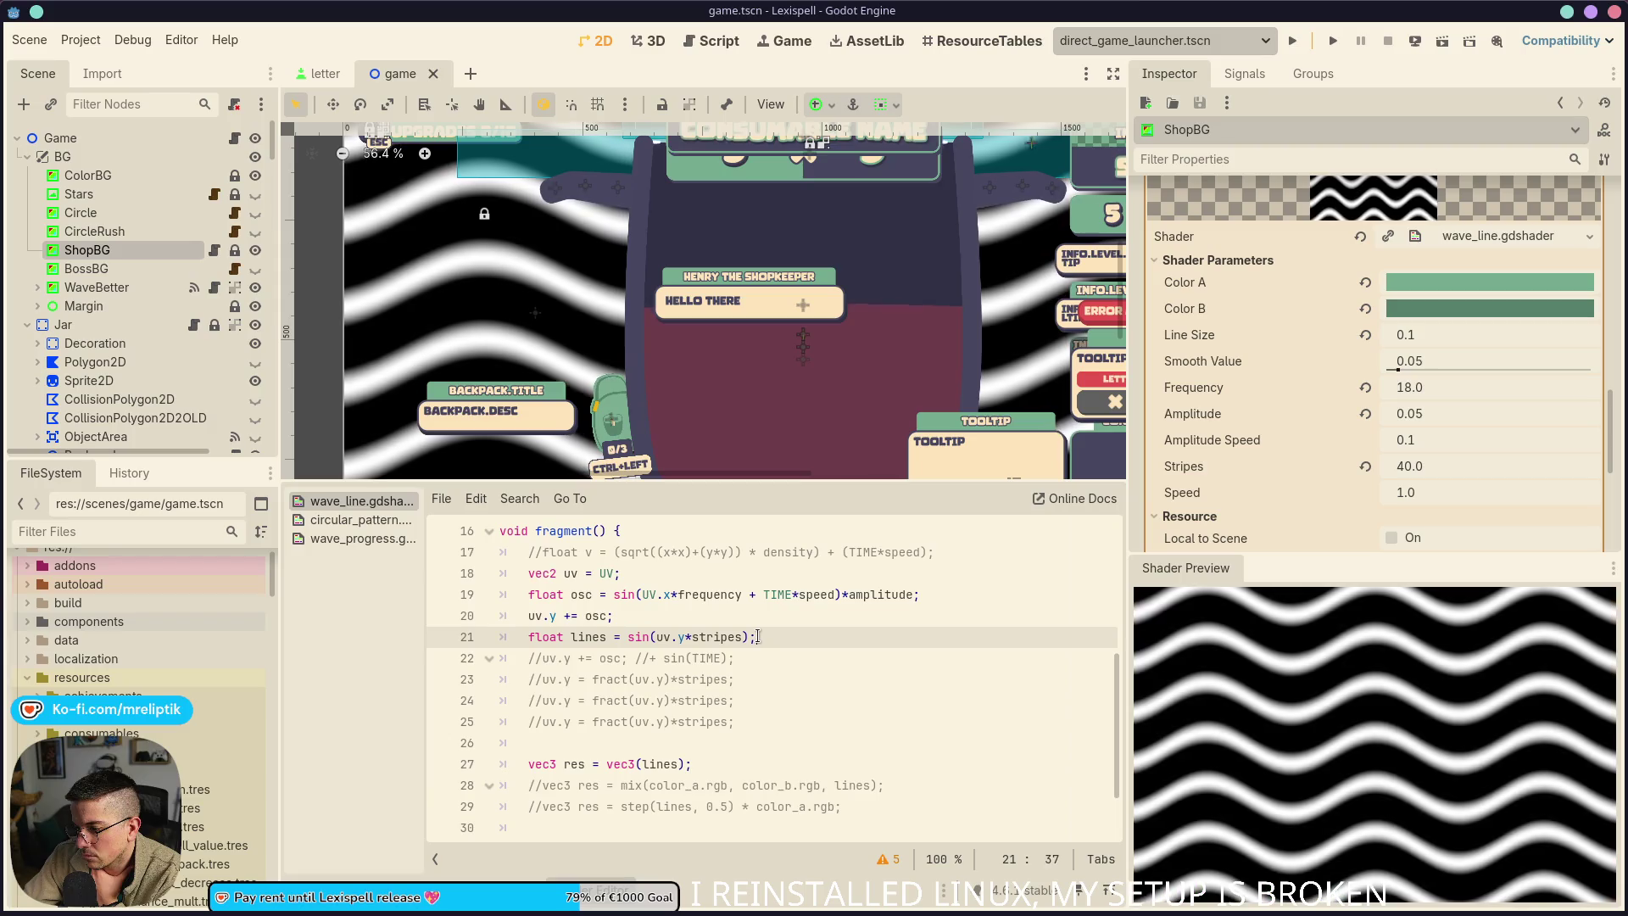
left_click(781, 628)
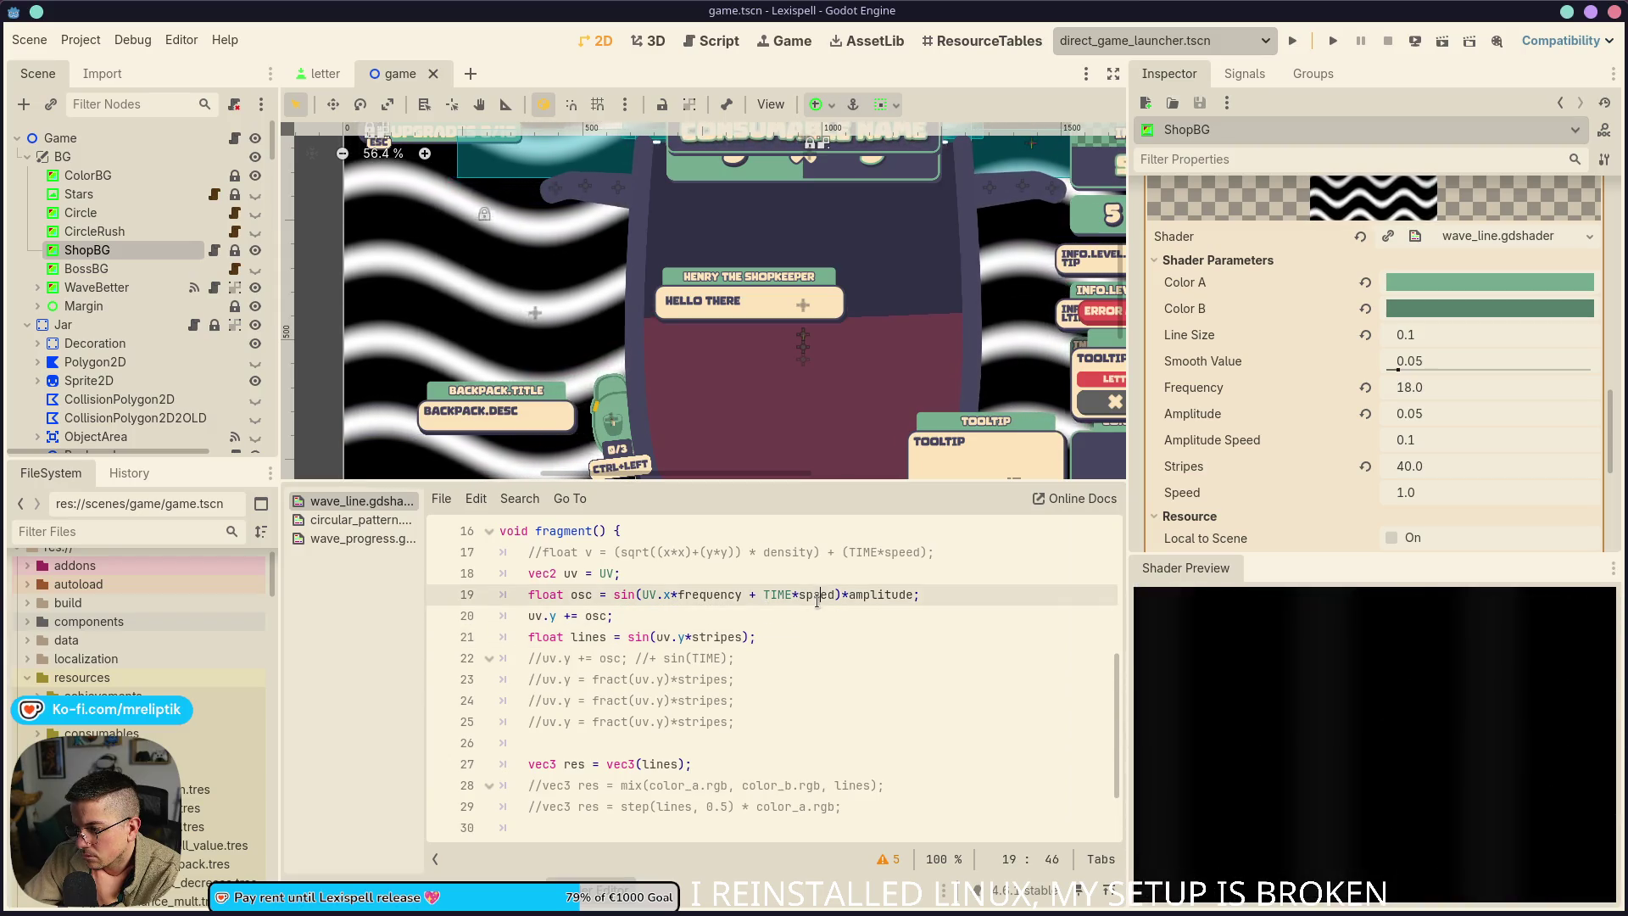
scroll(780, 645, "down", 2)
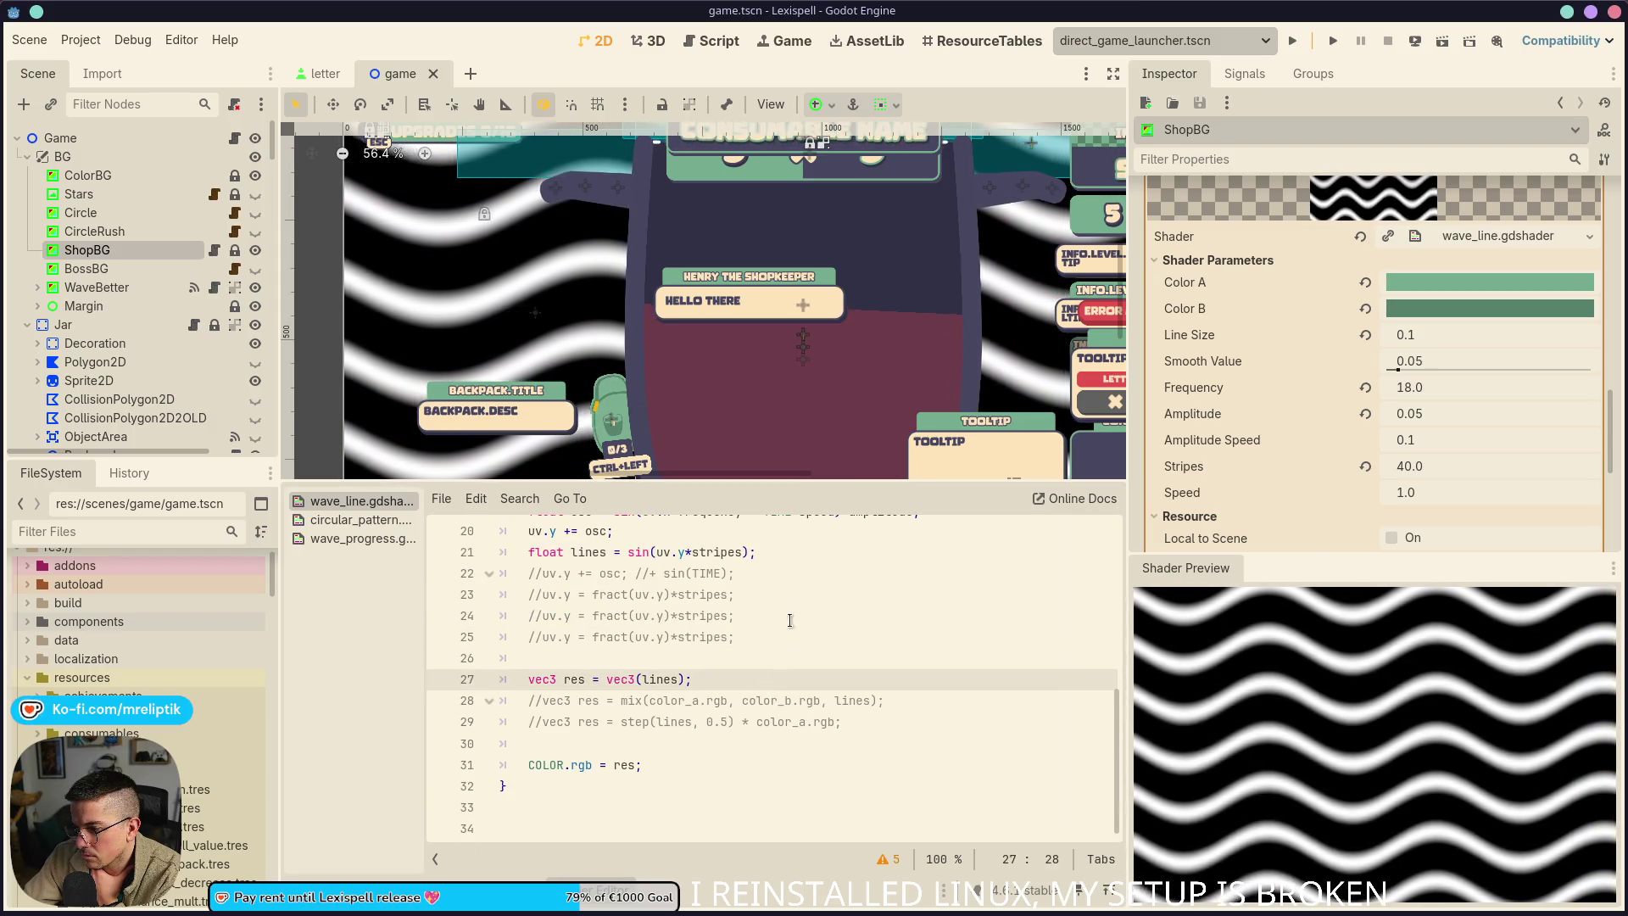
left_click(788, 572)
left_click(811, 555)
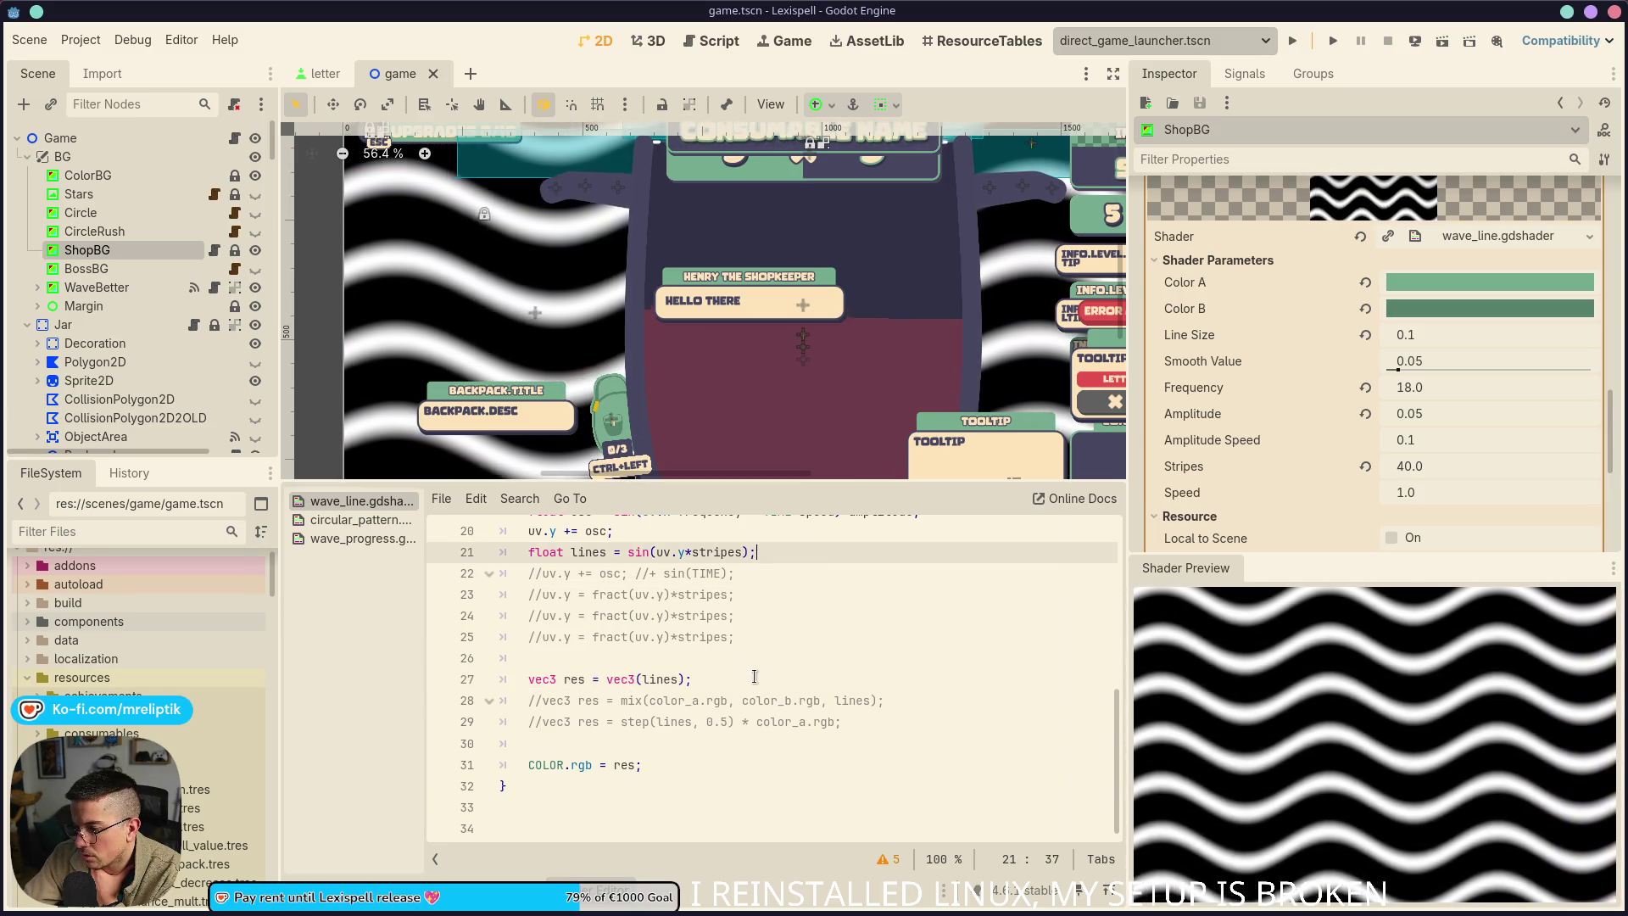
mouse_move(757, 632)
left_mouse_down()
mouse_move(802, 634)
mouse_move(503, 573)
left_mouse_up()
key("BackSpace")
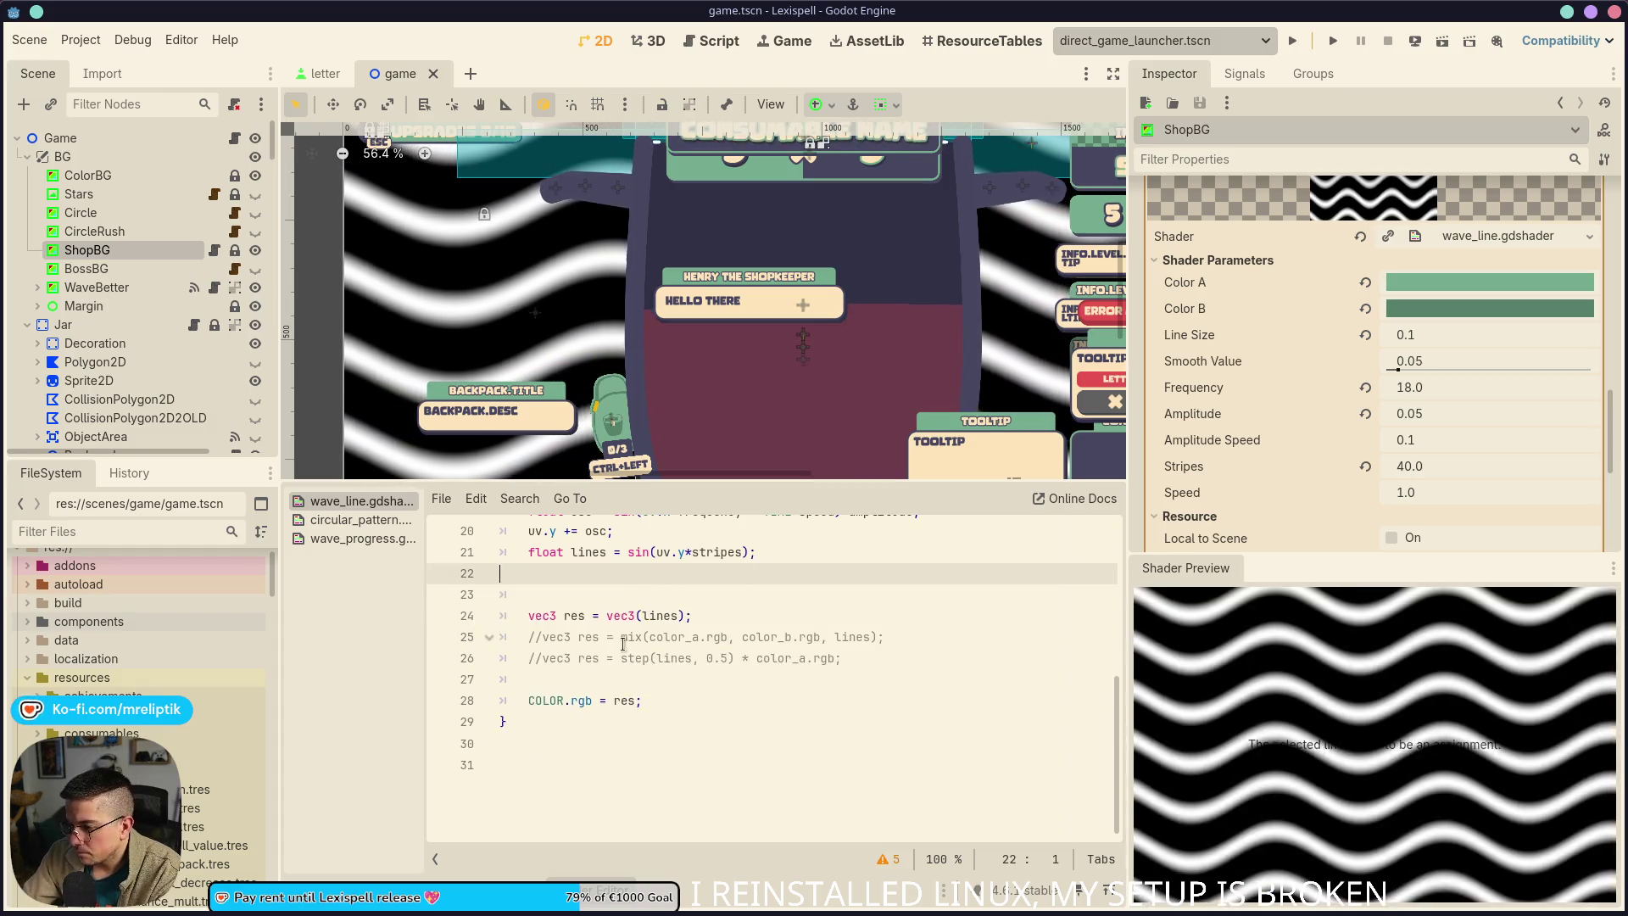
key("BackSpace")
left_click(744, 617)
left_click(780, 637)
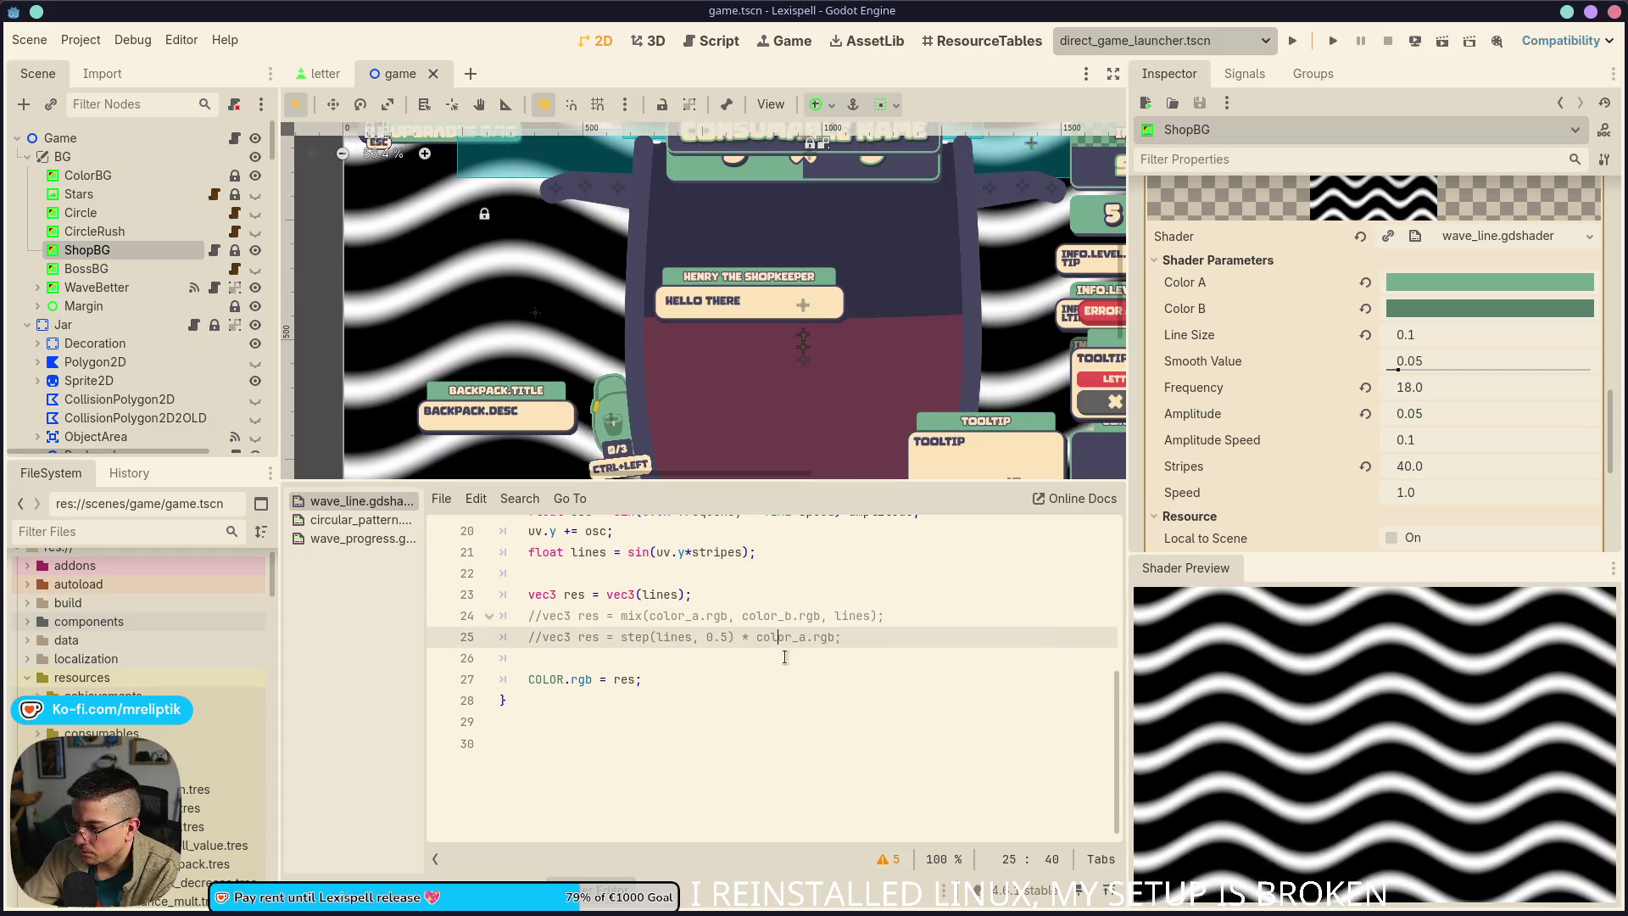
scroll(780, 689, "up", 3)
left_click(802, 702)
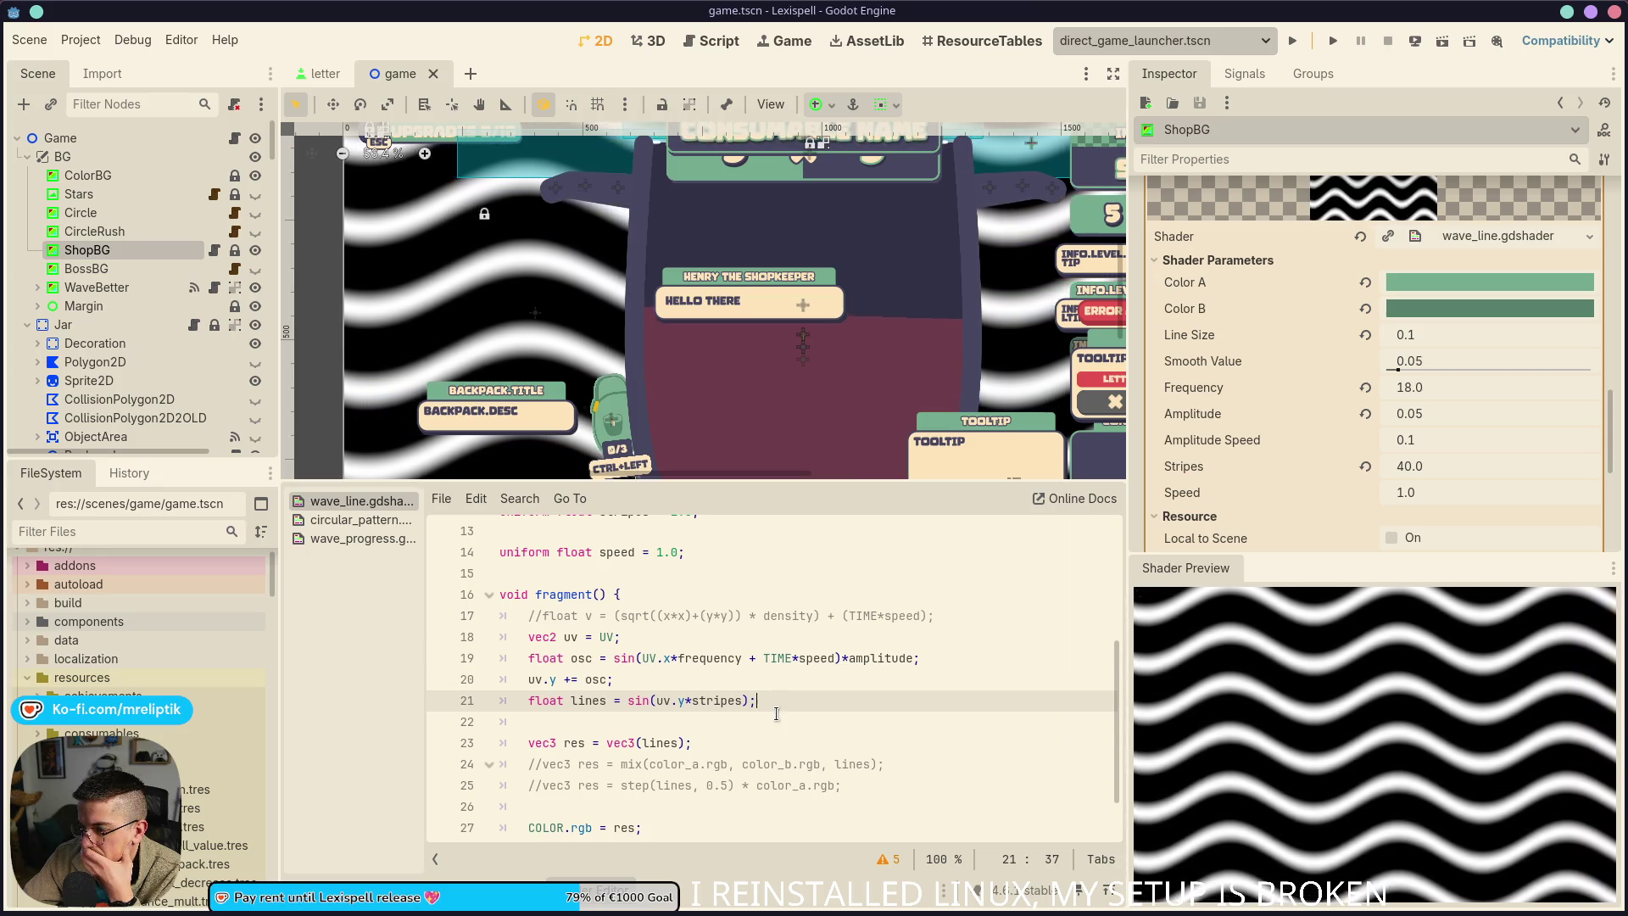
left_click(693, 772)
left_click(686, 785)
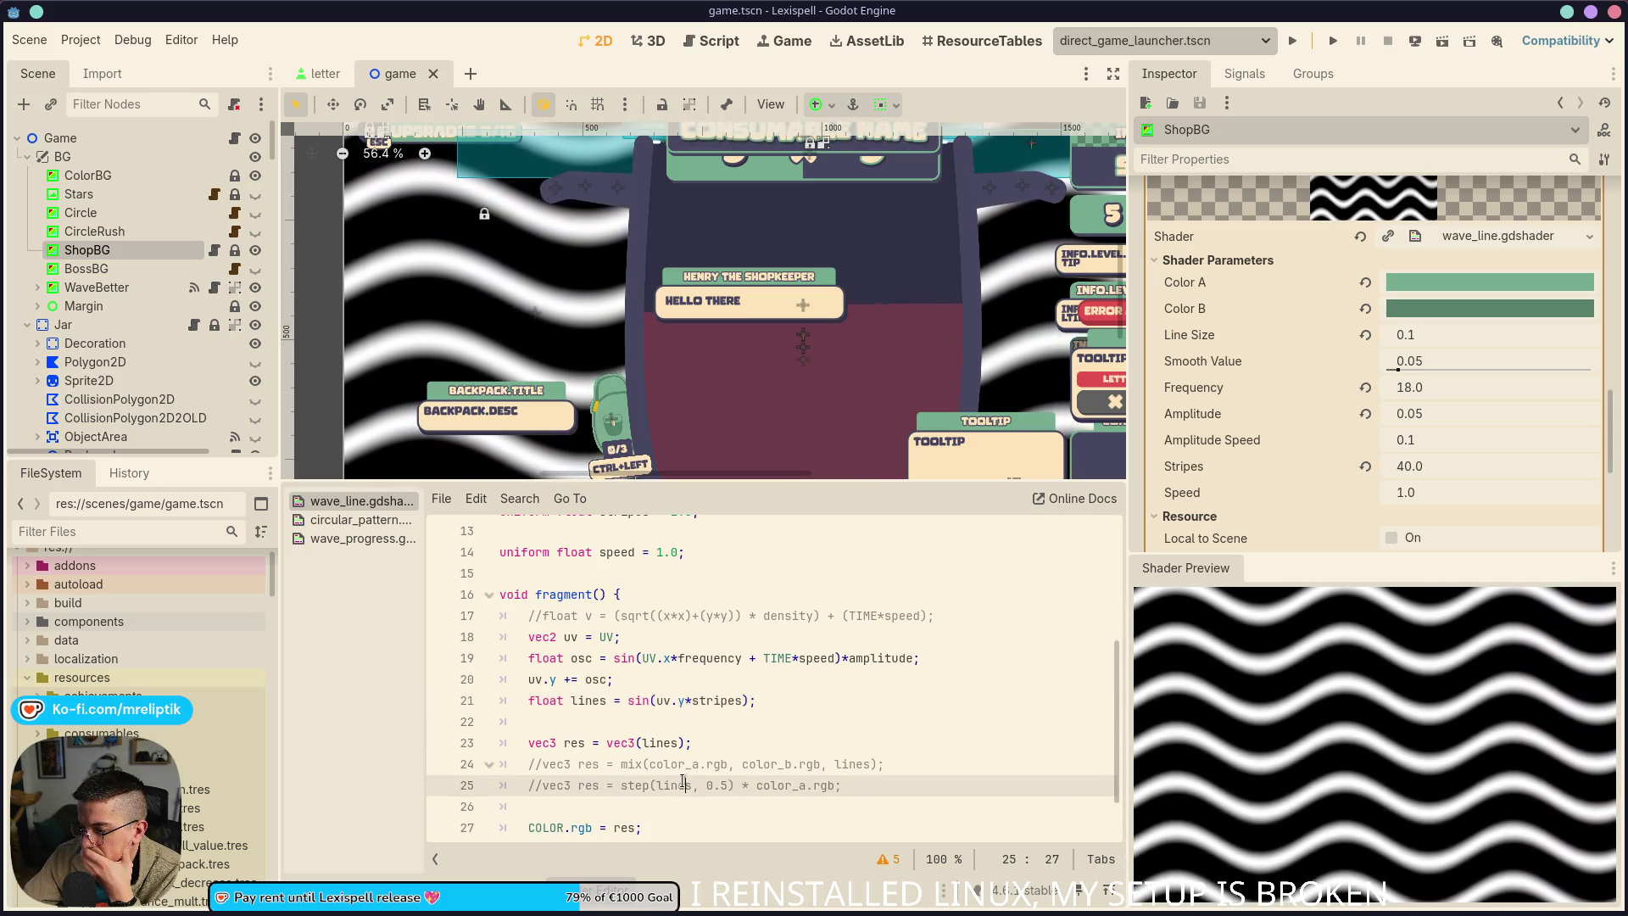
left_click(734, 658)
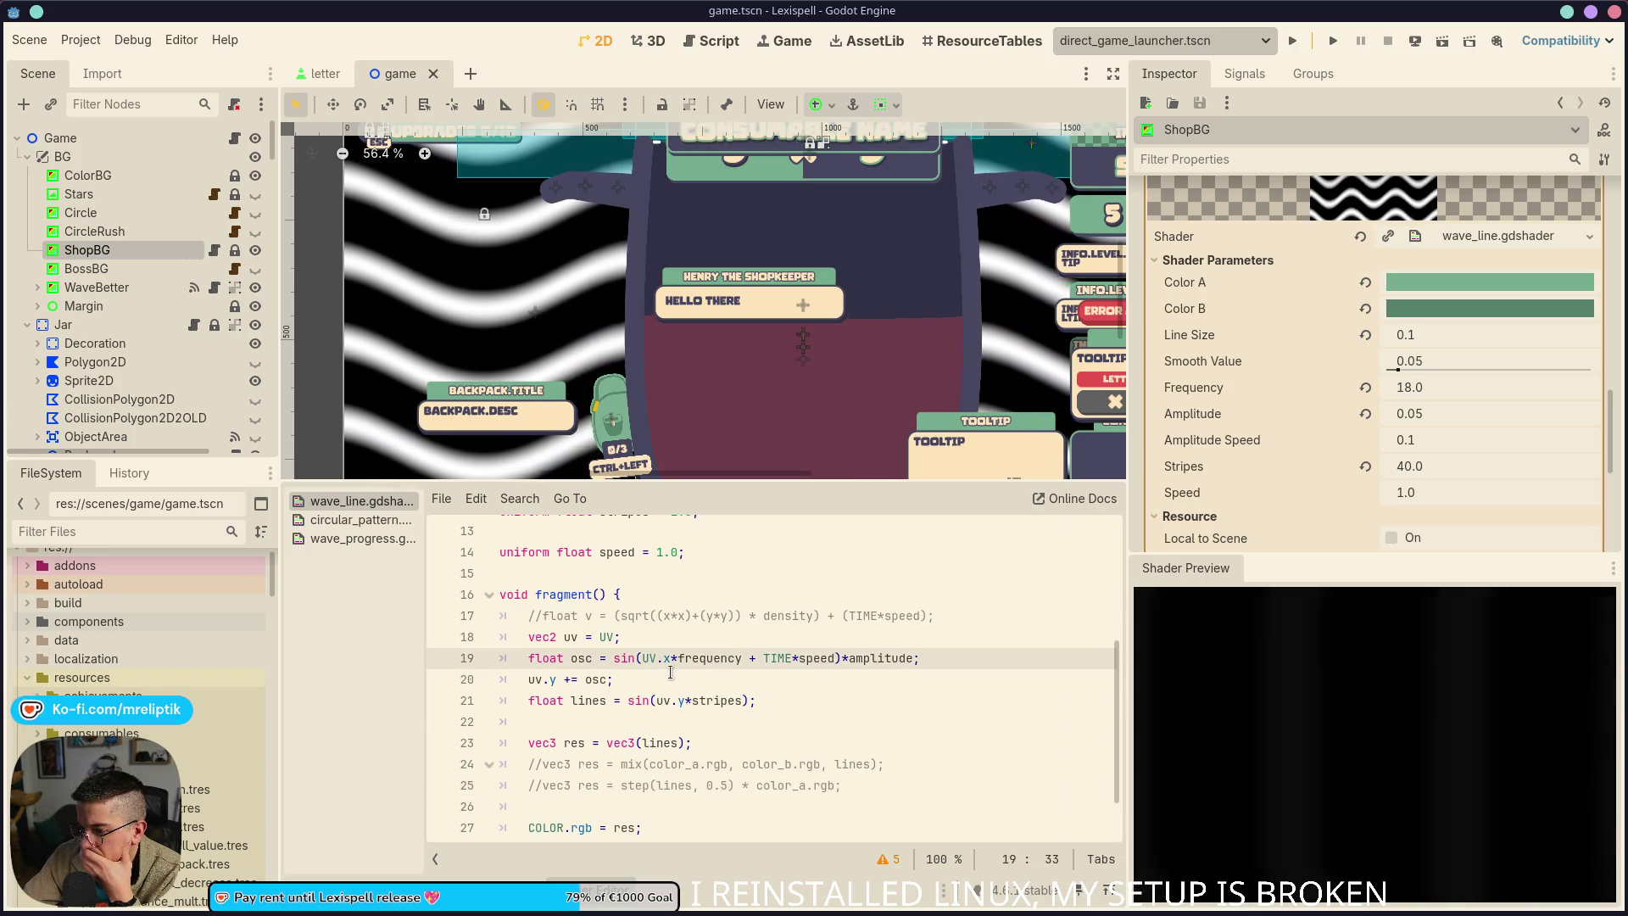
left_click(729, 678)
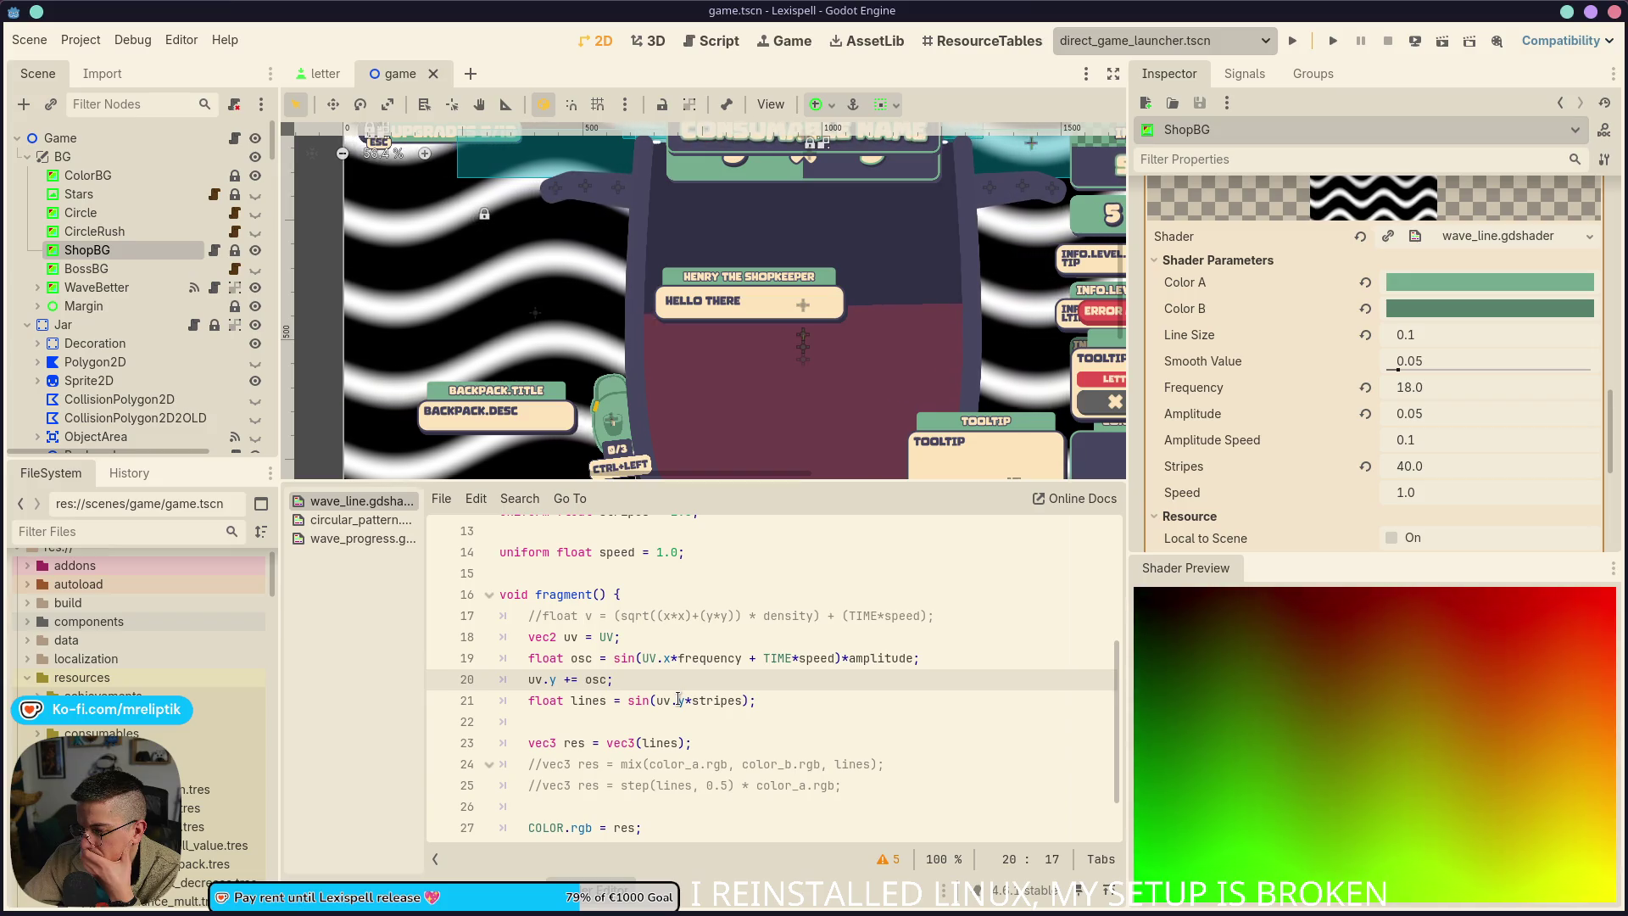
left_click(679, 700)
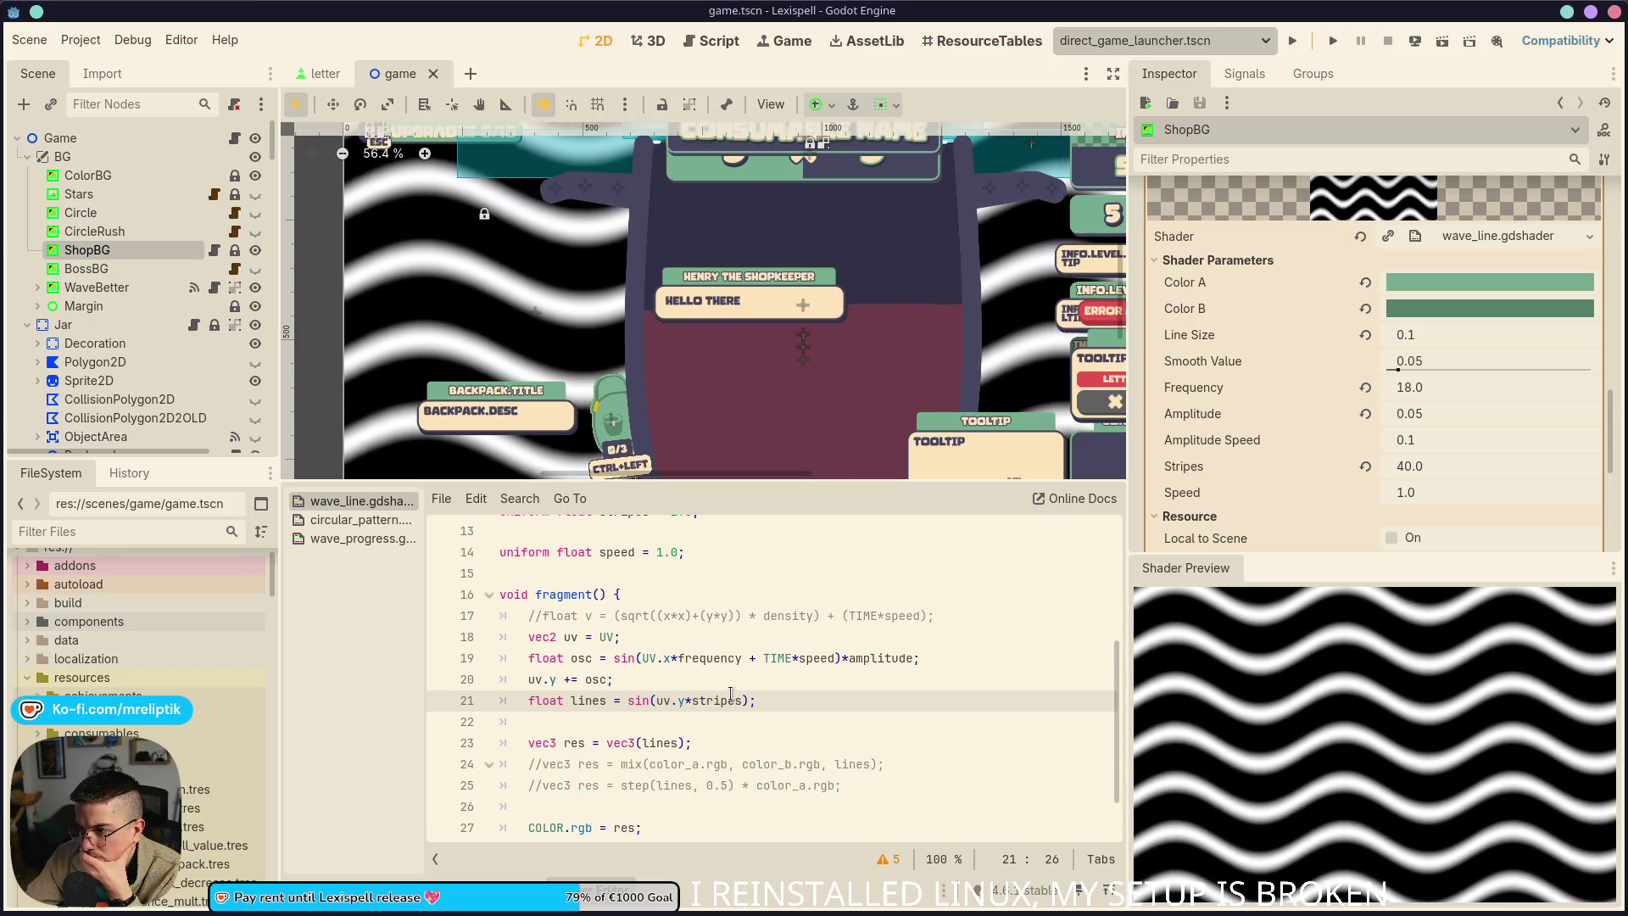
left_click(688, 683)
Type '// -> [-1.0, 2.0] domain' after uv.y += osc; on line 20
type("#")
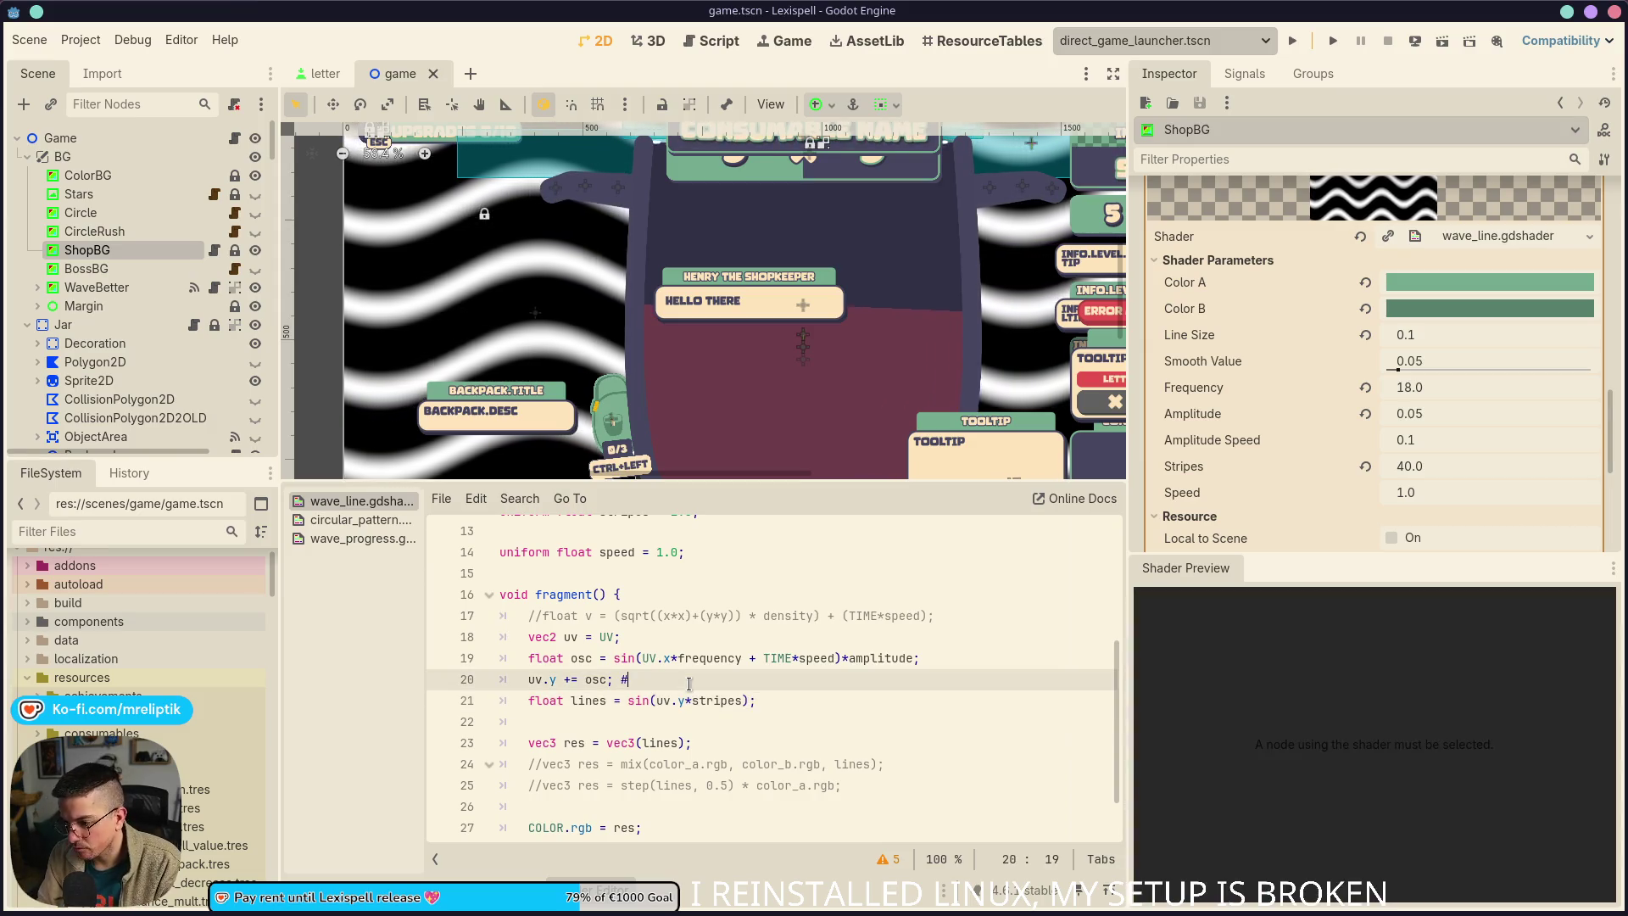
key("BackSpace")
type("// -> ")
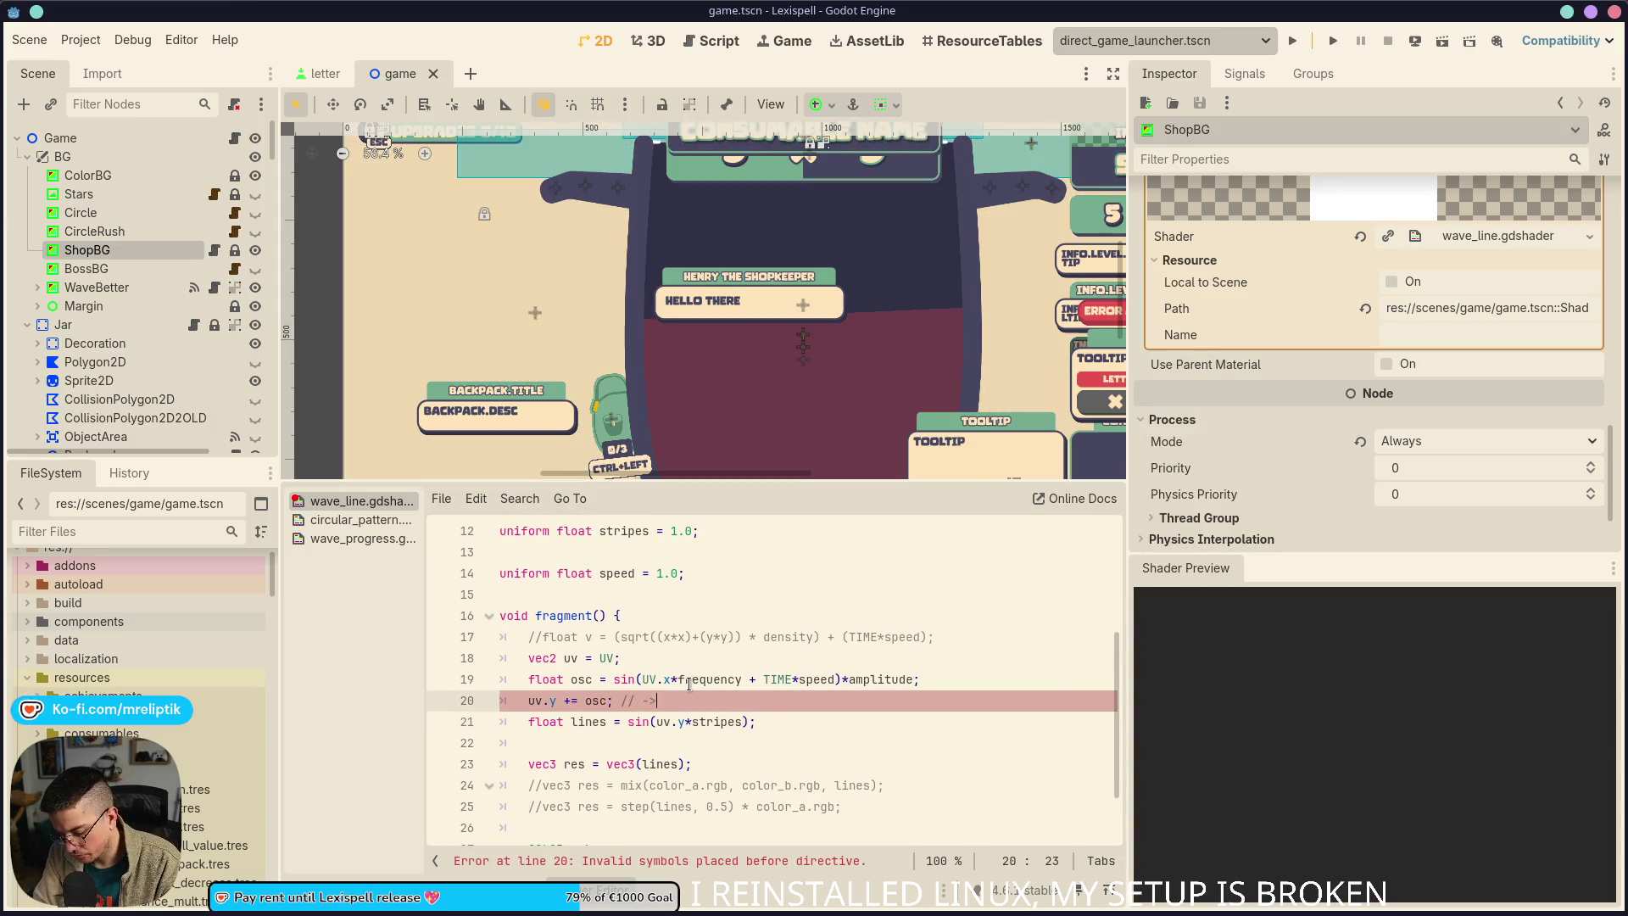
type("-1.0, 2.0")
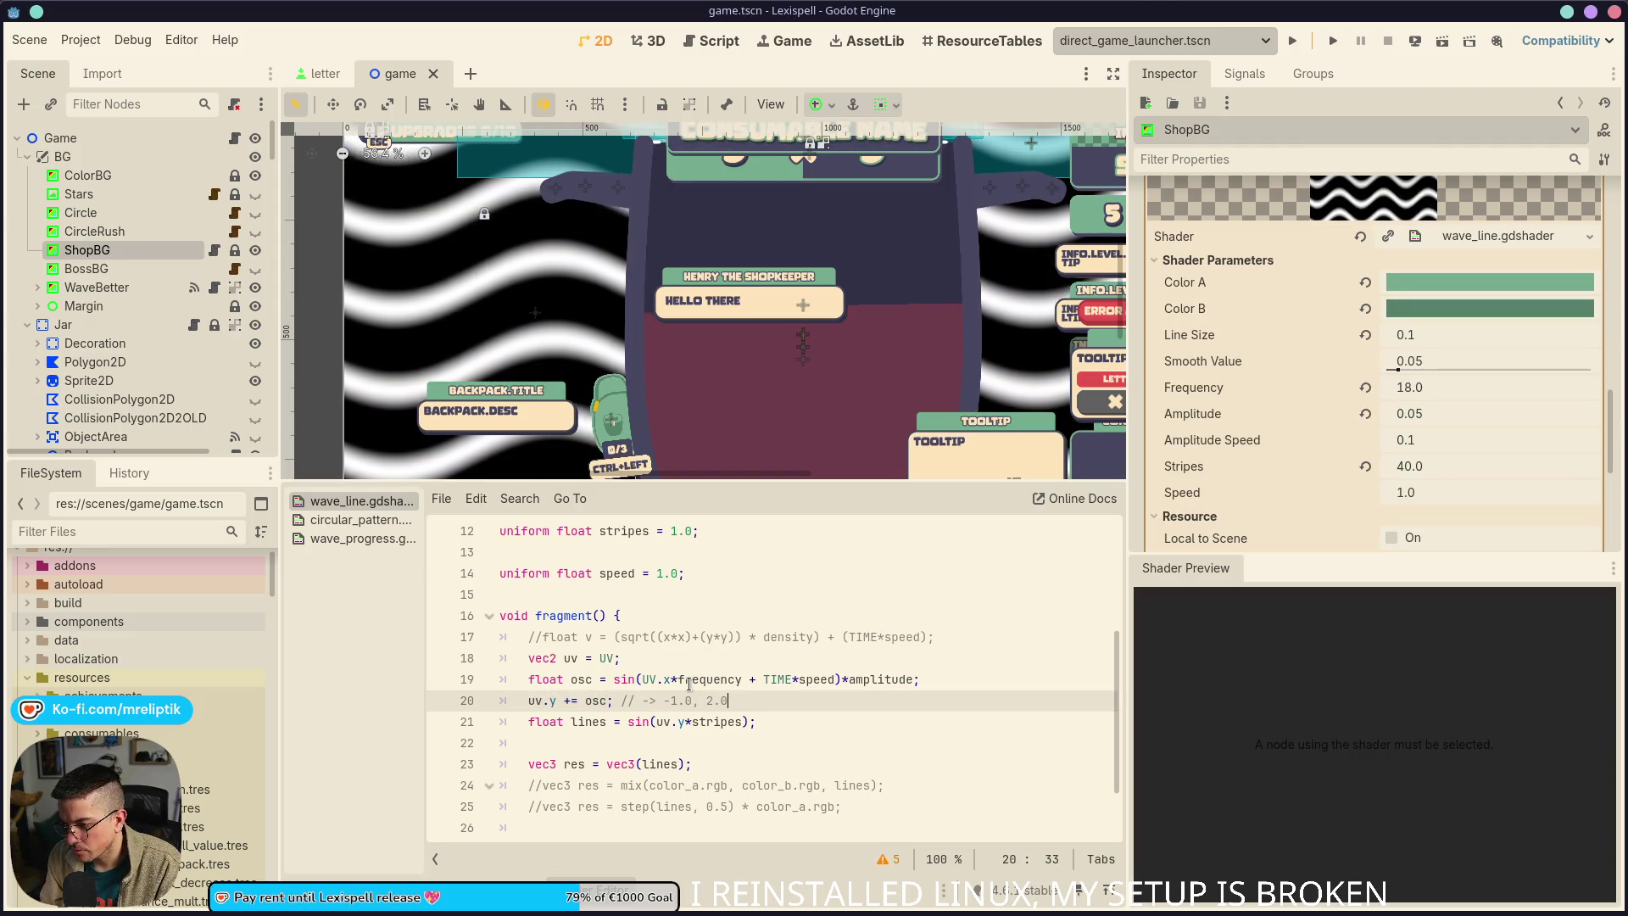
key("BackSpace")
type("]")
key("Left")
key("Left")
key("Left")
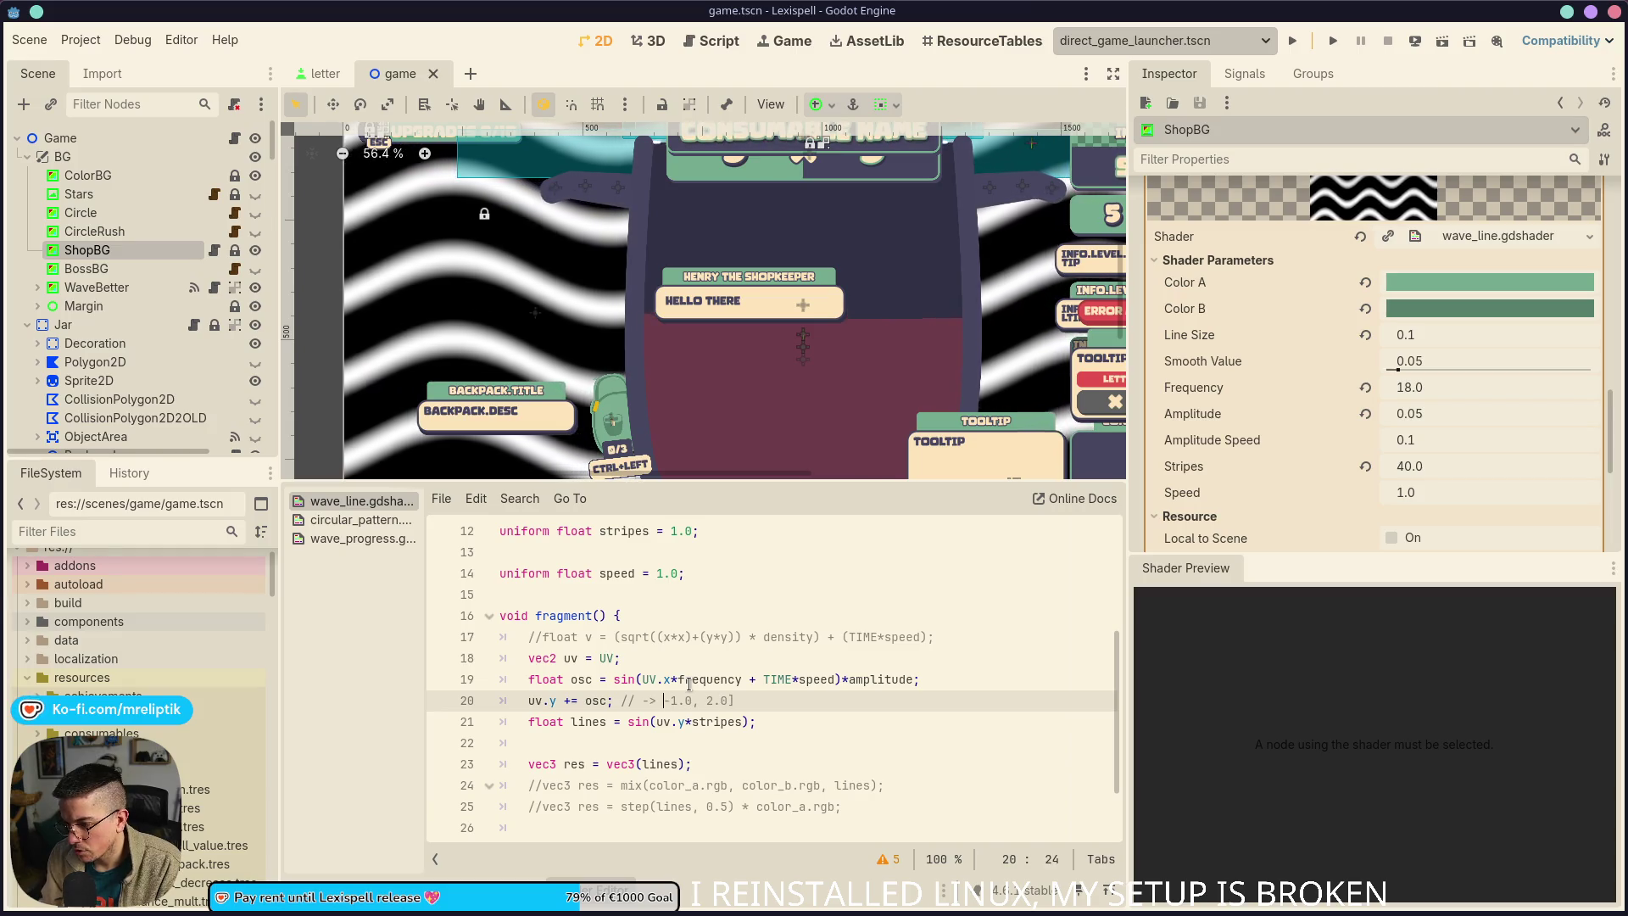
key("Left")
type("[")
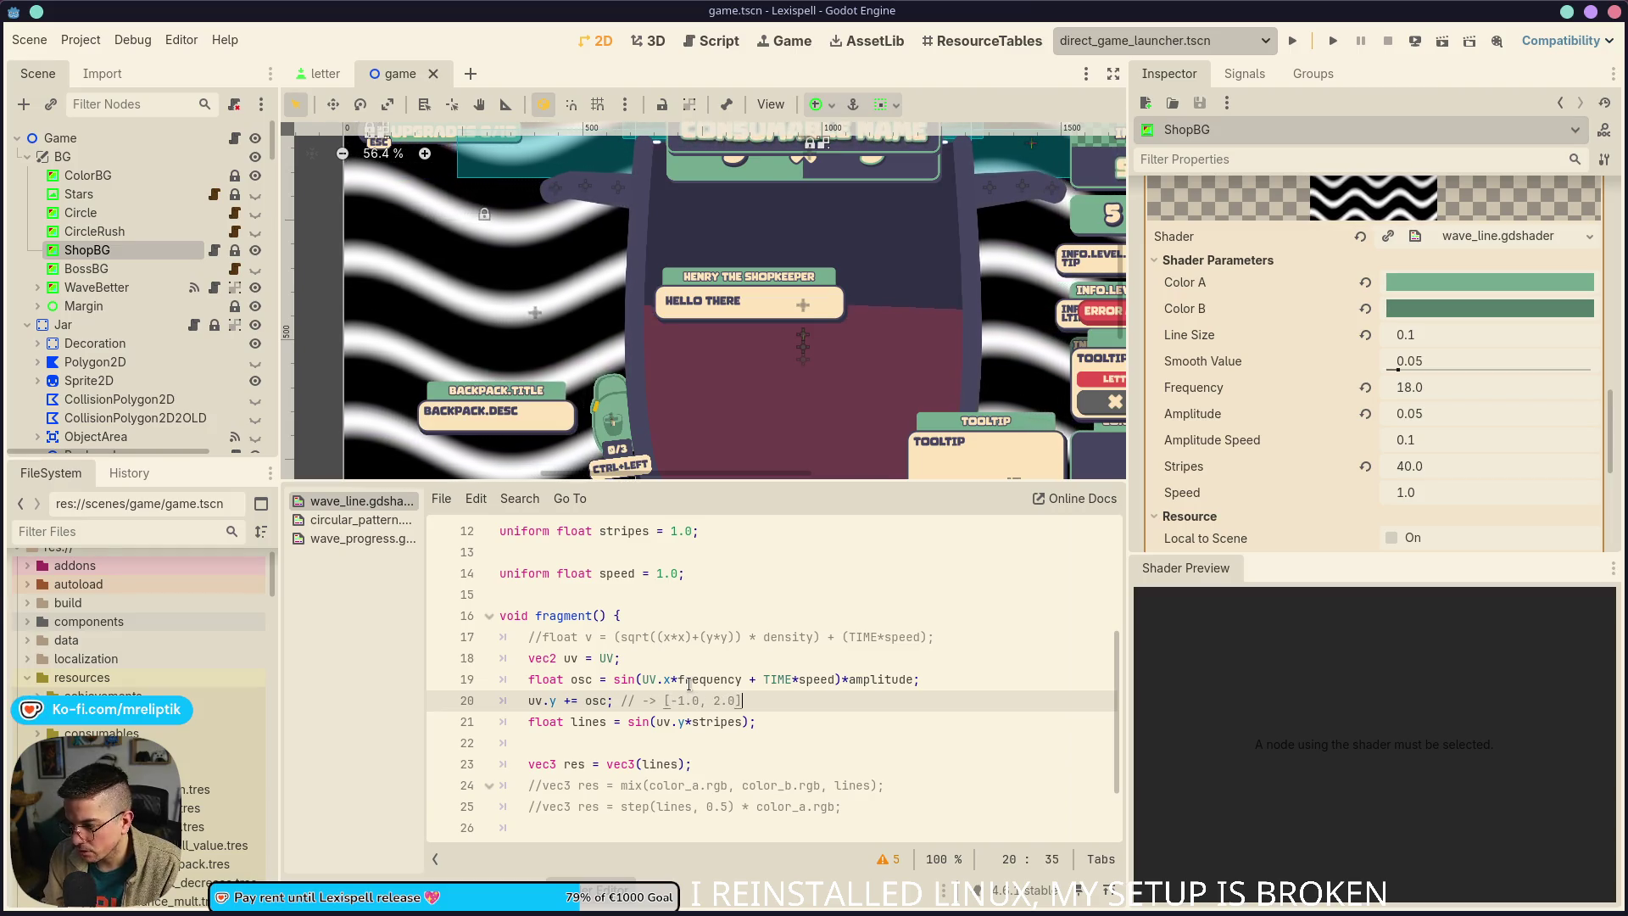
type(" domain")
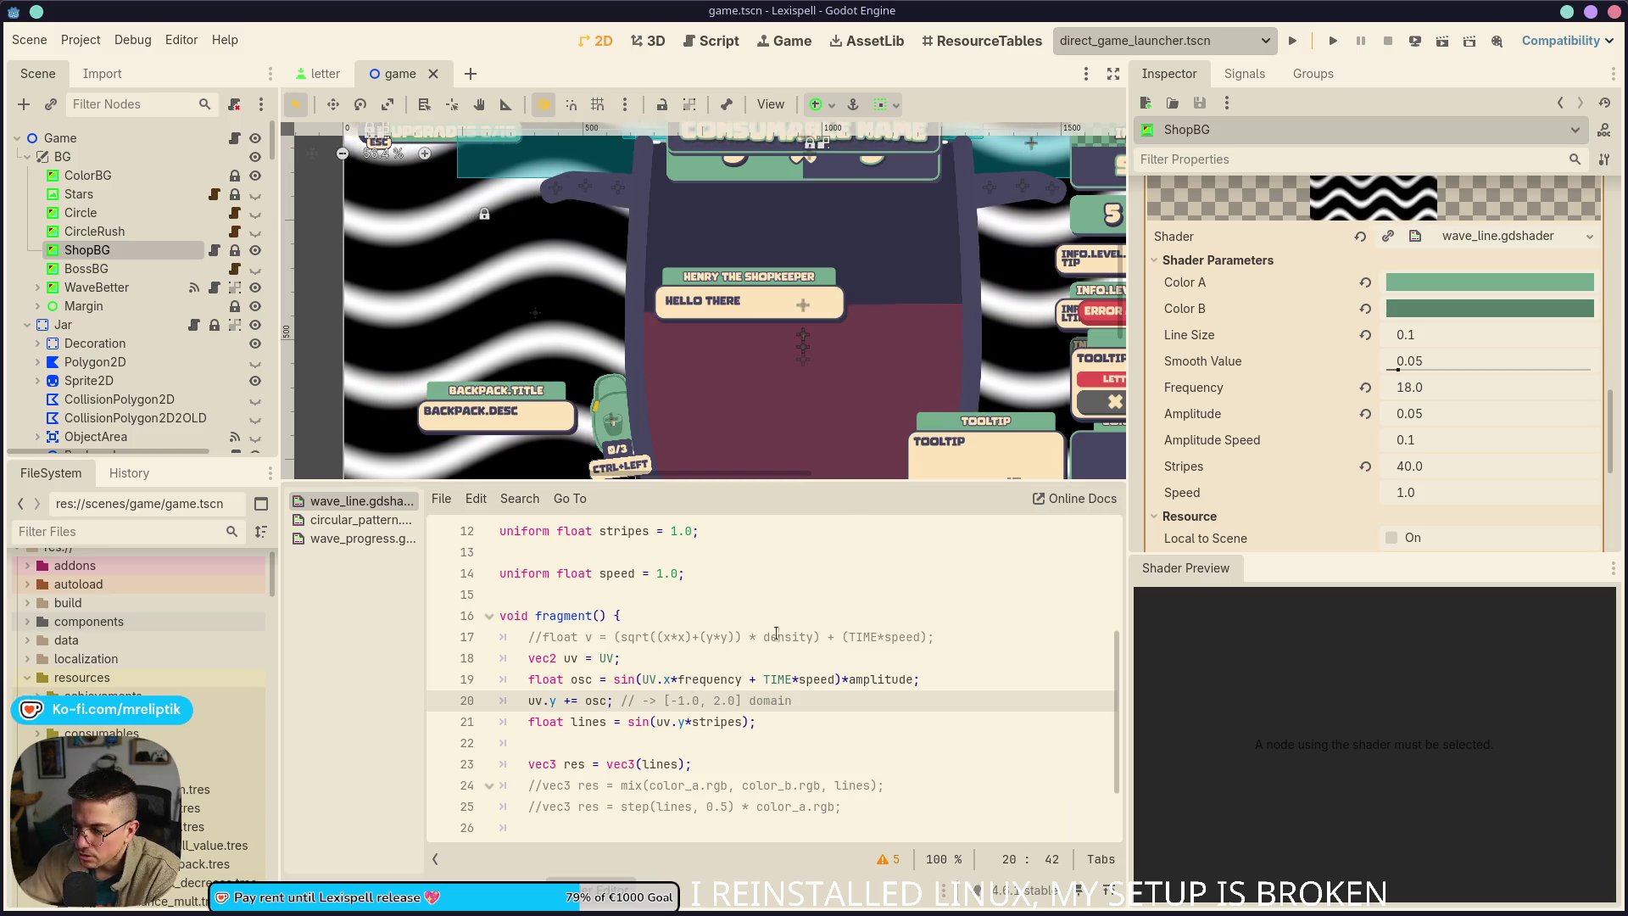
double_click(685, 704)
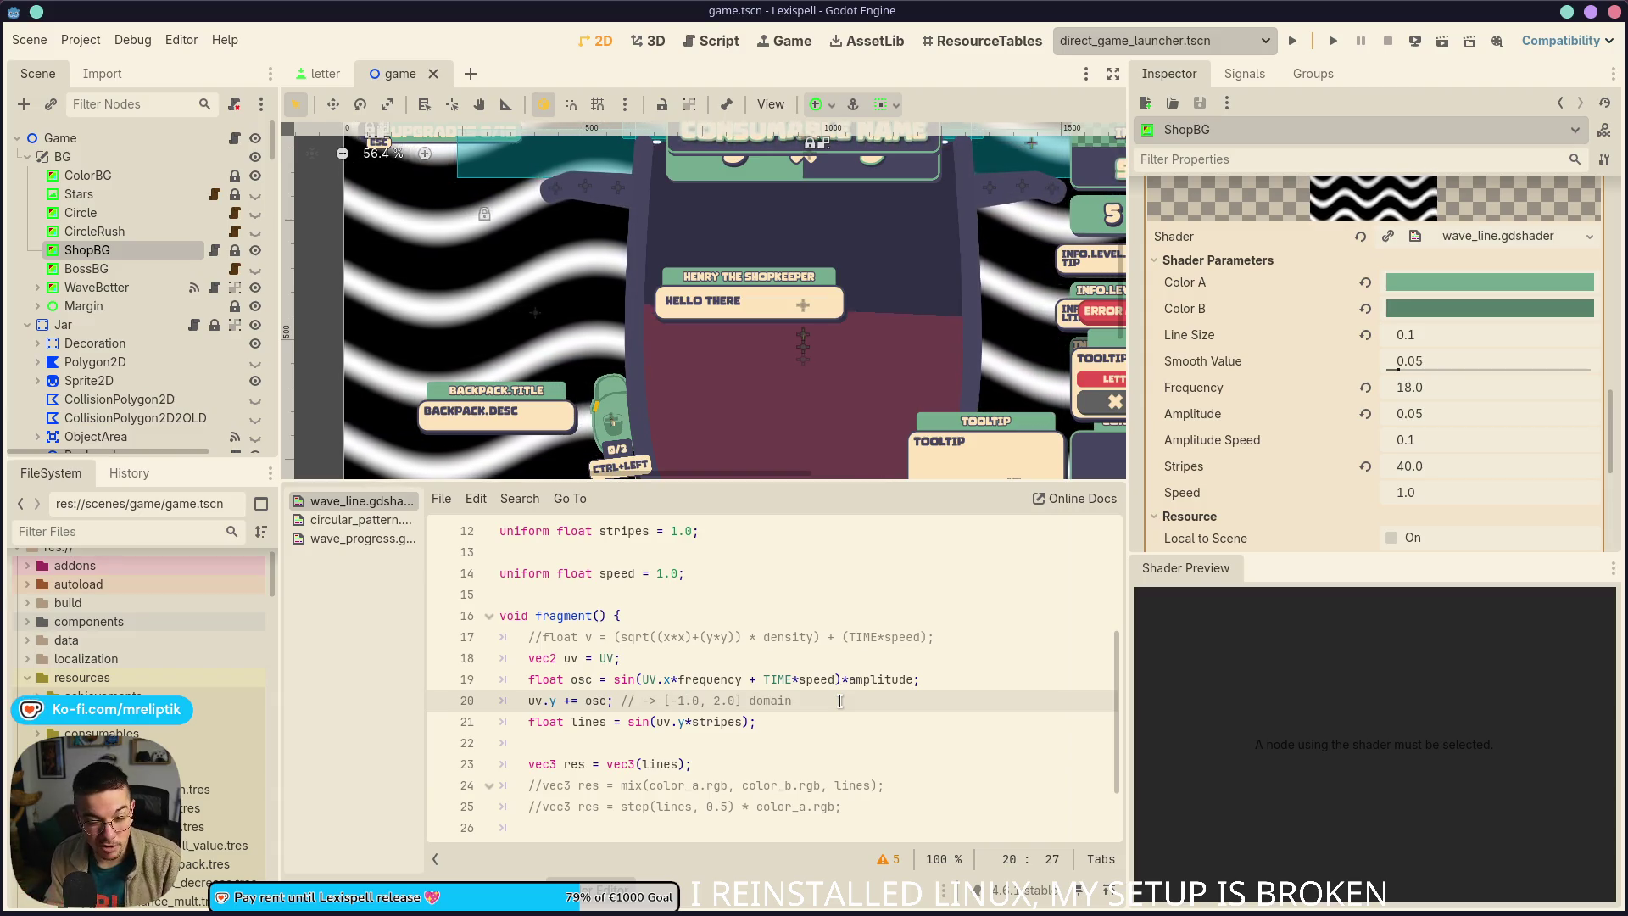
left_click(630, 722)
left_click_drag(727, 700, 673, 702)
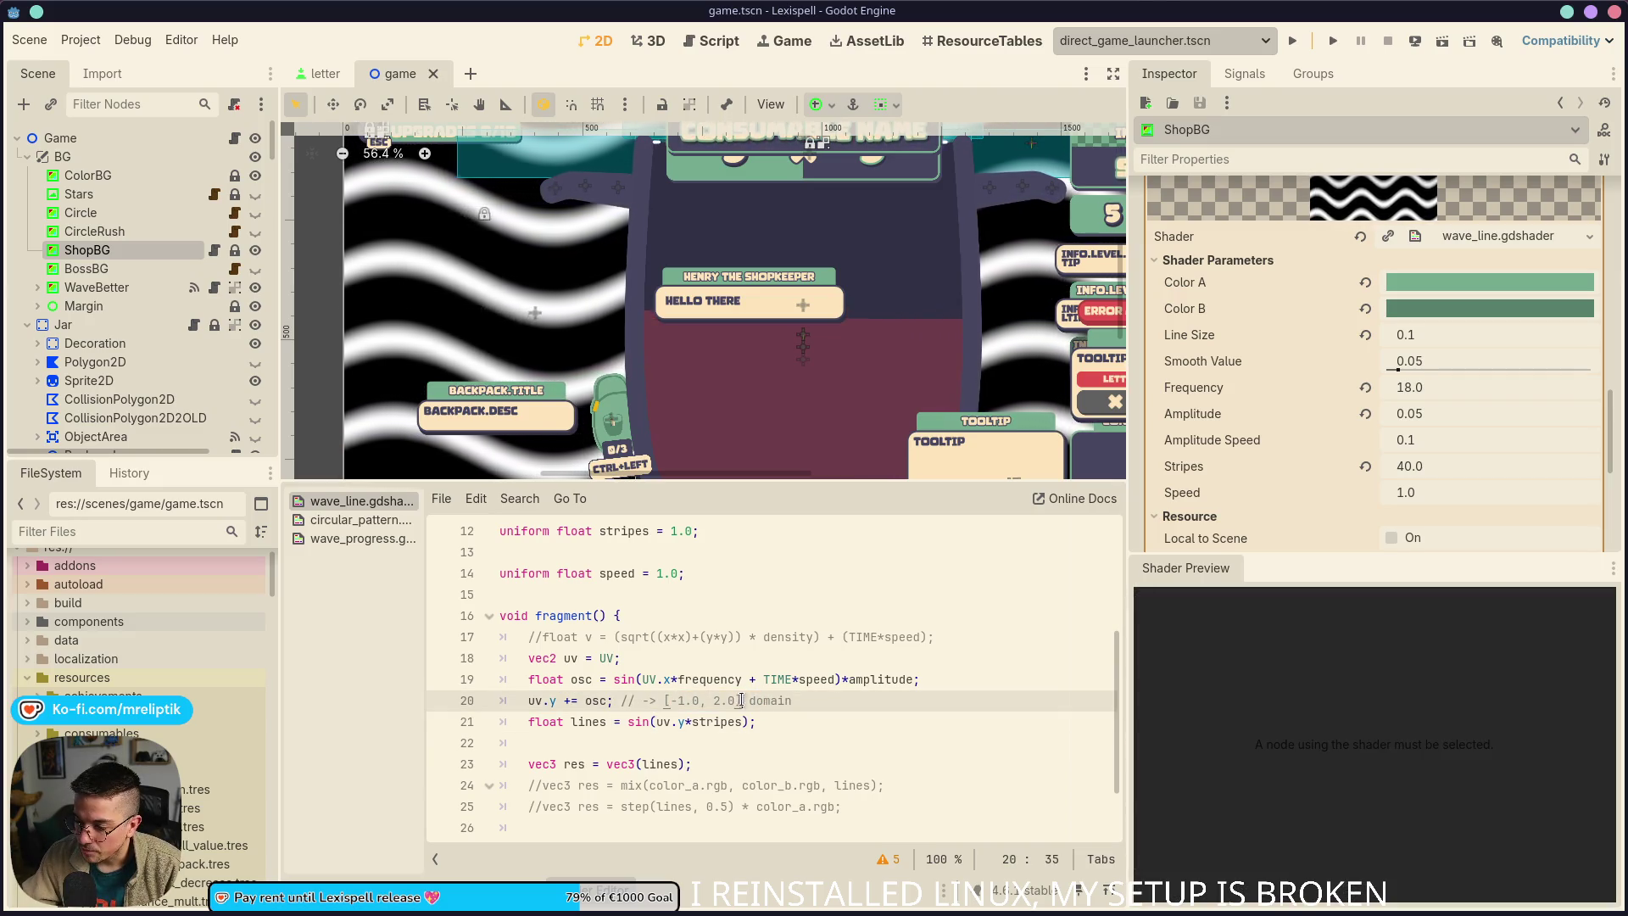
left_click(673, 702)
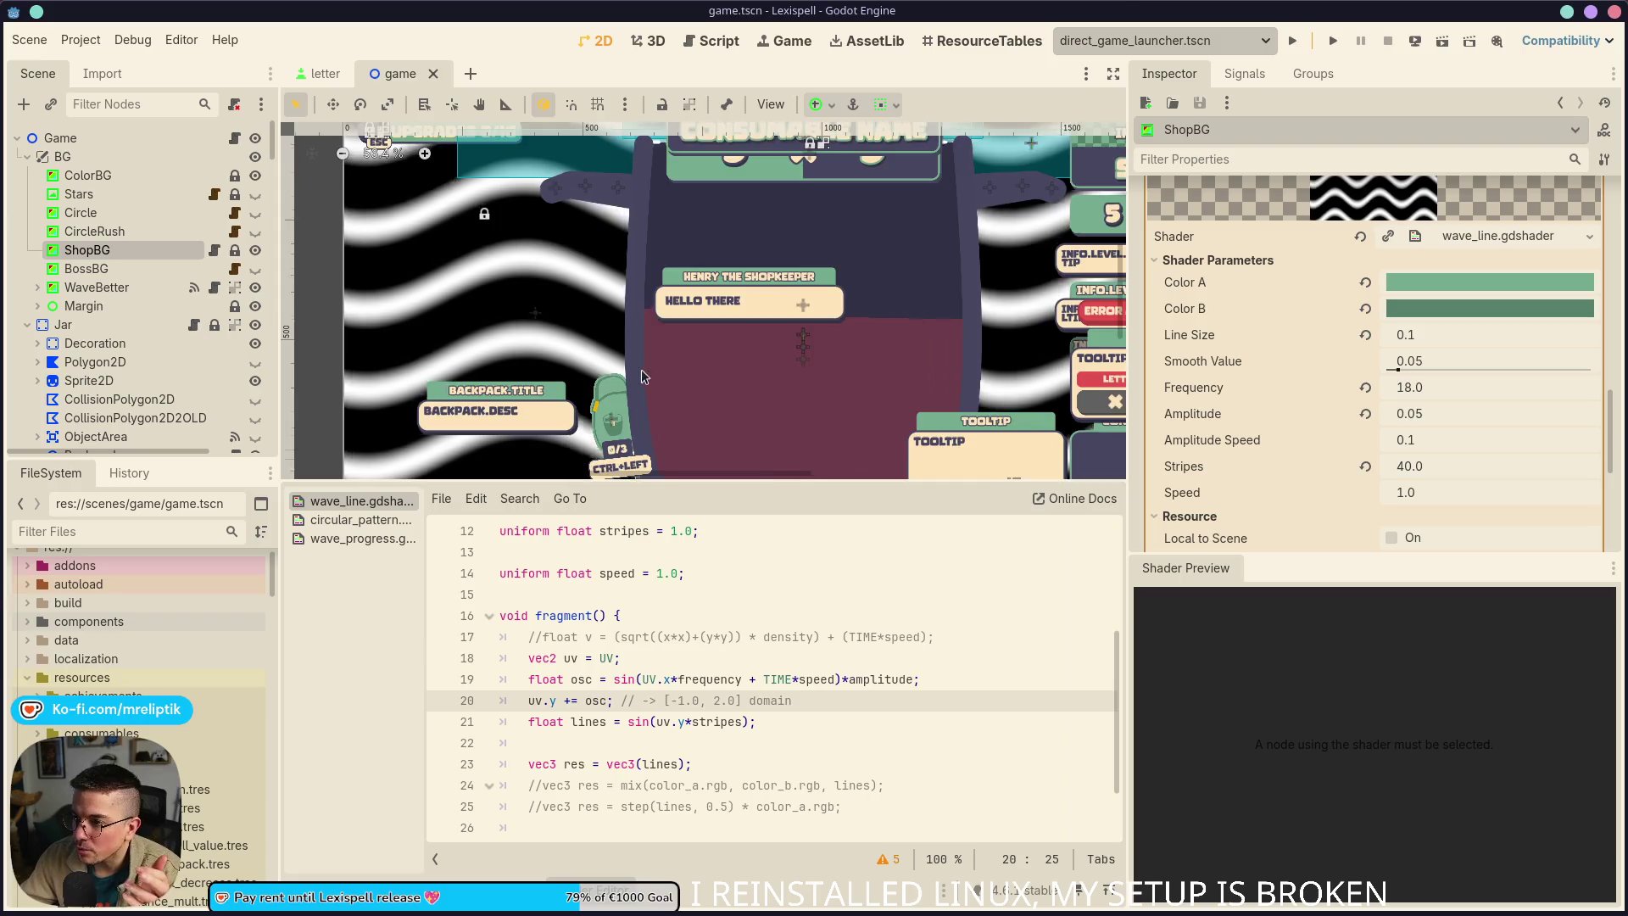
Zoom in on the UPGRADES label, then zoom out to 18% to view the whole shop scene
scroll(640, 356, "down", 3)
scroll(606, 264, "down", 2)
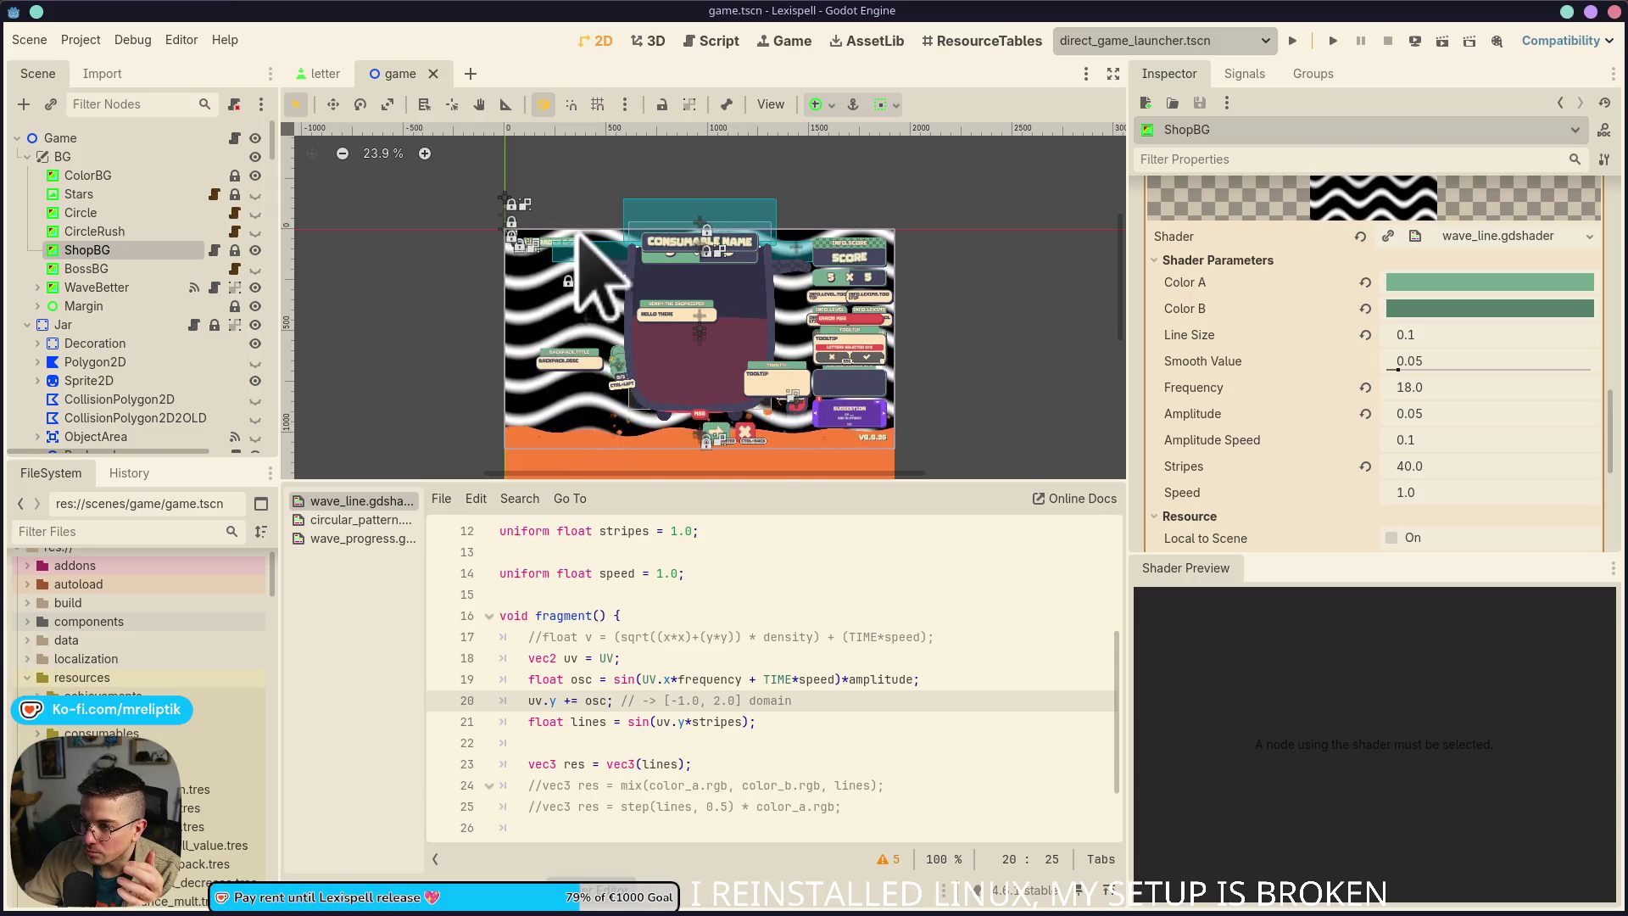
scroll(575, 247, "up", 1)
scroll(526, 233, "up", 1)
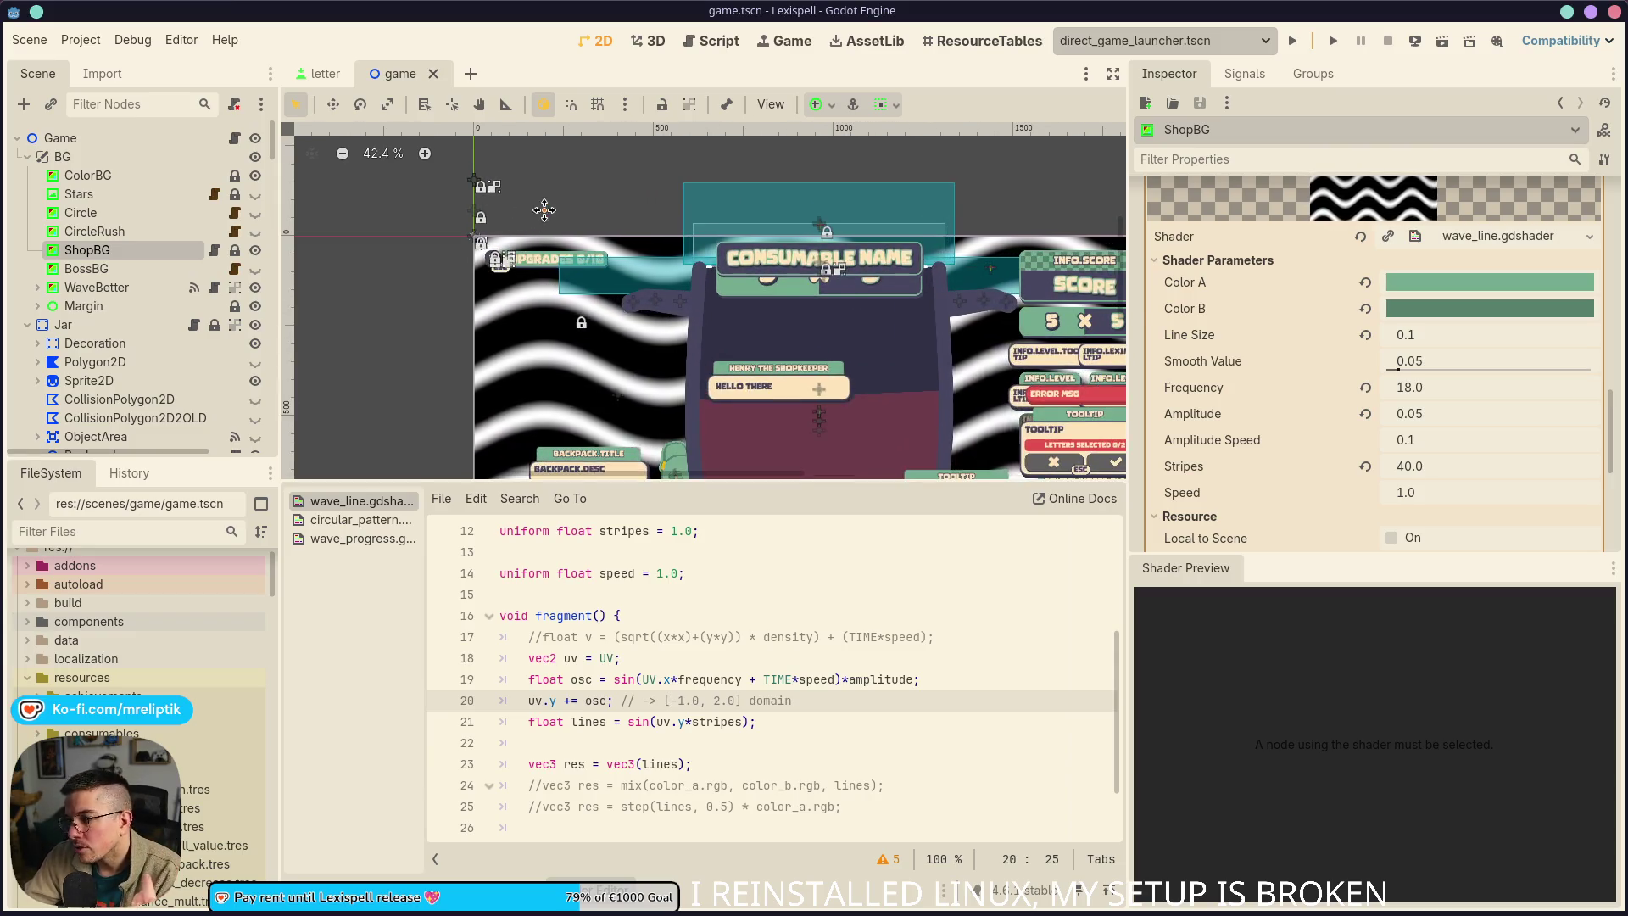
scroll(543, 285, "up", 1)
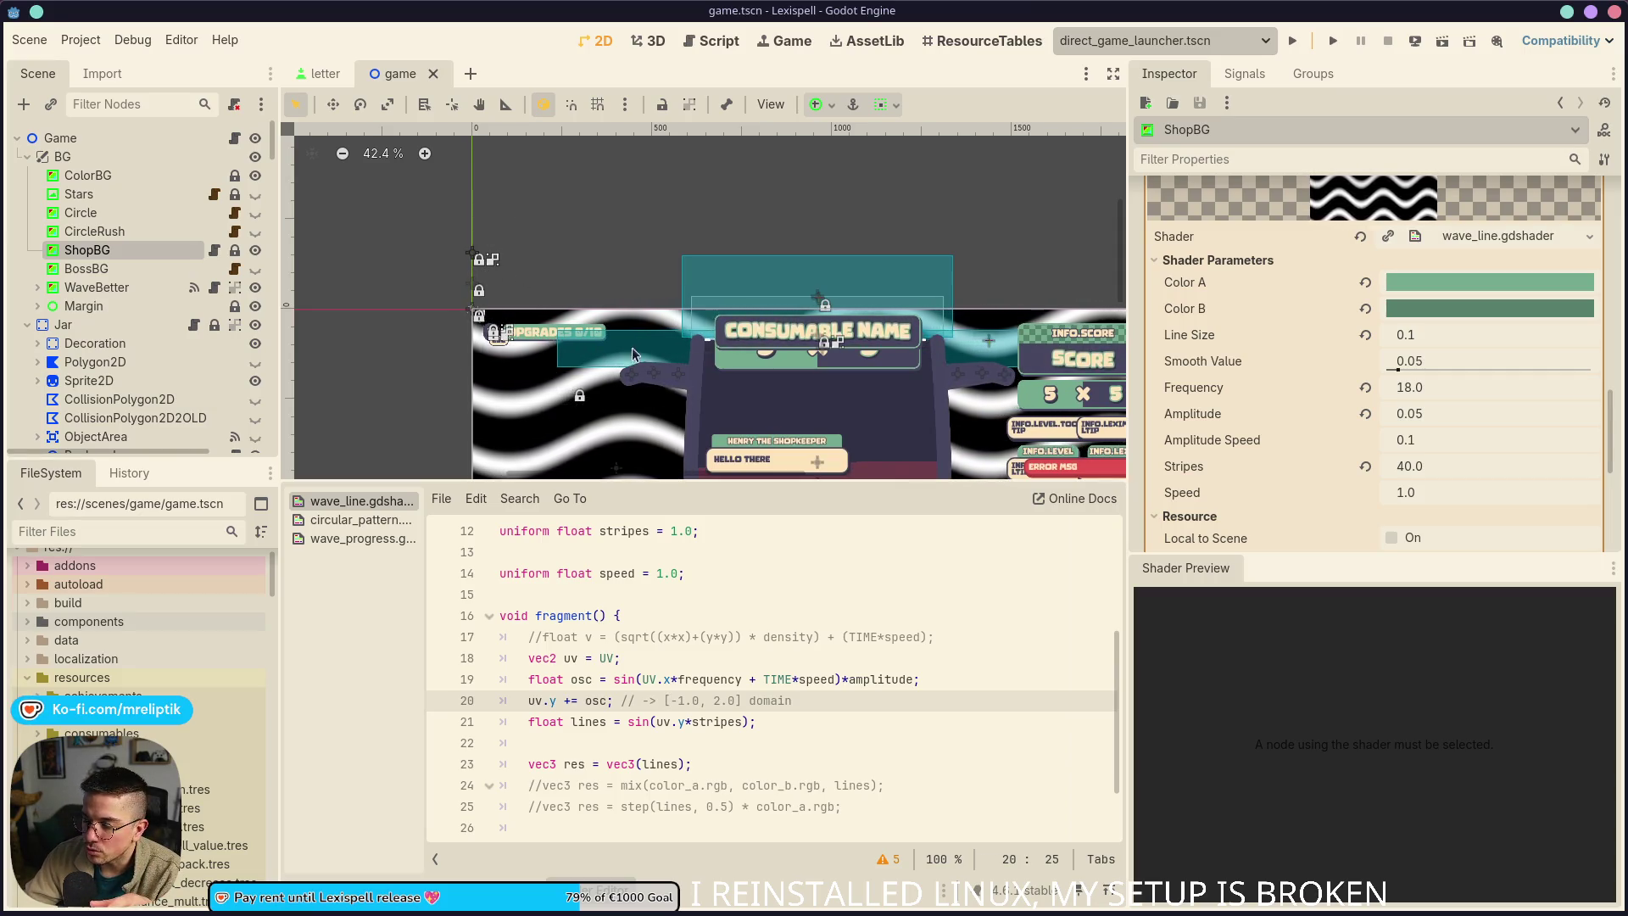
scroll(593, 348, "up", 5)
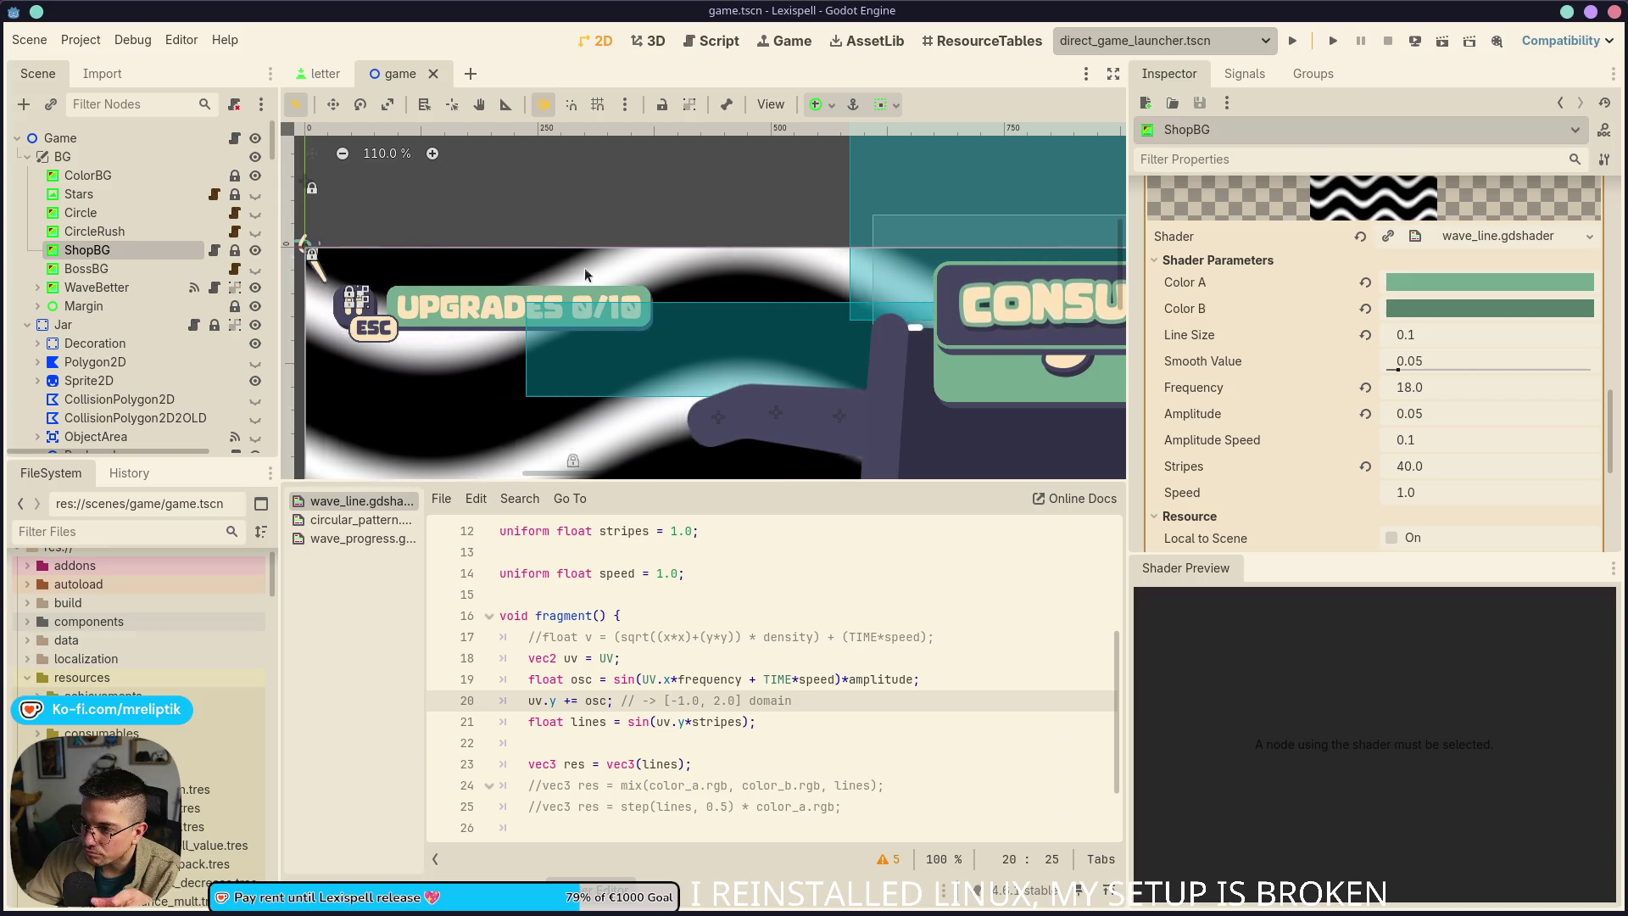
scroll(546, 280, "down", 4)
scroll(572, 292, "down", 5)
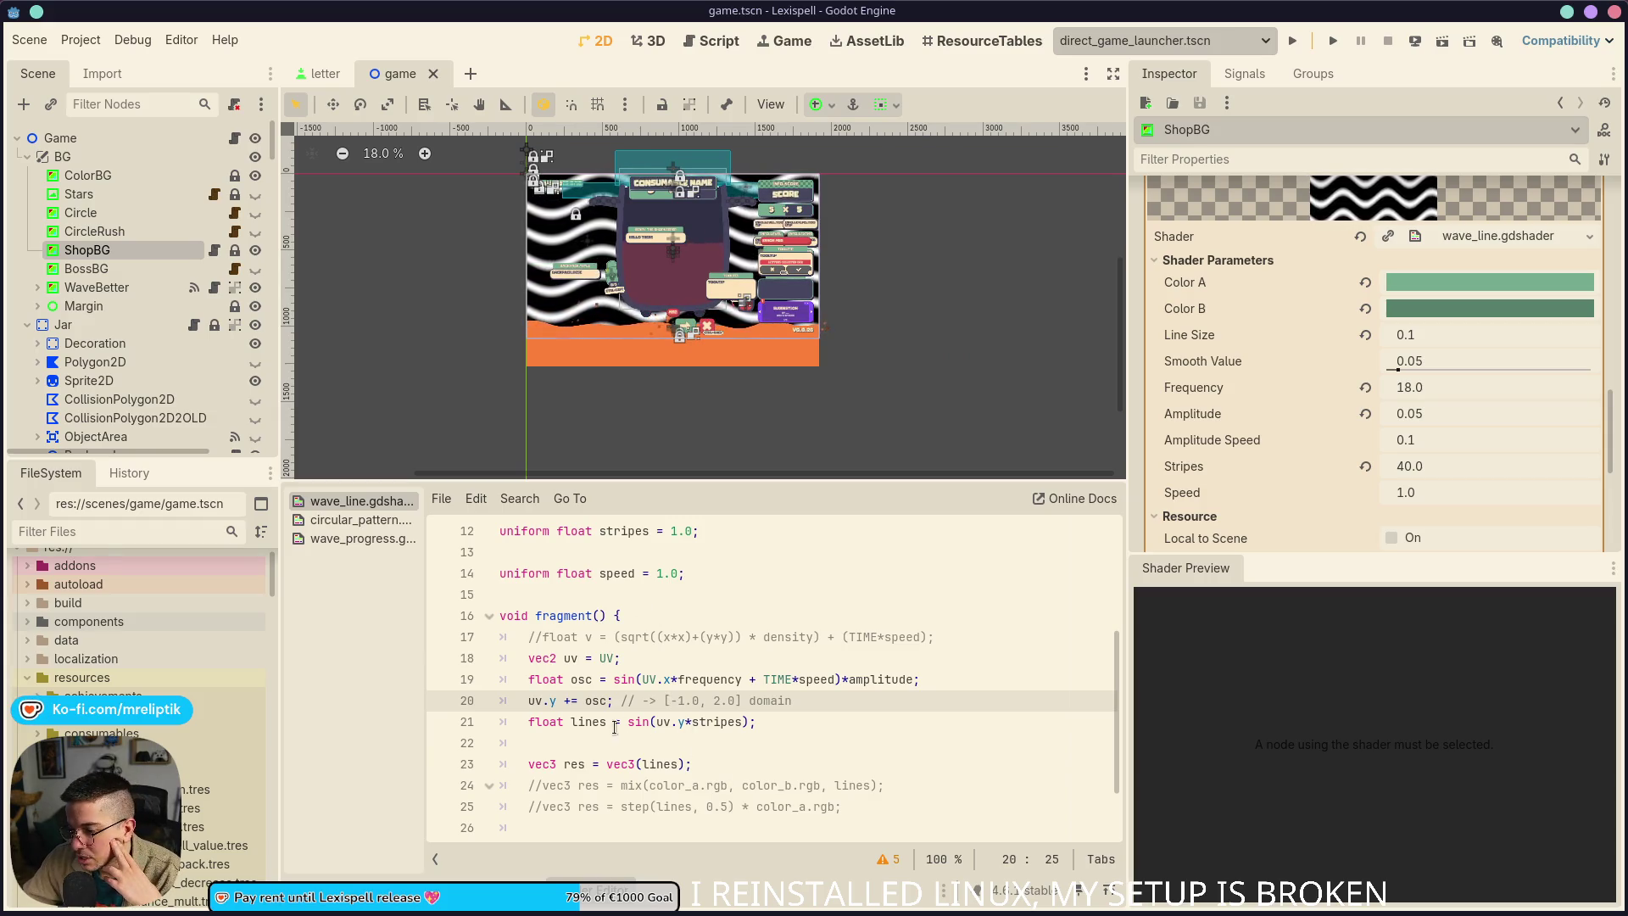
Append the comment '// -> [-1.0, 1.0]' to the lines calculation on line 21 and save
left_click(802, 719)
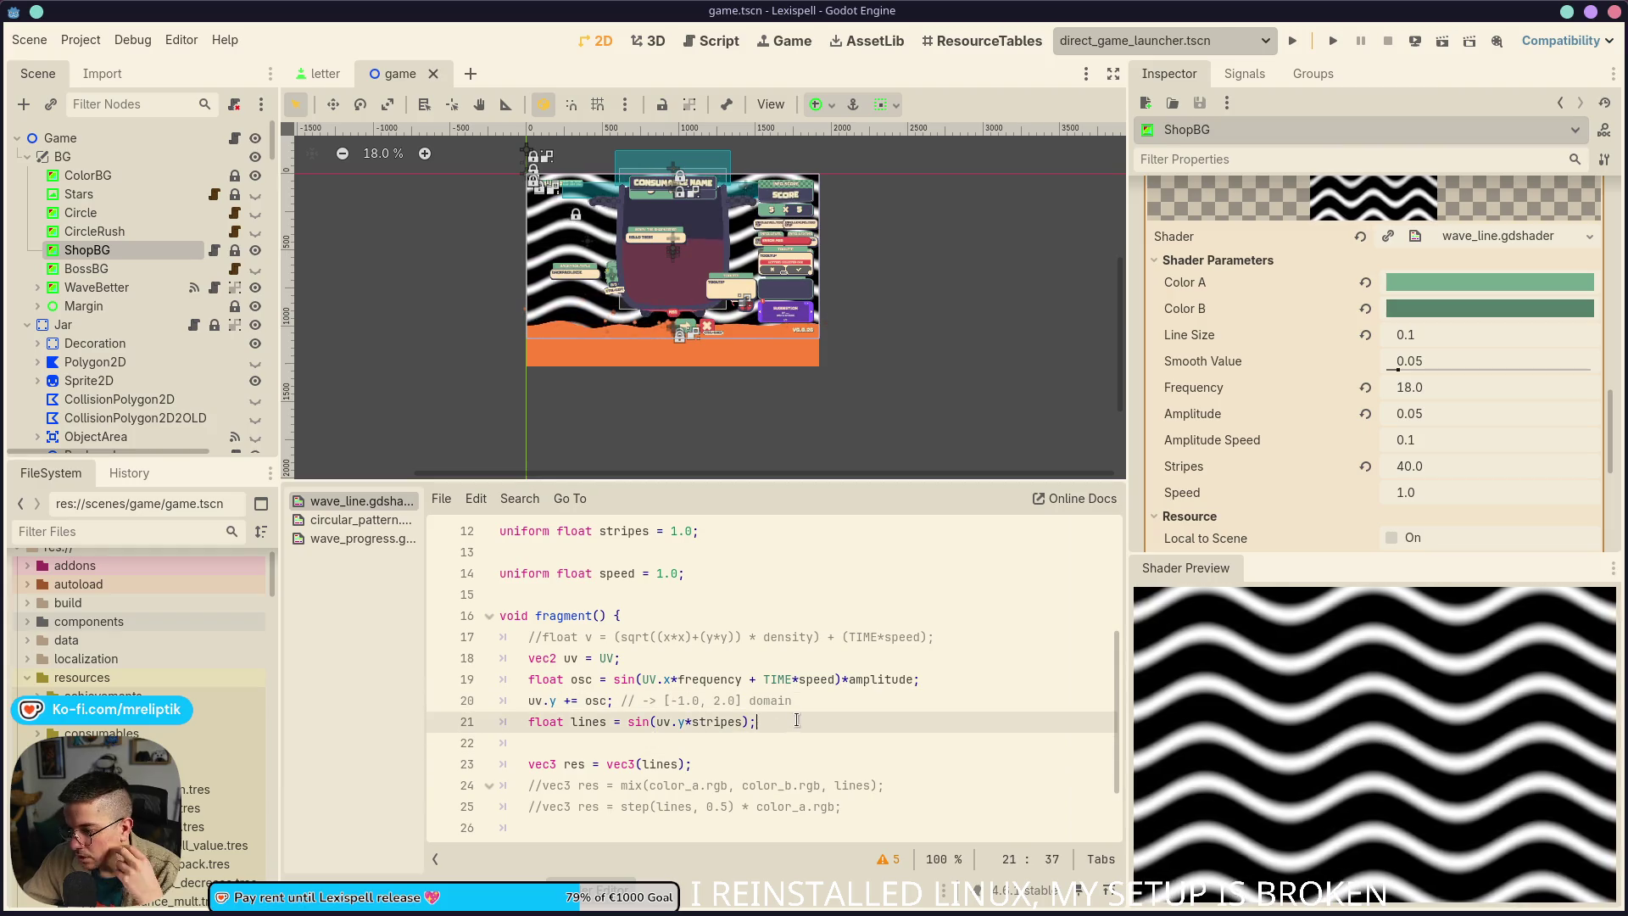
type(" -> [")
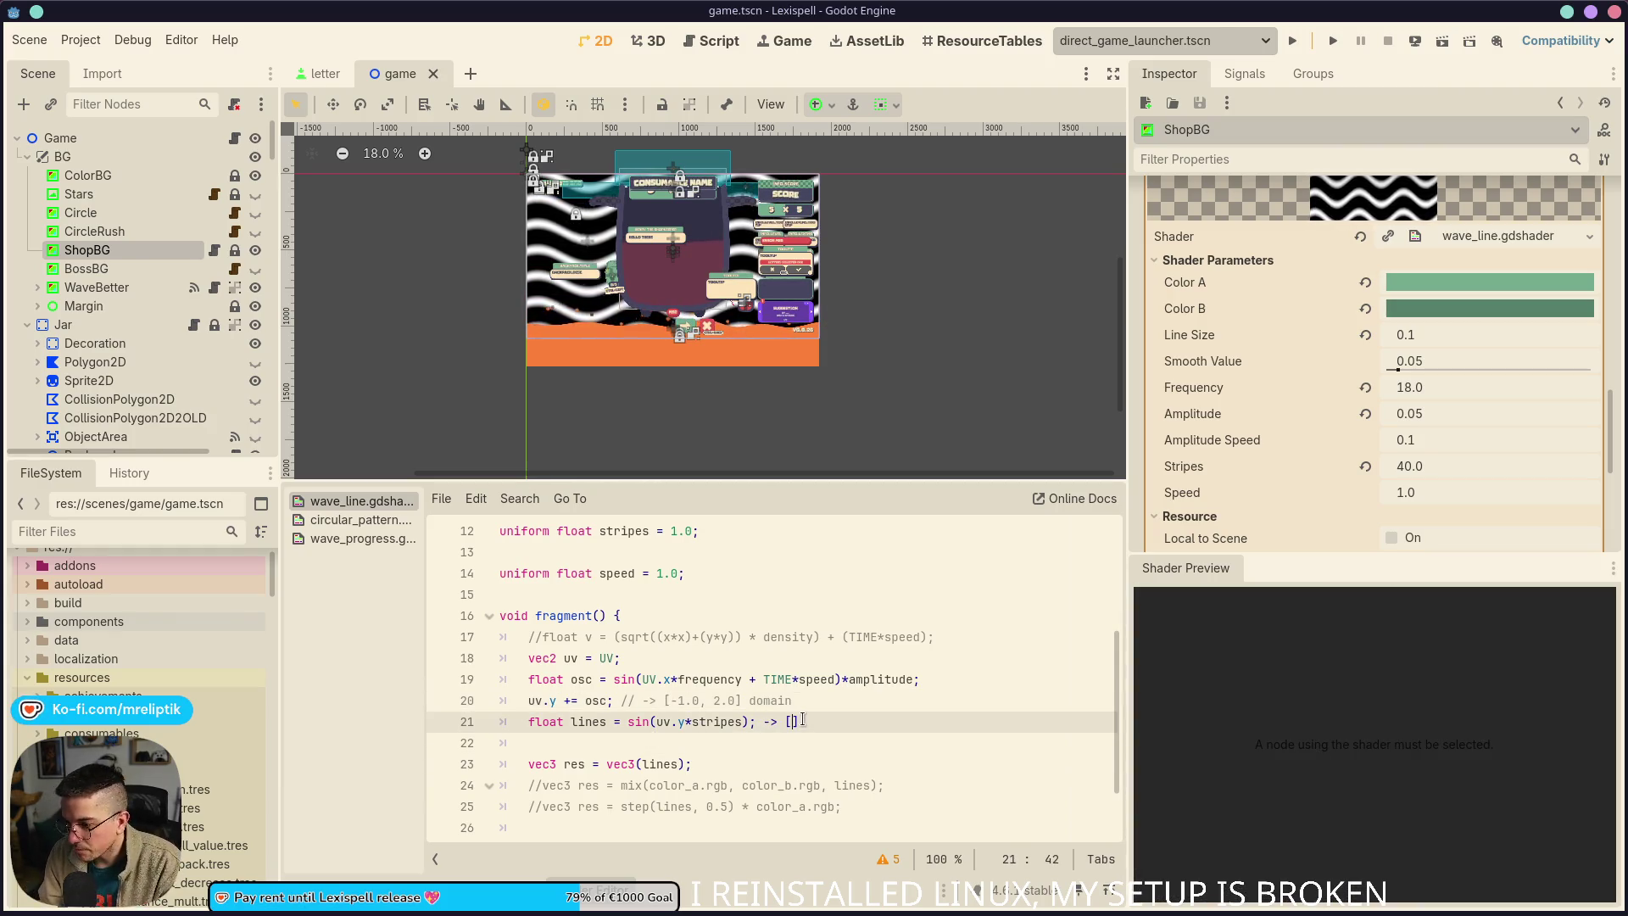
key("BackSpace")
type("// ")
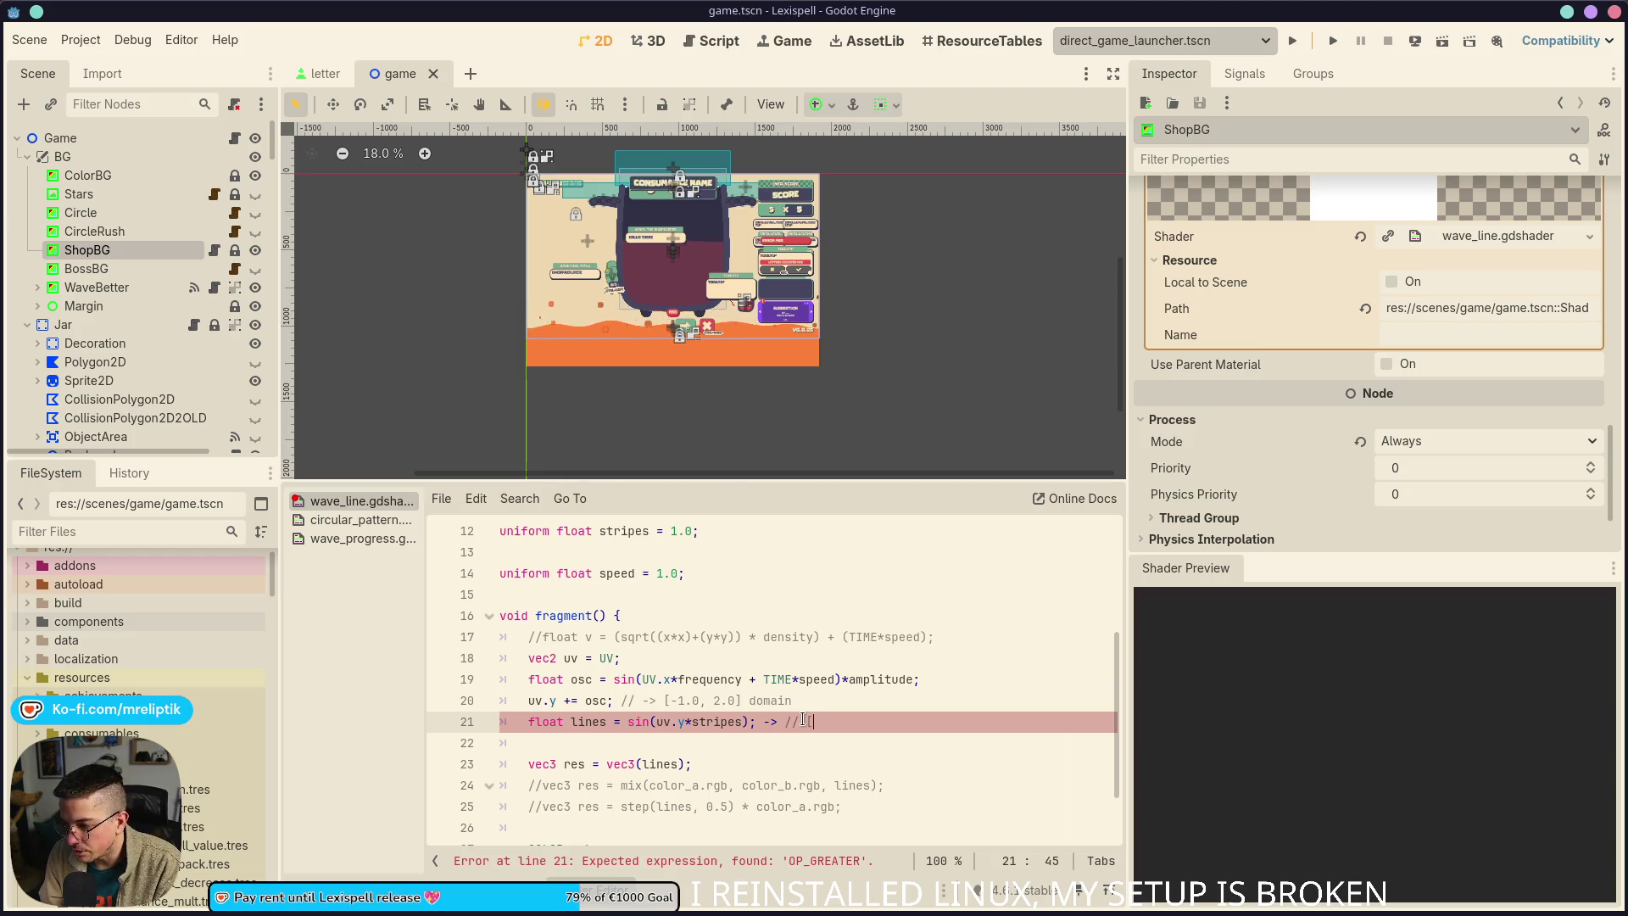
type("-> ")
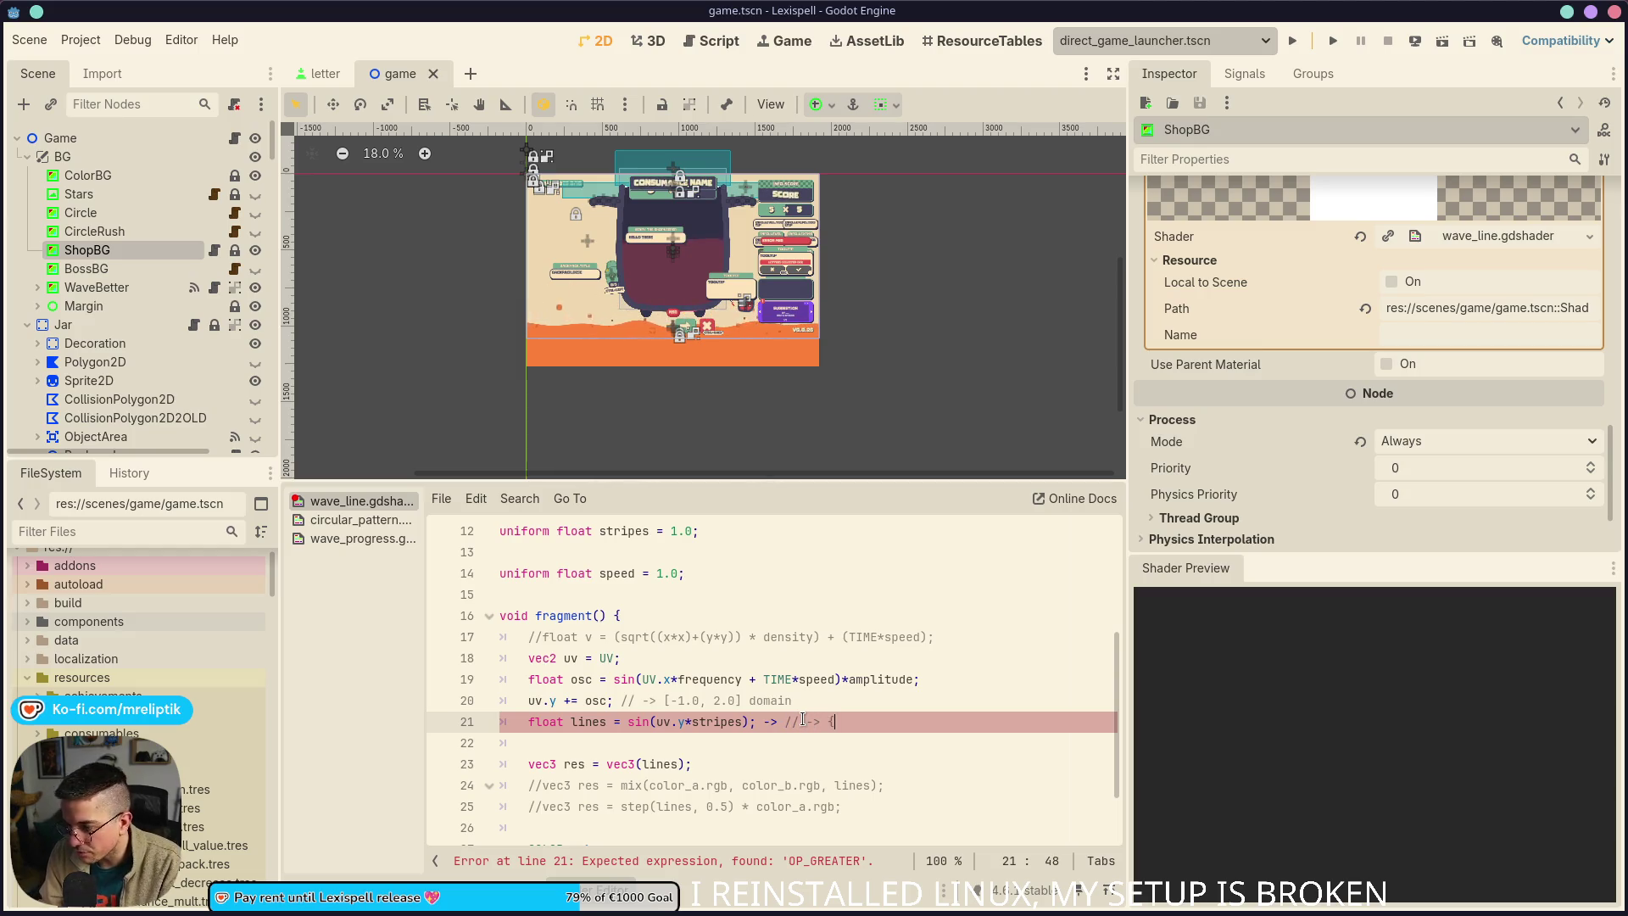
type("[")
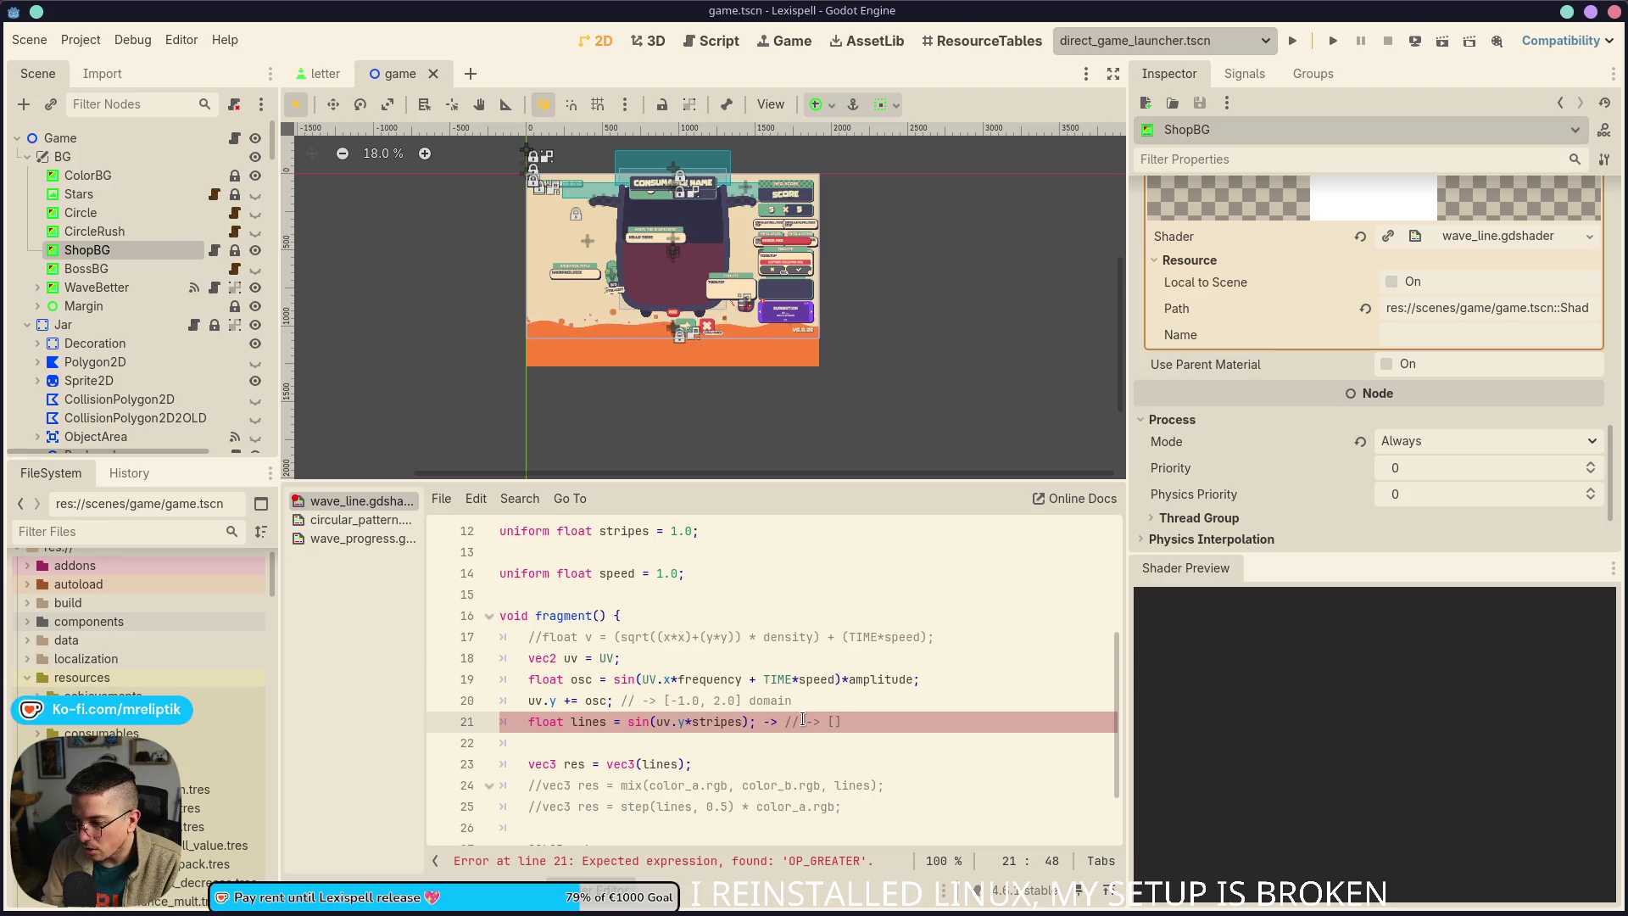
type("1")
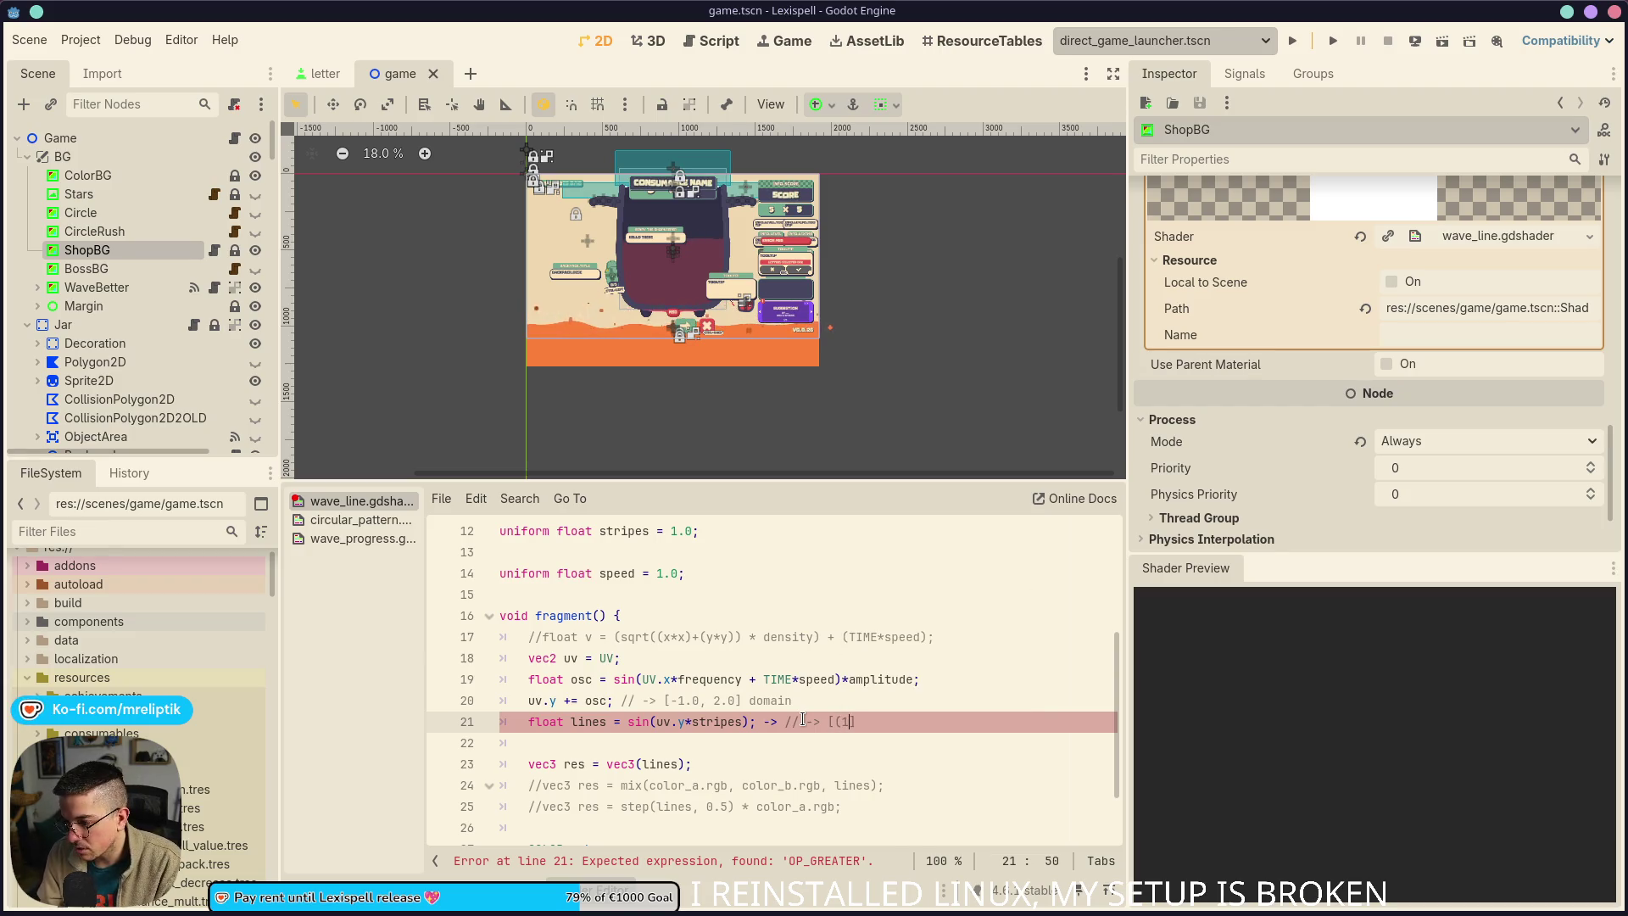
type("1.0")
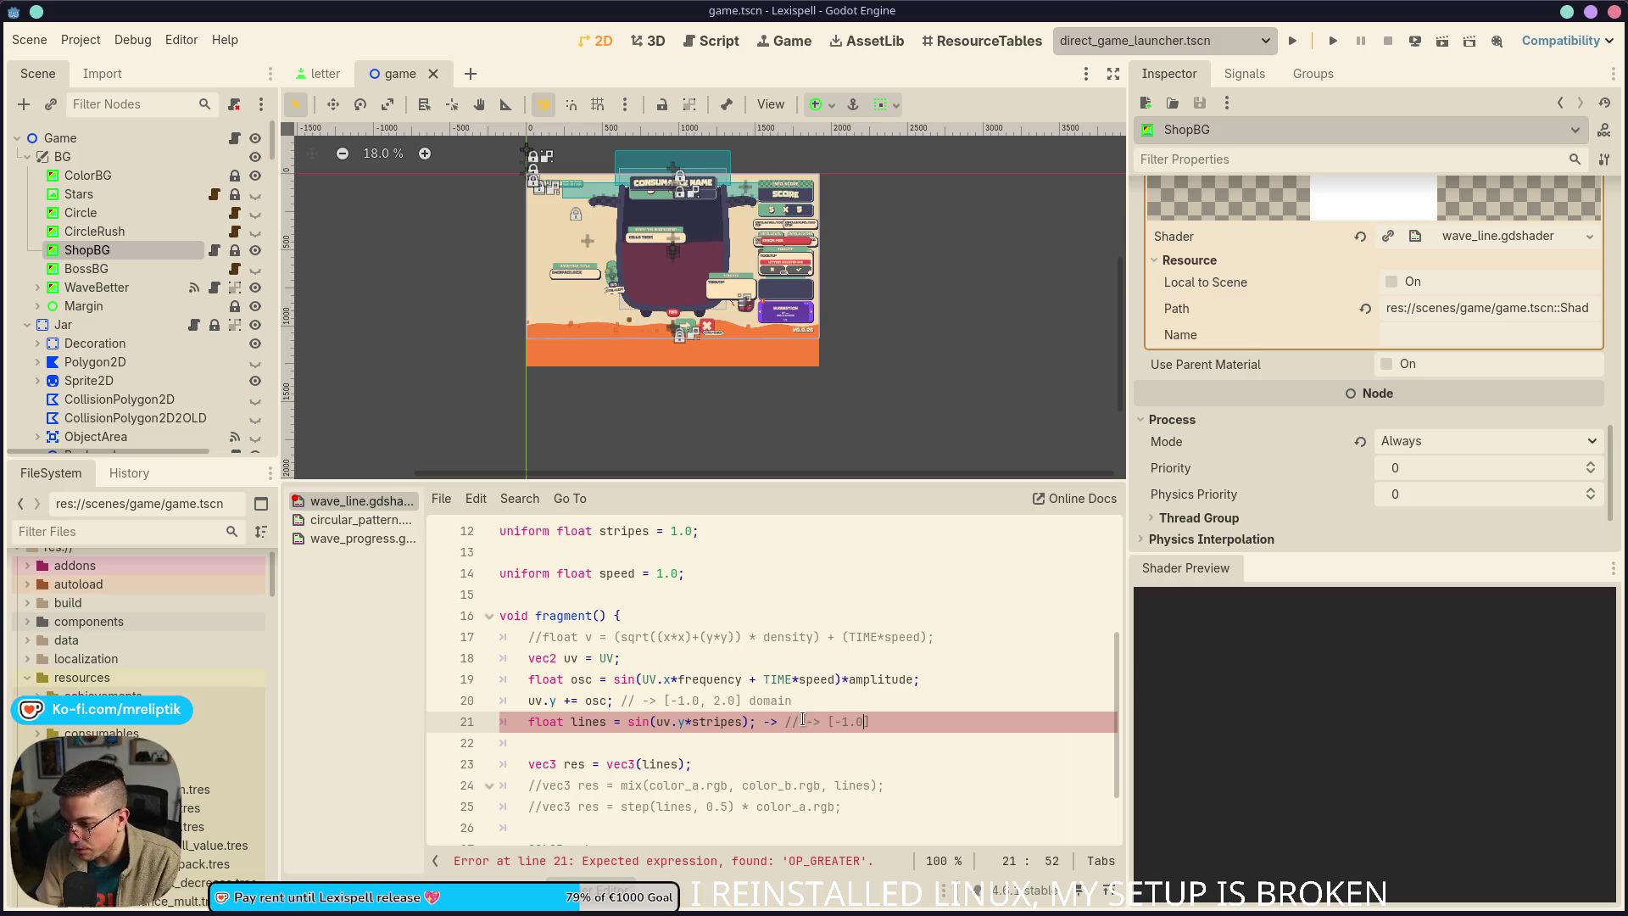
type(", 1.]")
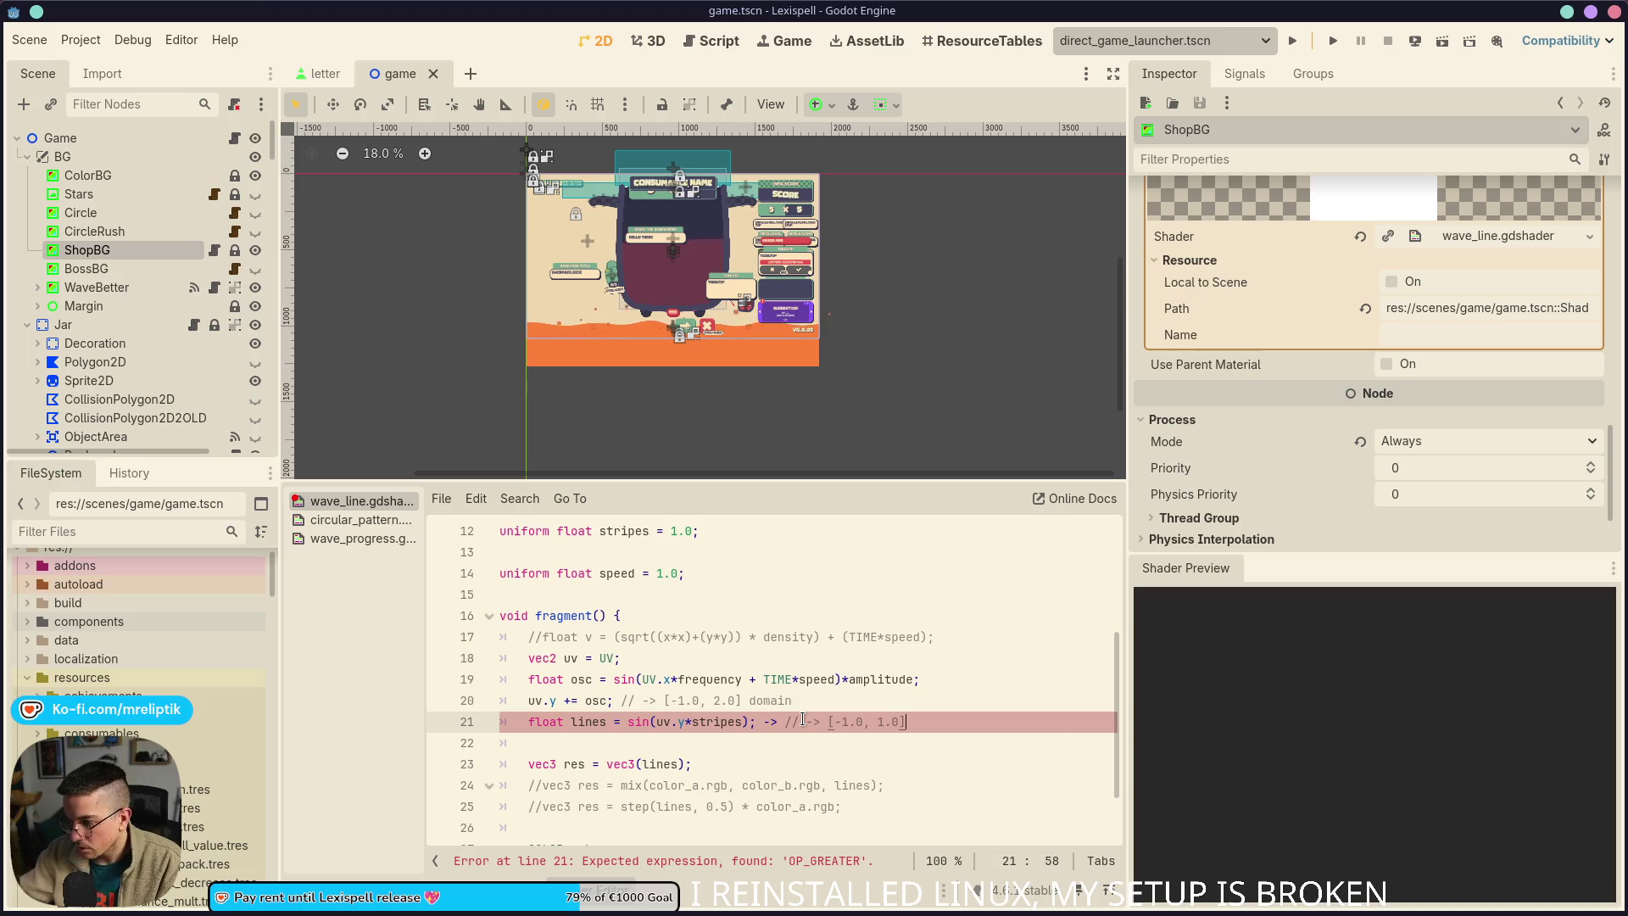
key("BackSpace")
key("BackSpace")
key("BackSpace")
left_click(869, 723)
key("ctrl+s")
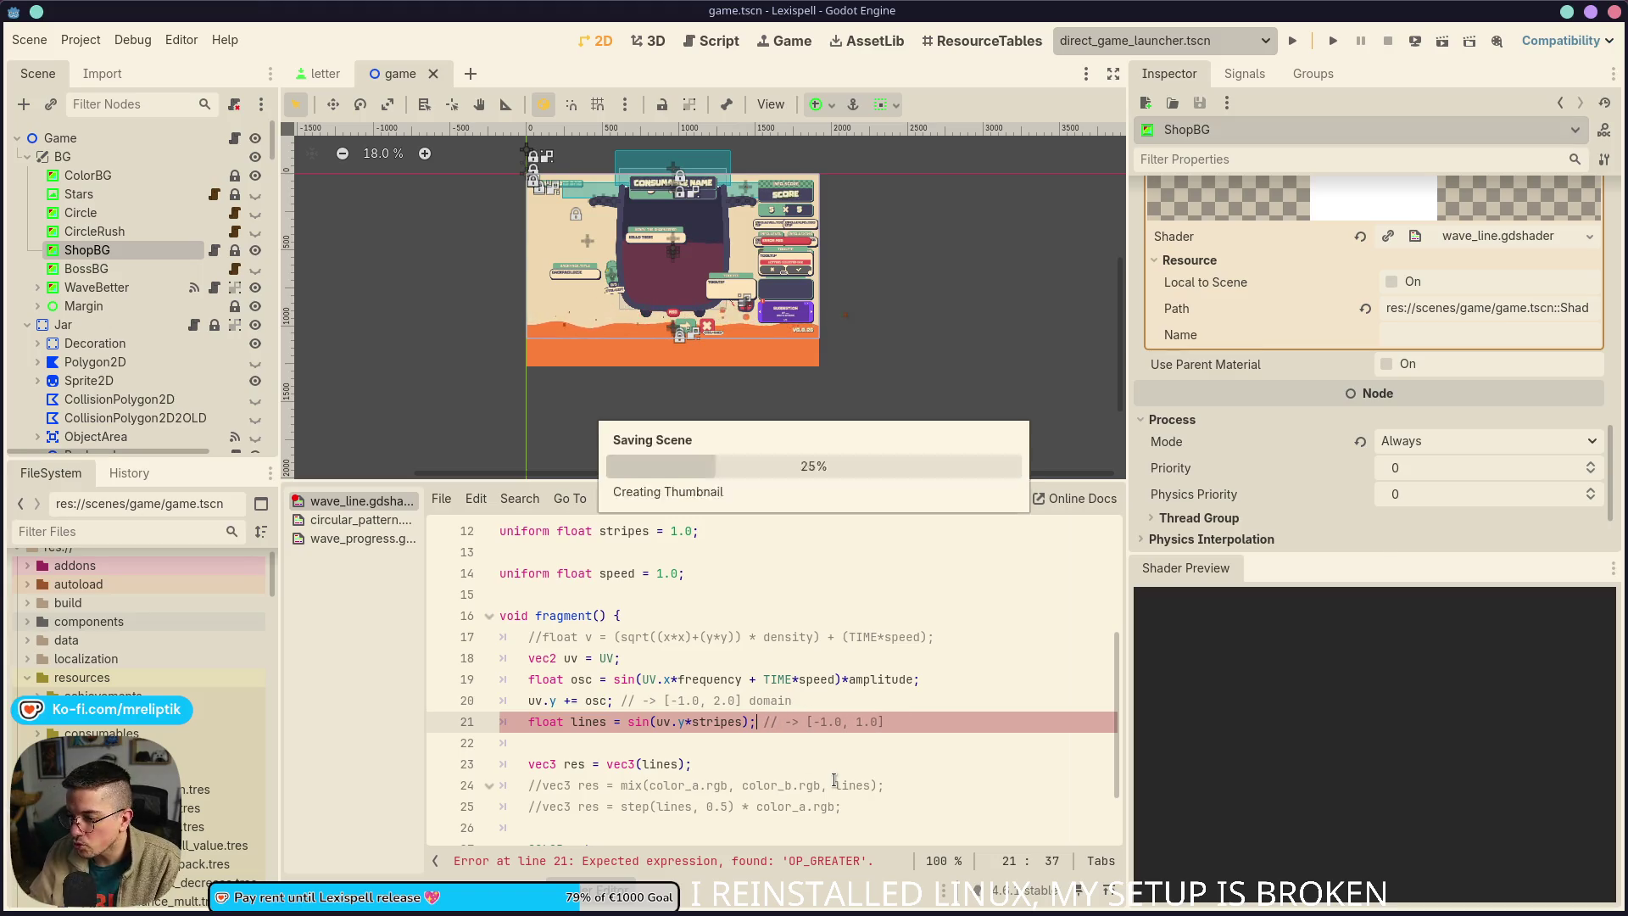
Insert a blank line after line 22, ahead of the res calculation
scroll(869, 723, "down", 2)
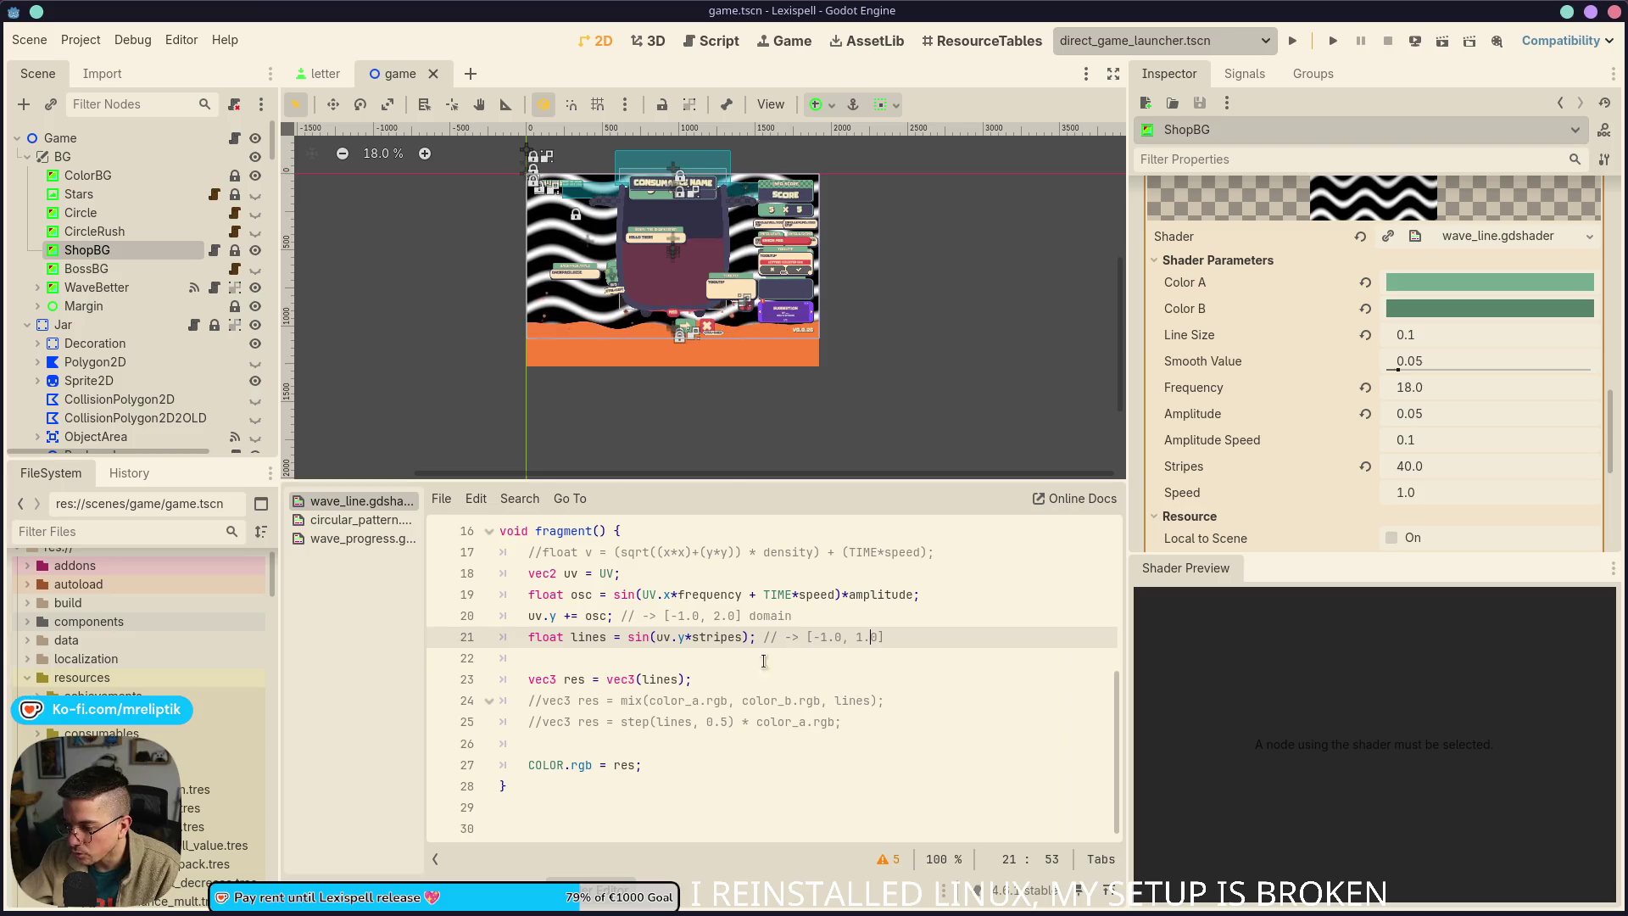
double_click(659, 679)
key("Up")
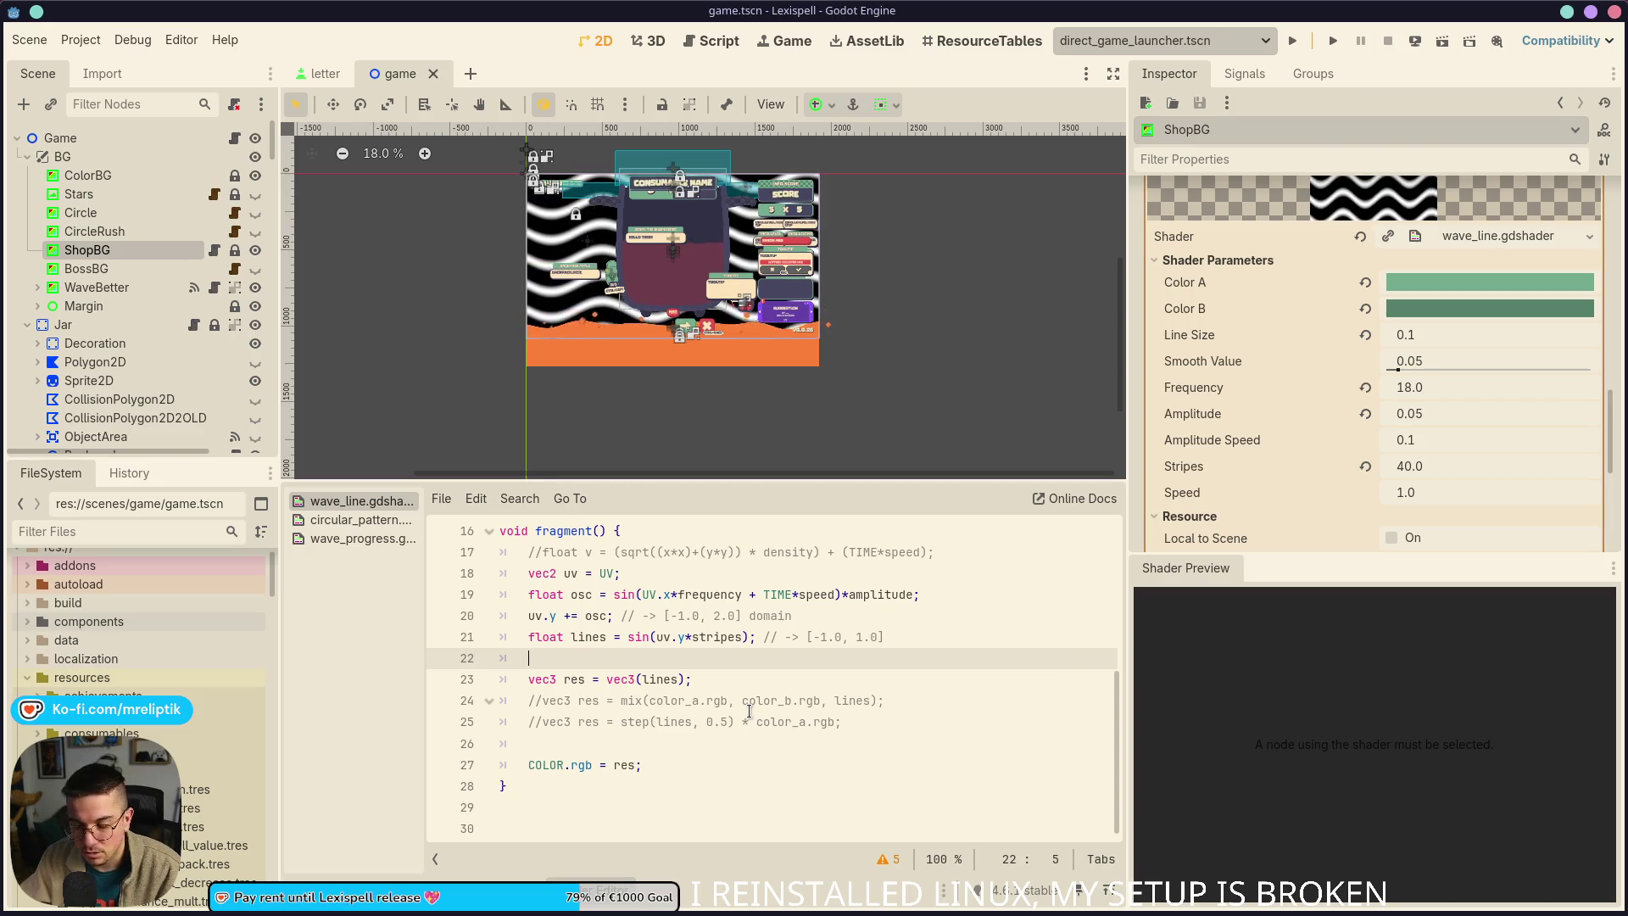
key("Return")
key("Return")
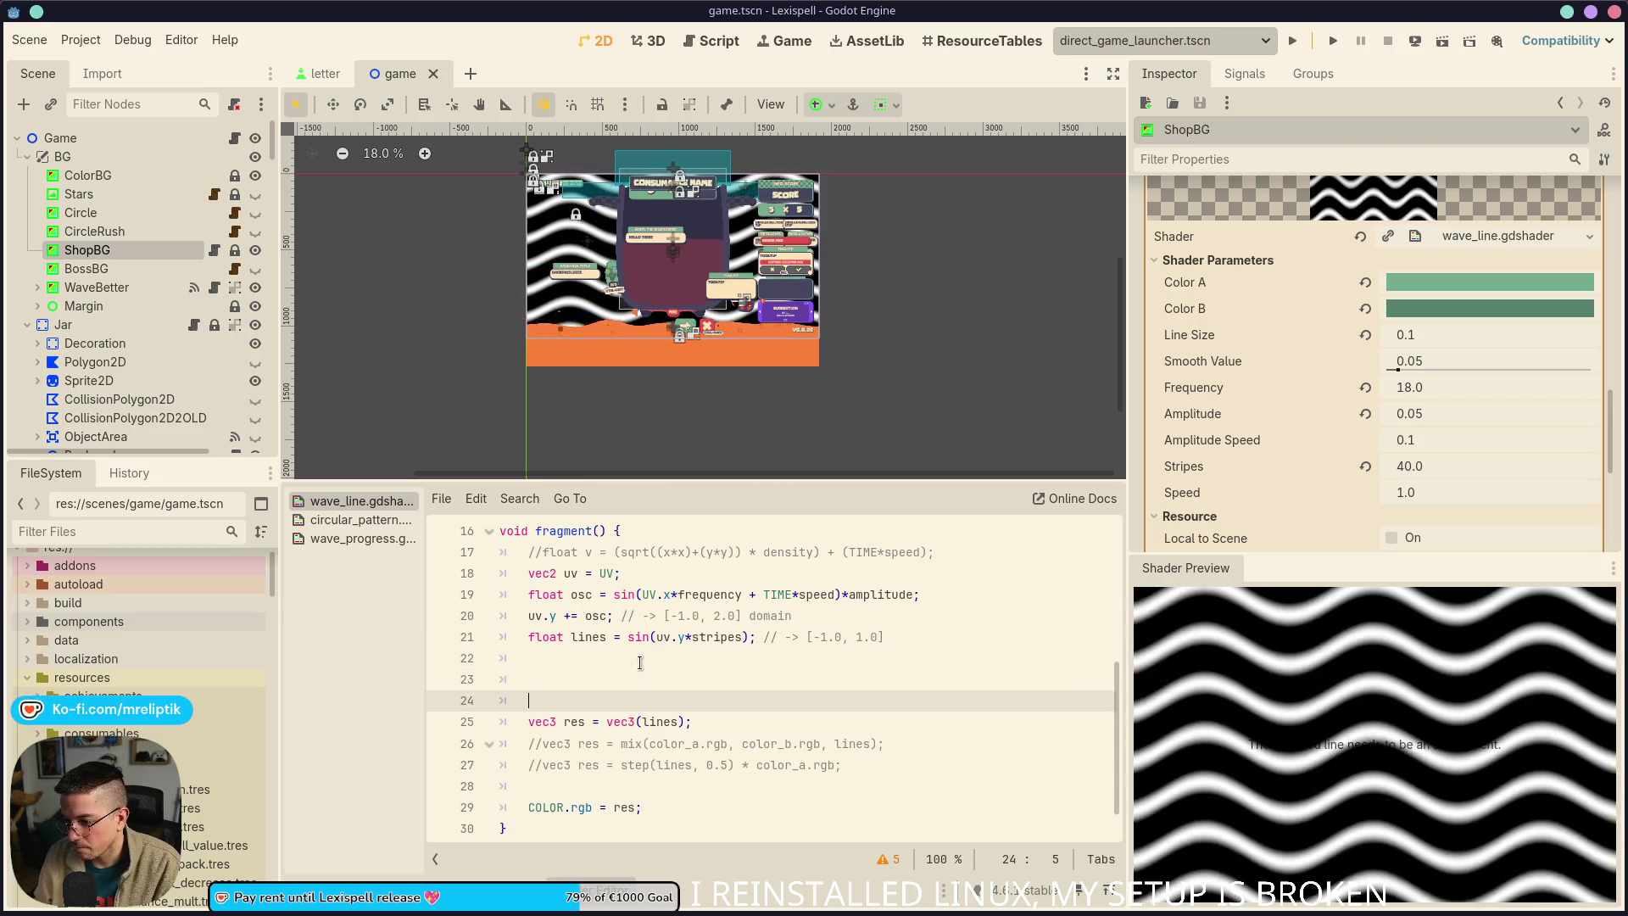
Write lines = lines + 1.0 * 0.5; on line 23, using 1.0 so the shader compiles
key("Up")
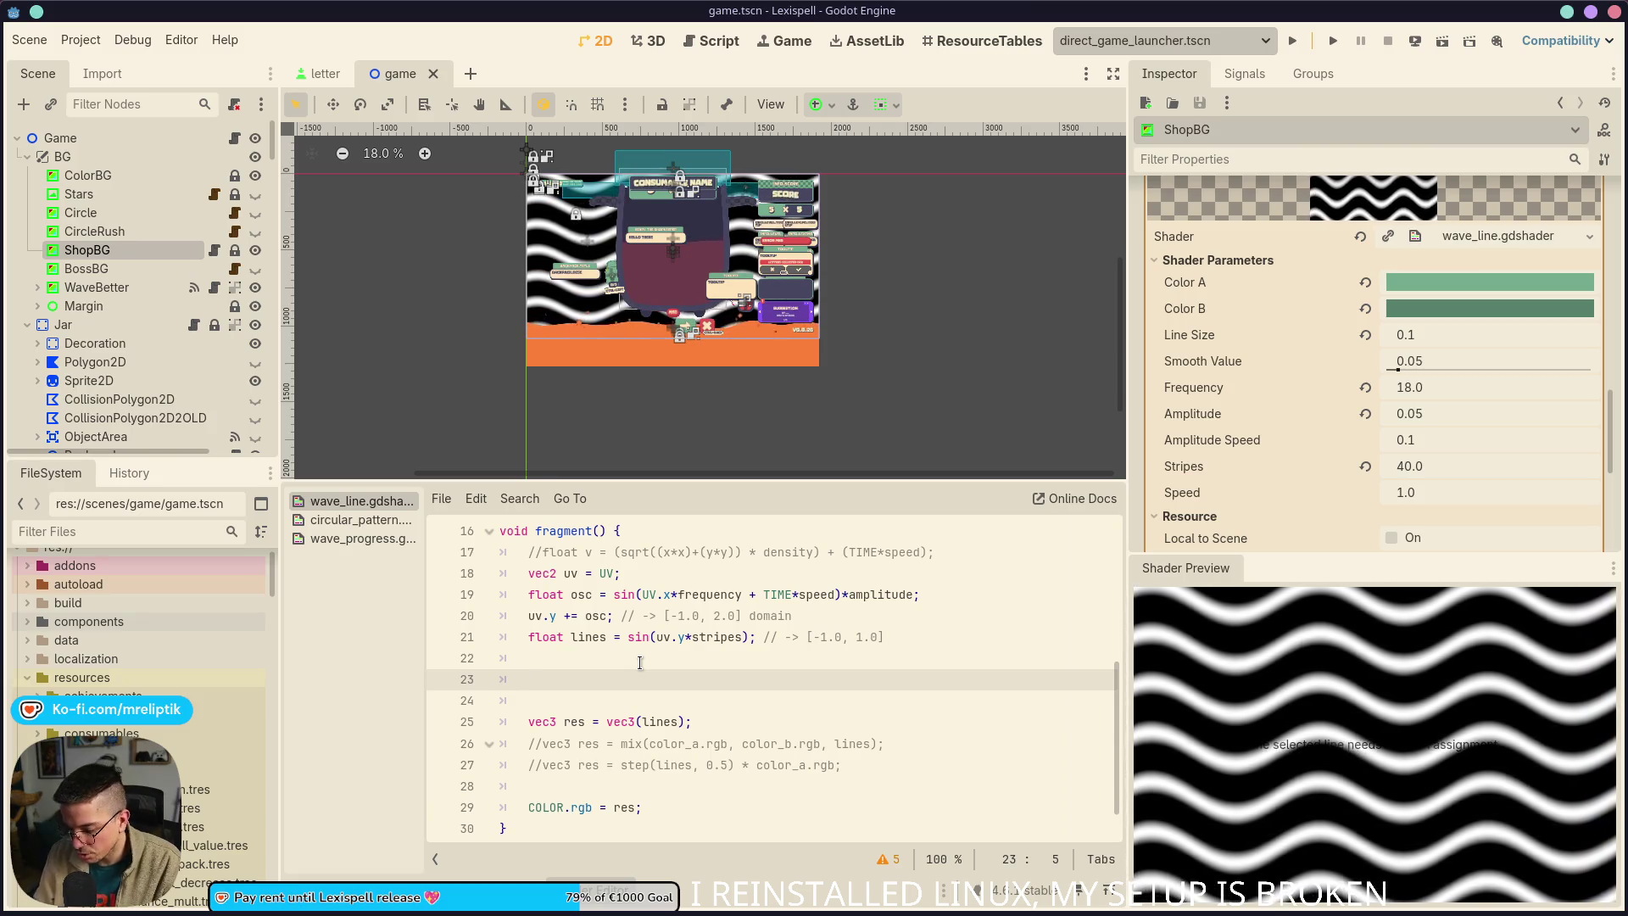
type("lins")
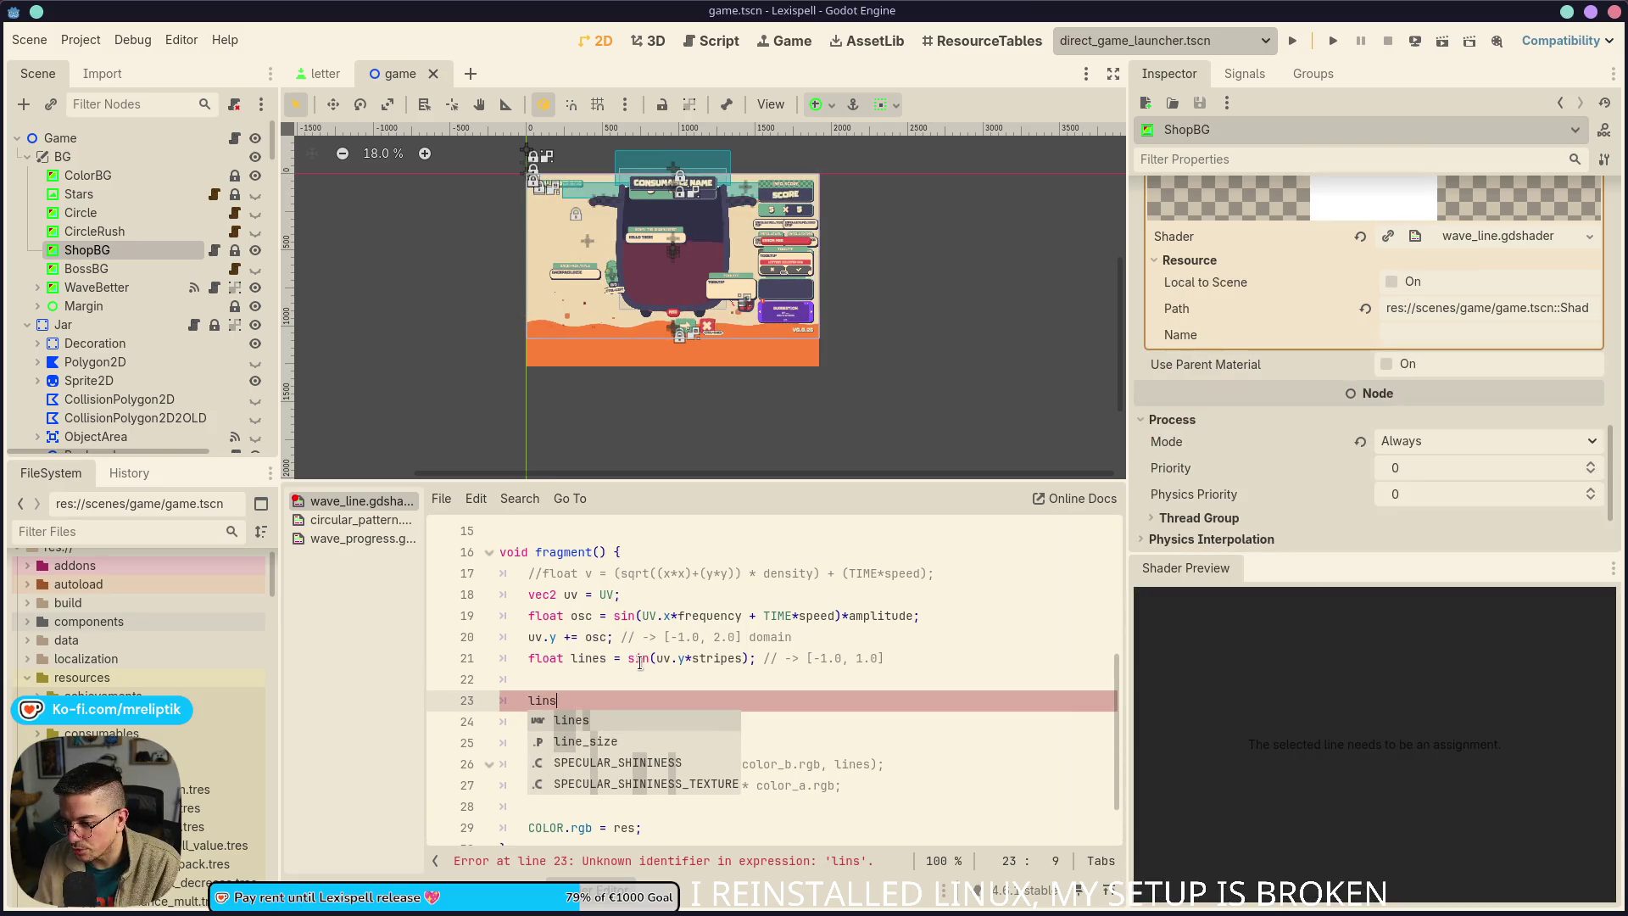
key("BackSpace")
type("es + 1")
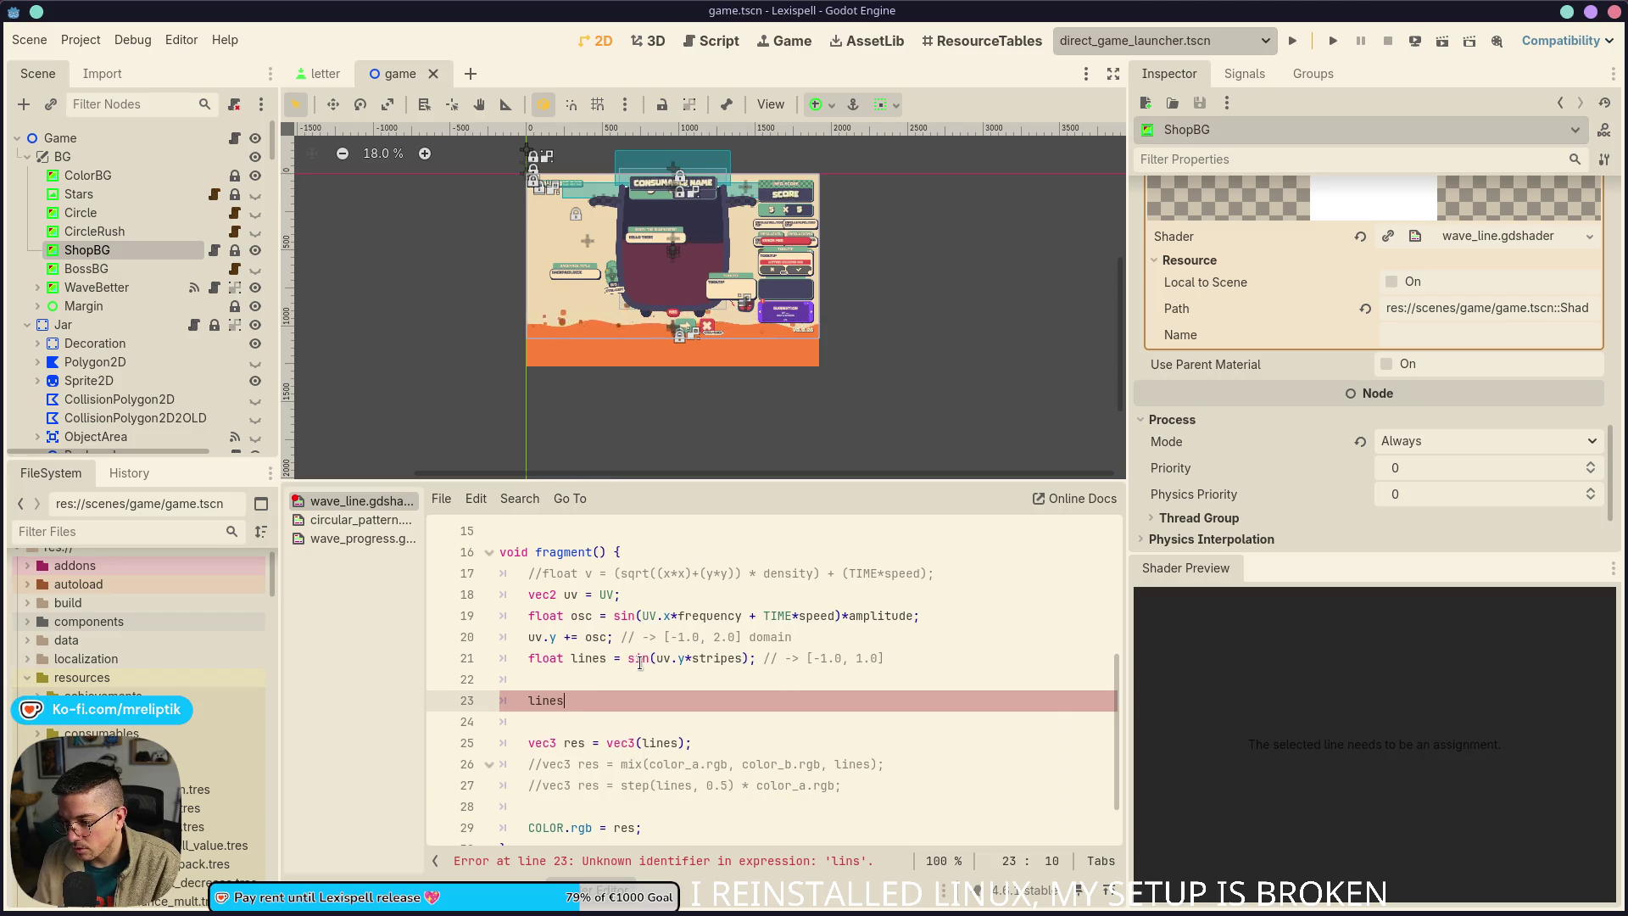
type("= ")
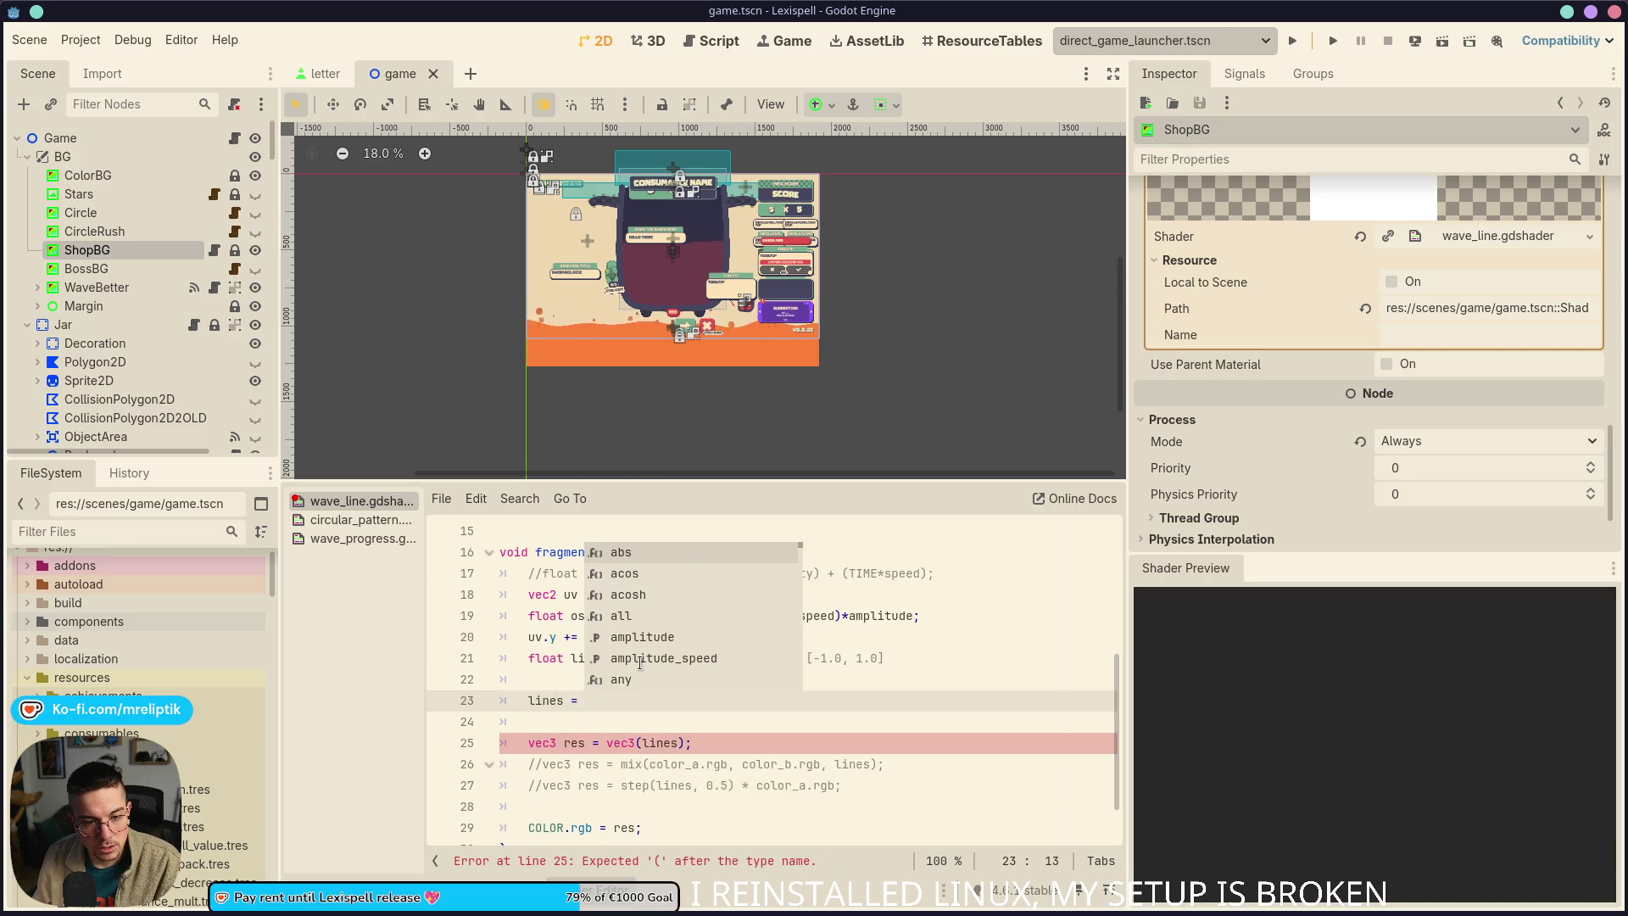
type("lines")
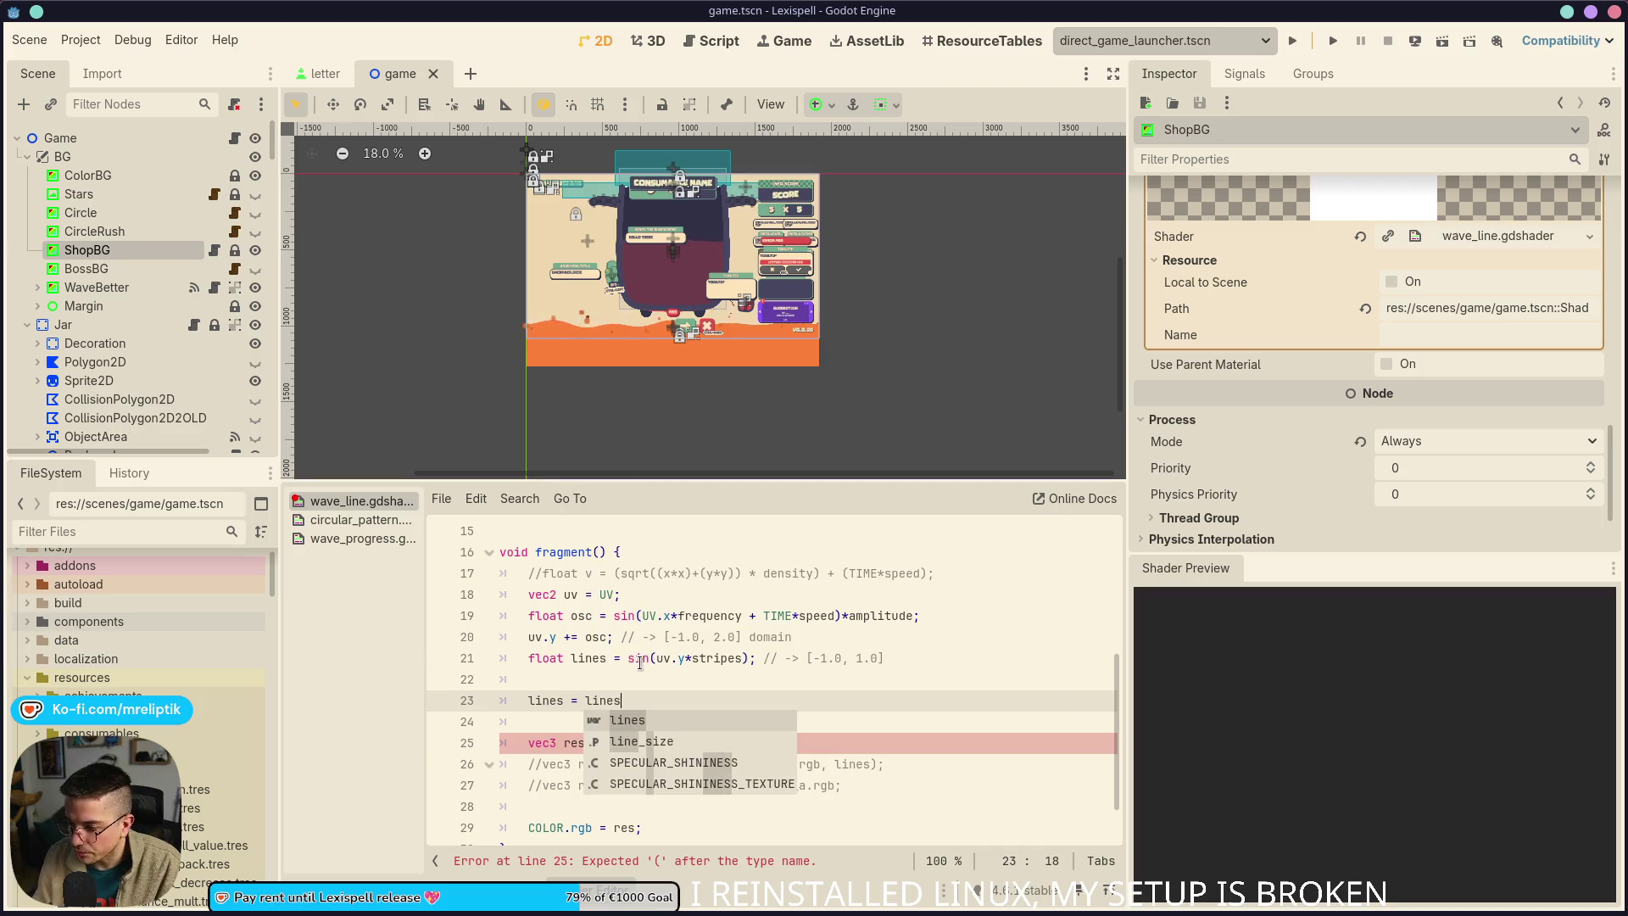
type(" + 1")
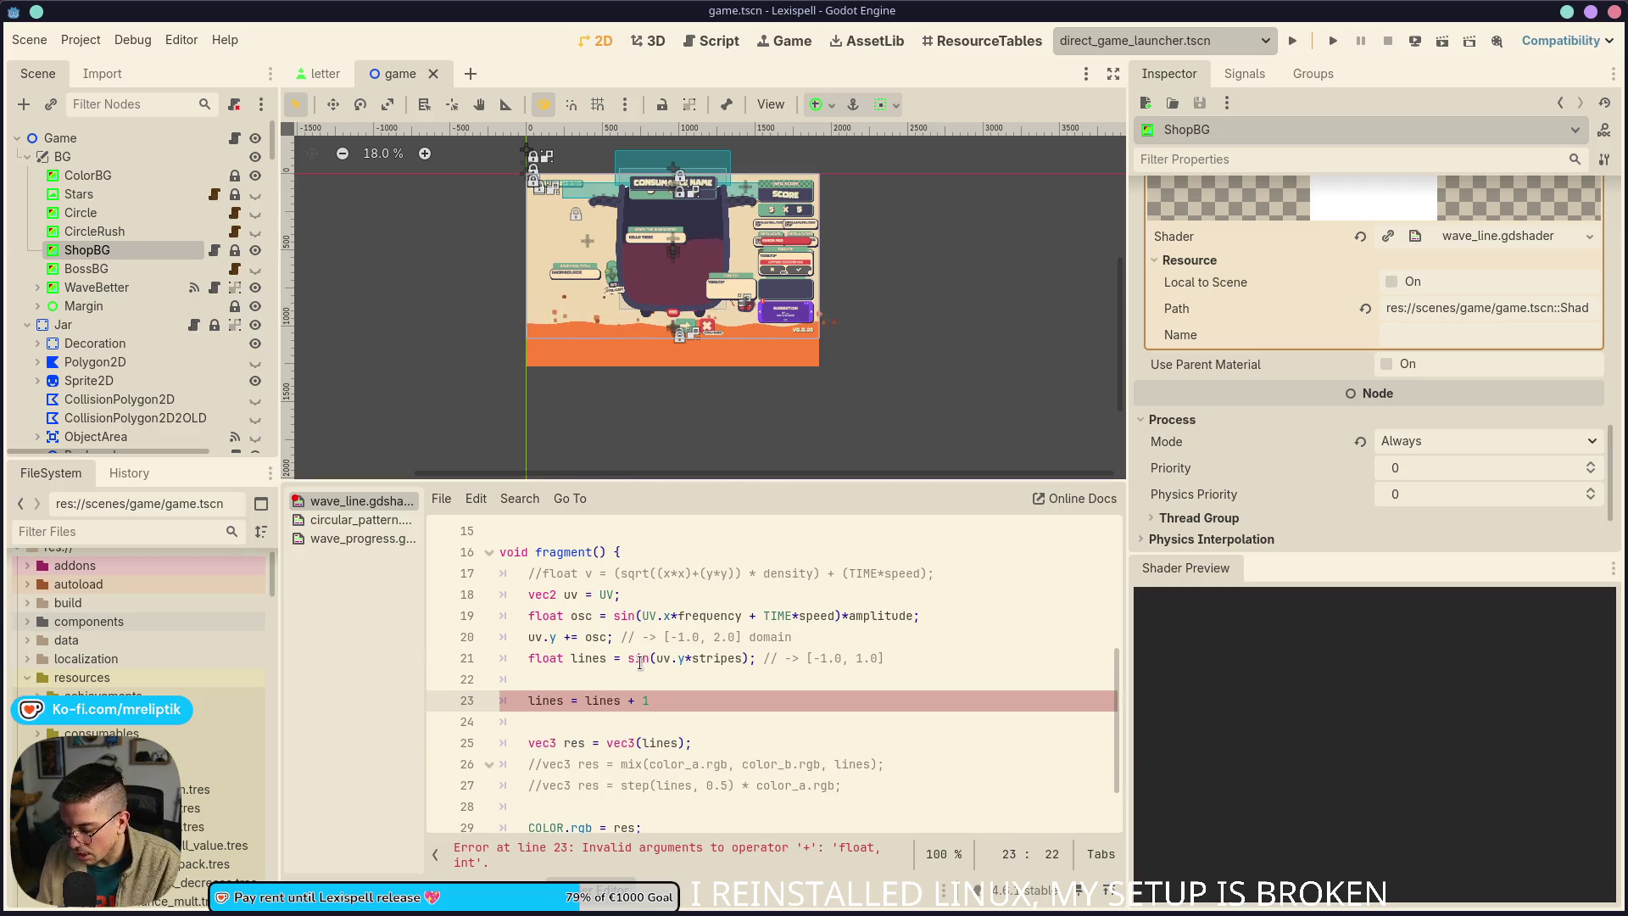
type(" * 0.5")
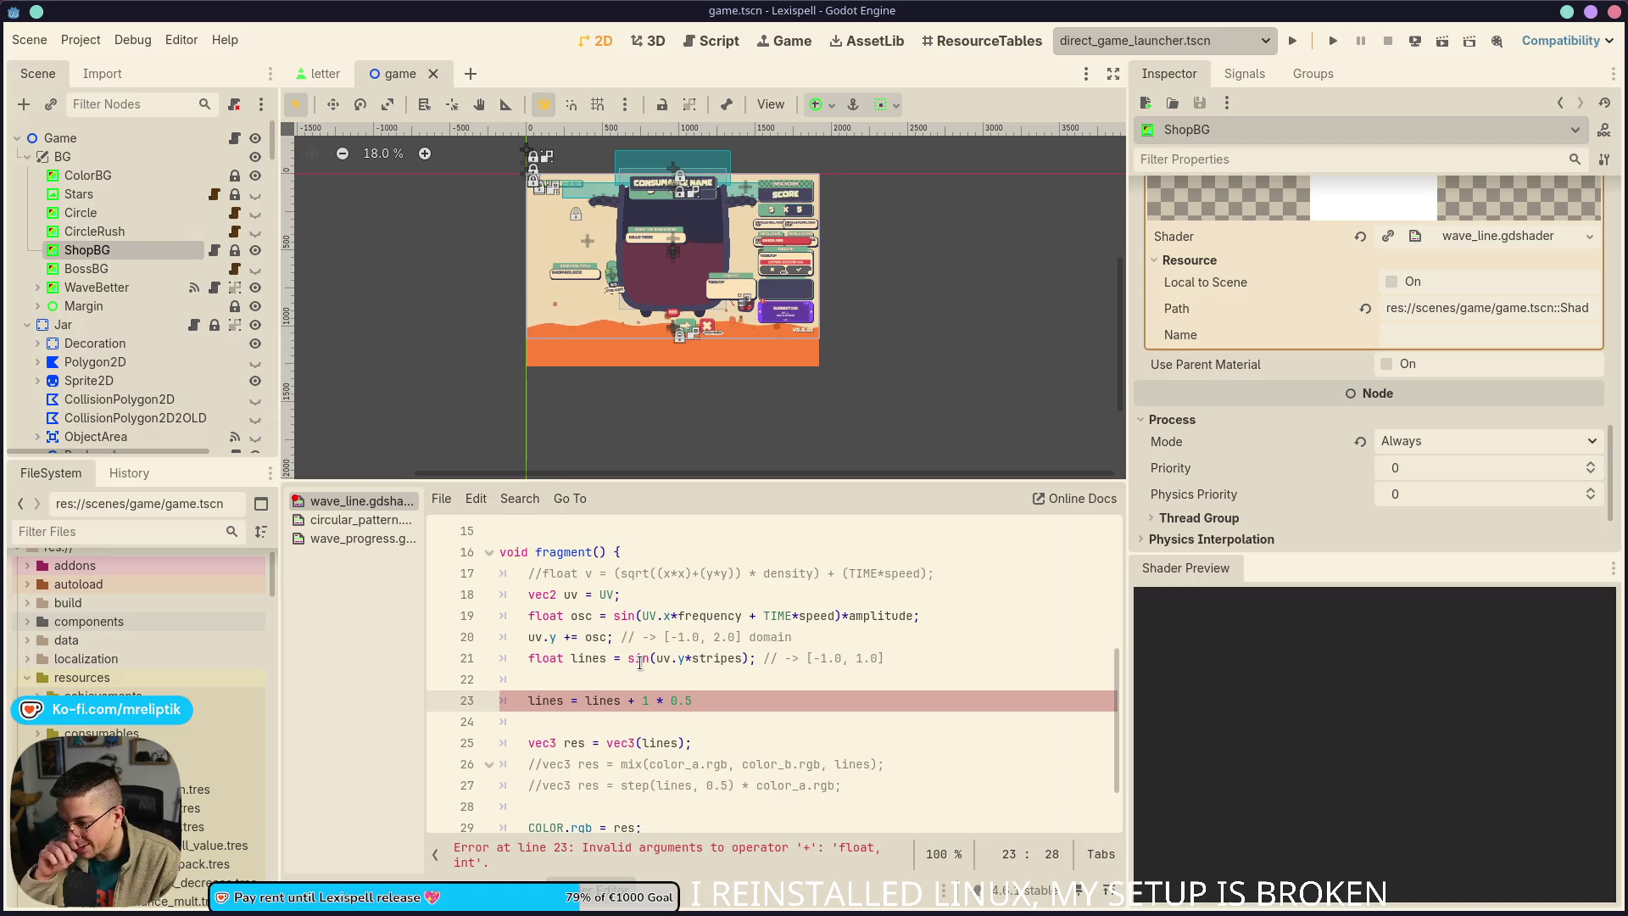
type(";")
left_click(608, 673)
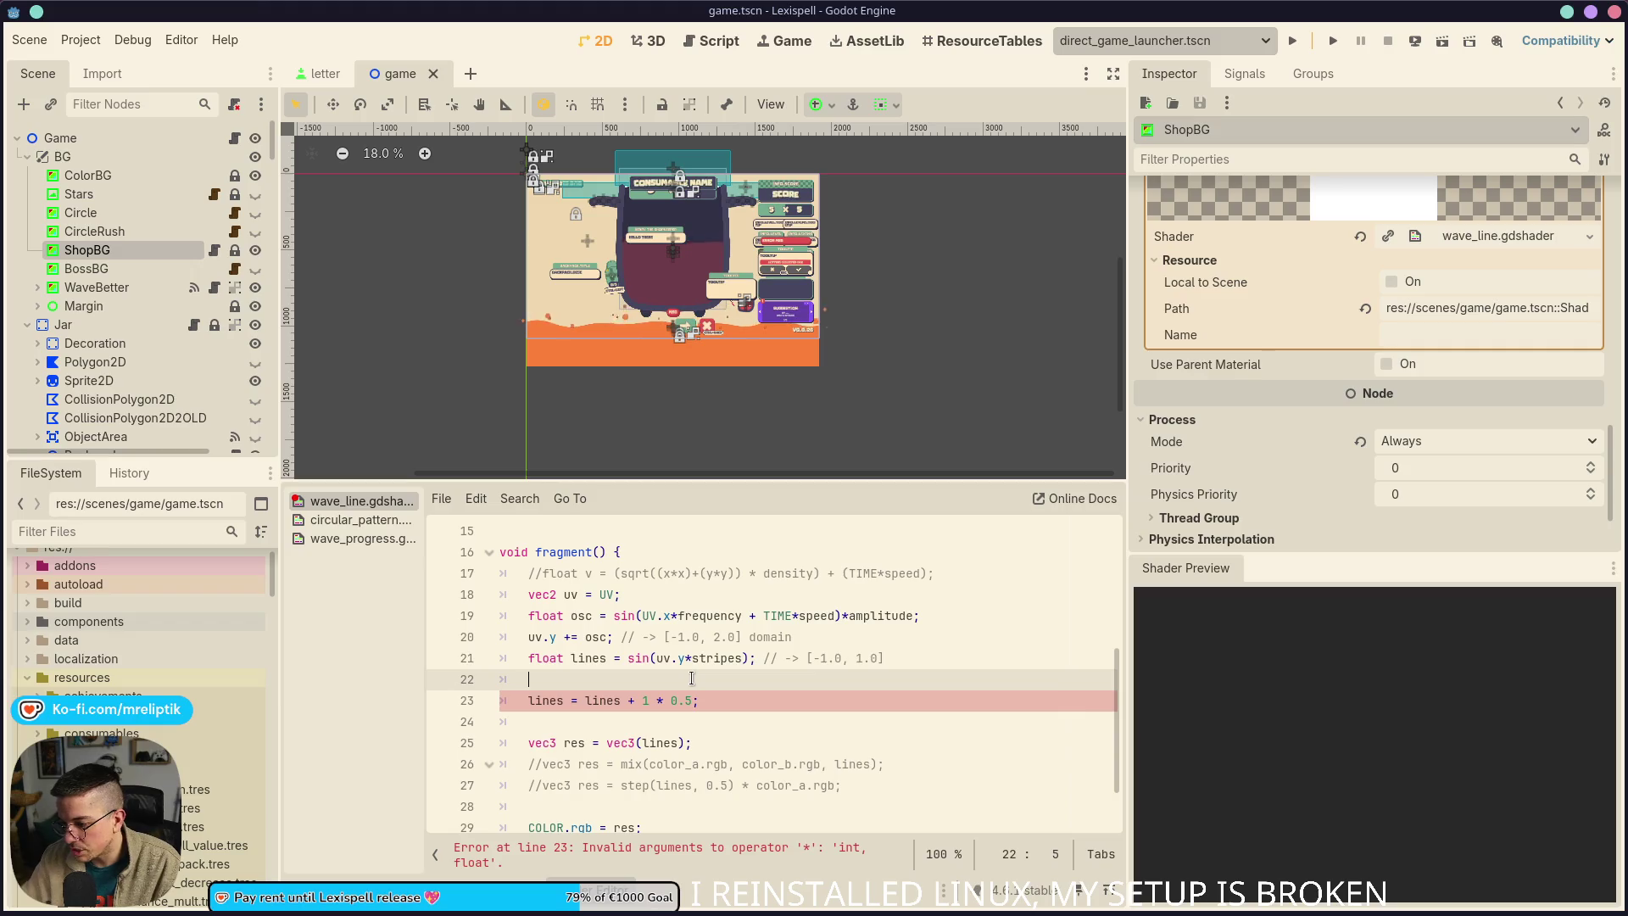
left_click(648, 700)
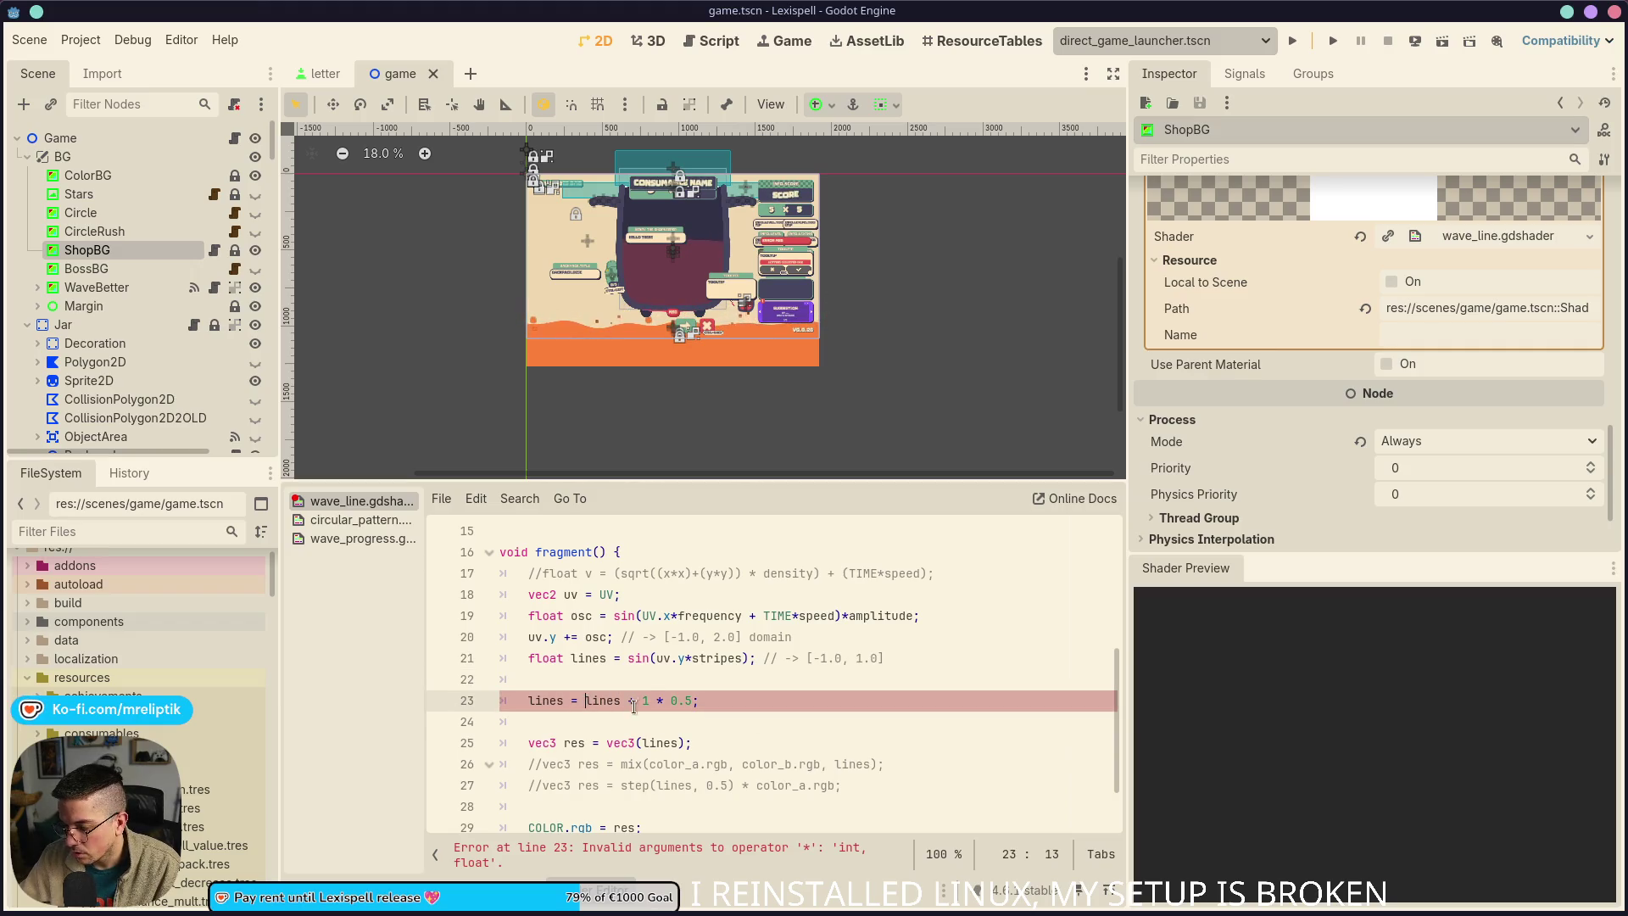
type(".0")
key("ctrl+s")
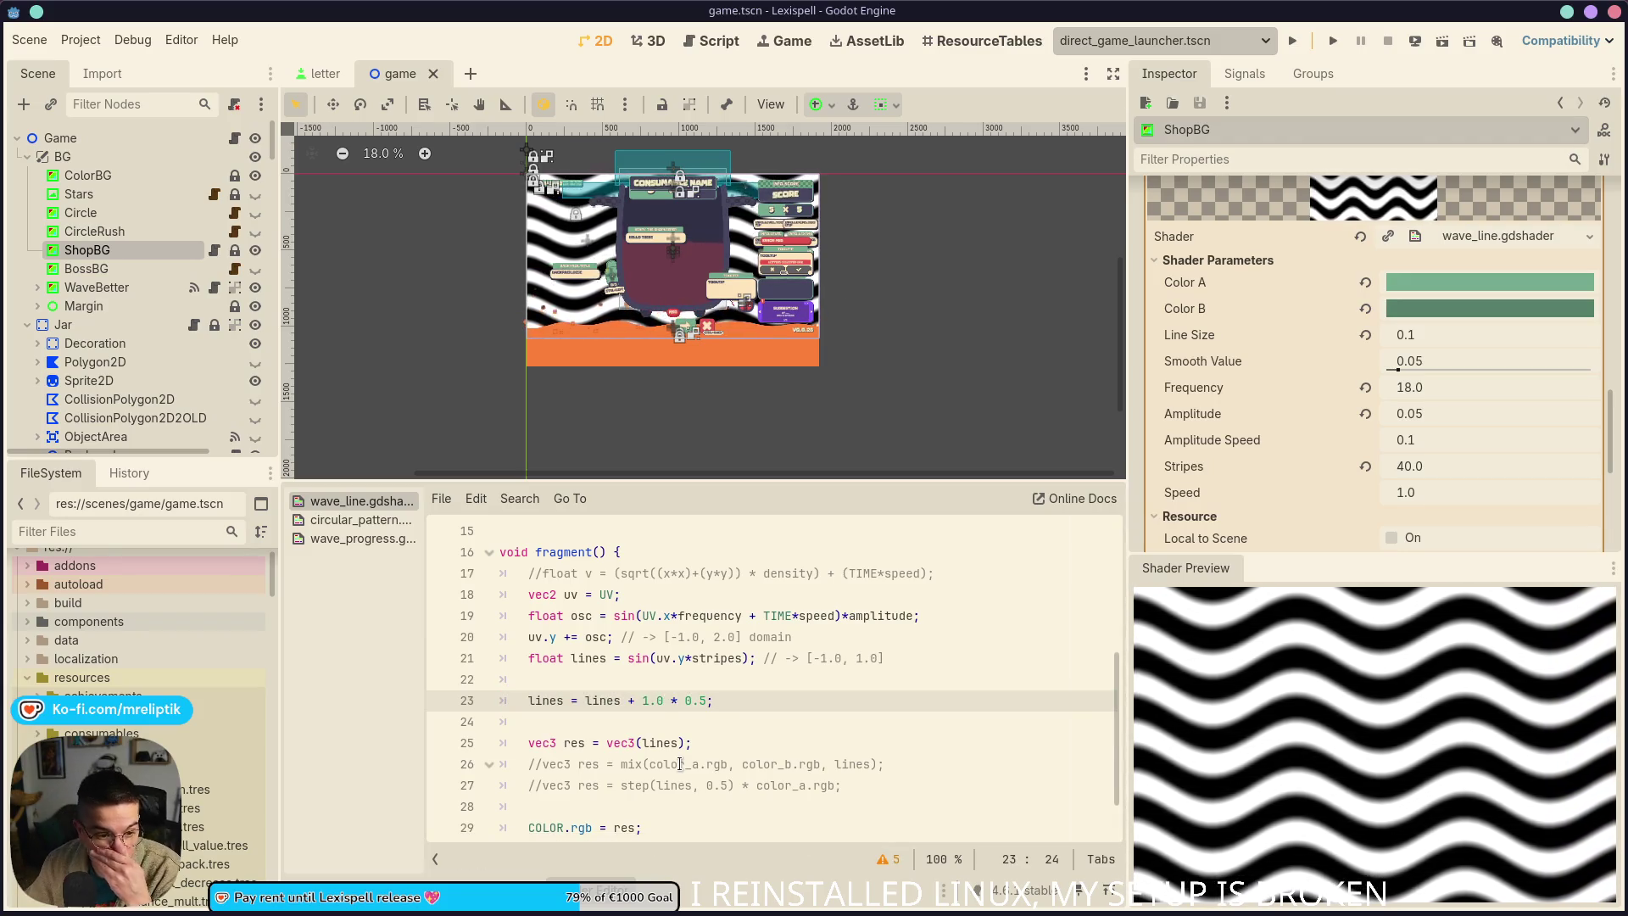
Delete the blank line above the remap and save
left_click(595, 681)
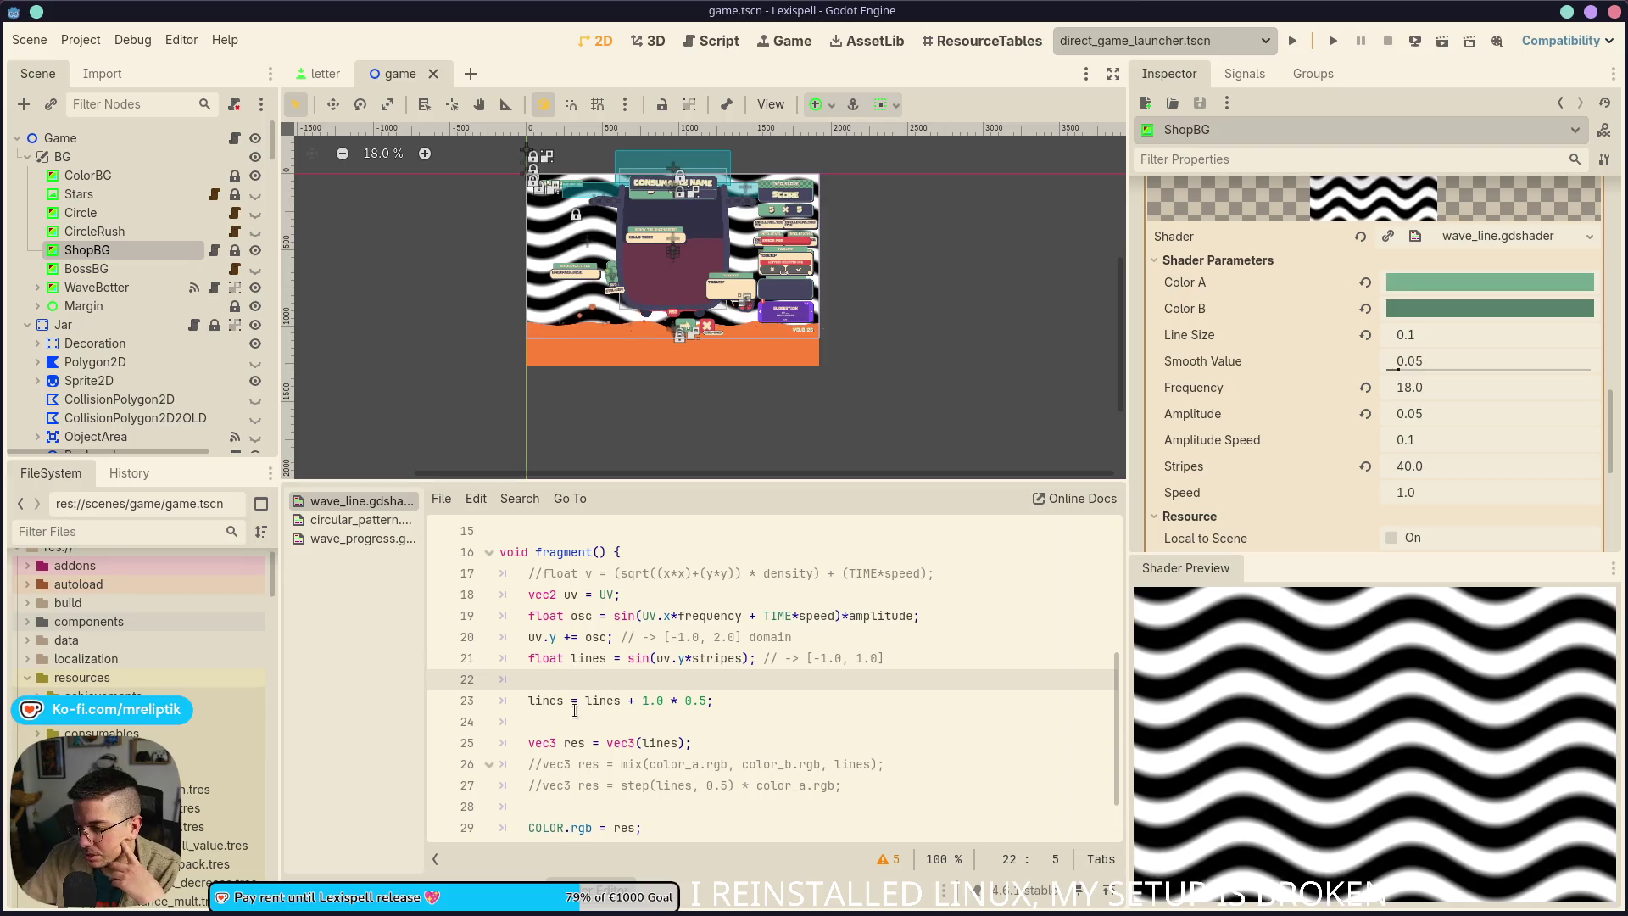
key("BackSpace")
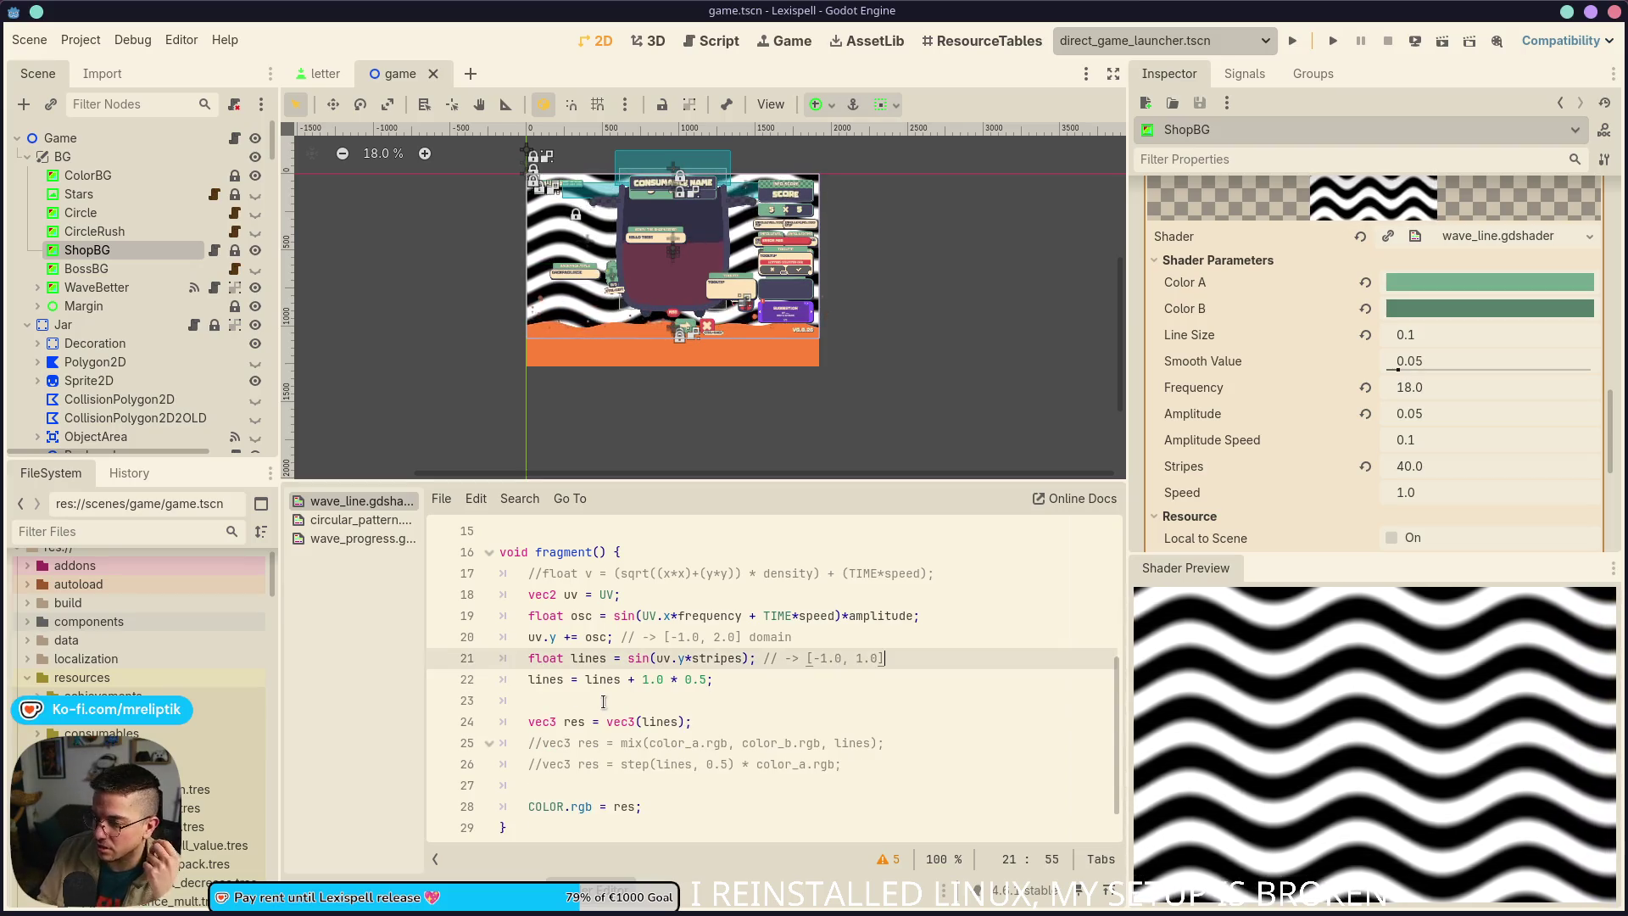
key("ctrl+s")
key("Down")
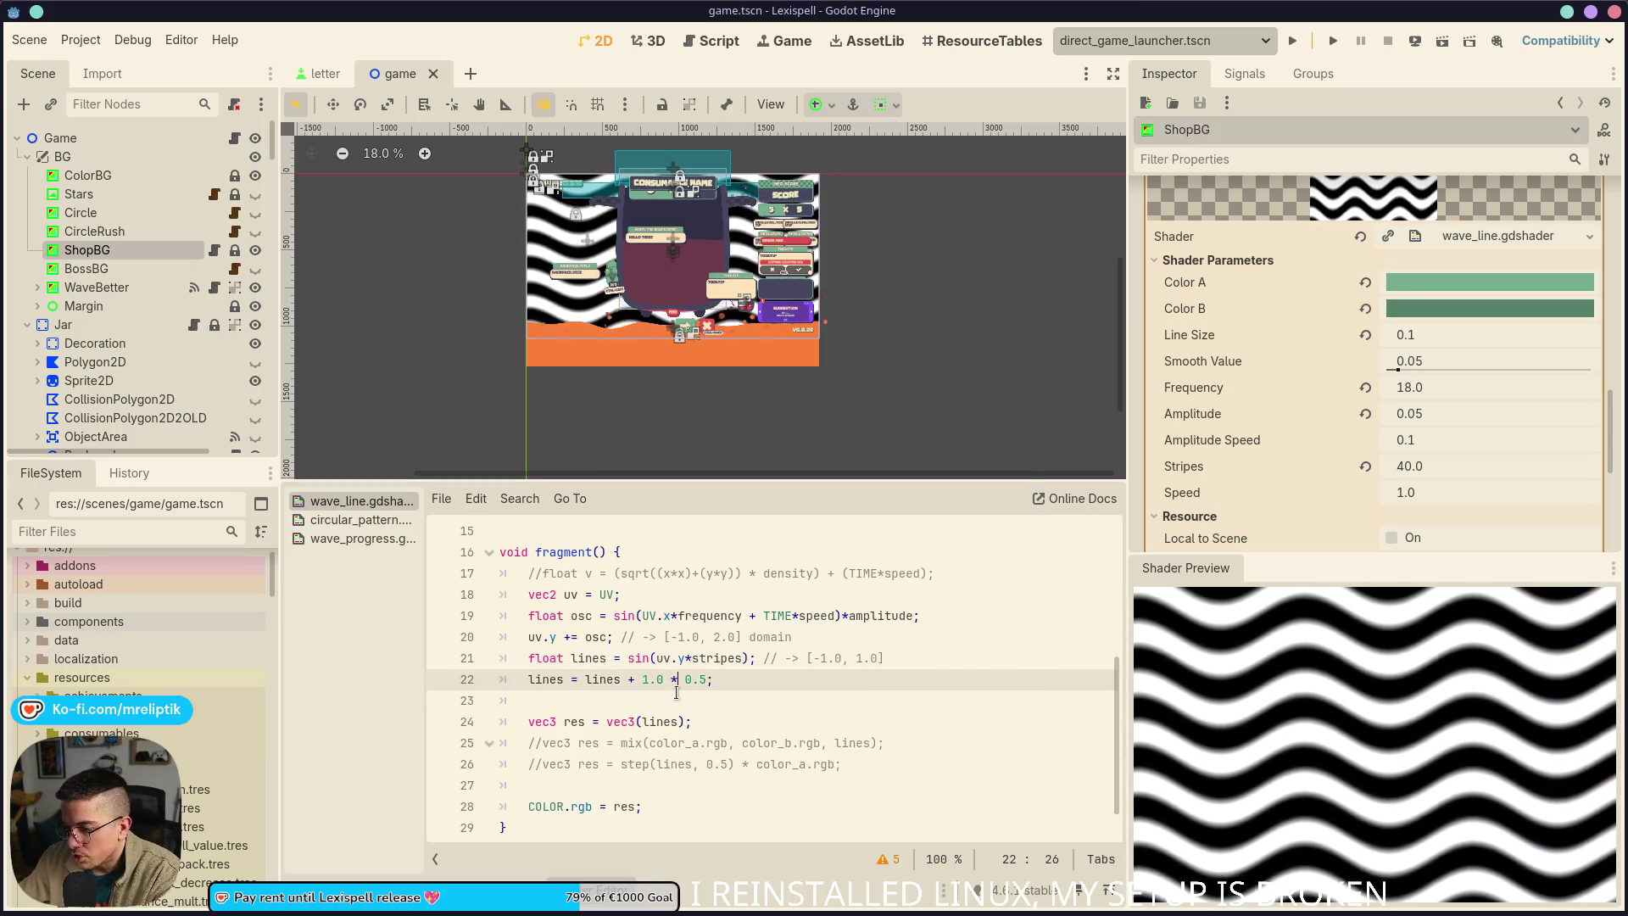
scroll(708, 645, "down", 1)
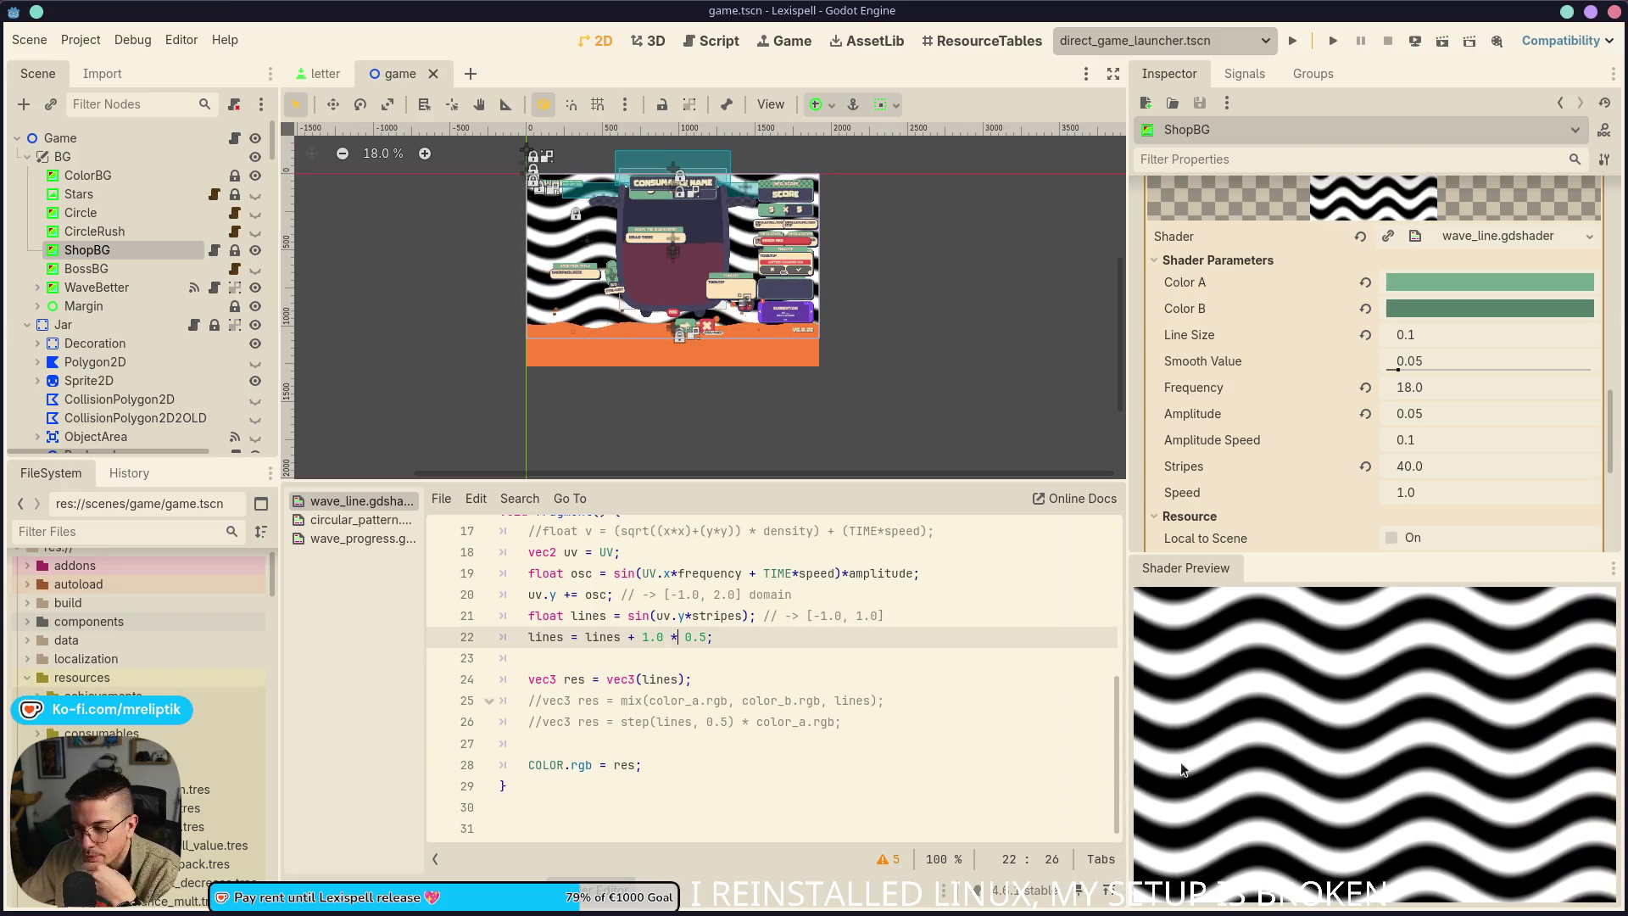
Wrap lines + 1.0 in parentheses so the remap reads (lines + 1.0) * 0.5
left_click(585, 636)
type("(")
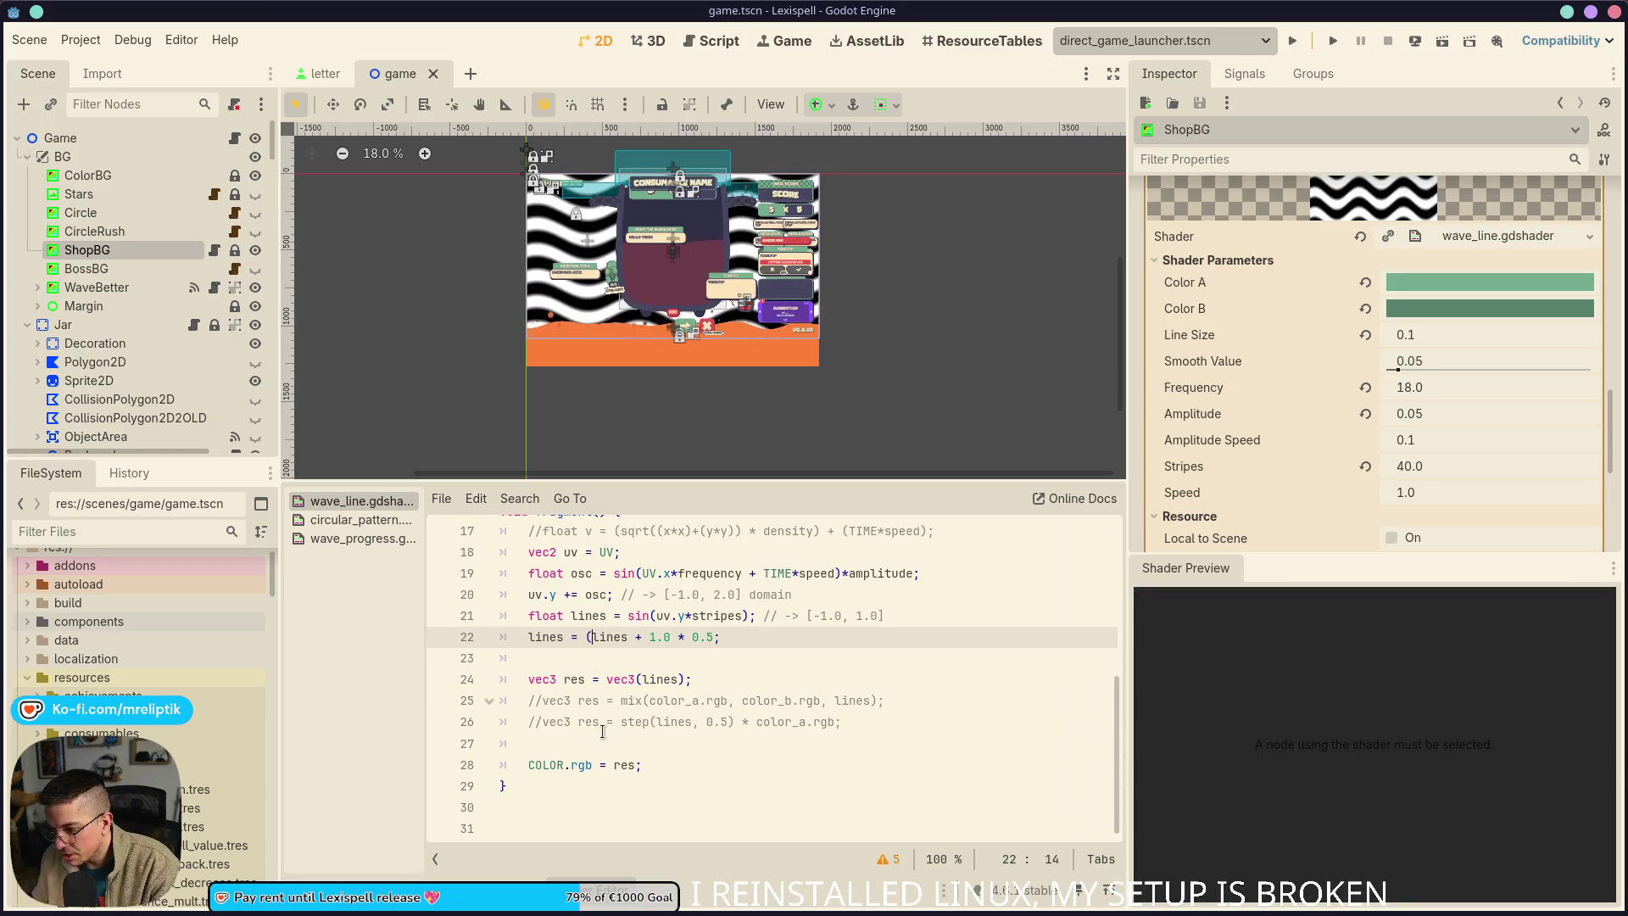
key("Right")
key("Right")
key("Right")
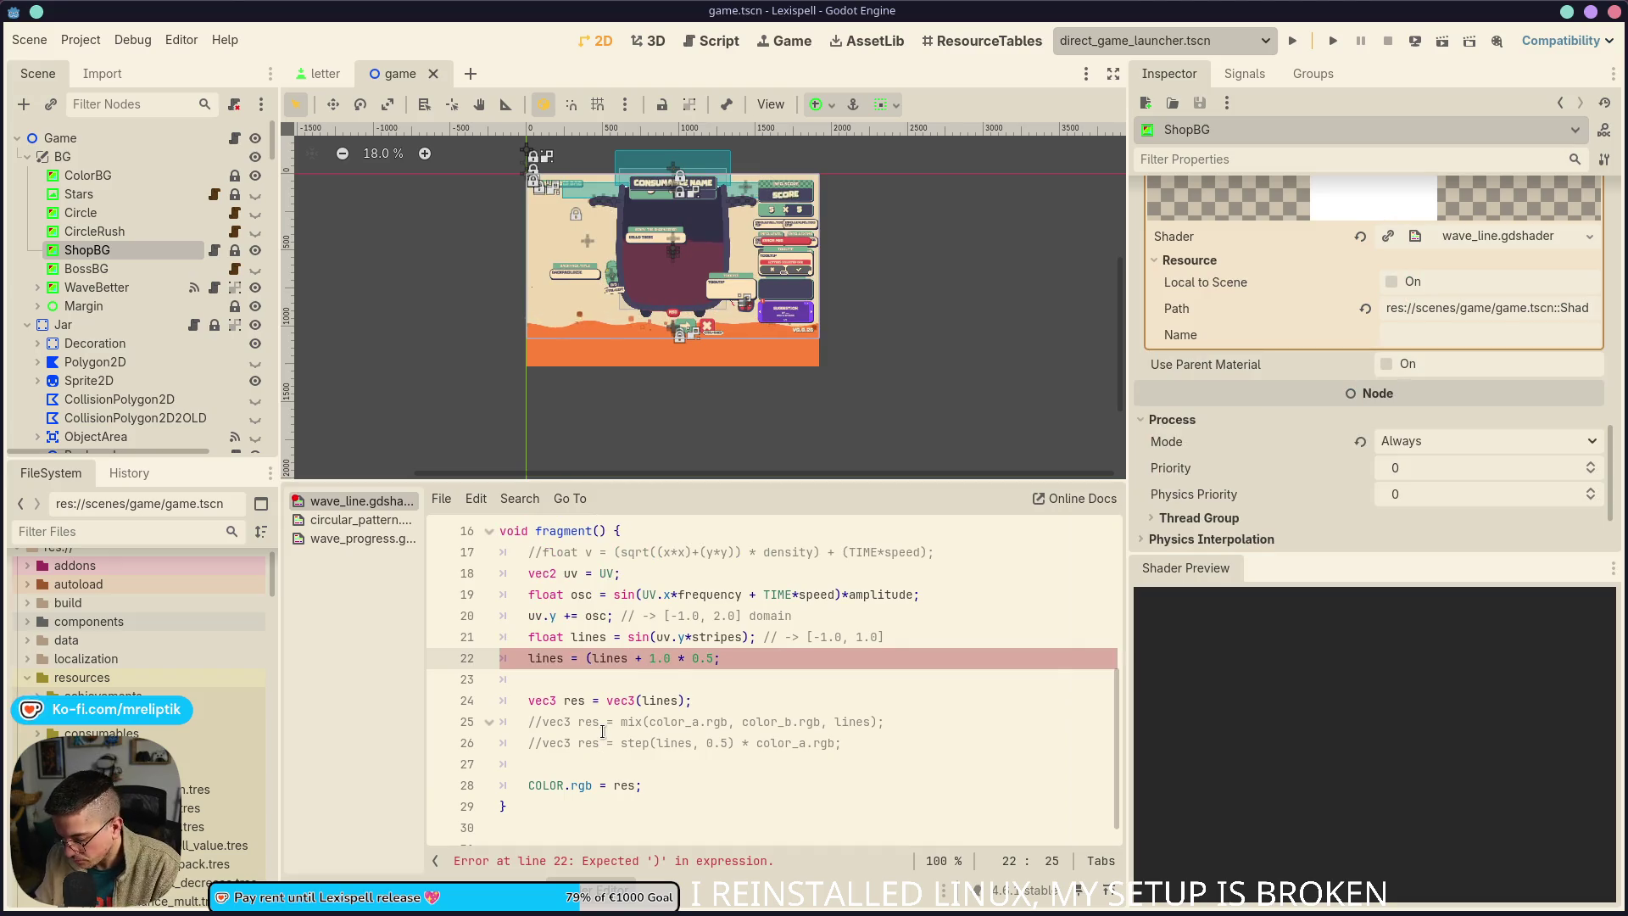
key("Right")
key("Right")
type(")")
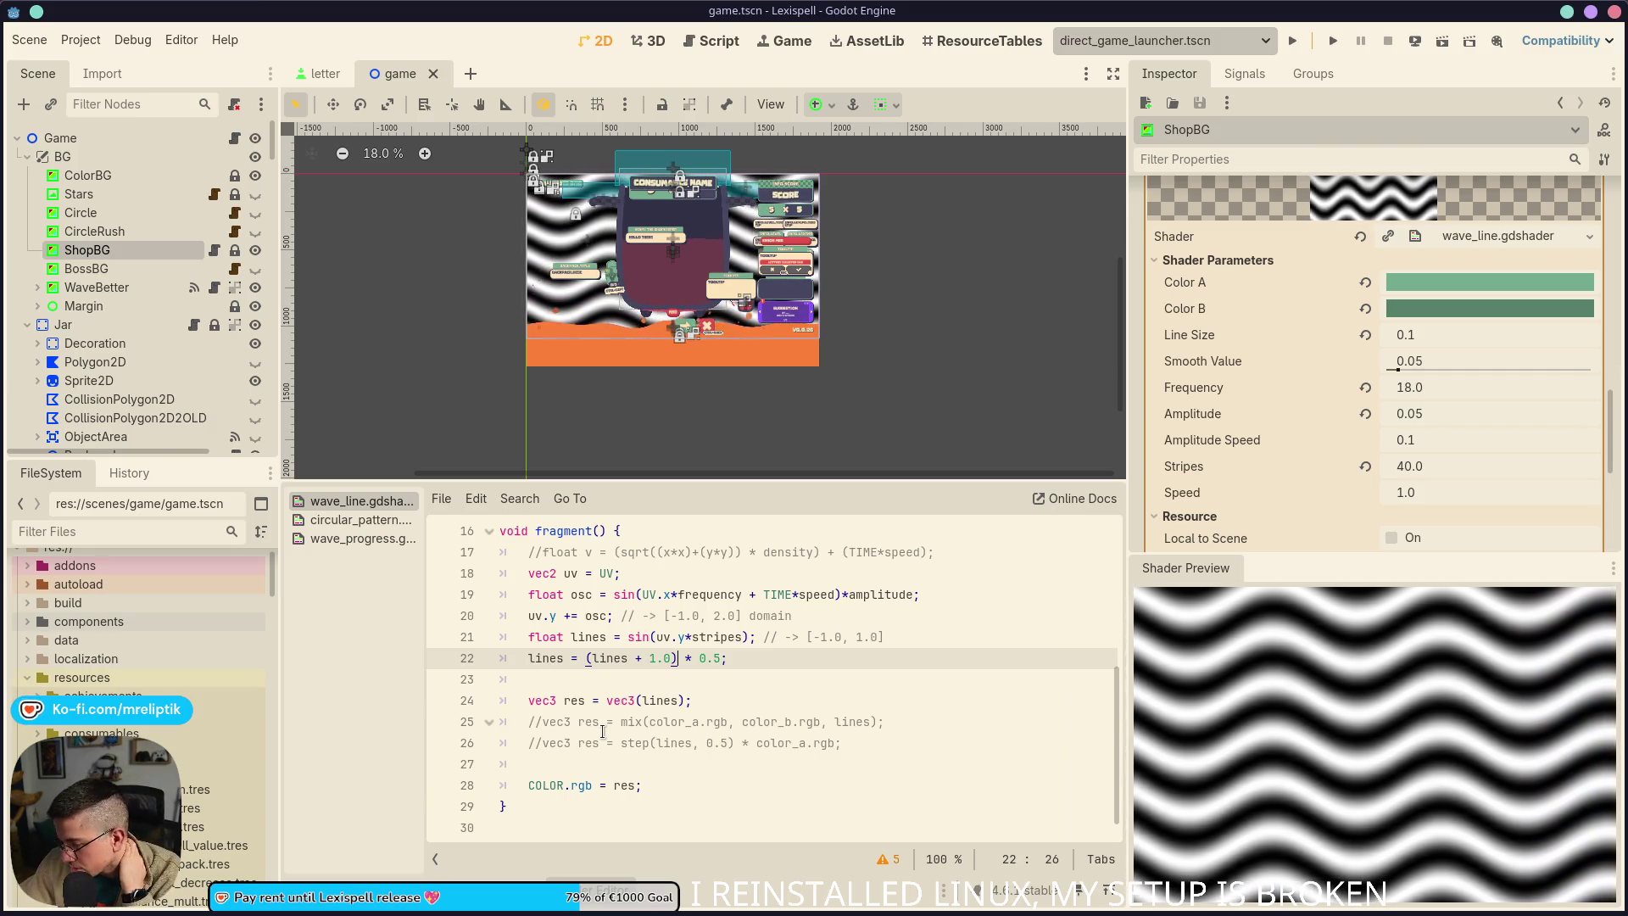
key("BackSpace")
key("Left")
key("Left")
key("Left")
key("BackSpace")
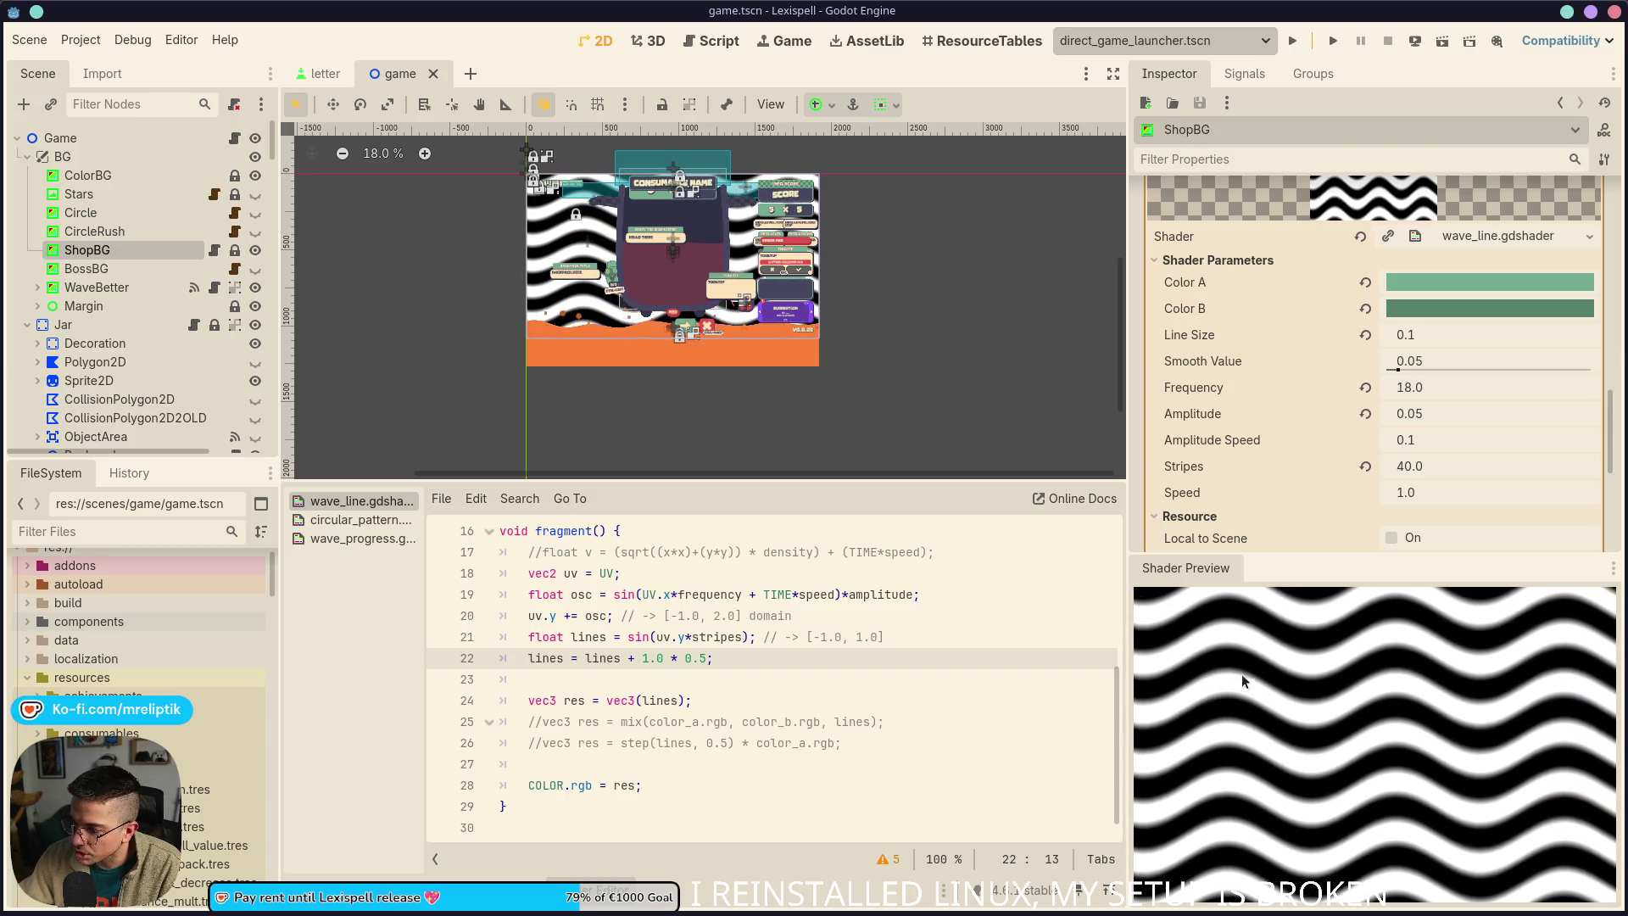
type("(")
key("ctrl+Right")
key("ctrl+Right")
key("ctrl+Right")
type(")")
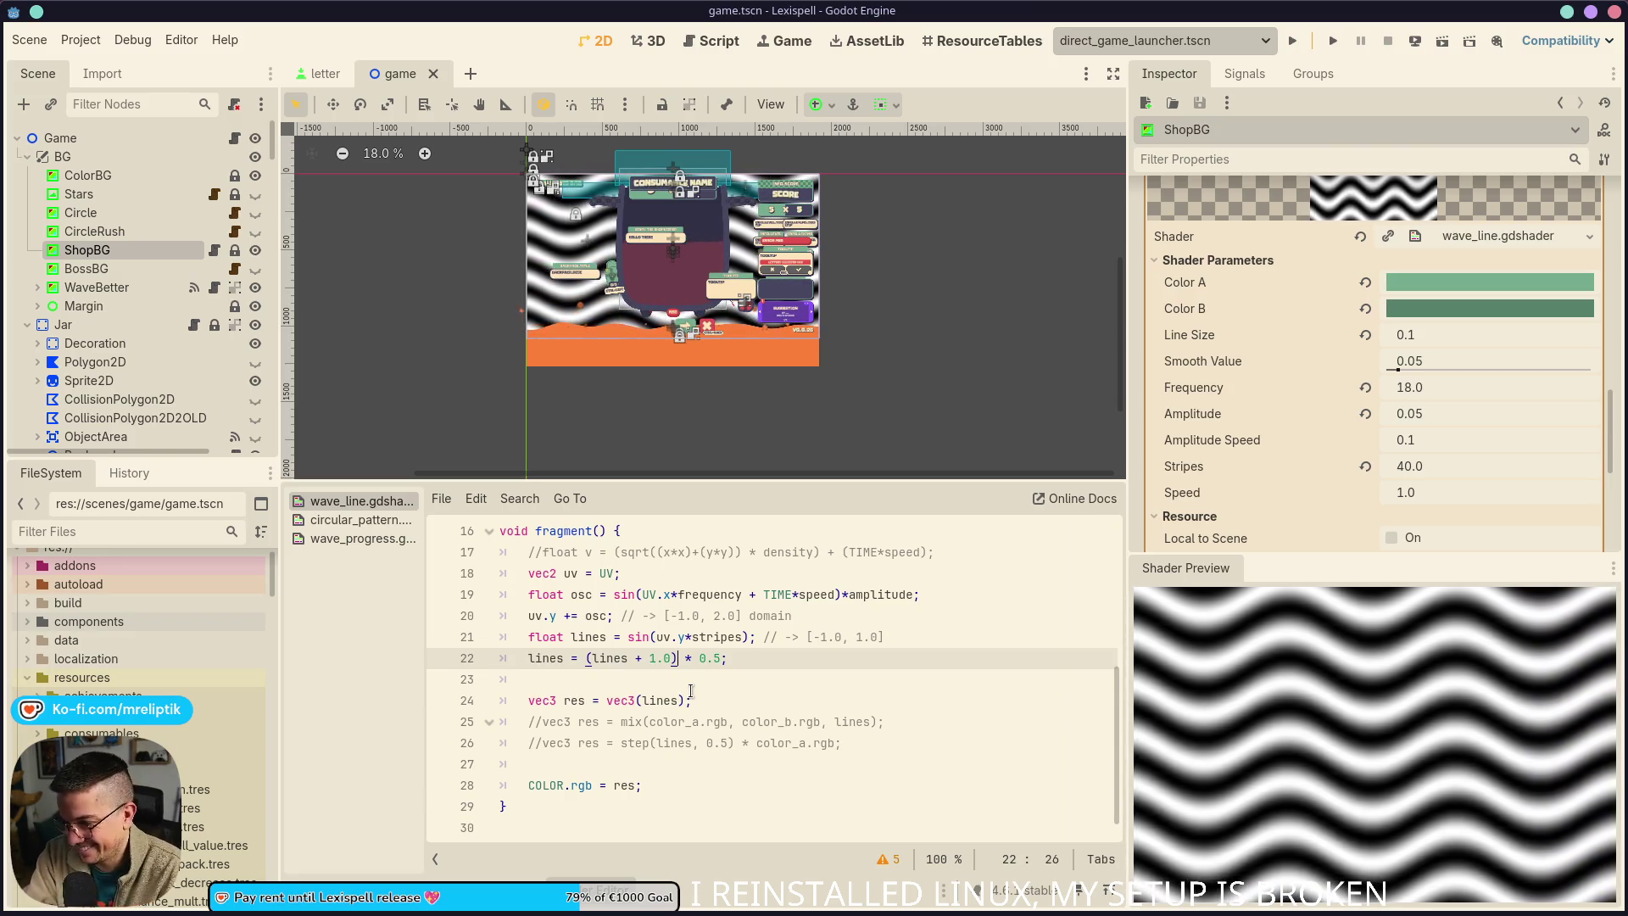
Uncomment the step line 26, comment out the vec3(lines) line 24, and save
left_click(720, 721)
left_click(719, 702)
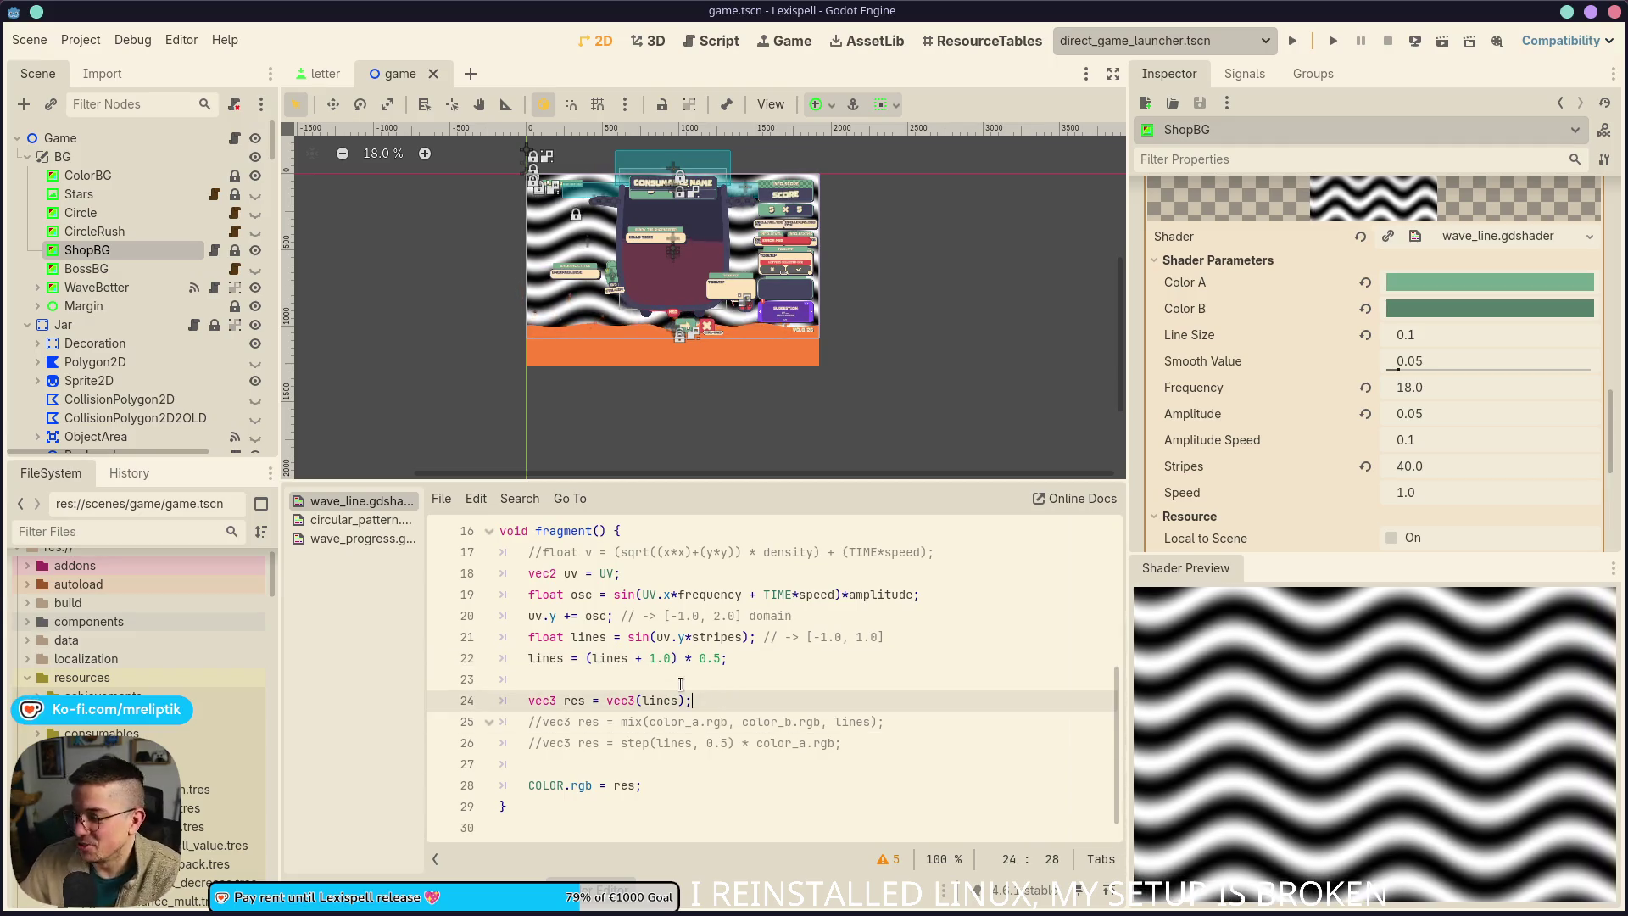
left_click(676, 743)
key("ctrl+k")
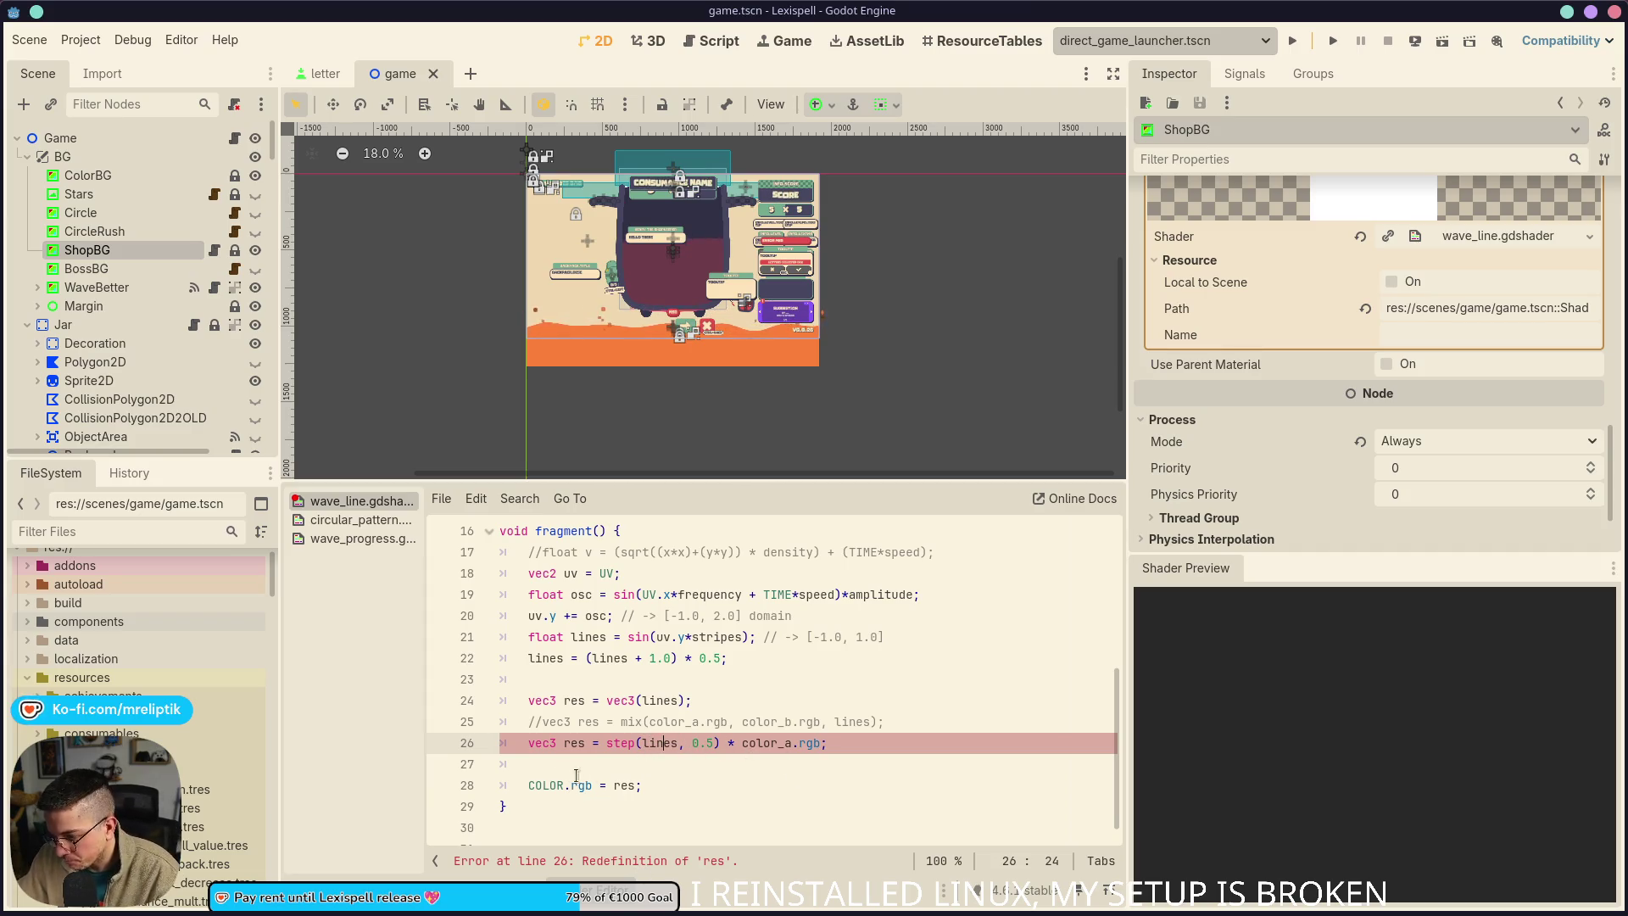
left_click(572, 702)
key("ctrl+k")
key("ctrl+s")
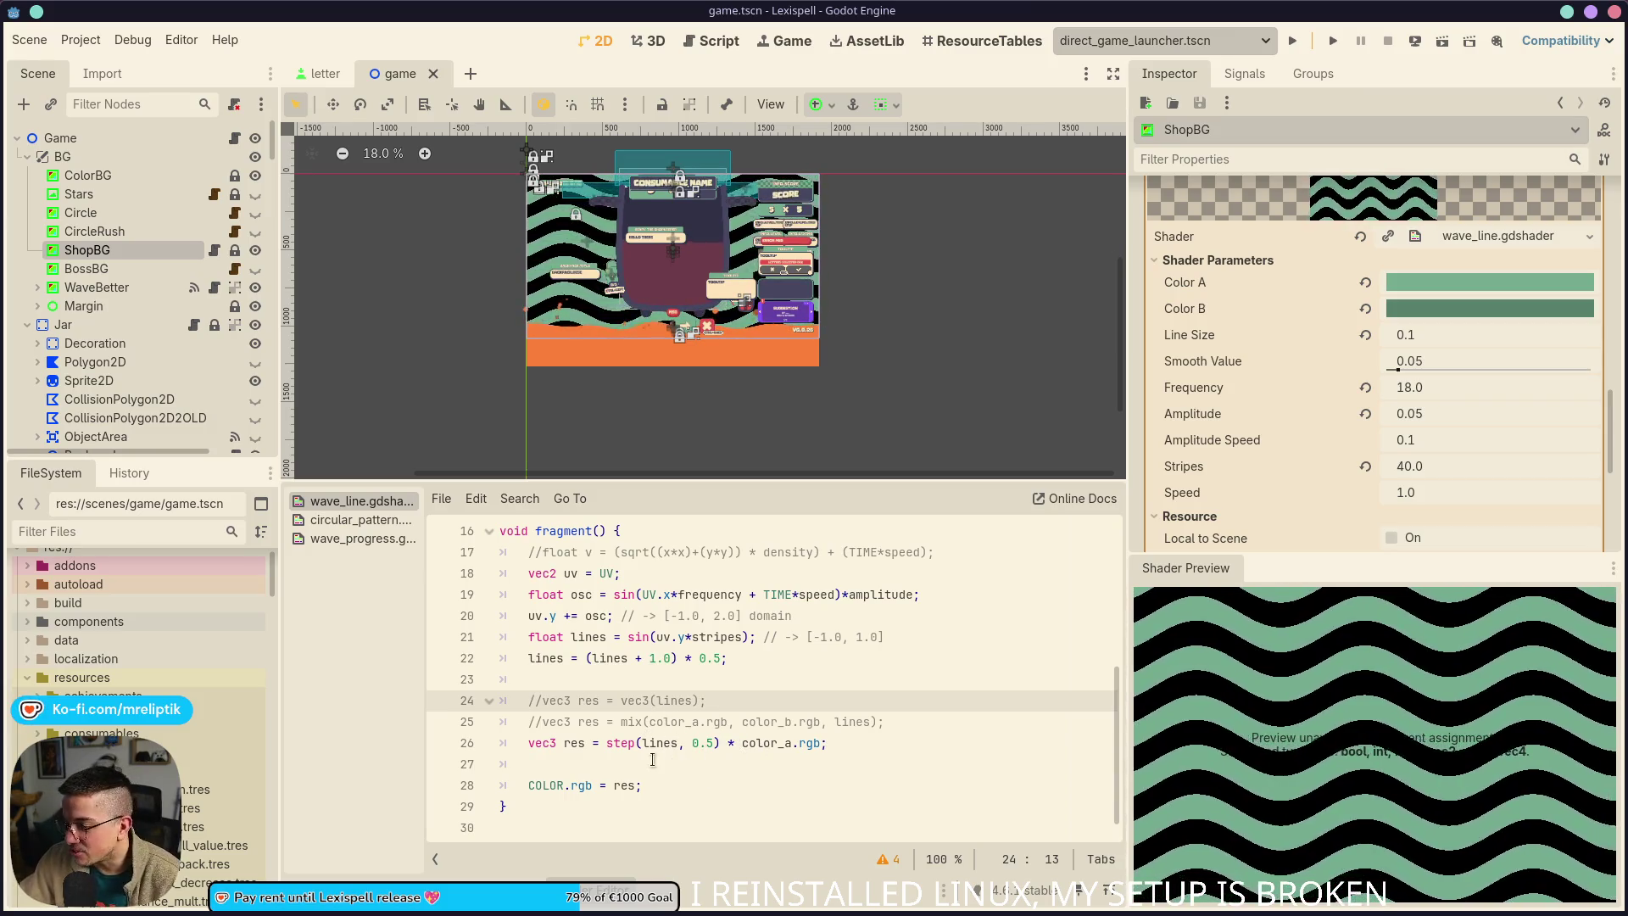
Replace step with smoothstep on line 26 and start adding the lines+smooth_value edge
left_click(607, 742)
type("smooth")
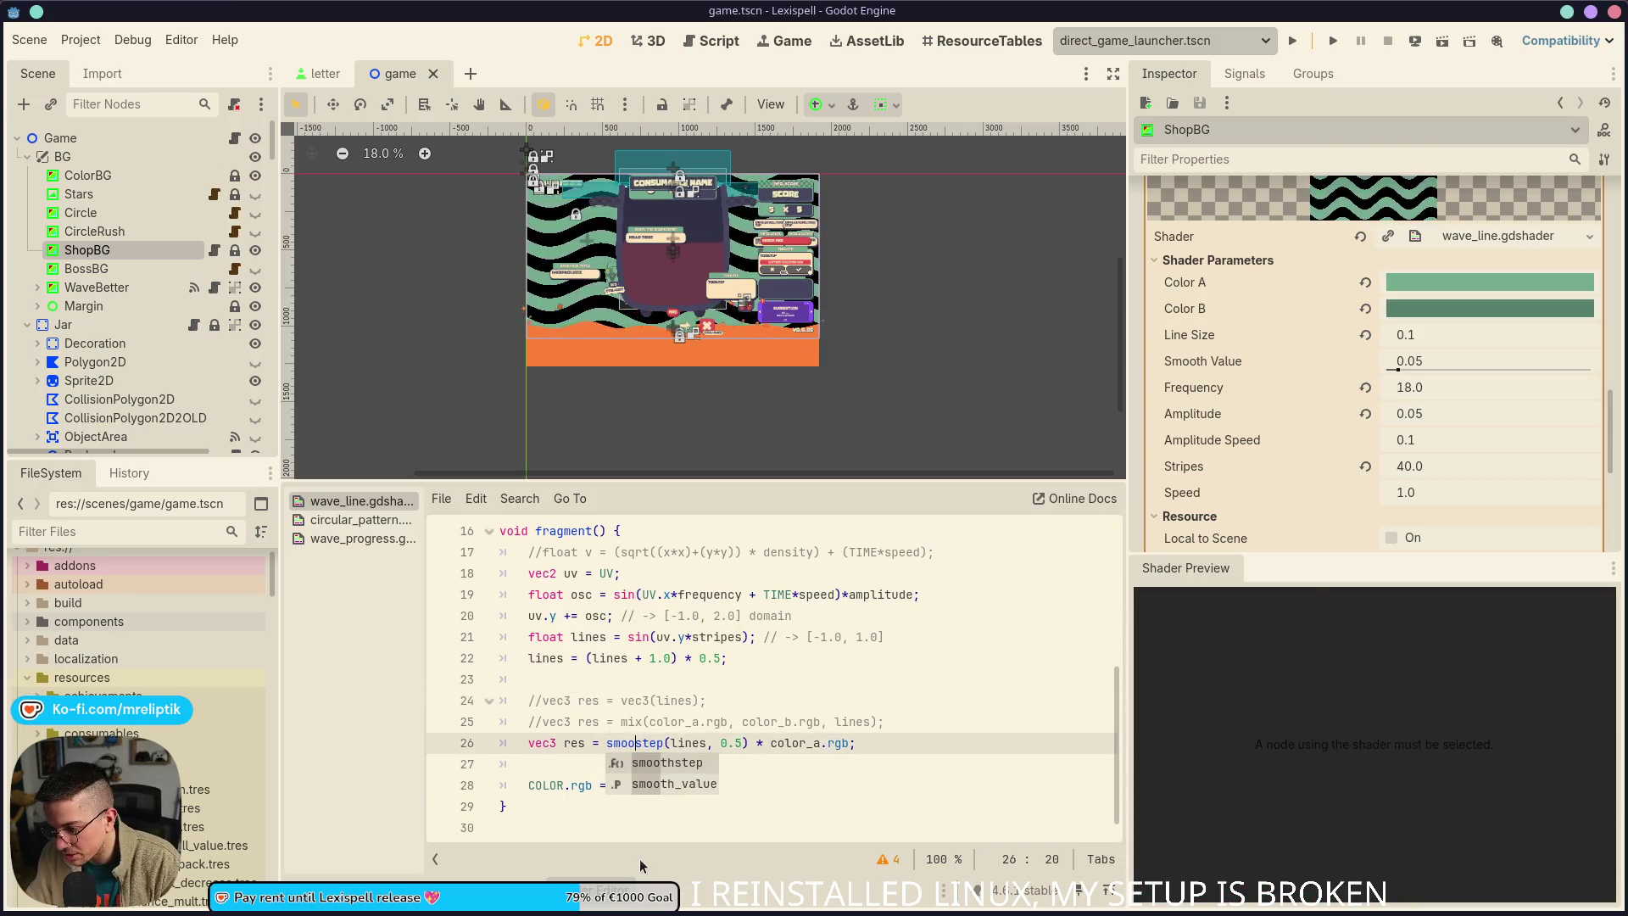
key("Return")
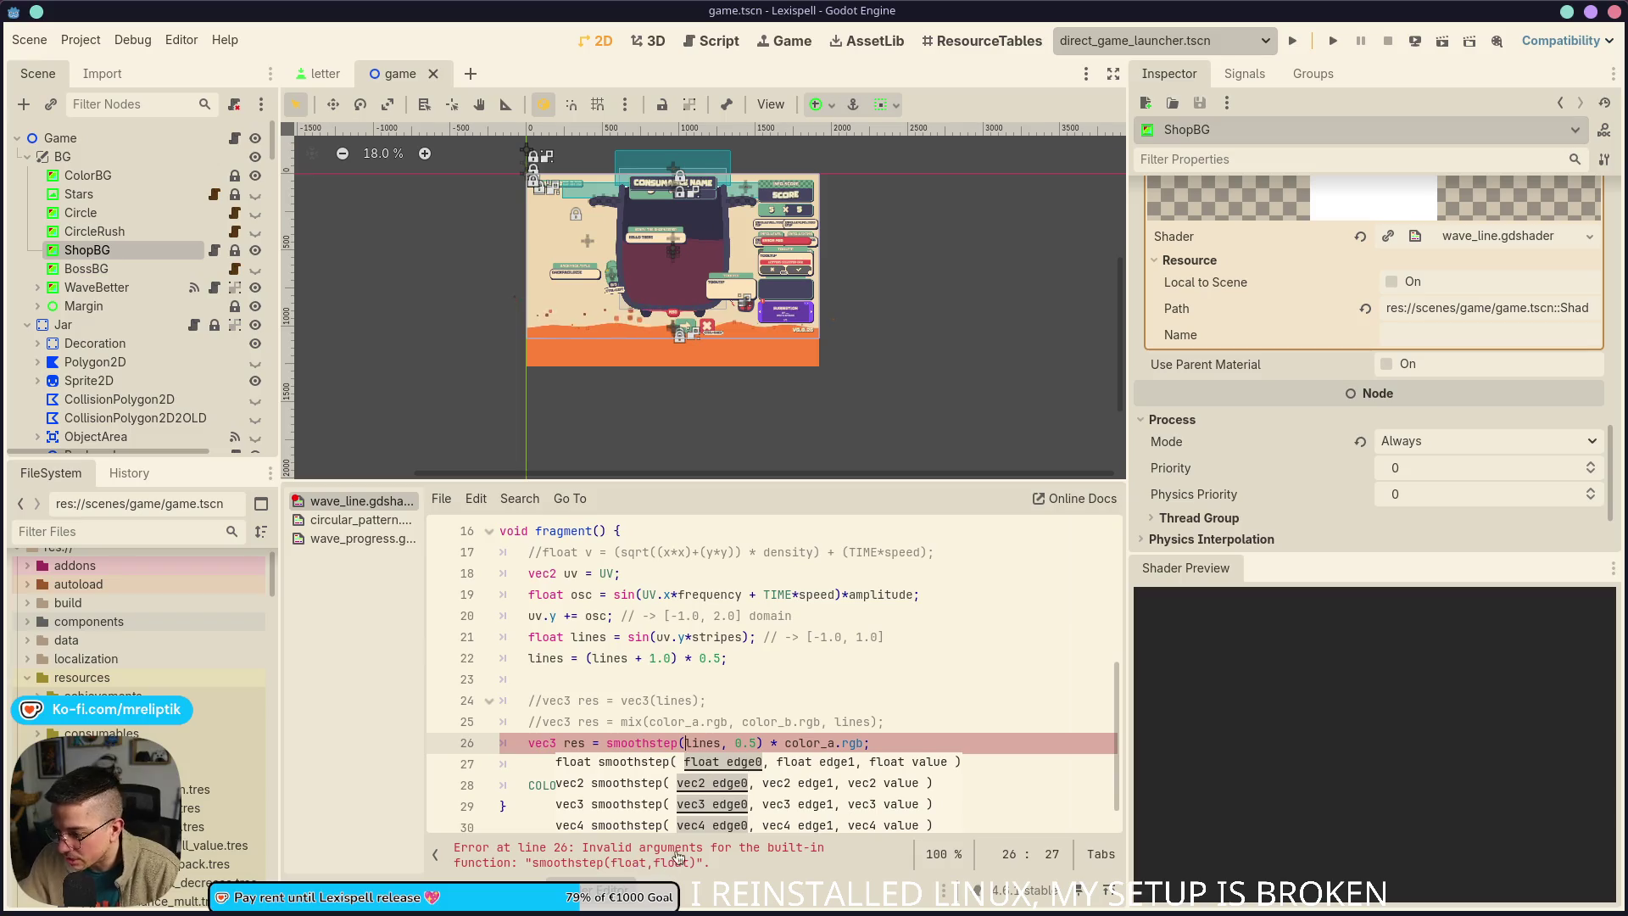
left_click(691, 723)
left_click(722, 743)
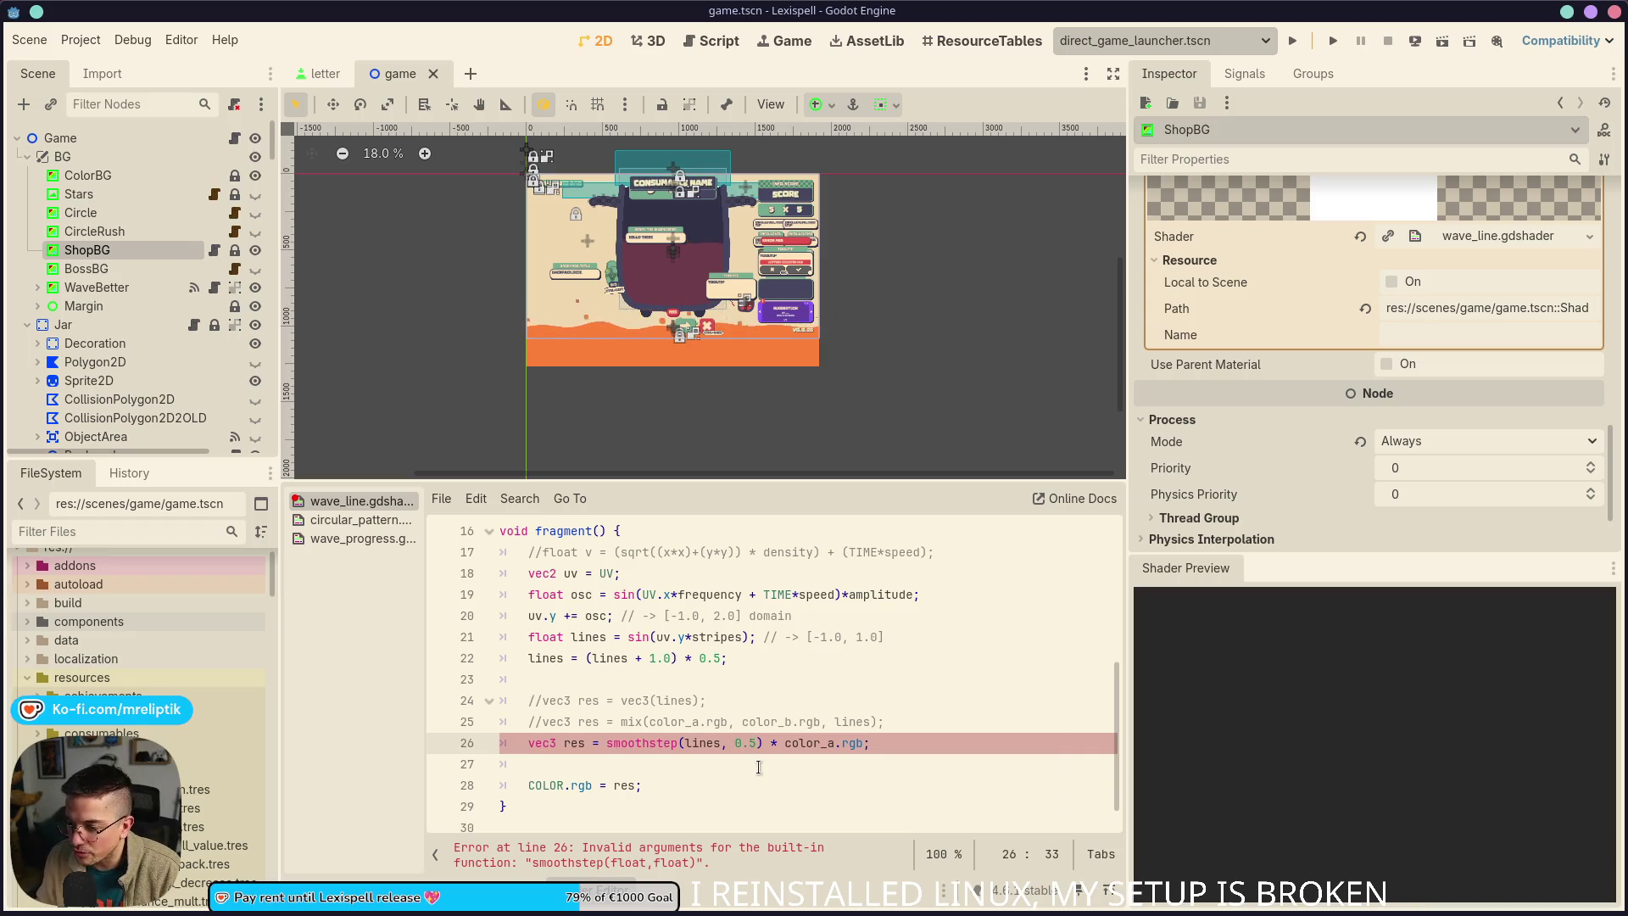
type("lines-")
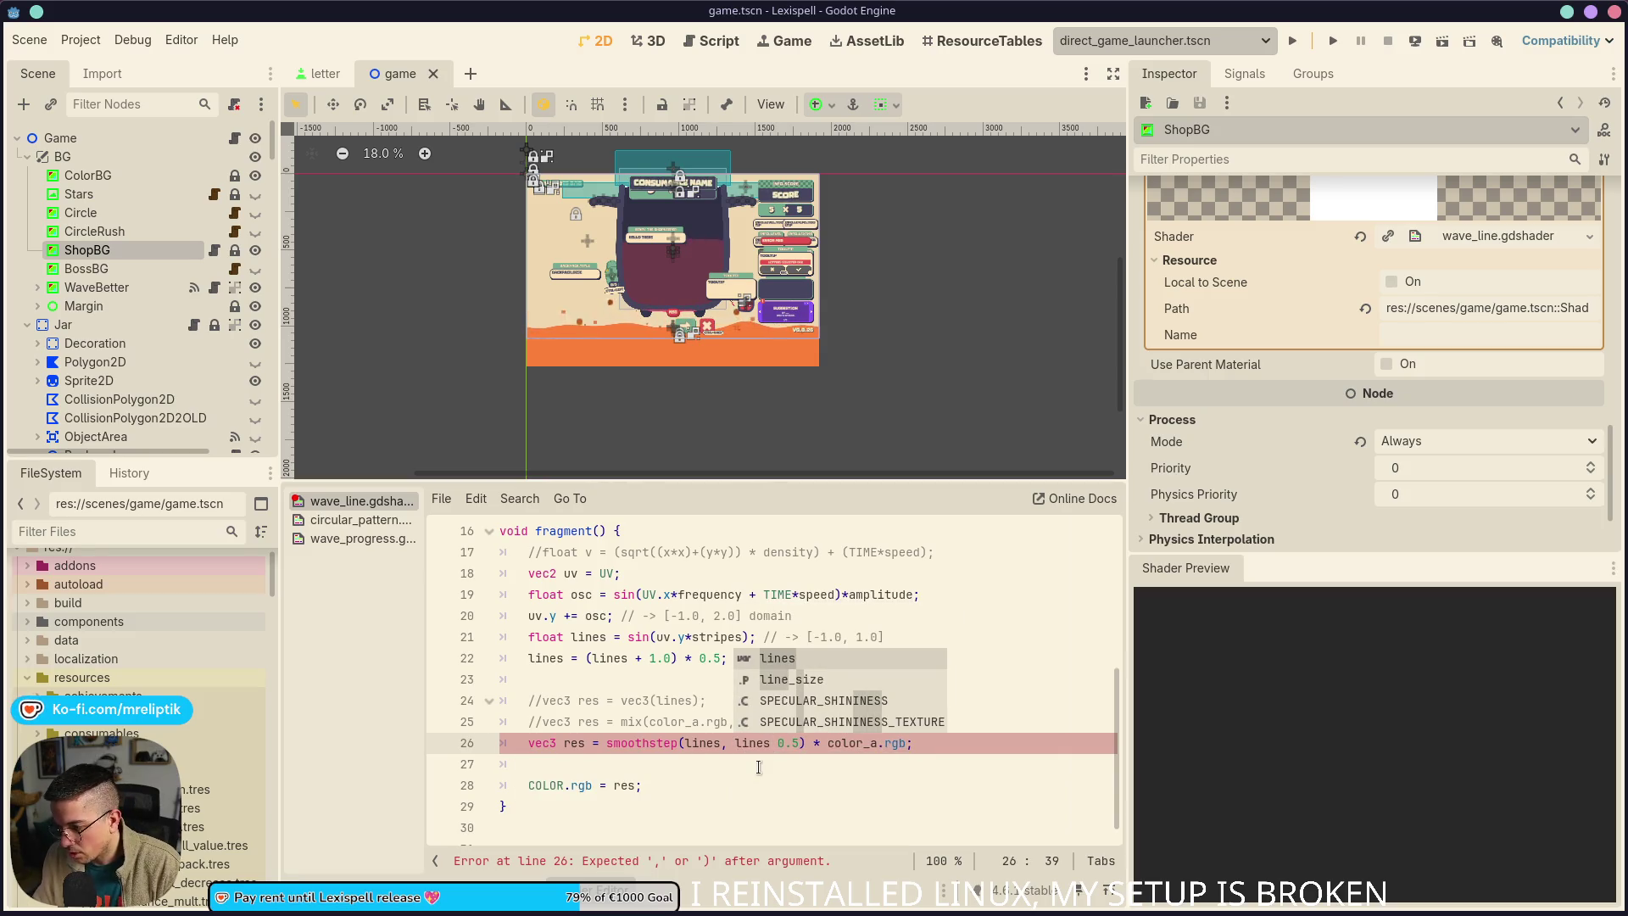
scroll(759, 767, "up", 5)
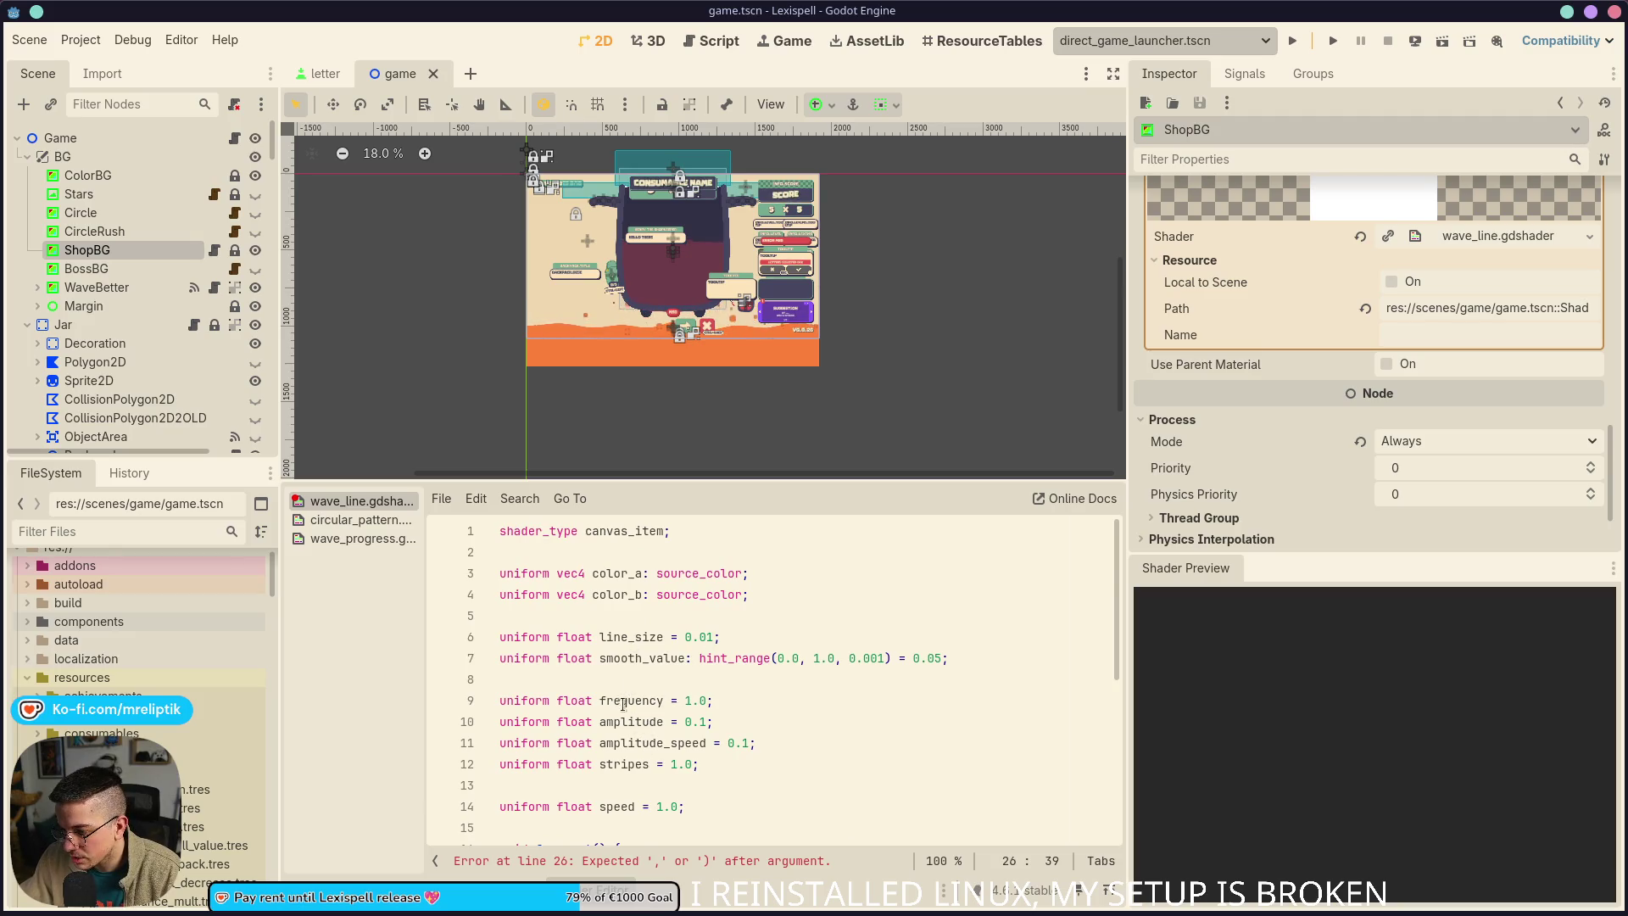
scroll(618, 775, "down", 2)
scroll(657, 769, "up", 2)
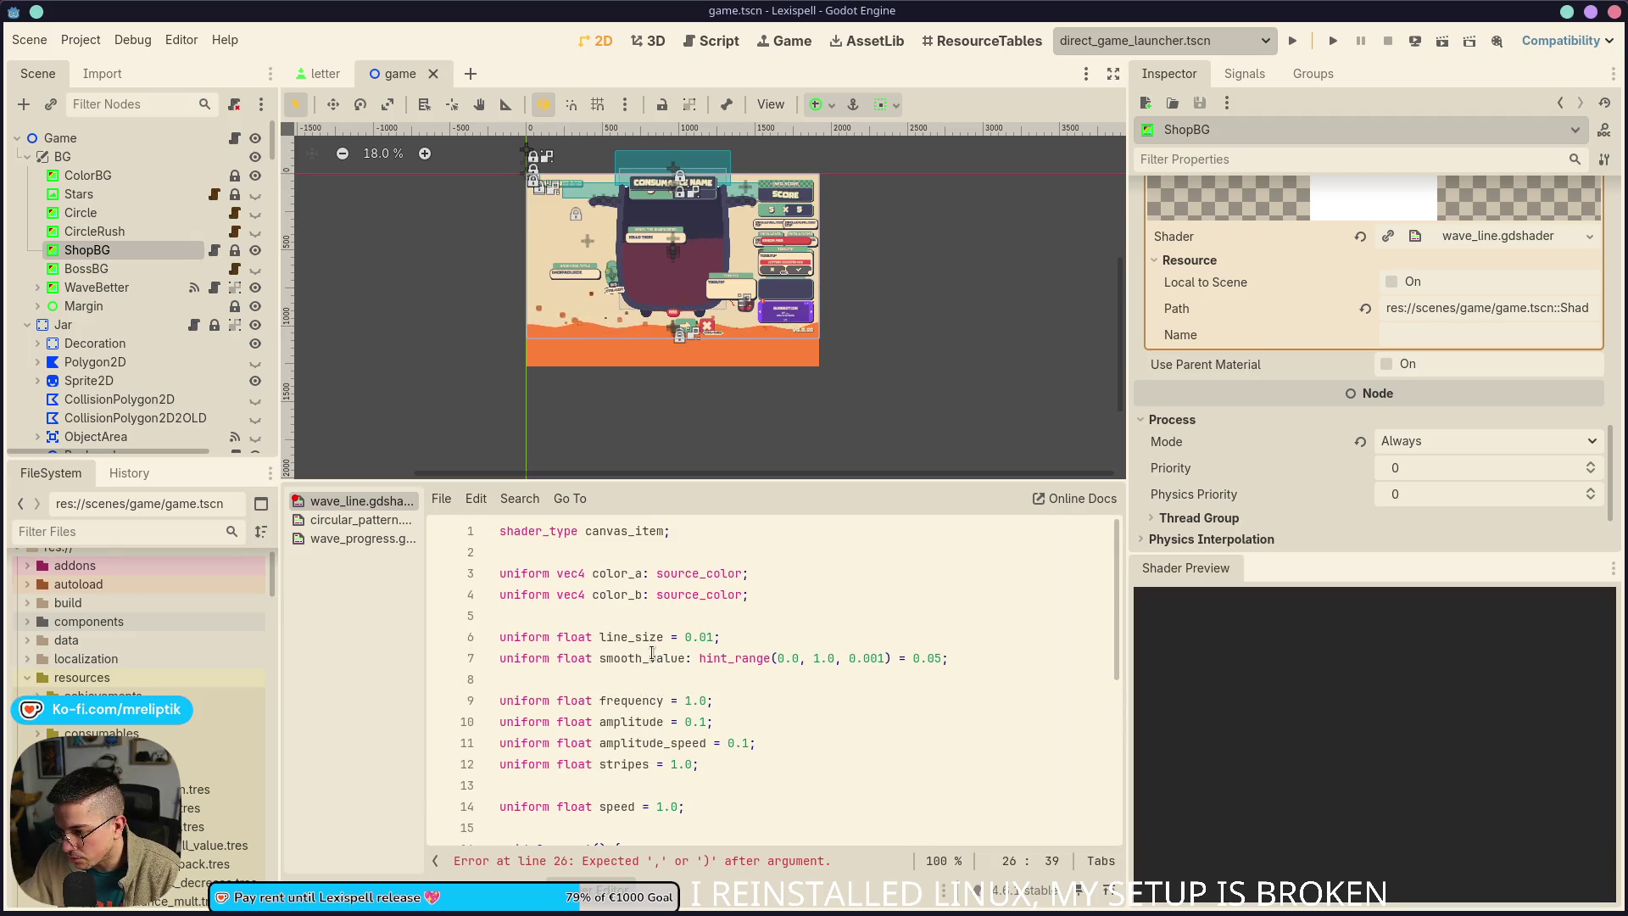
scroll(628, 638, "down", 2)
key("Left")
key("Left")
key("Left")
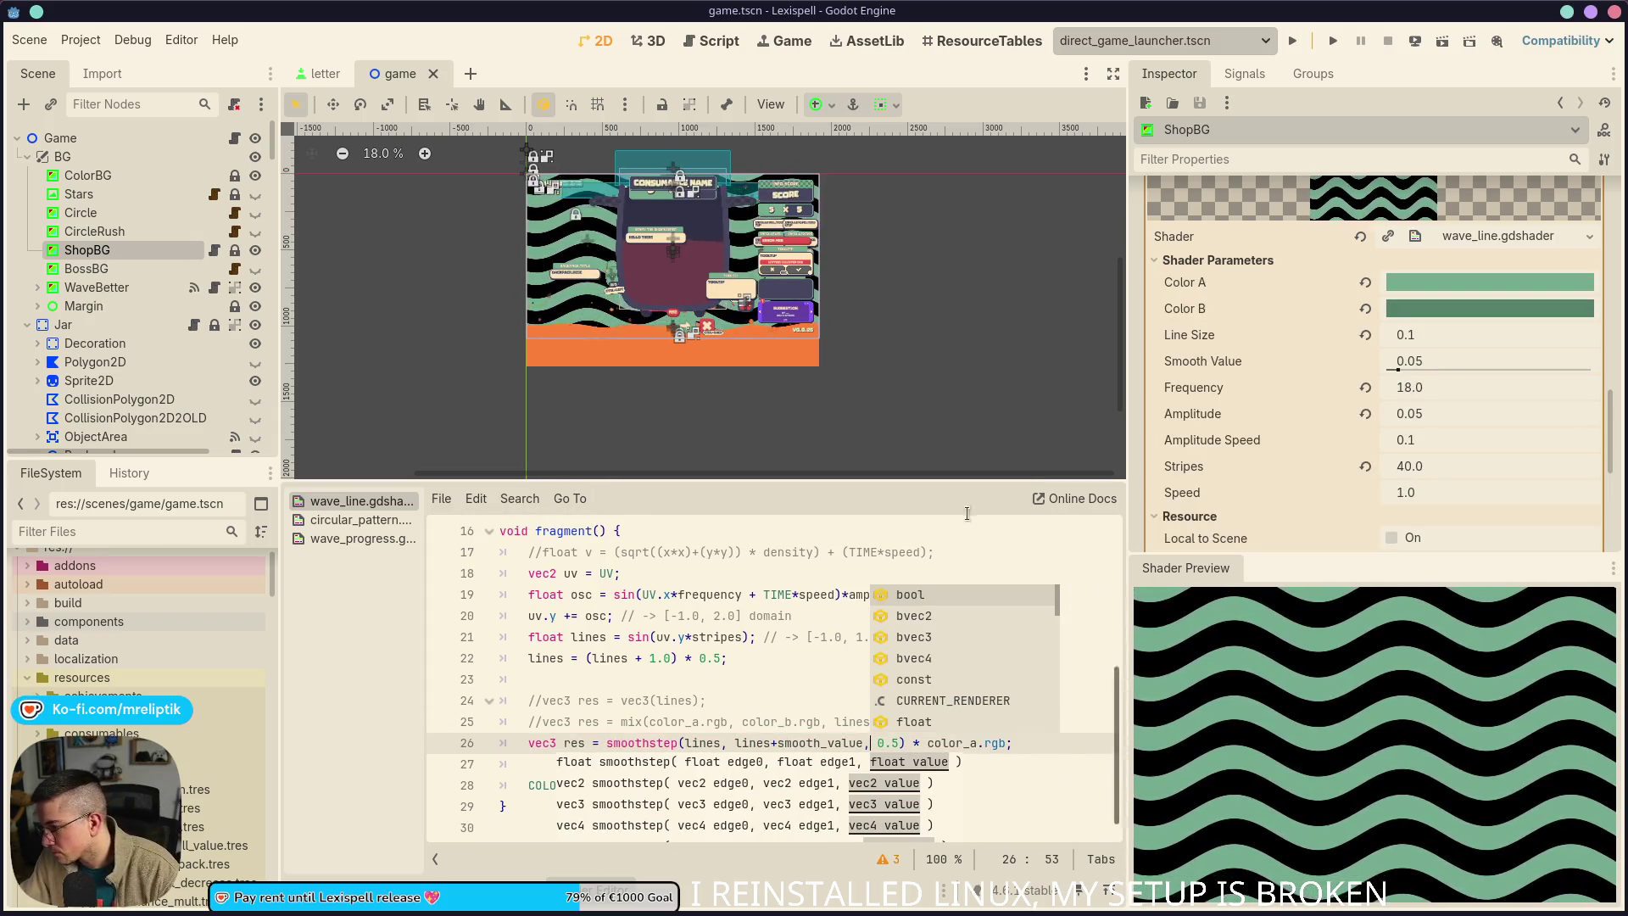
scroll(543, 263, "up", 10)
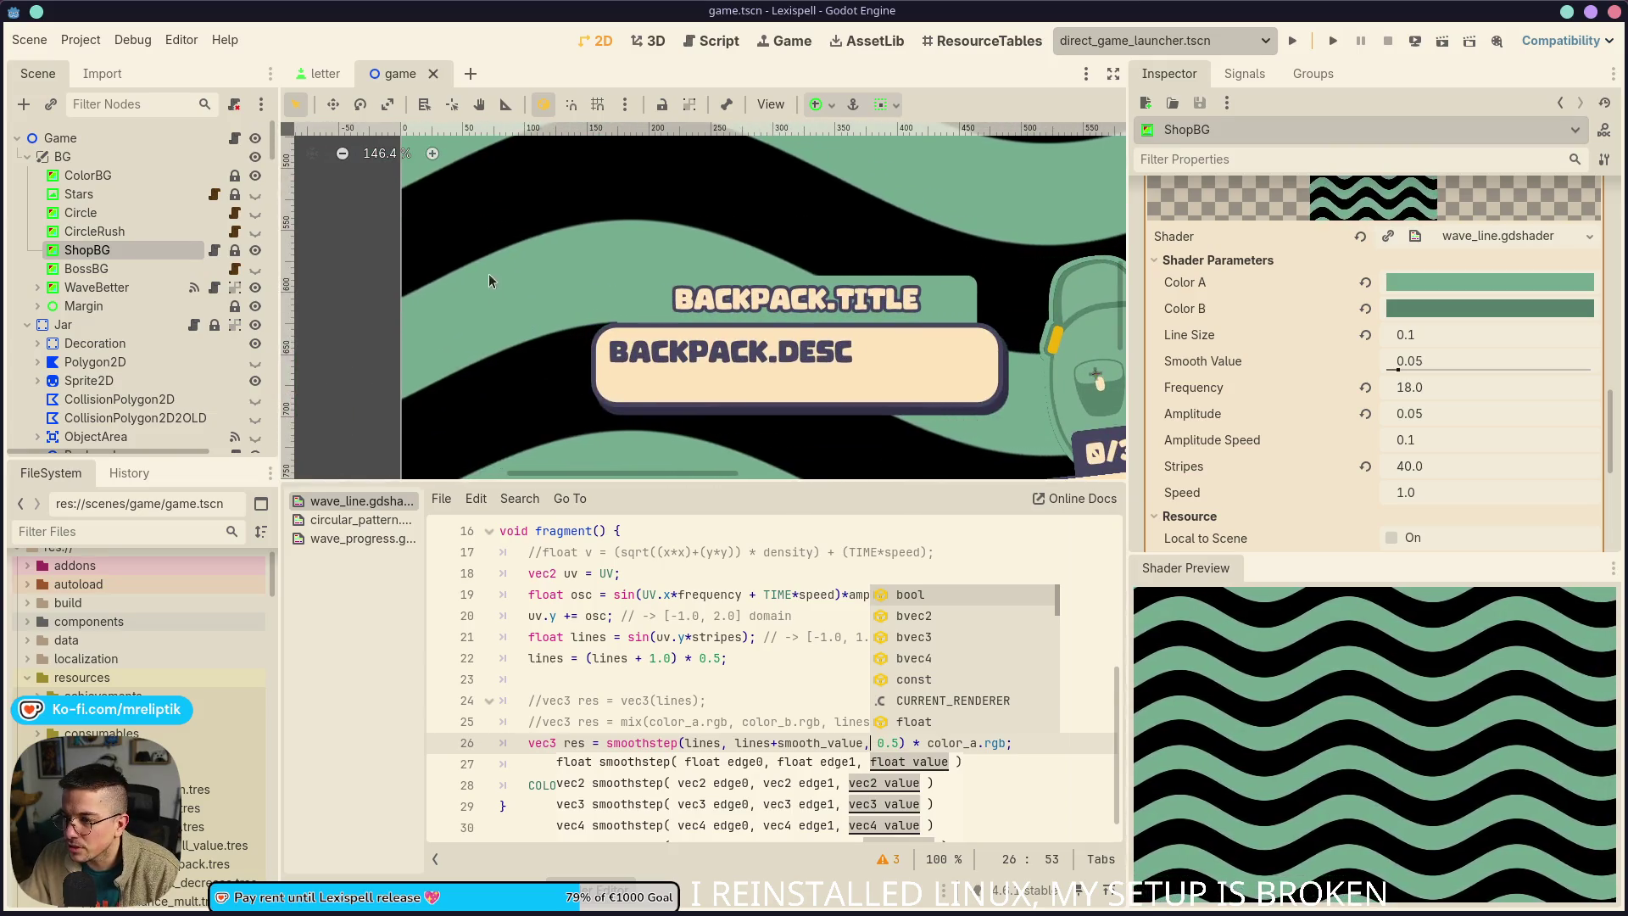
scroll(718, 328, "up", 5)
scroll(691, 343, "down", 5)
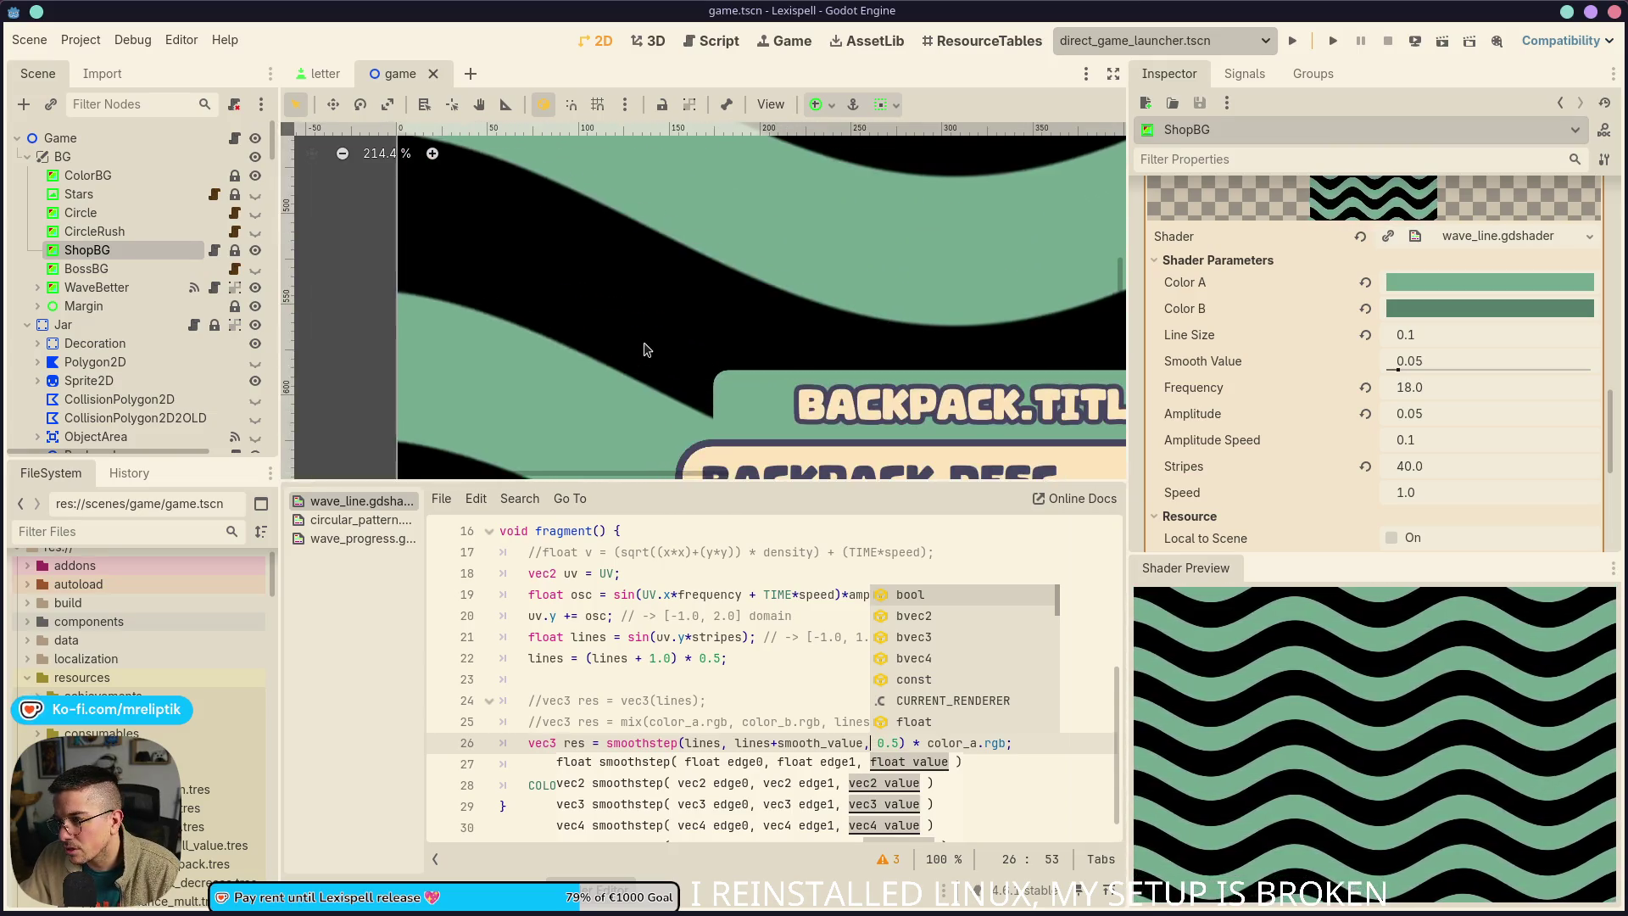
scroll(601, 420, "up", 3)
scroll(1407, 365, "down", 1)
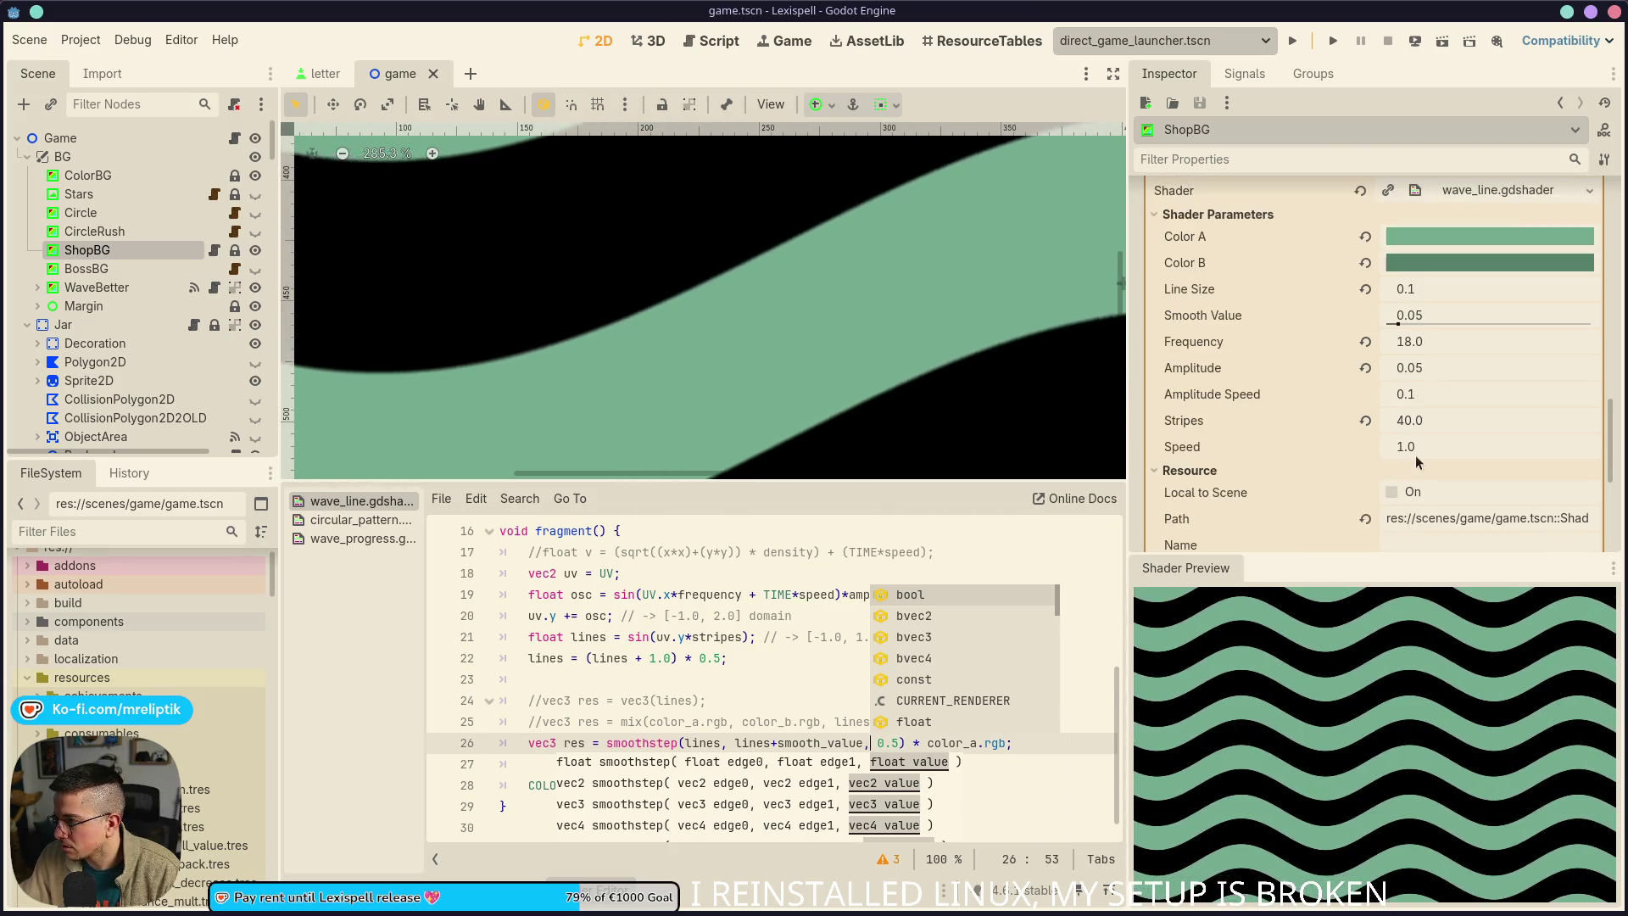
left_click_drag(1410, 367, 1458, 367)
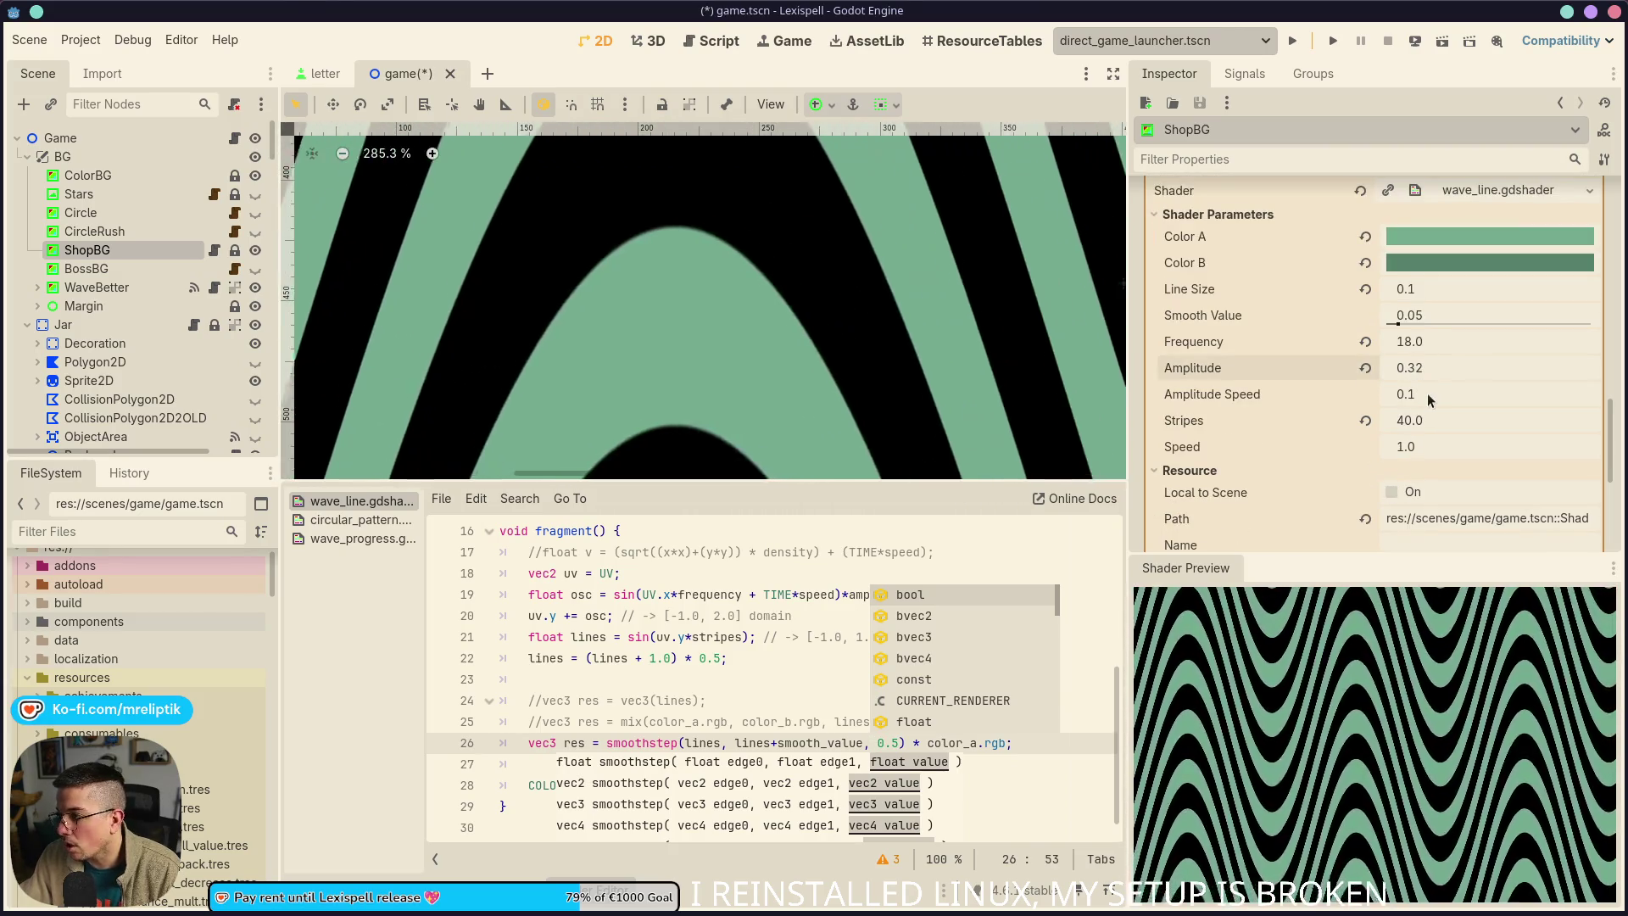
key("ctrl+z")
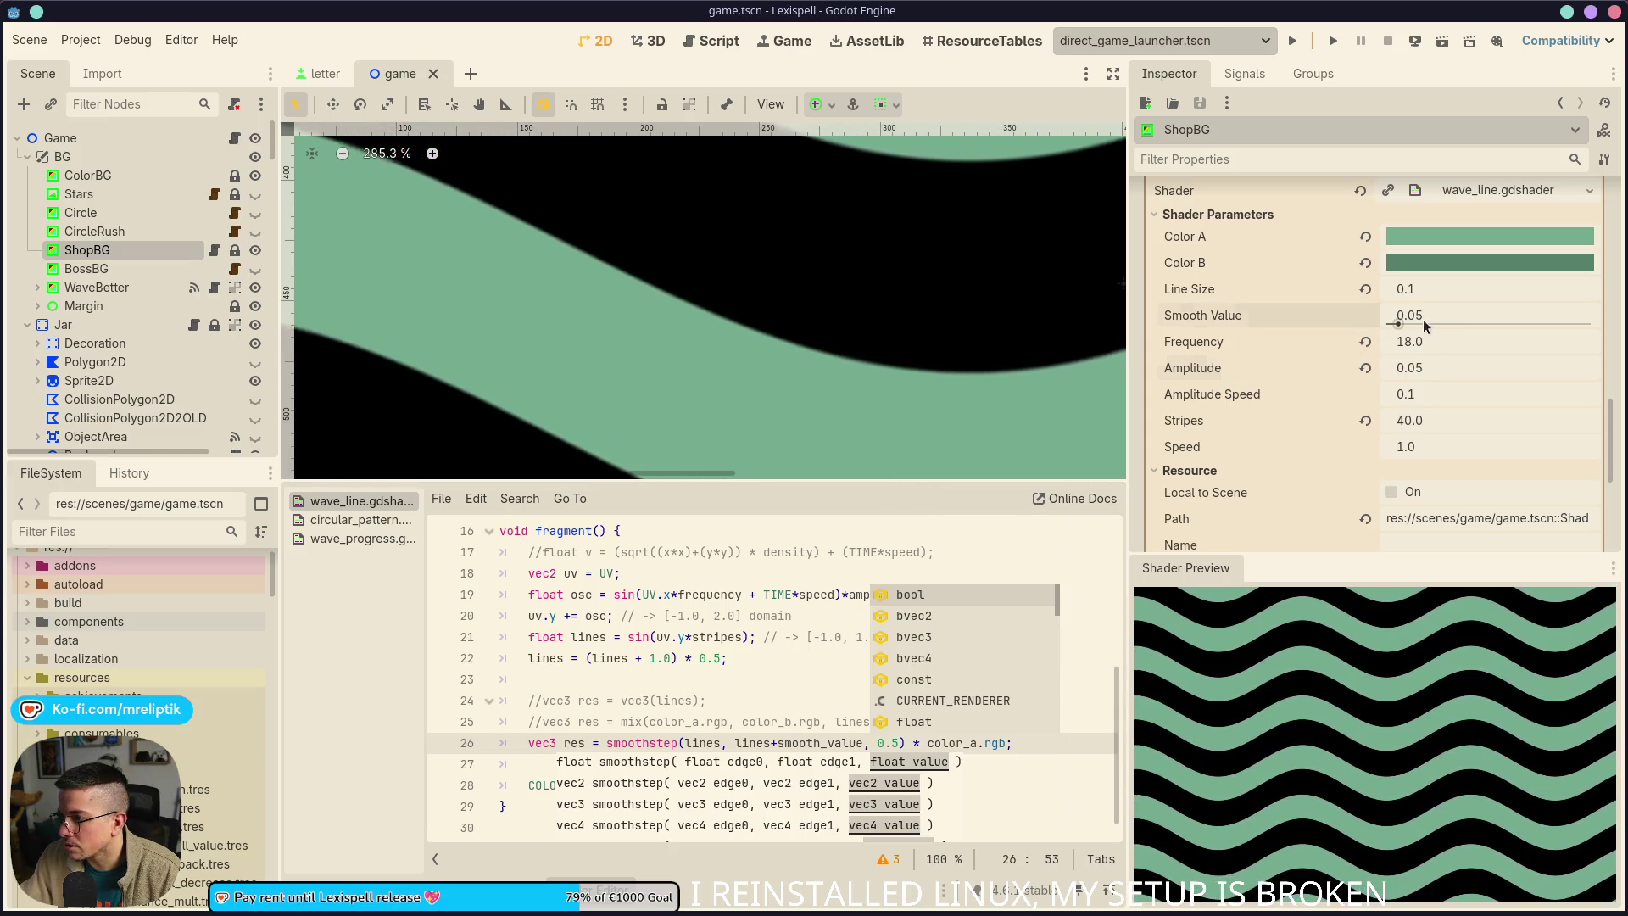
mouse_move(1416, 319)
left_mouse_down()
mouse_move(1471, 320)
mouse_move(1399, 320)
left_mouse_up()
key("ctrl+s")
scroll(598, 469, "down", 2)
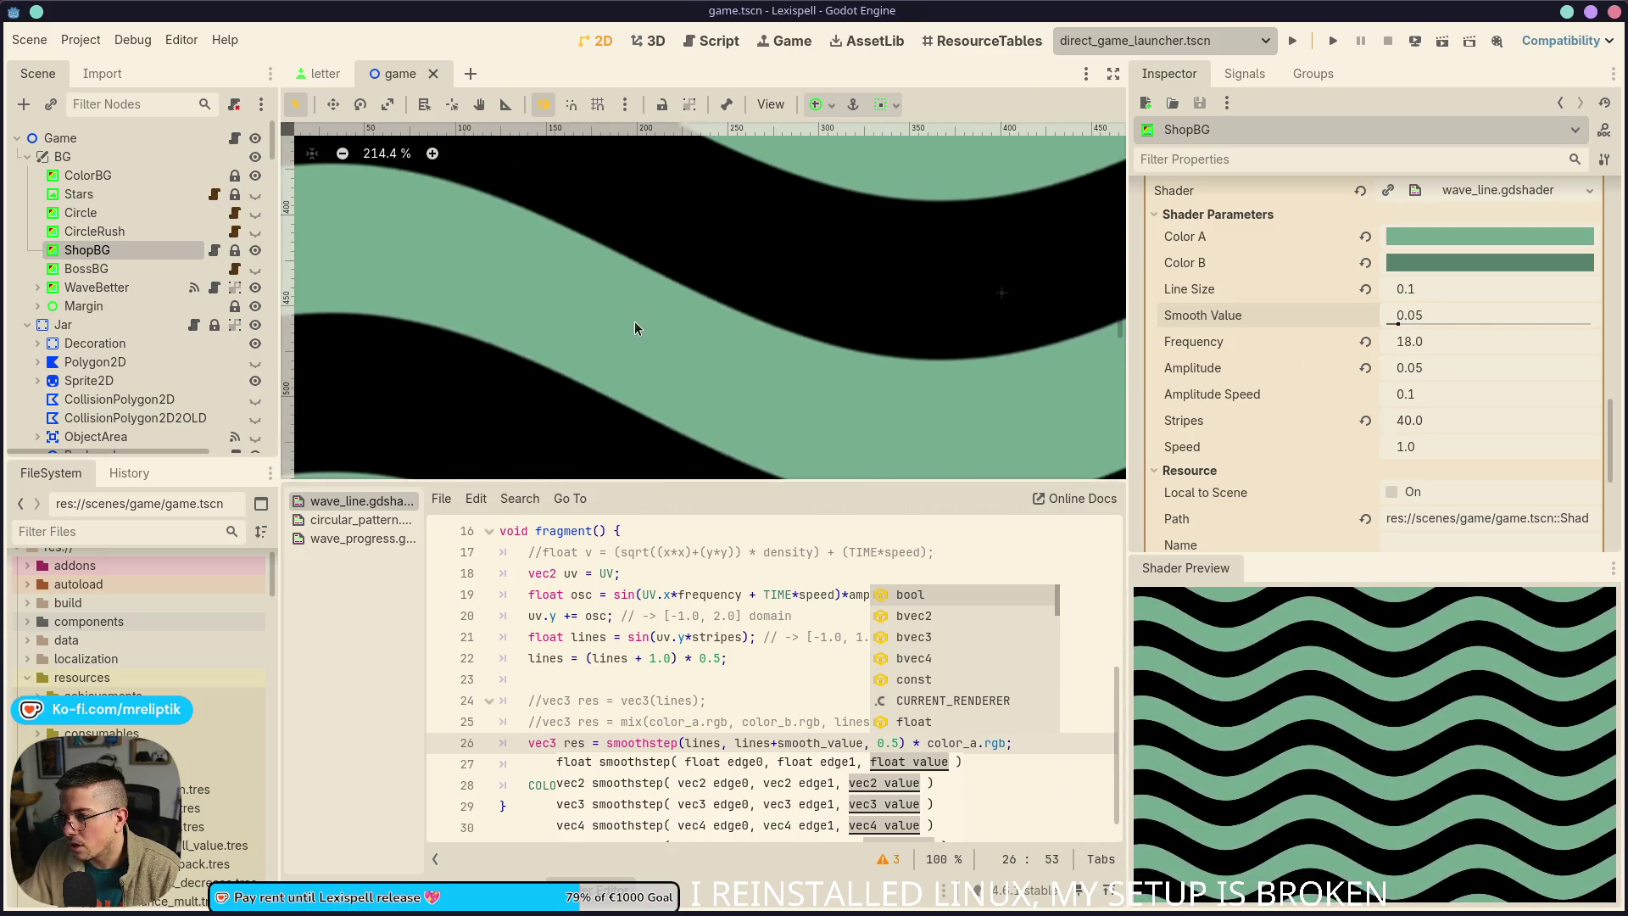
left_click(706, 679)
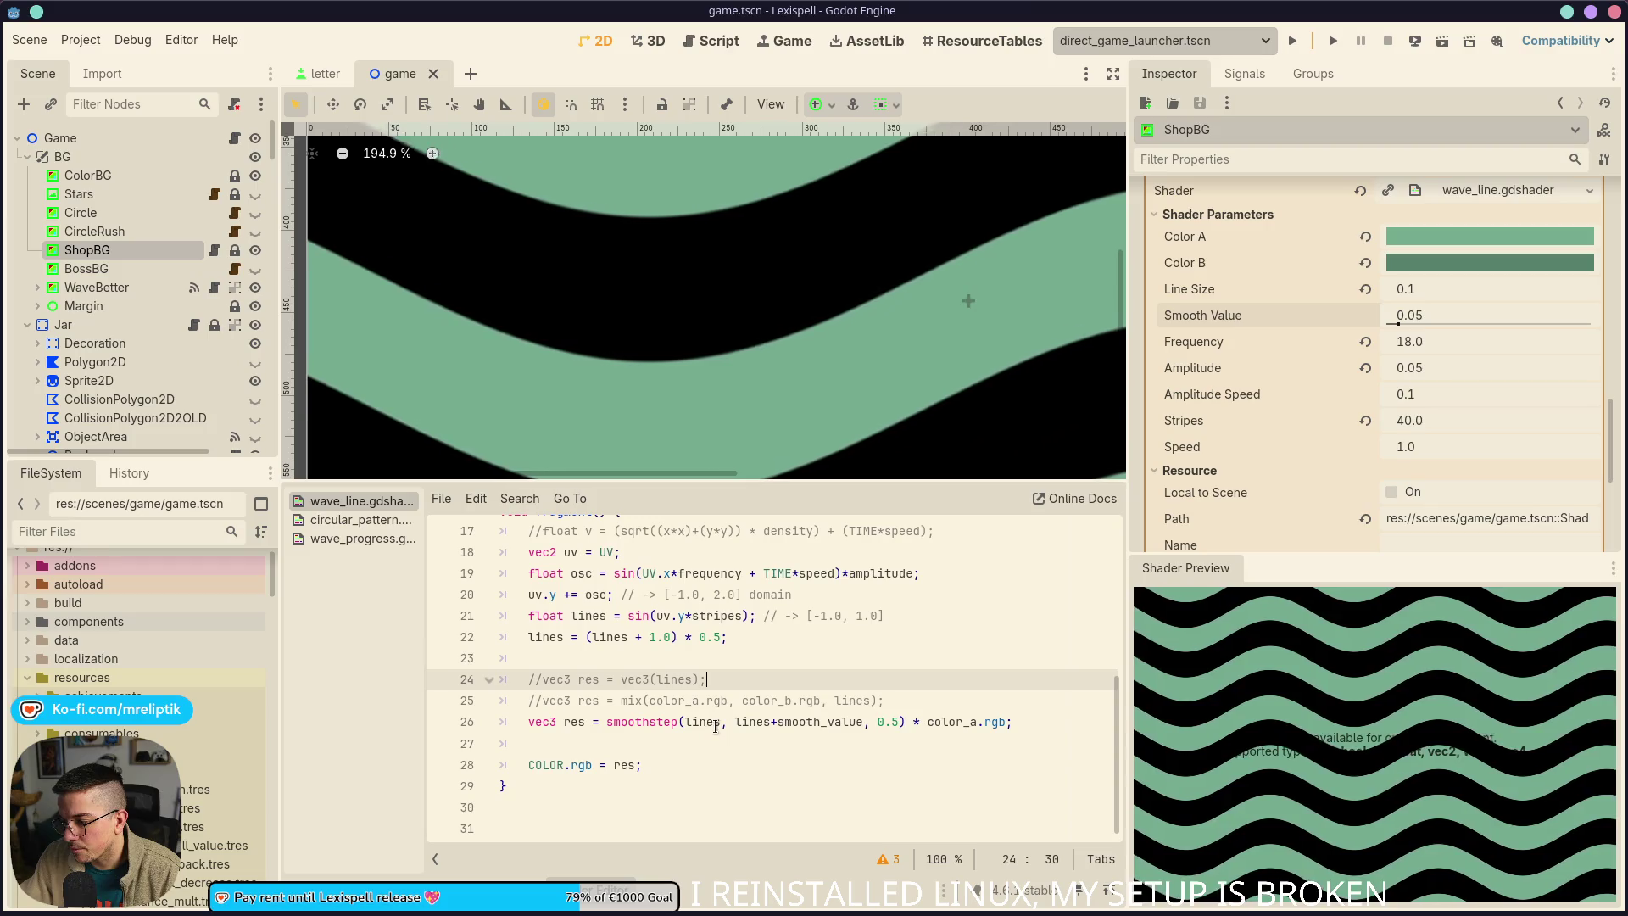
double_click(819, 722)
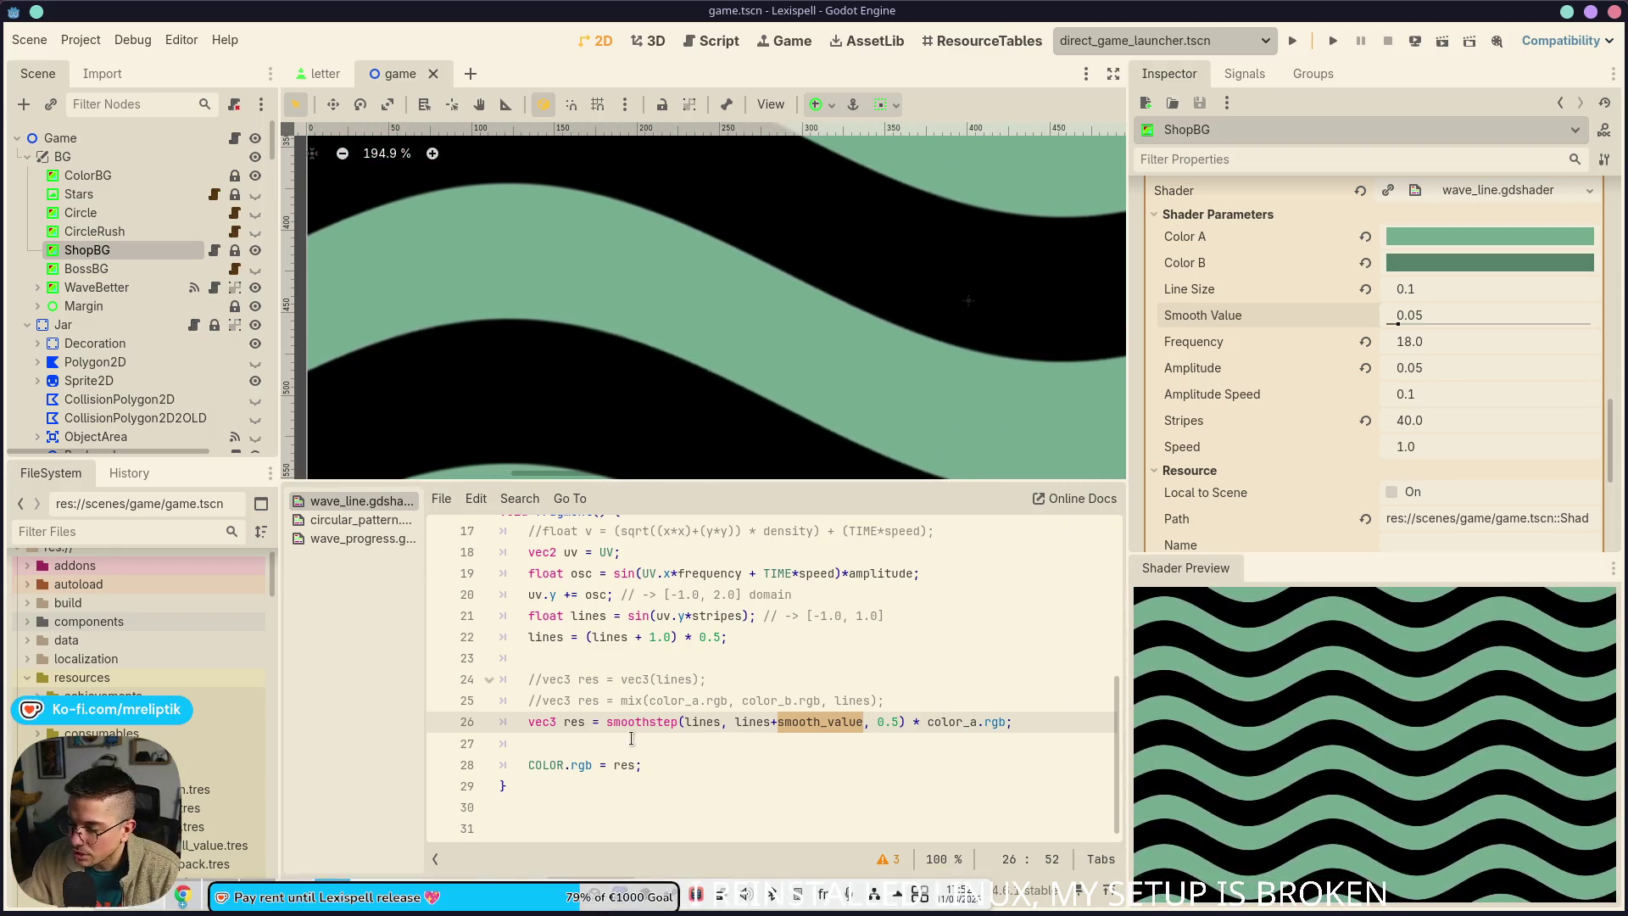
Paste a second smoothstep term after line 26's expression and move it onto its own line
left_click(722, 722)
scroll(477, 381, "down", 8)
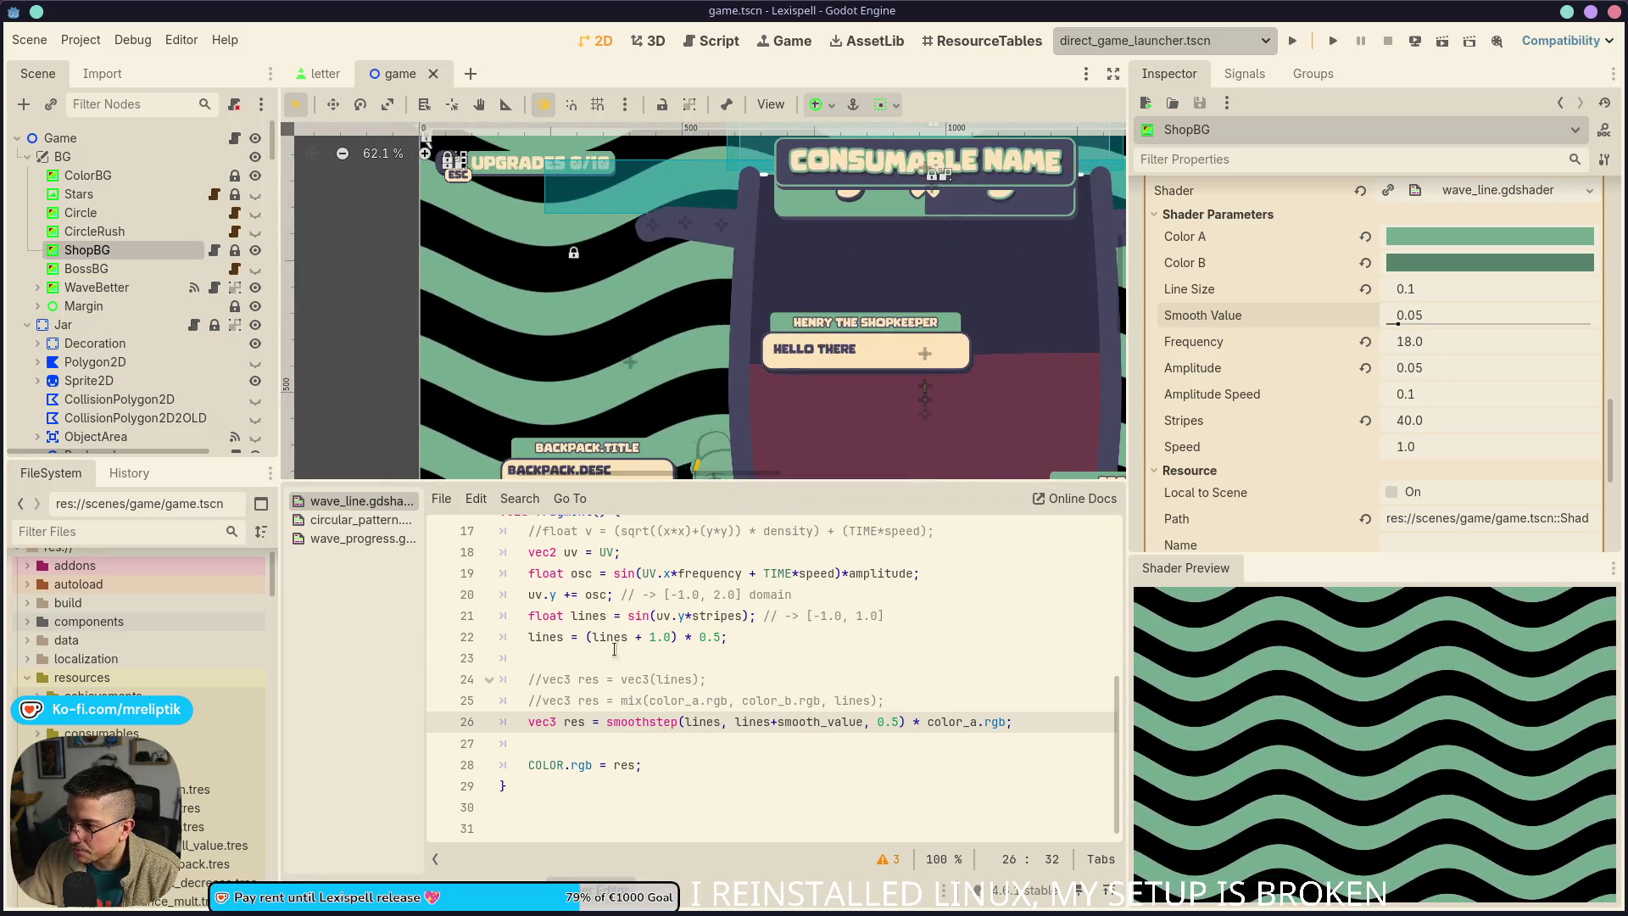
left_click(887, 759)
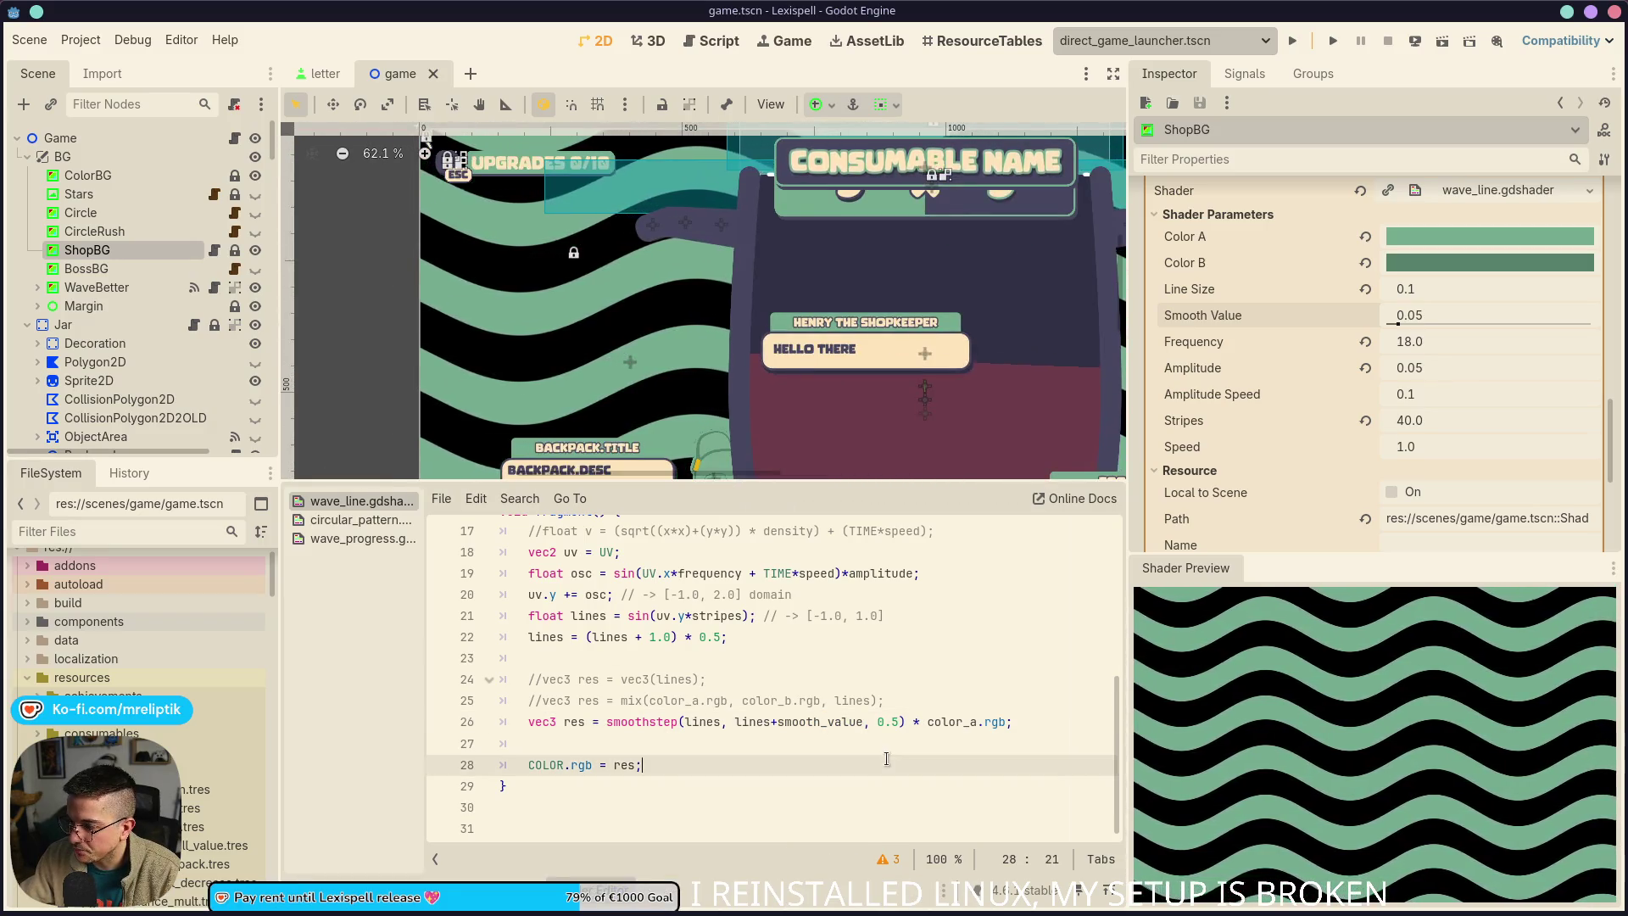
left_click(1011, 722)
type("+")
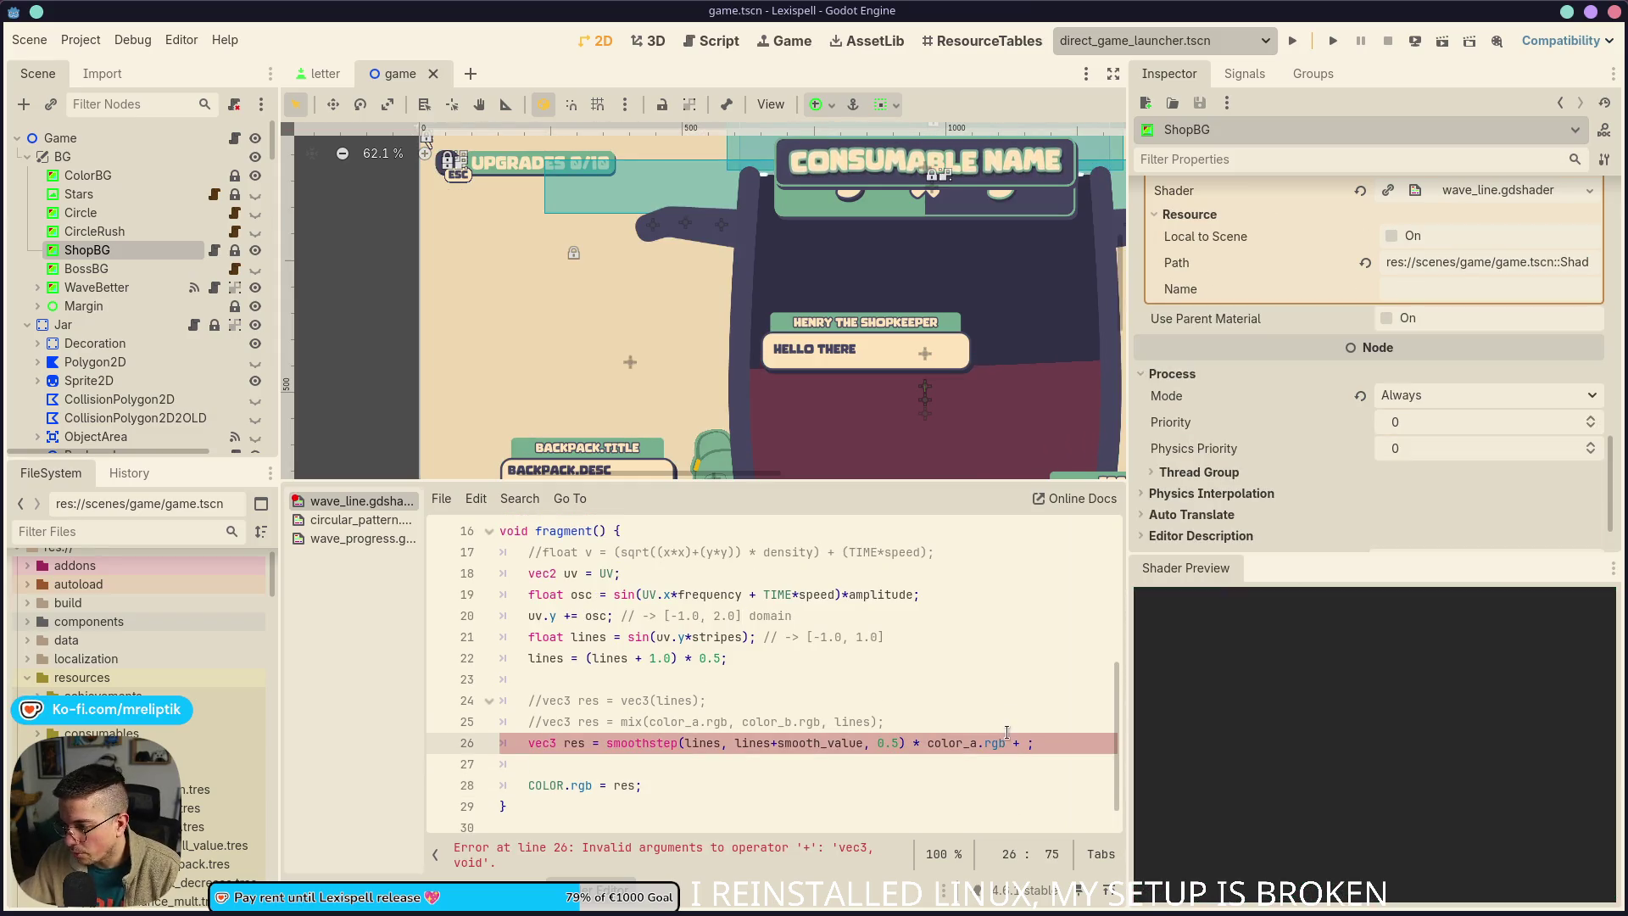
left_click(607, 744)
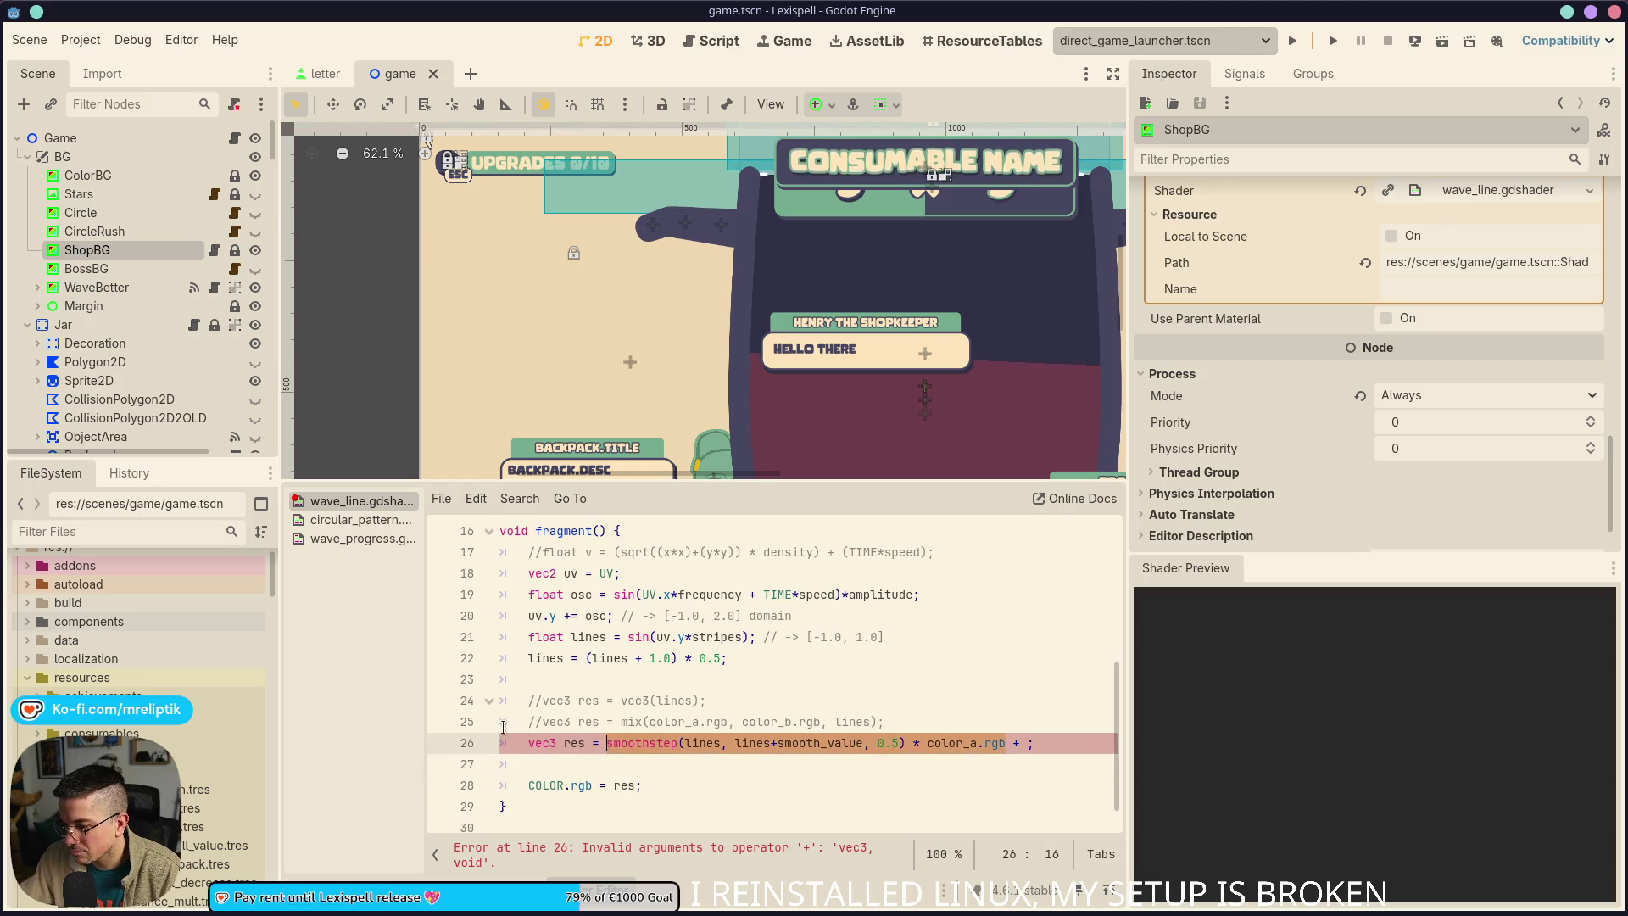
scroll(966, 742, "down", 1, "ctrl")
type("smoothstep(lines, lines+smooth_value, 0.5) * color_a.rgb")
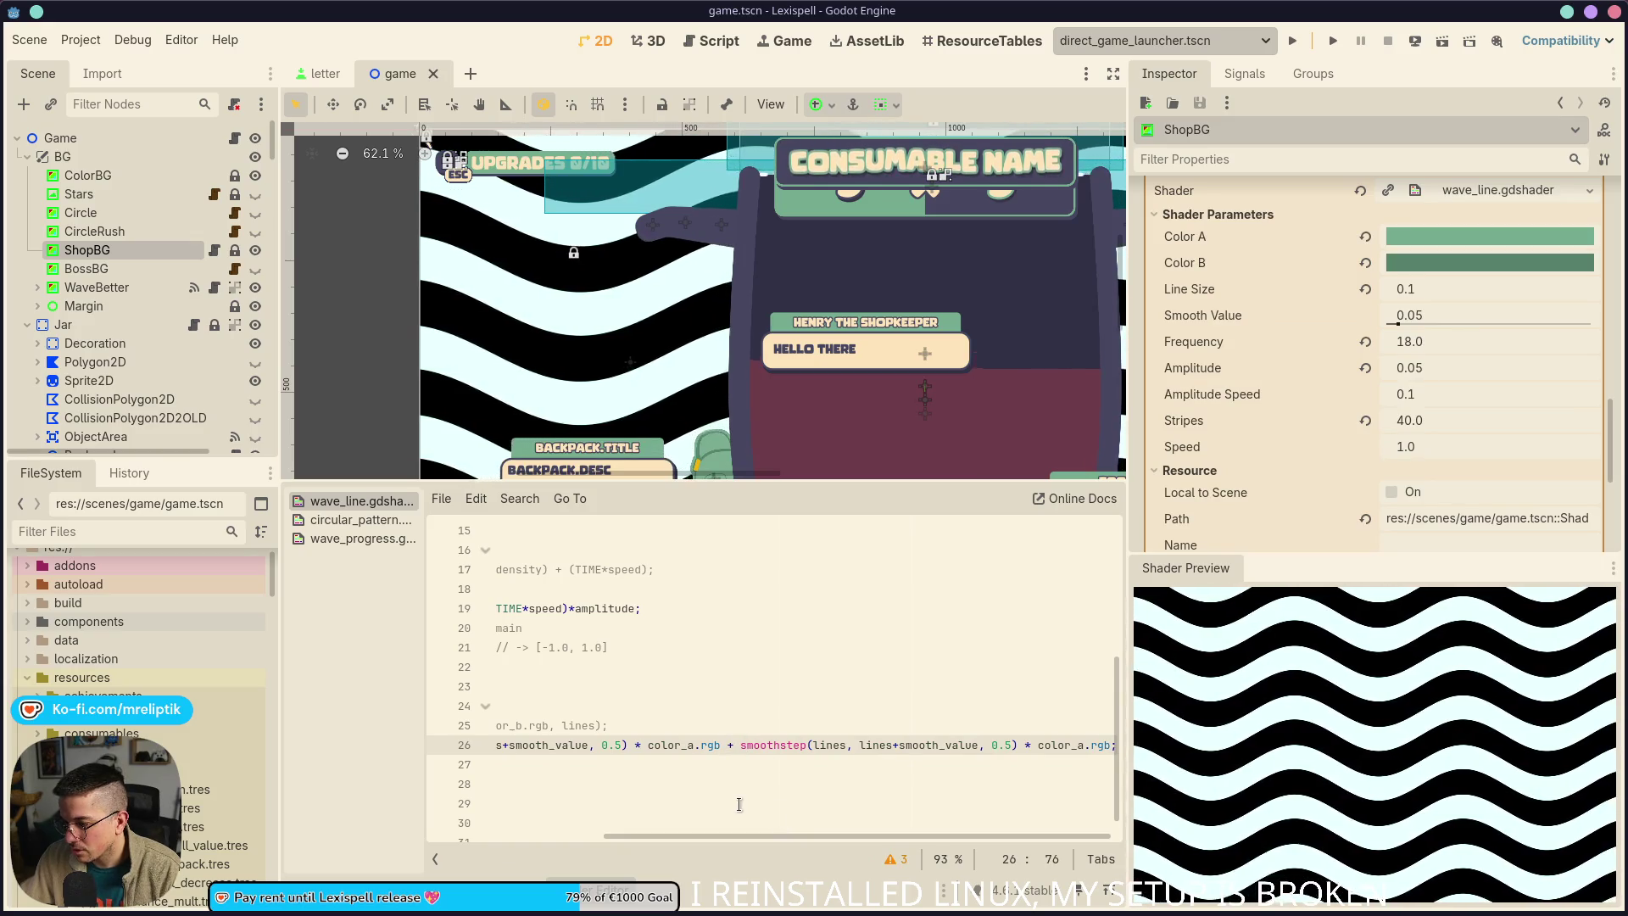
key("Return")
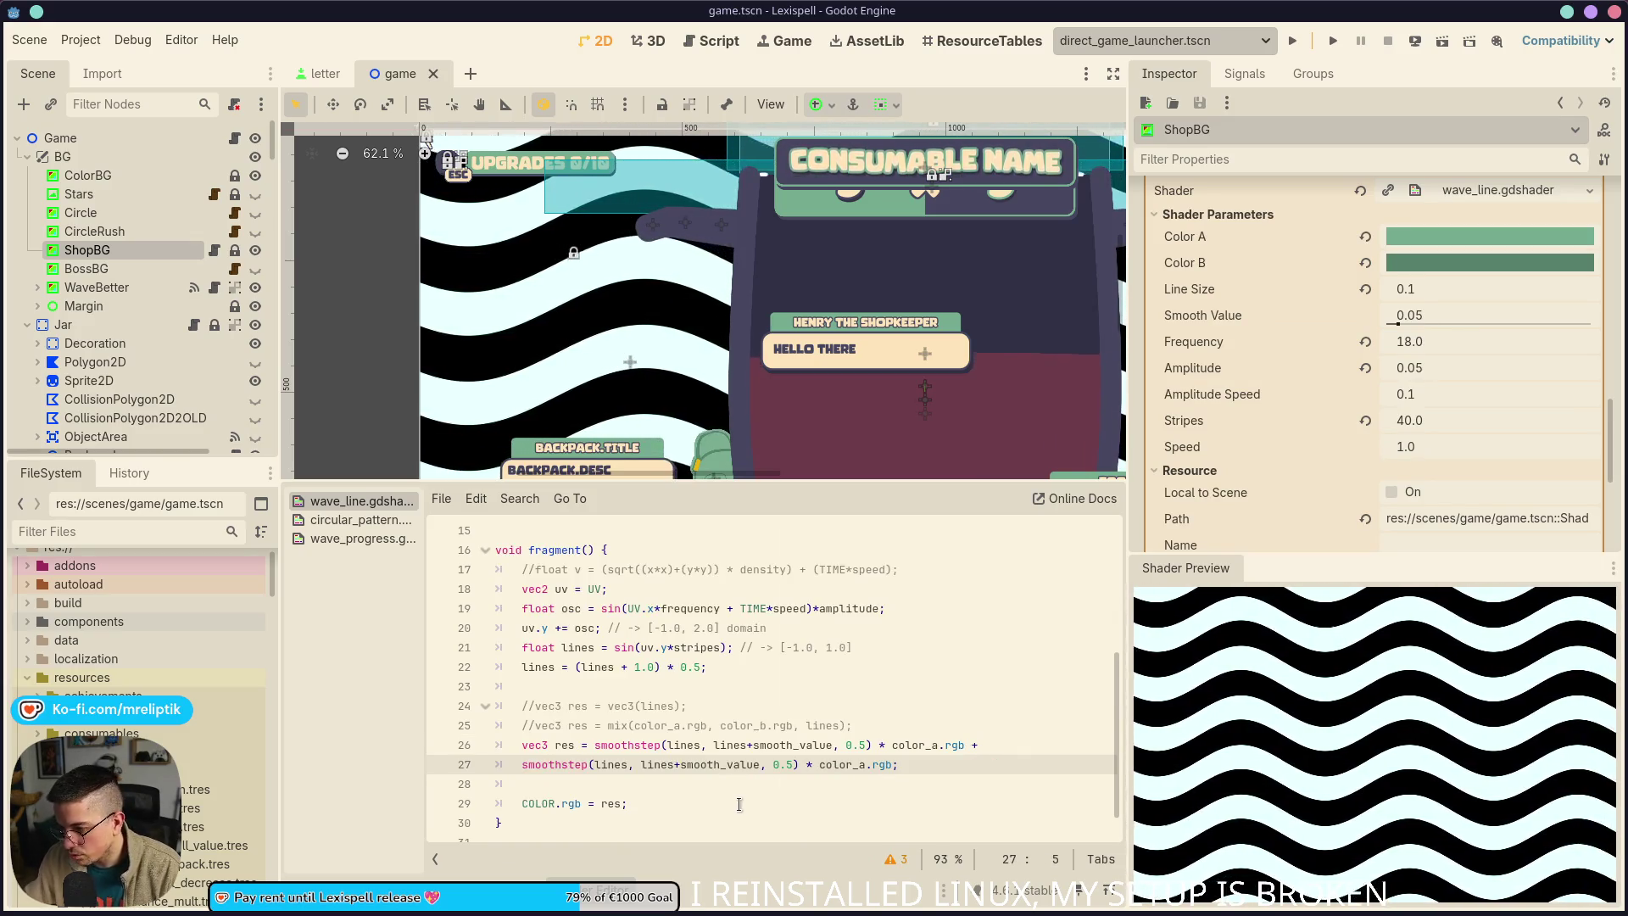
Rewrite the second term as (1.0-smoothstep(...)) * color_b.rgb and save the scene
left_click(671, 764)
scroll(577, 737, "down", 1)
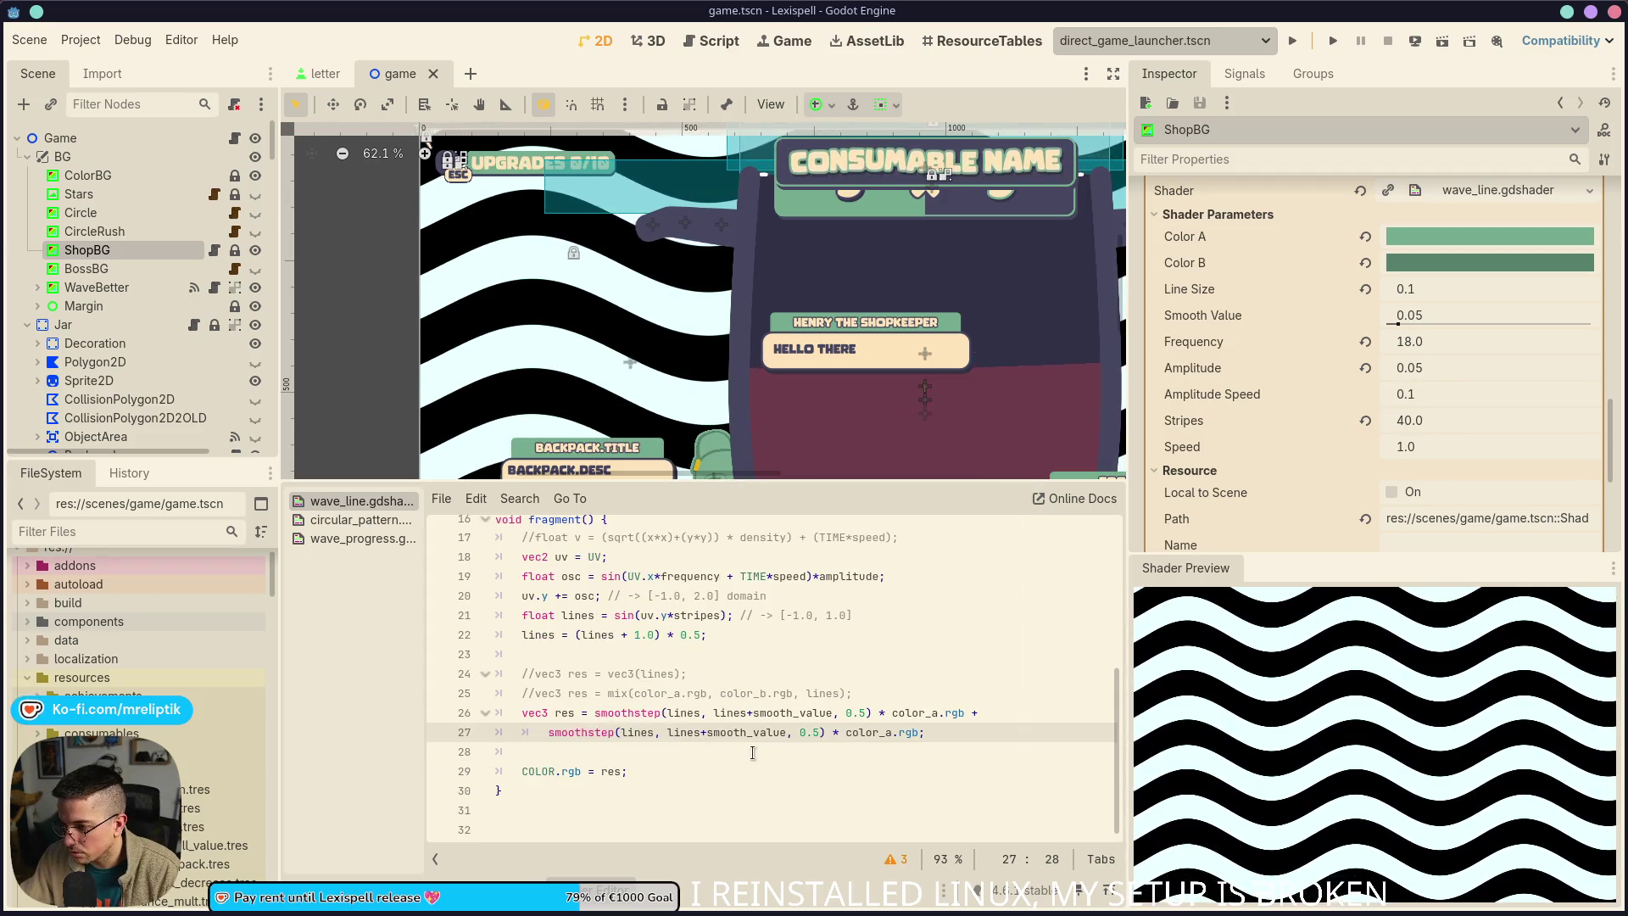
scroll(677, 751, "up", 1, "ctrl")
type("1.0")
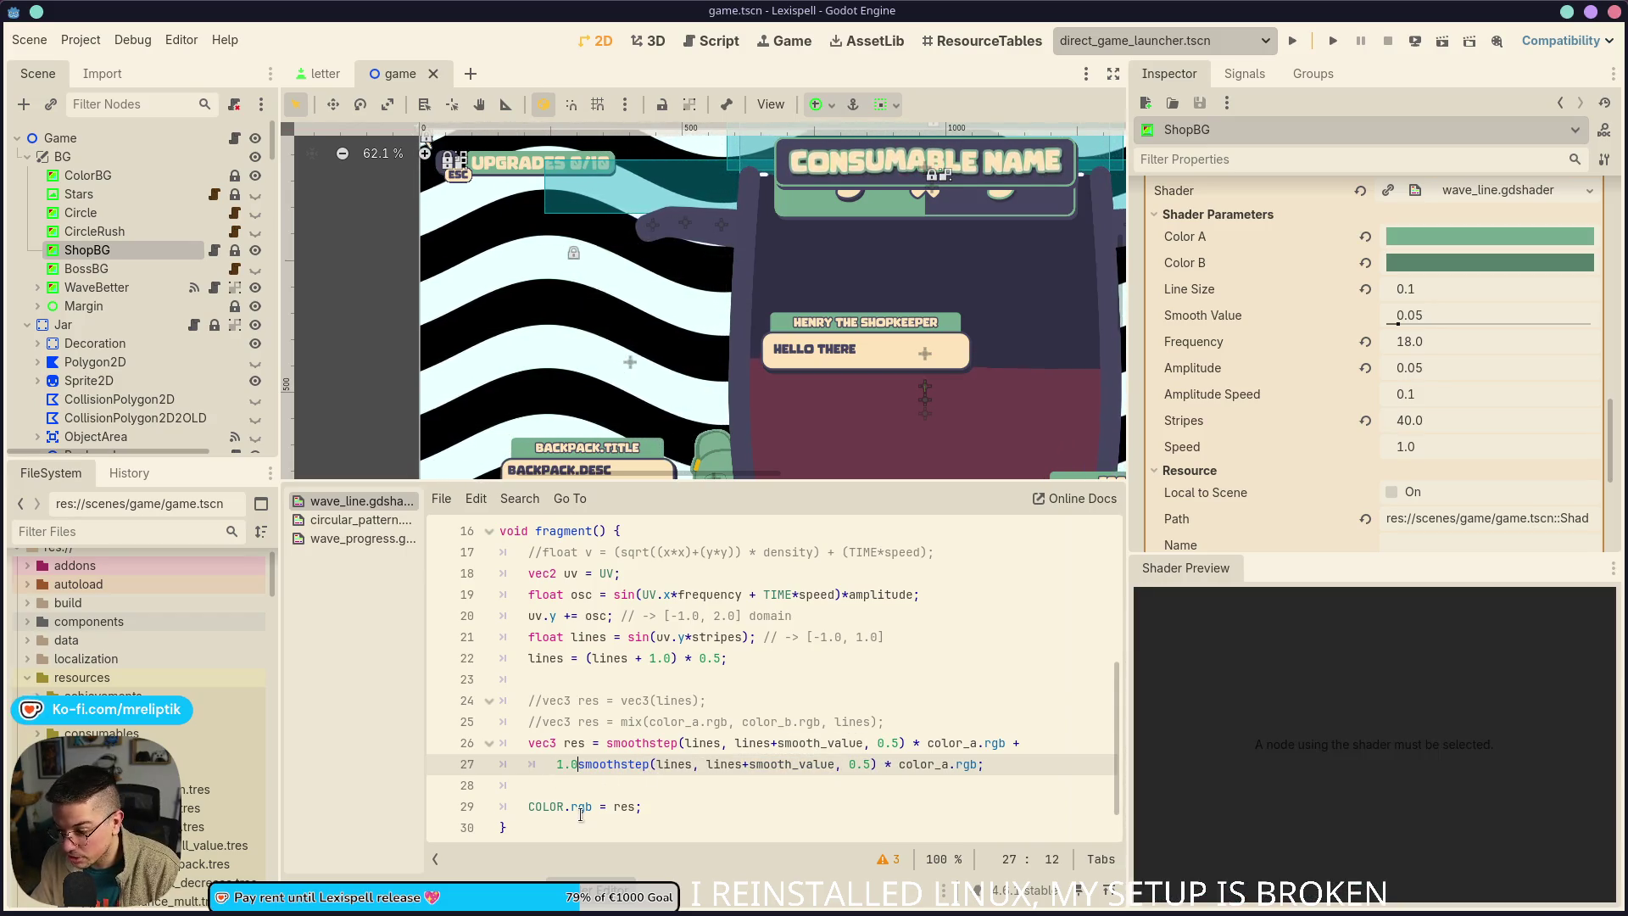
type("(")
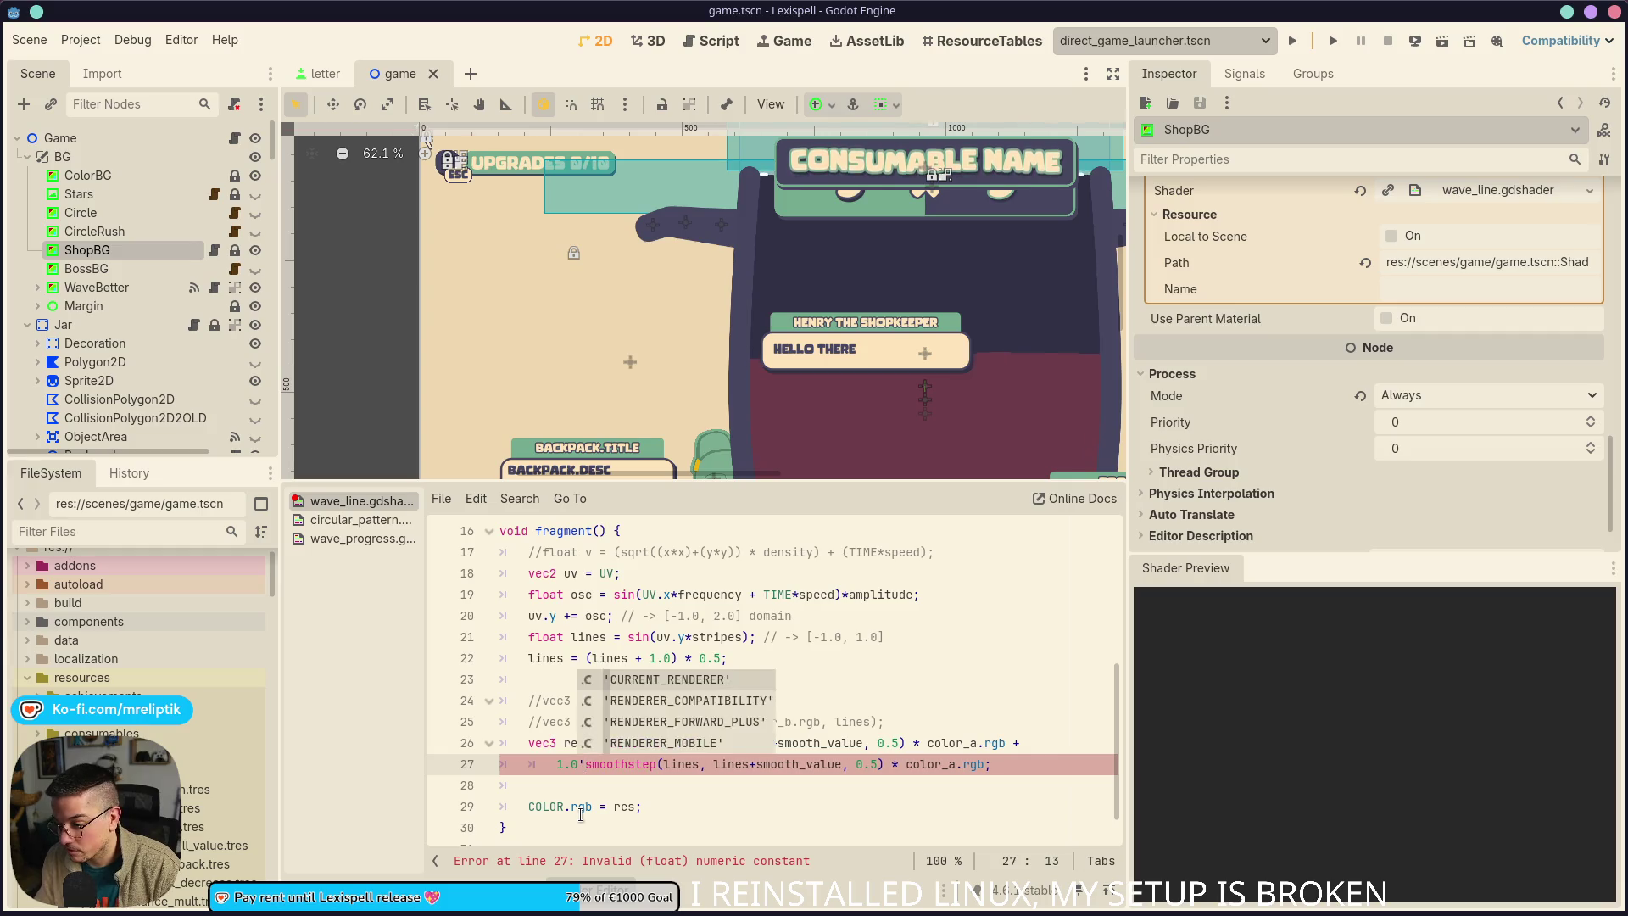
key("Home")
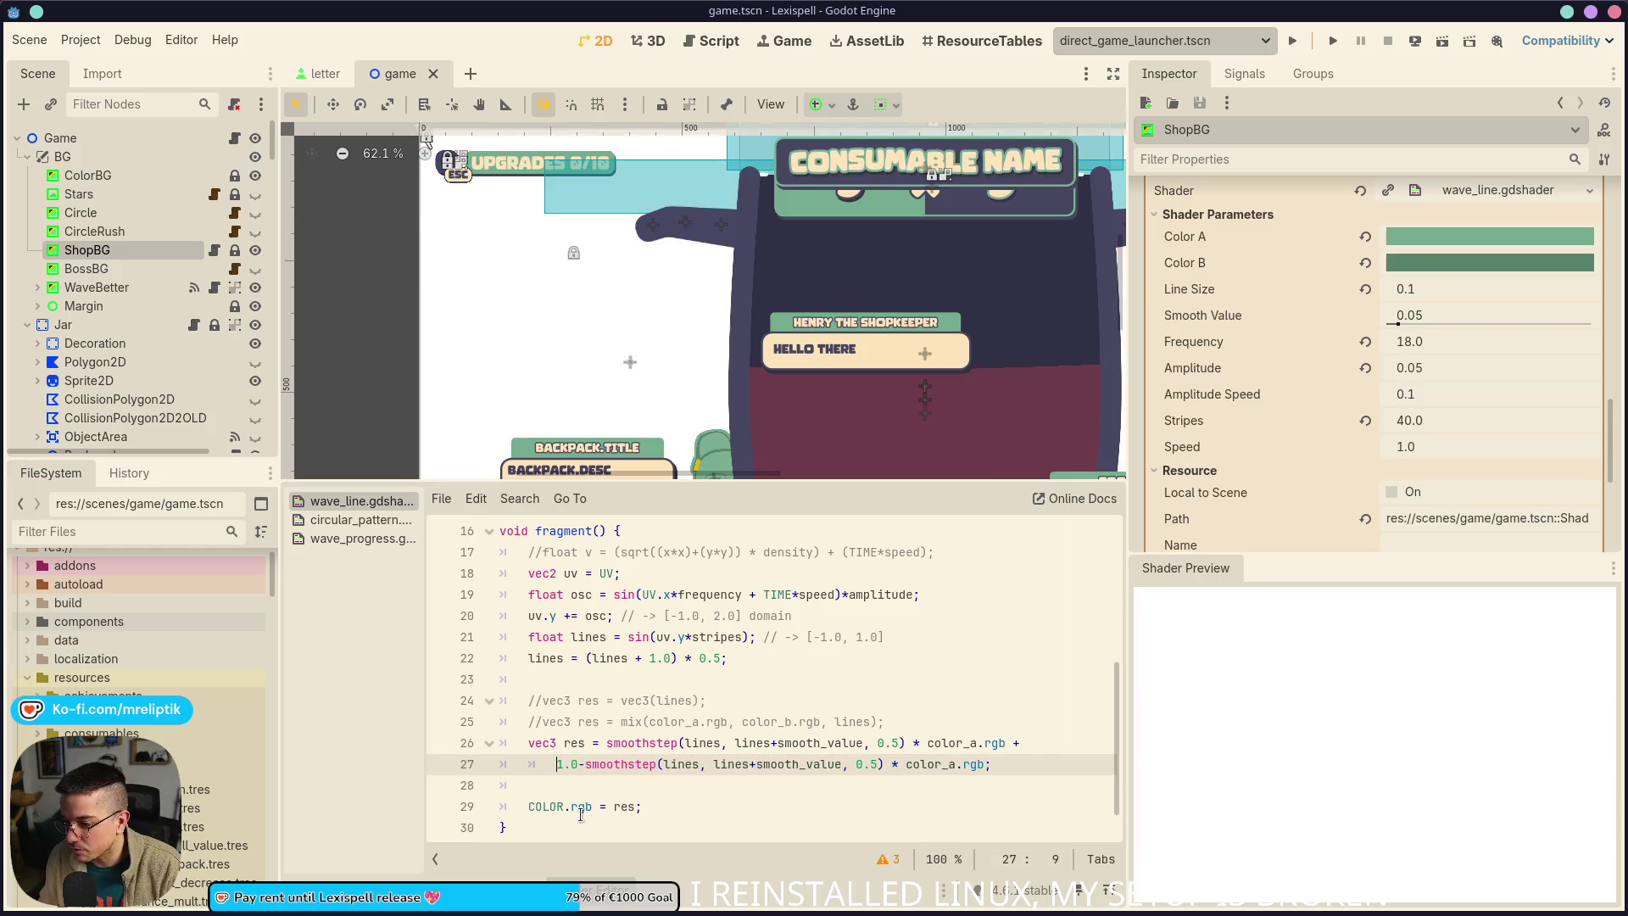
key("ctrl+Right")
key("ctrl+Right")
key("ctrl+Right")
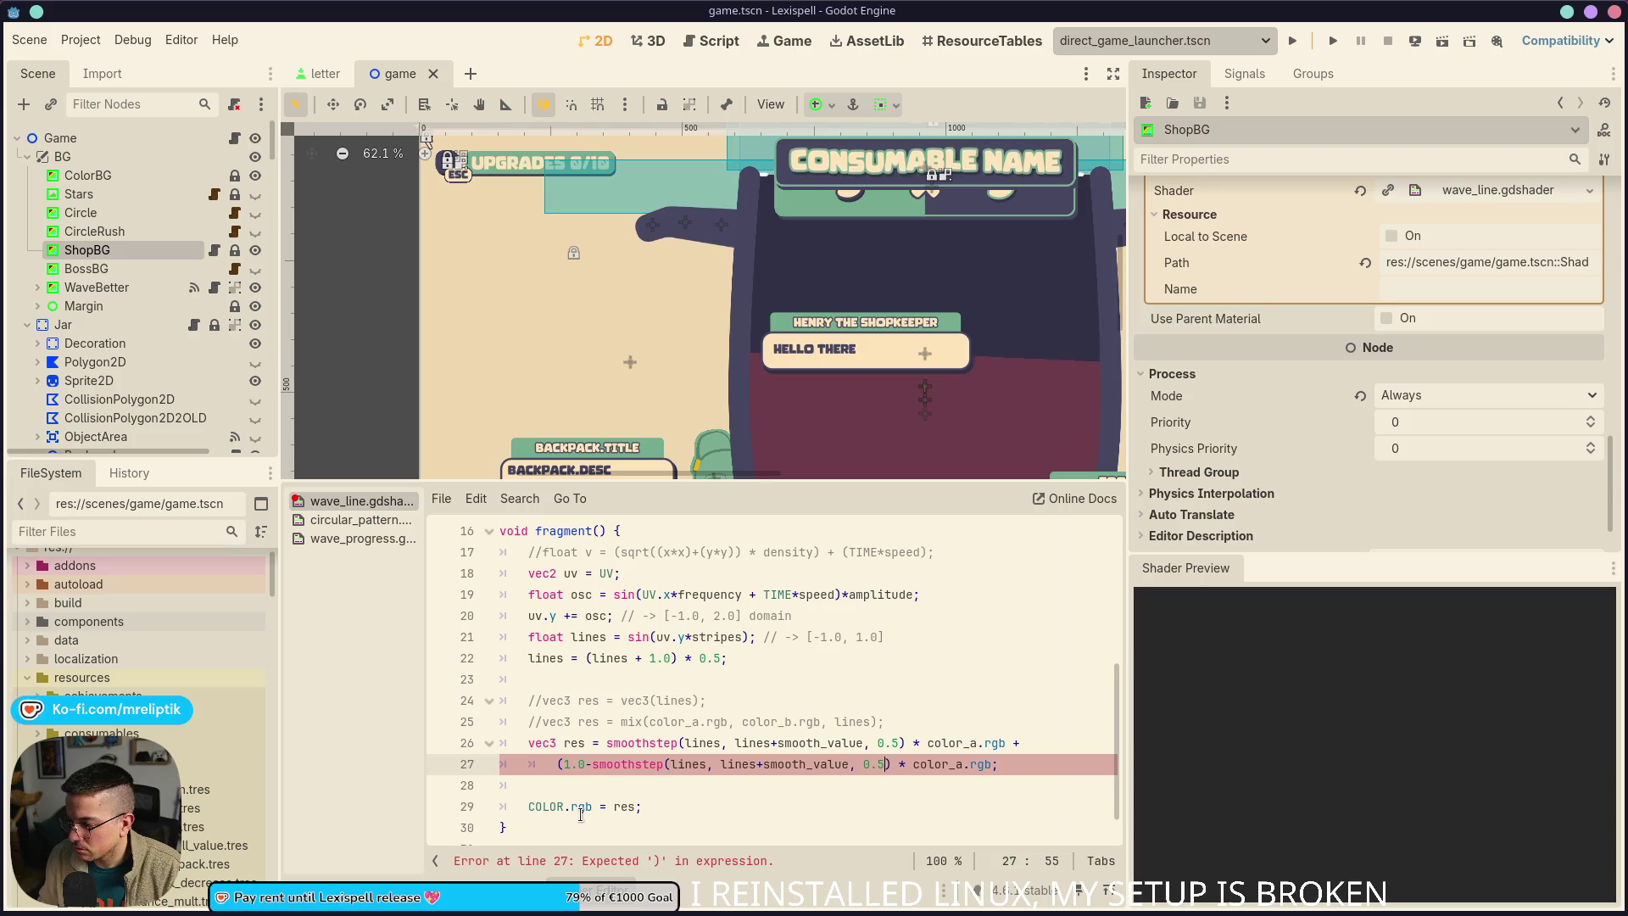
type(")")
key("End")
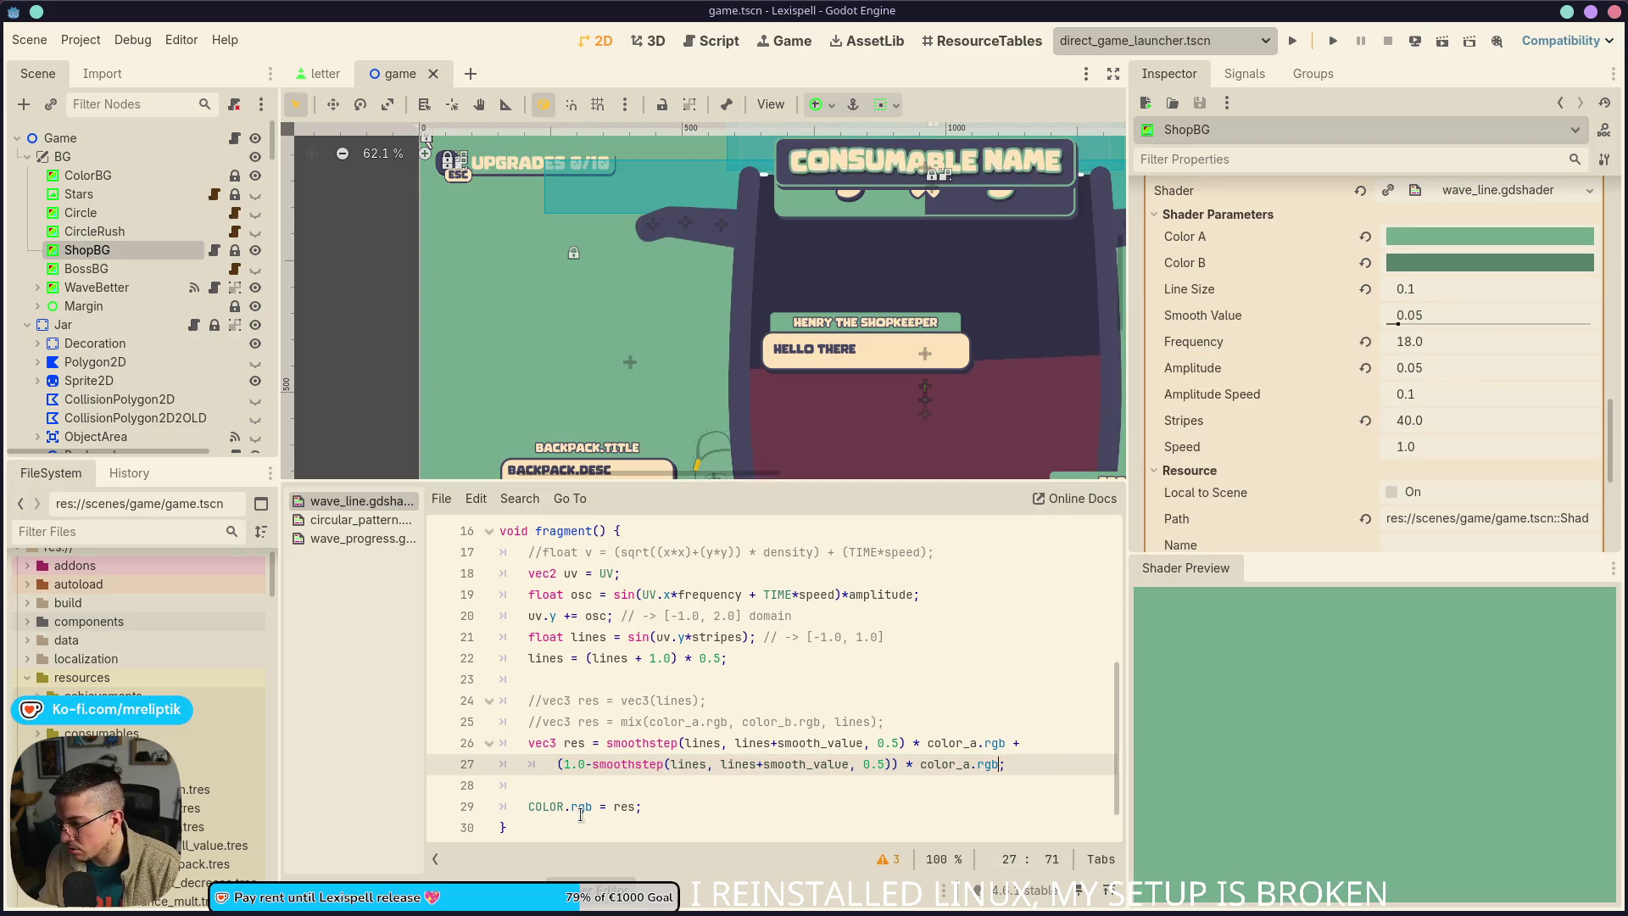
key("BackSpace")
type("b")
key("ctrl+s")
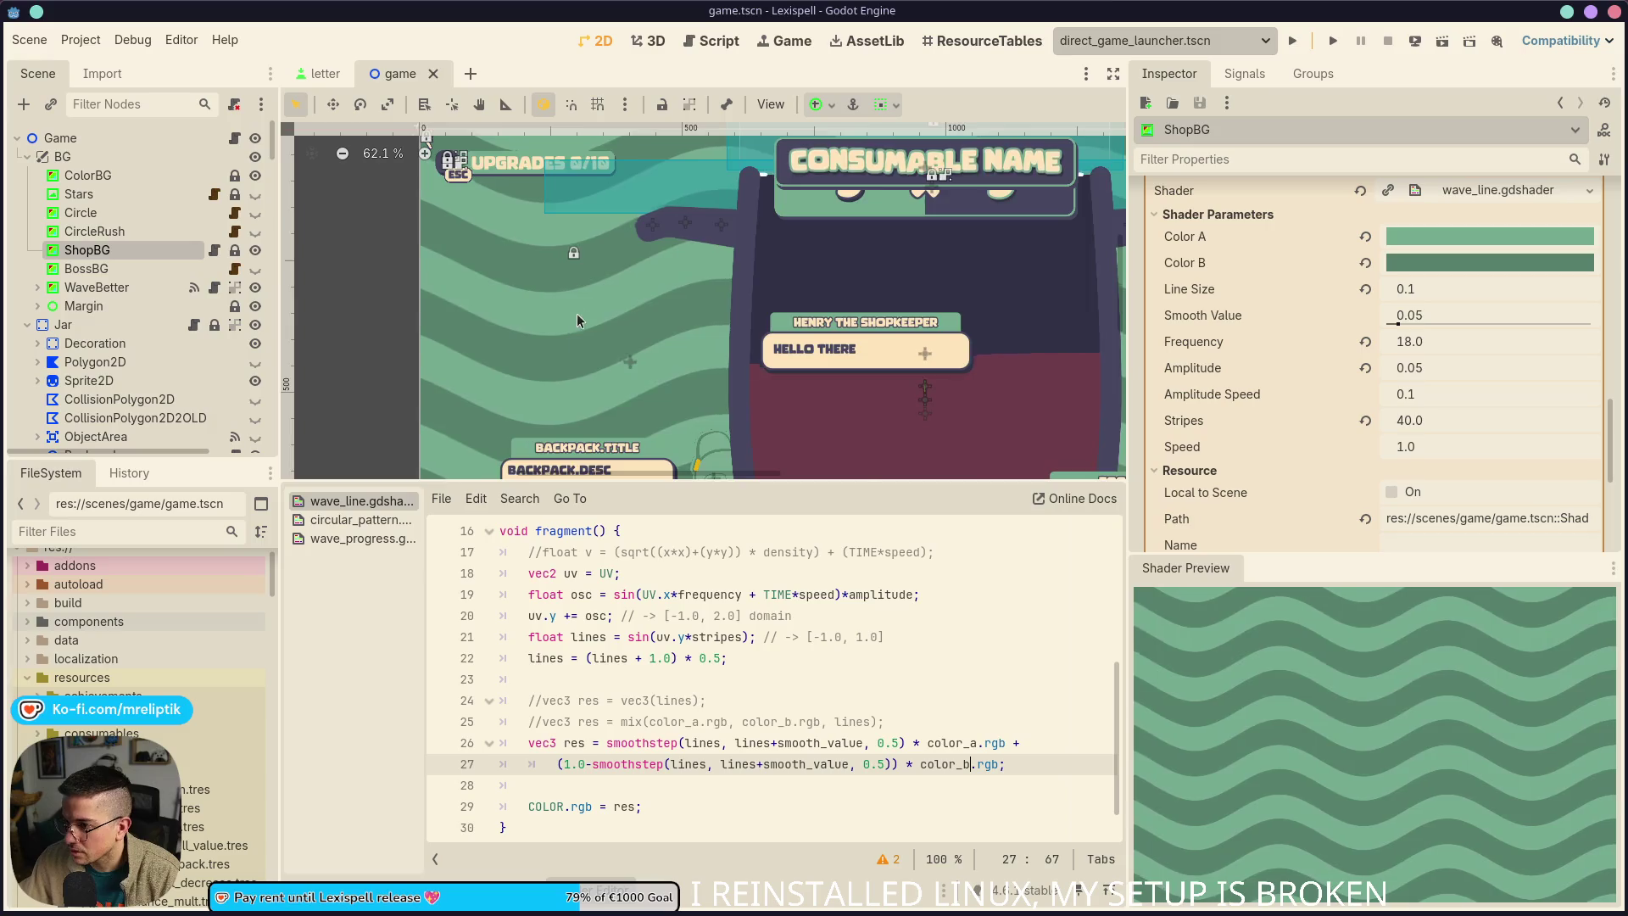
Tune the Smooth Value slider up and back down to about 0.18
scroll(578, 319, "up", 10)
scroll(577, 281, "down", 6)
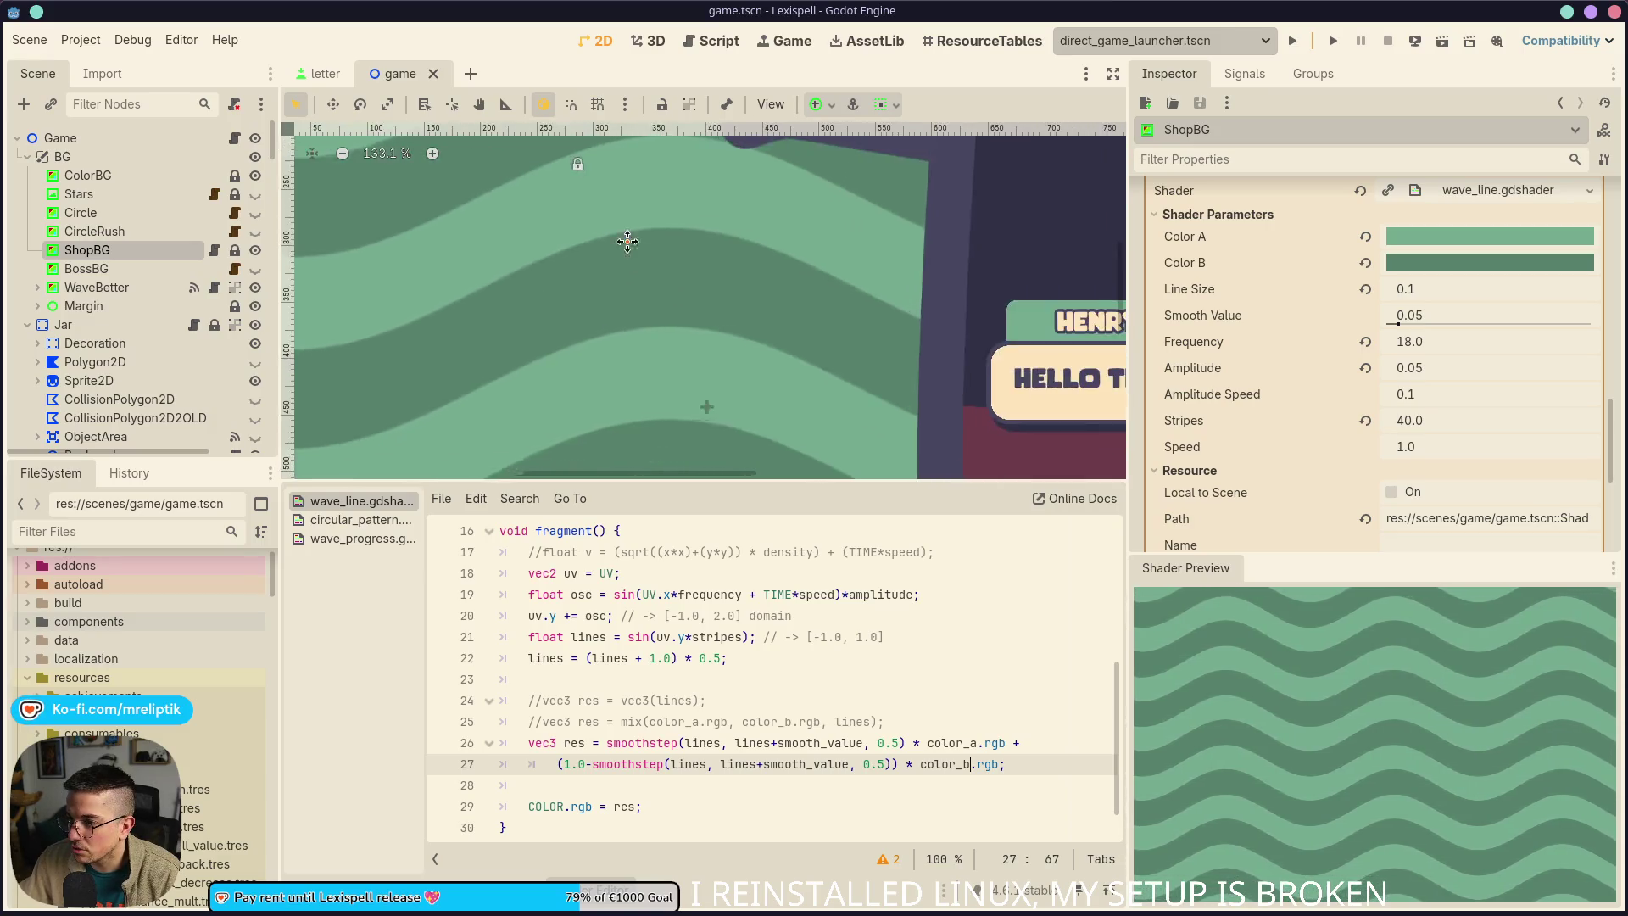
scroll(684, 397, "up", 5)
left_click_drag(1398, 324, 1462, 331)
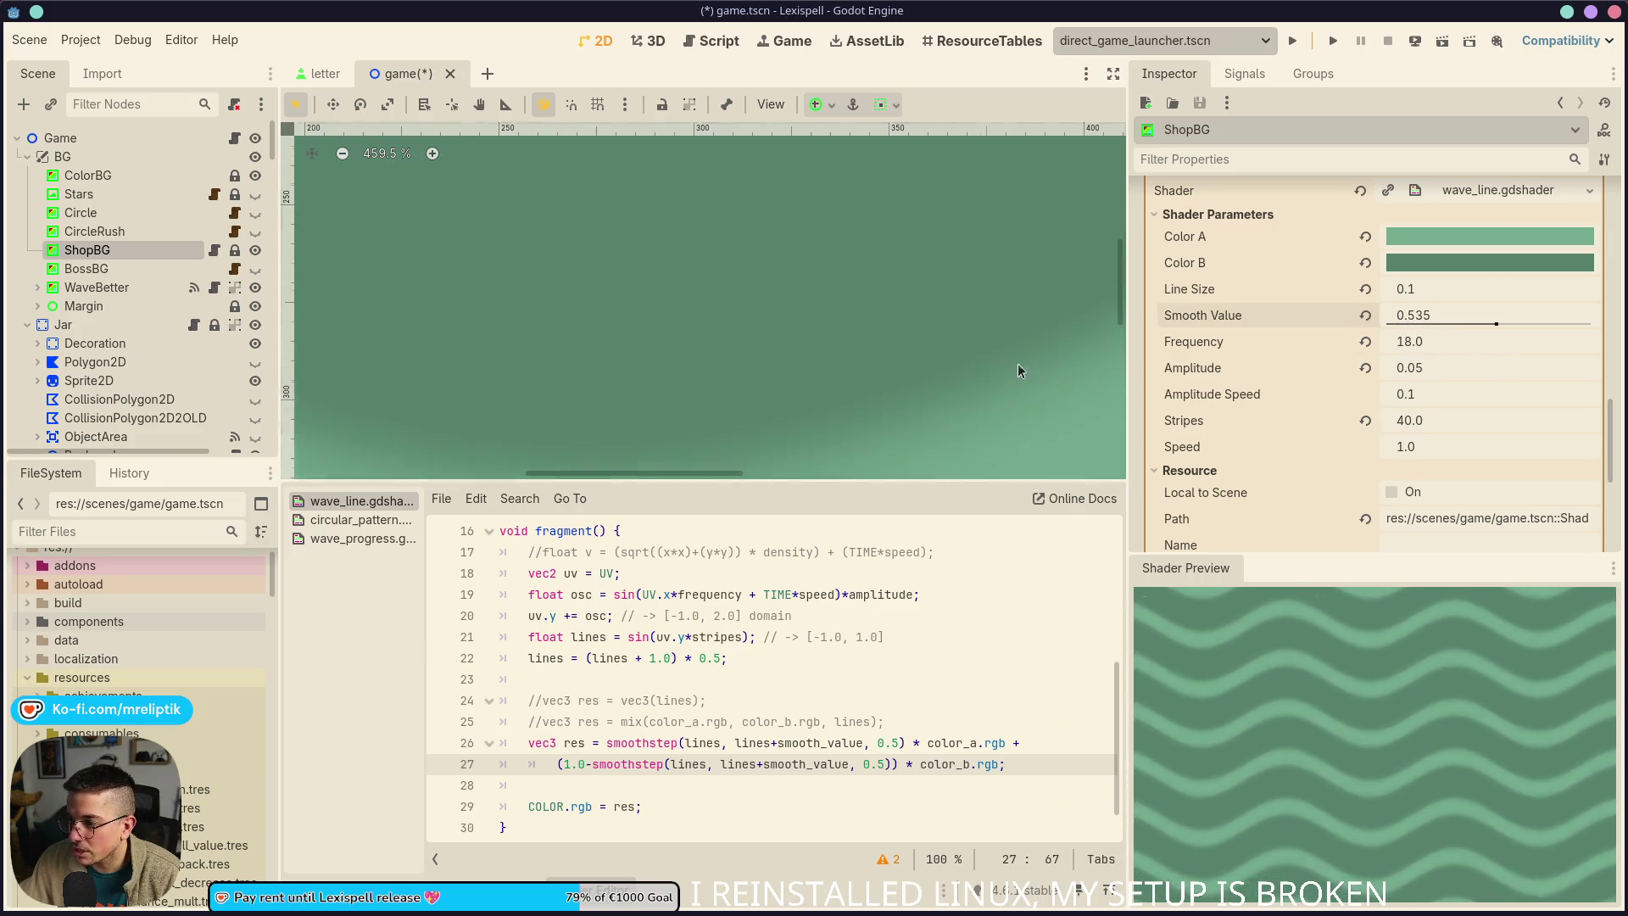
scroll(700, 319, "down", 11)
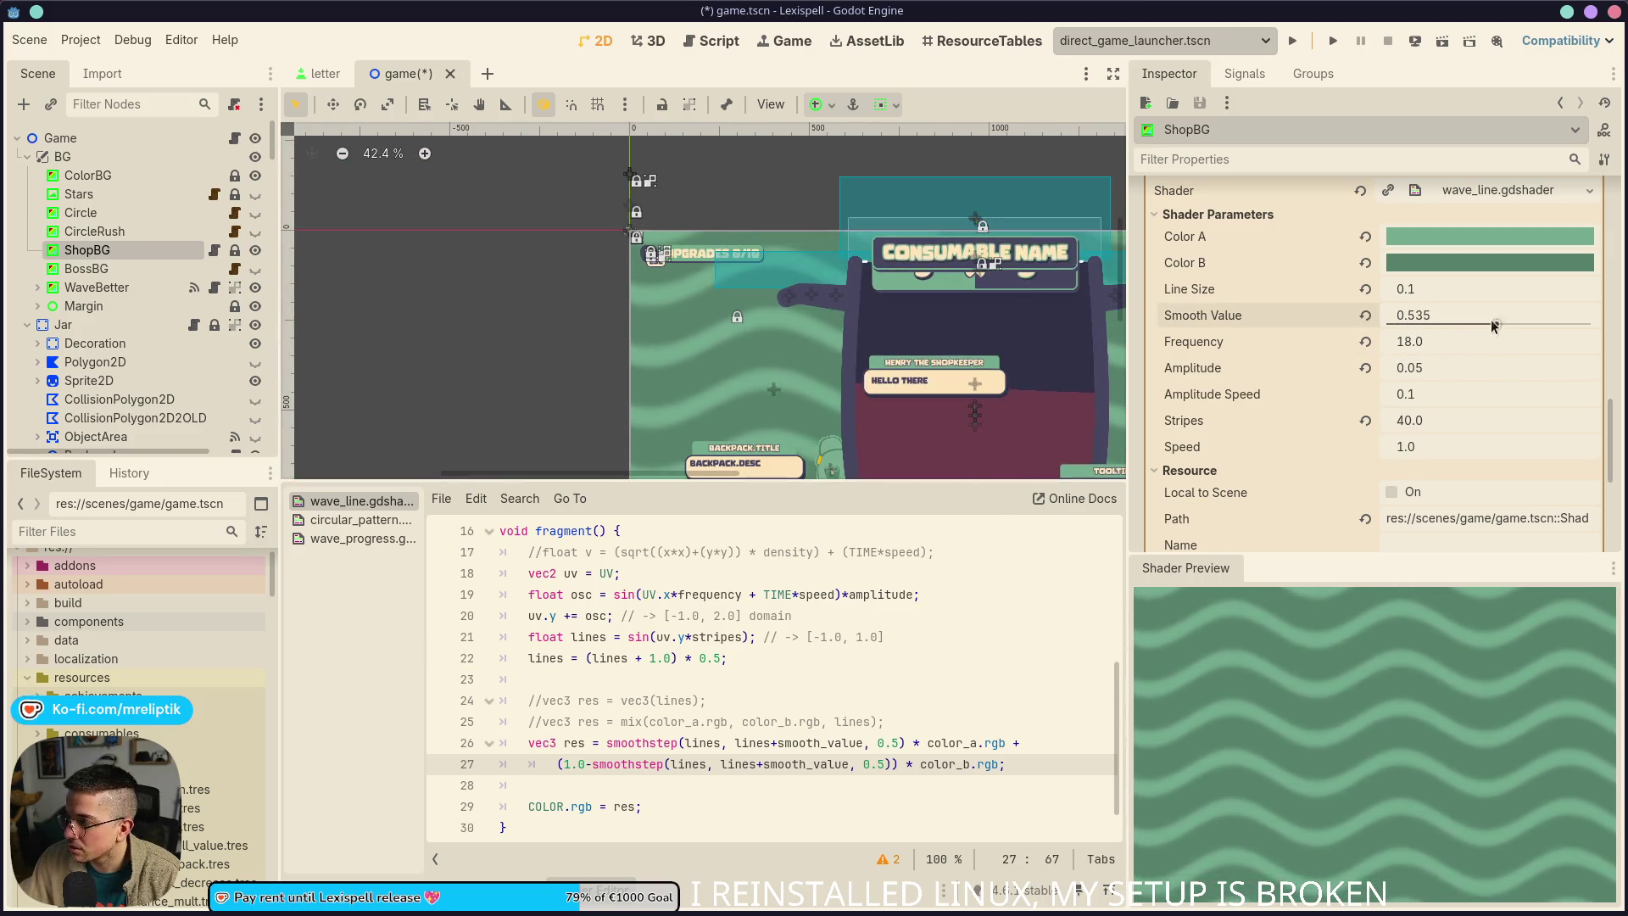
scroll(822, 325, "up", 3)
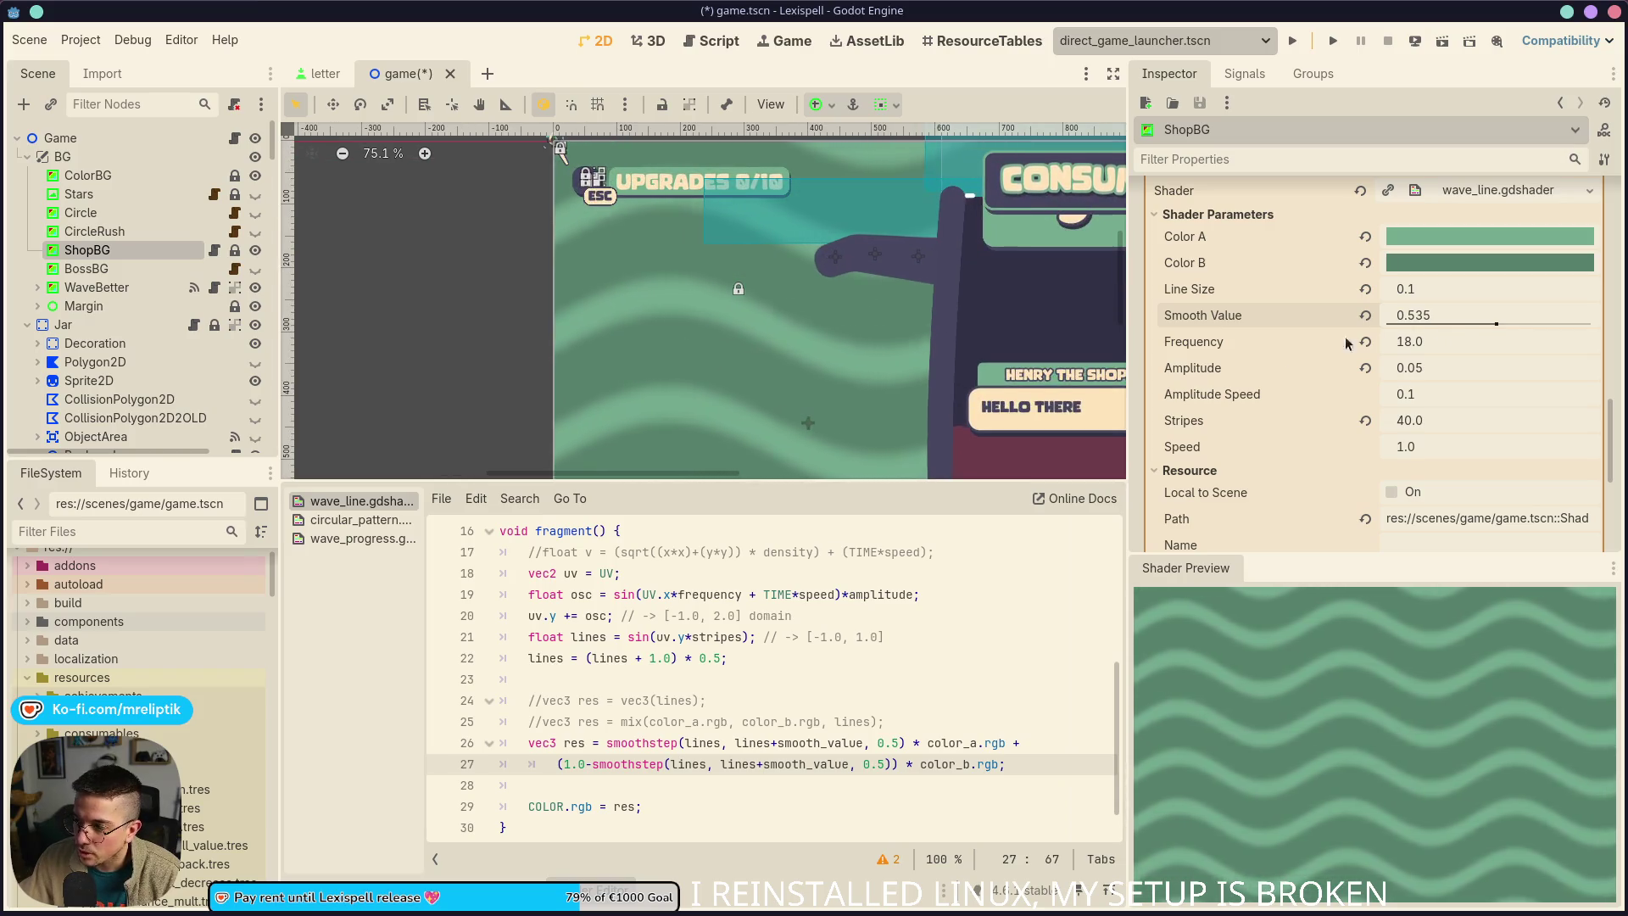
mouse_move(1499, 329)
left_mouse_down()
mouse_move(1391, 319)
mouse_move(1431, 305)
left_mouse_up()
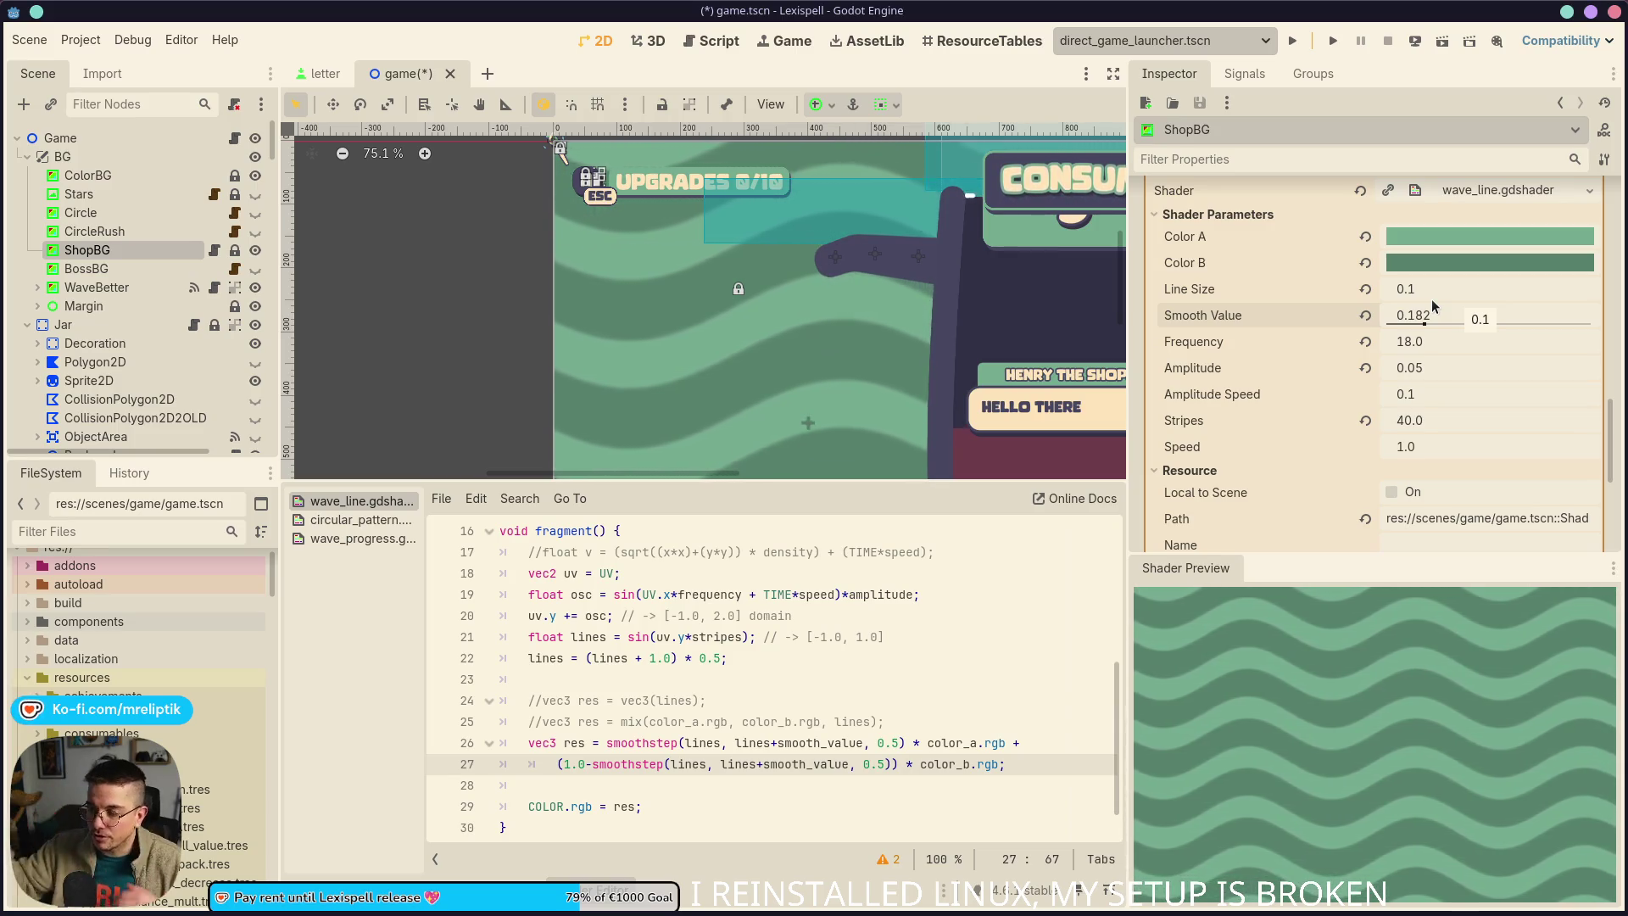
left_click(726, 750)
type("-")
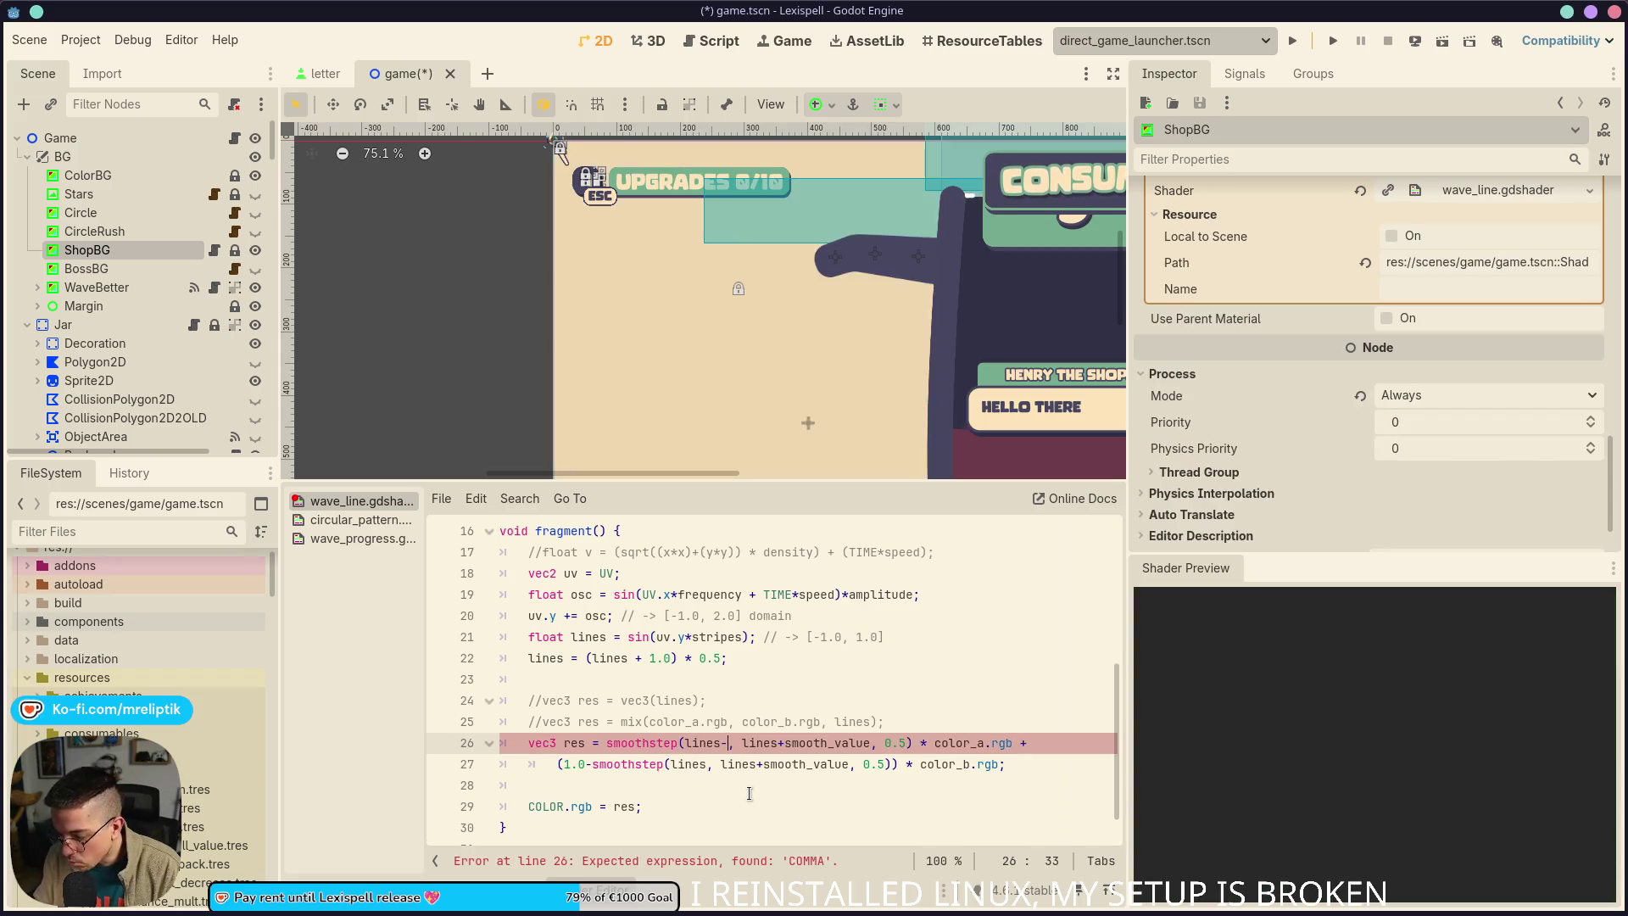
Complete the lower smoothstep edge as lines-smooth_value and save the scene
type("smooth")
key("Return")
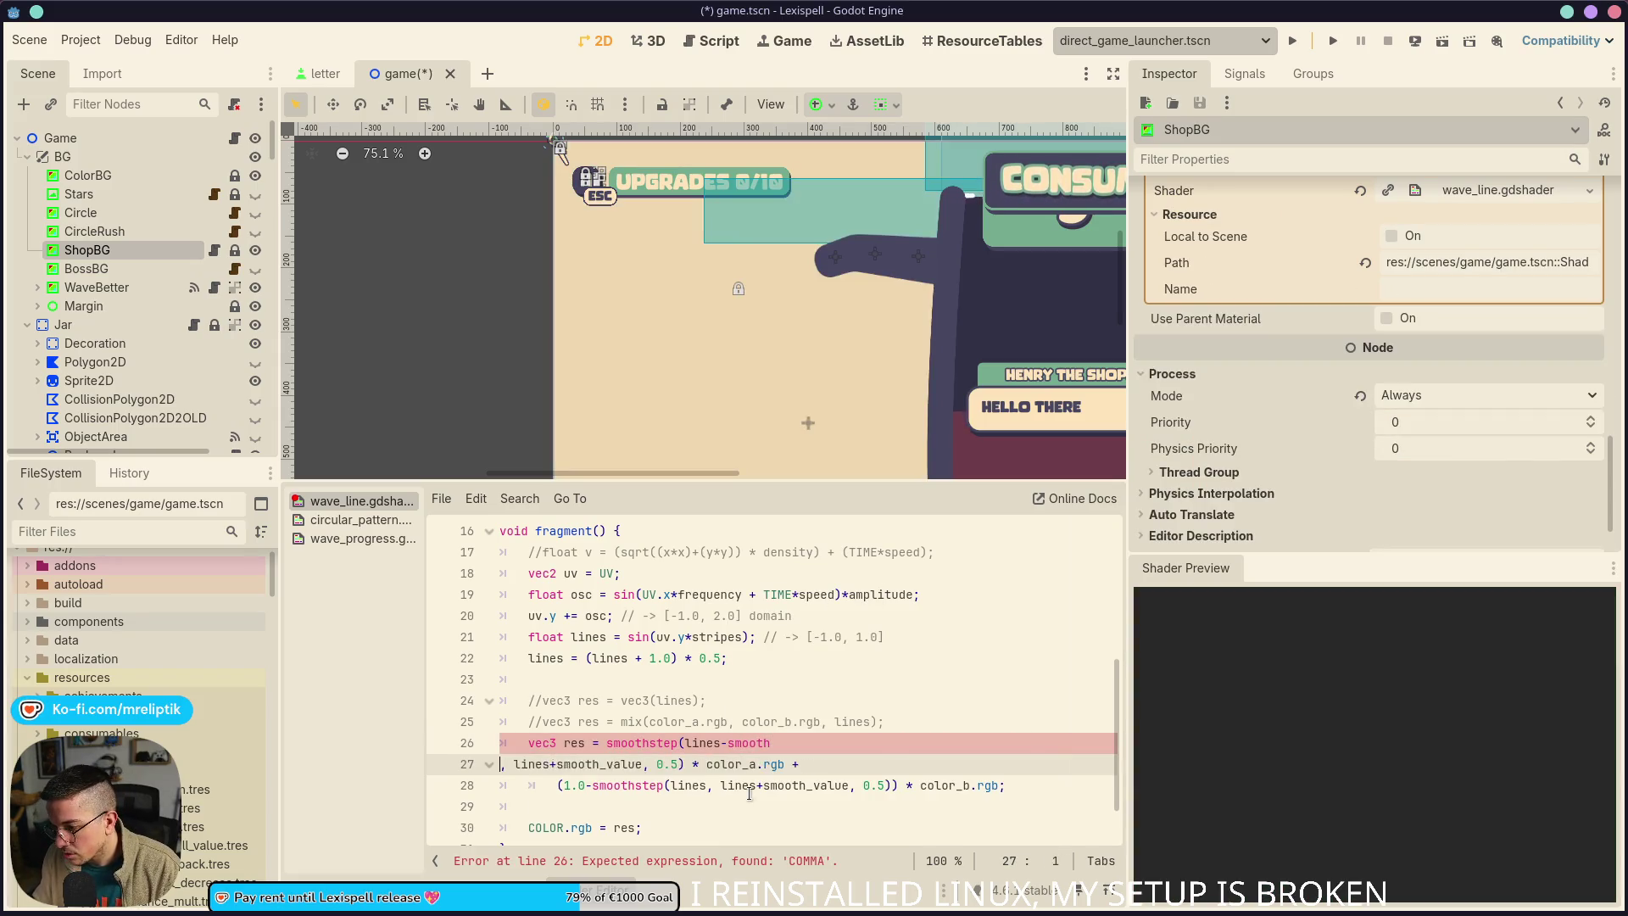
key("BackSpace")
key("BackSpace")
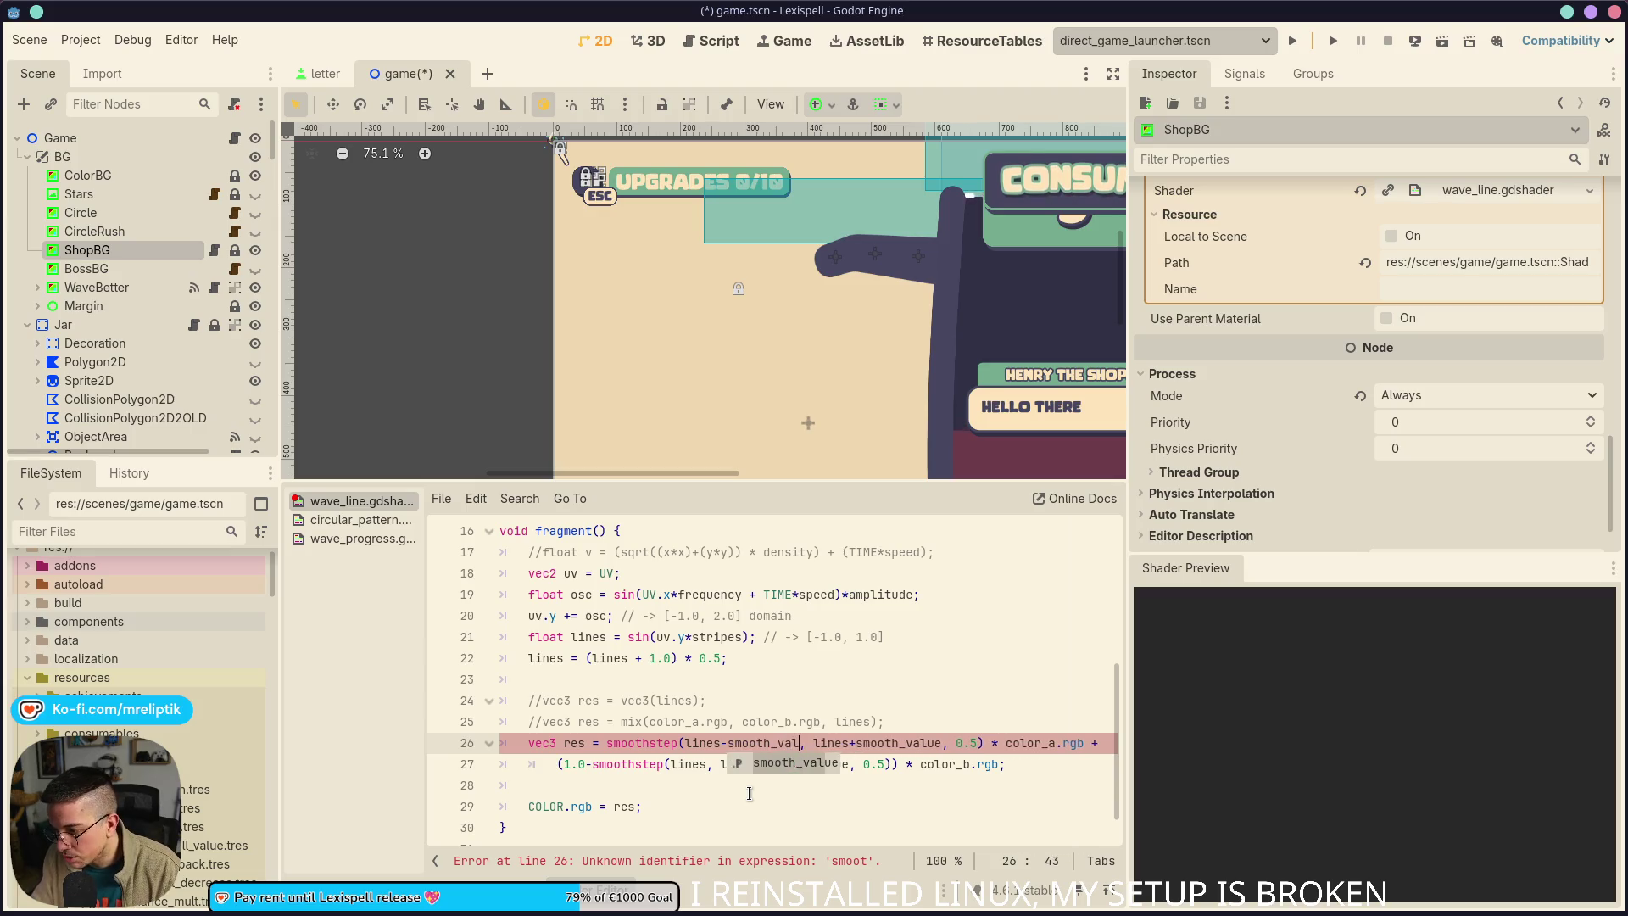
type("ue")
key("ctrl+s")
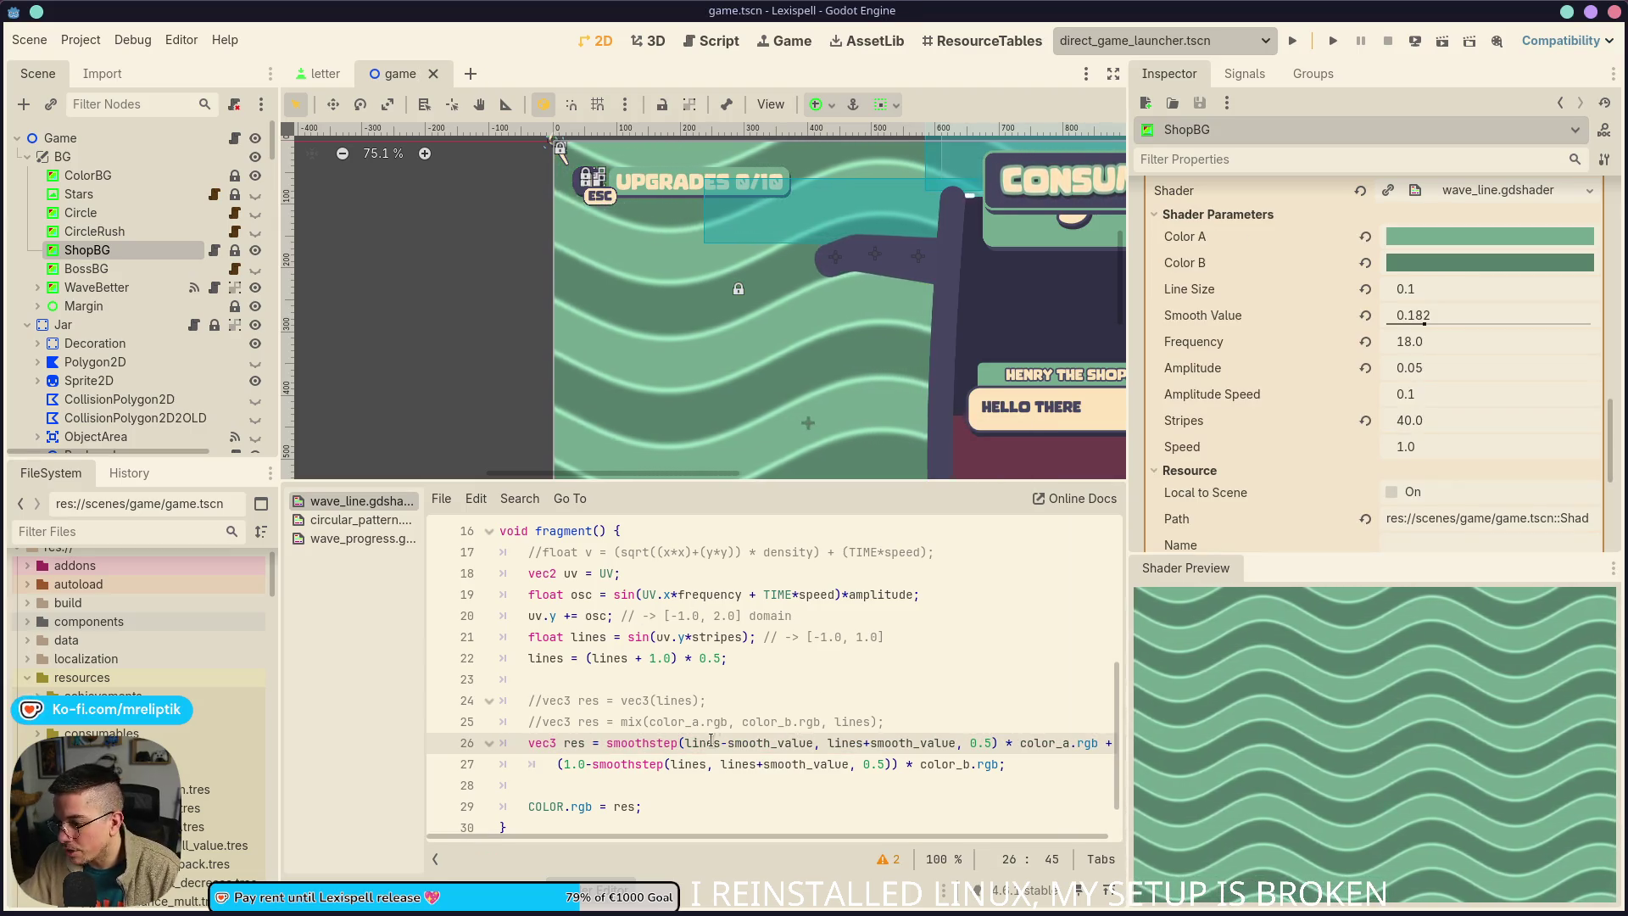
End line 26 with a semicolon and comment out the color_b term with //
scroll(710, 740, "down", 1)
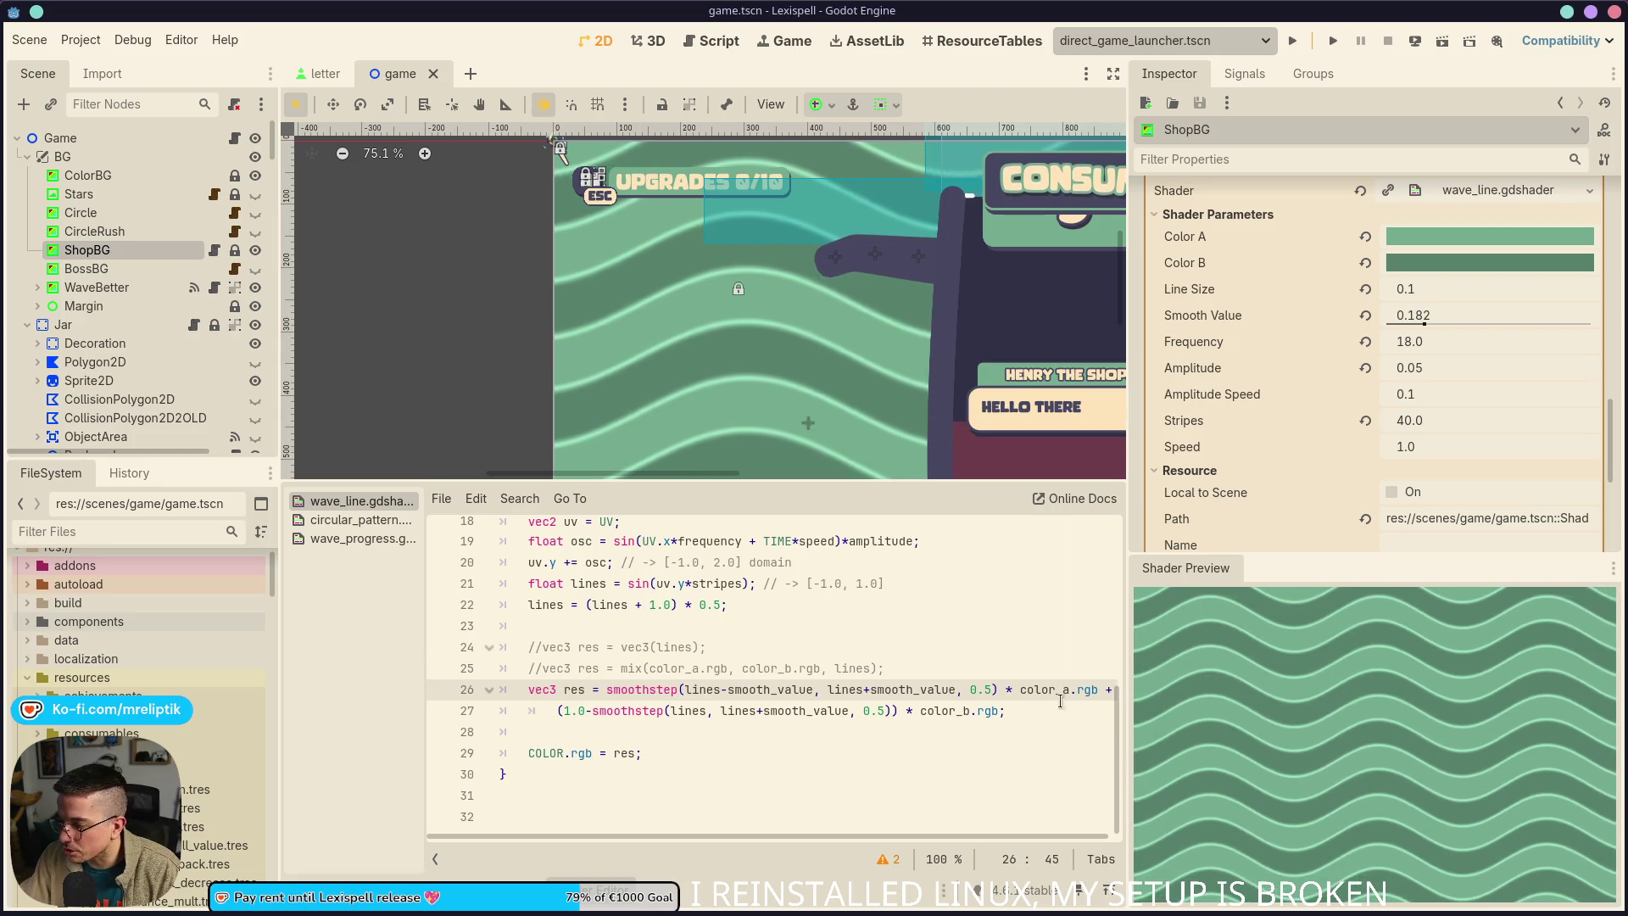
key("End")
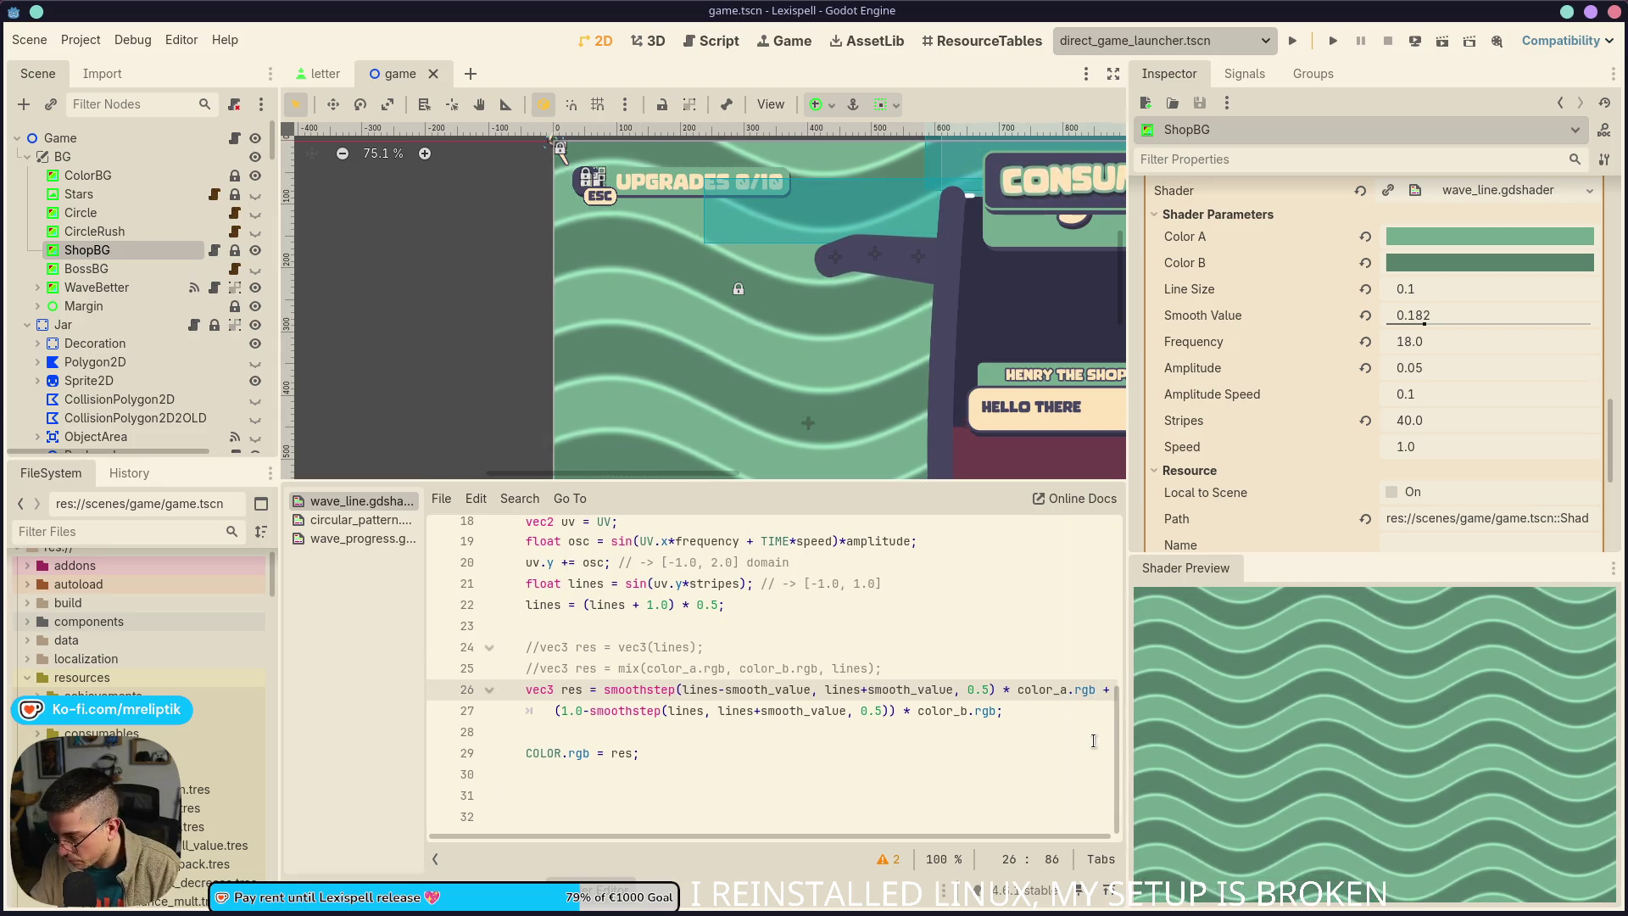
type(";")
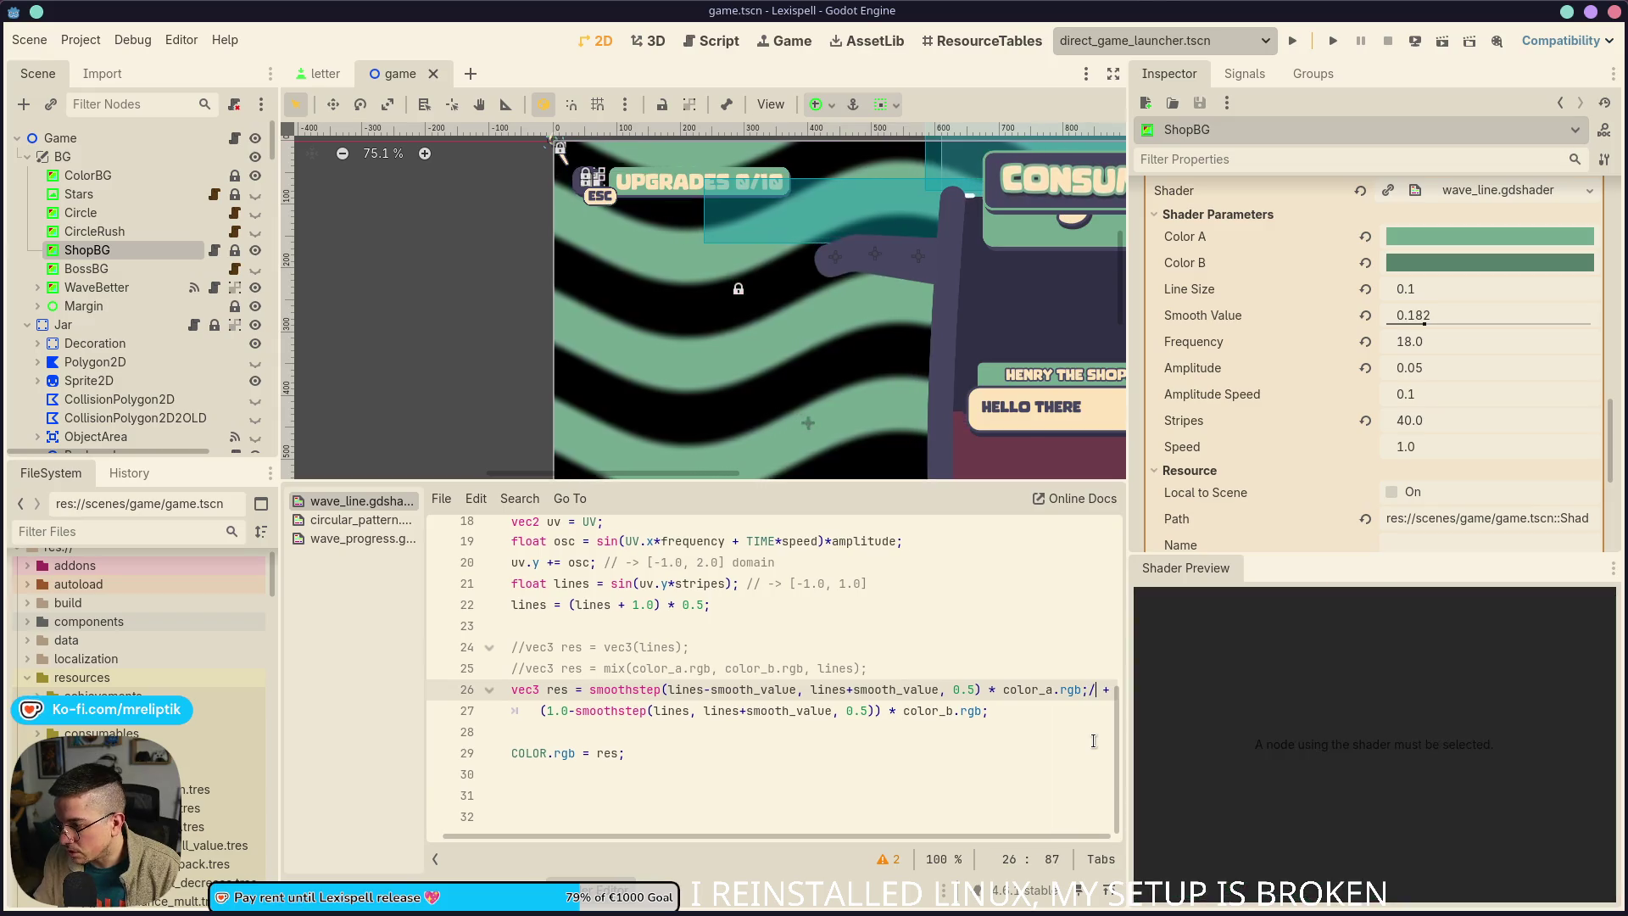
type("/")
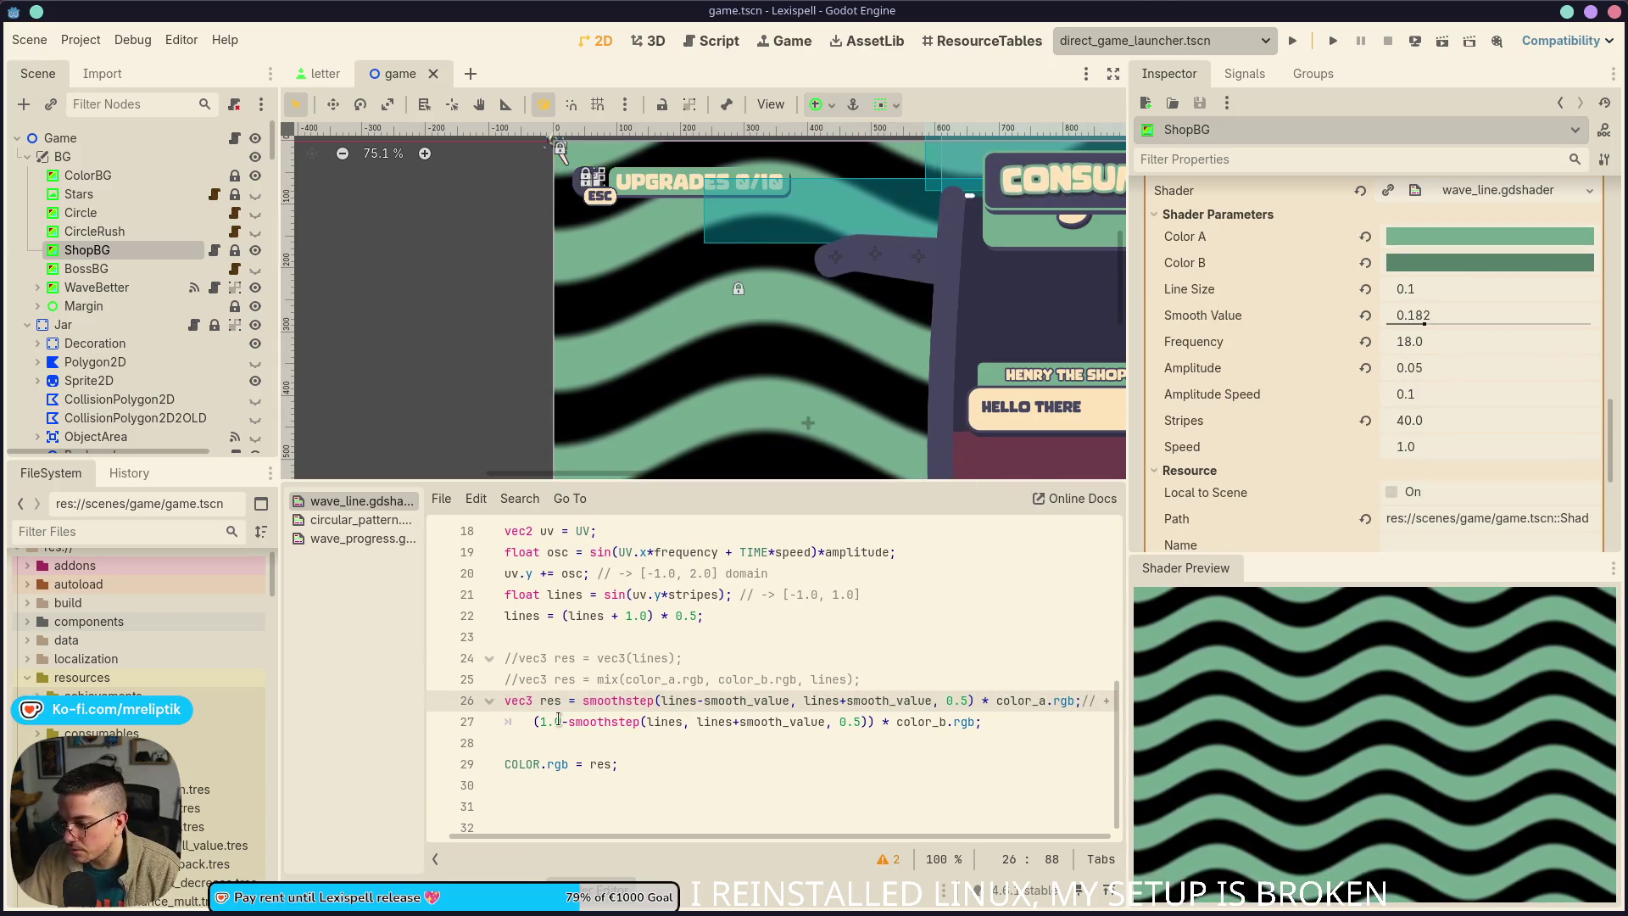
left_click(534, 722)
type("//")
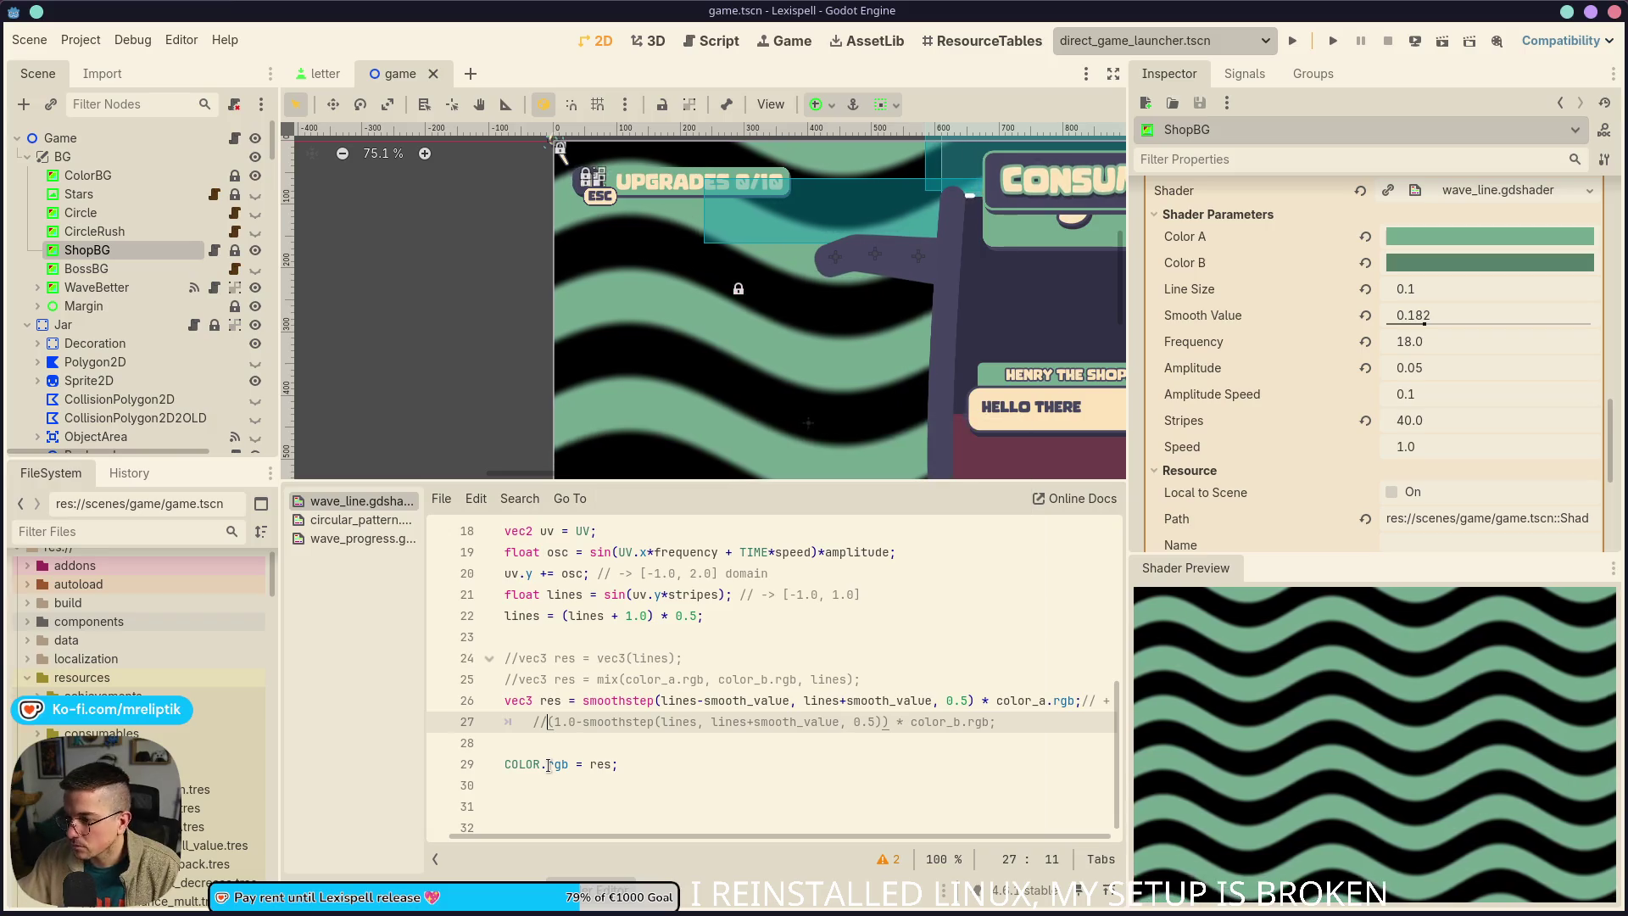
scroll(602, 369, "up", 4)
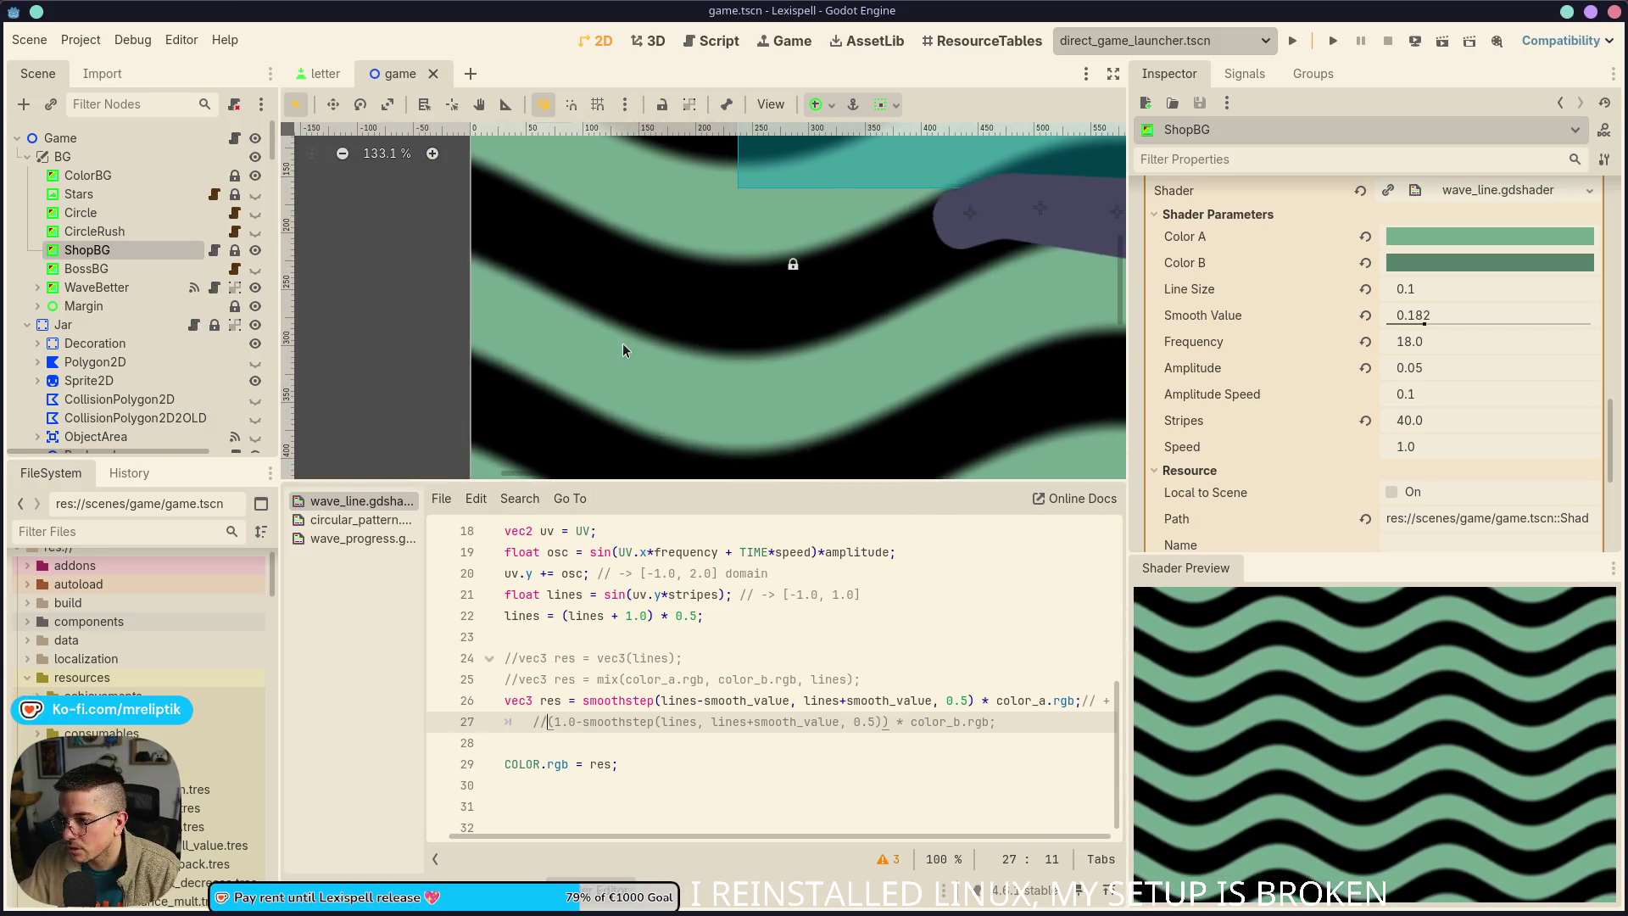
Drag Smooth Value to 0.302 for softer edges on the green-on-black stripes
left_click(1459, 326)
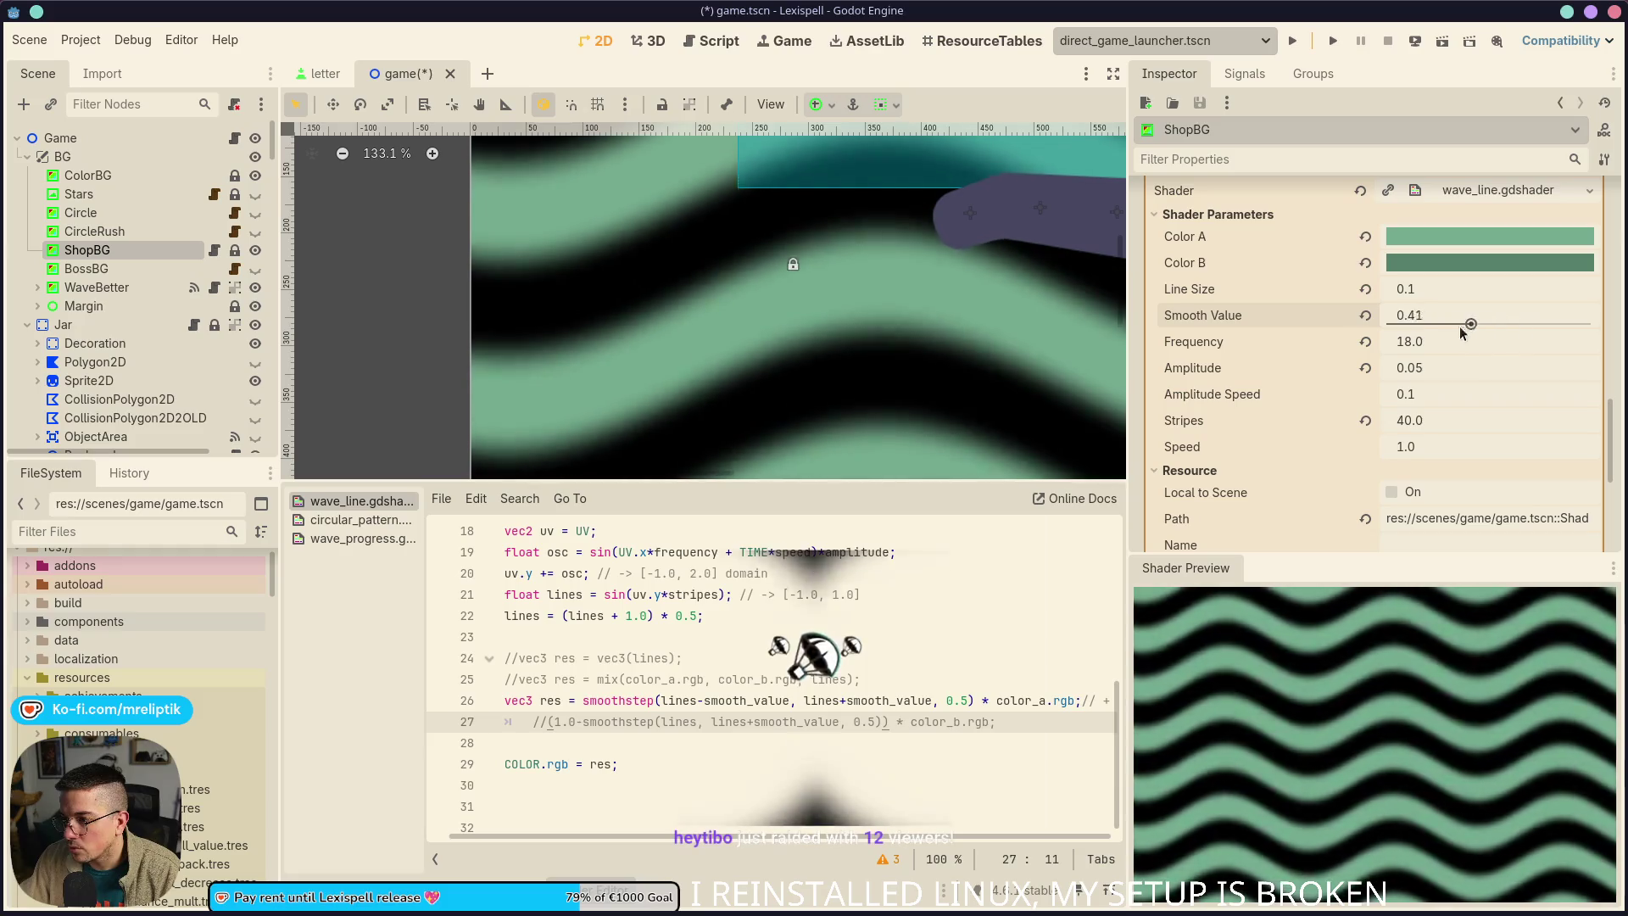
mouse_move(1460, 329)
left_mouse_down()
mouse_move(1398, 327)
mouse_move(1412, 340)
mouse_move(1446, 324)
left_mouse_up()
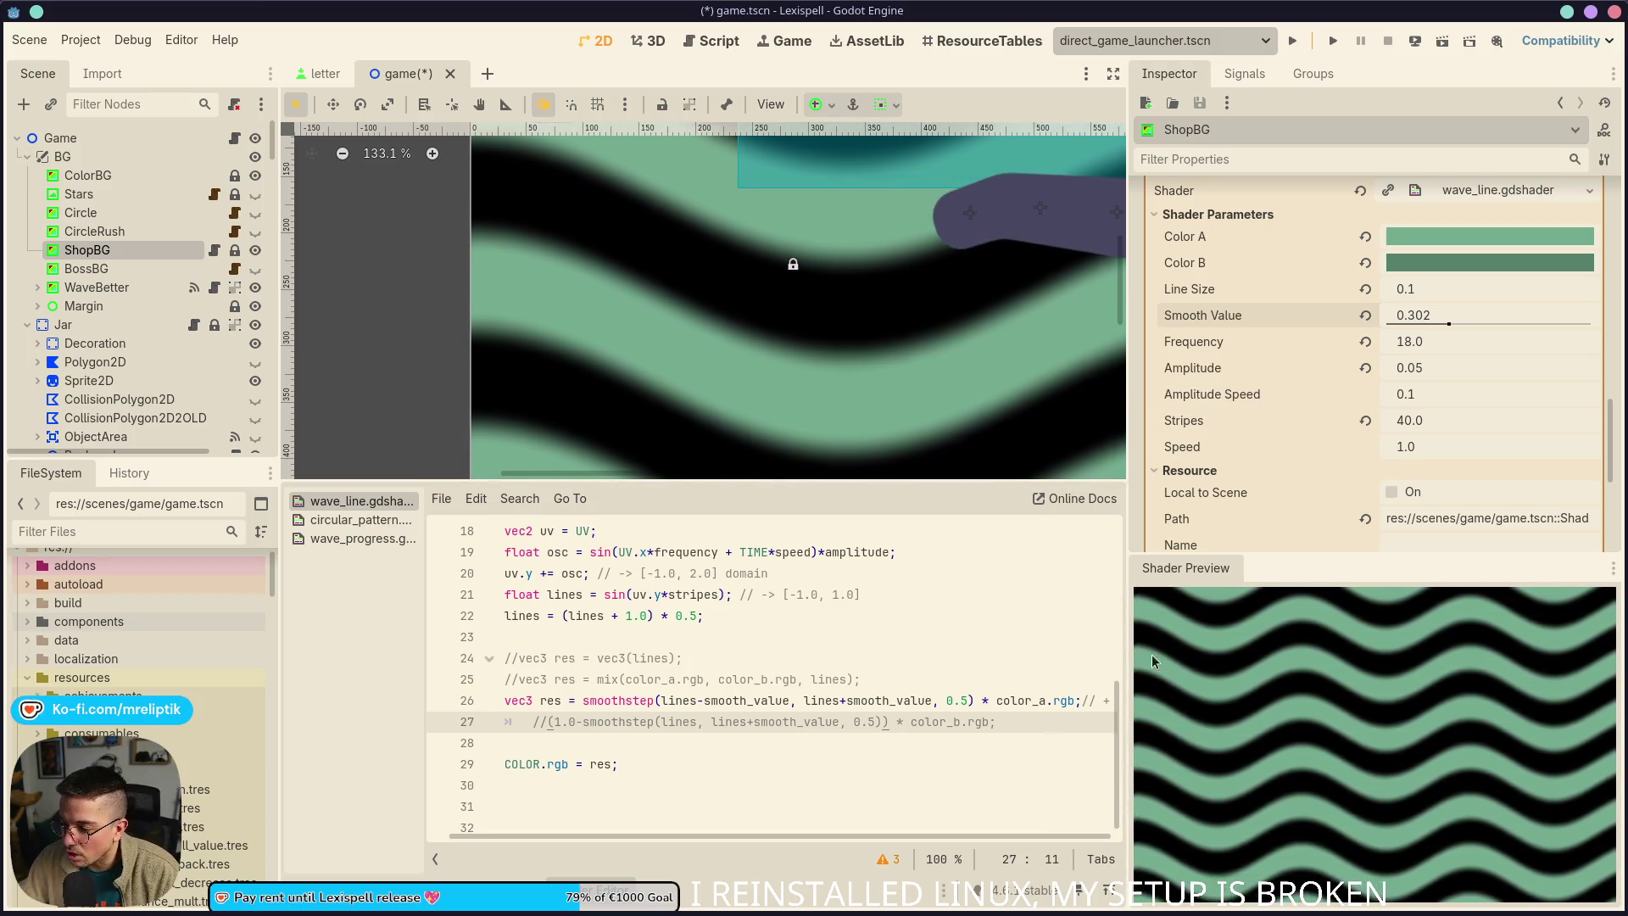
double_click(636, 702)
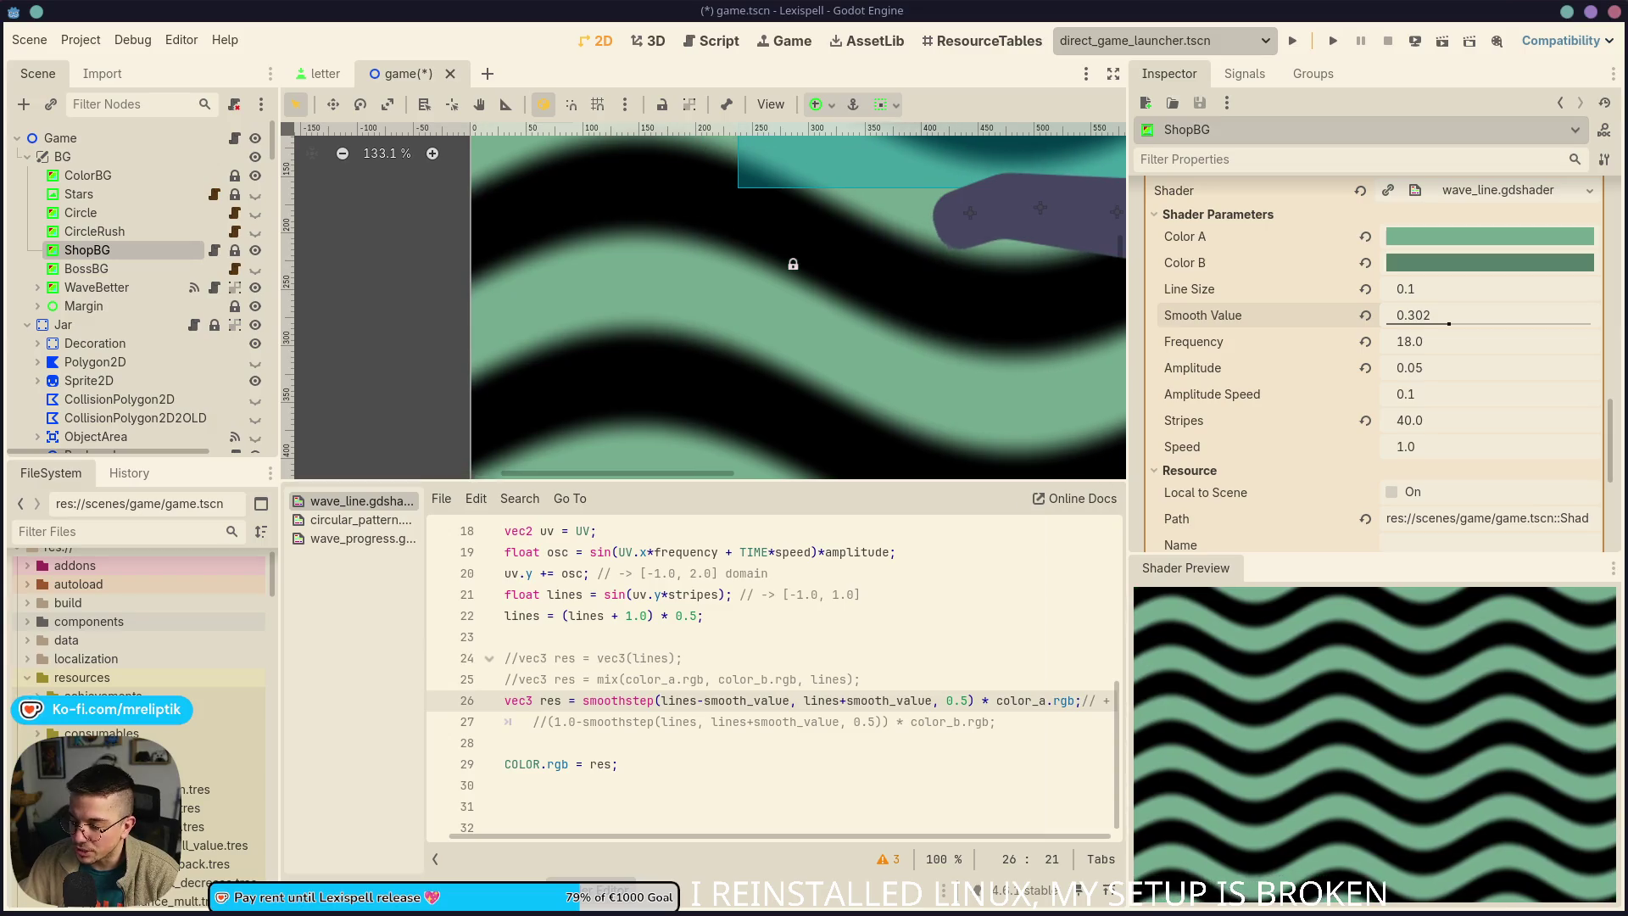
left_click(860, 659)
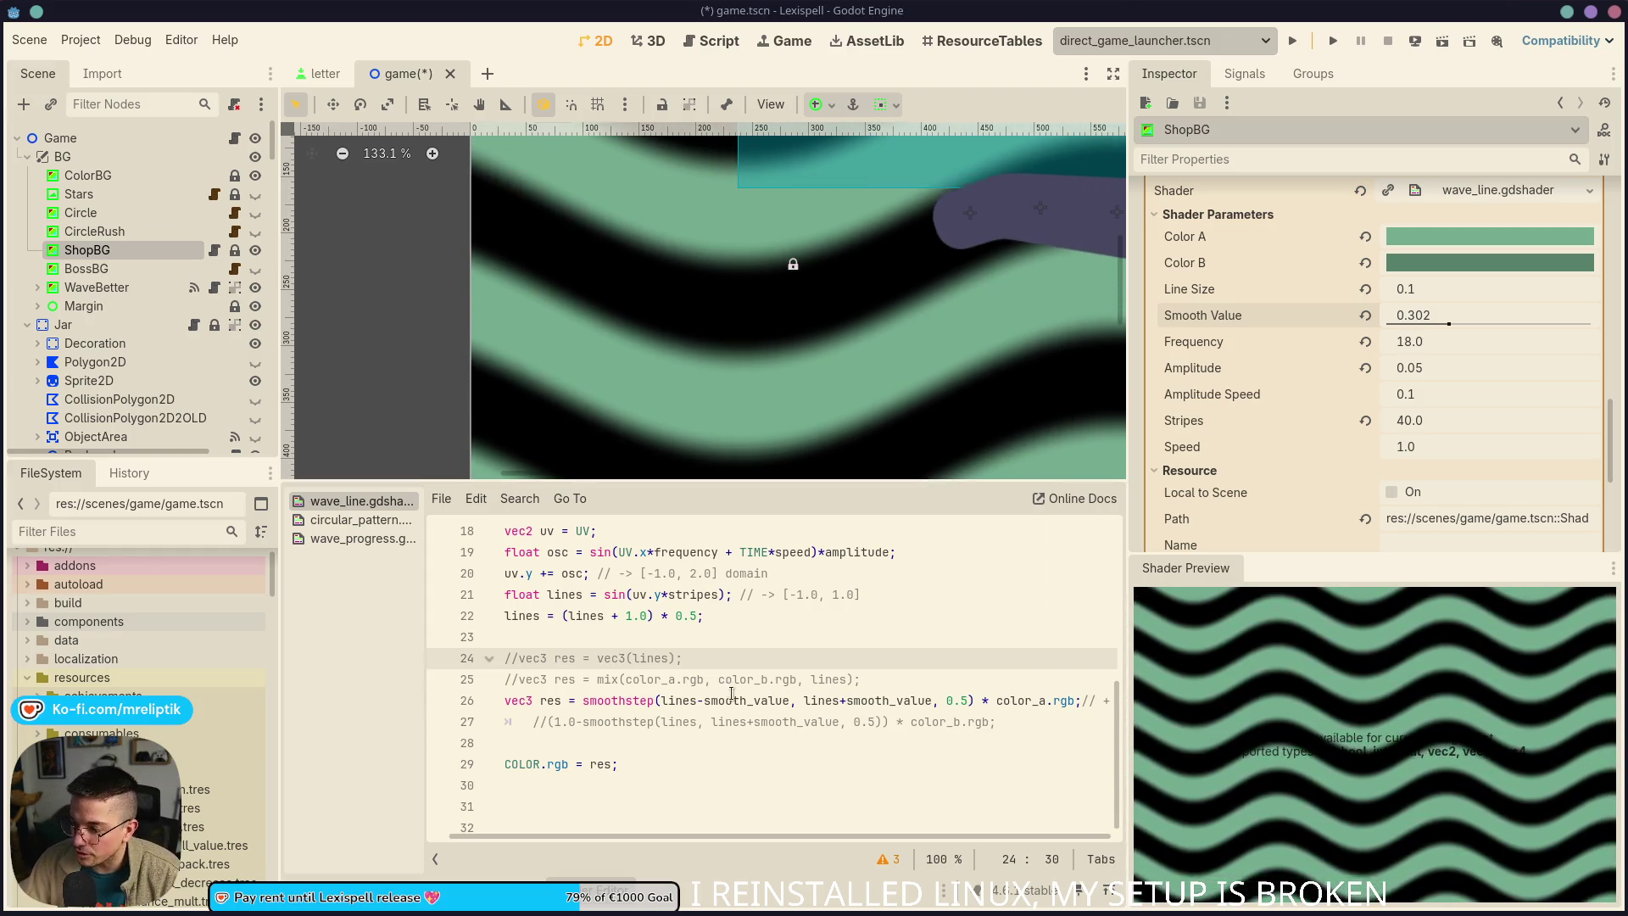
Highlight the smooth_value uses on line 26 and select its lower edge term for replacement
double_click(763, 699)
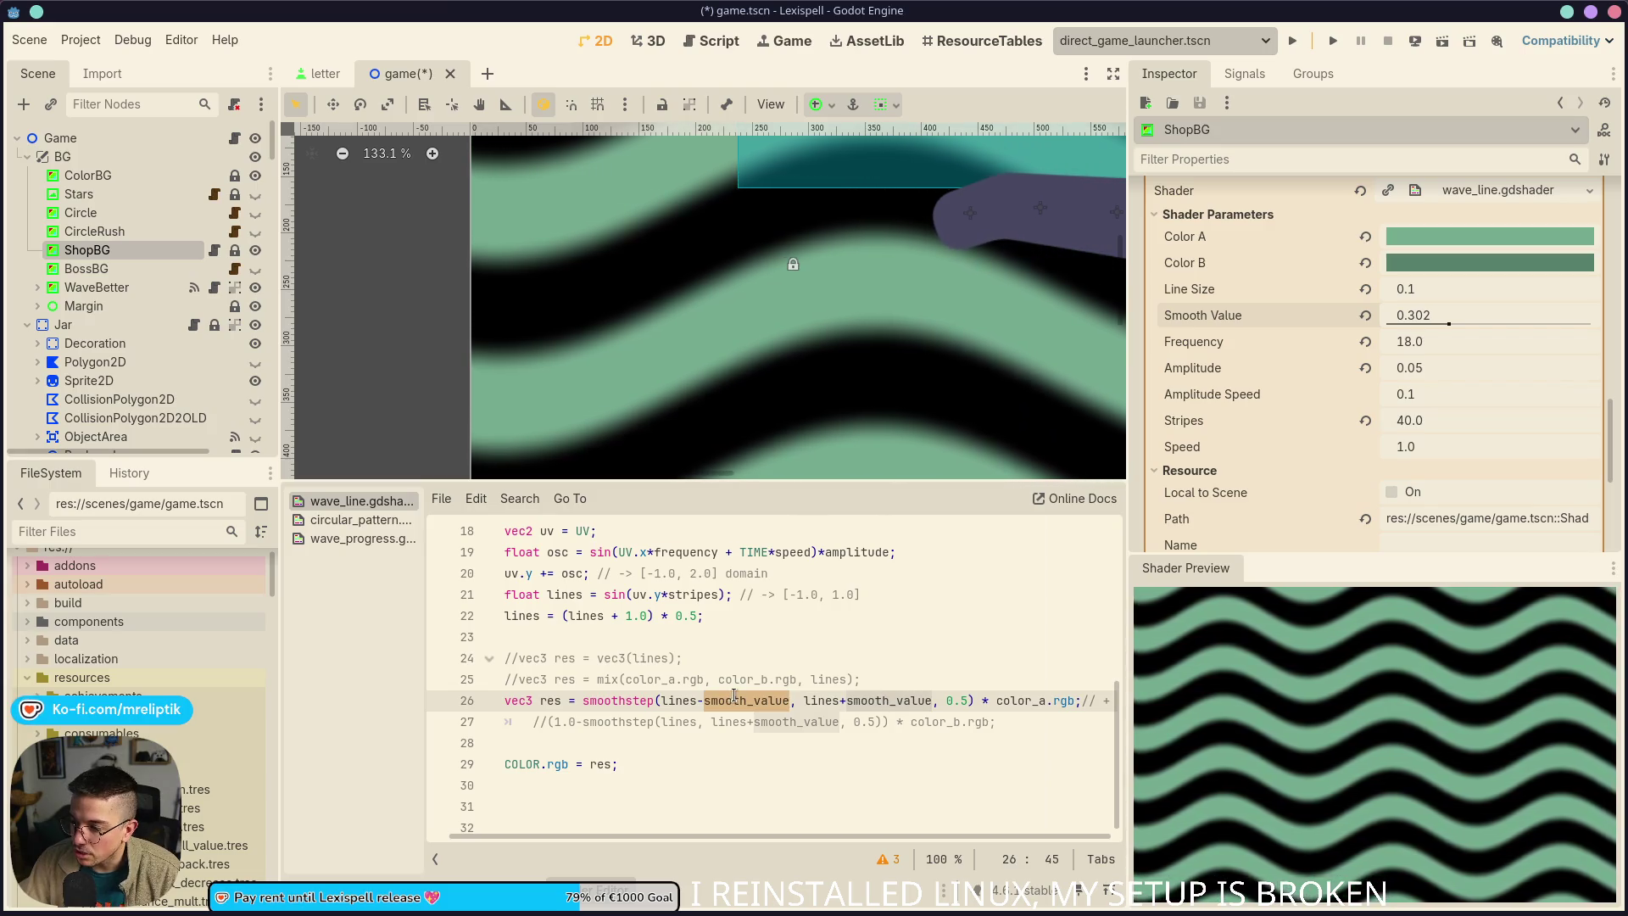
left_click(890, 714)
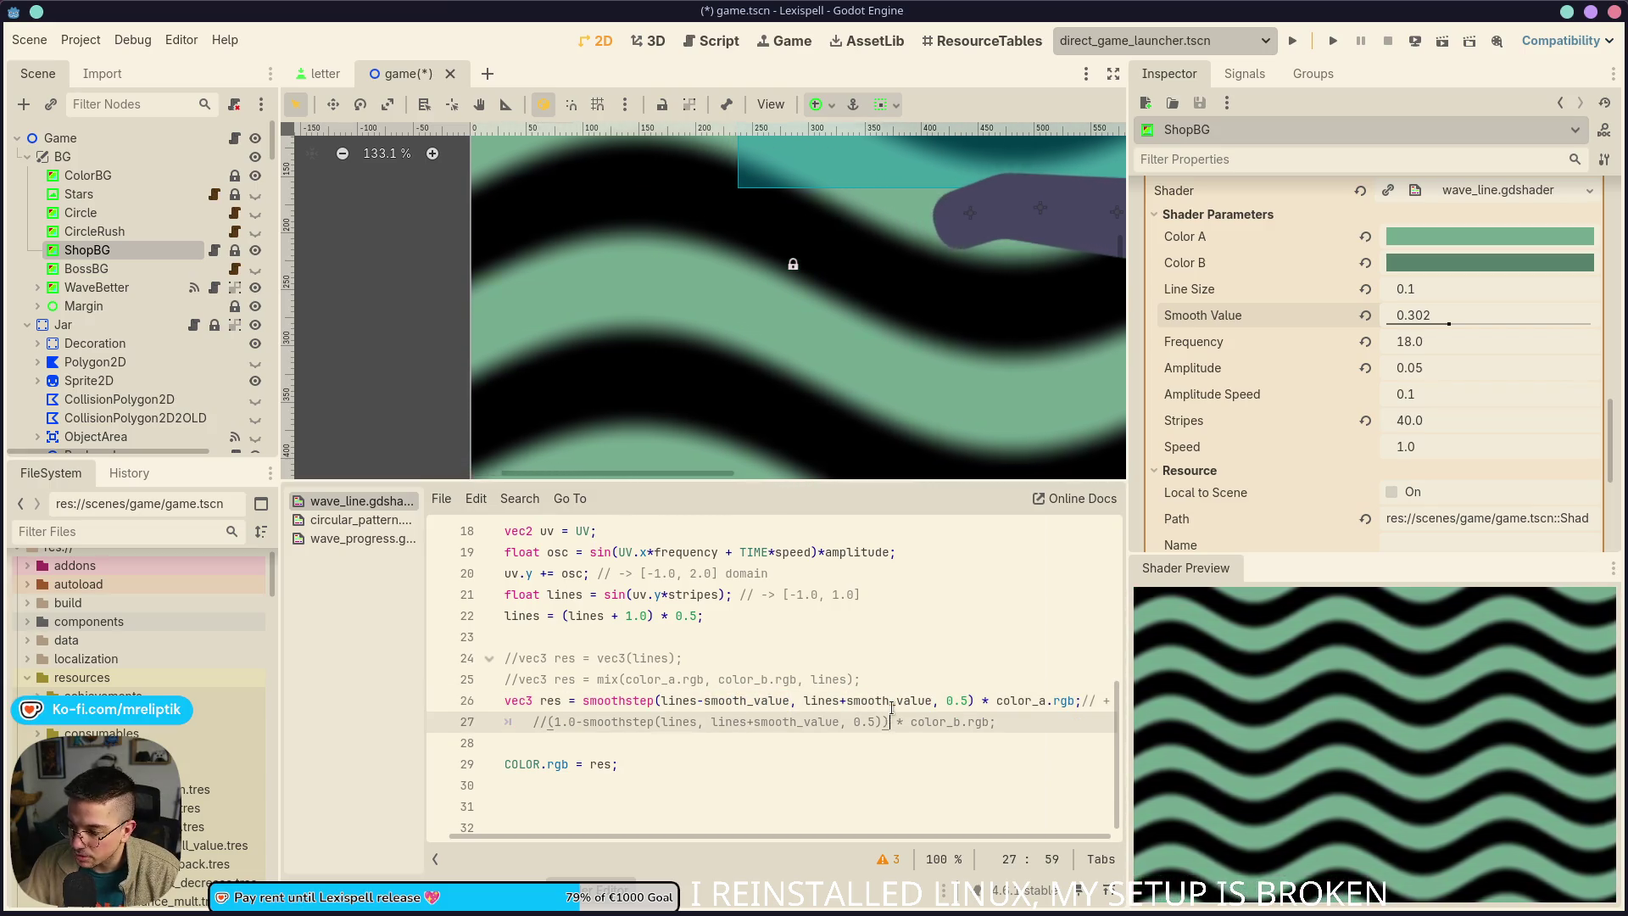
double_click(892, 700)
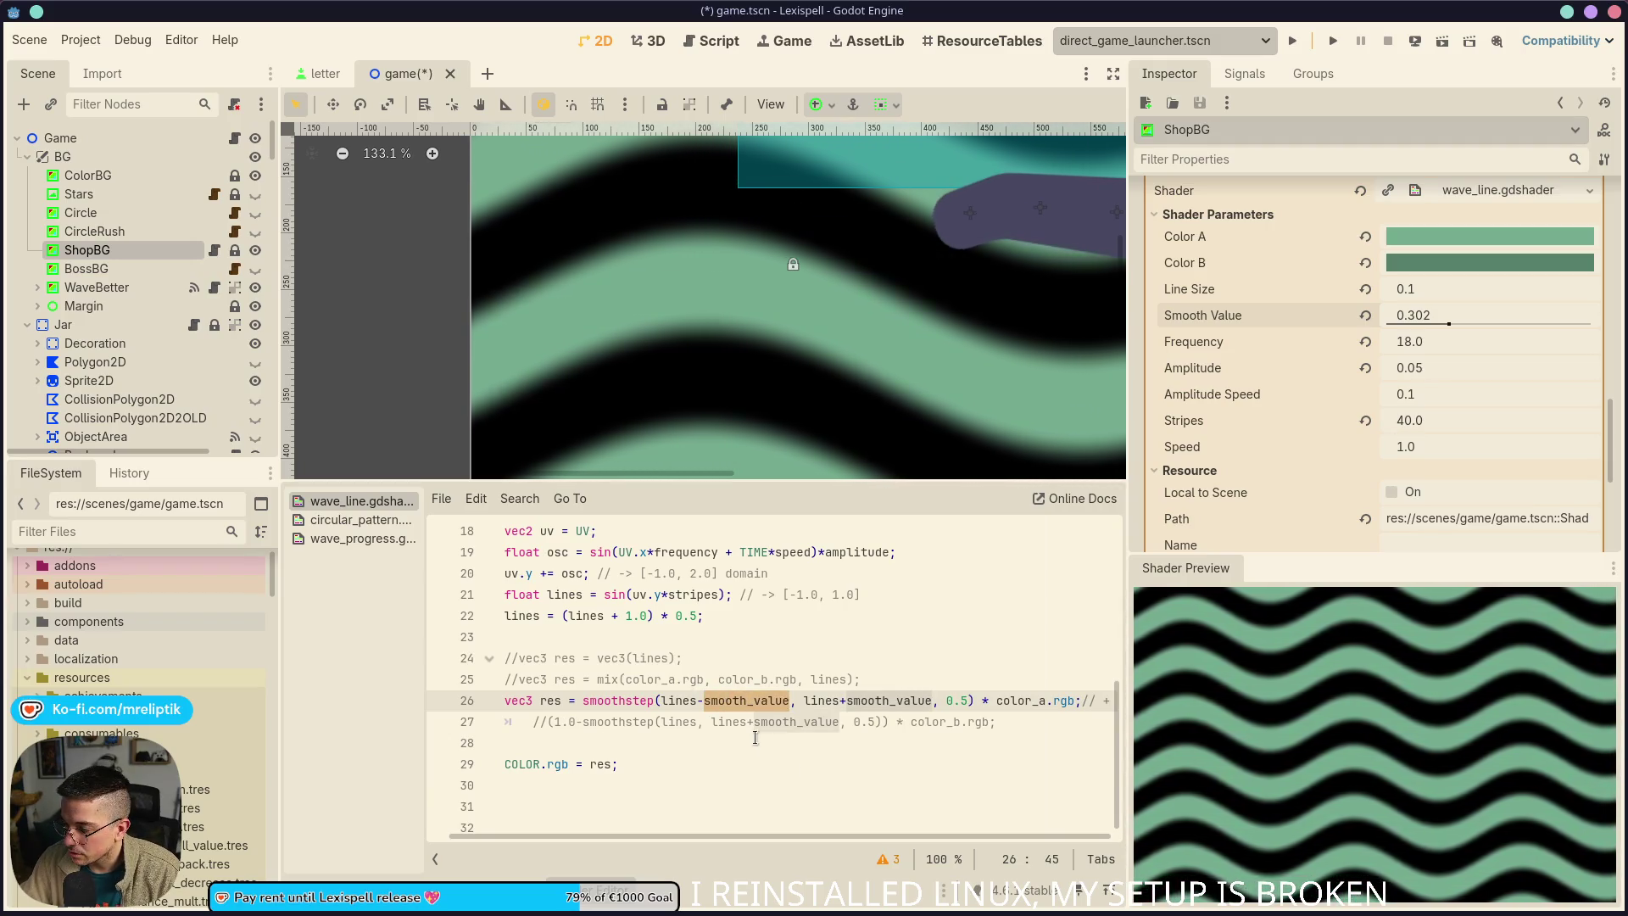
left_click(747, 679)
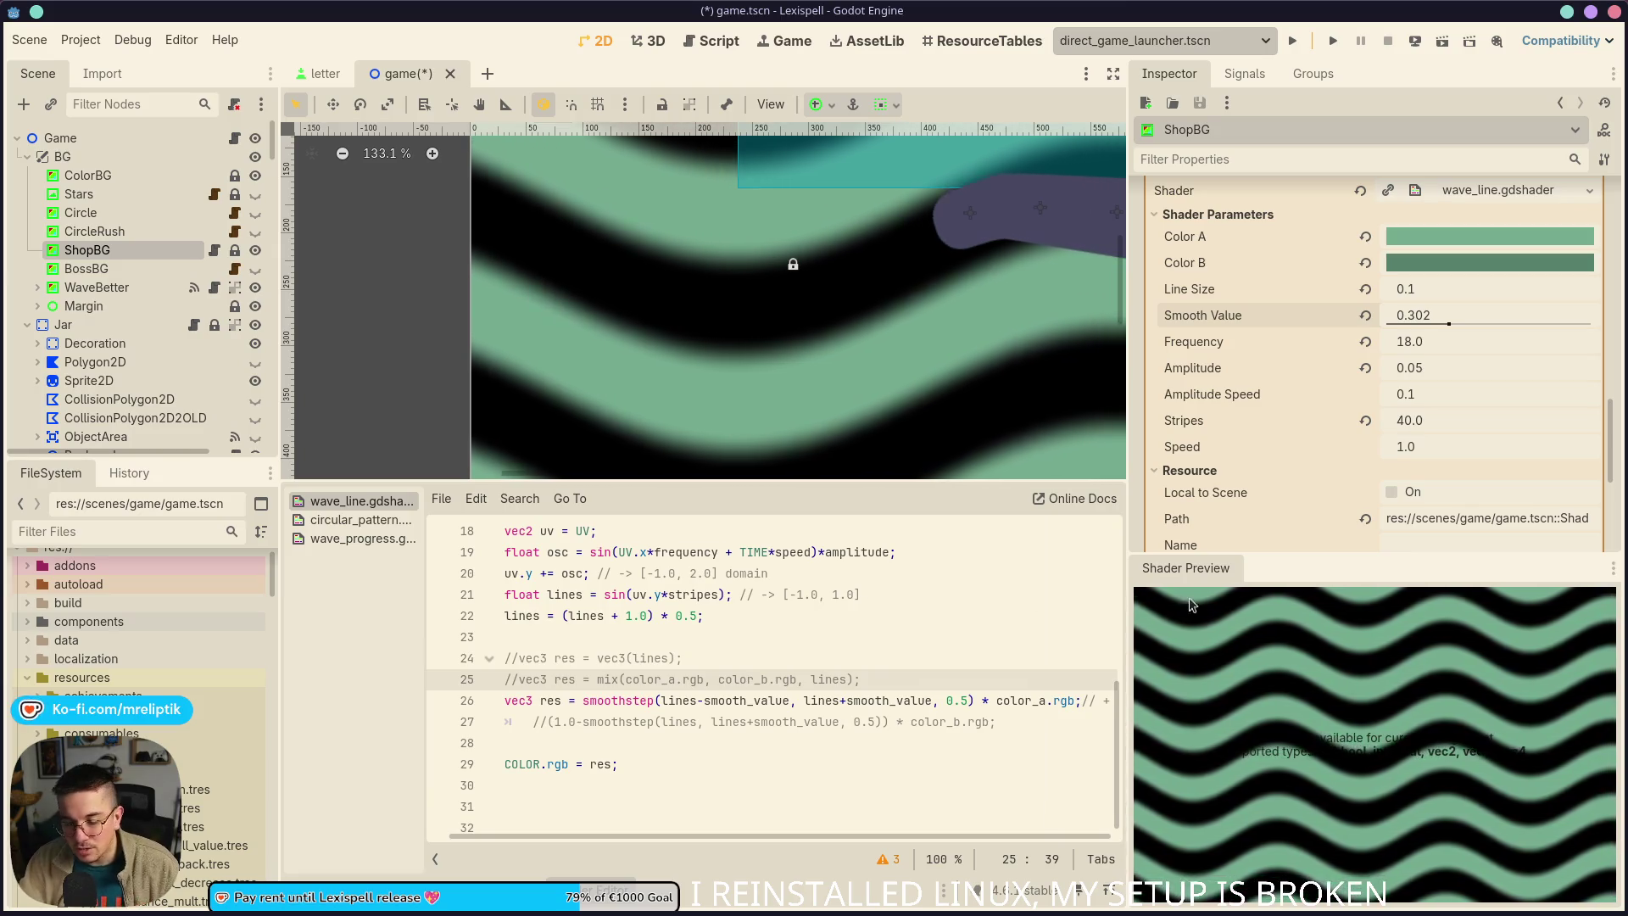
left_click(970, 701)
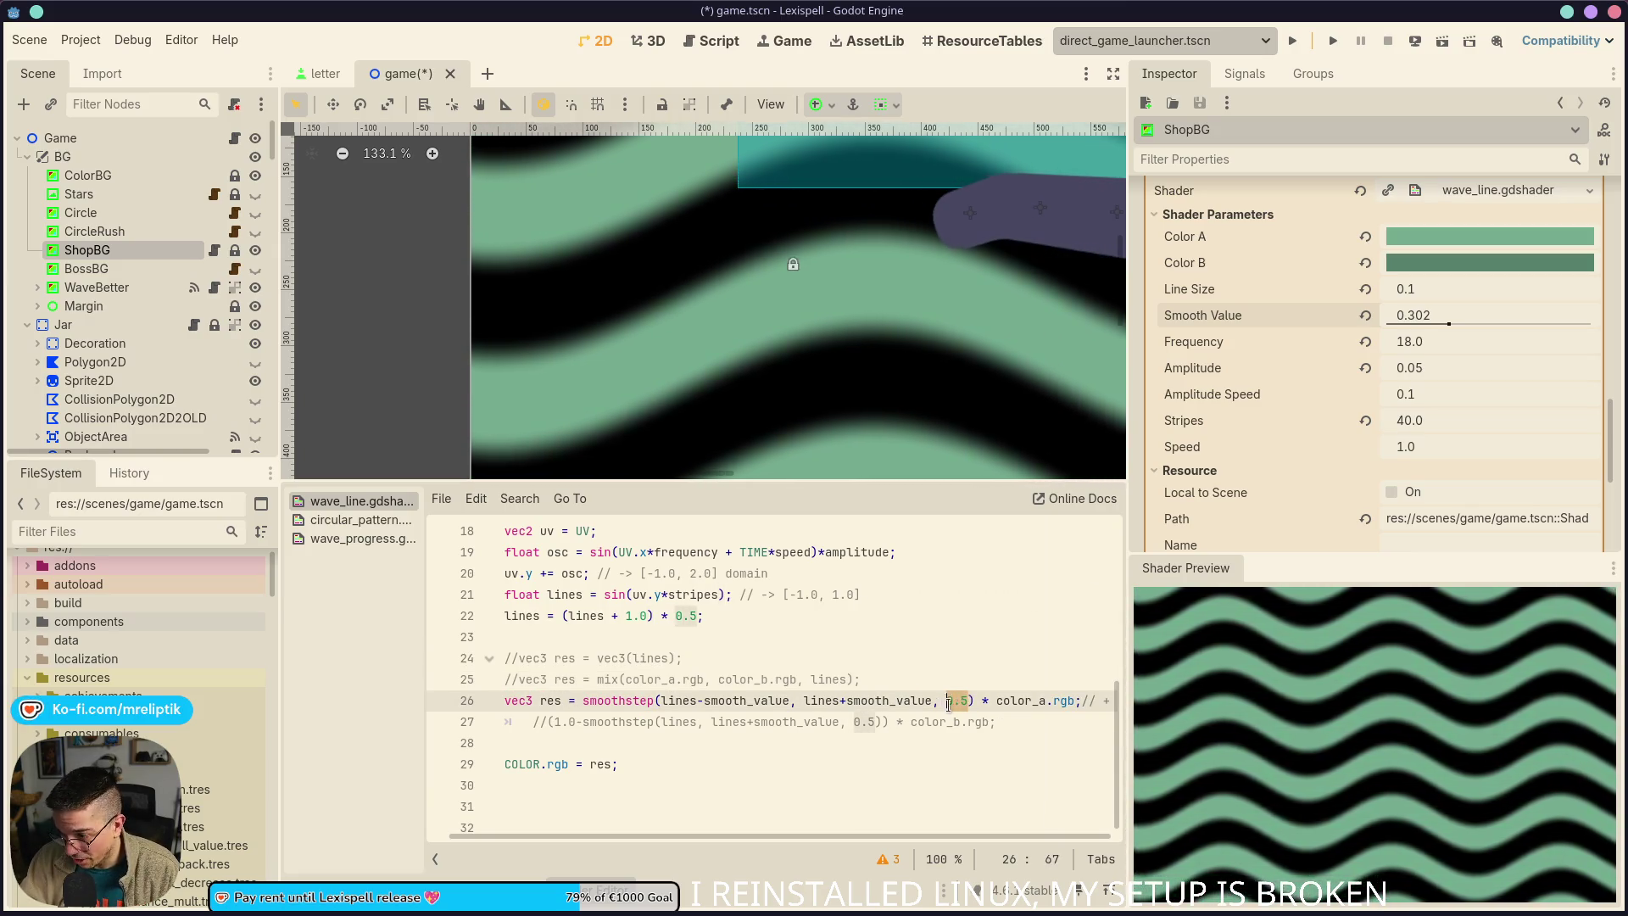
key("Down")
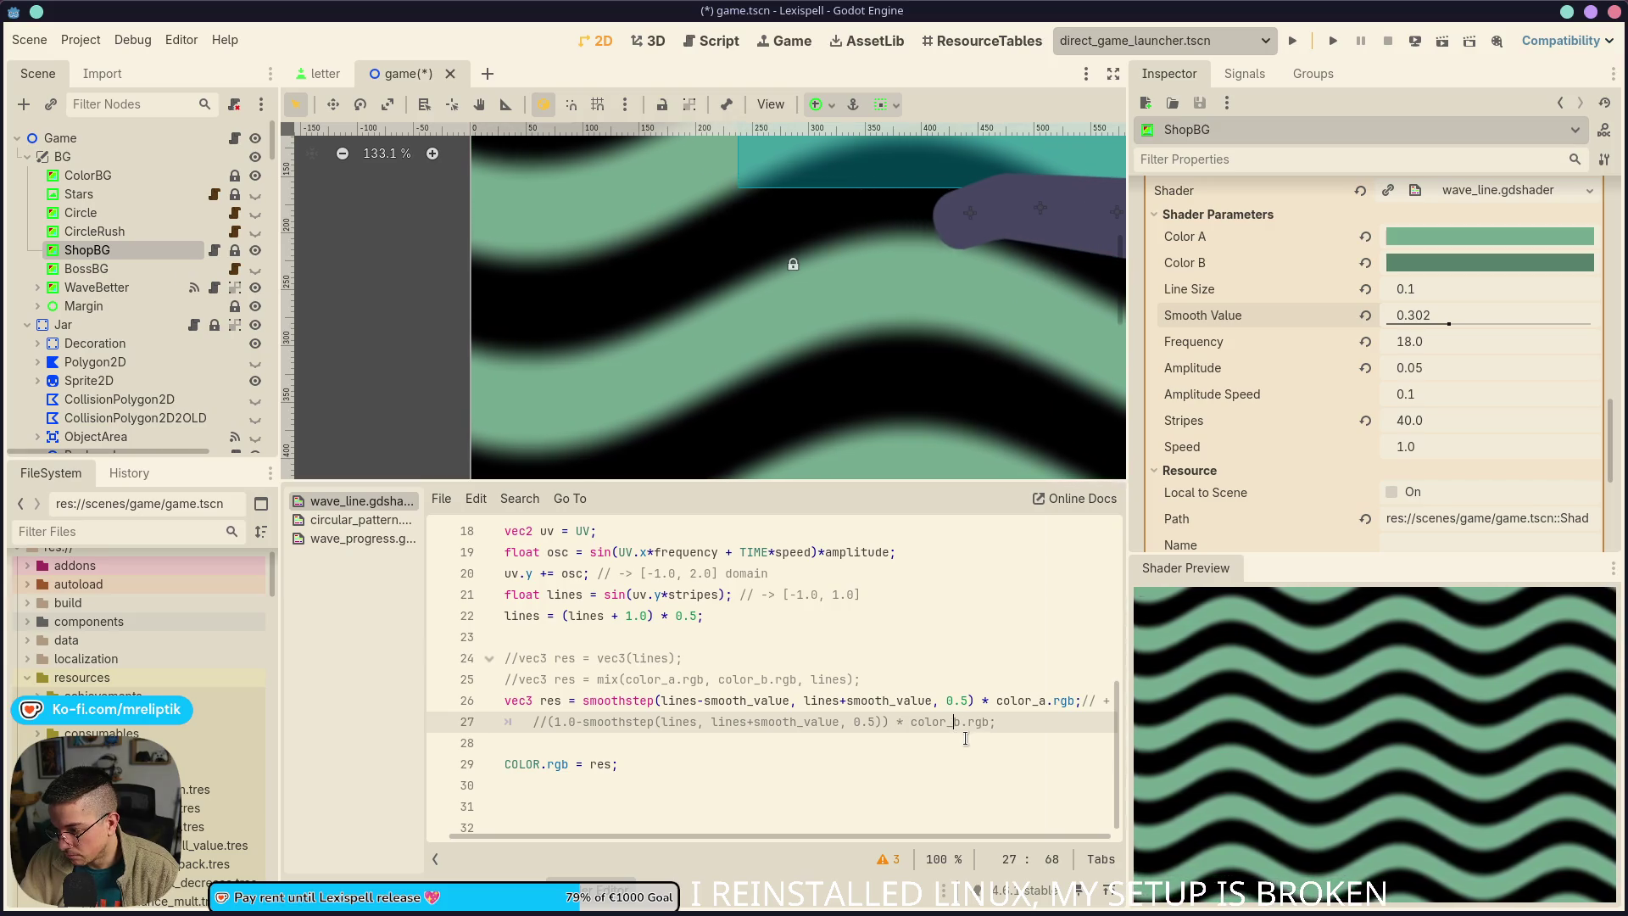
double_click(759, 700)
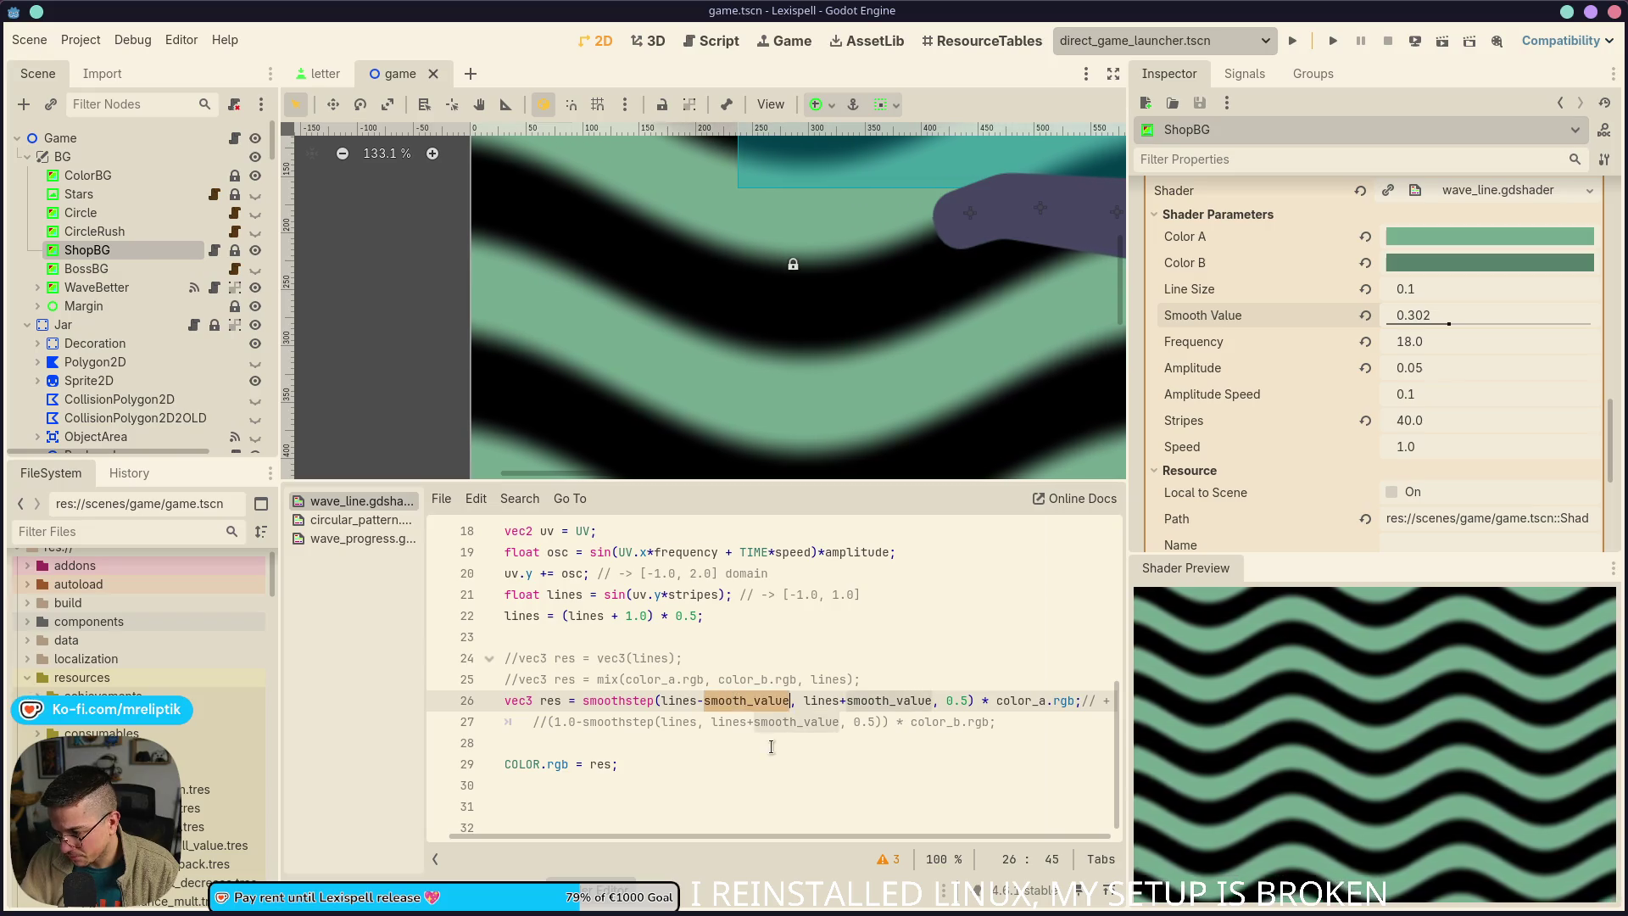
key("ctrl+z")
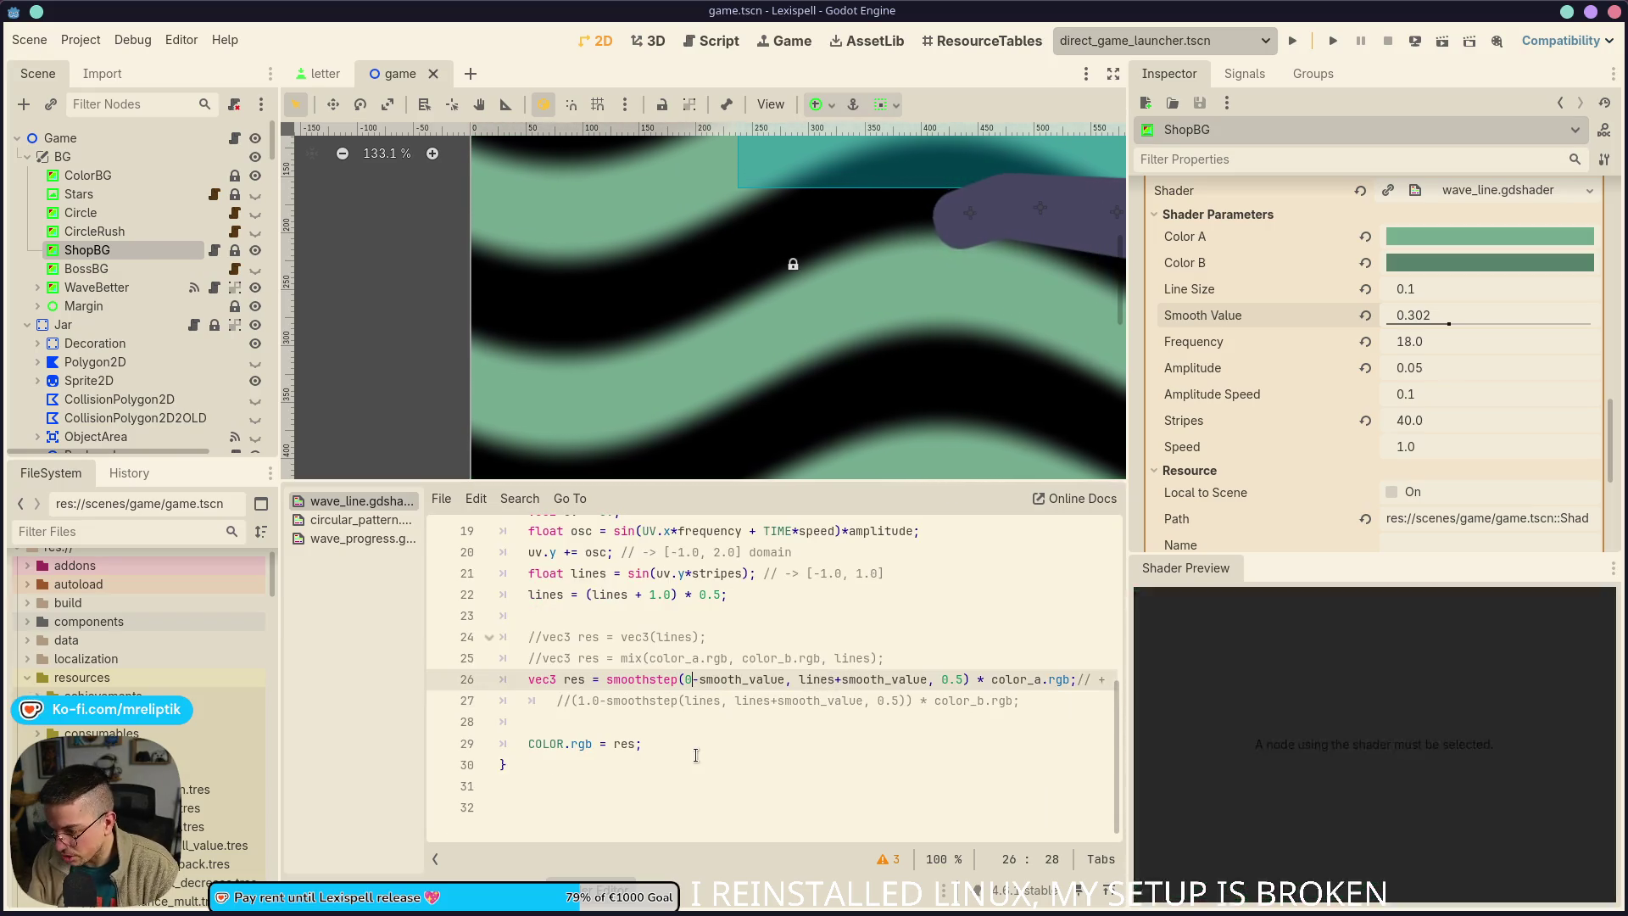
Try fixed 0.5 values for the smoothstep edges and save the scene
type(".5")
key("ctrl+Right")
key("ctrl+Right")
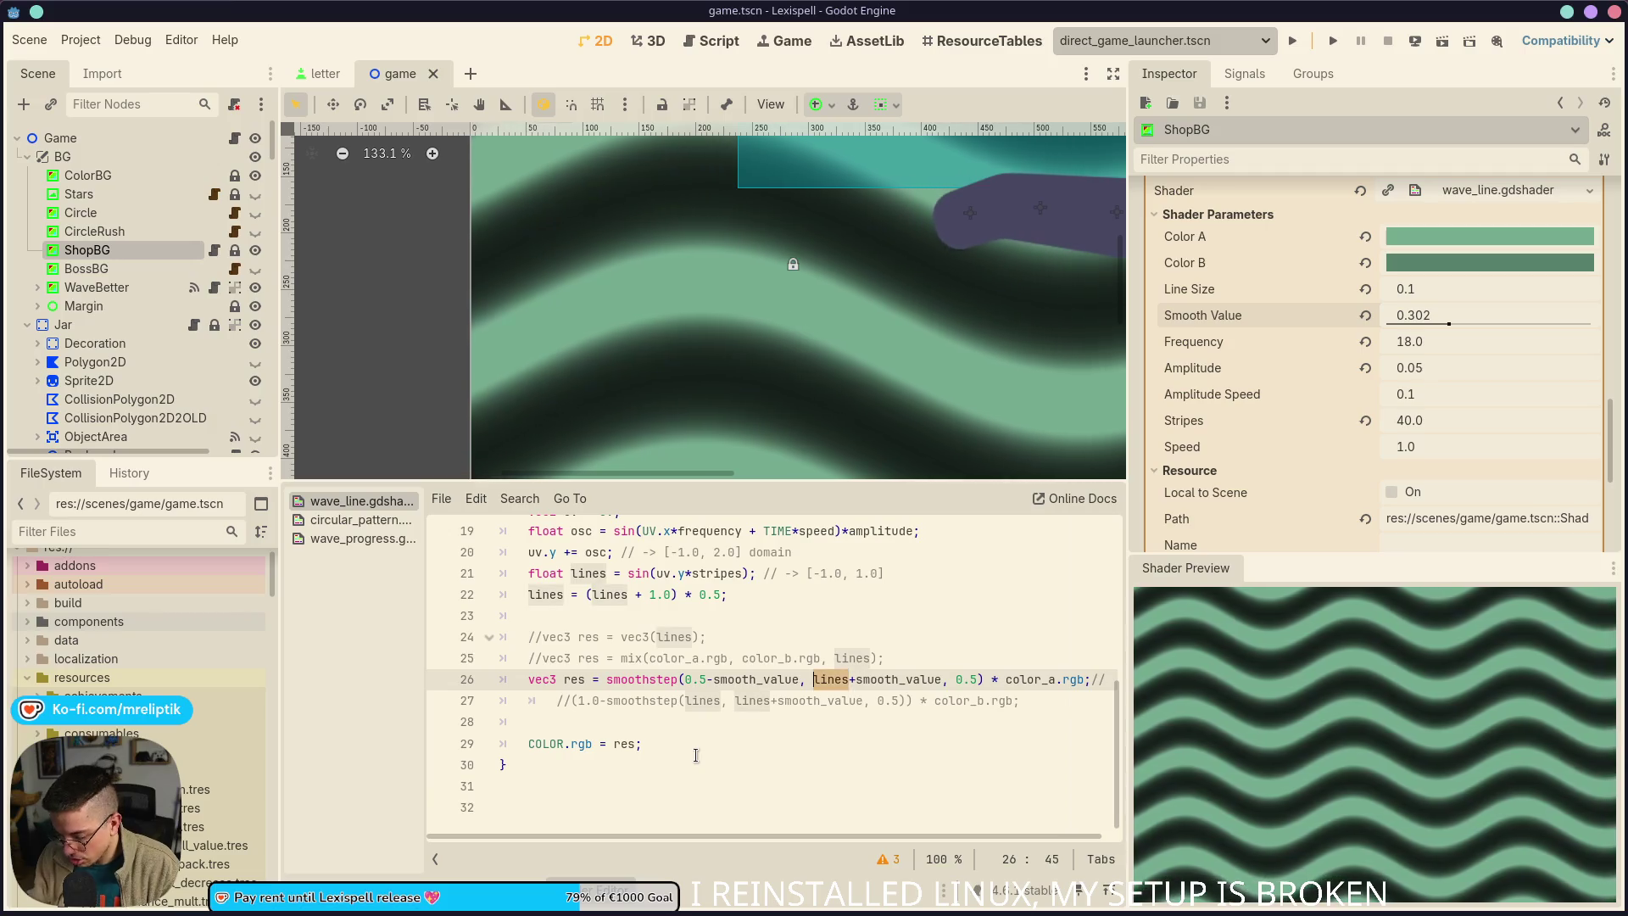
type("0.5")
key("ctrl+Right")
key("ctrl+Right")
key("ctrl+Right")
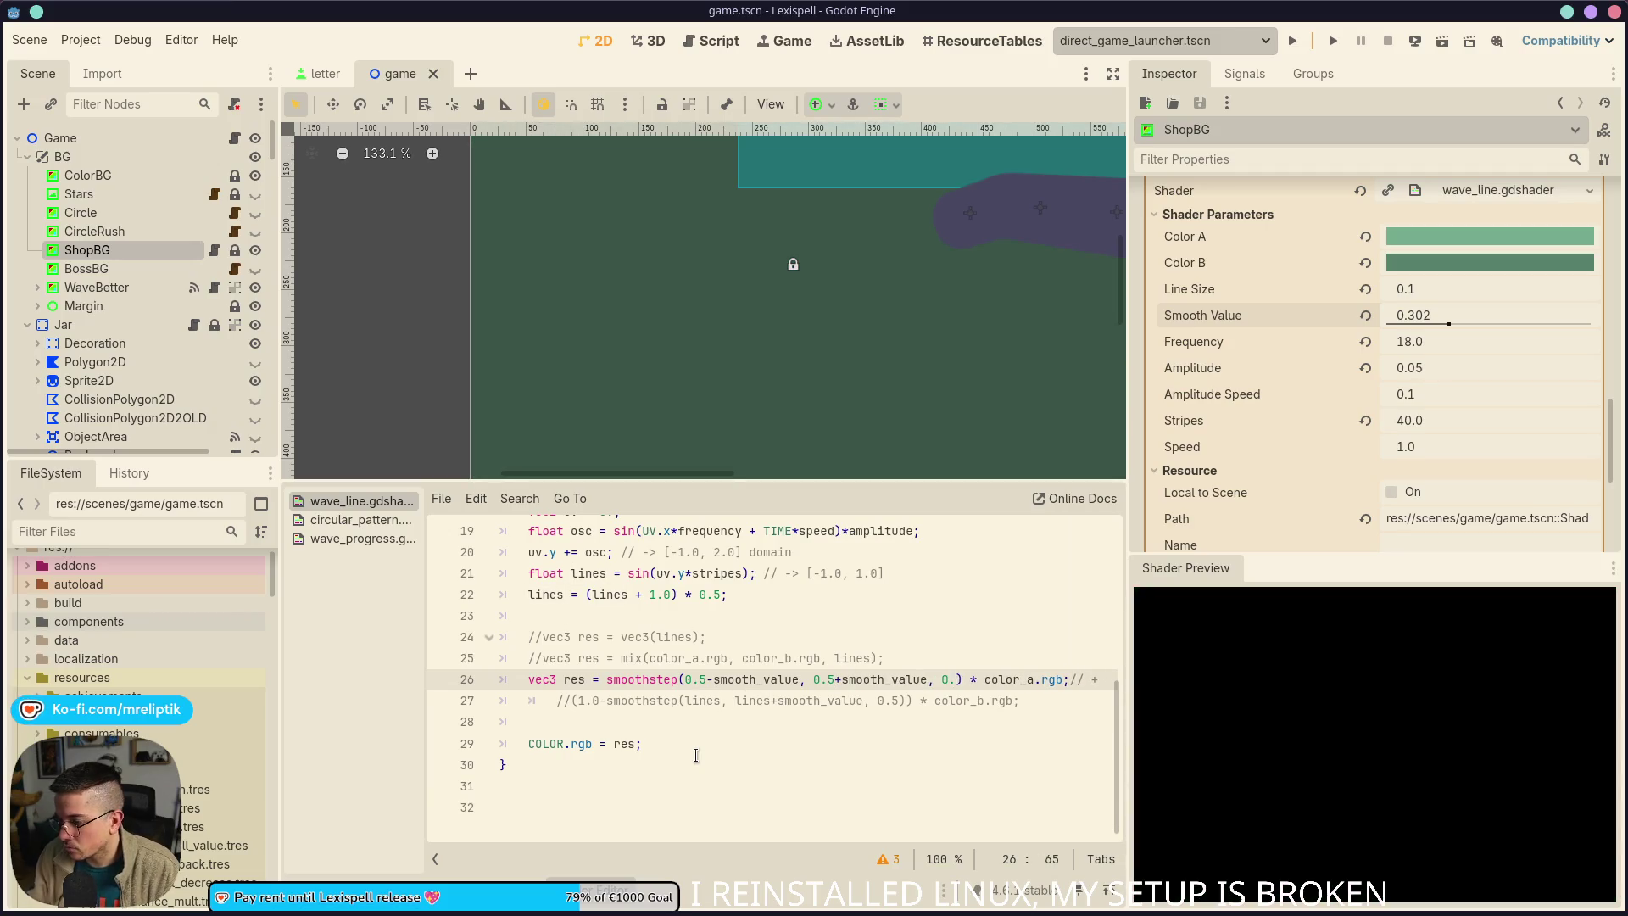
type("lines")
key("ctrl+s")
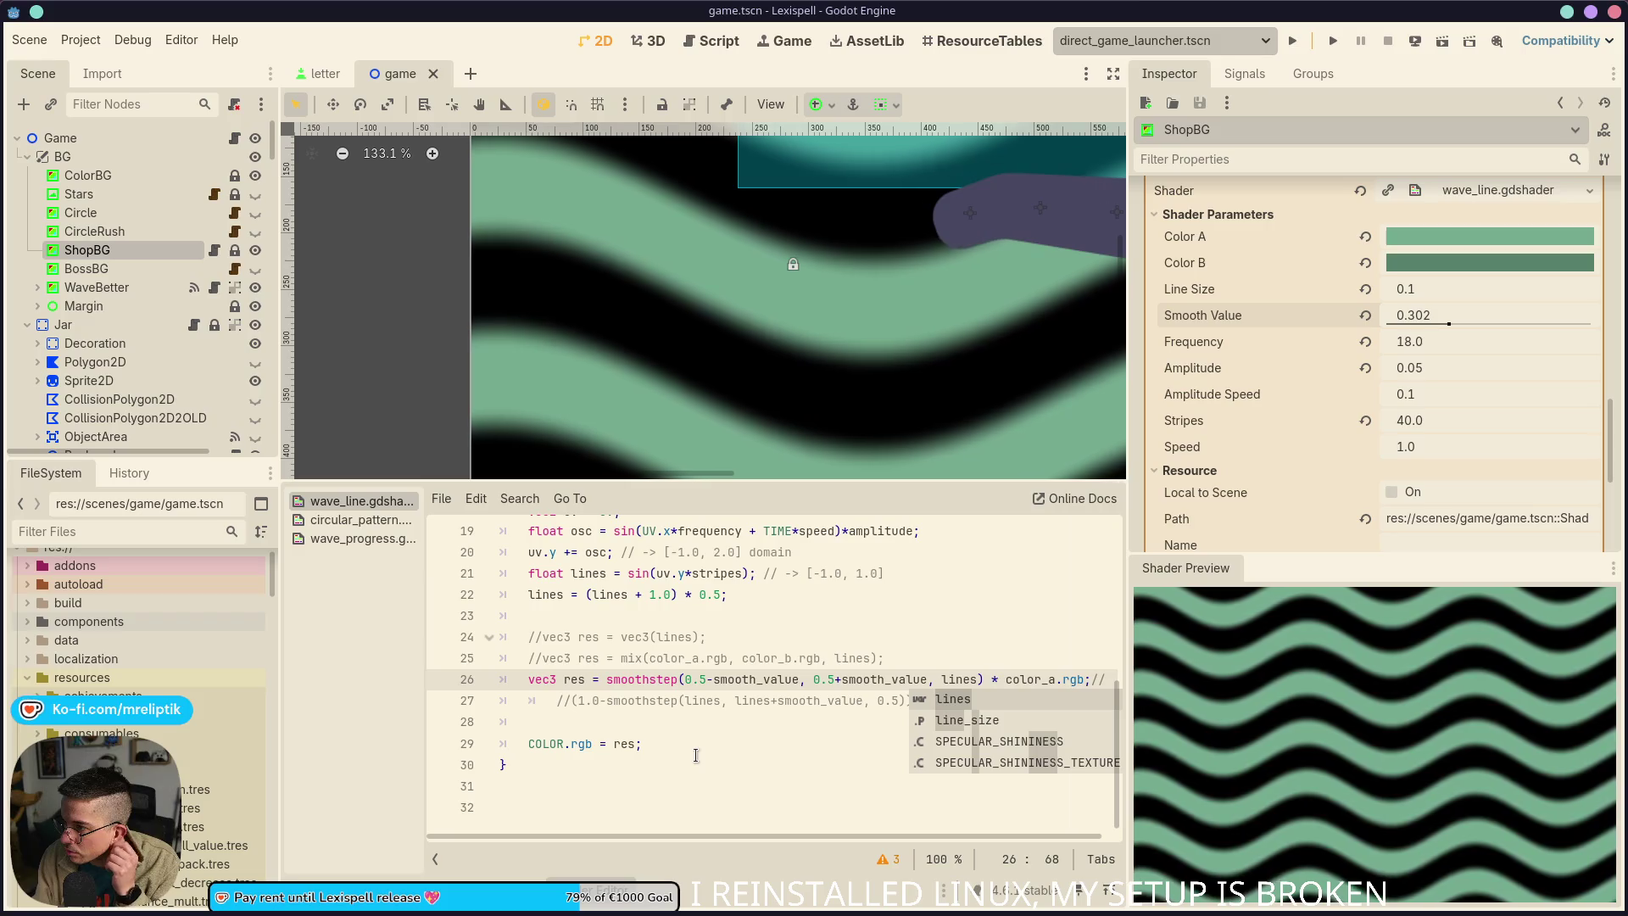
Inspect the stripe edges, then undo line 26 back to lines±smooth_value
scroll(788, 329, "up", 5)
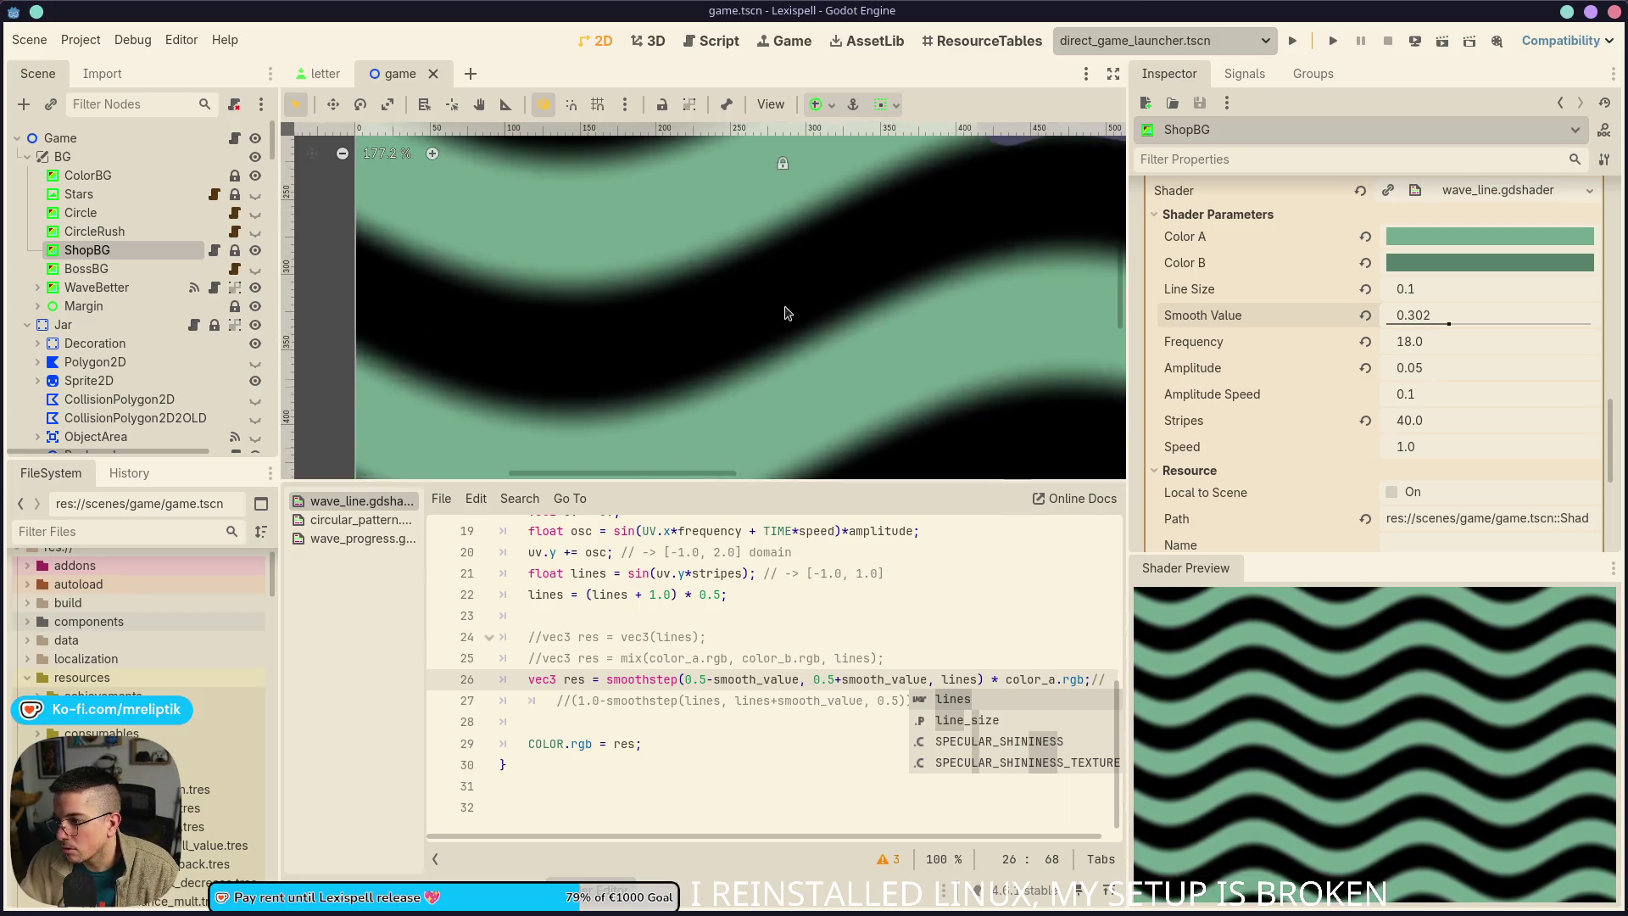
left_click_drag(788, 329, 828, 329)
key("Left")
key("Left")
key("Left")
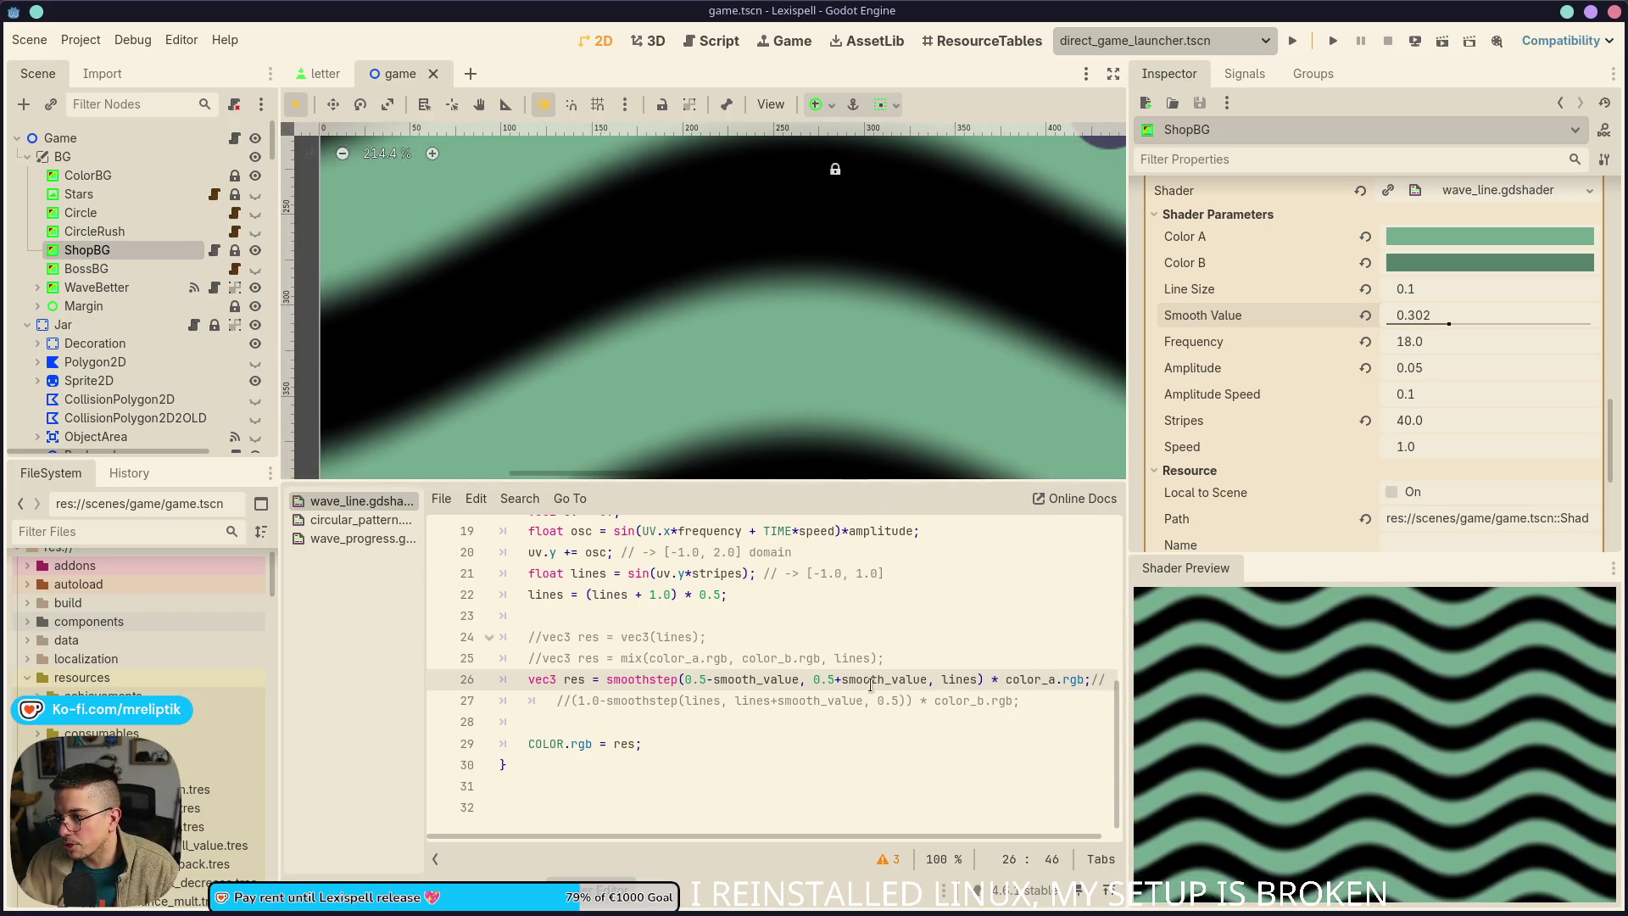
left_click_drag(875, 379, 863, 393)
double_click(962, 679)
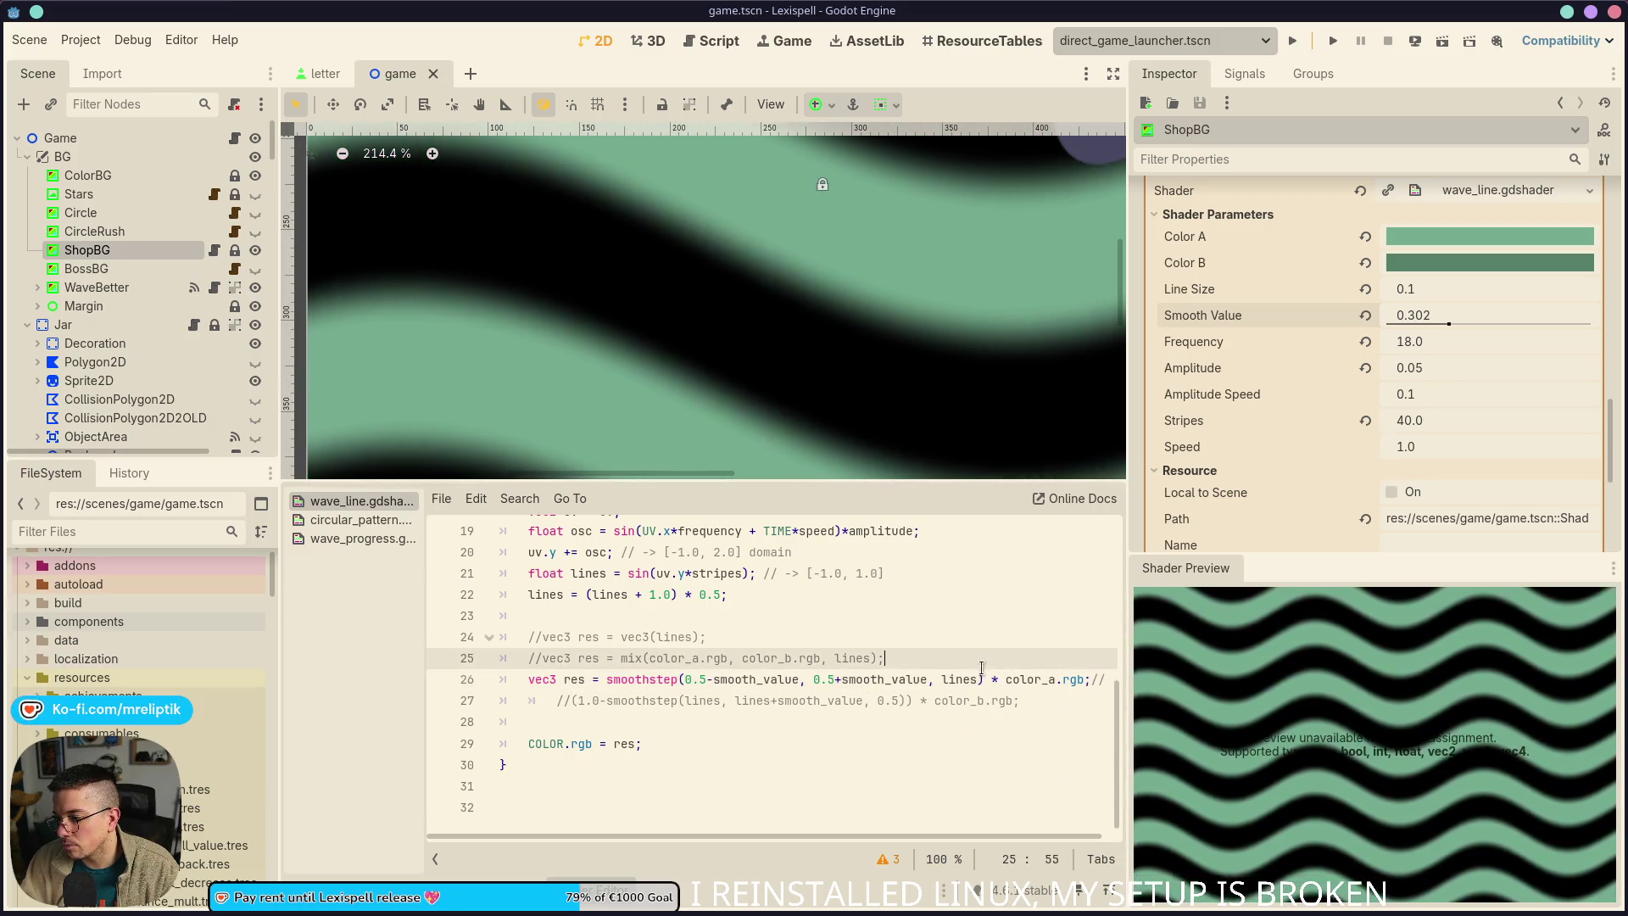
key("BackSpace")
key("ctrl+z")
key("ctrl+z")
key("ctrl+z")
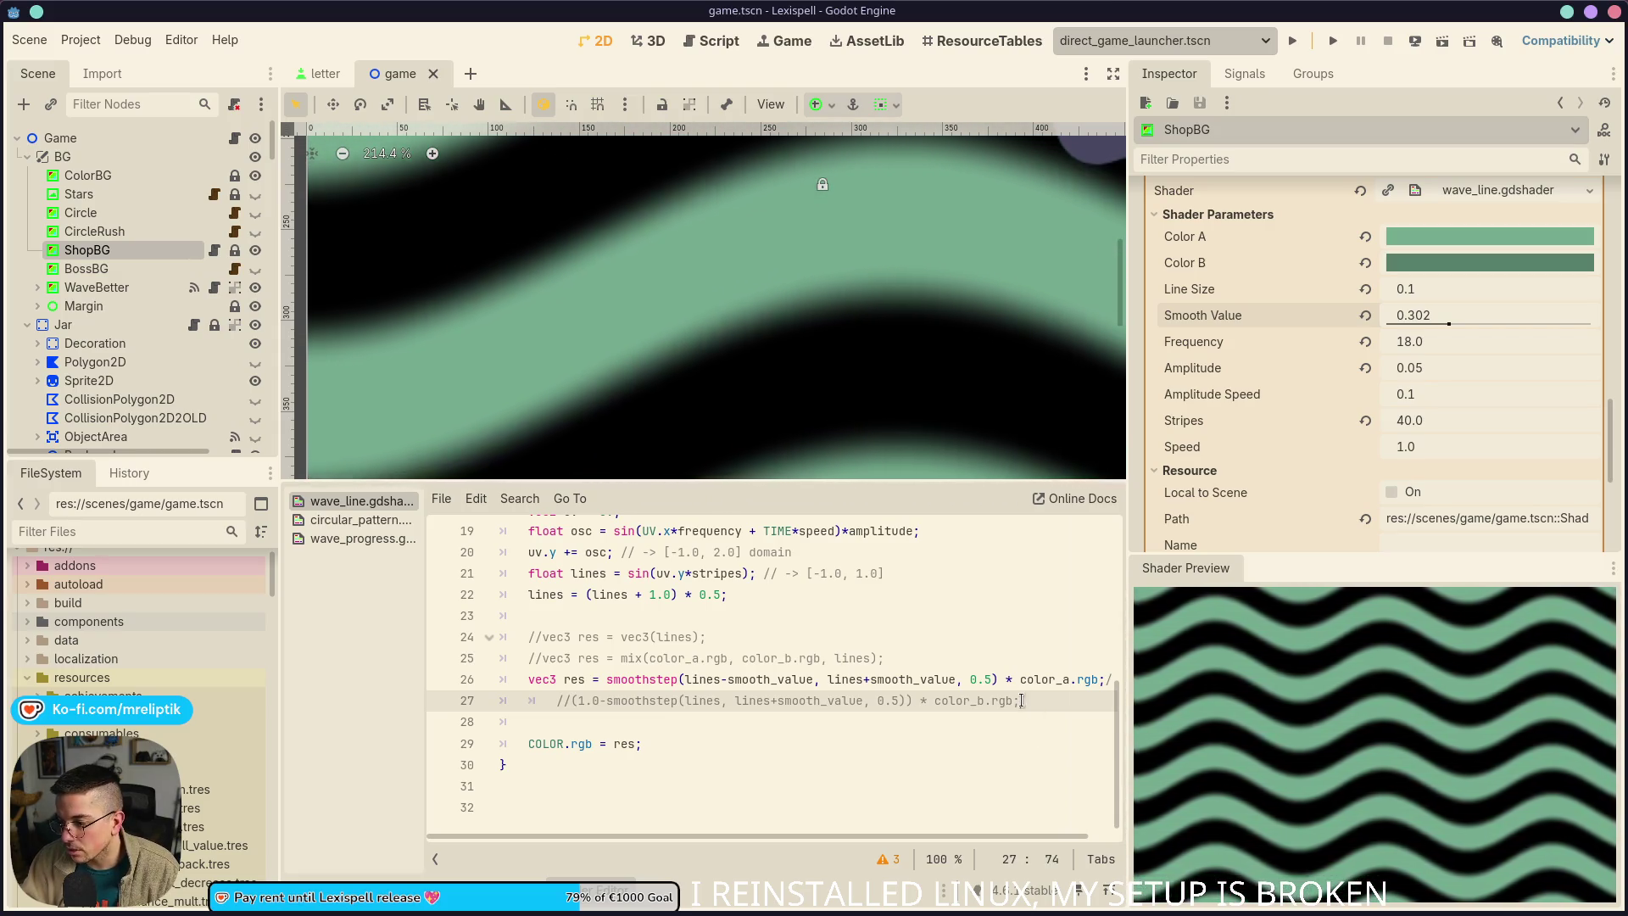
left_click(1021, 700)
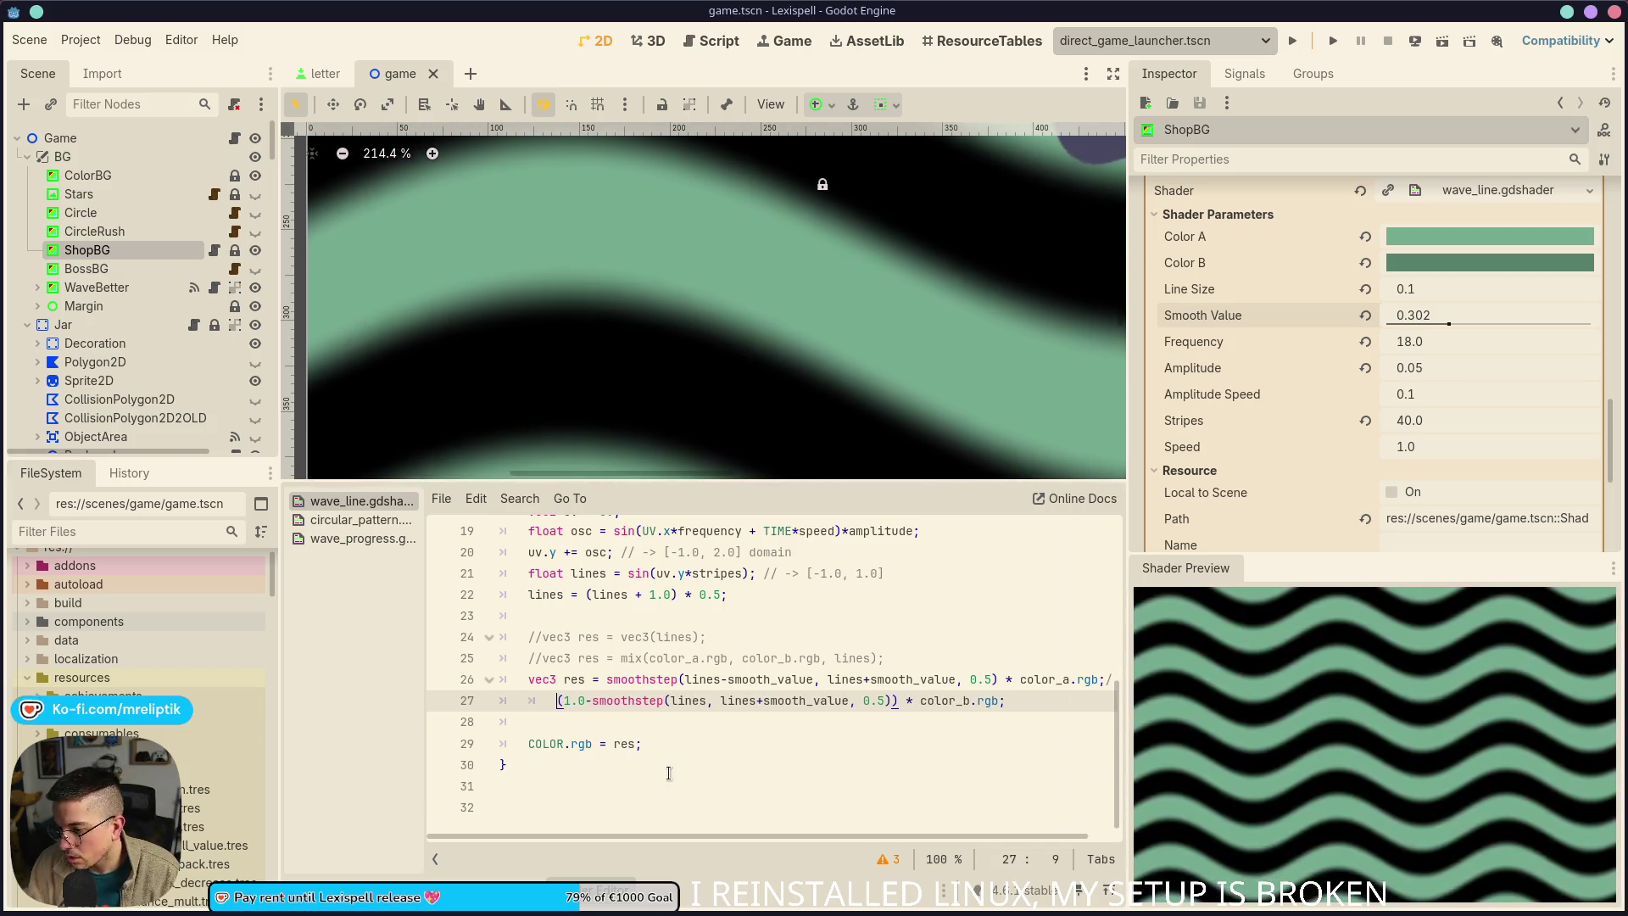
Close line 26's first colour term with ')' and widen the shader code panel
left_click(1103, 679)
type("/")
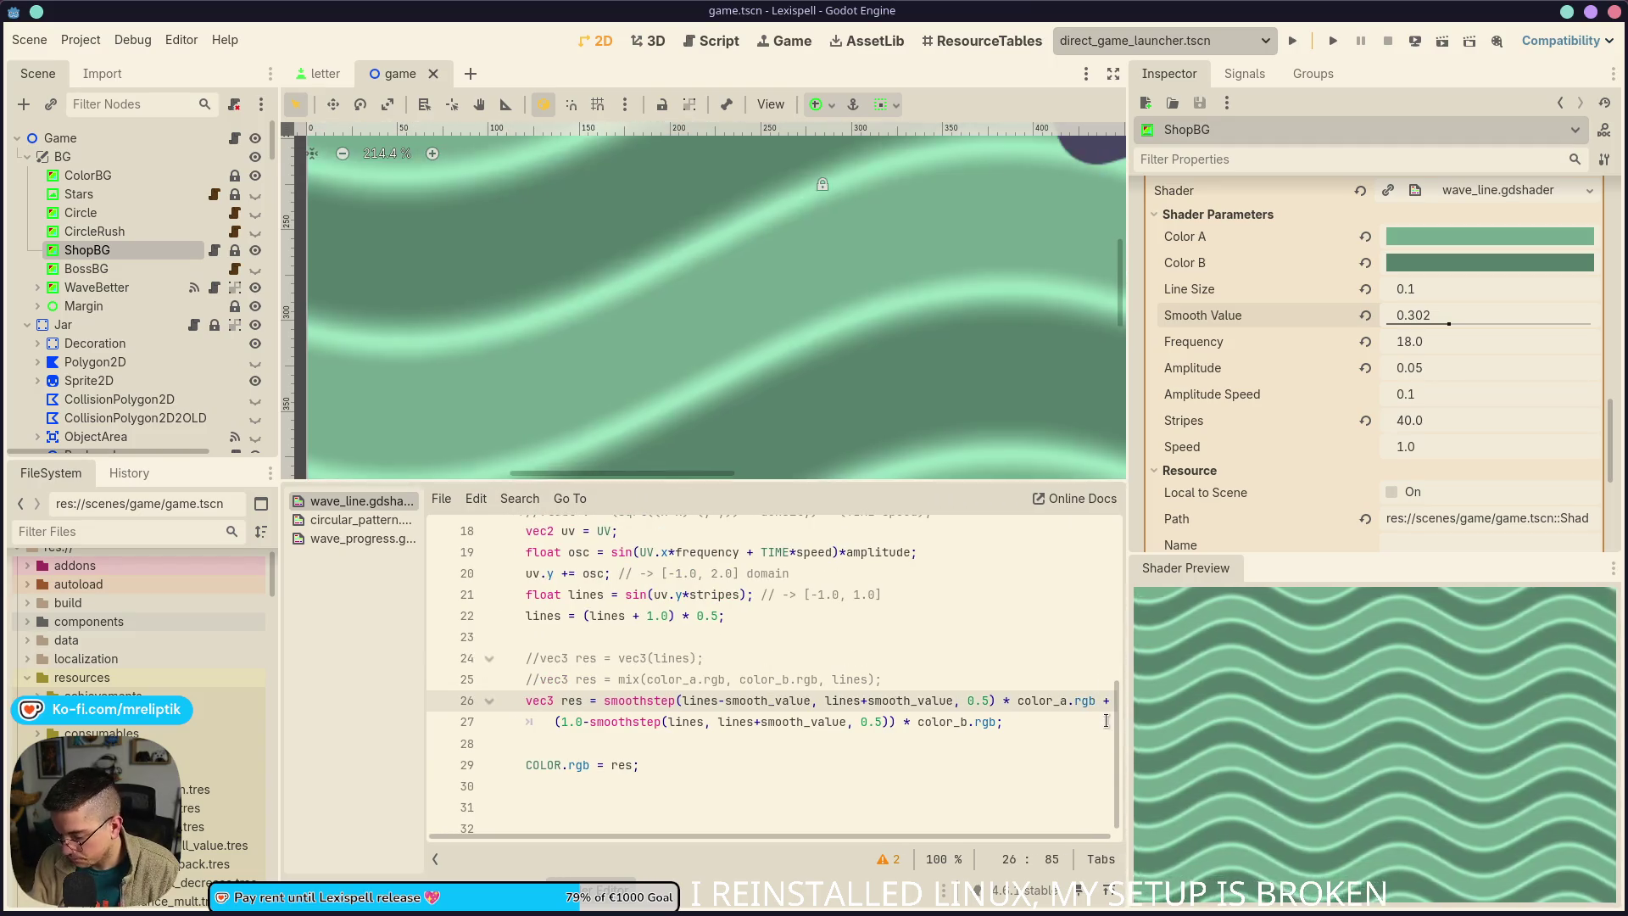
key("BackSpace")
type(")")
left_click(702, 744)
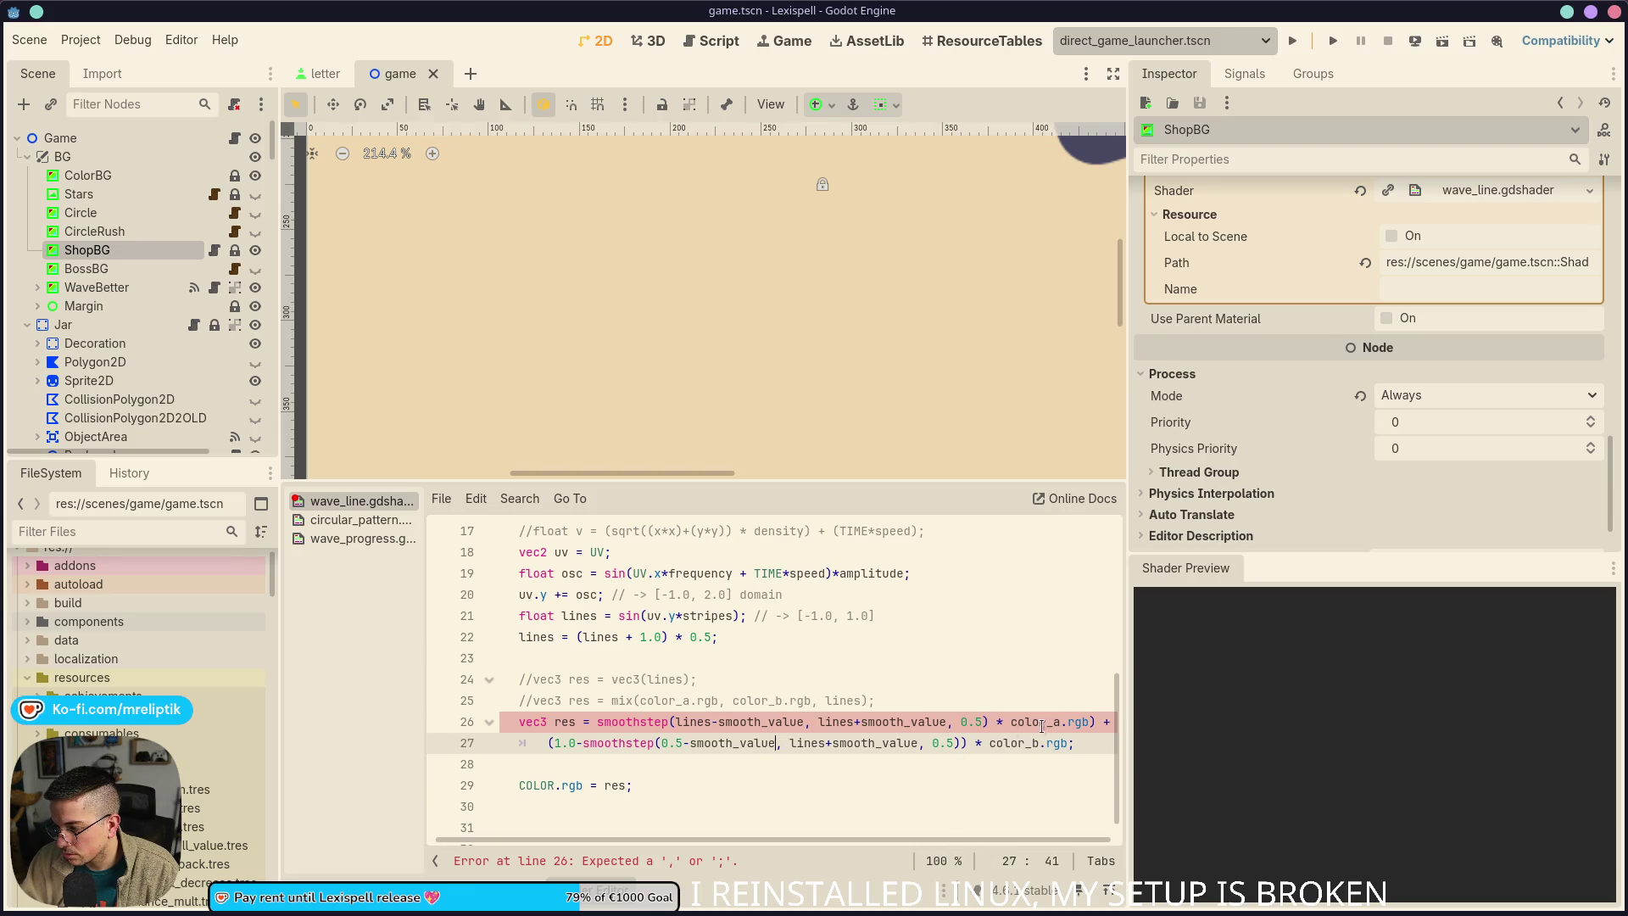
mouse_move(1128, 691)
left_mouse_down()
mouse_move(1369, 701)
mouse_move(1210, 702)
left_mouse_up()
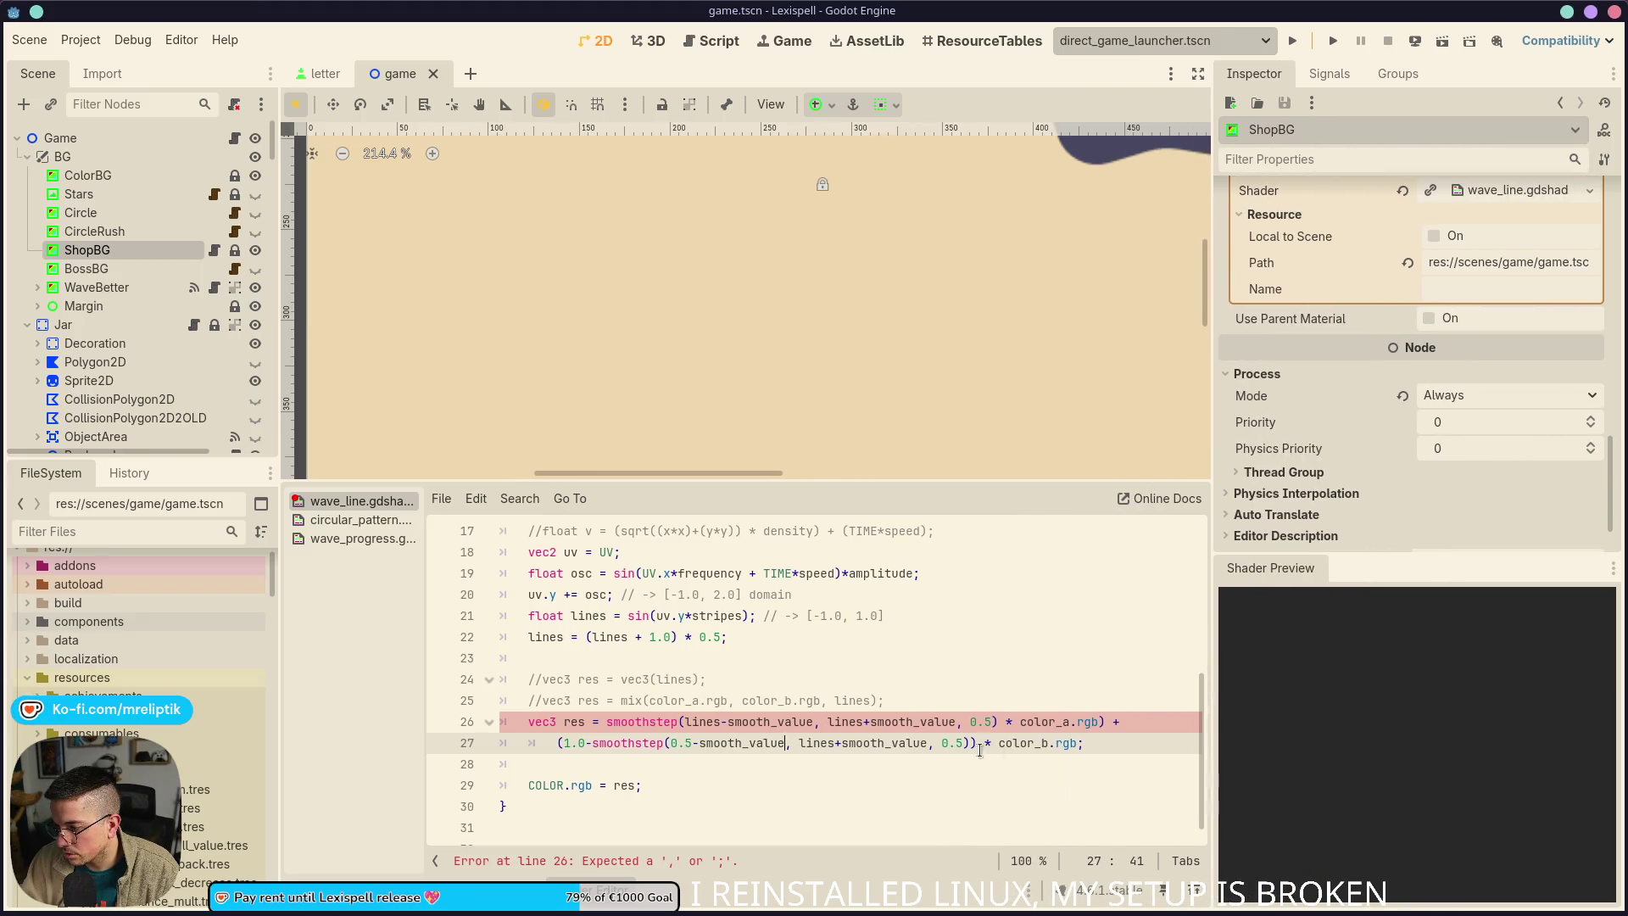
left_click(1112, 722)
type("(")
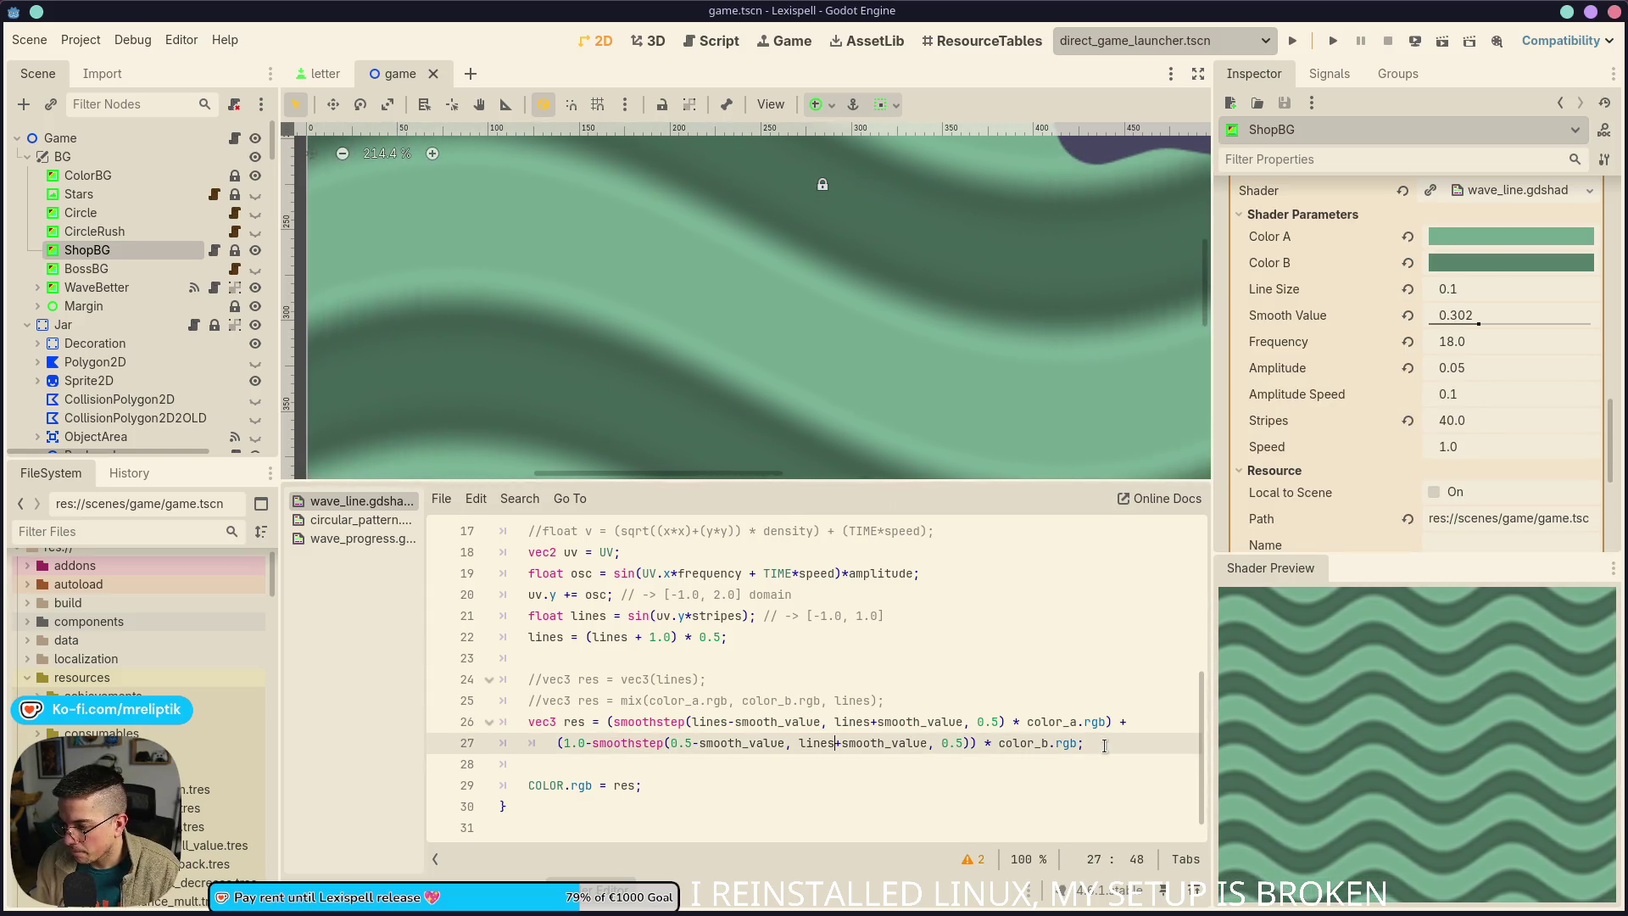
Change line 27 to smoothstep(0.5-smooth_value, 0.5+smooth_value, lines) without the 1.0- inversion
key("BackSpace")
key("BackSpace")
key("BackSpace")
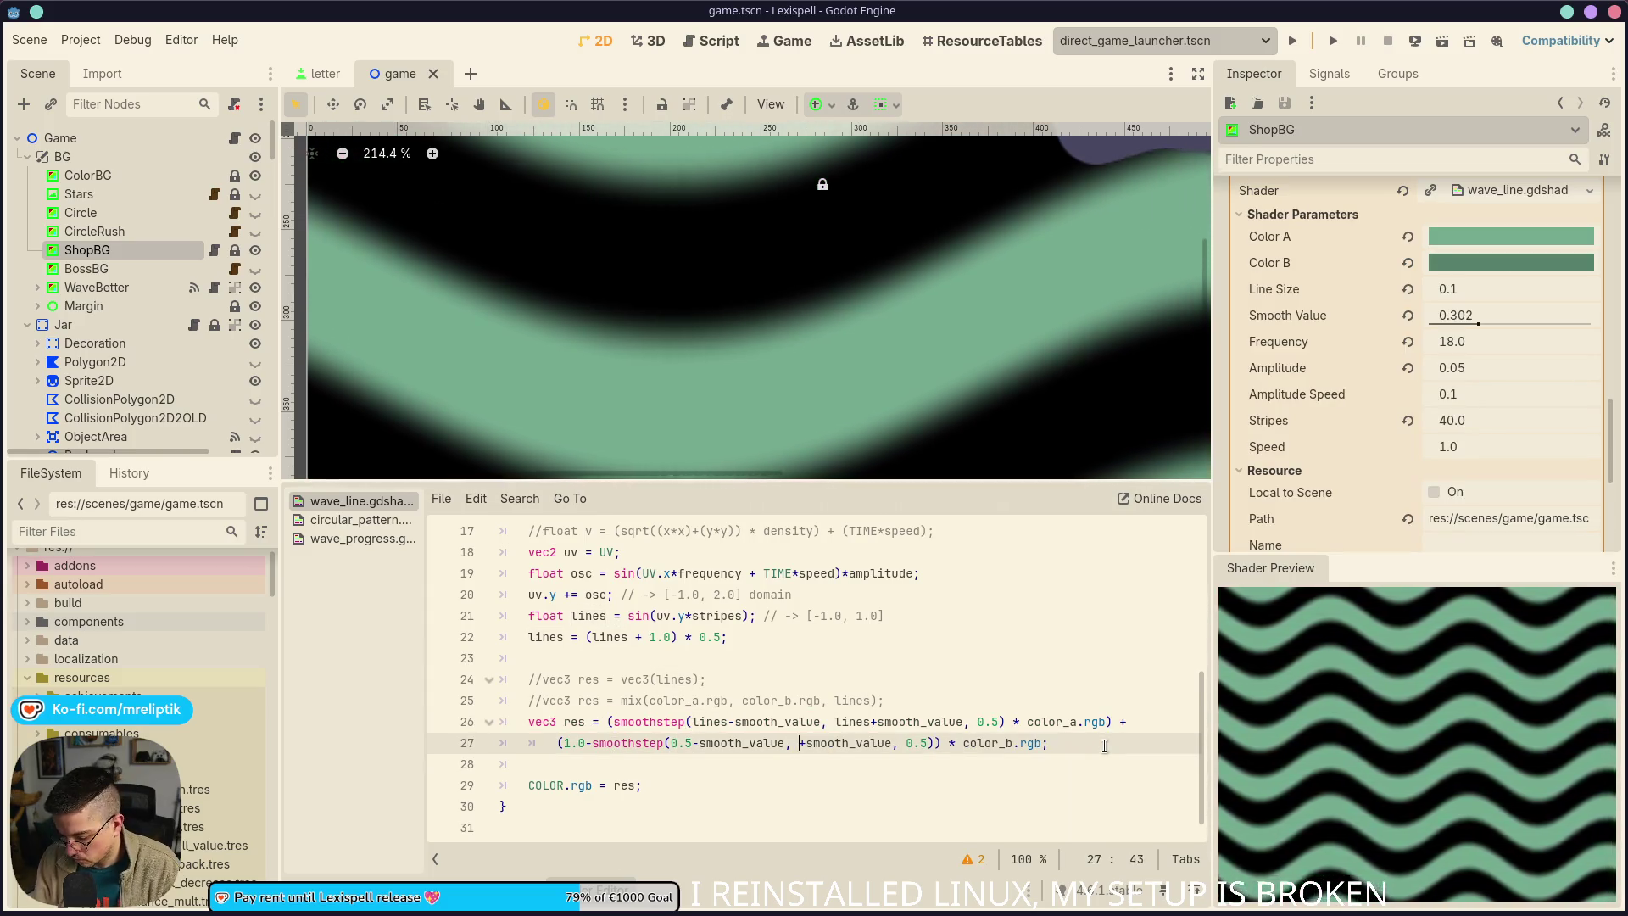
type("0.5")
key("Right")
key("Right")
key("Right")
key("BackSpace")
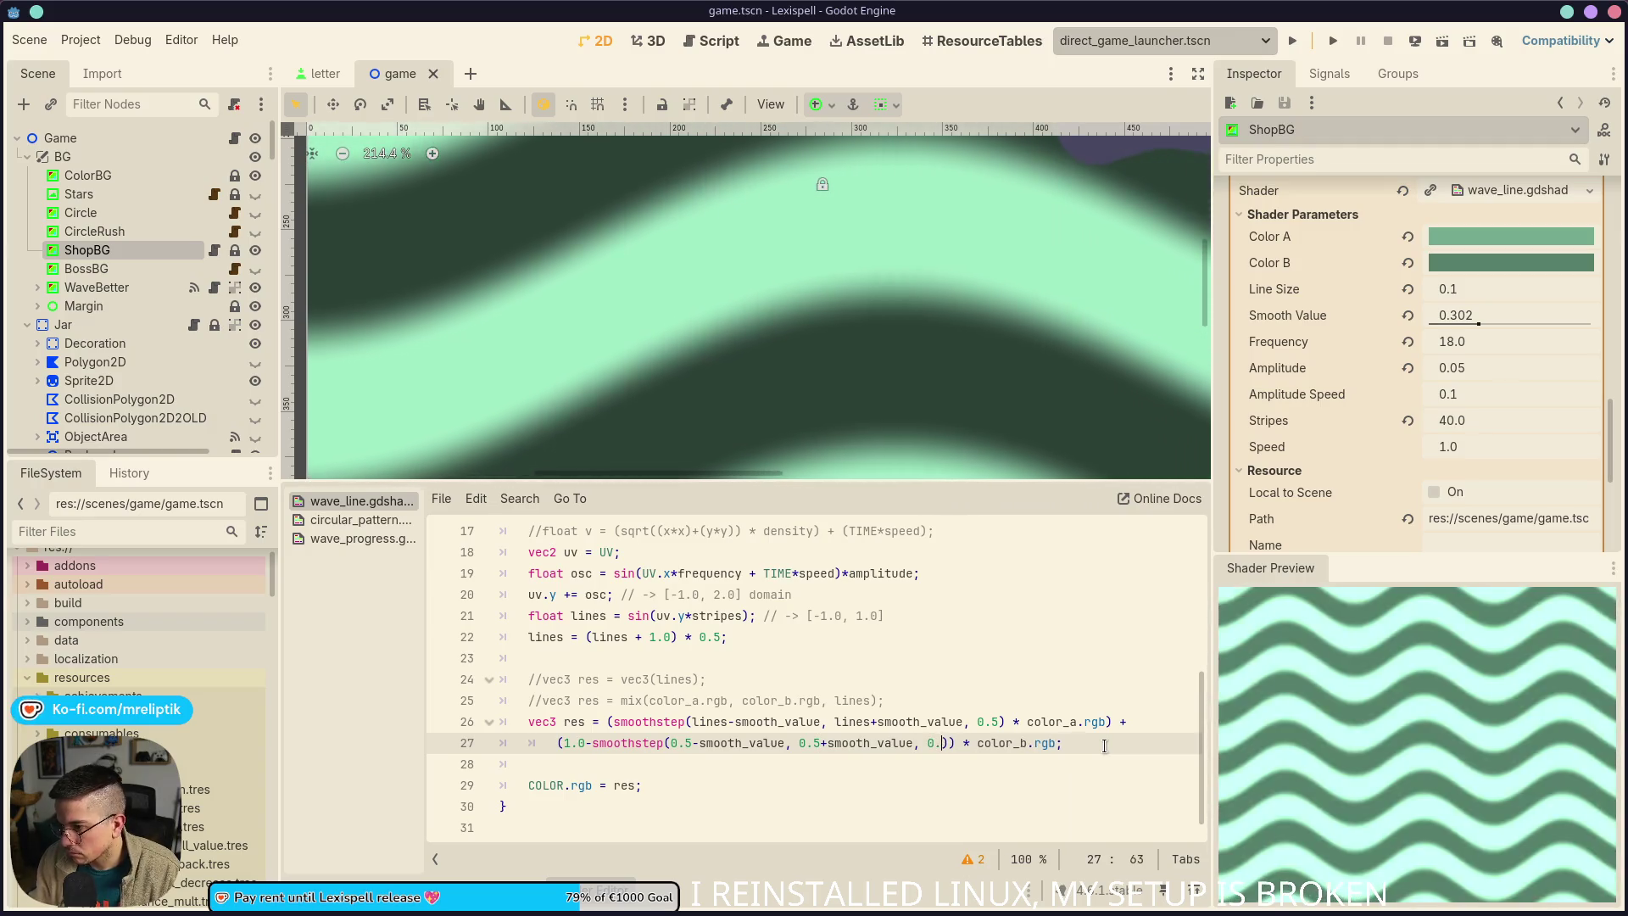
key("BackSpace")
key("BackSpace")
type("lin")
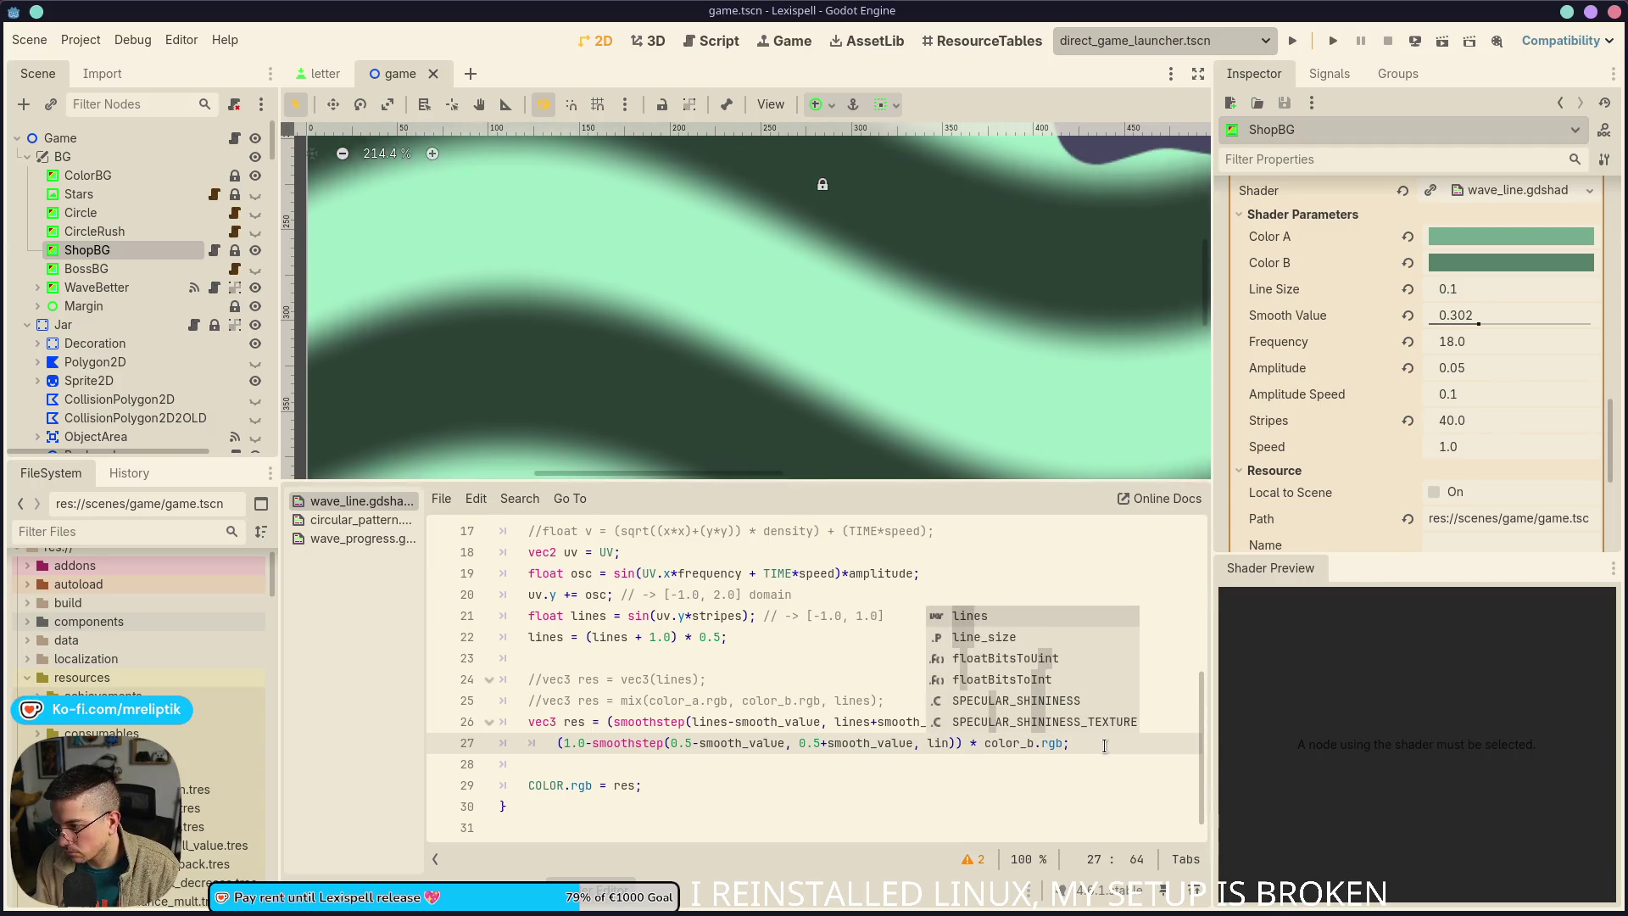
type("es")
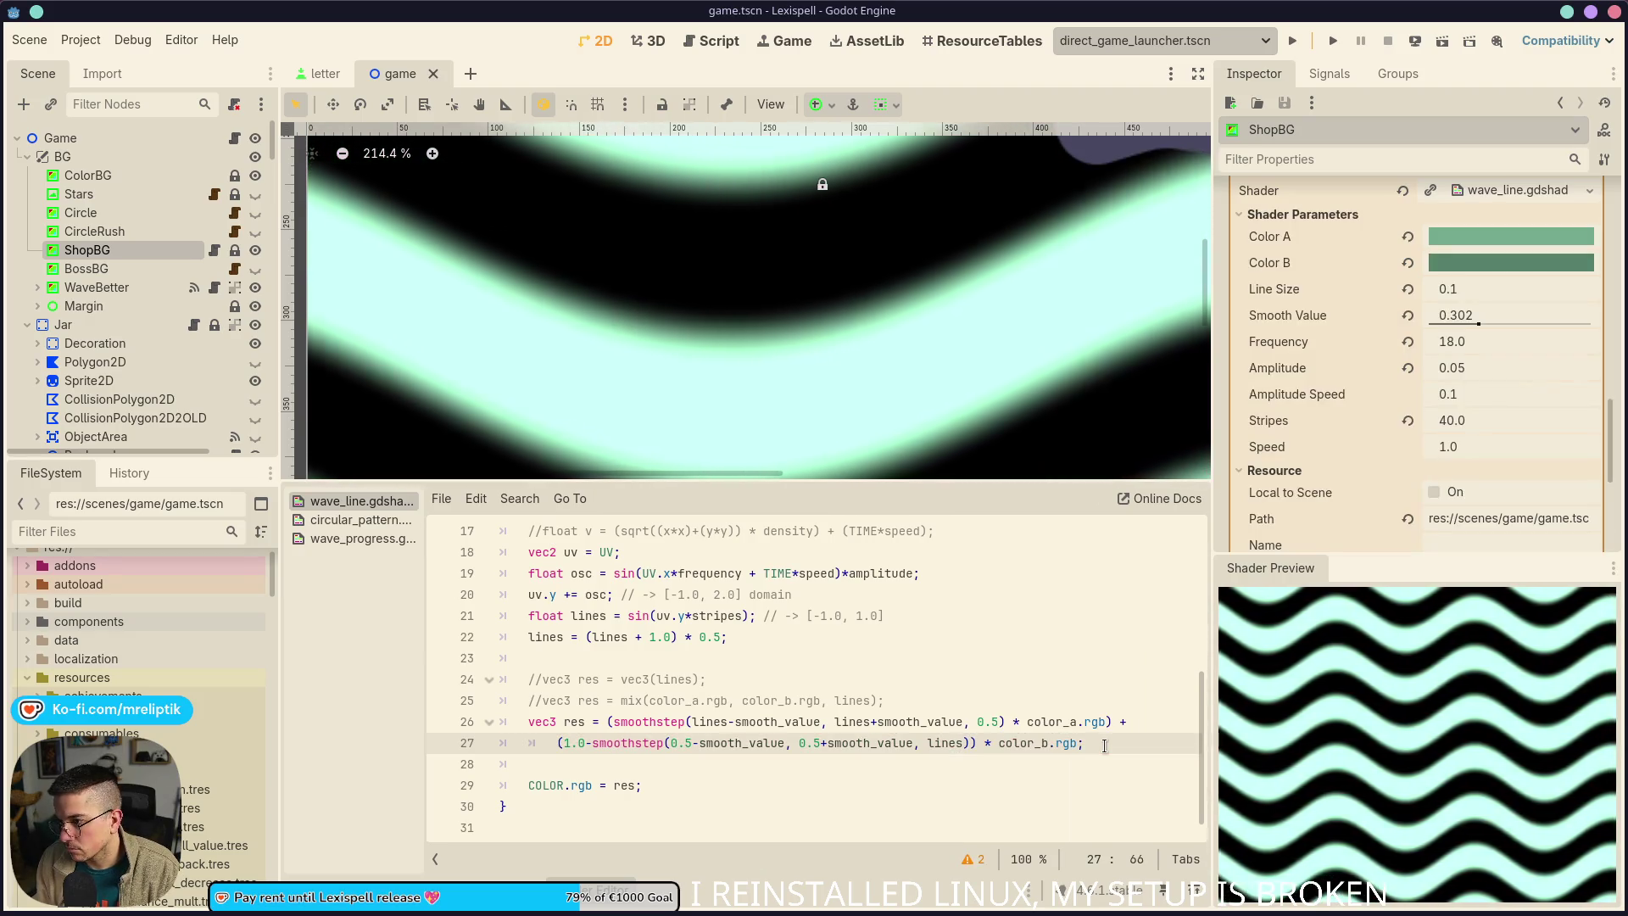
key("Left")
key("Left")
key("Left")
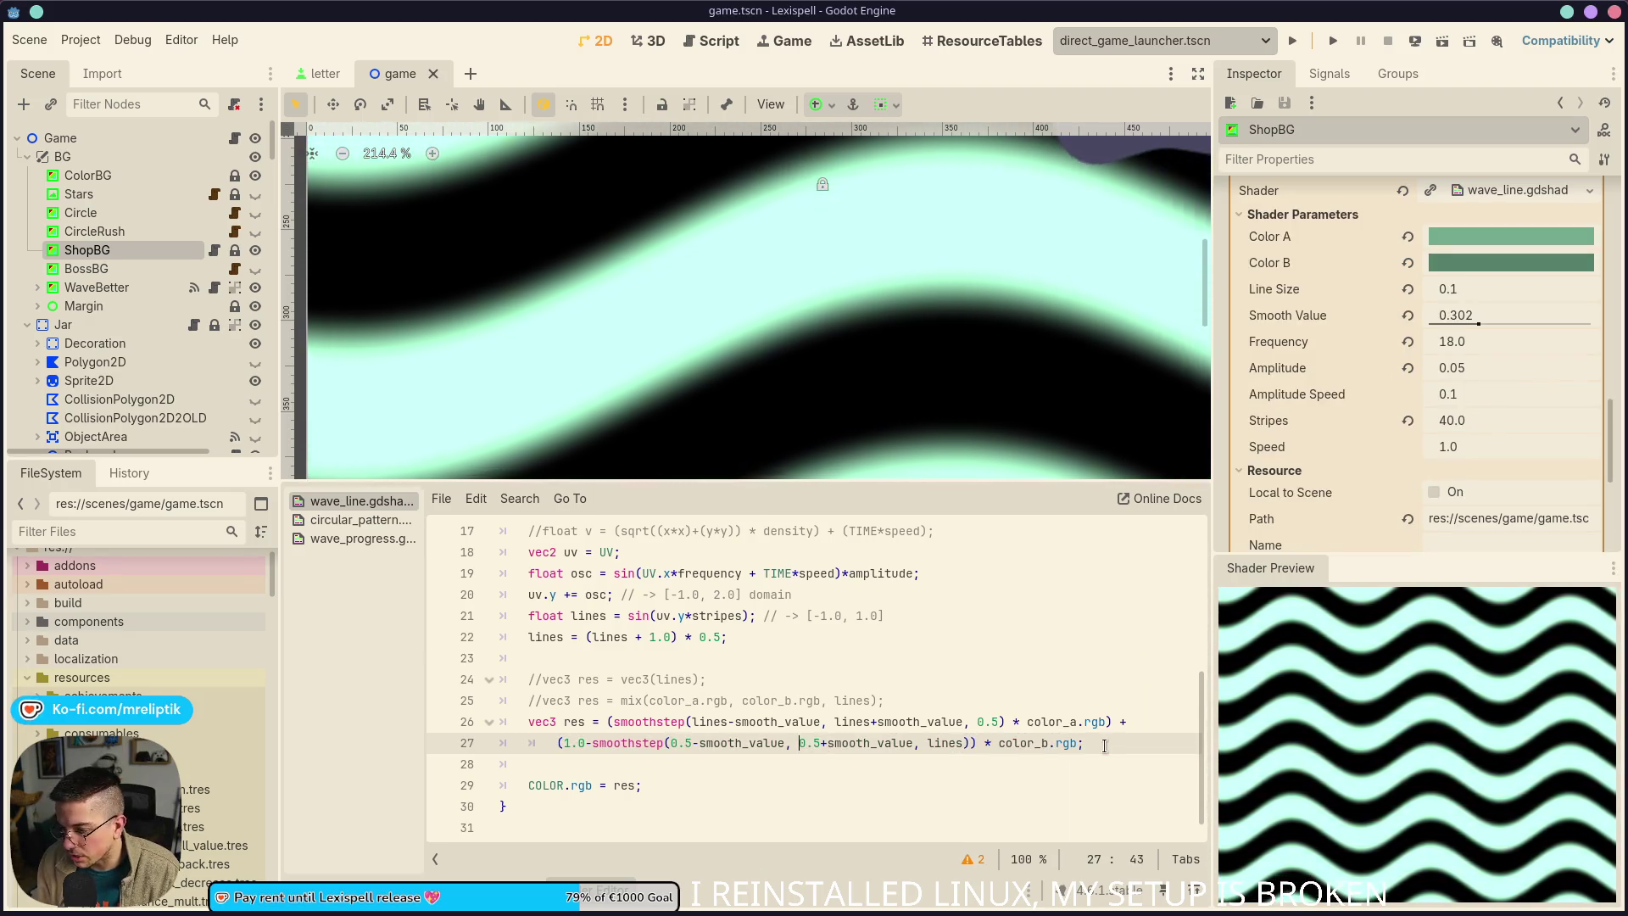
key("Left")
key("Left")
key("Left")
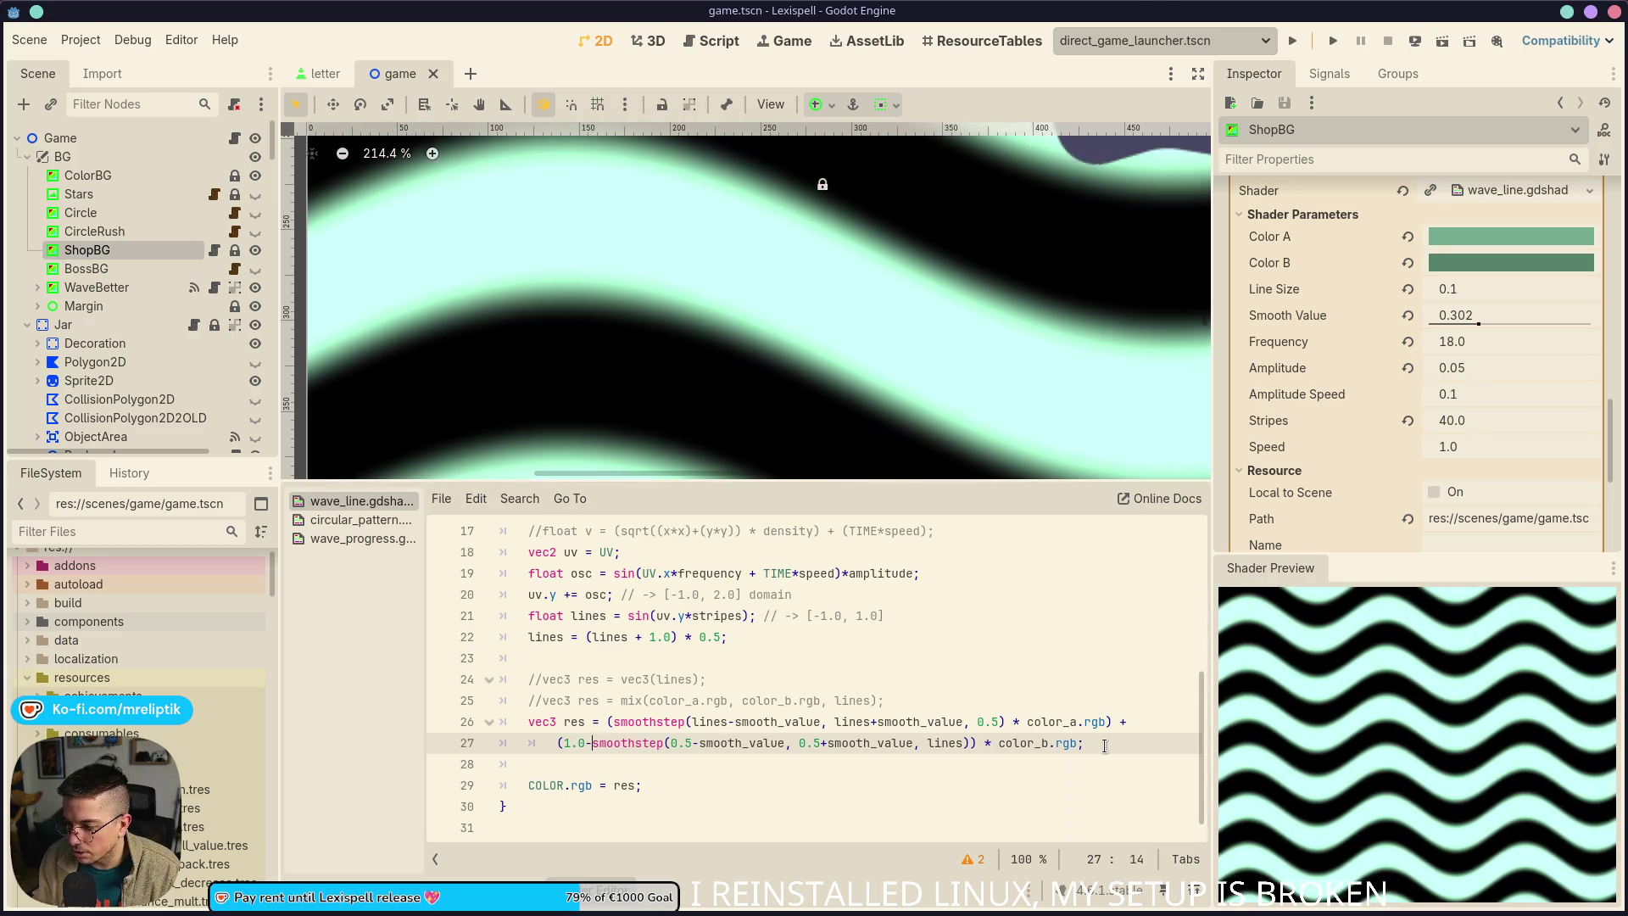
key("BackSpace")
key("BackSpace")
key("BackSpace")
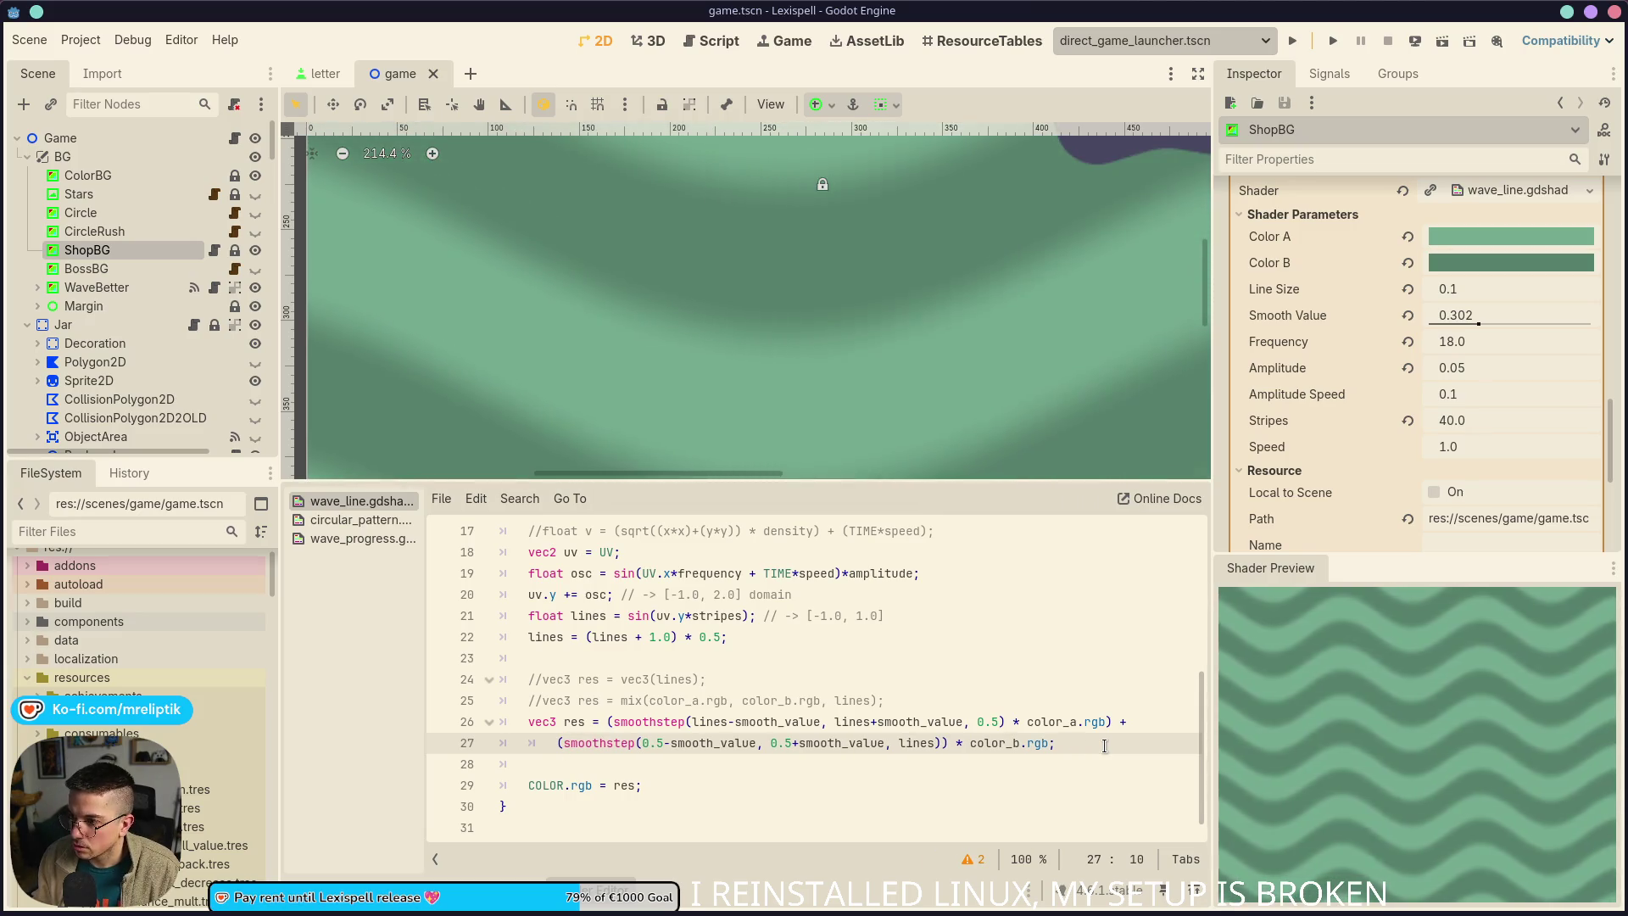
Collapse the shader code panel to enlarge the scene view
scroll(1104, 745, "down", 1)
scroll(753, 339, "down", 6)
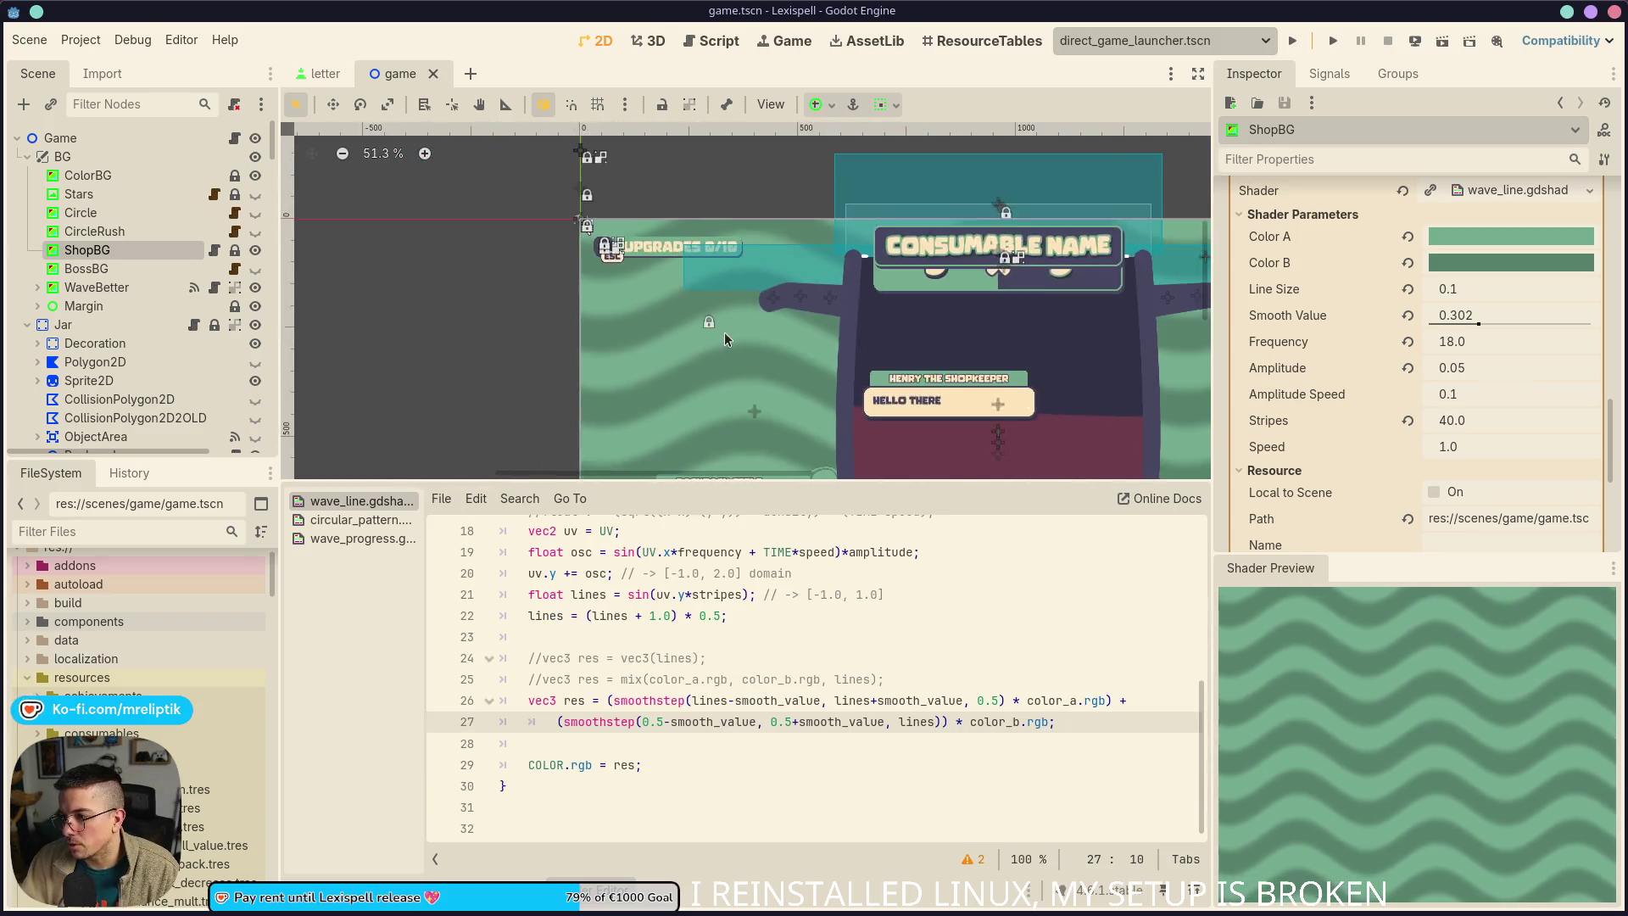
scroll(672, 367, "down", 2)
scroll(776, 344, "up", 9)
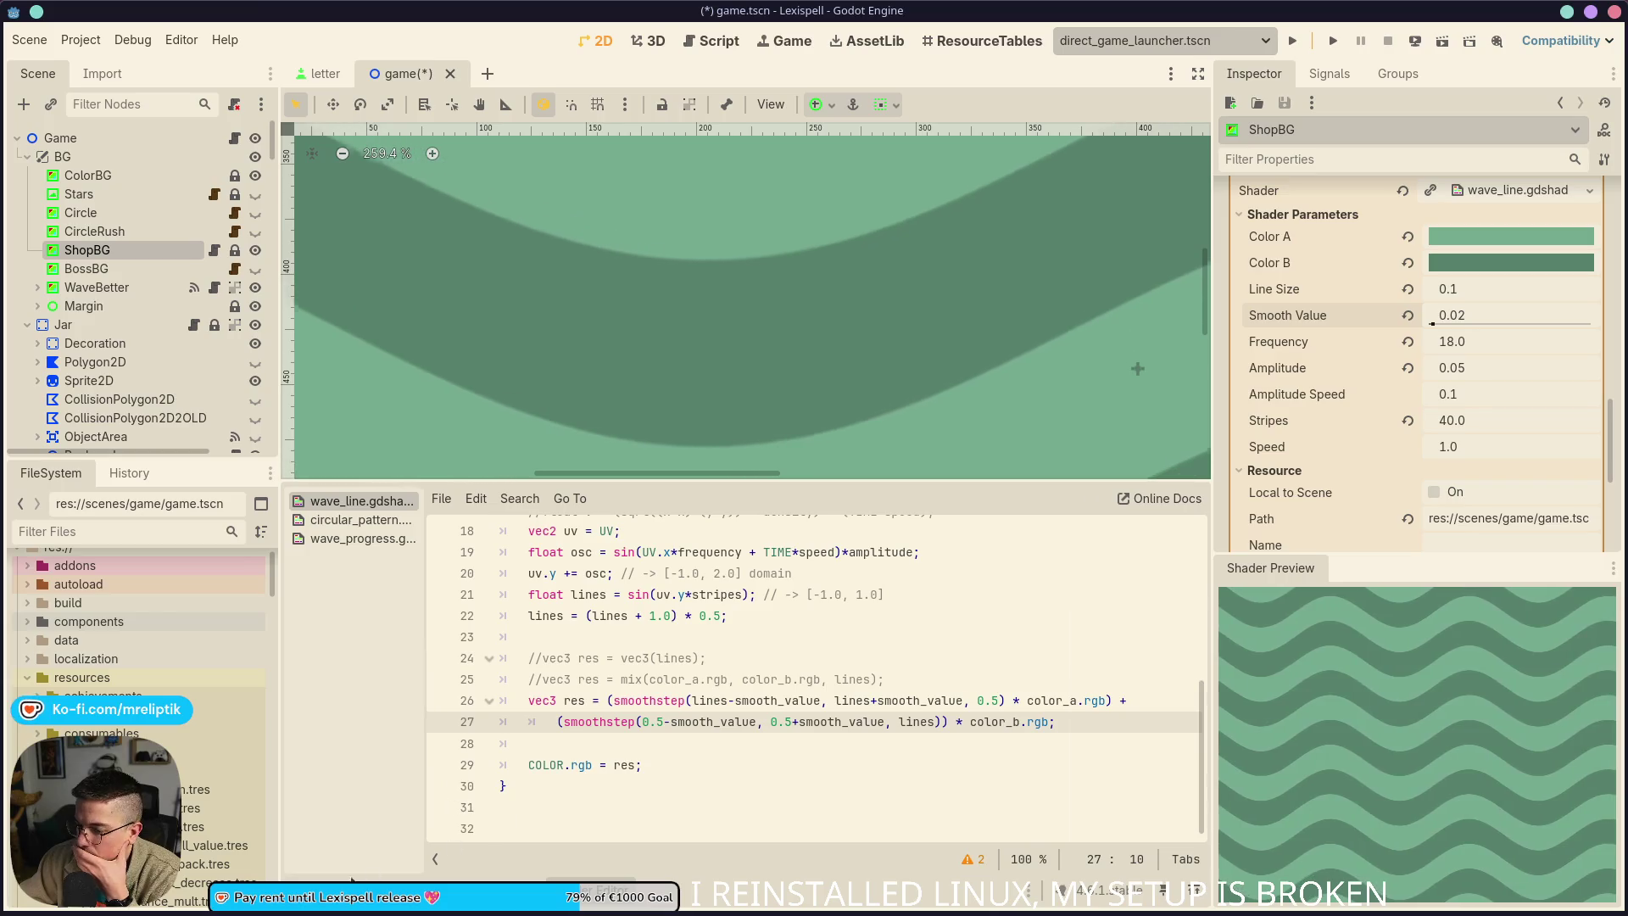
left_click_drag(628, 483, 611, 848)
scroll(776, 542, "down", 5)
scroll(763, 475, "up", 1)
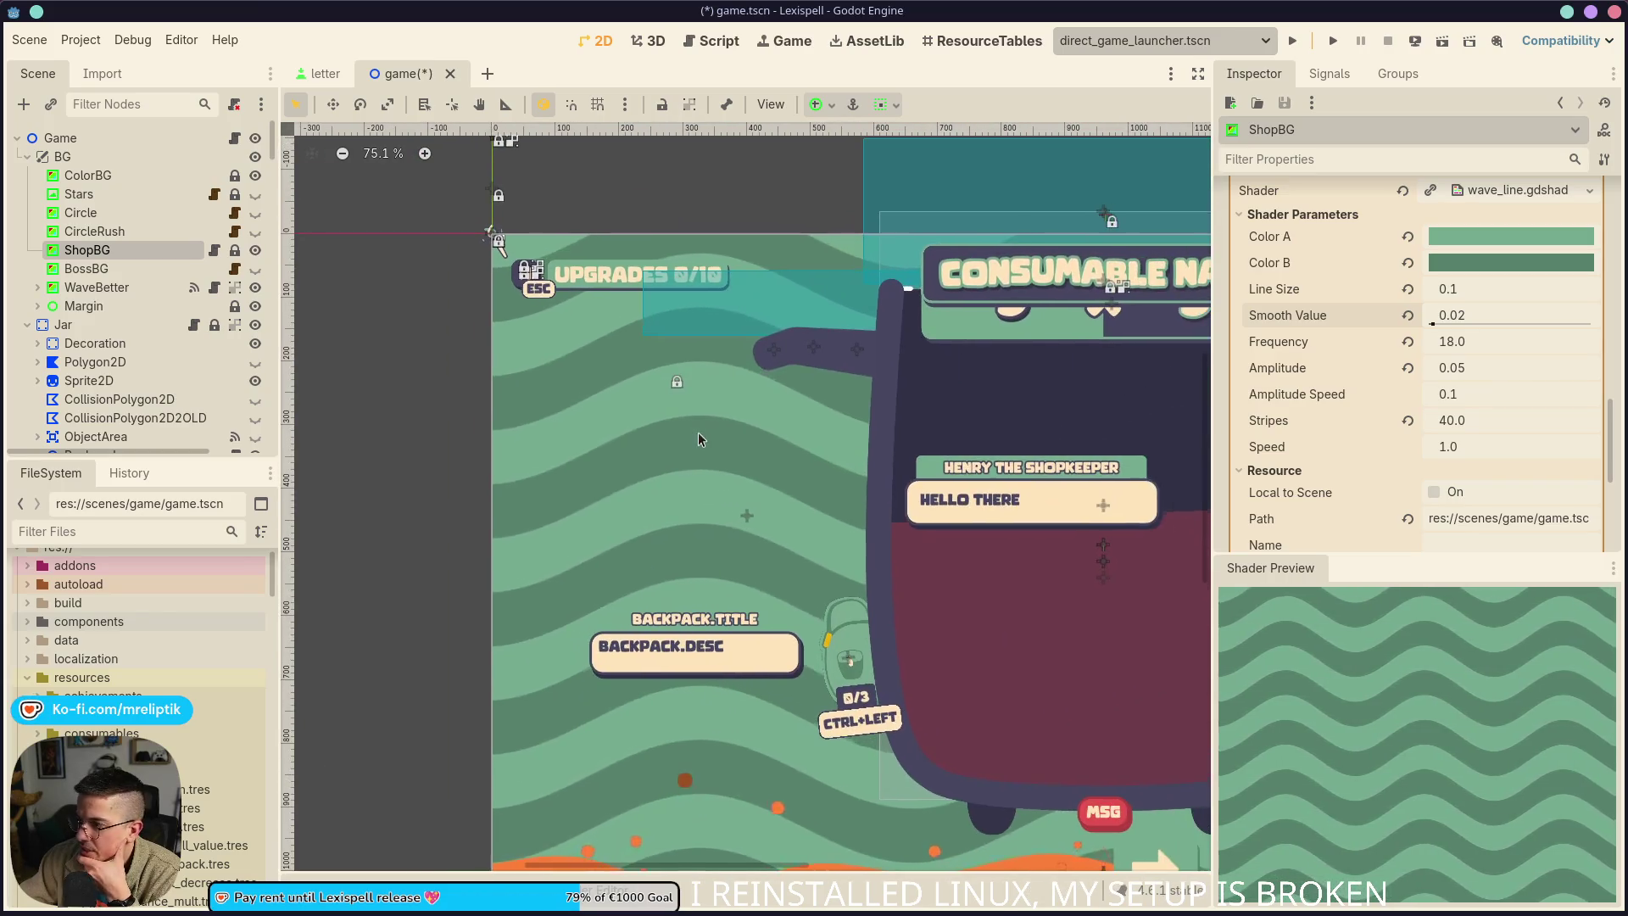
scroll(751, 412, "up", 2)
scroll(626, 420, "up", 7)
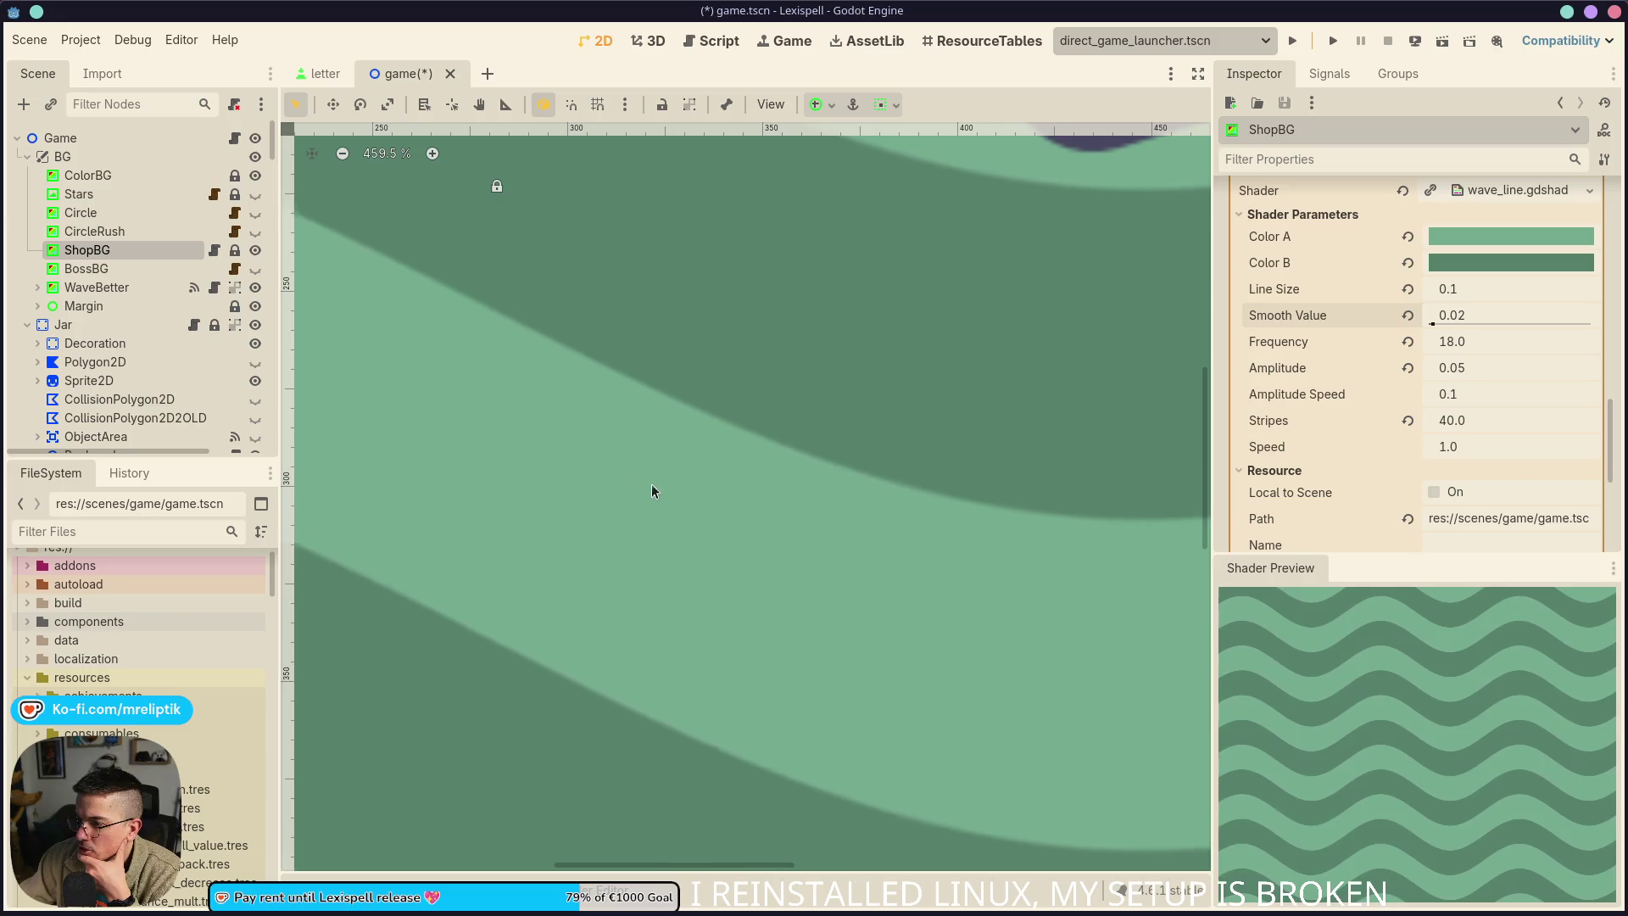
Set Smooth Value to 0.02 for crisp two-green bands and save the scene
left_click_drag(1489, 323, 1433, 322)
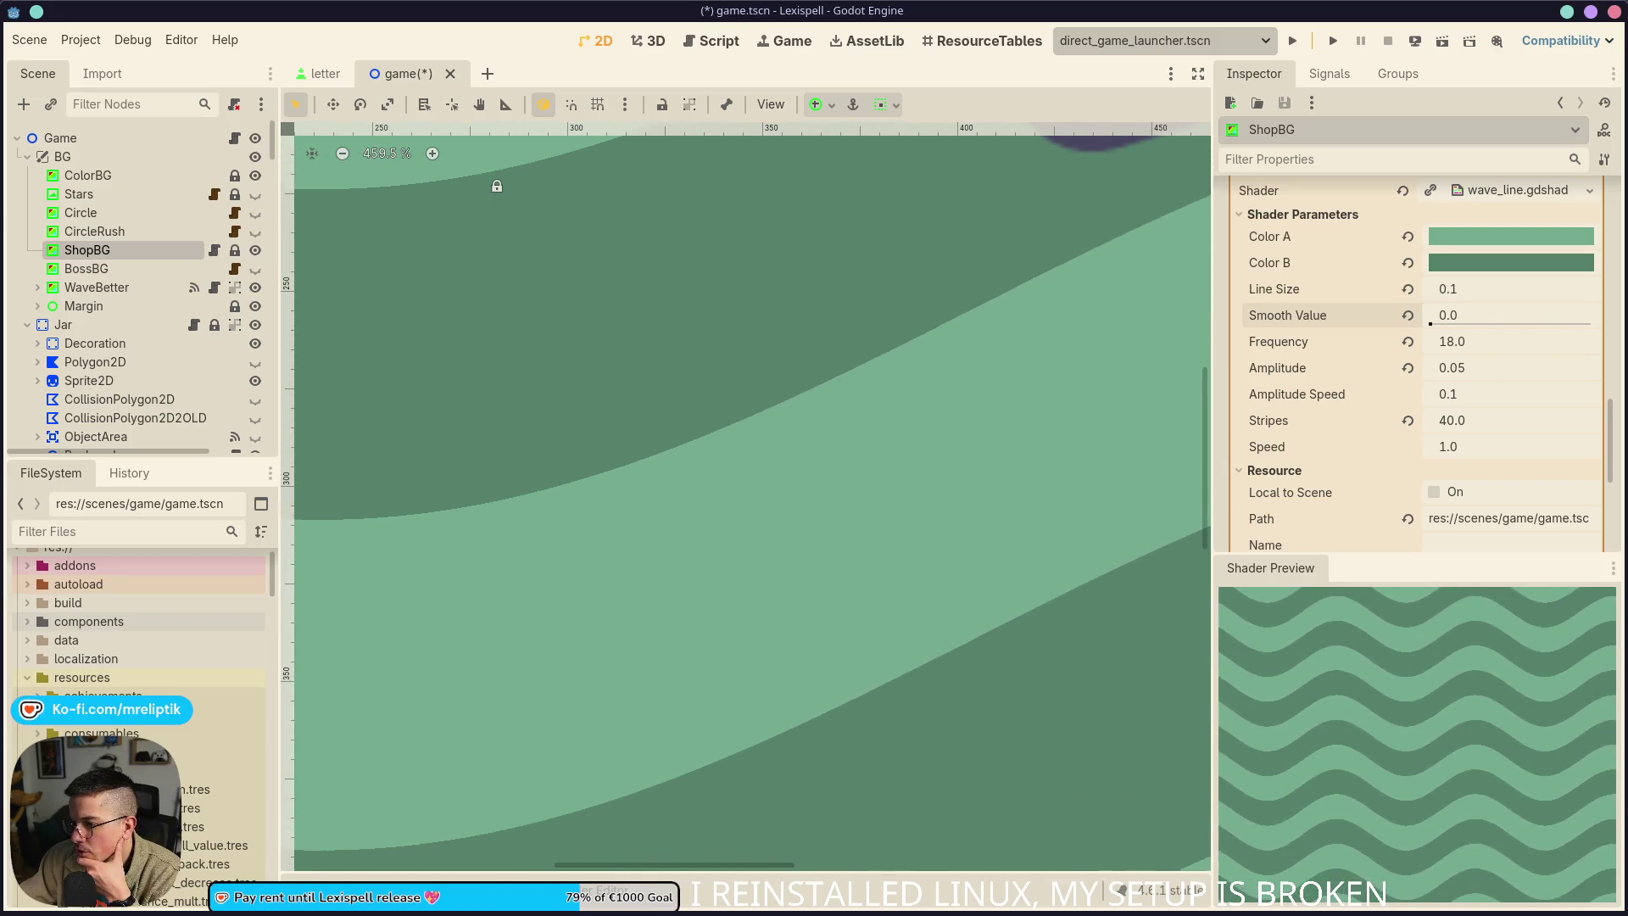
scroll(556, 439, "down", 5)
scroll(556, 446, "down", 4)
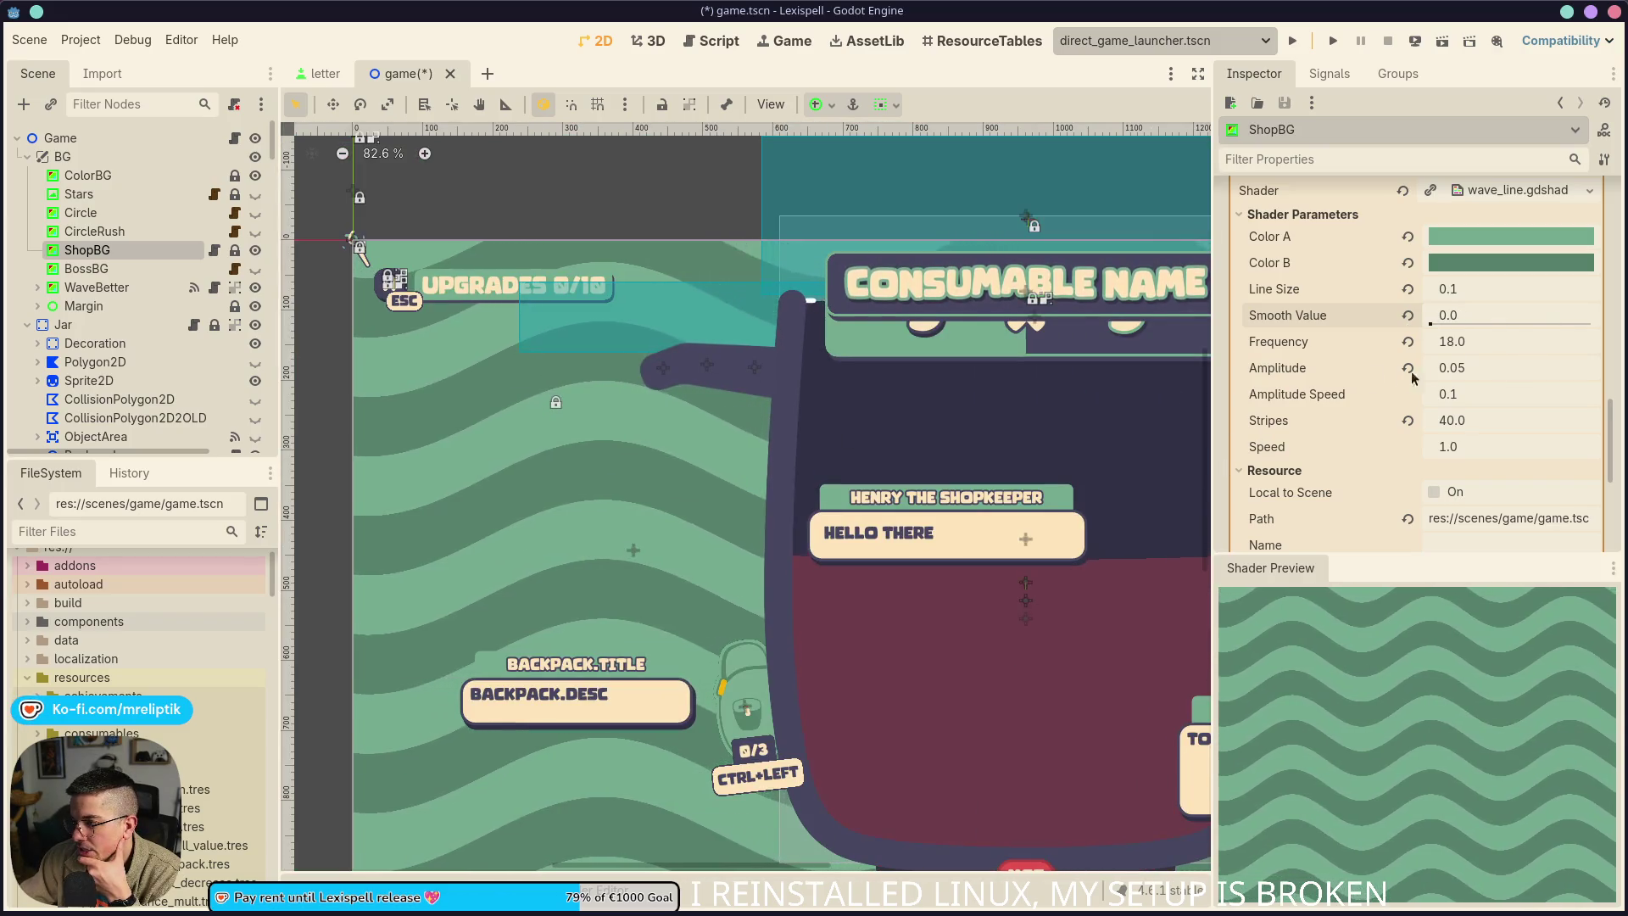
left_click(1472, 314)
type("0.01")
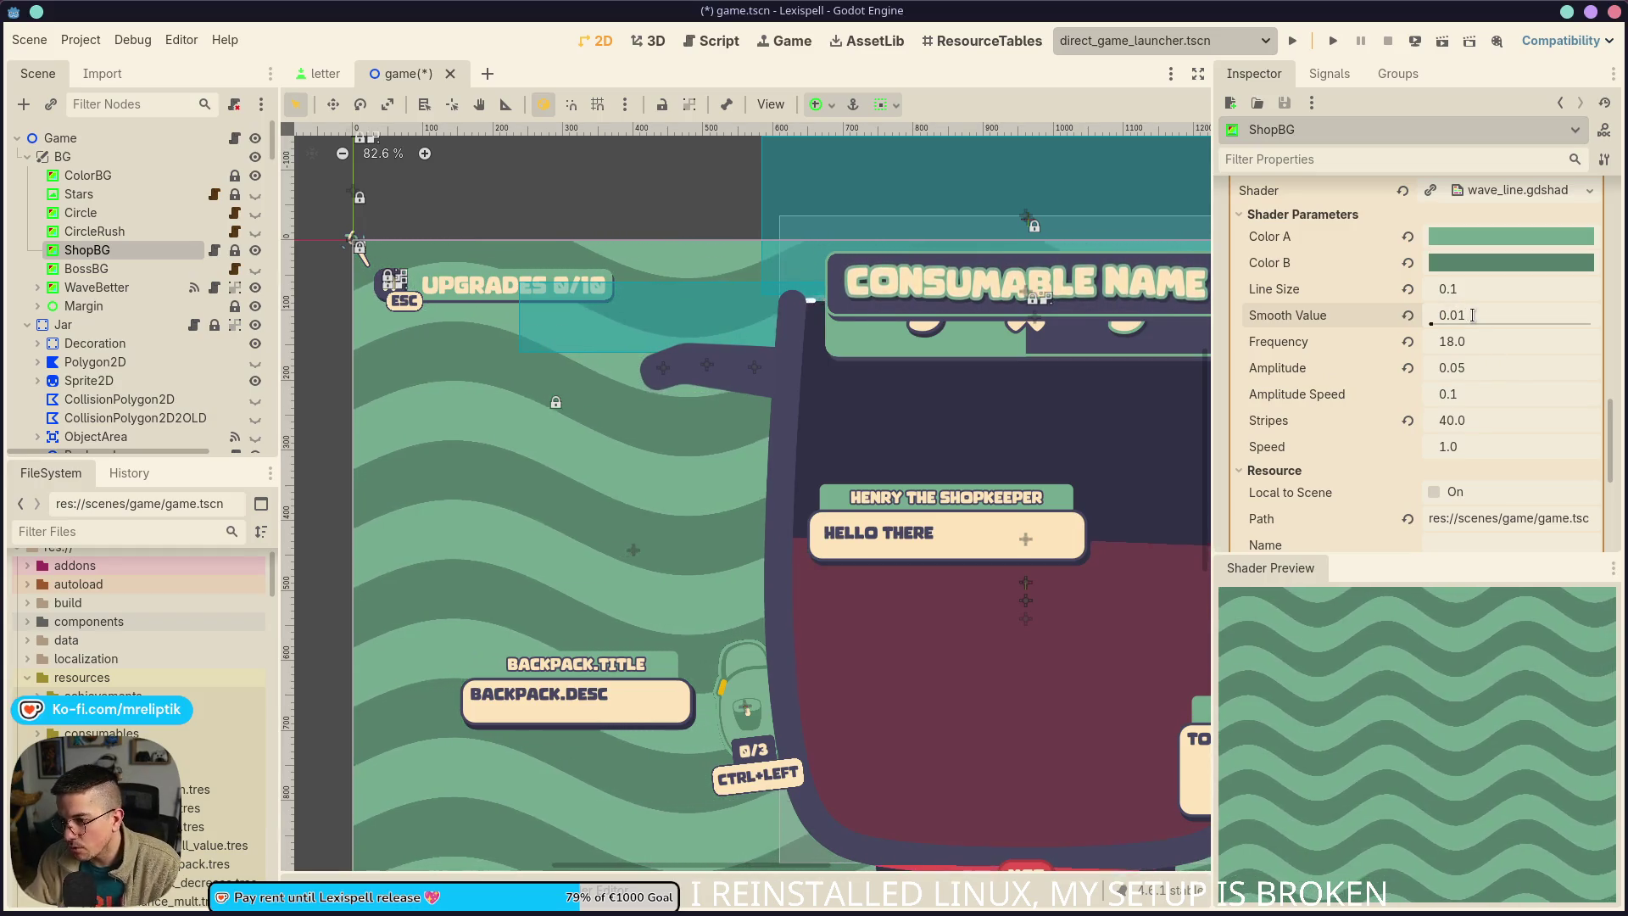
key("Return")
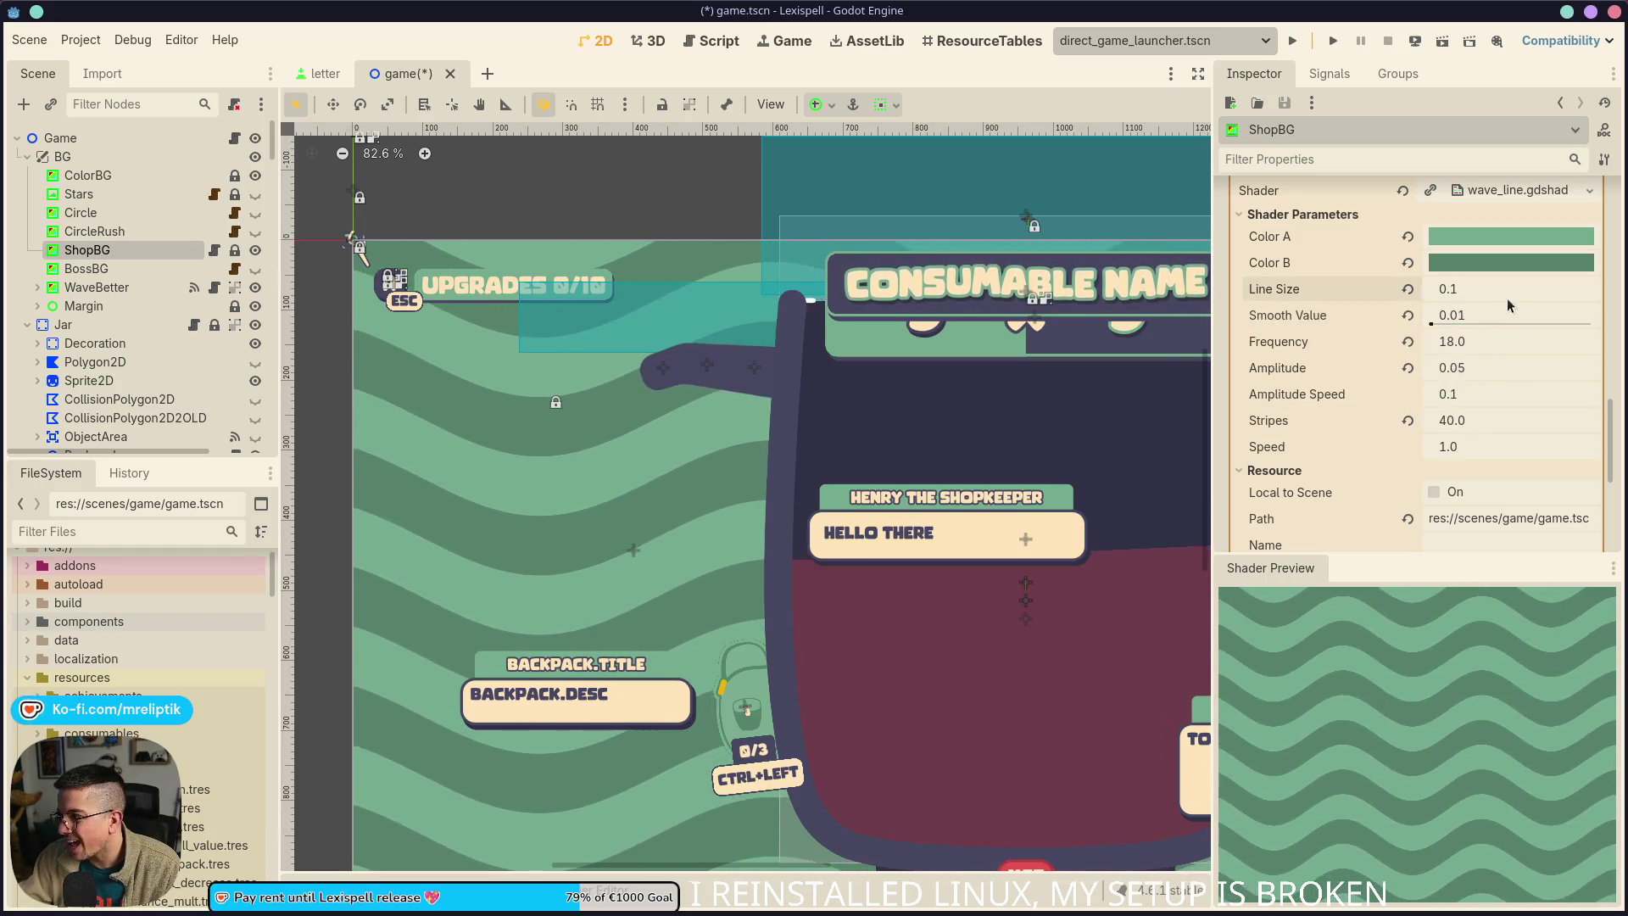
left_click(1499, 311)
key("BackSpace")
type("2")
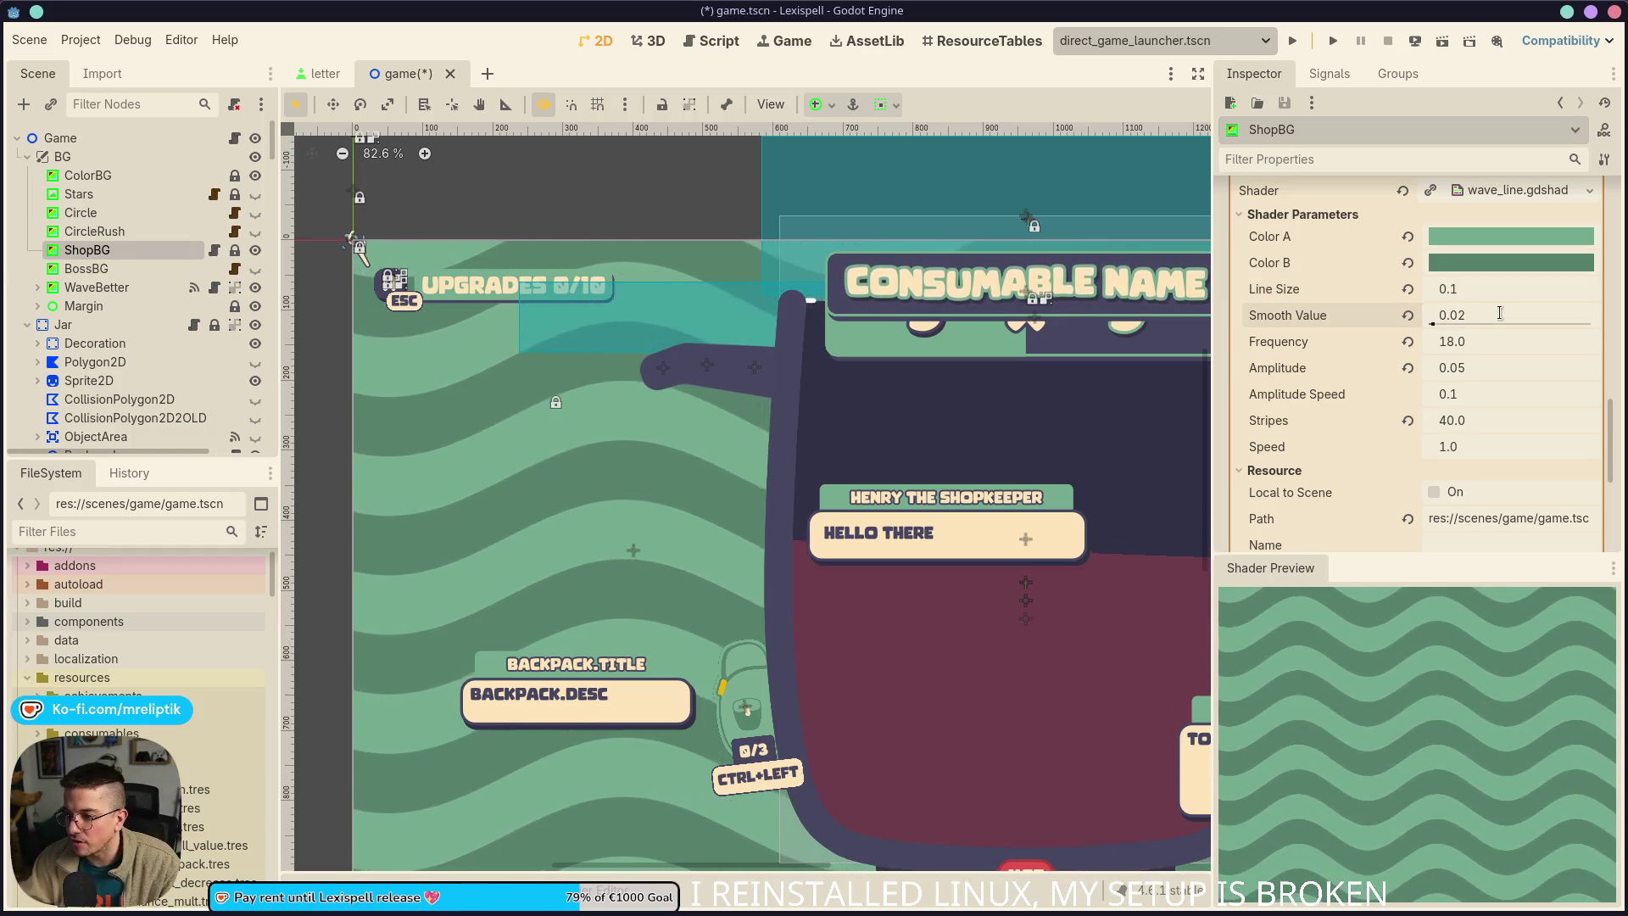
key("Return")
key("ctrl+s")
scroll(401, 510, "down", 7)
scroll(471, 557, "up", 3)
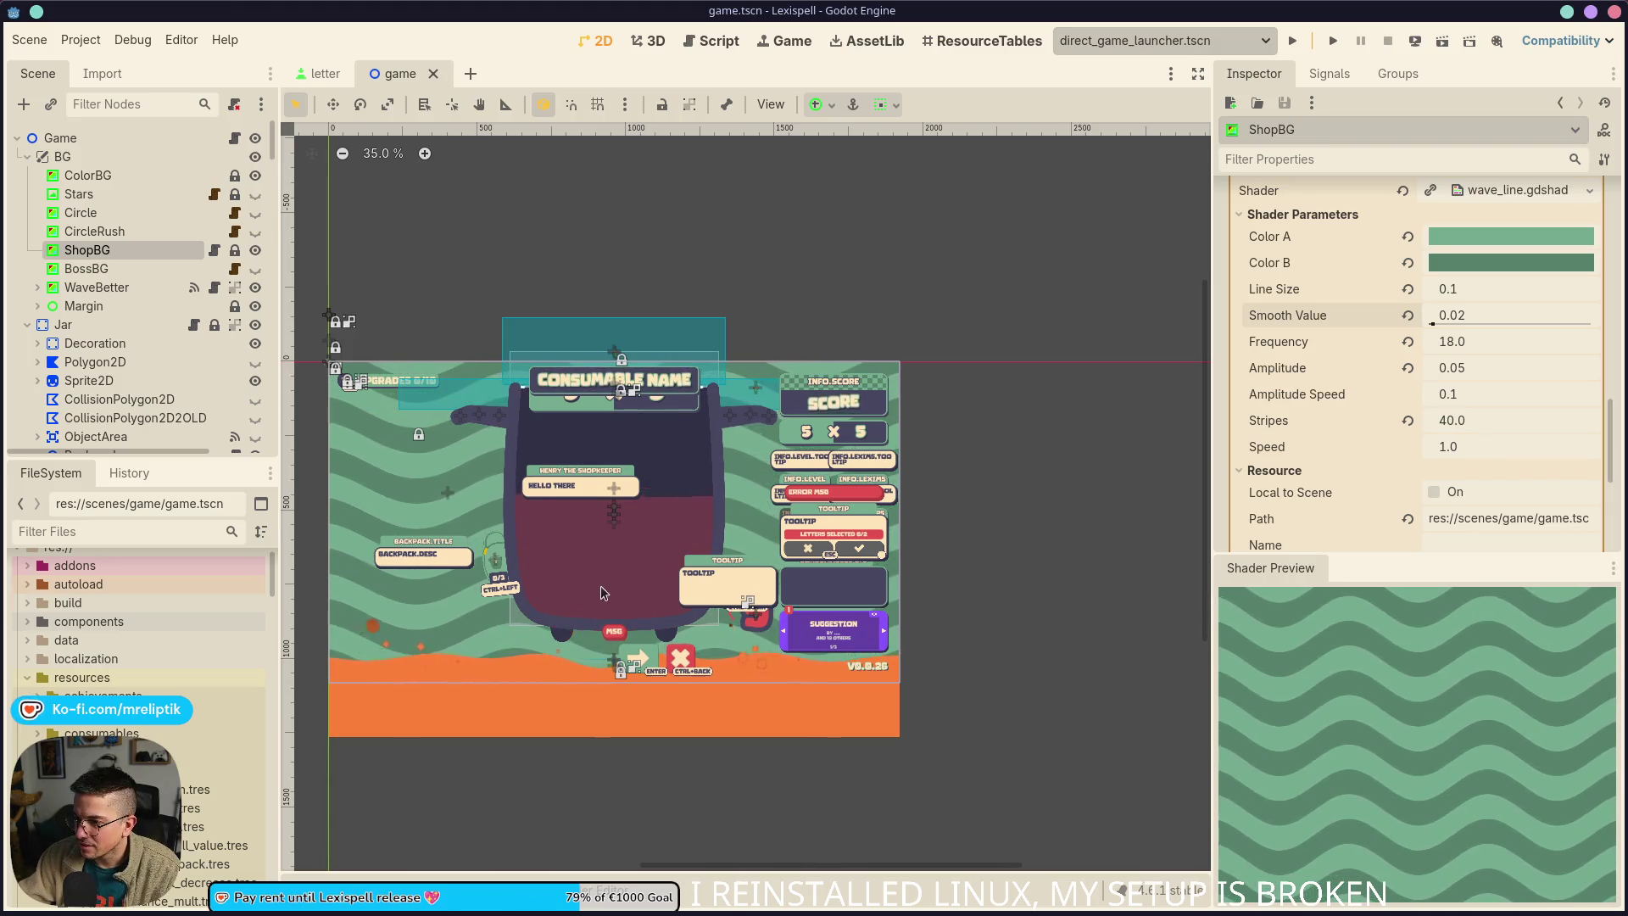
Centre the shop scene, then try Stripes values of 1 and 2 and scrub the value
left_click_drag(570, 619, 680, 664)
key("ctrl+s")
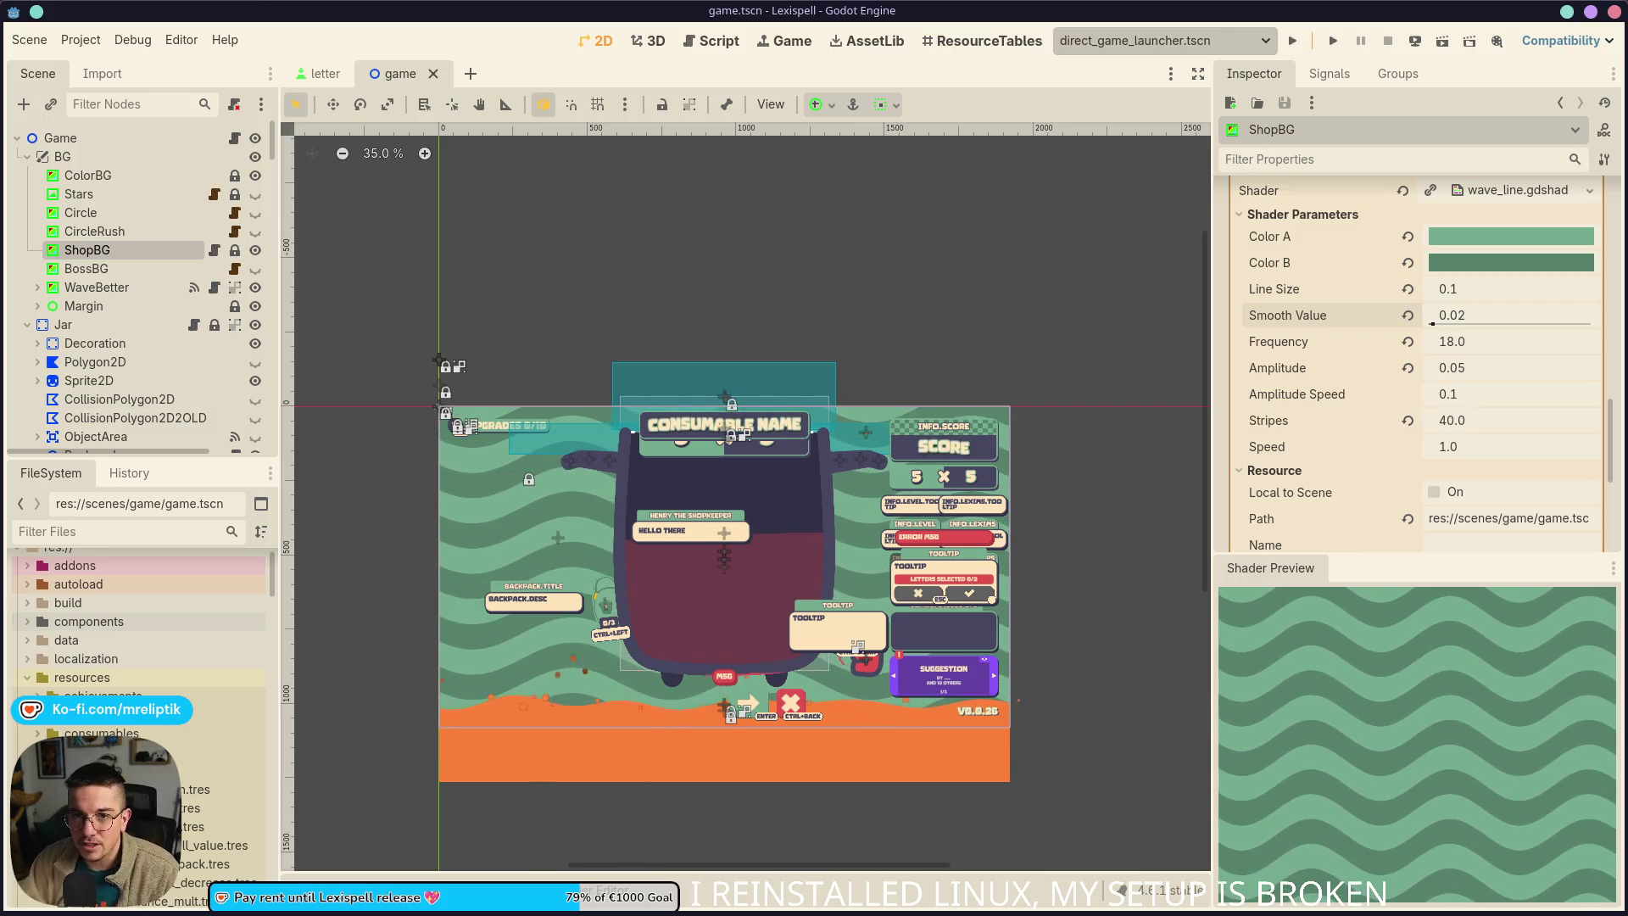
left_click(1495, 423)
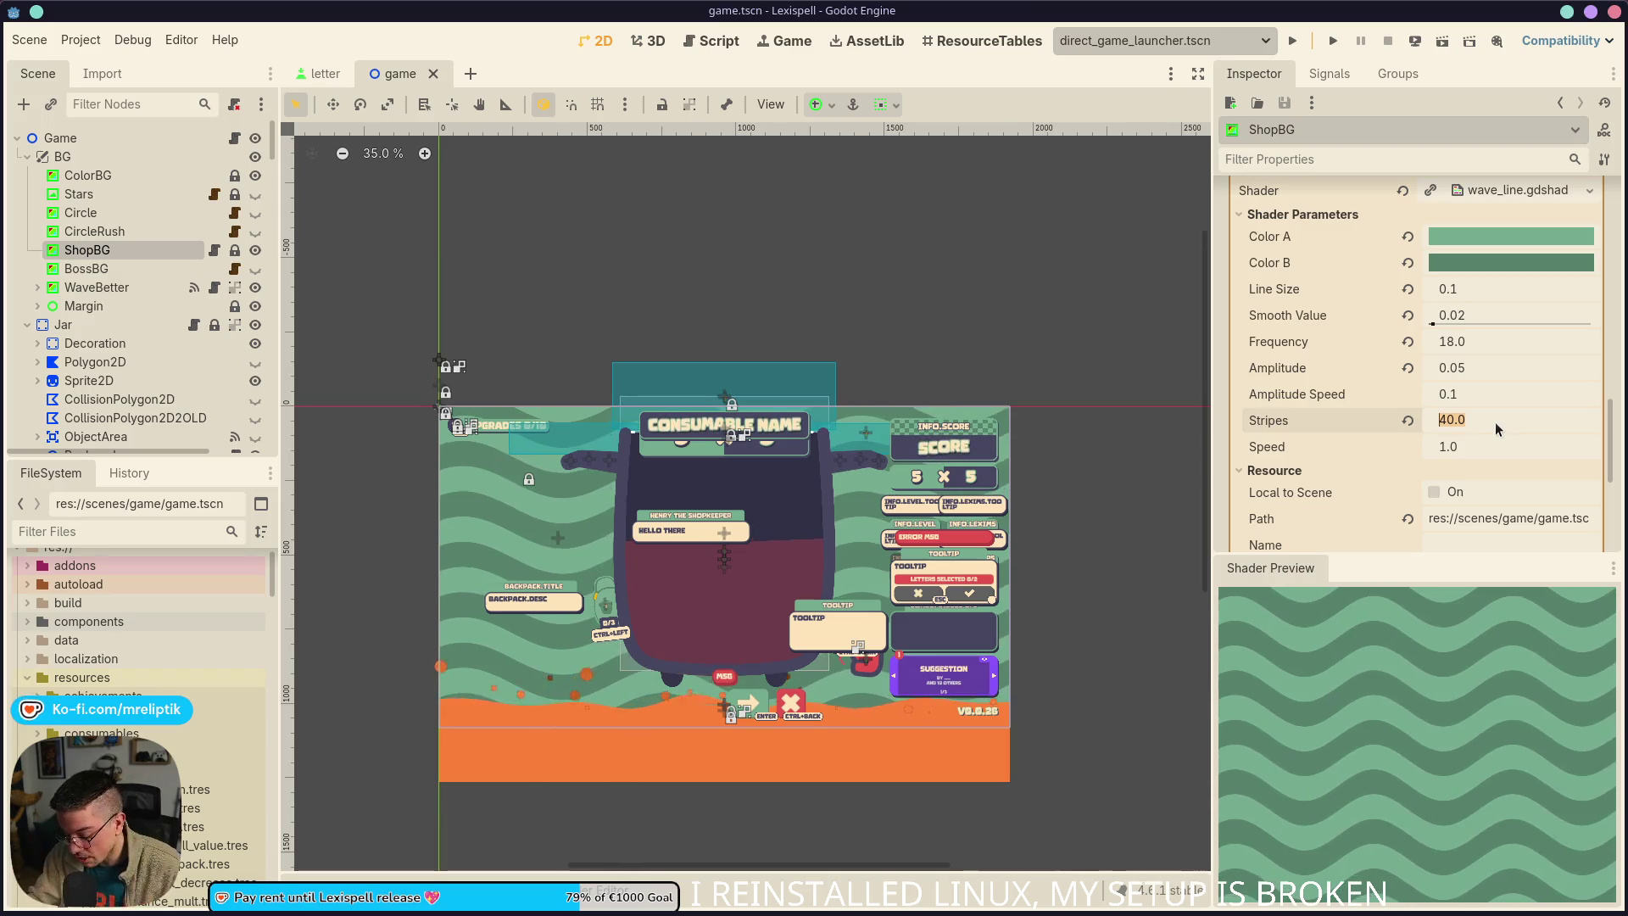
type("1")
key("Return")
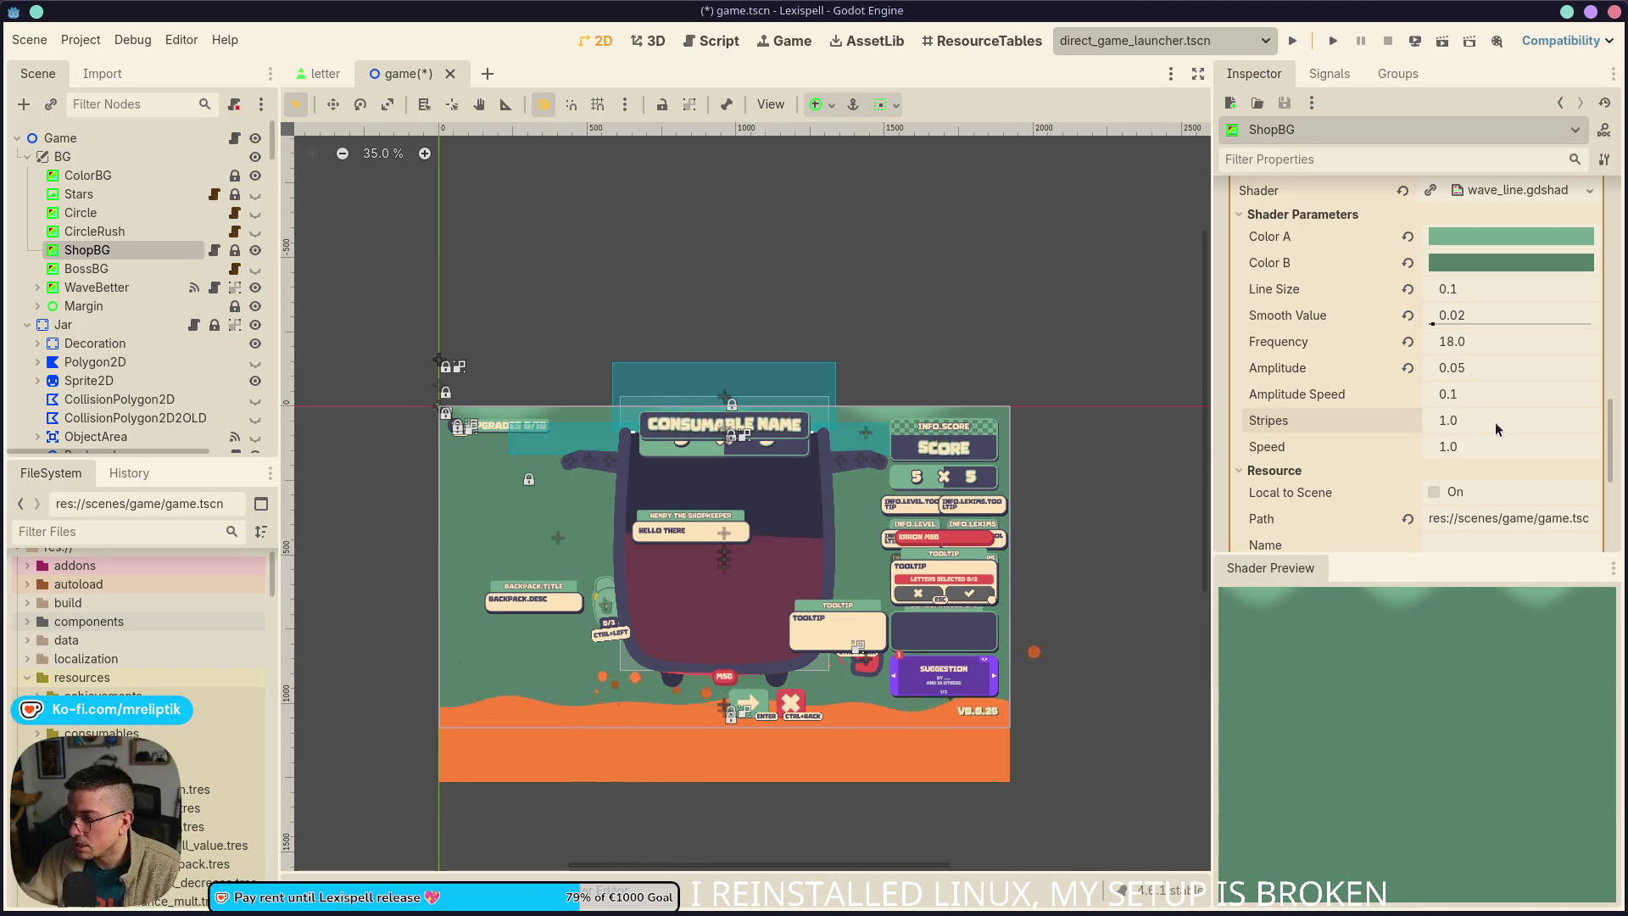
type("2")
key("Return")
scroll(1493, 421, "up", 2)
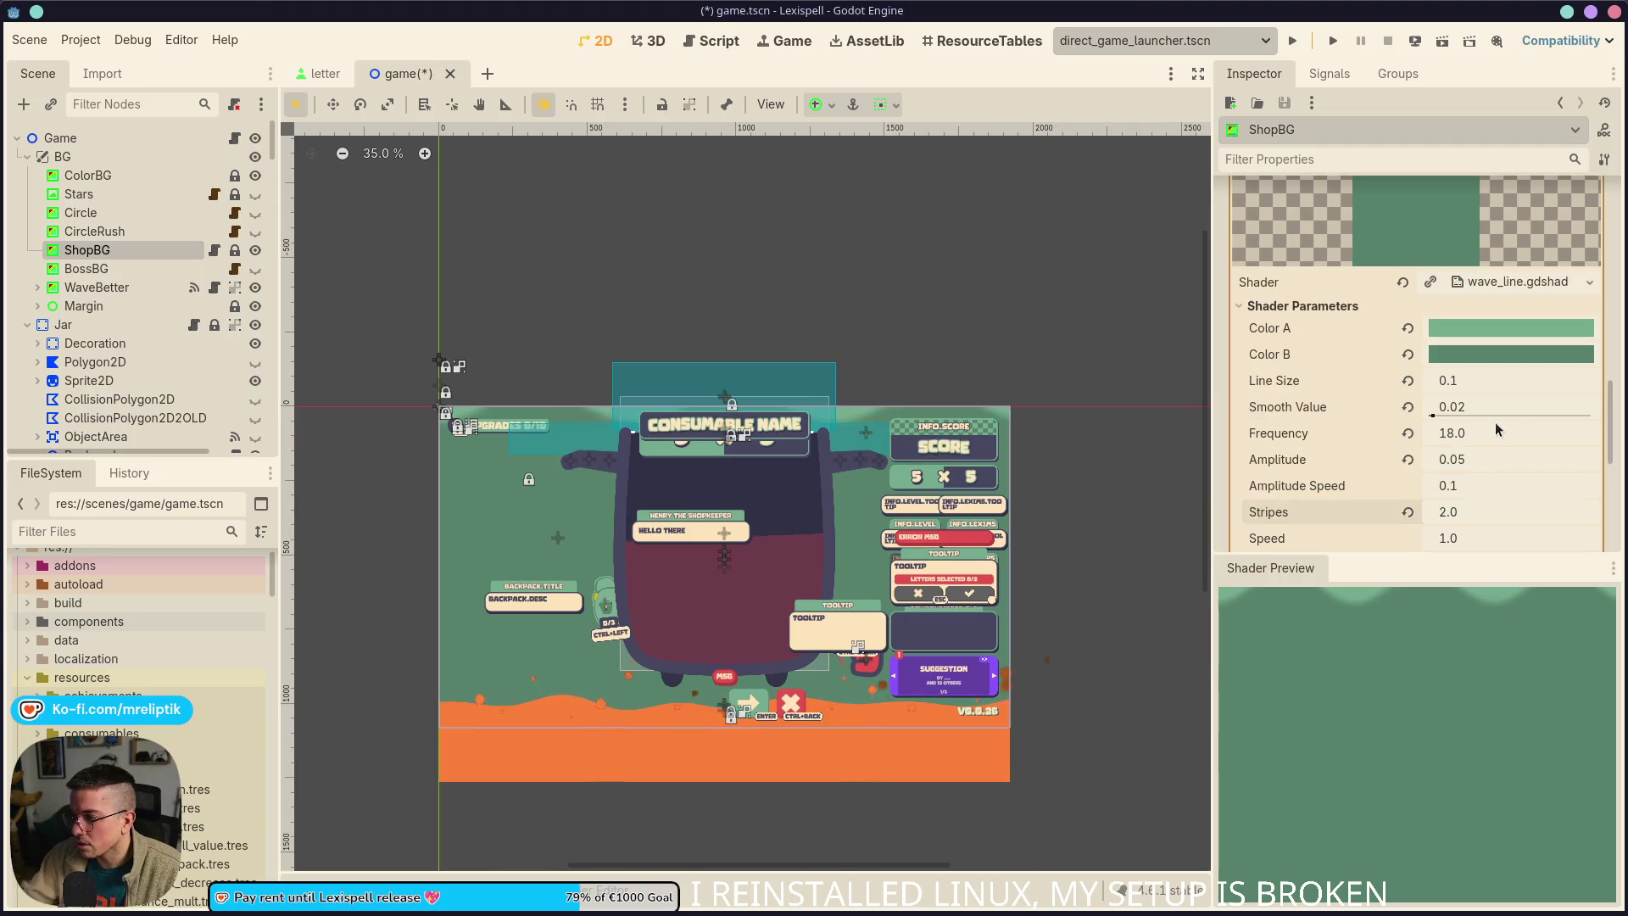
scroll(1479, 441, "down", 2)
mouse_move(1492, 420)
left_mouse_down()
mouse_move(1594, 421)
mouse_move(1433, 420)
mouse_move(1501, 421)
mouse_move(1458, 428)
left_mouse_up()
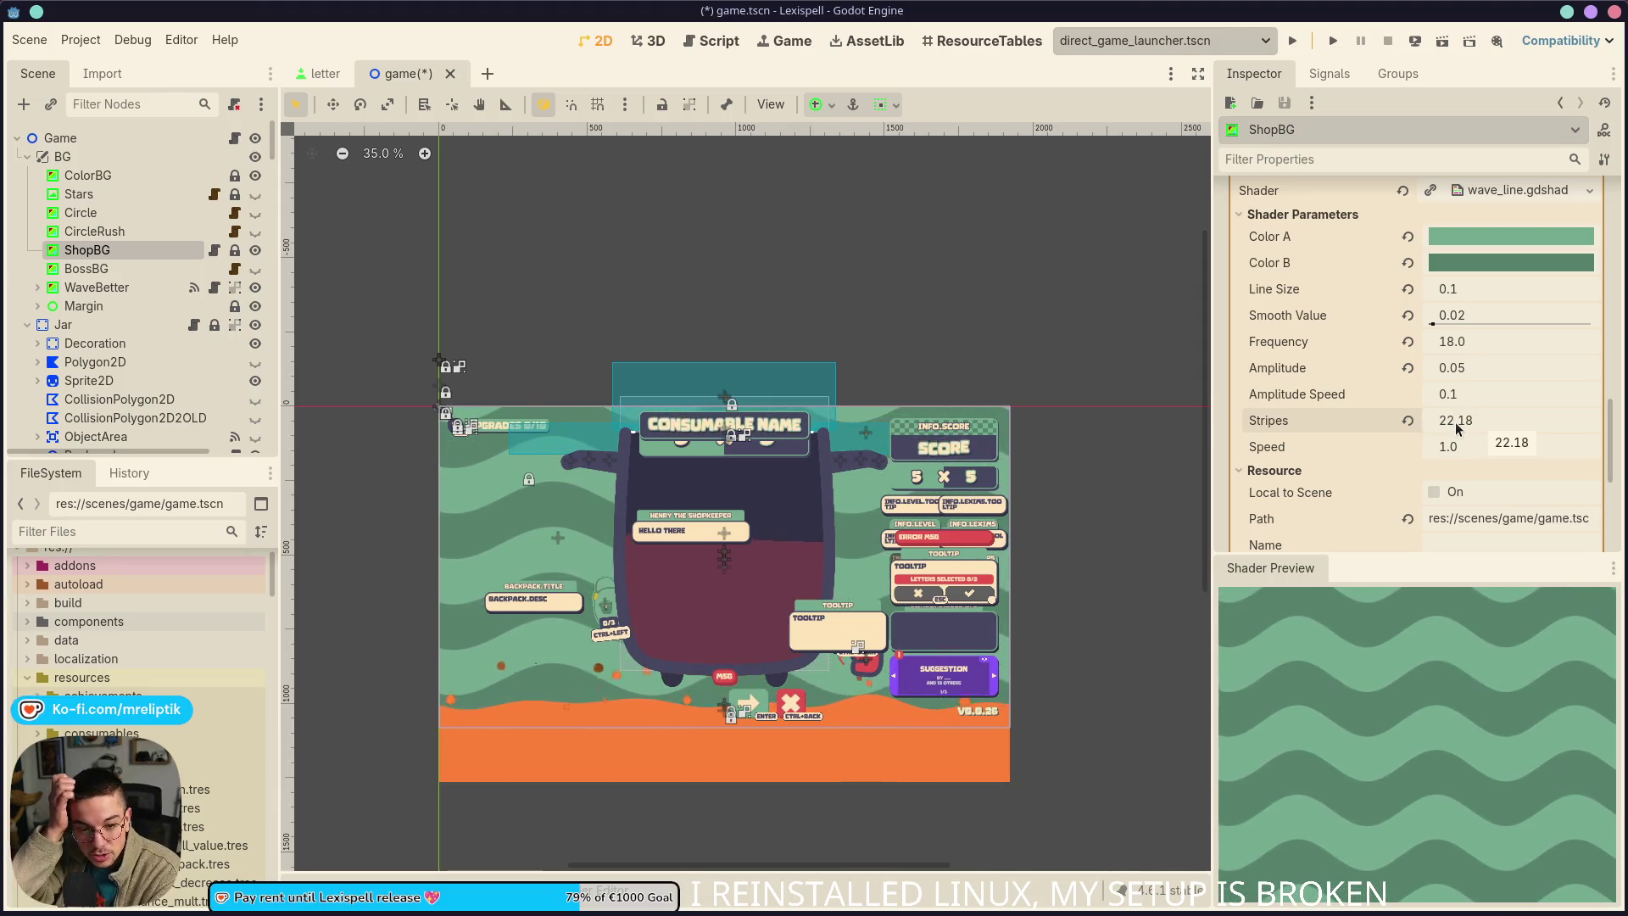
Set the Stripes parameter to 22.0
left_click(1496, 419)
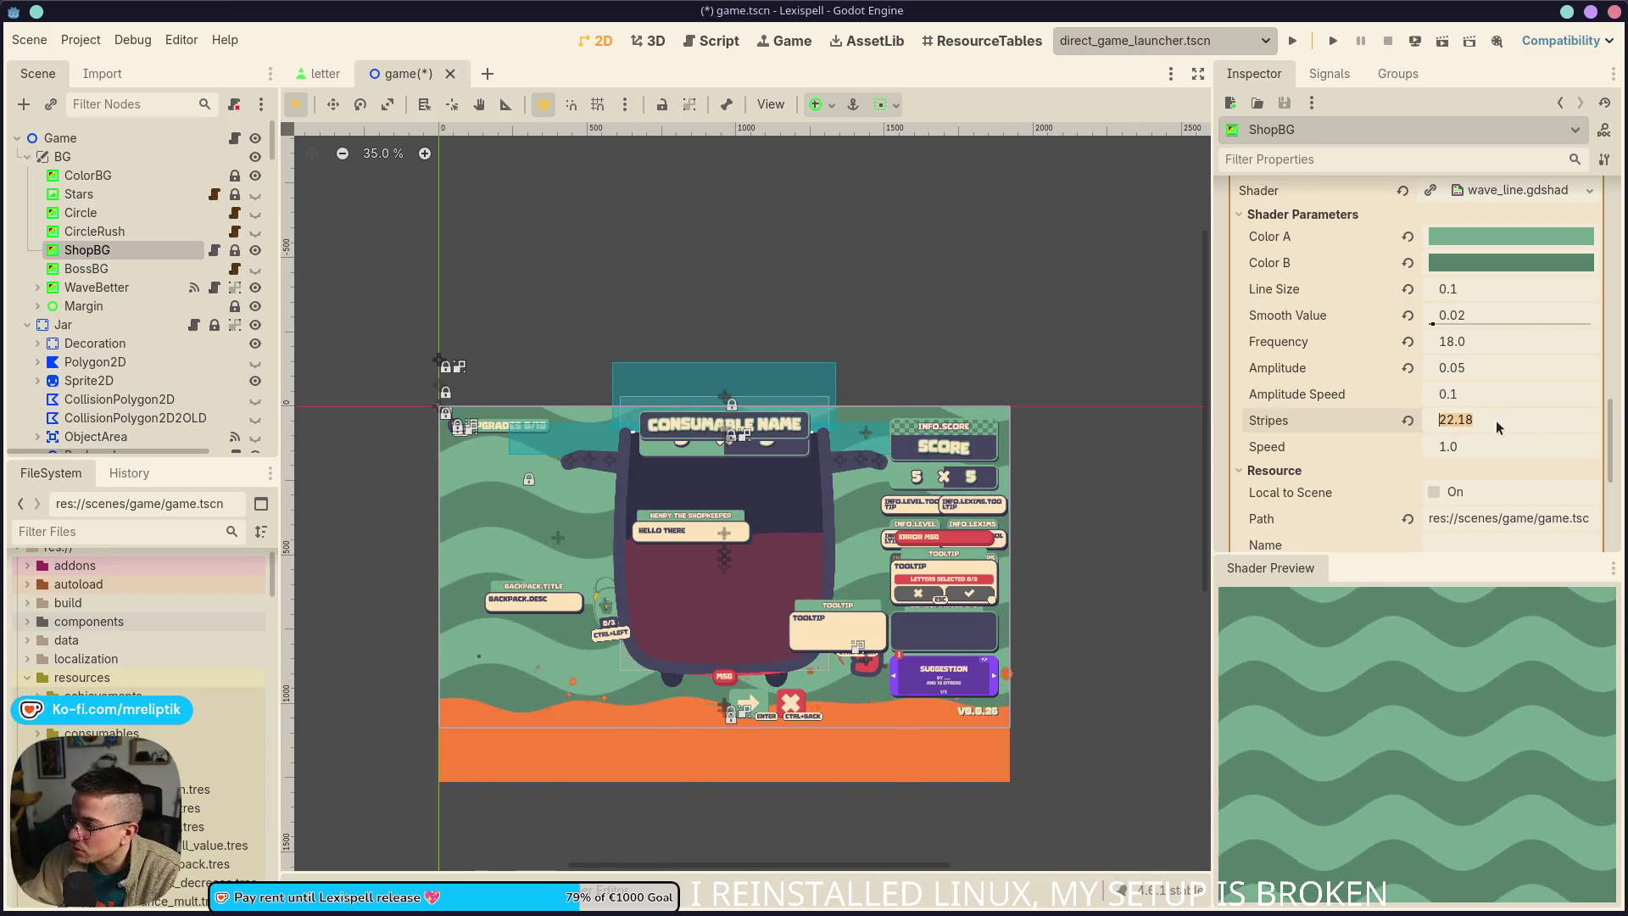
type("22")
key("Return")
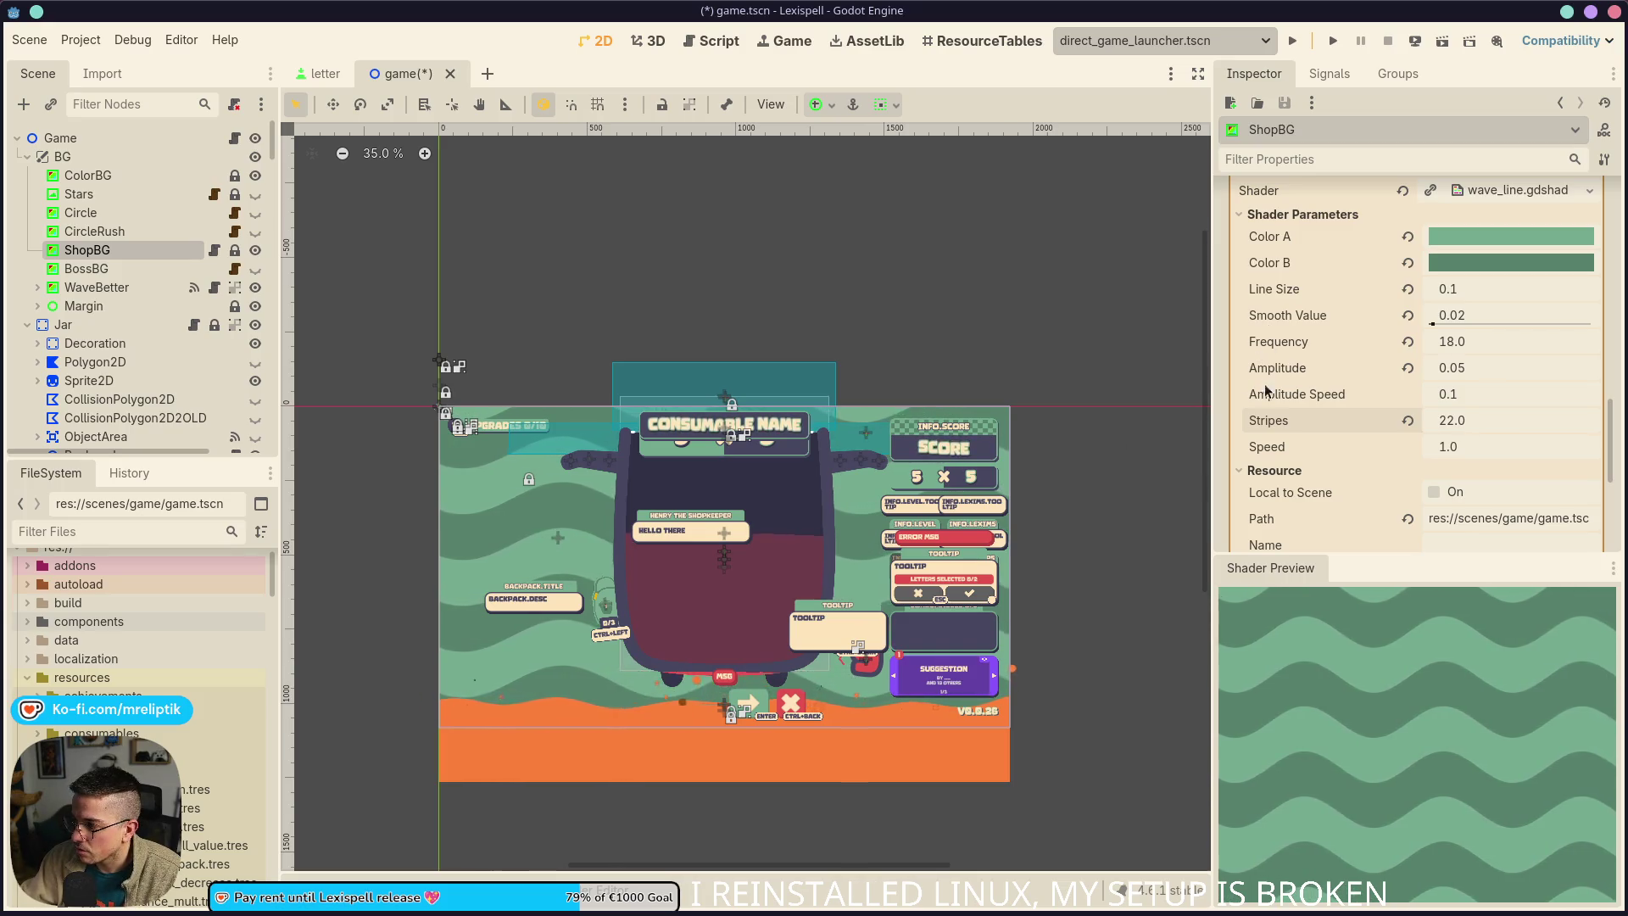
scroll(1448, 390, "up", 2)
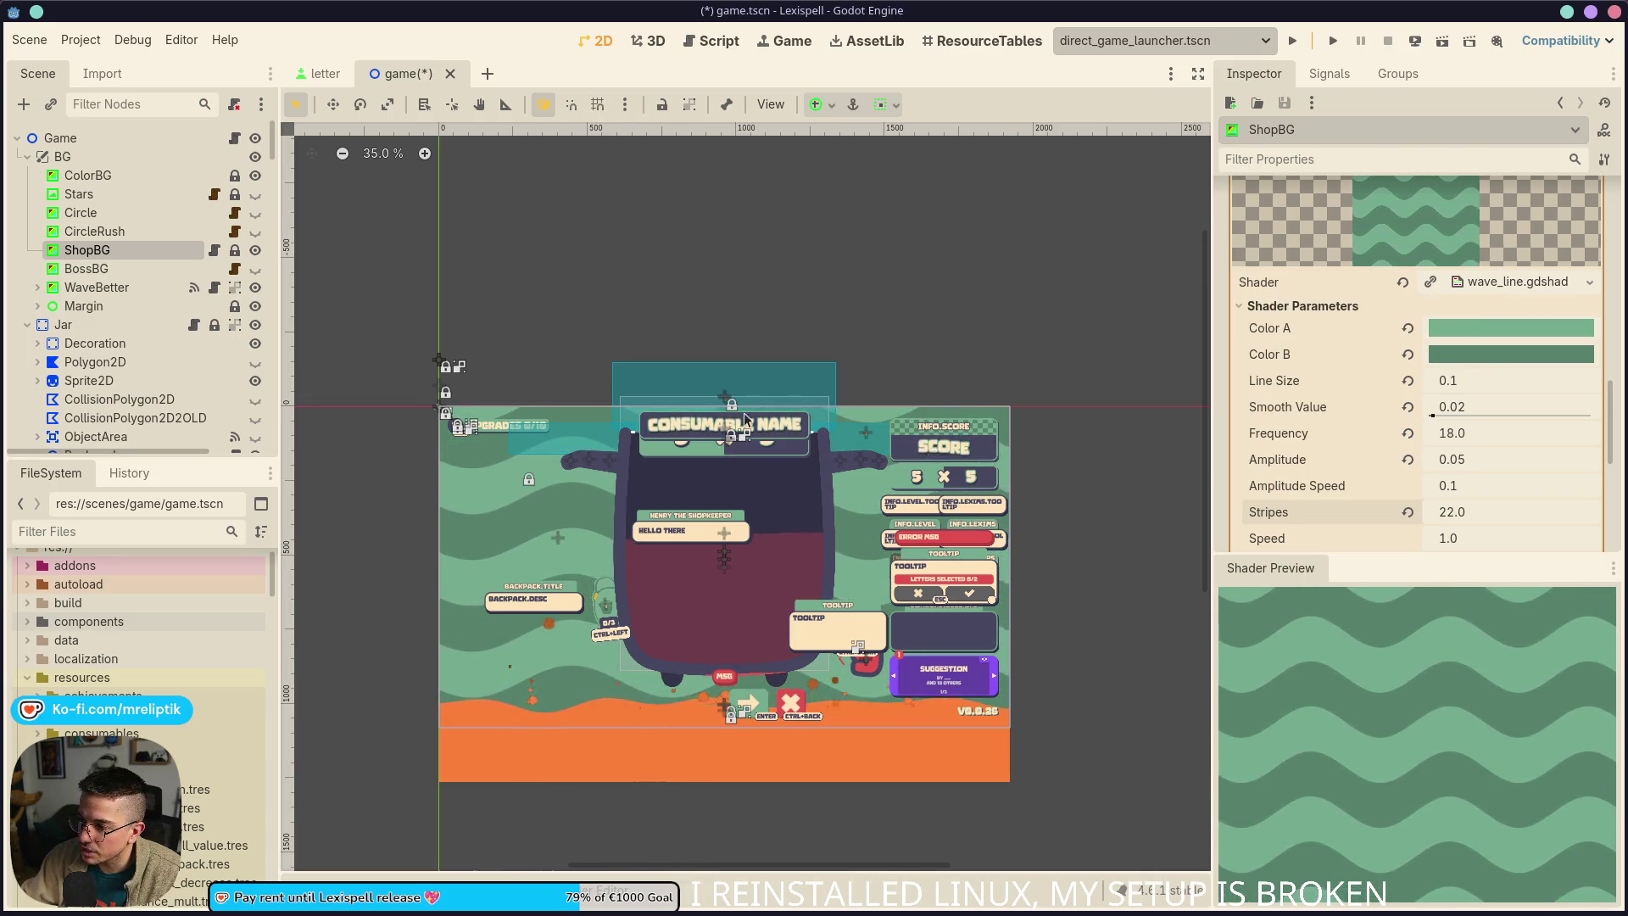
In the wave_line shader, undo the vec2 autocomplete and start a new line below the uv assignment
left_click(1495, 281)
scroll(595, 768, "up", 2)
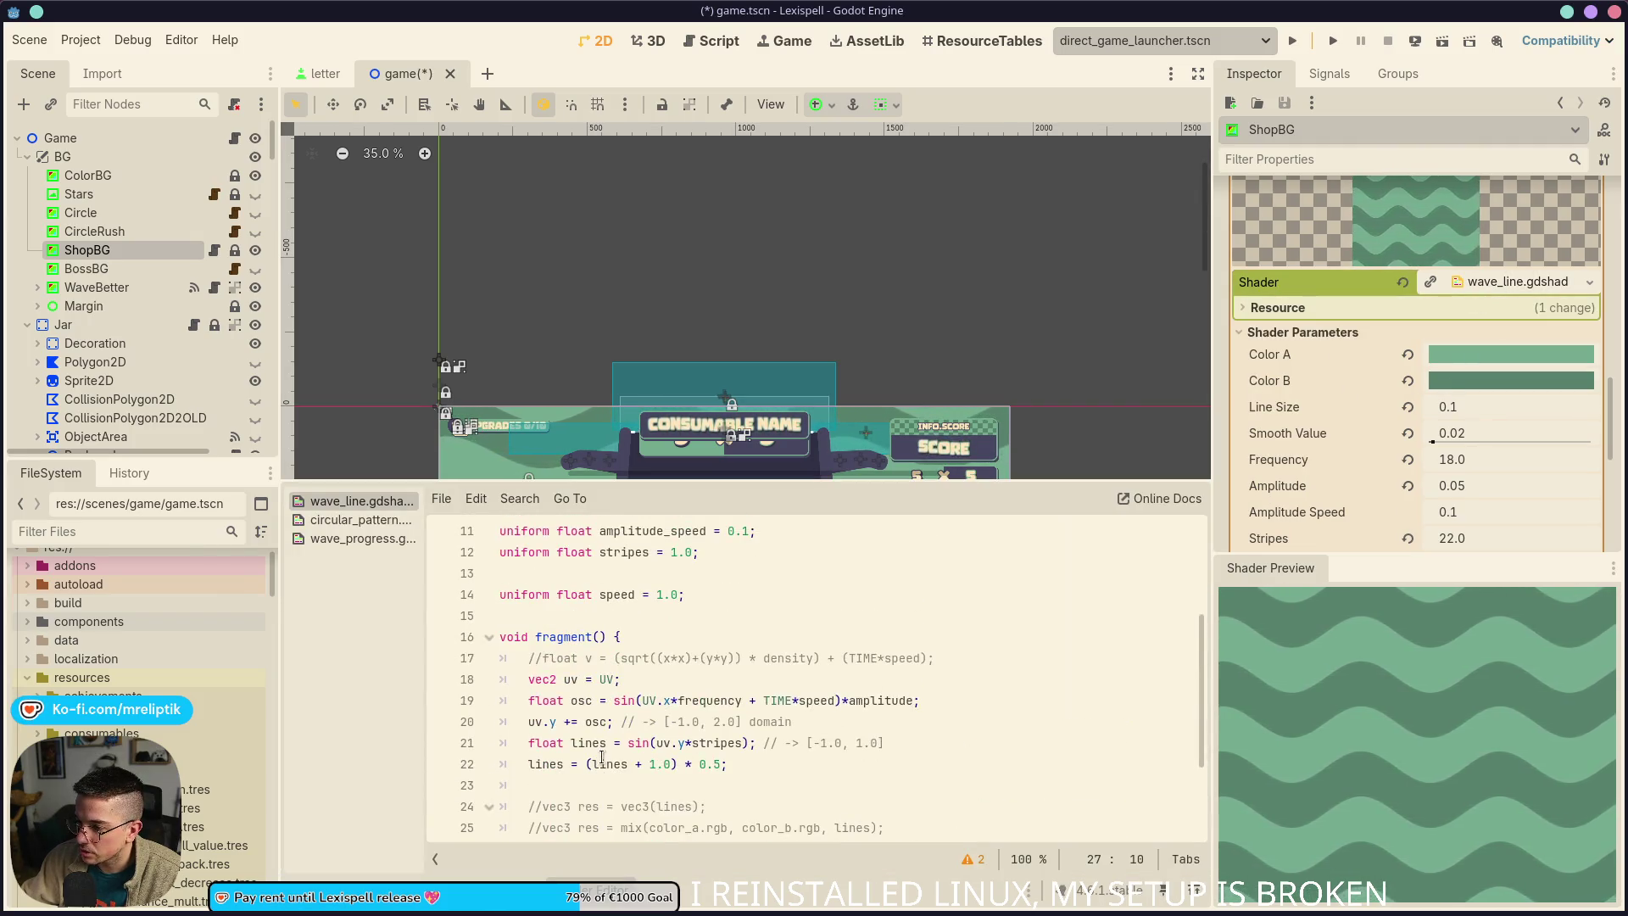
left_click(623, 679)
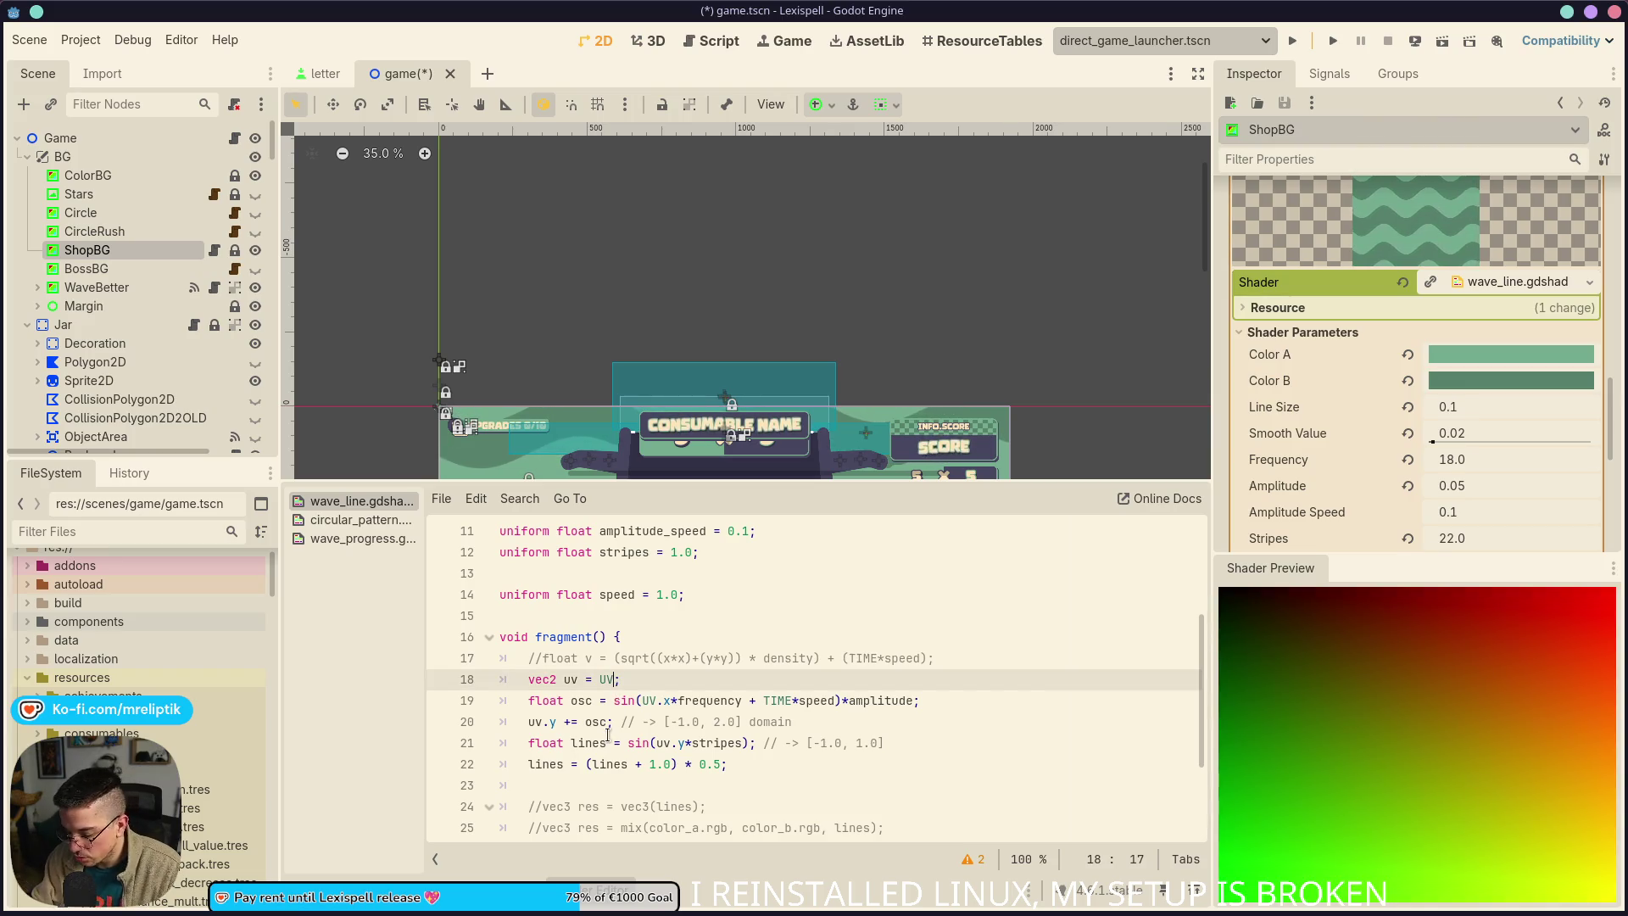
type("+(")
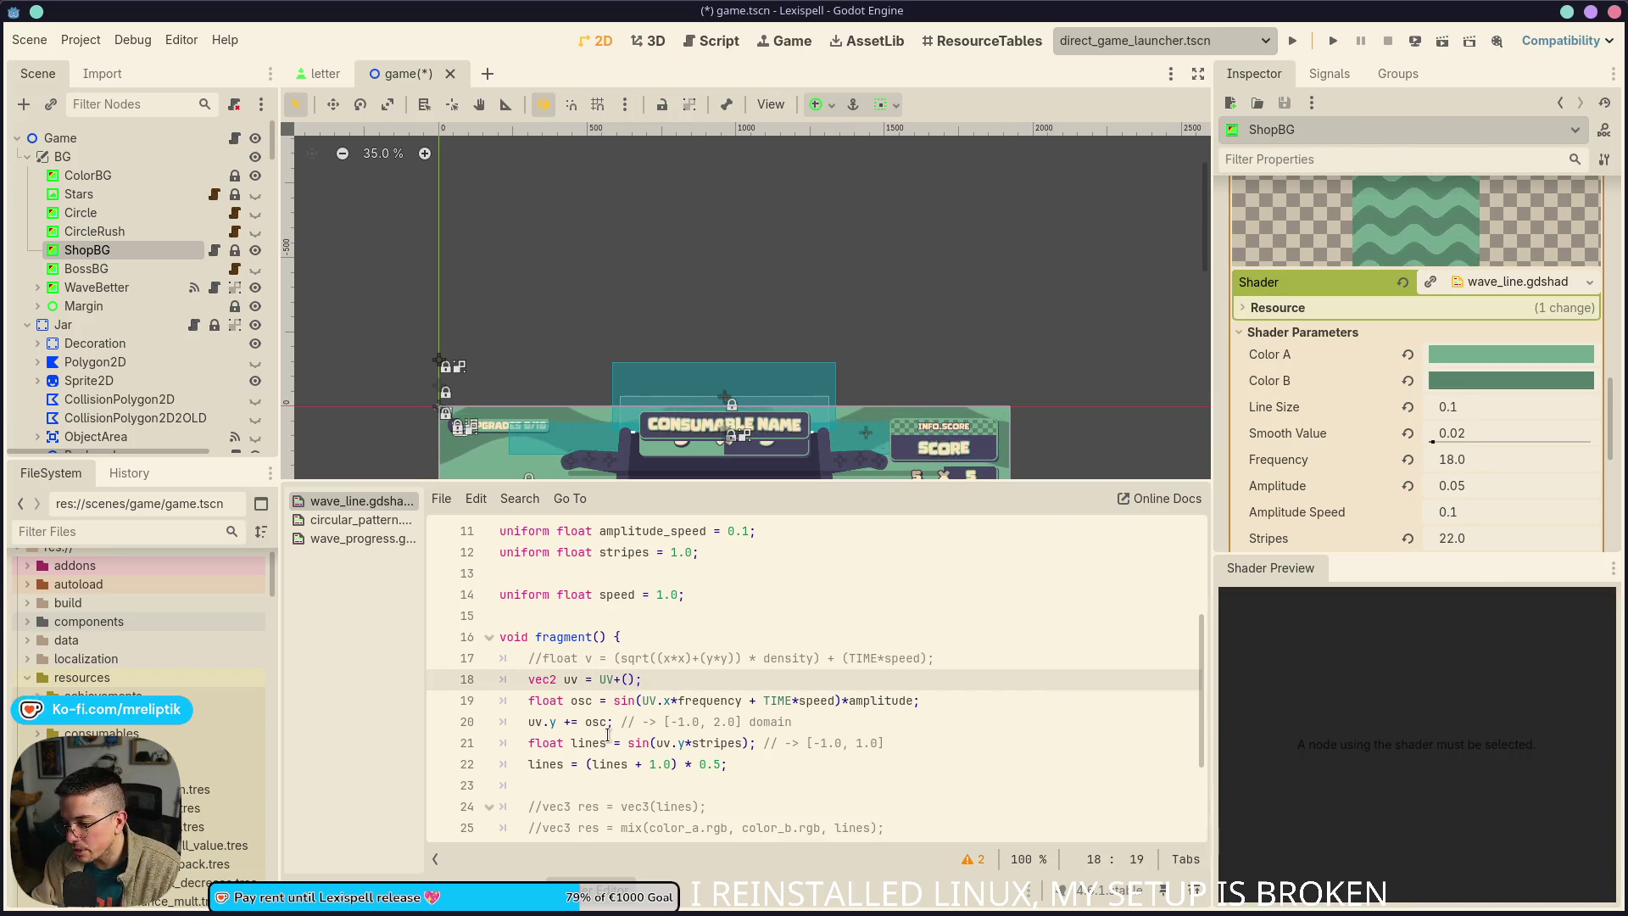
key("Return")
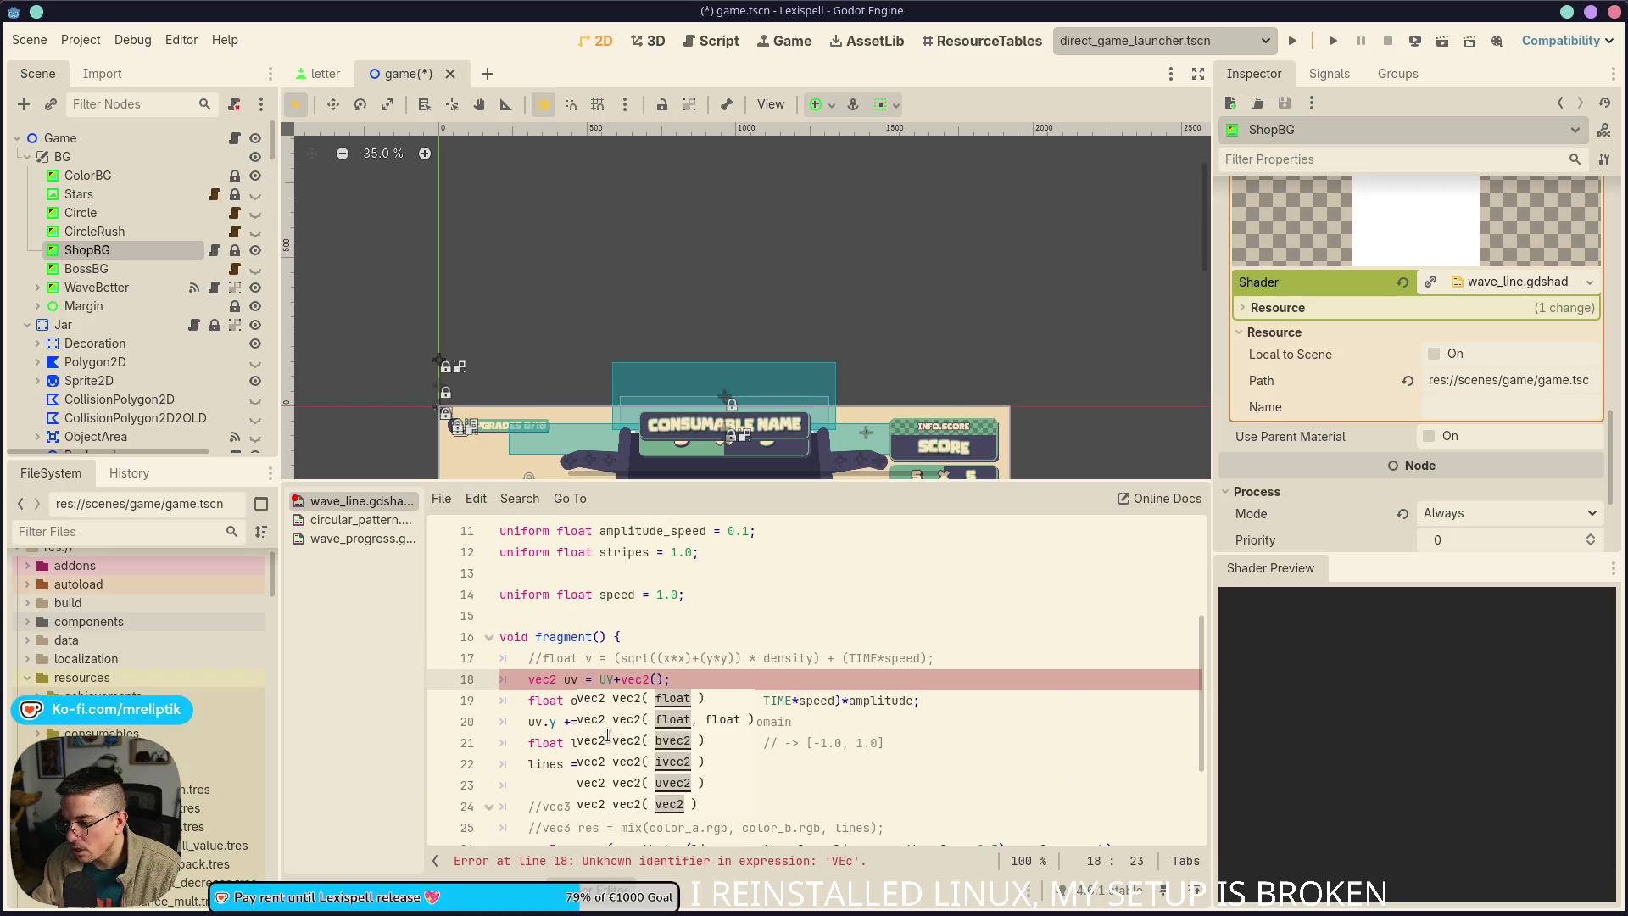
key("ctrl+z")
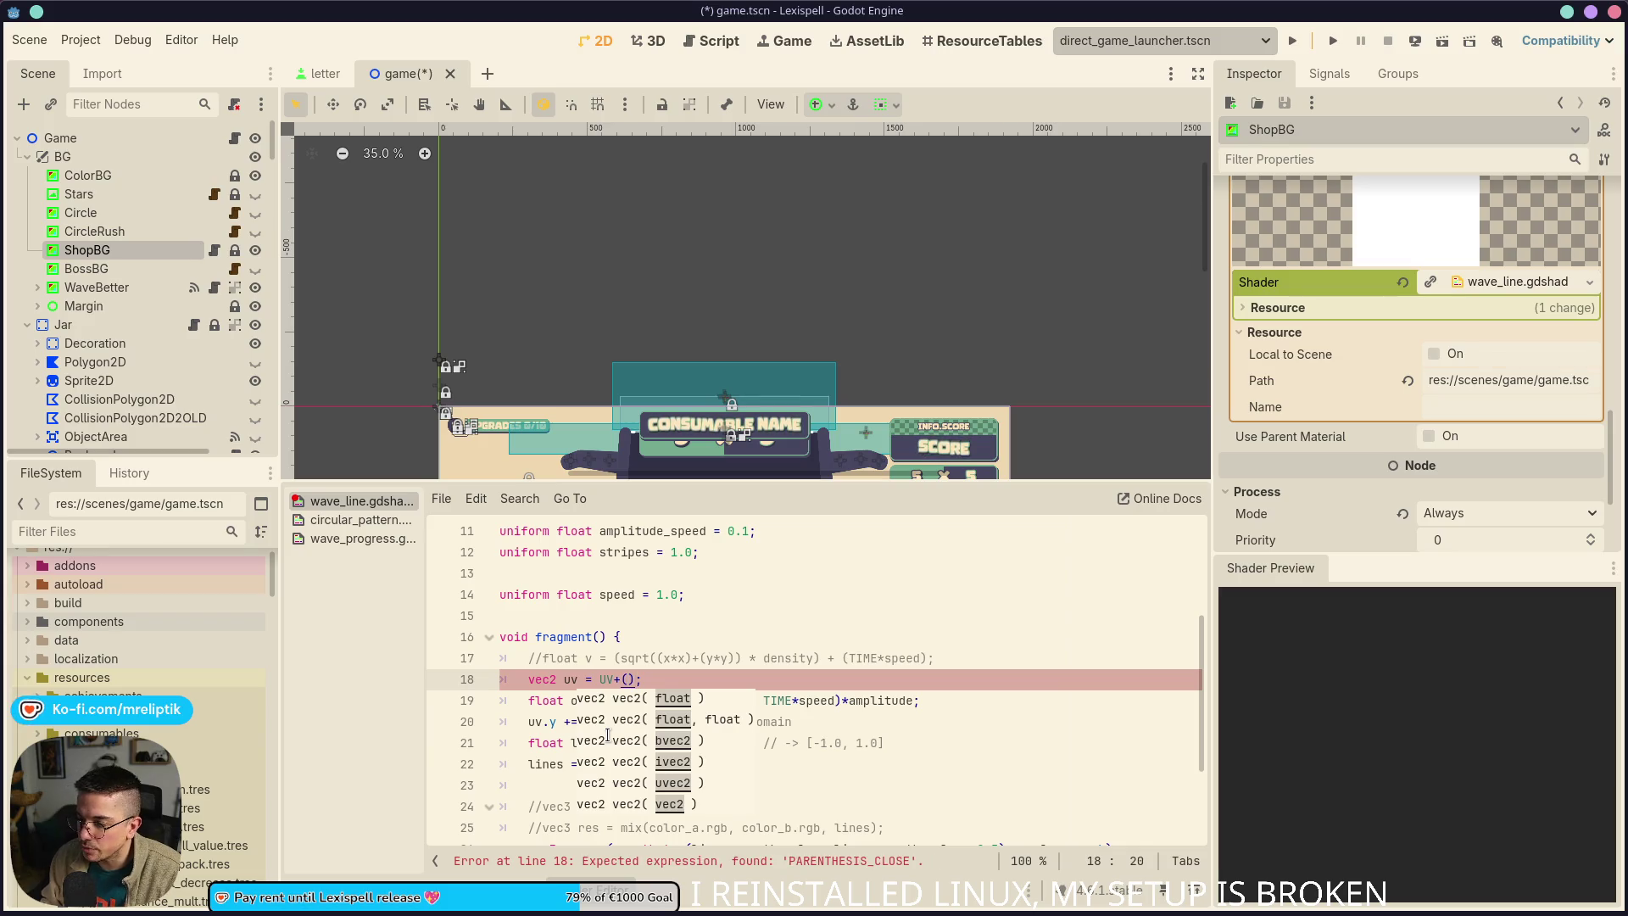
key("Return")
Add a uv.y += offset line and preview offsets from 0.1 up to 0.2
scroll(586, 235, "down", 5)
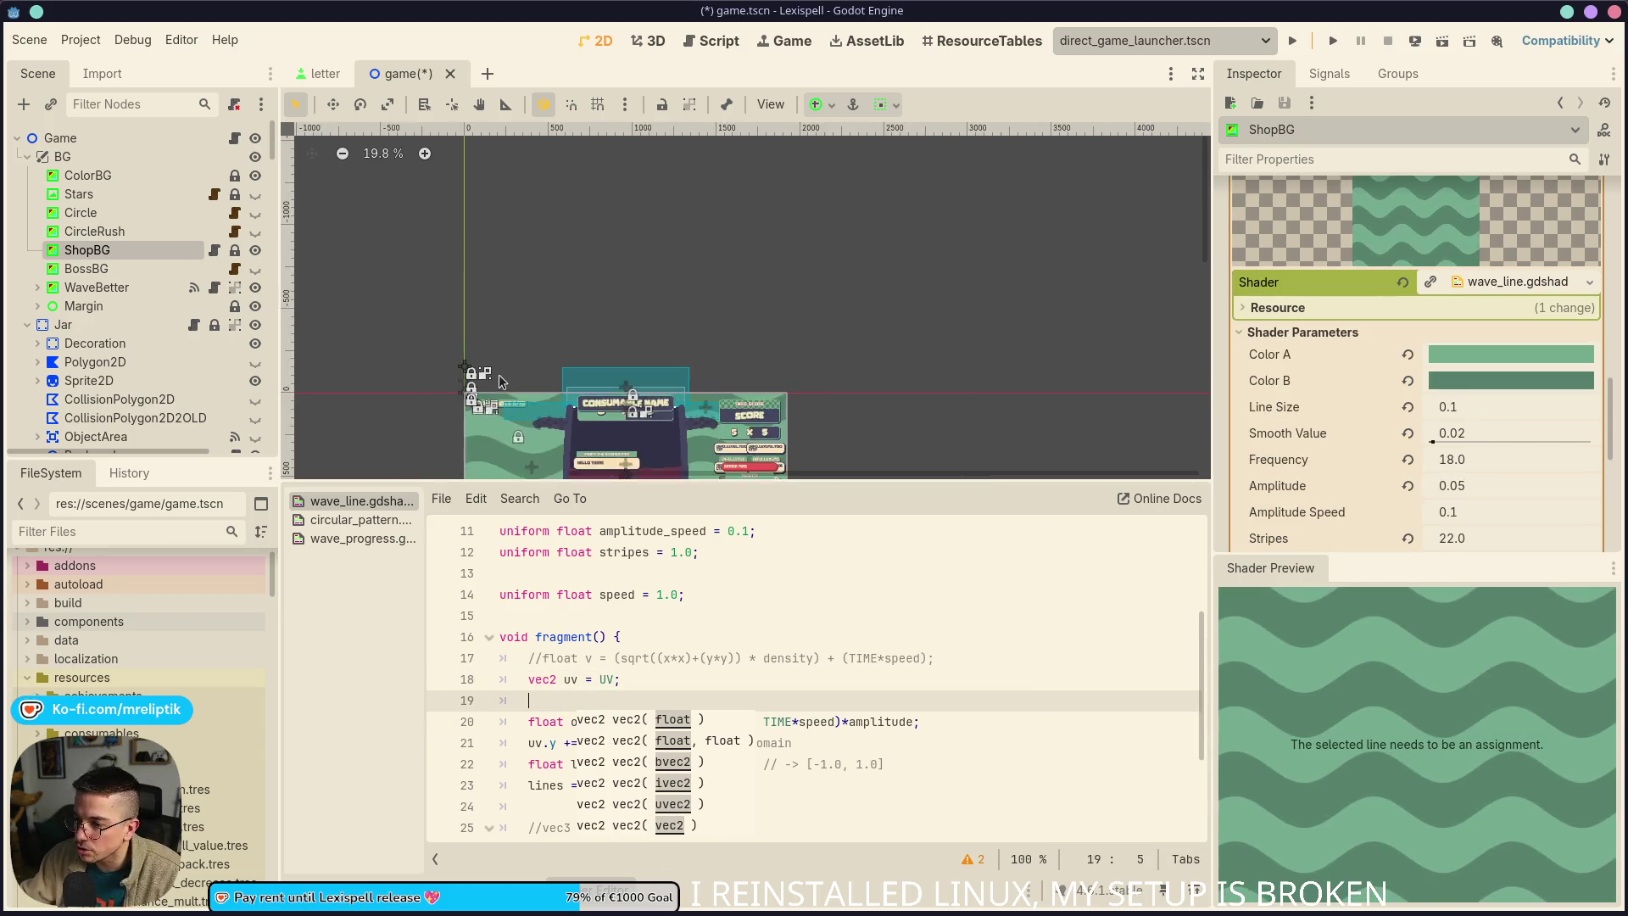
scroll(587, 235, "up", 3)
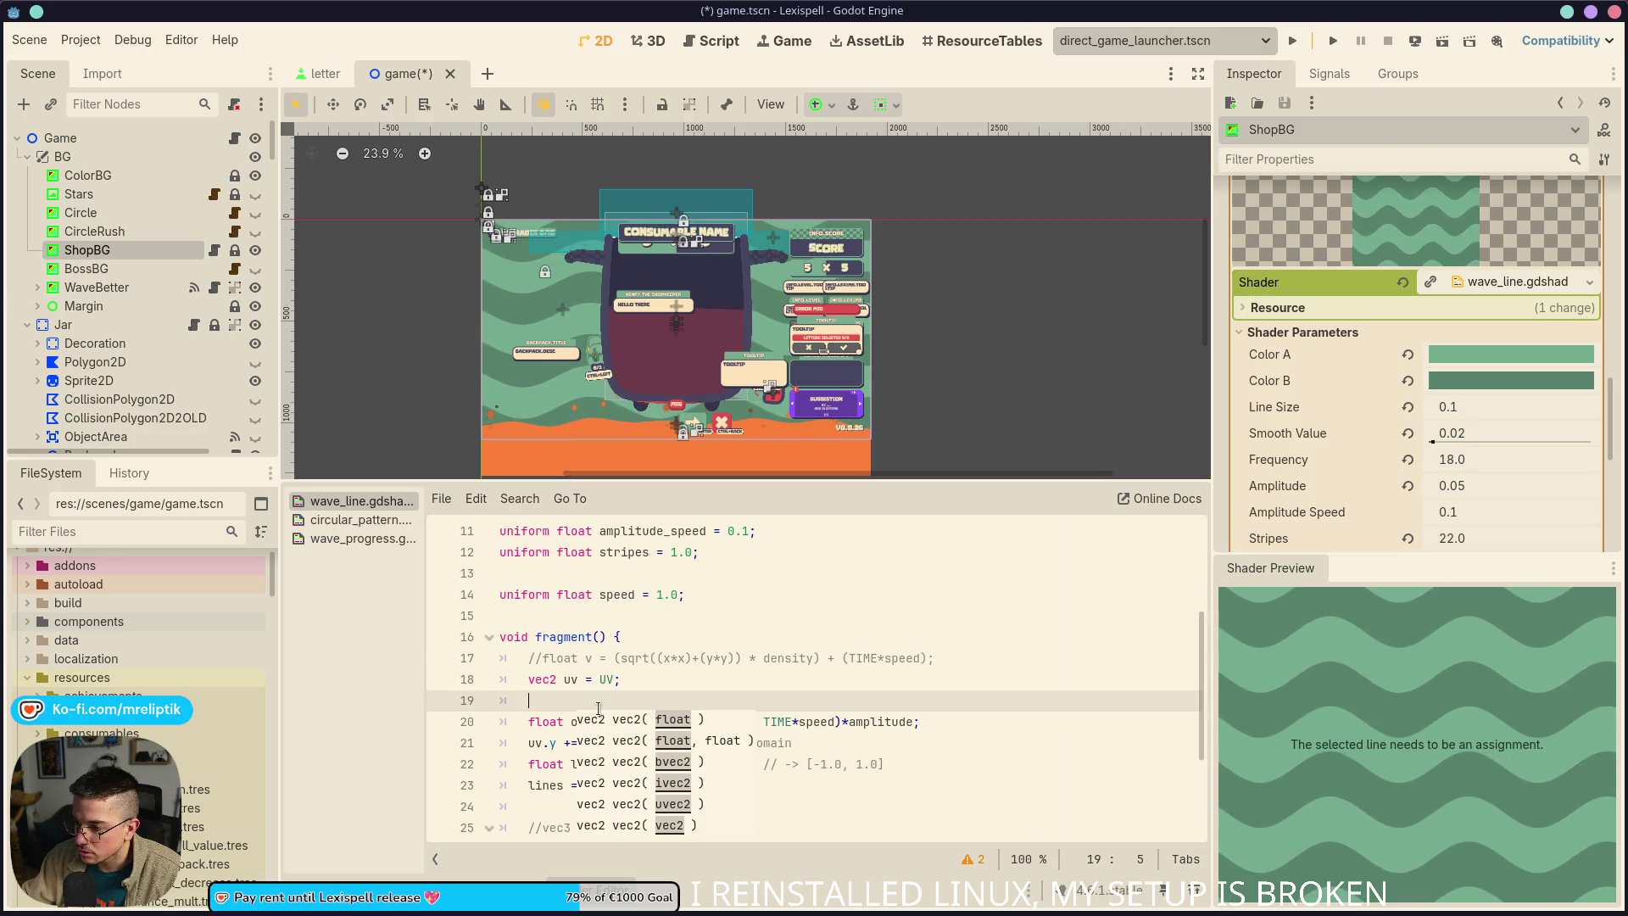
type("uv.y ")
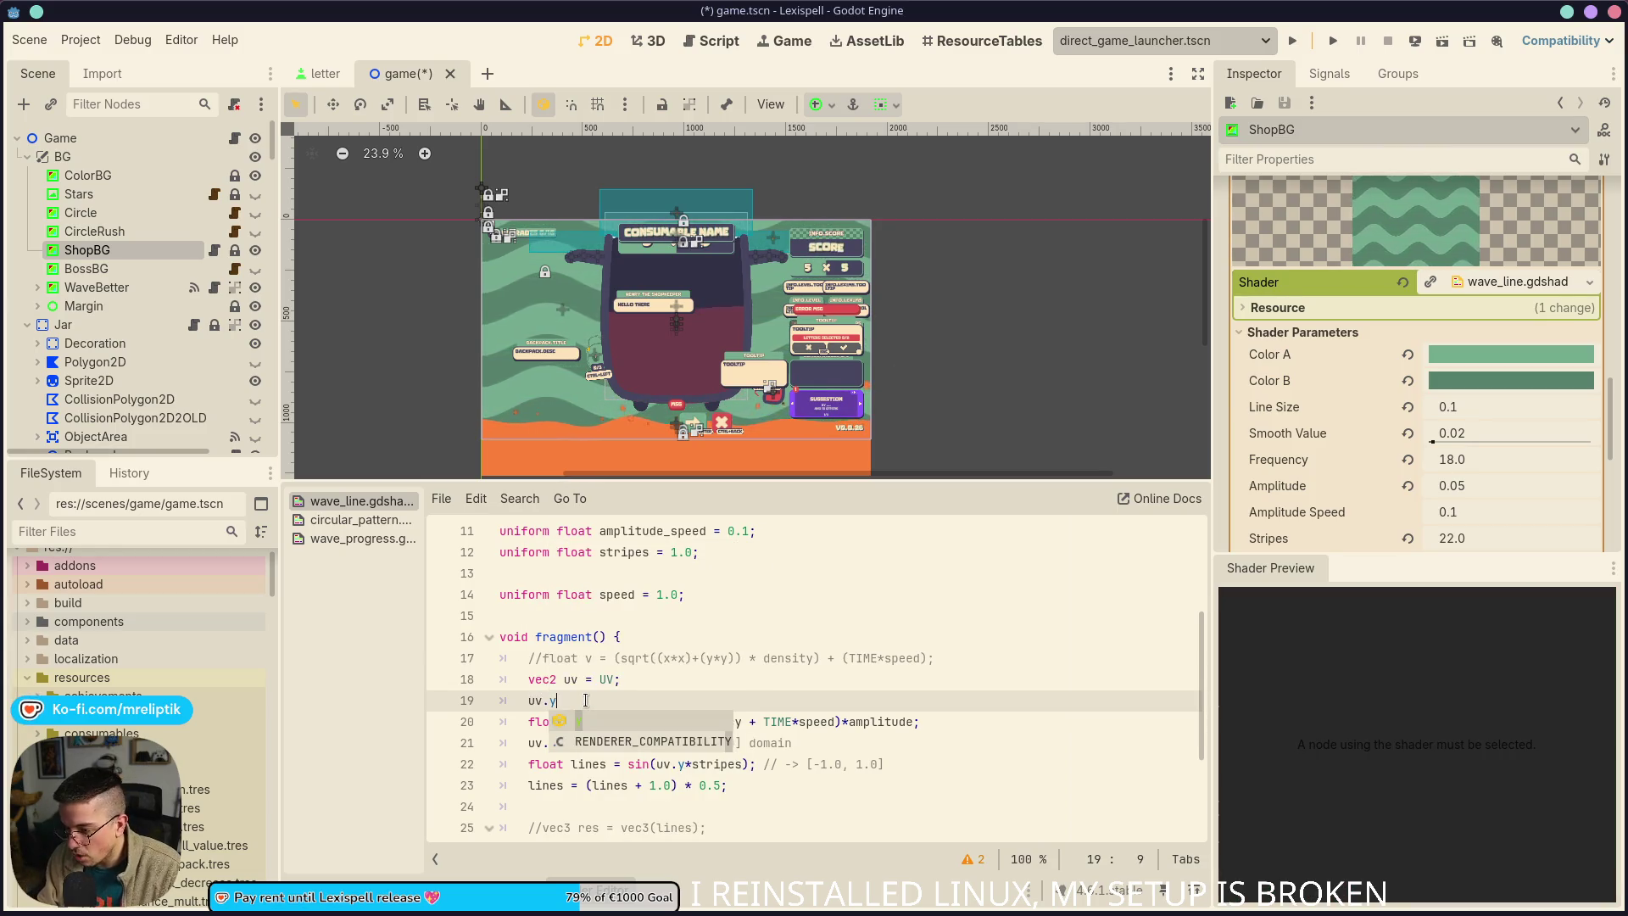
type("++")
key("BackSpace")
type("= ")
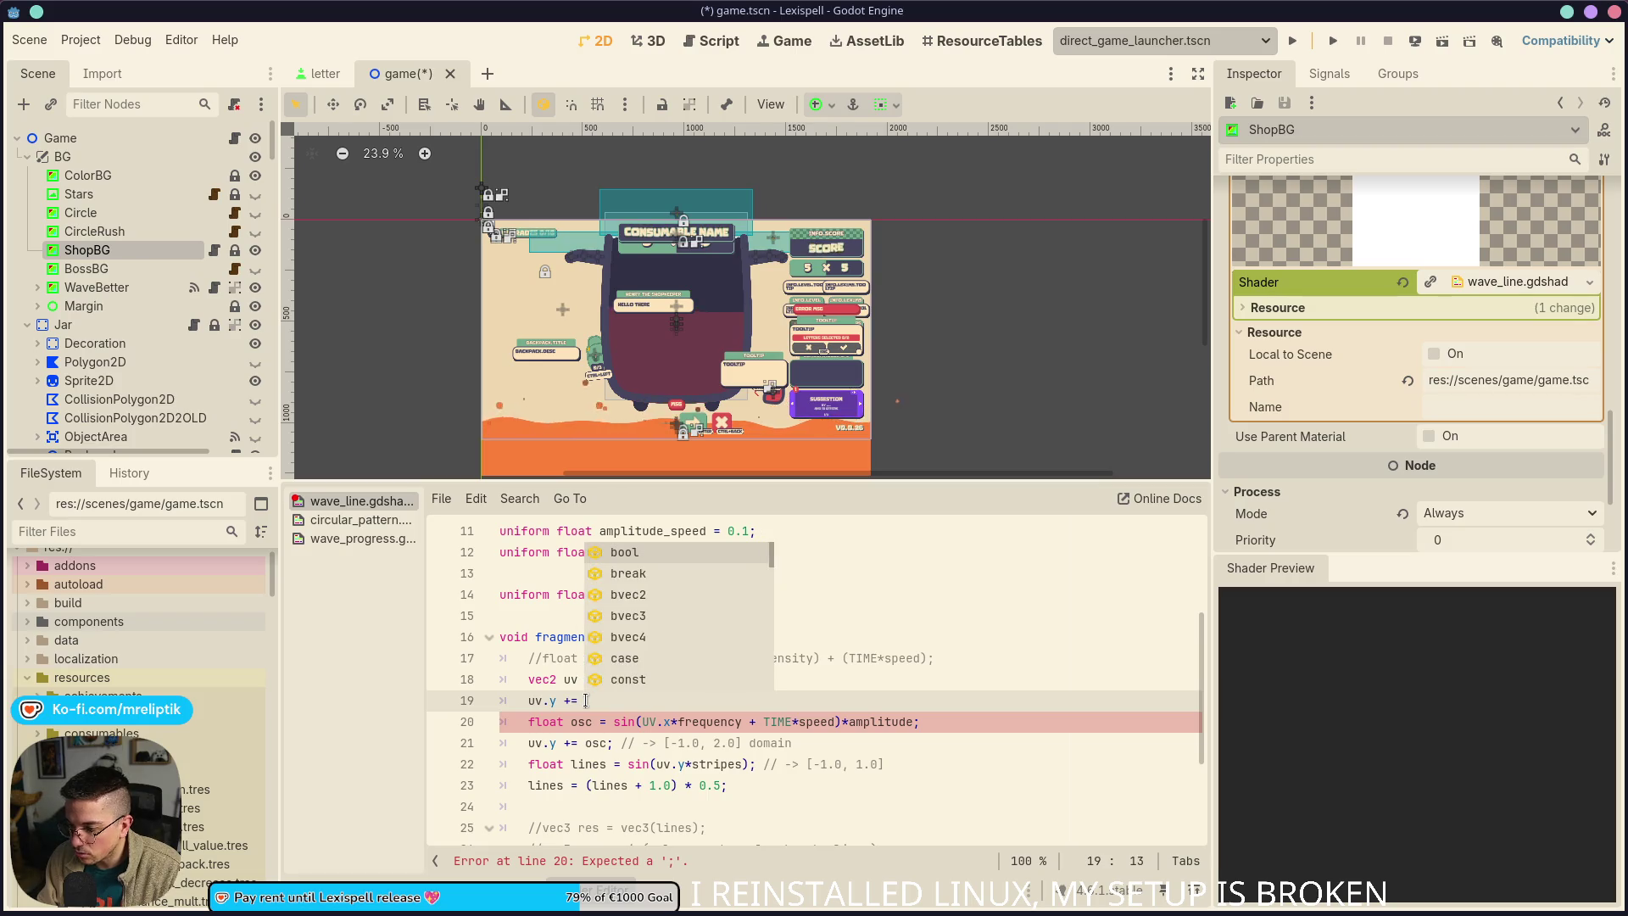
type("0.1;")
key("ctrl+s")
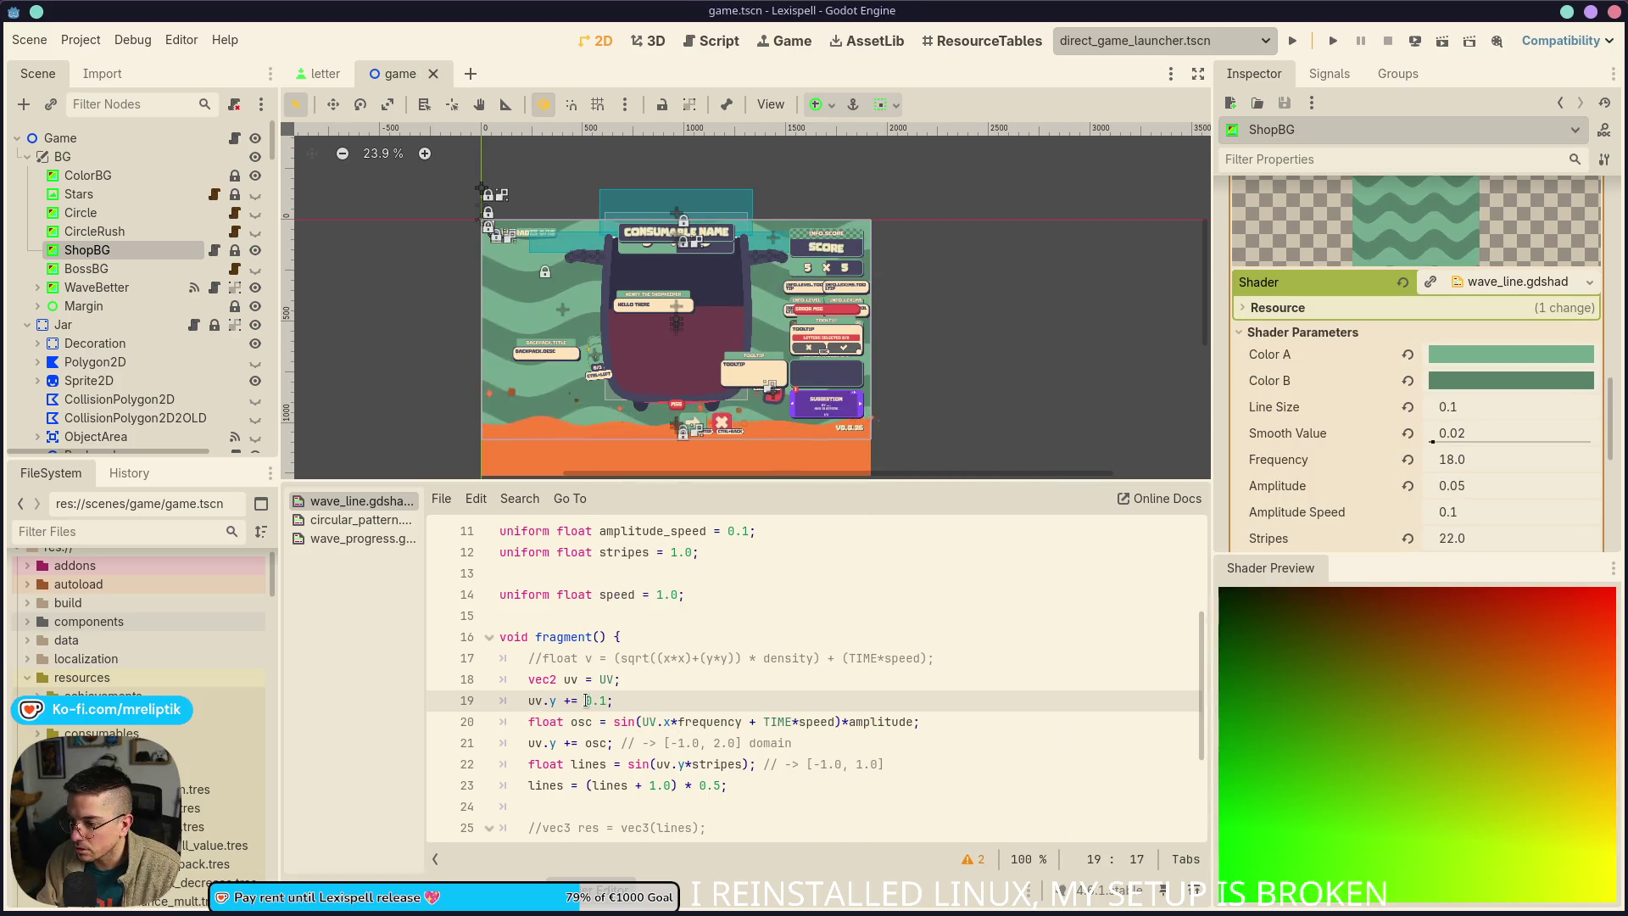
key("BackSpace")
type("5")
key("ctrl+s")
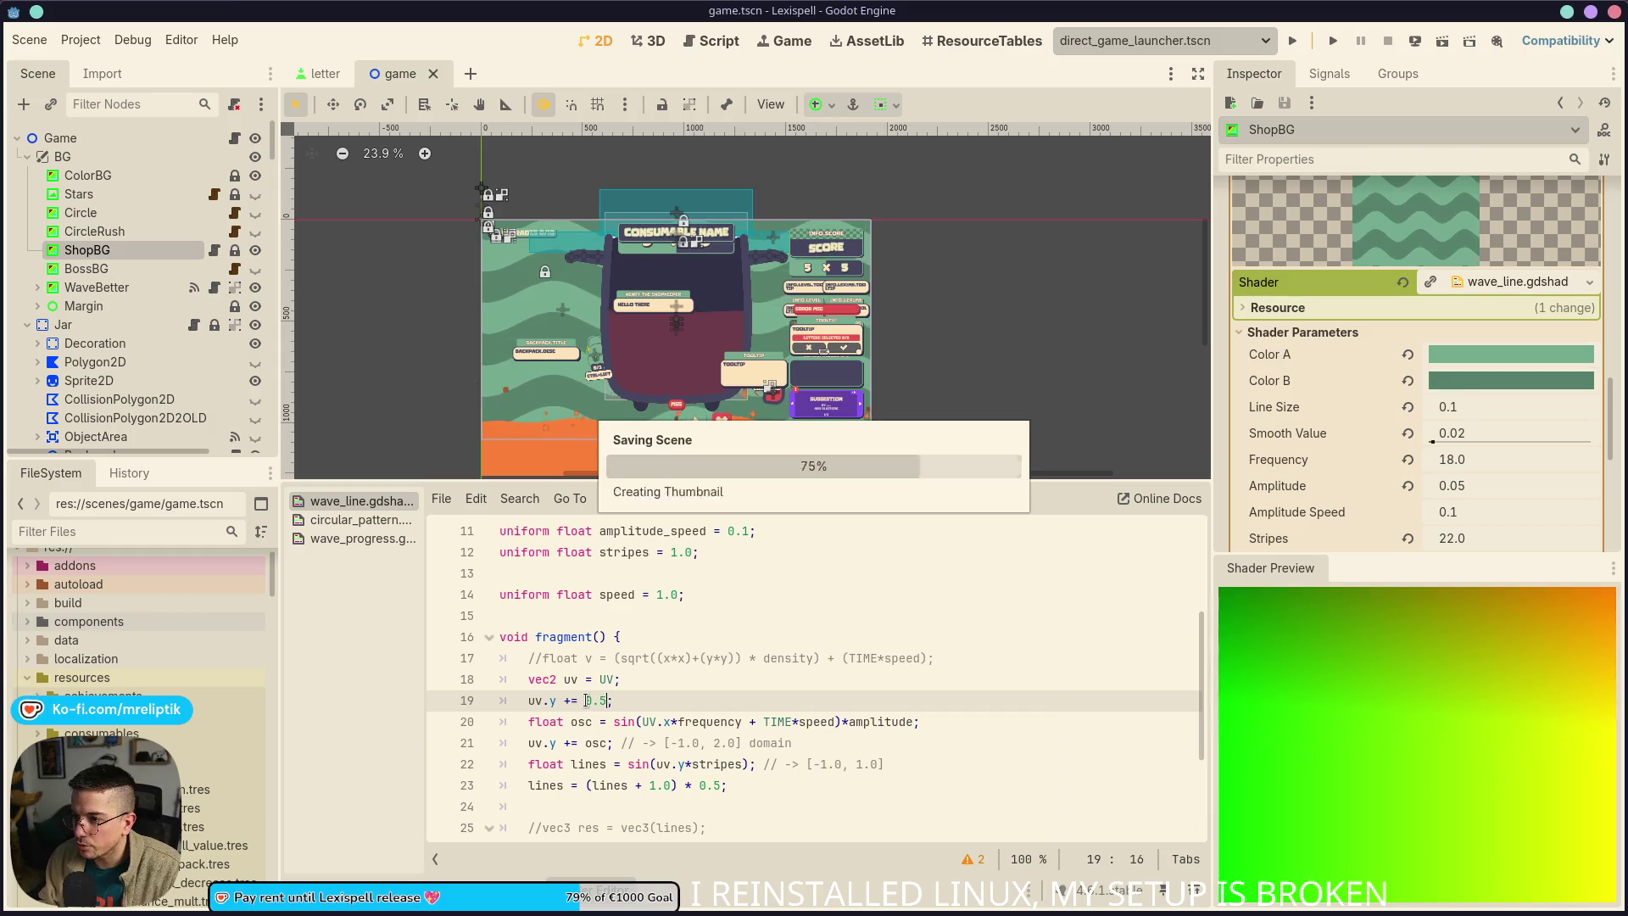
key("BackSpace")
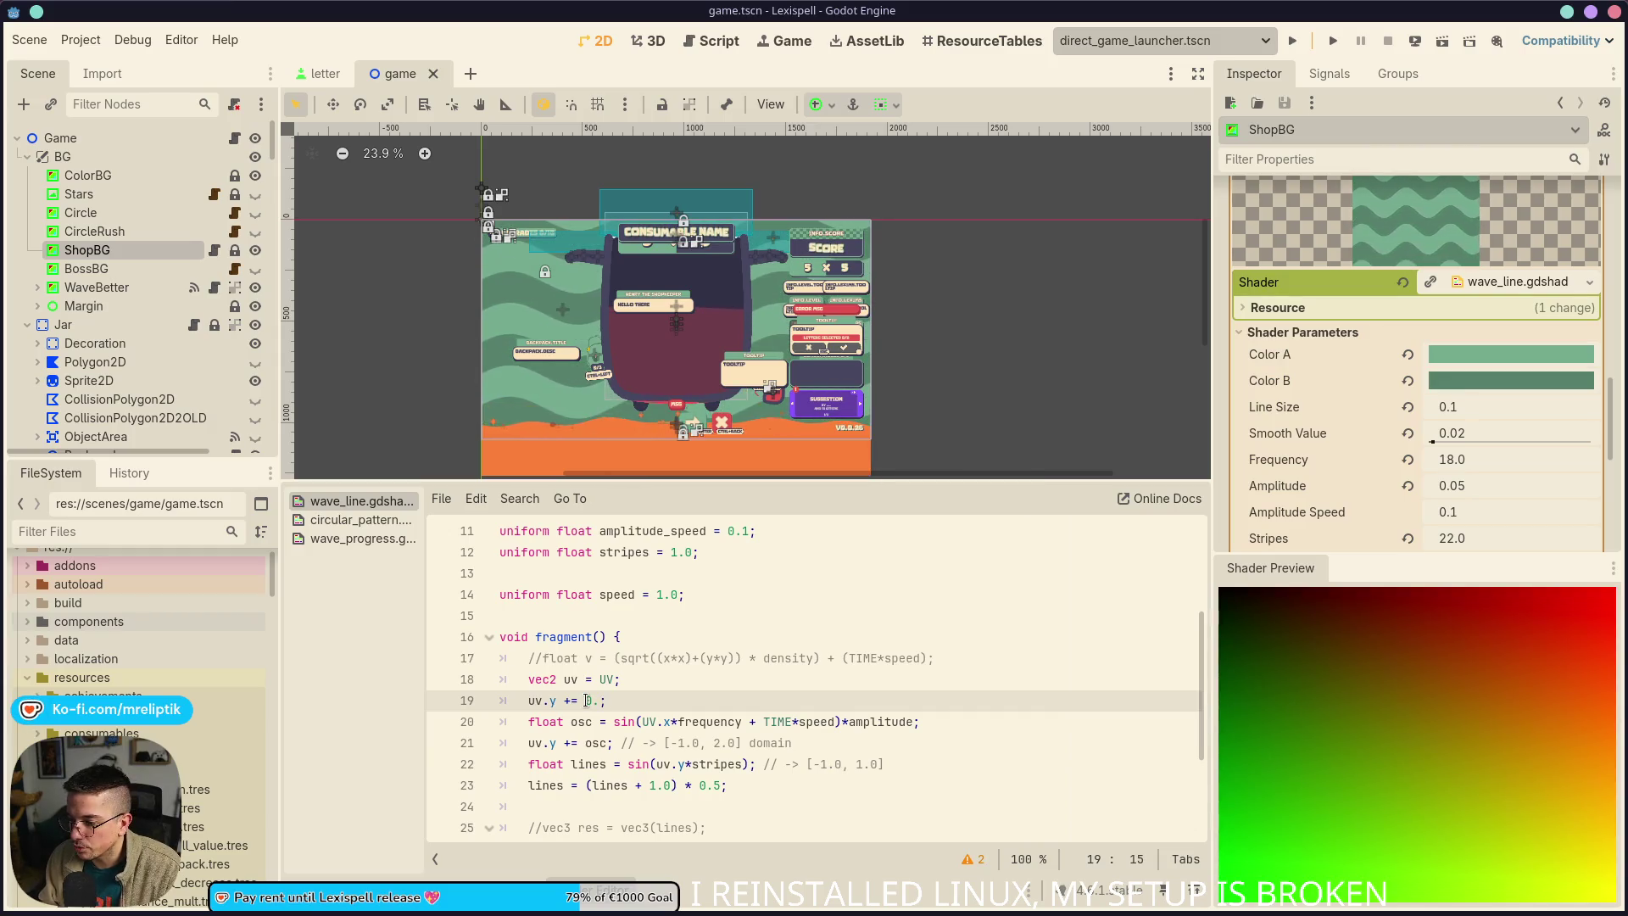
type("2")
key("ctrl+s")
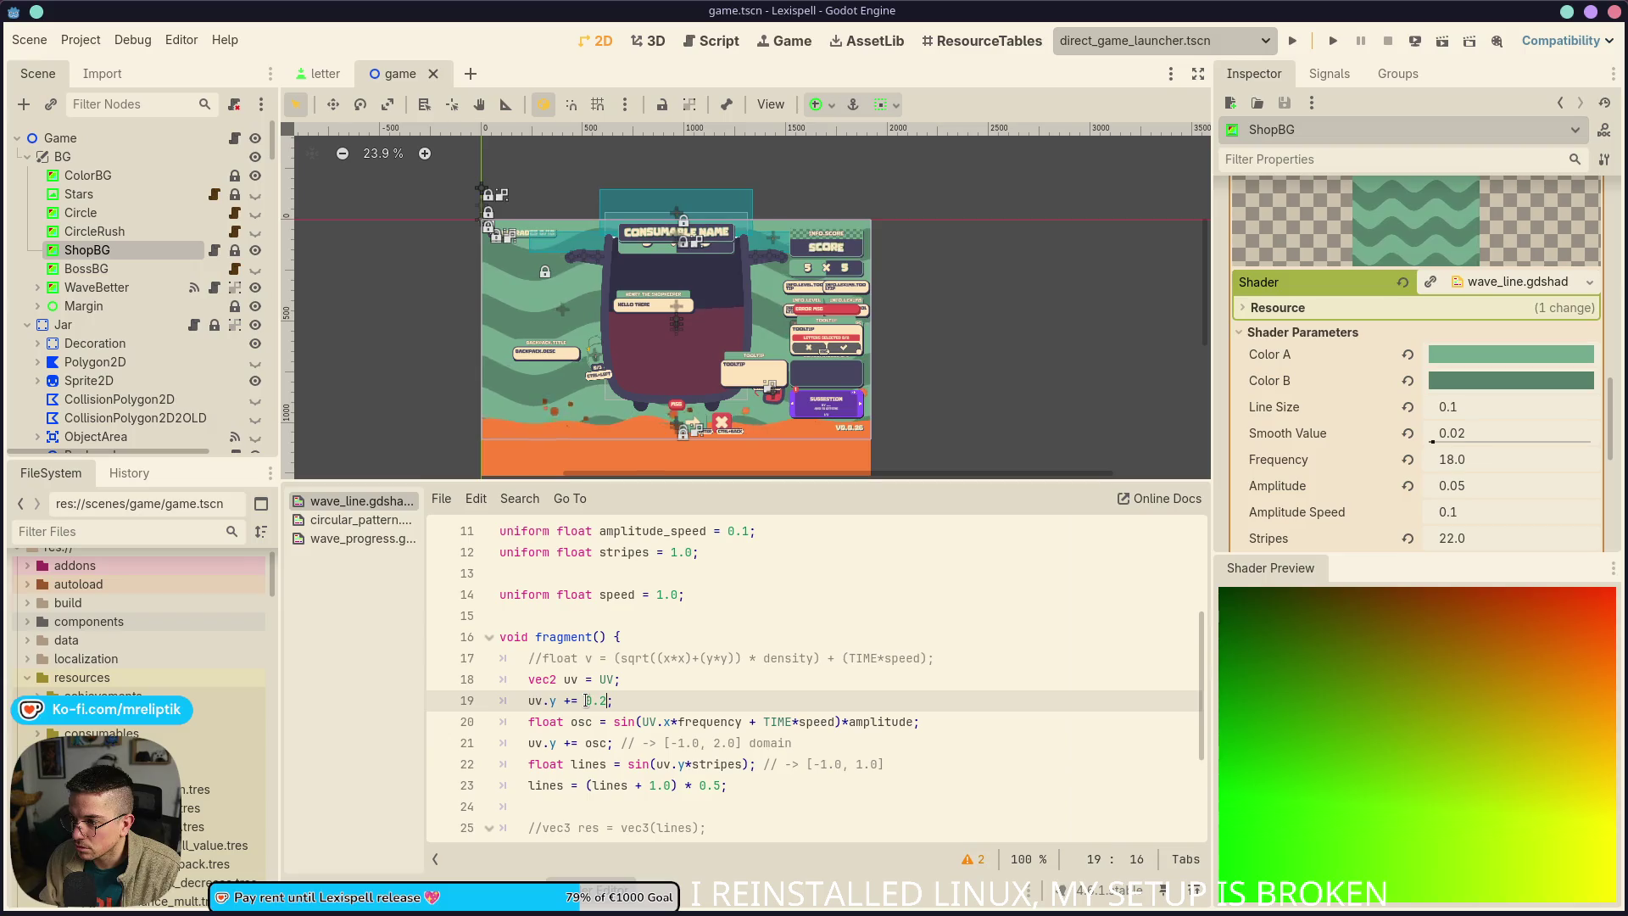
Try smaller offset values and 1.0, then delete the uv.y offset line and save
key("BackSpace")
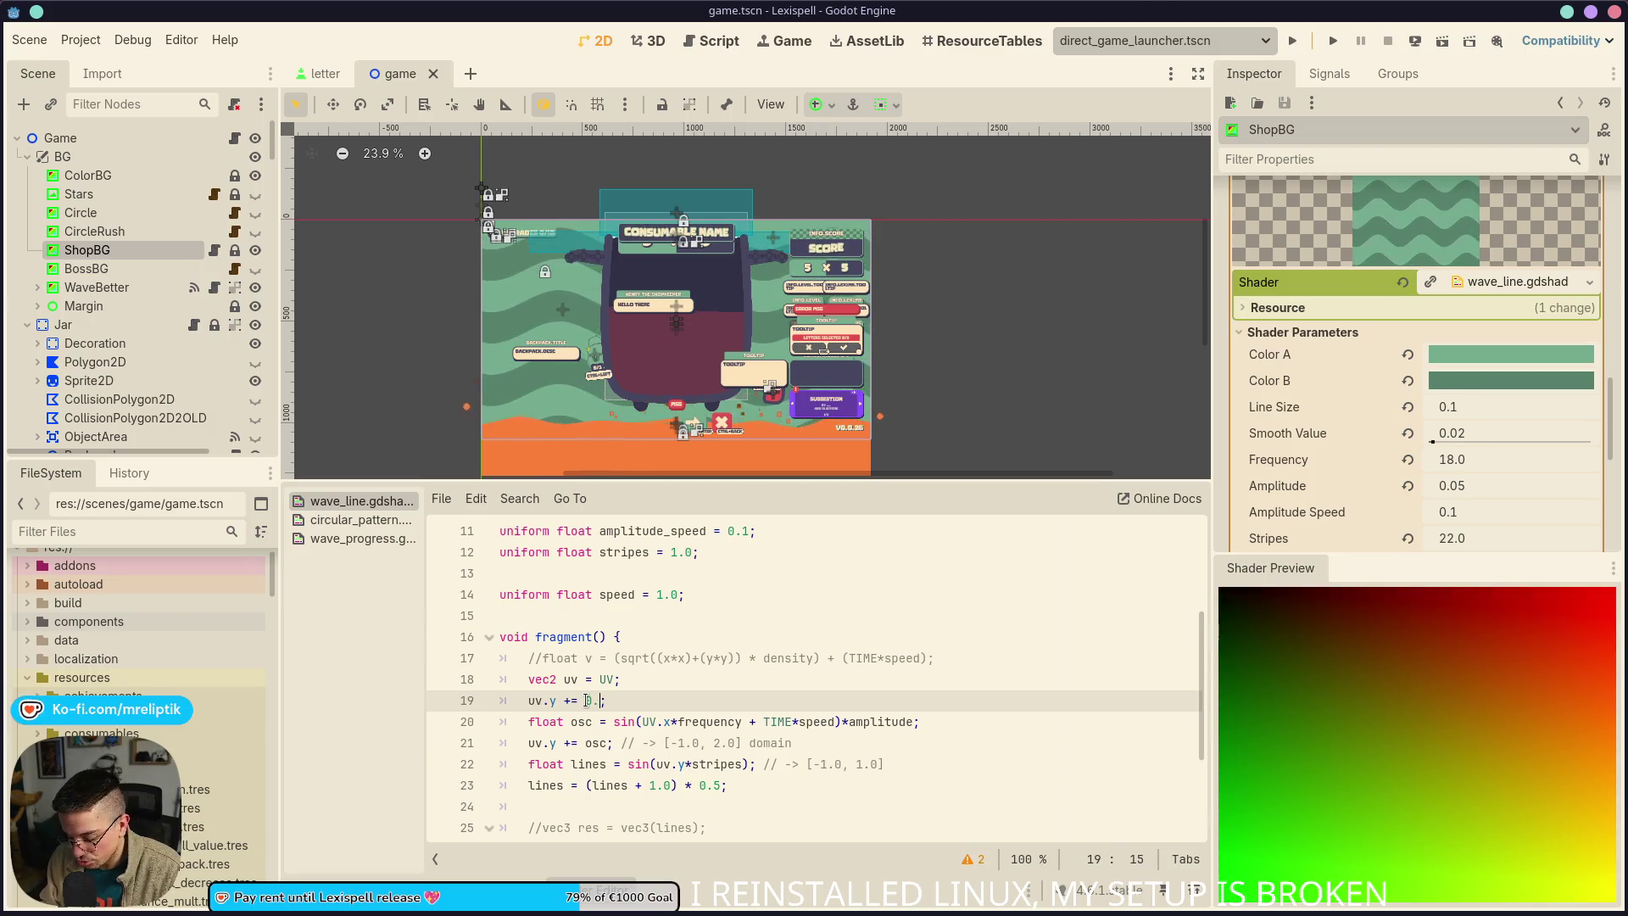
type("05")
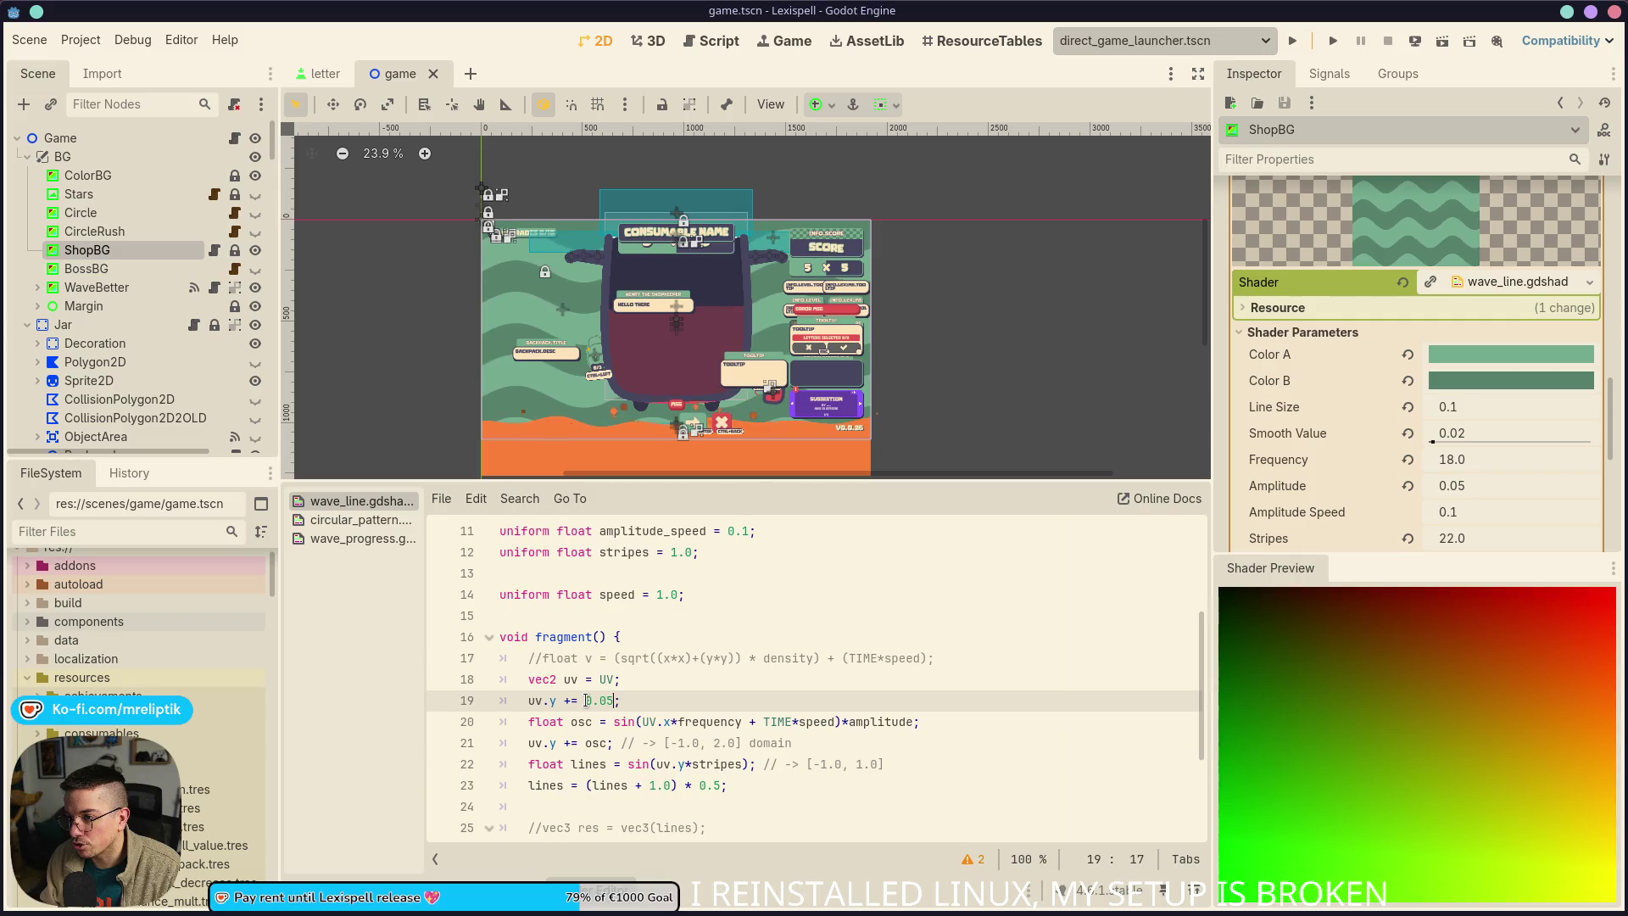
key("BackSpace")
key("BackSpace")
type("2")
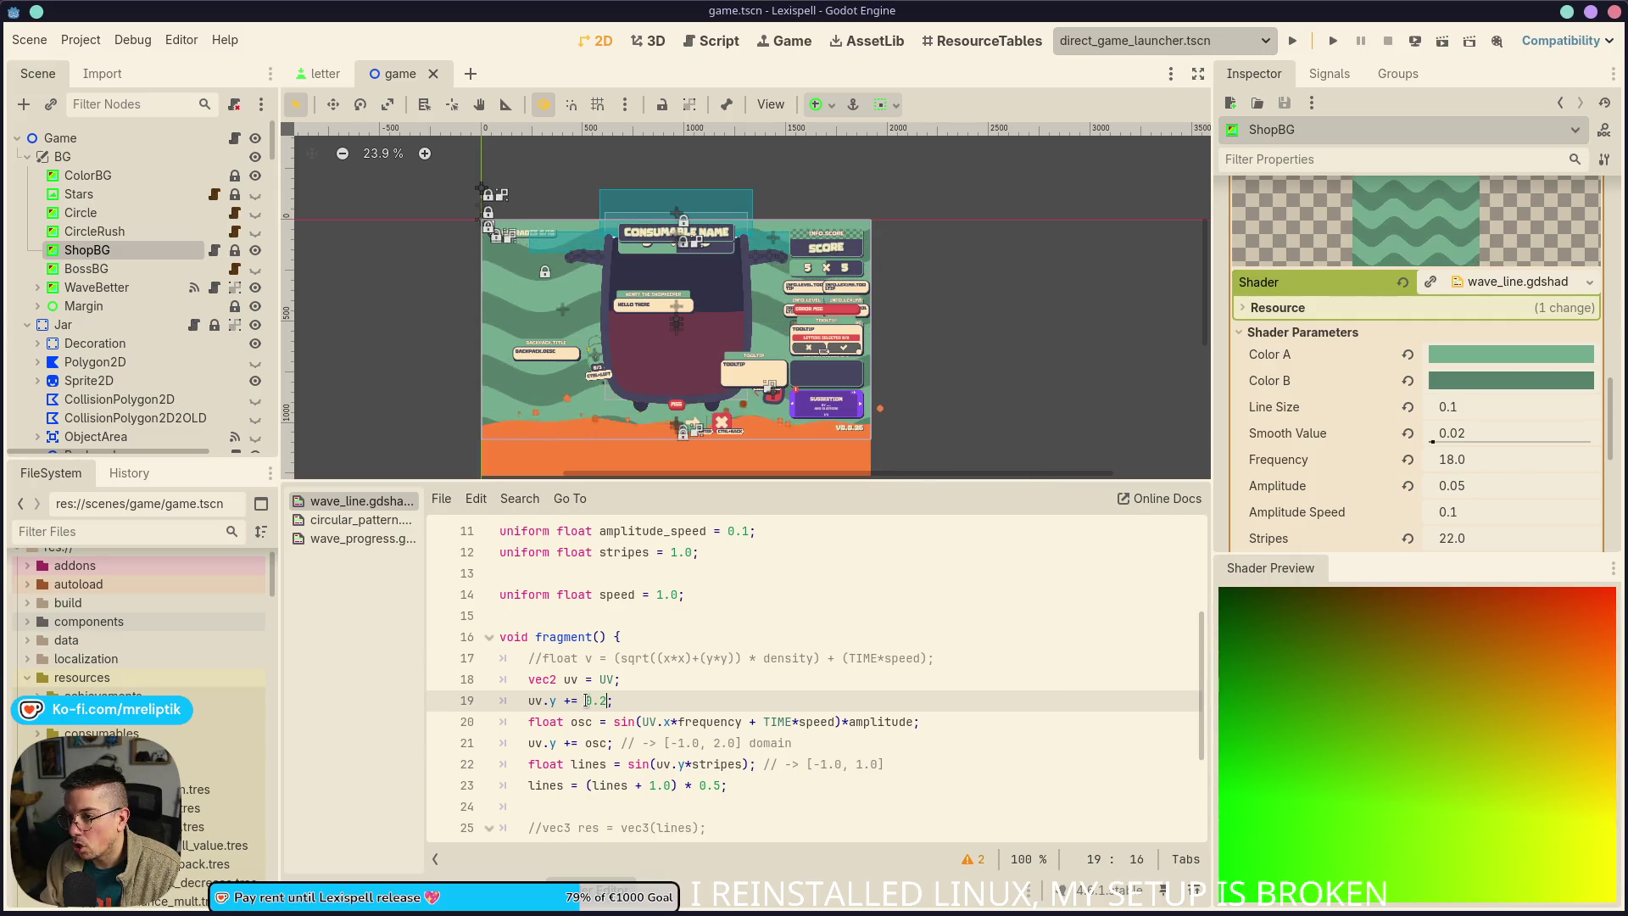
key("BackSpace")
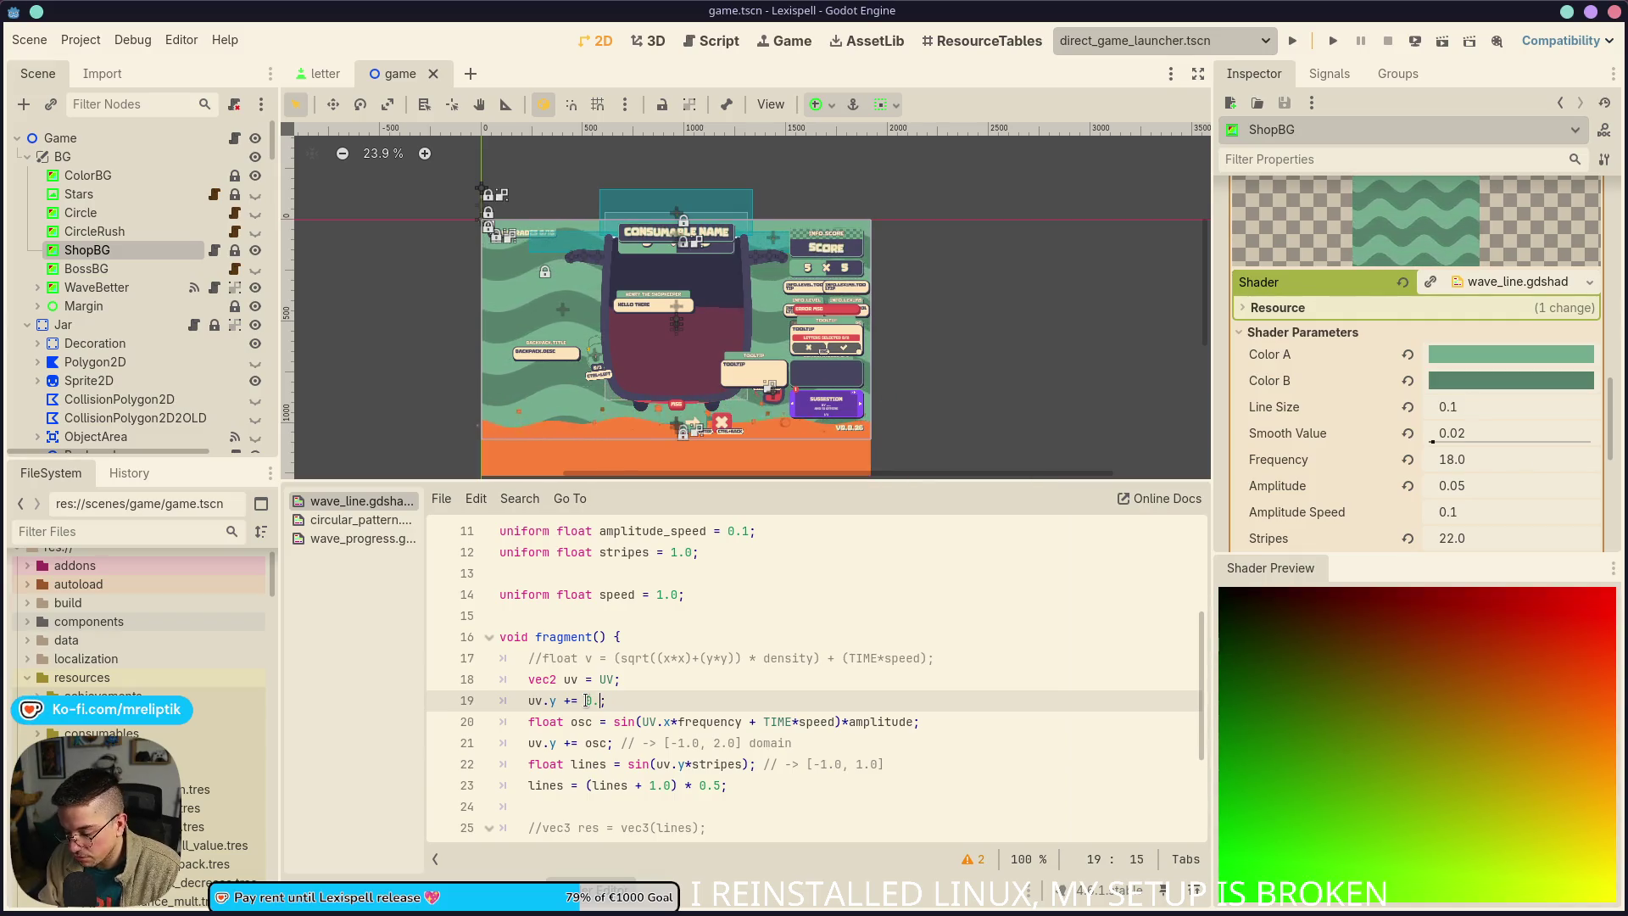
type("6")
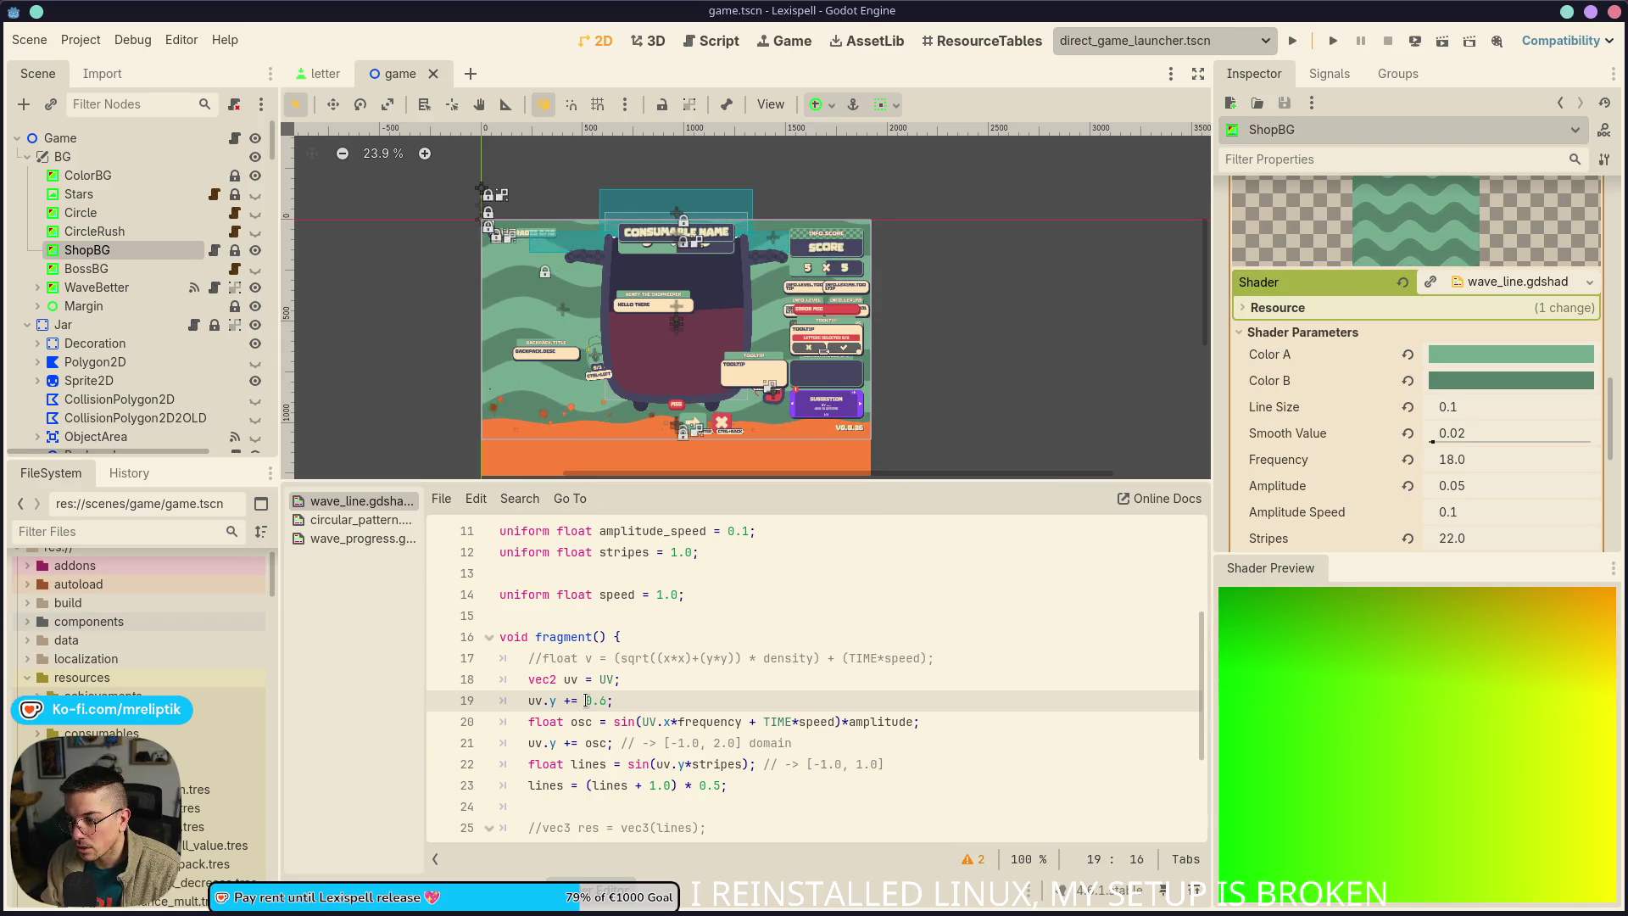
key("BackSpace")
key("BackSpace")
key("BackSpace")
type("1.0")
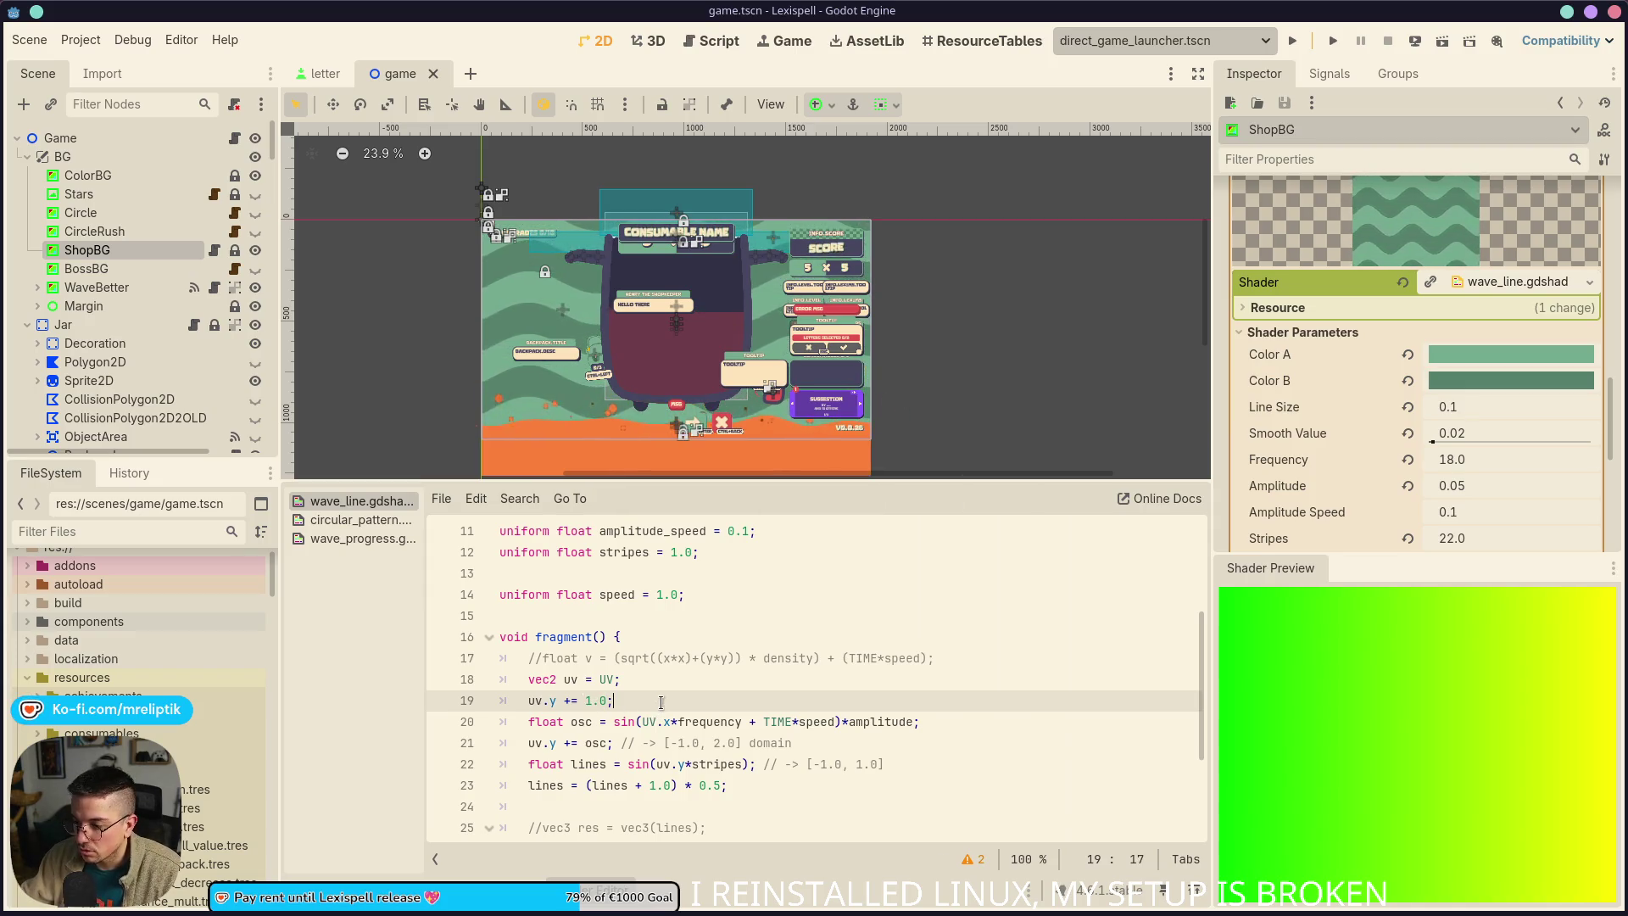
key("ctrl+shift+k")
key("ctrl+s")
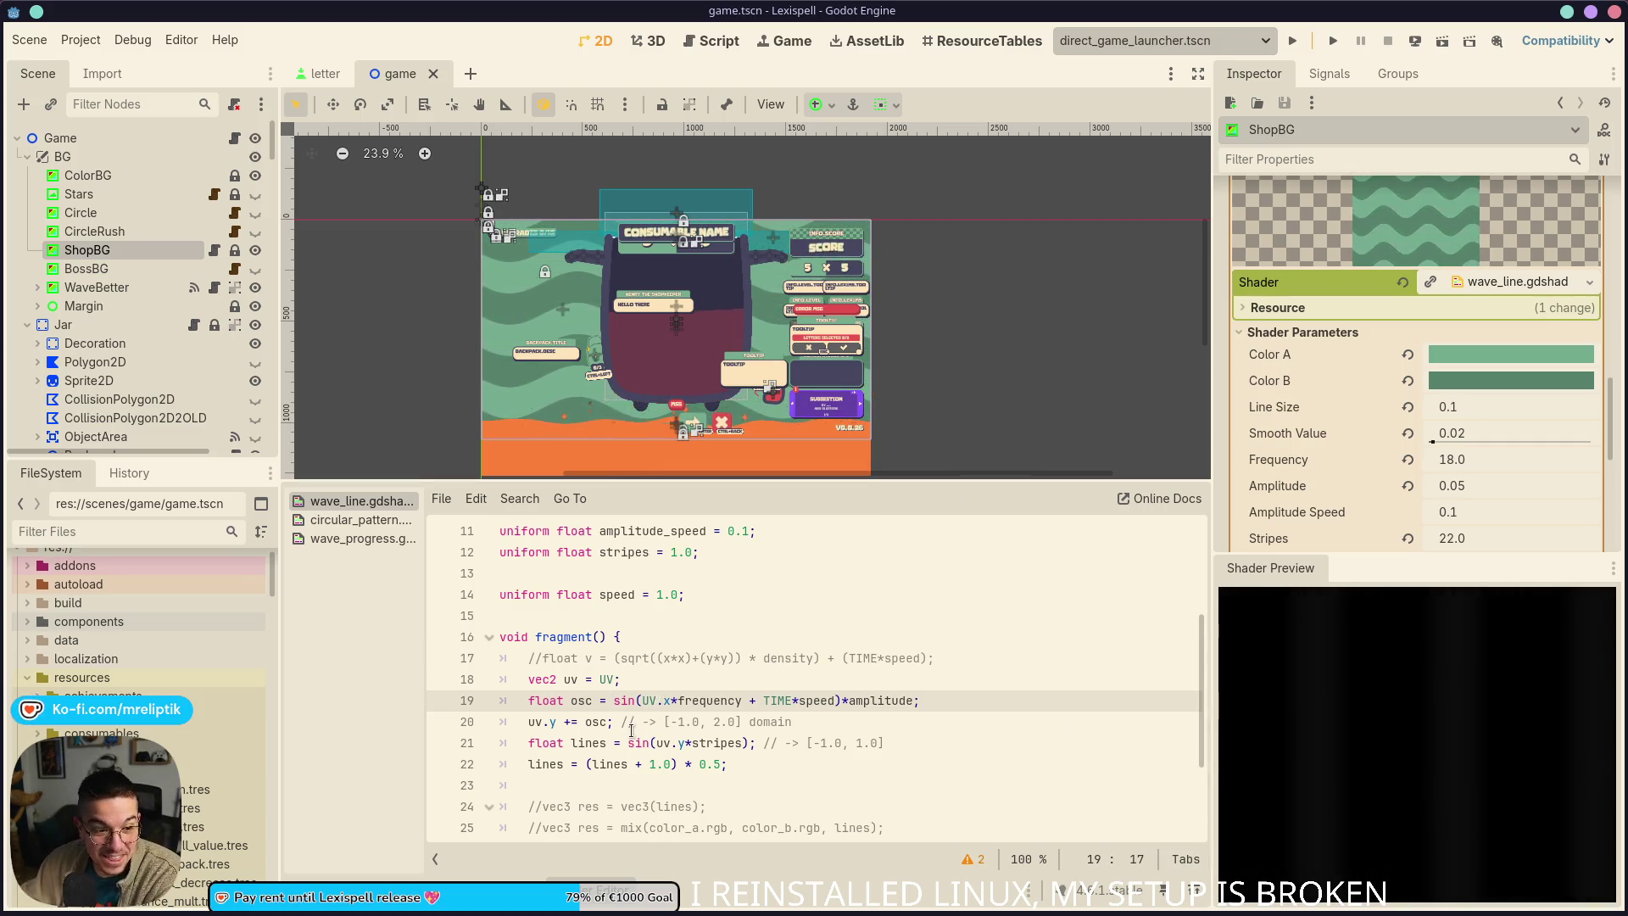
scroll(635, 740, "down", 1)
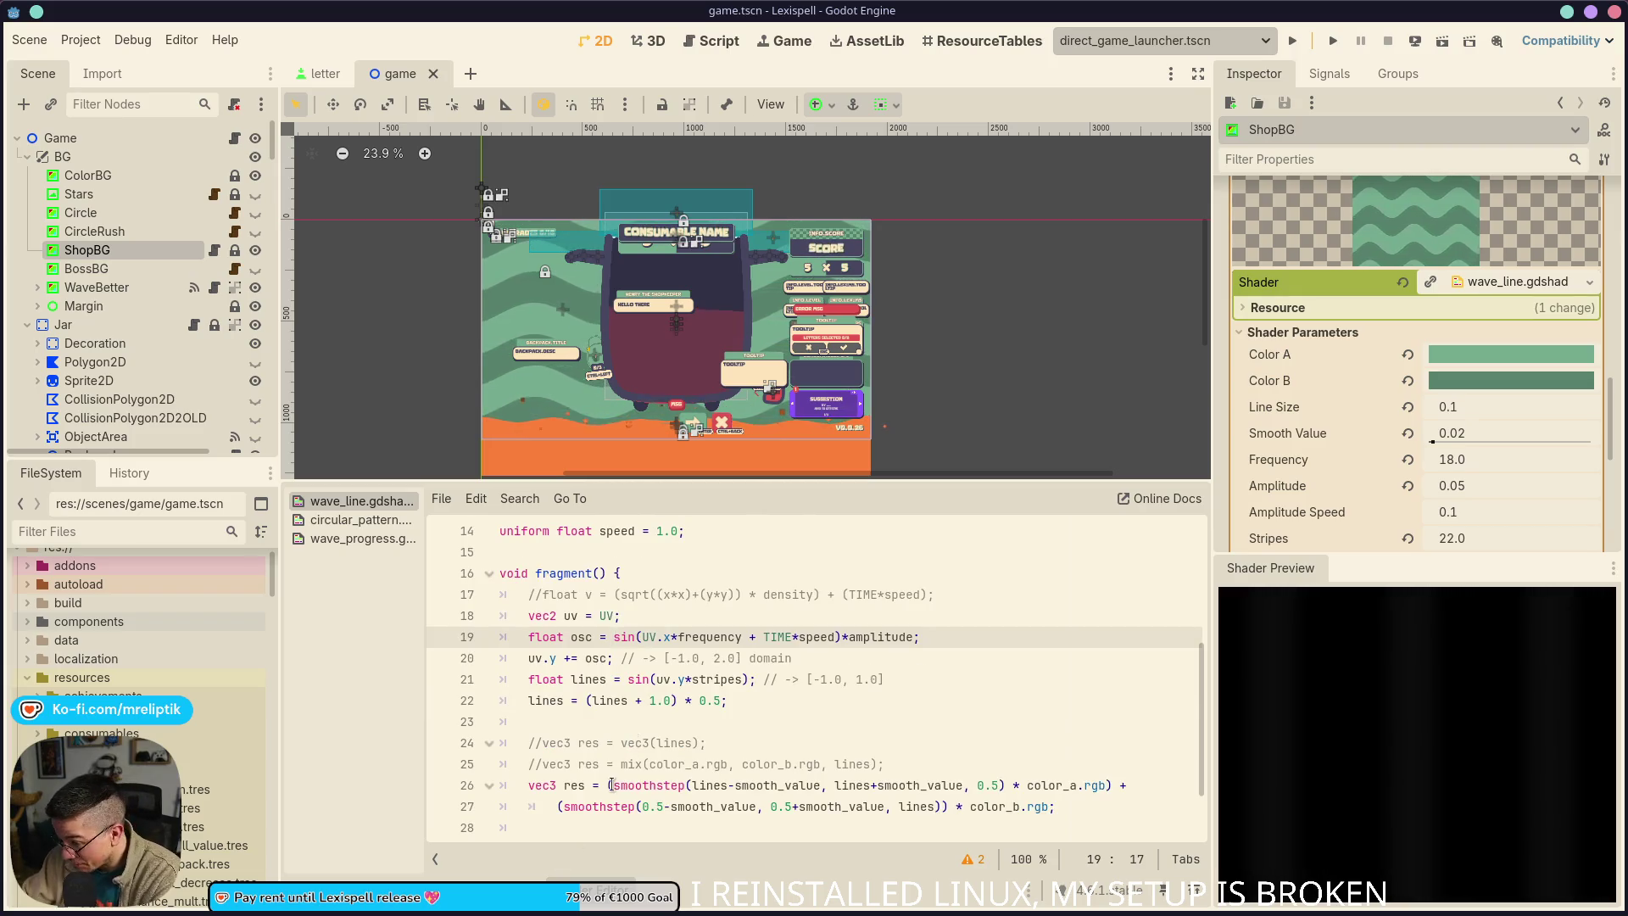
Delete the two commented-out vec3 res lines from the shader
scroll(611, 784, "down", 1)
scroll(692, 583, "up", 2)
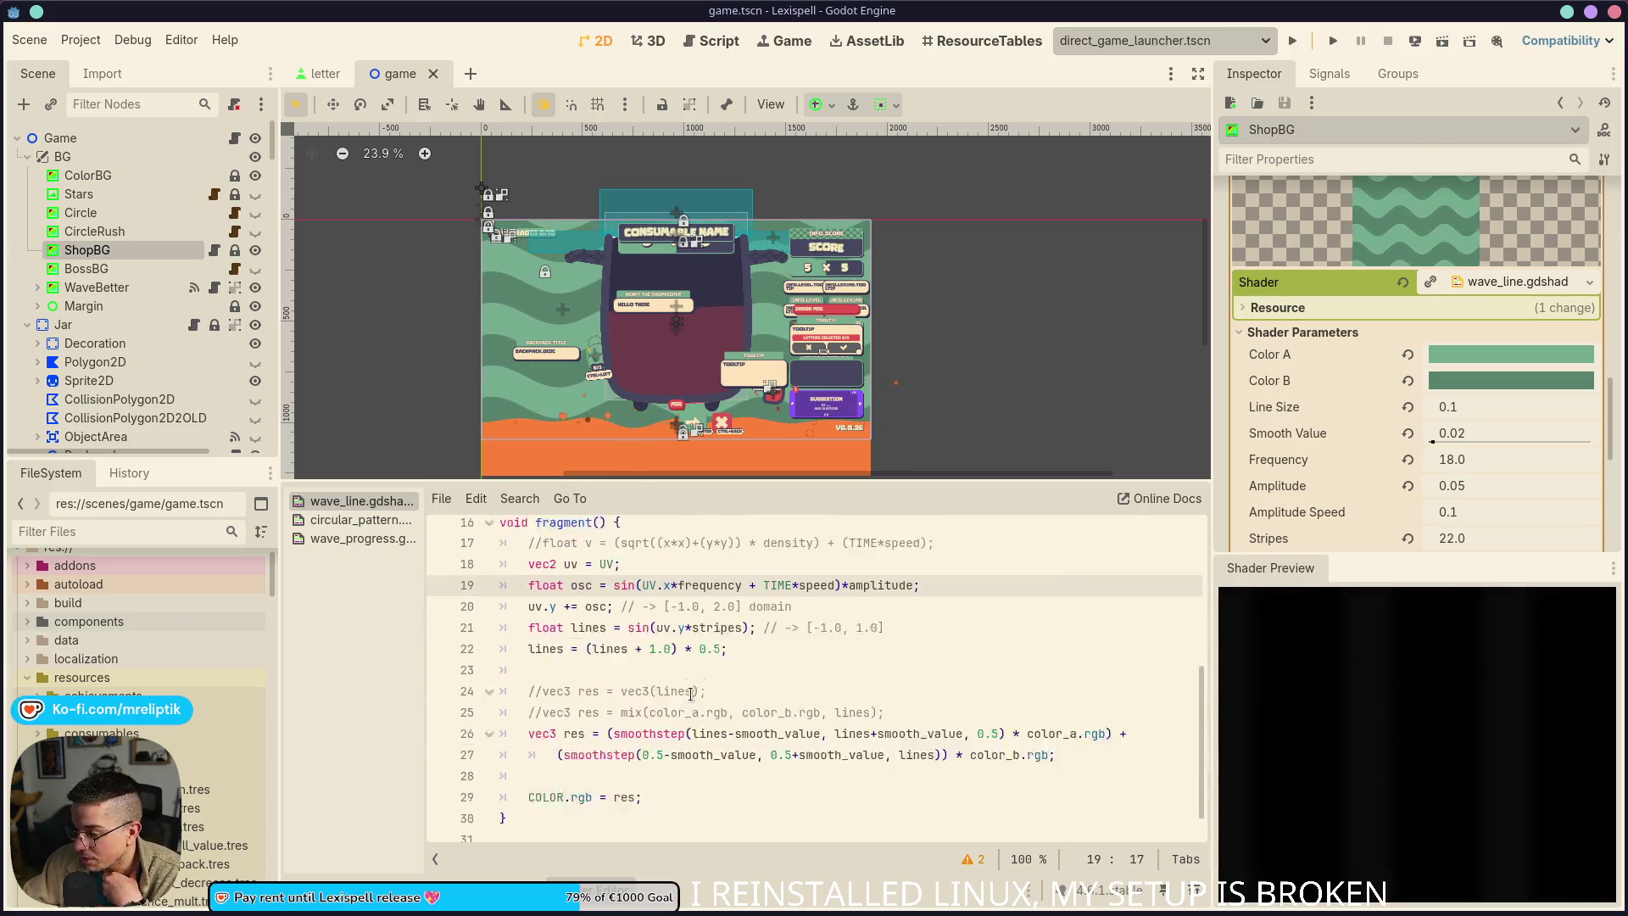
scroll(669, 644, "down", 2)
left_click(593, 658)
key("ctrl+shift+k")
key("ctrl+shift+k")
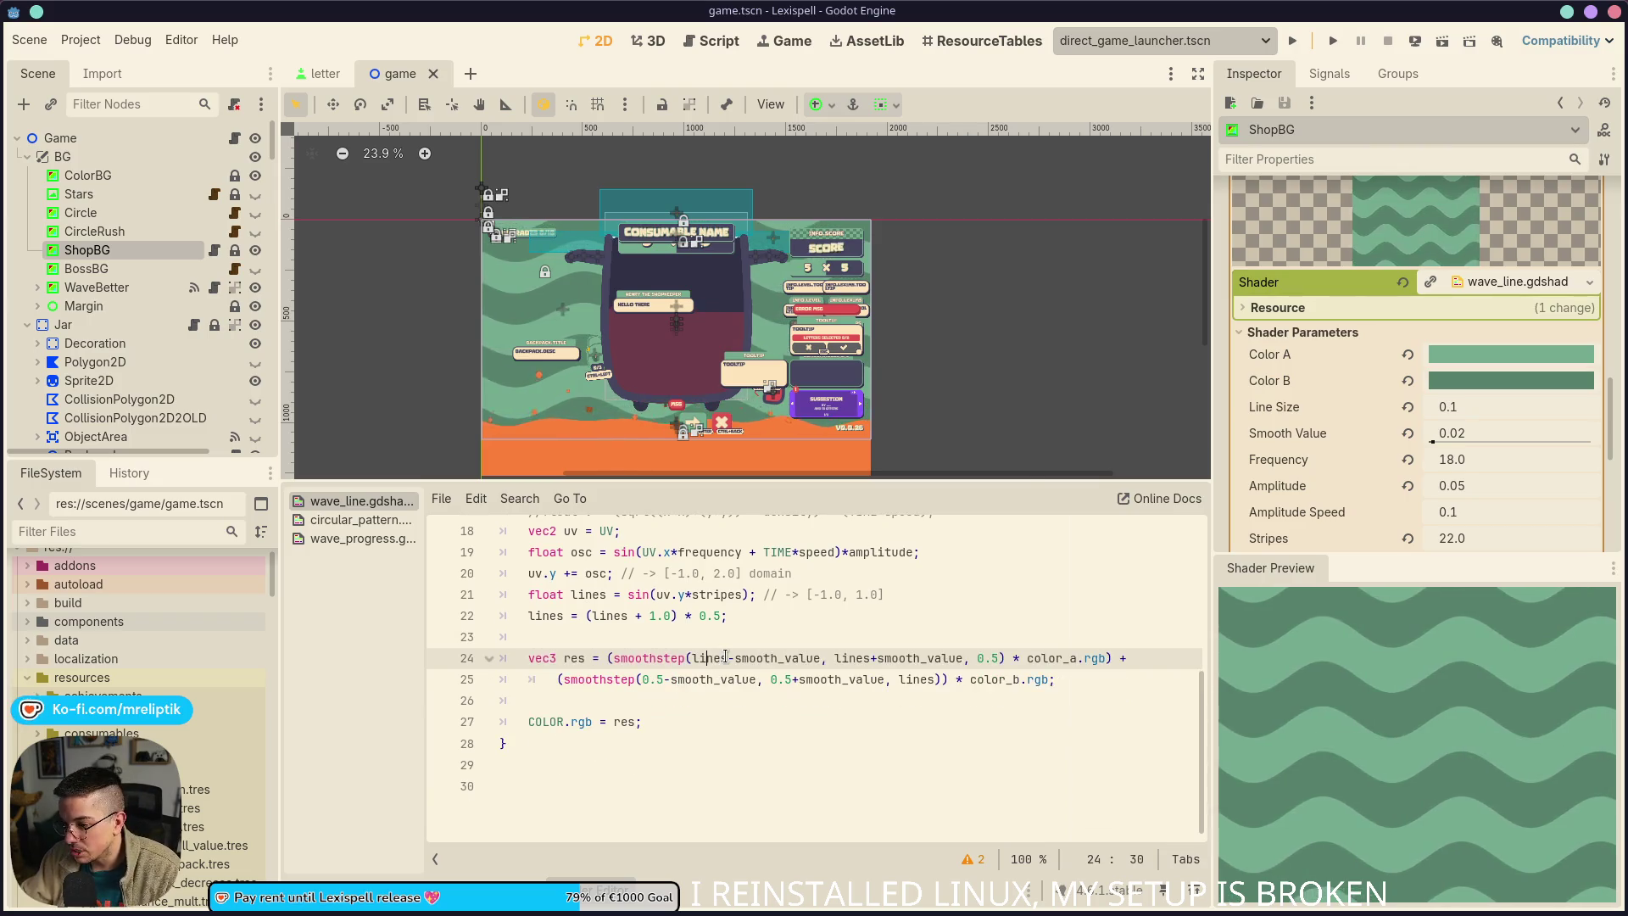
scroll(739, 628, "up", 2)
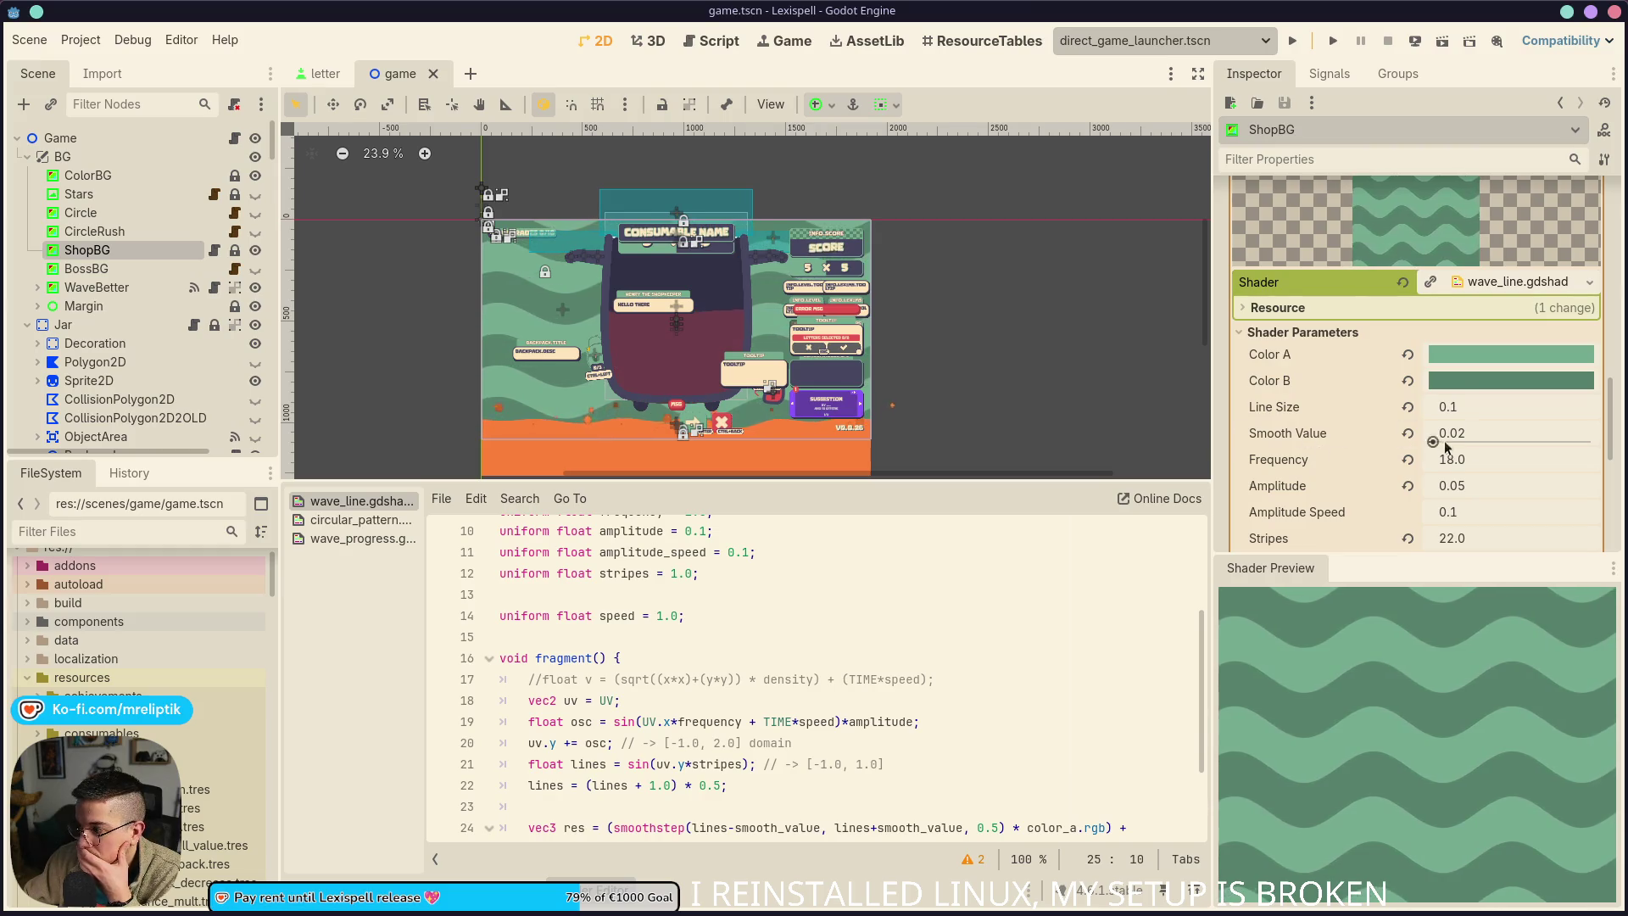
Set ShopBG's shader Amplitude to 0.045 and Speed to 0.5, then save
left_click(1451, 485)
type("0.025")
key("Return")
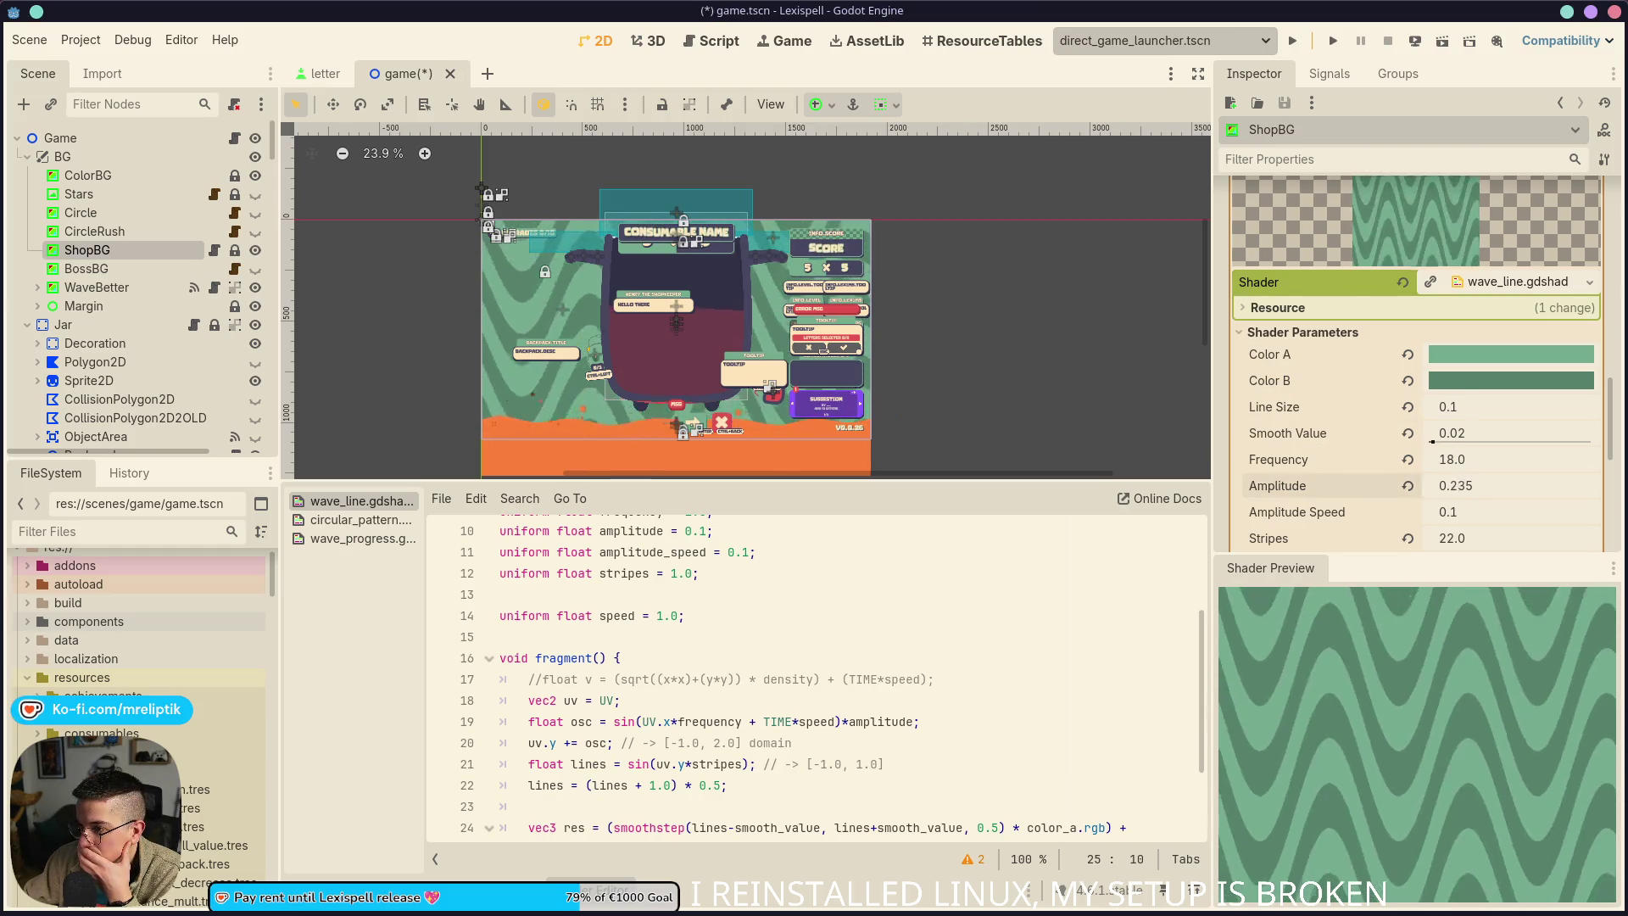
left_click_drag(1452, 485, 1476, 485)
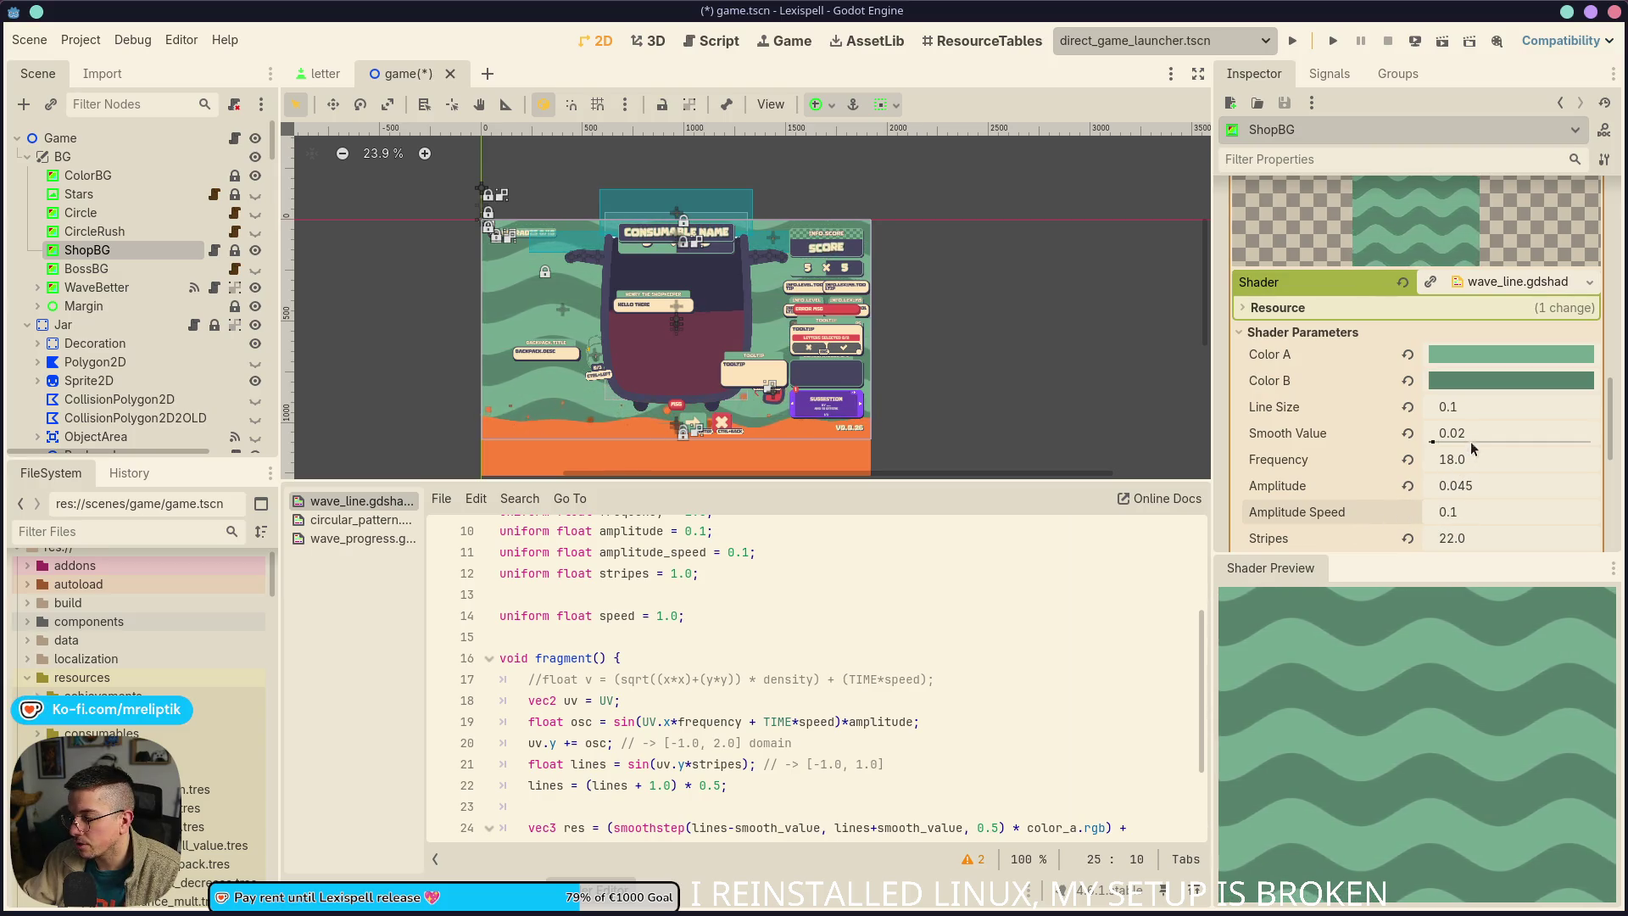
scroll(1449, 407, "down", 1)
scroll(1421, 393, "down", 1)
left_click_drag(1450, 472, 1390, 487)
left_click(1489, 472)
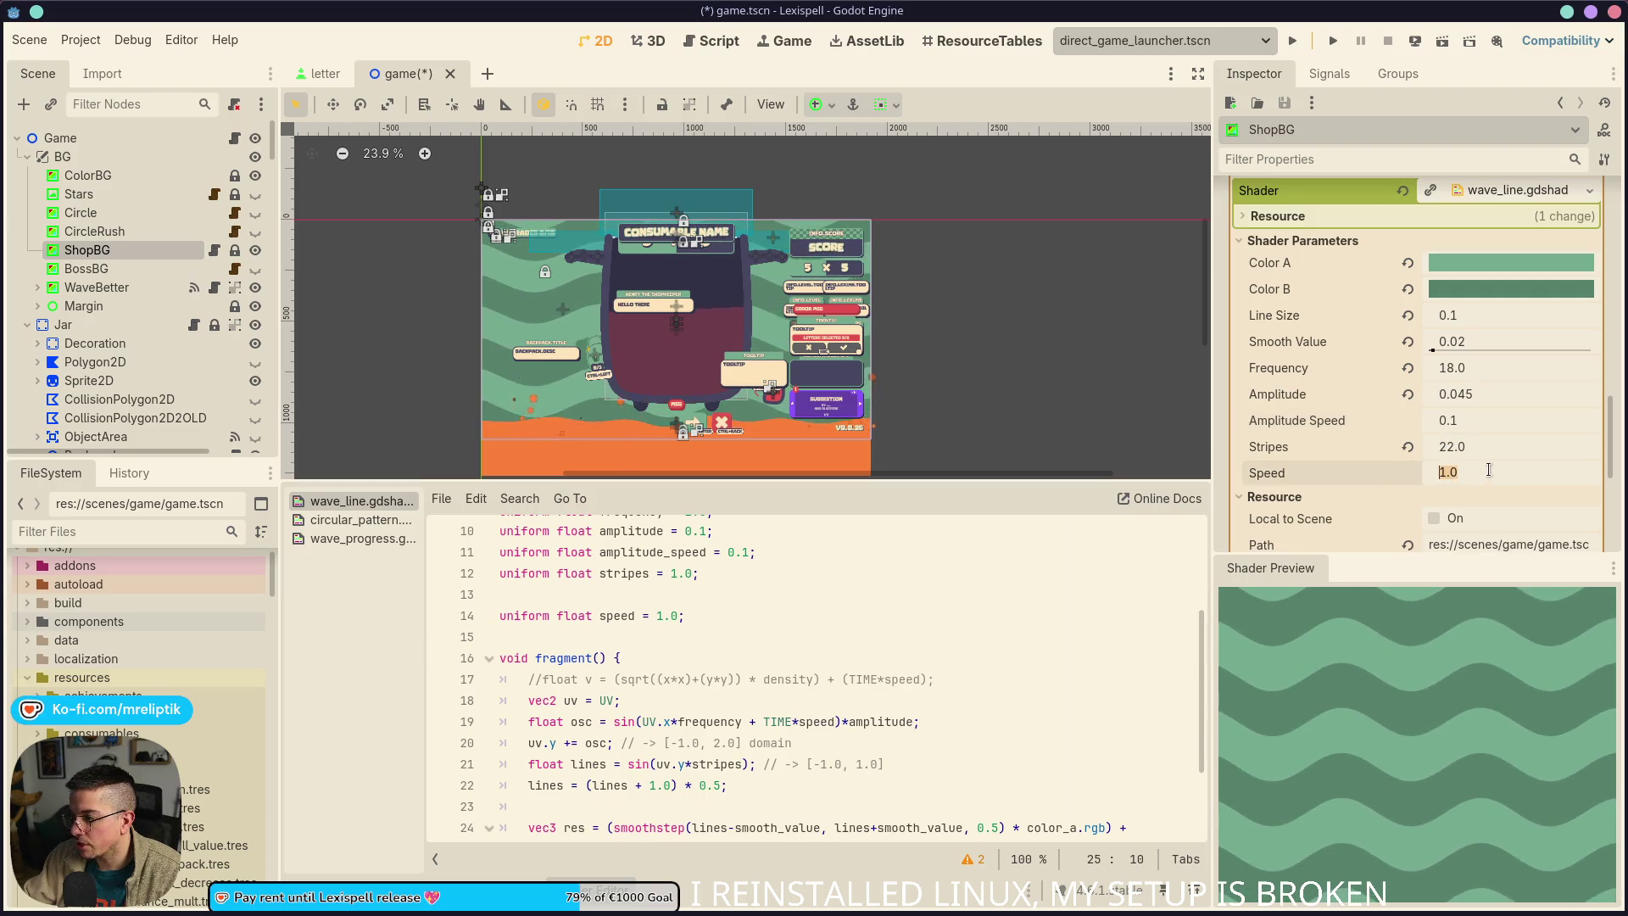
type("0.5")
key("Return")
key("ctrl+s")
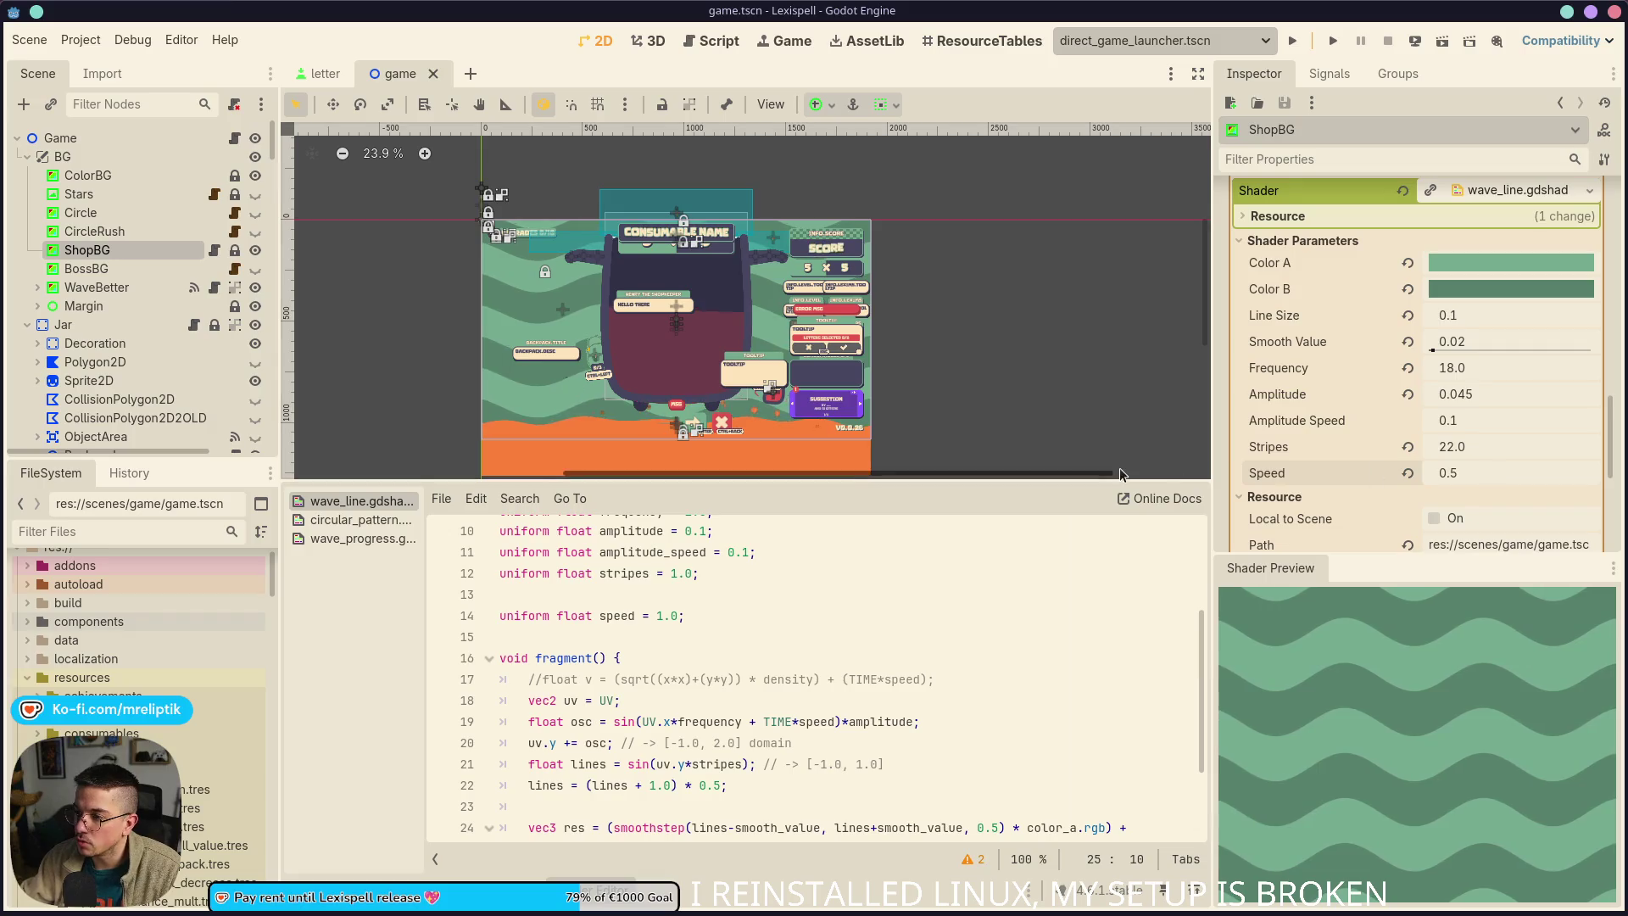
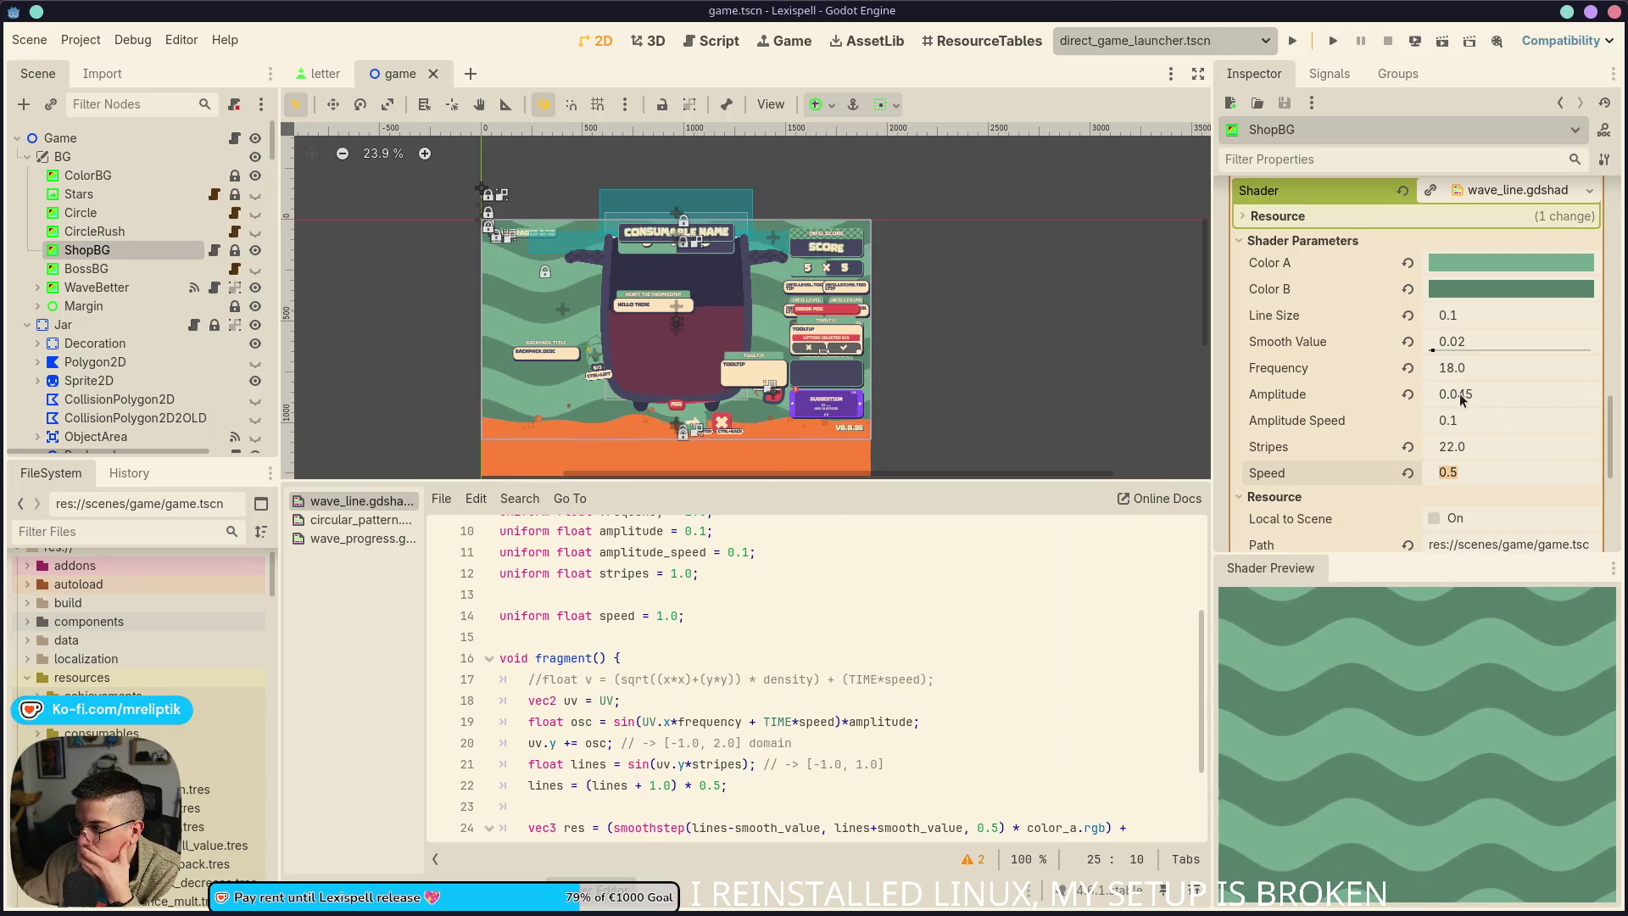
Try a lower ShopBG wave amplitude, then revert it to 0.045
left_click_drag(1483, 394, 1398, 393)
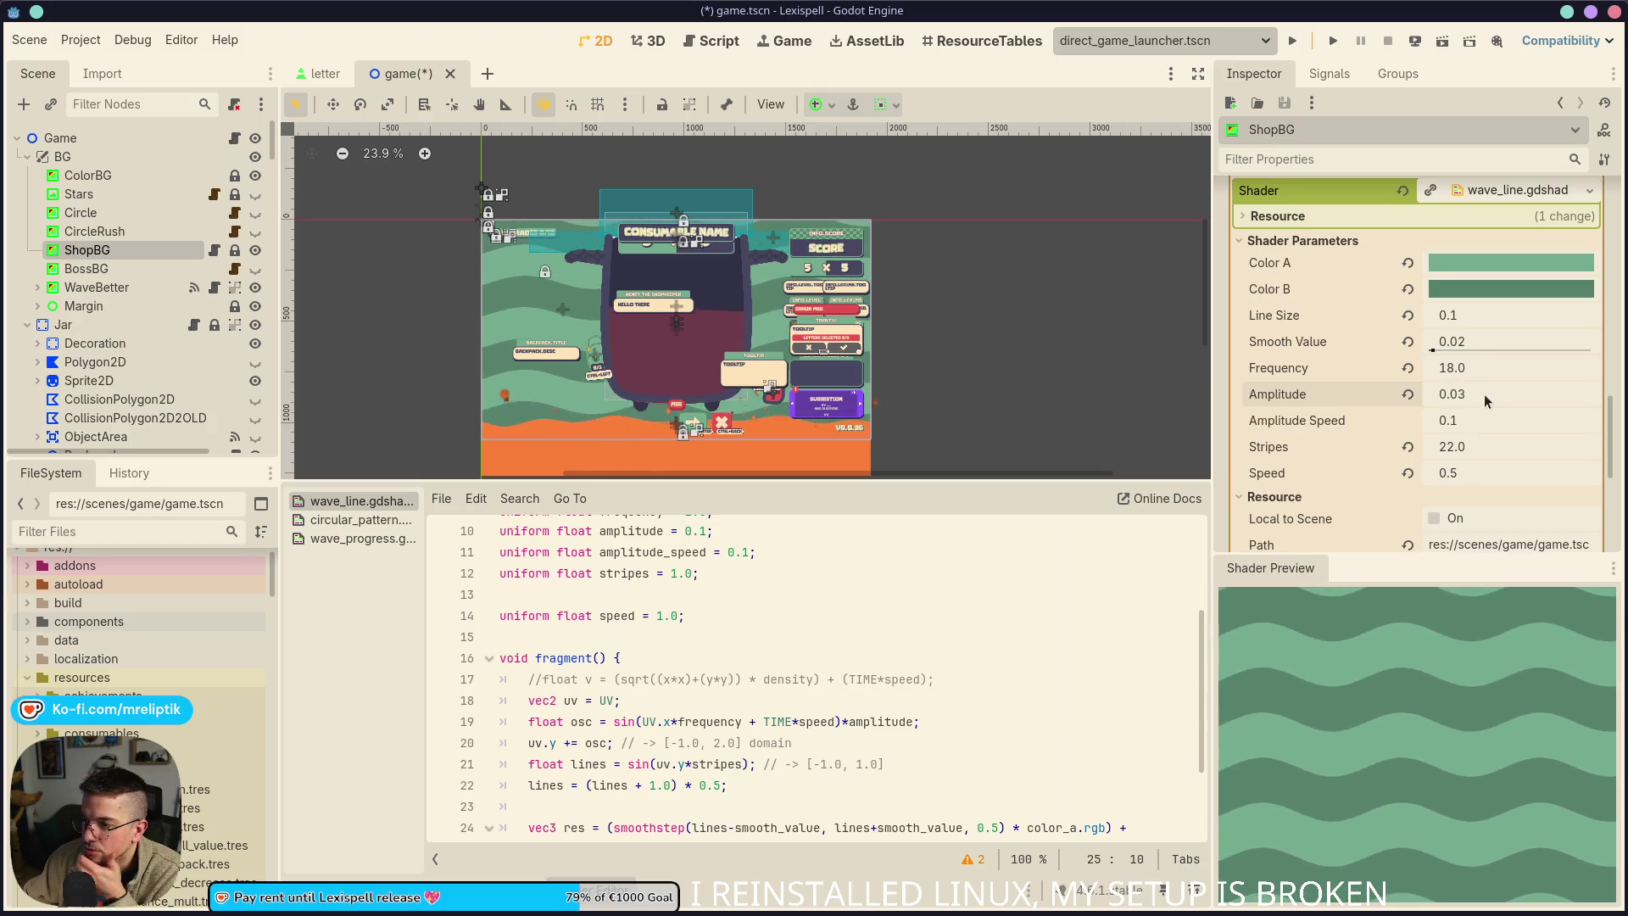
key("ctrl+a")
key("Escape")
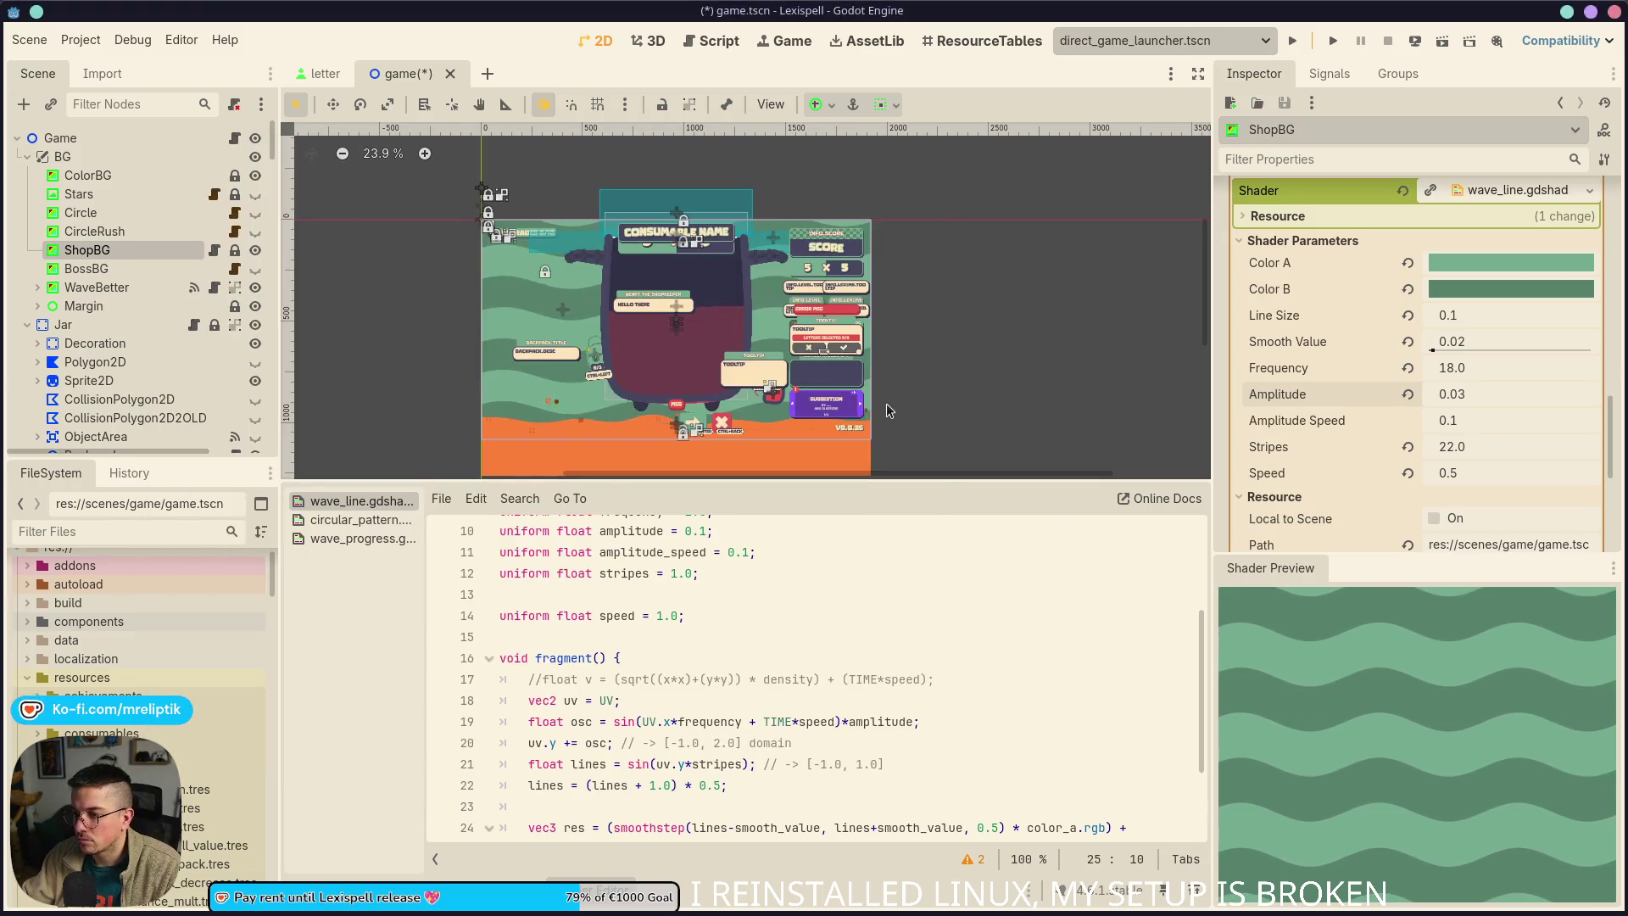
key("ctrl+z")
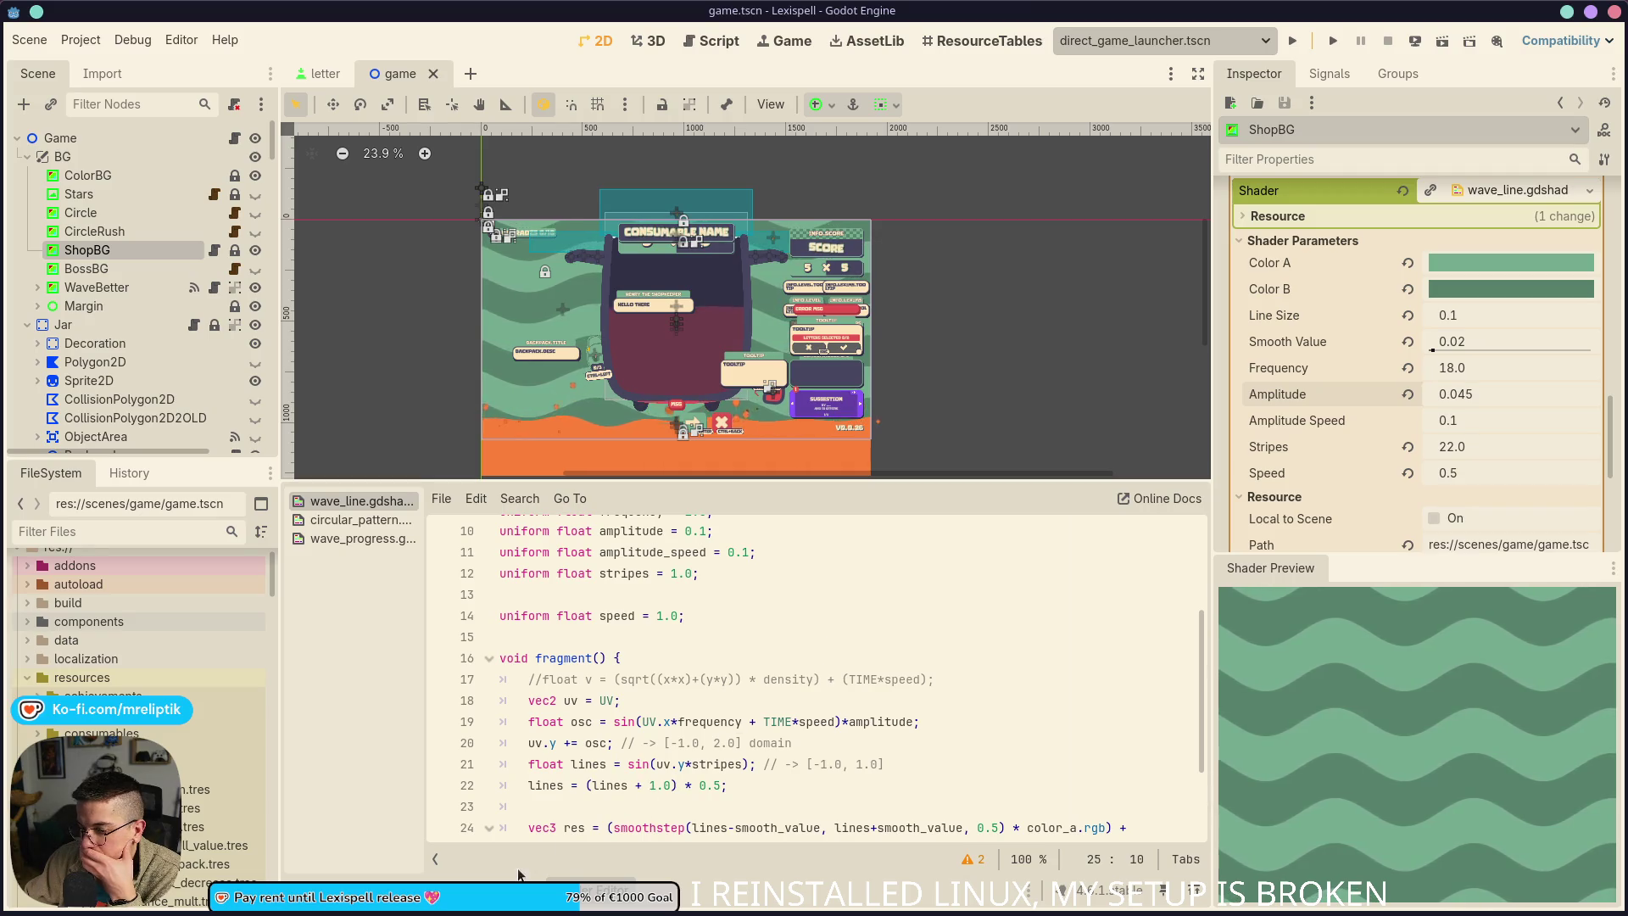
Check the log for shader compilation errors and return to the wave_line shader code
left_click(598, 888)
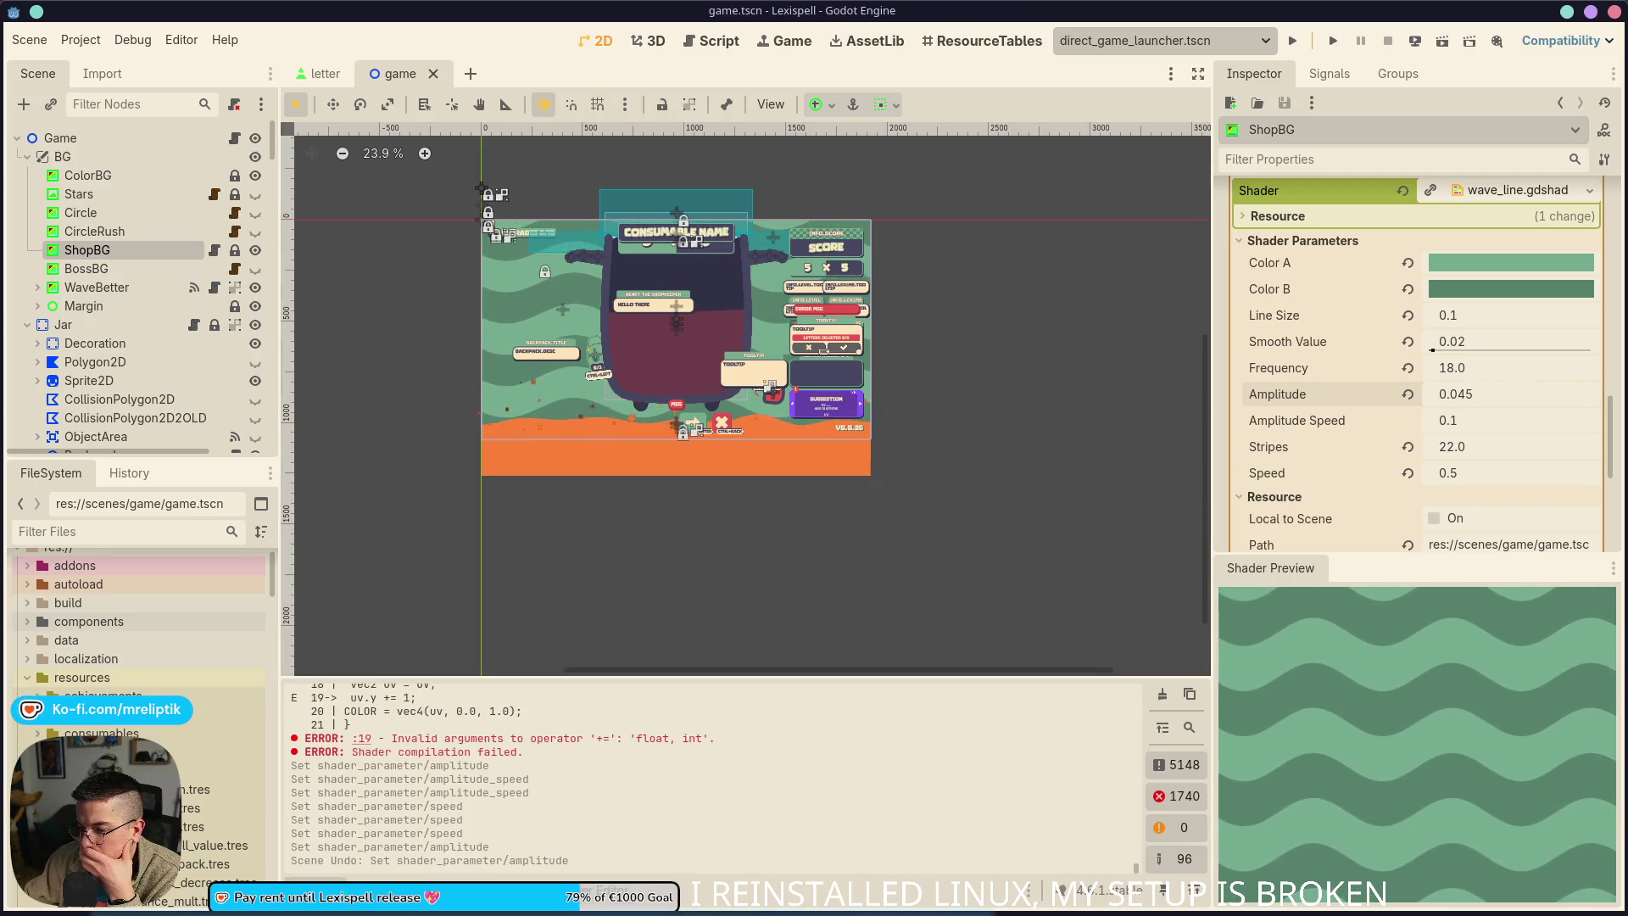
left_click(322, 888)
left_click(598, 888)
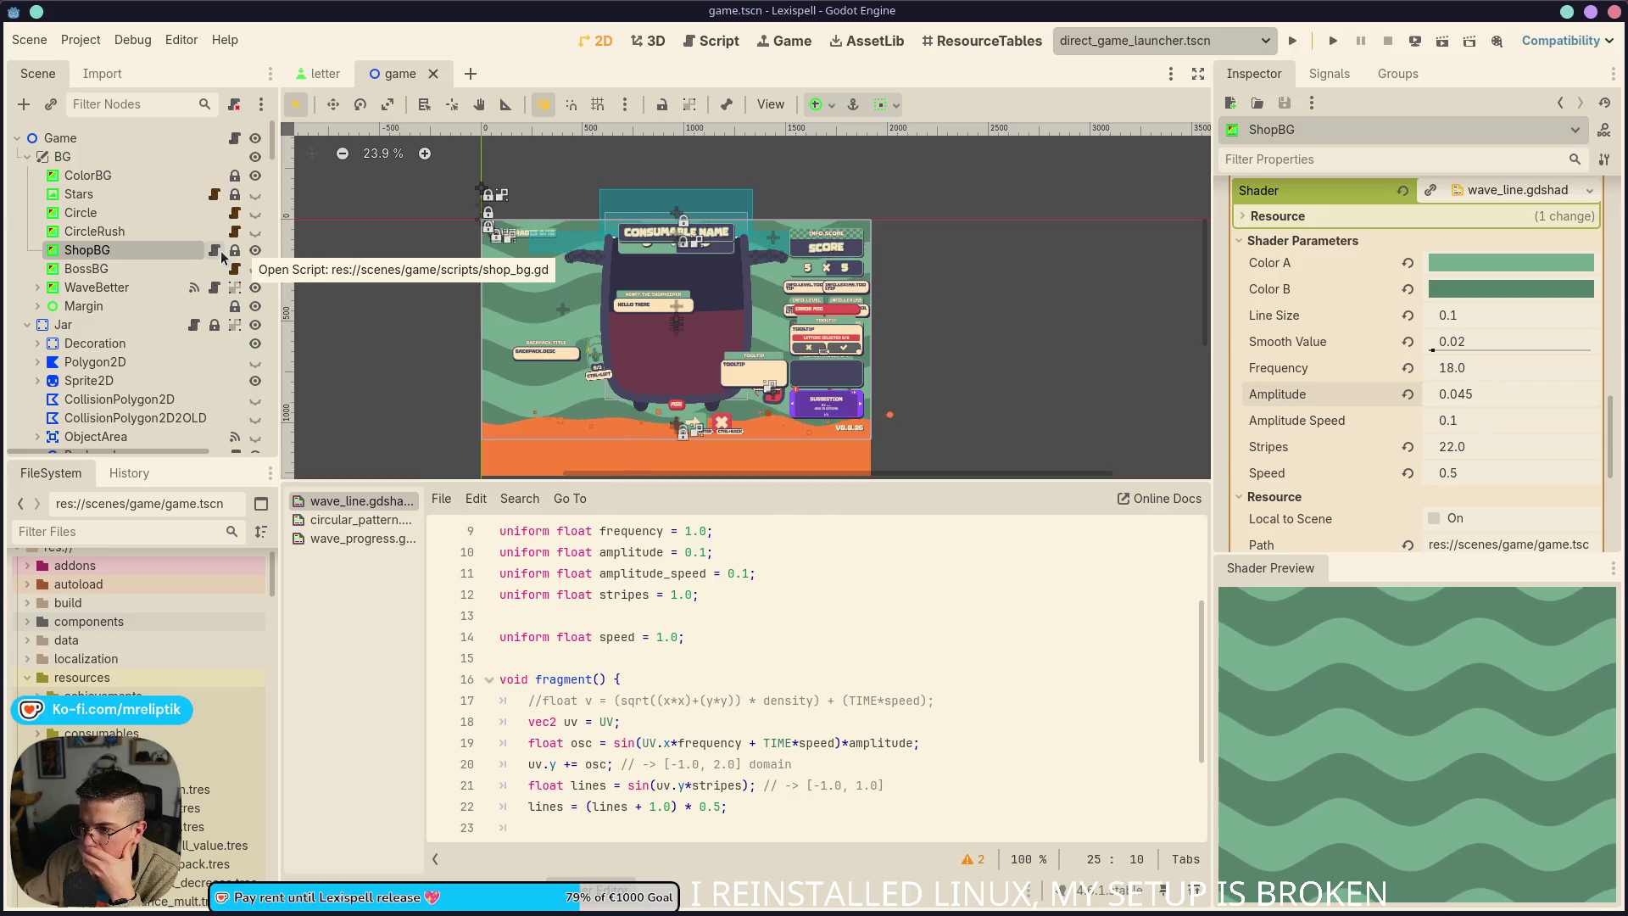
scroll(1407, 407, "up", 3)
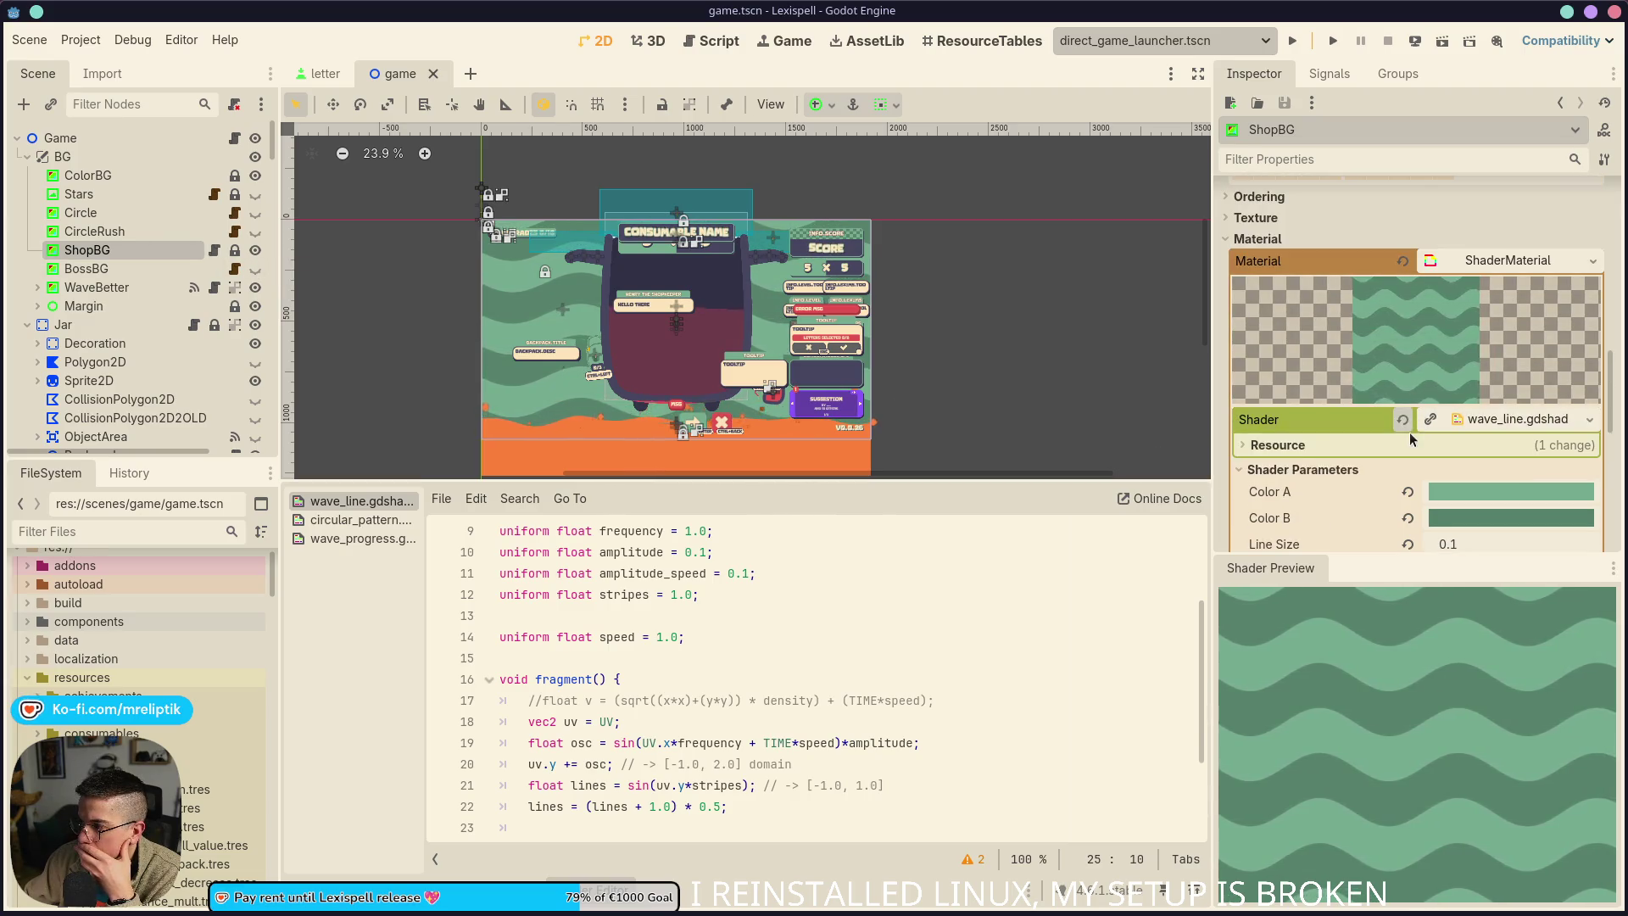
scroll(1408, 433, "down", 2)
scroll(1409, 443, "down", 2)
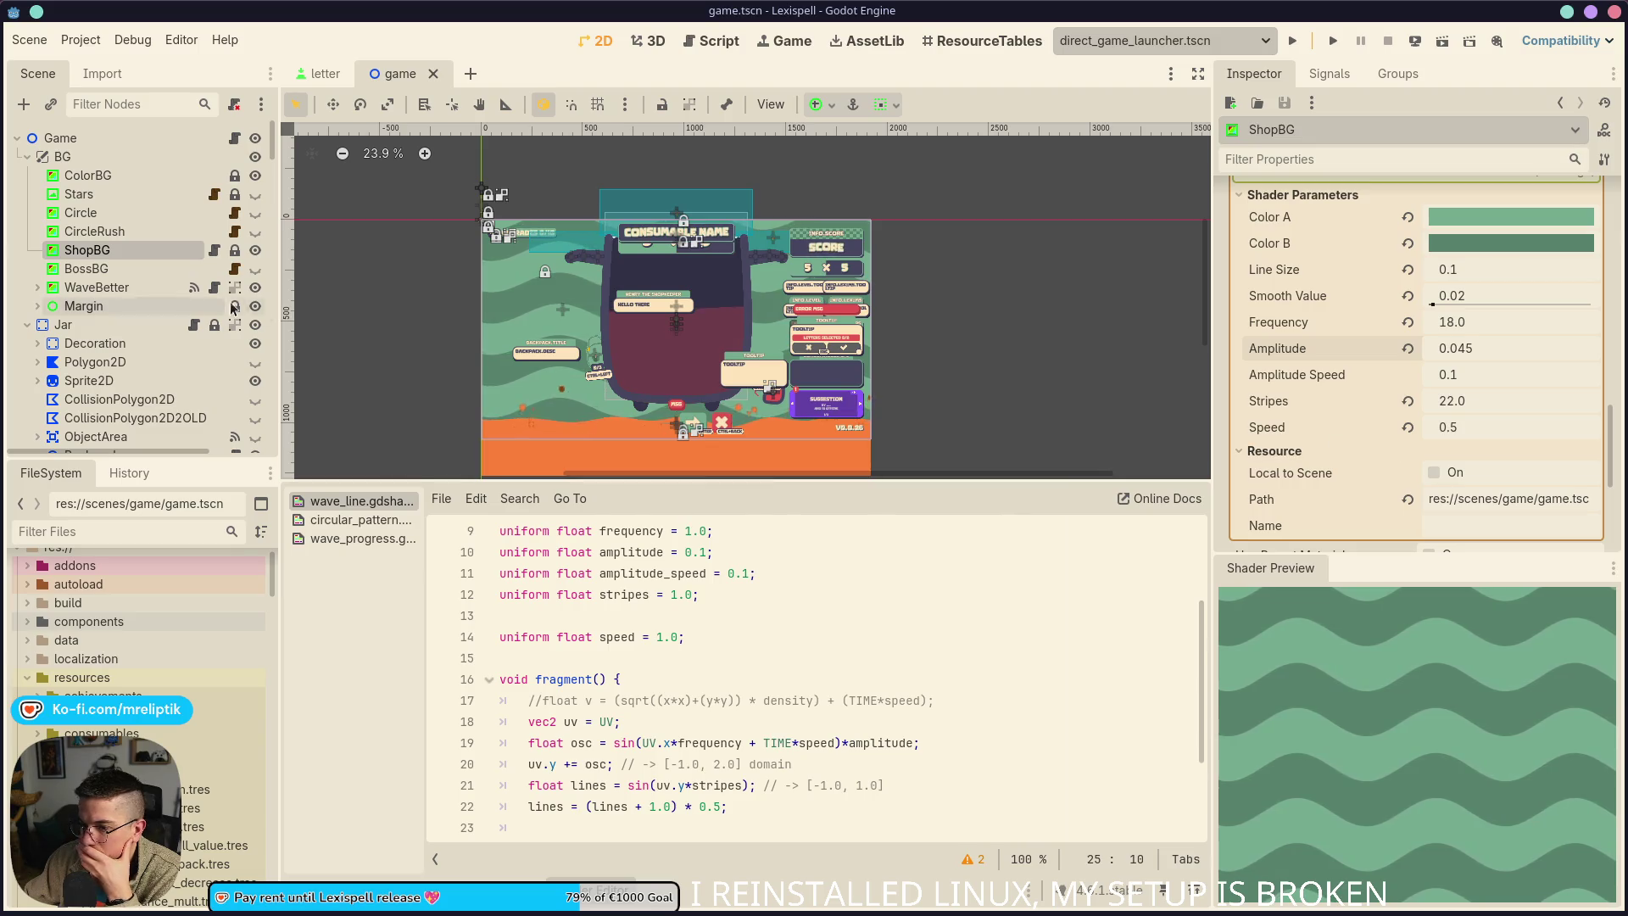
Review shop_bg.gd, then narrow the left docks and widen the Inspector in the 2D view
left_click(214, 257)
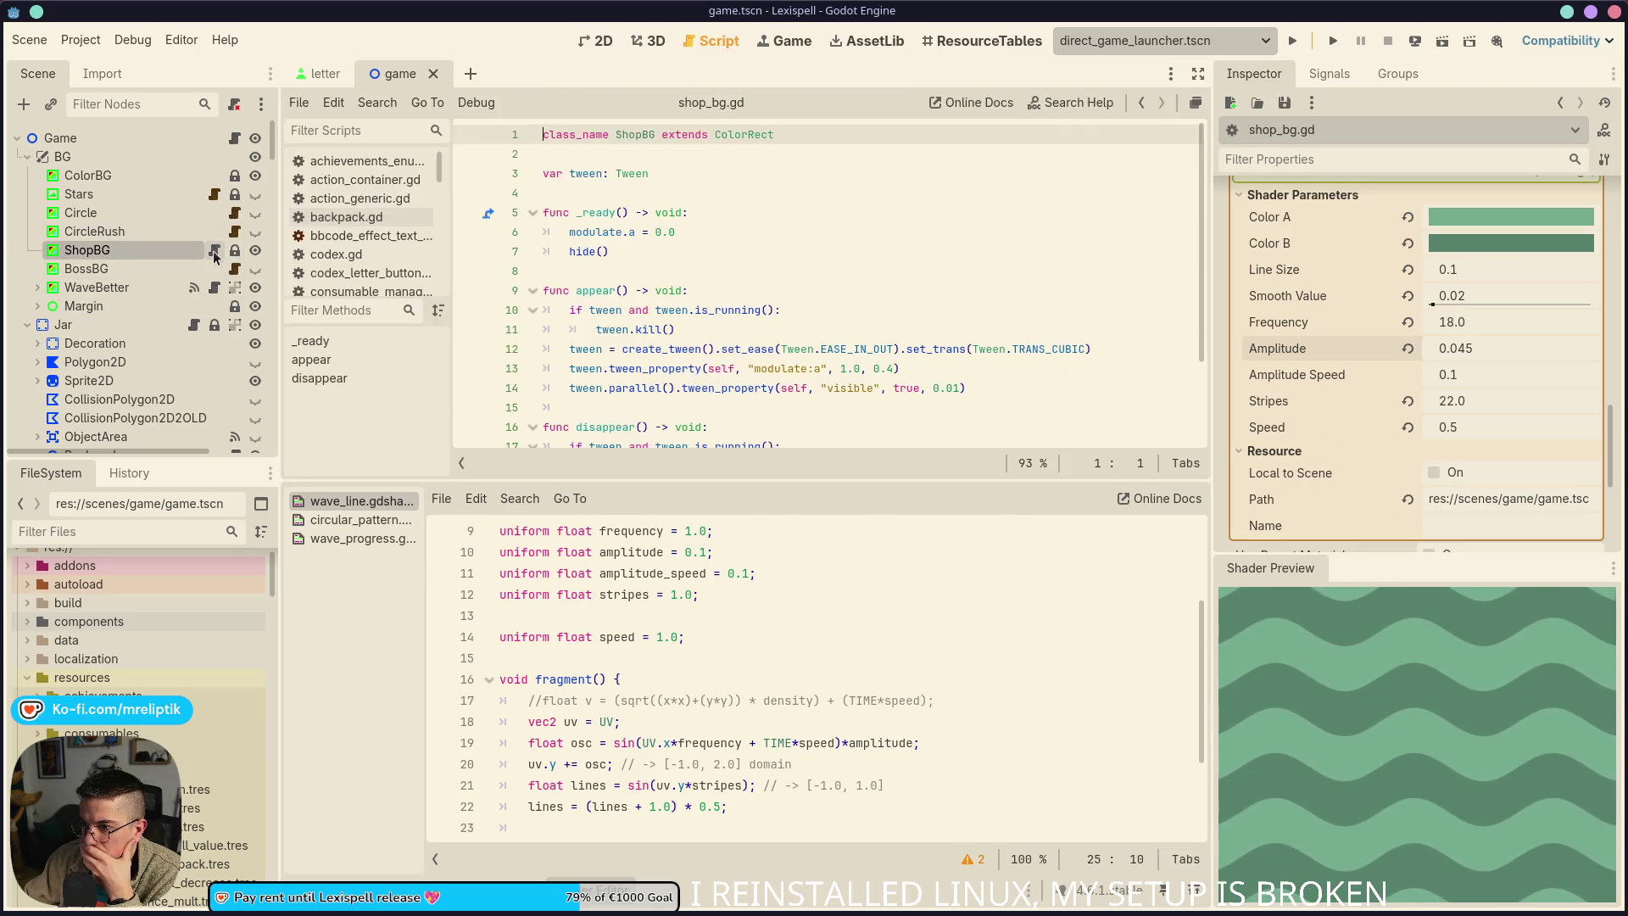
scroll(729, 299, "down", 2)
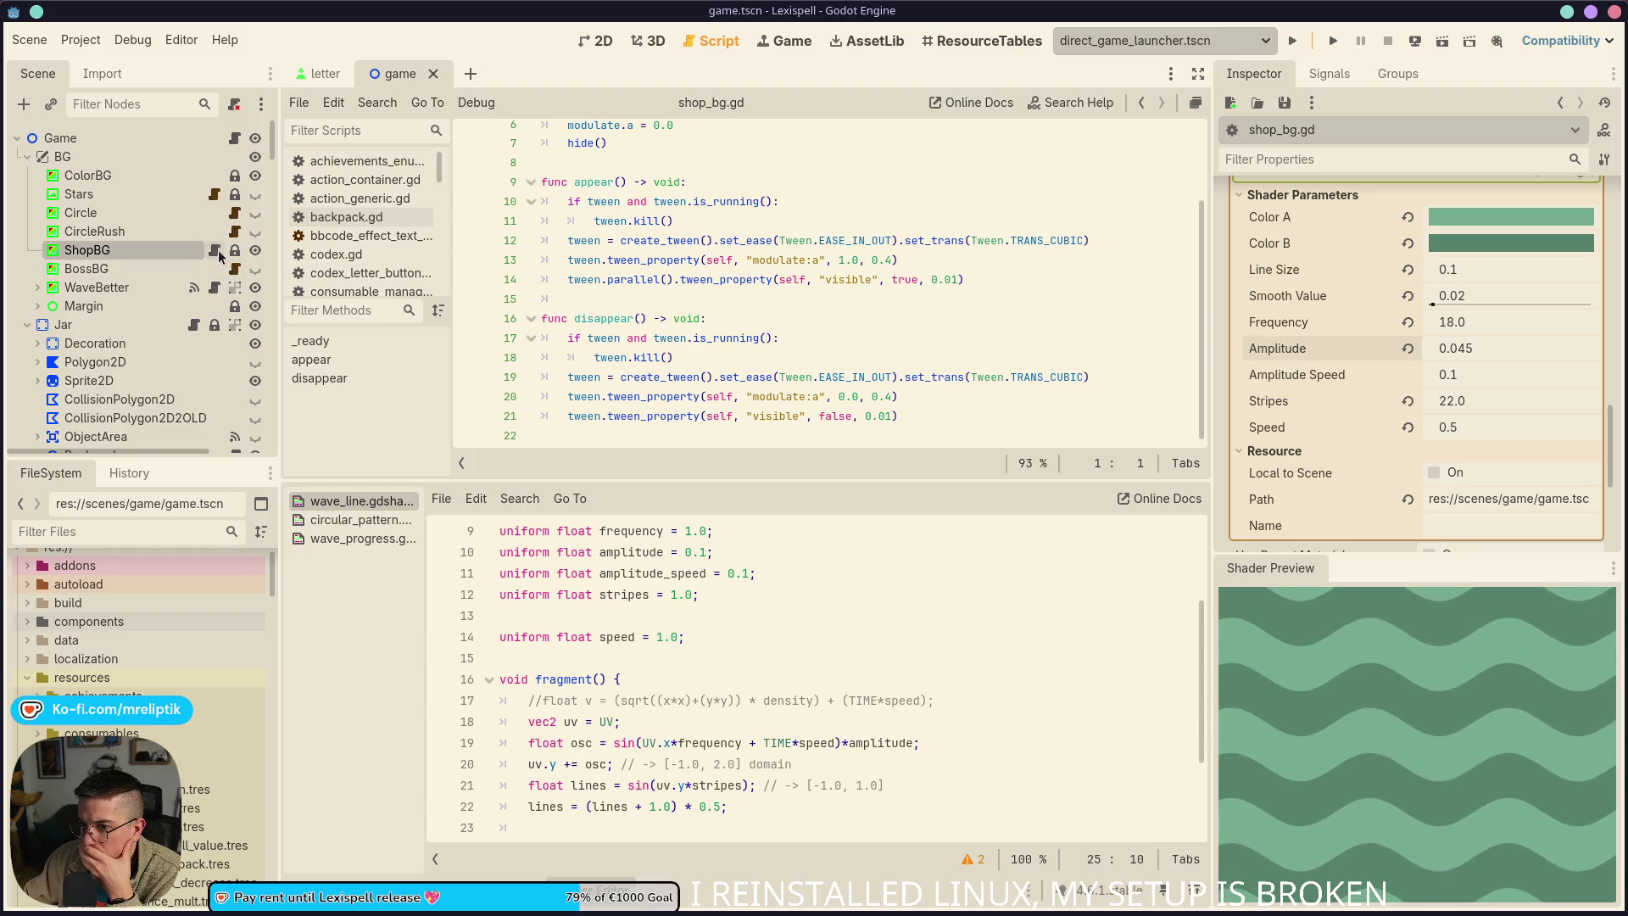
left_click(591, 41)
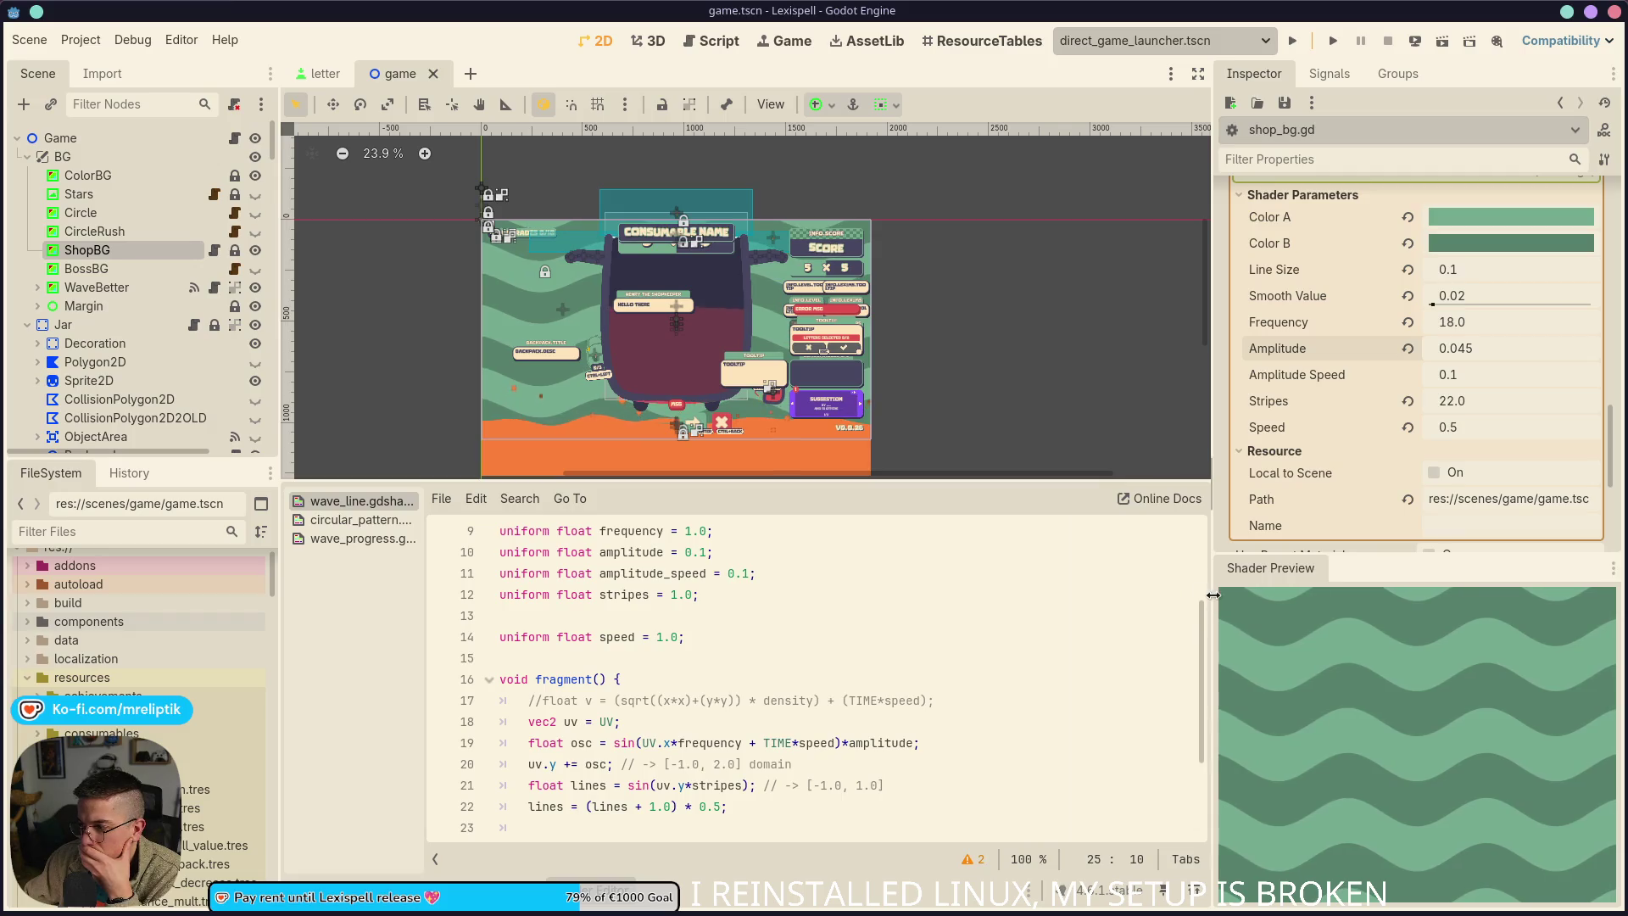
mouse_move(1200, 594)
left_mouse_down()
mouse_move(690, 593)
mouse_move(1502, 611)
mouse_move(1181, 634)
left_mouse_up()
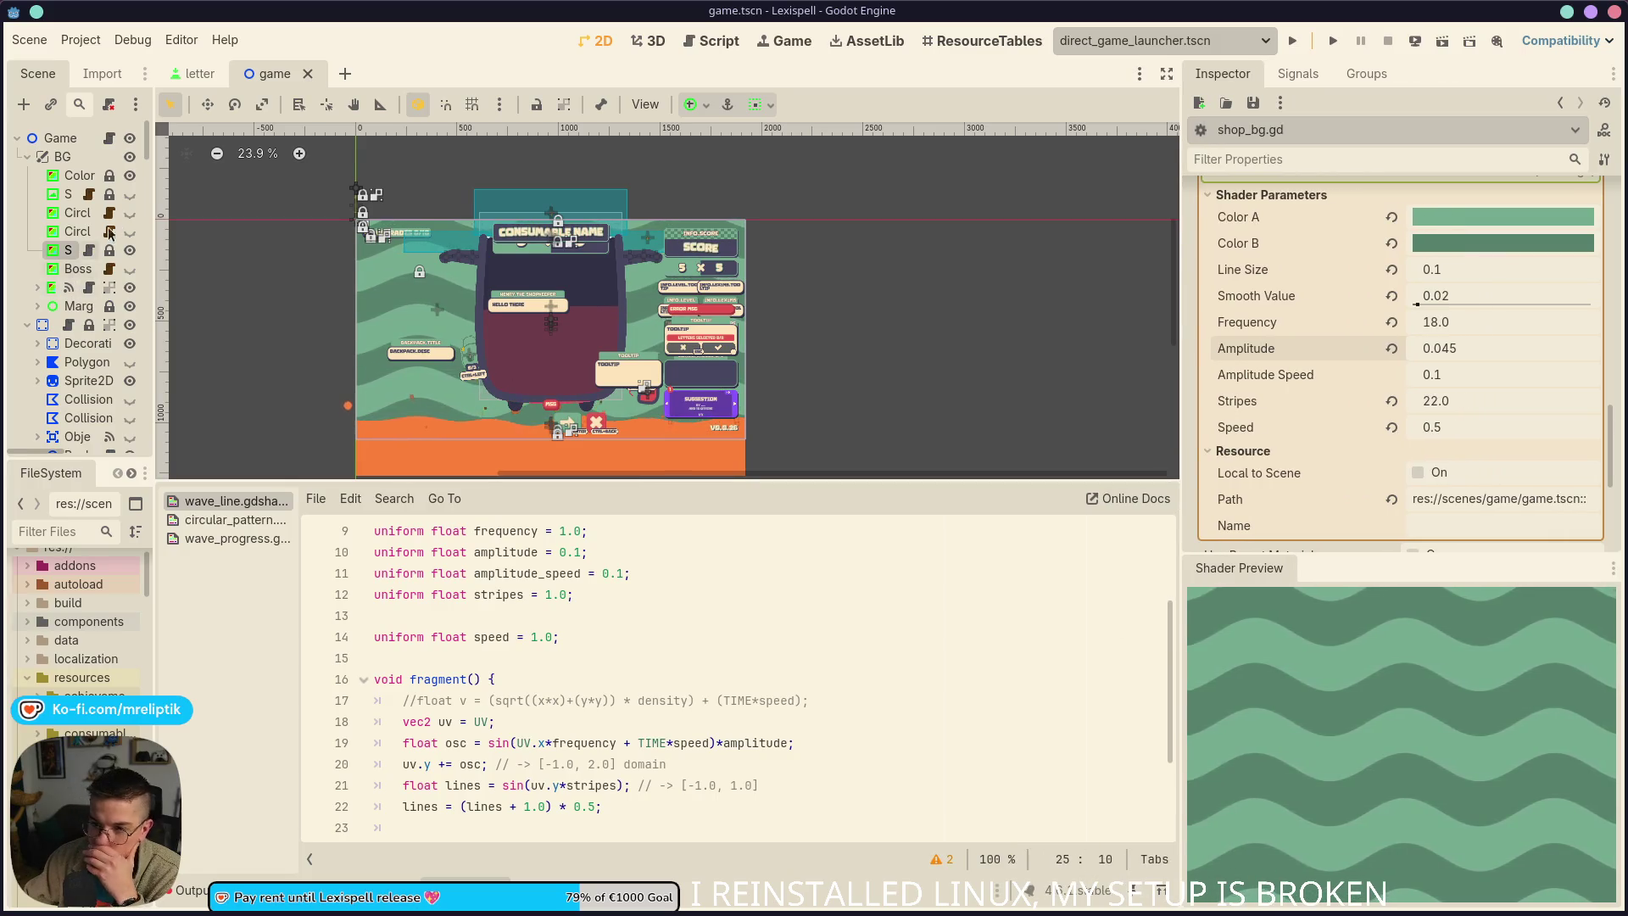
Widen the scene tree dock and check that CircleRush's script extends SizeToShader
left_click_drag(153, 202, 267, 203)
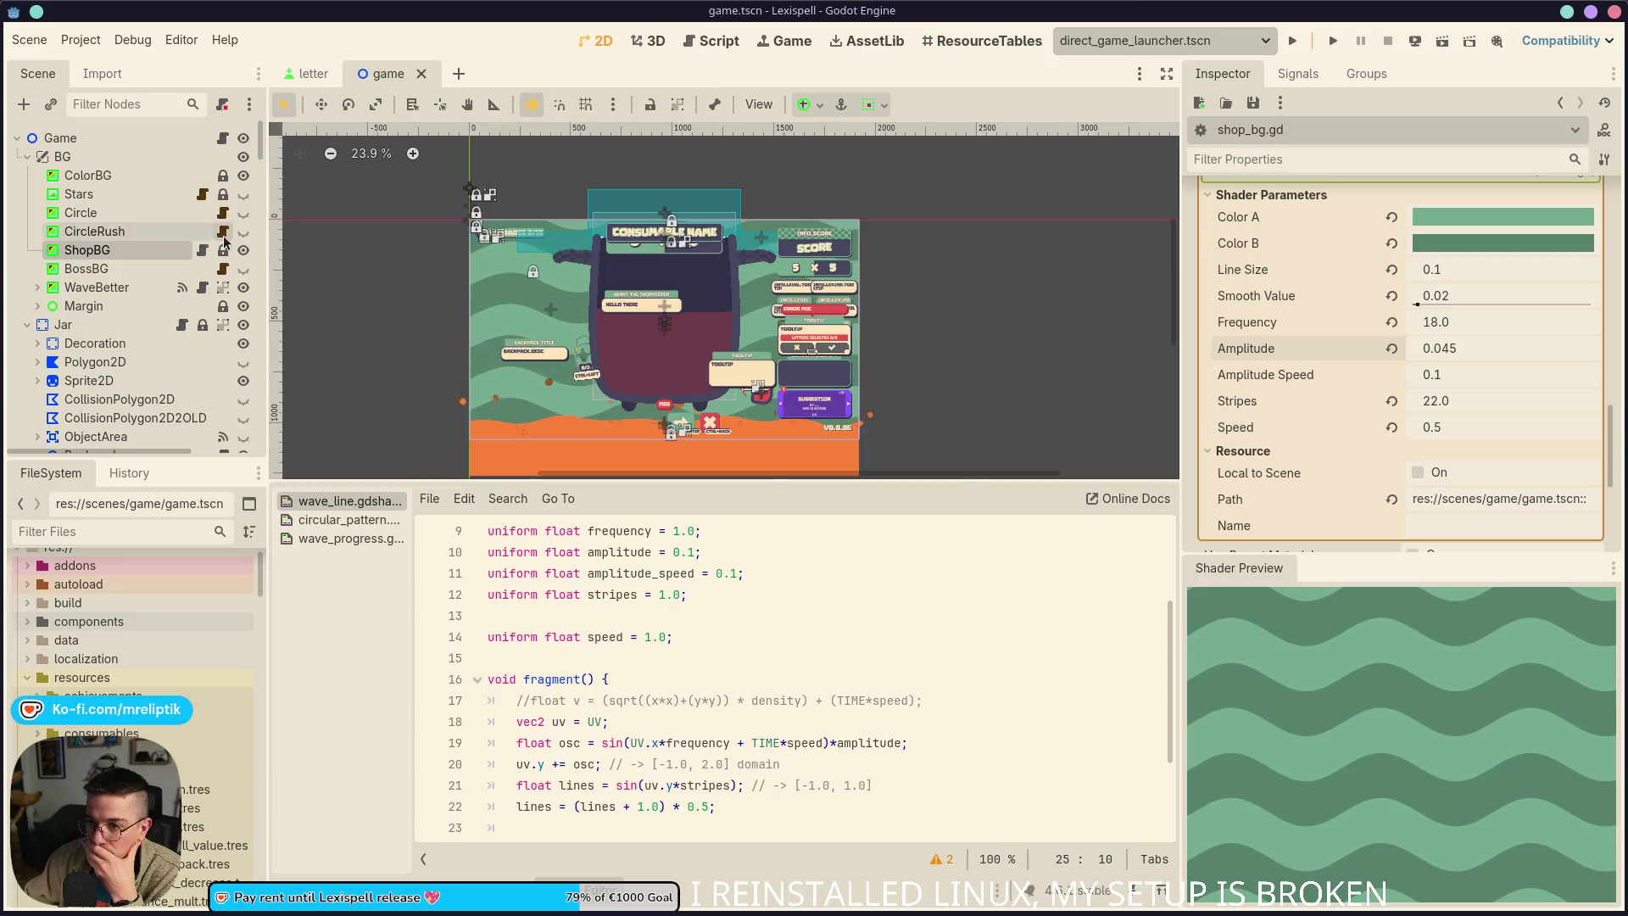
left_click(223, 234)
scroll(703, 276, "down", 2)
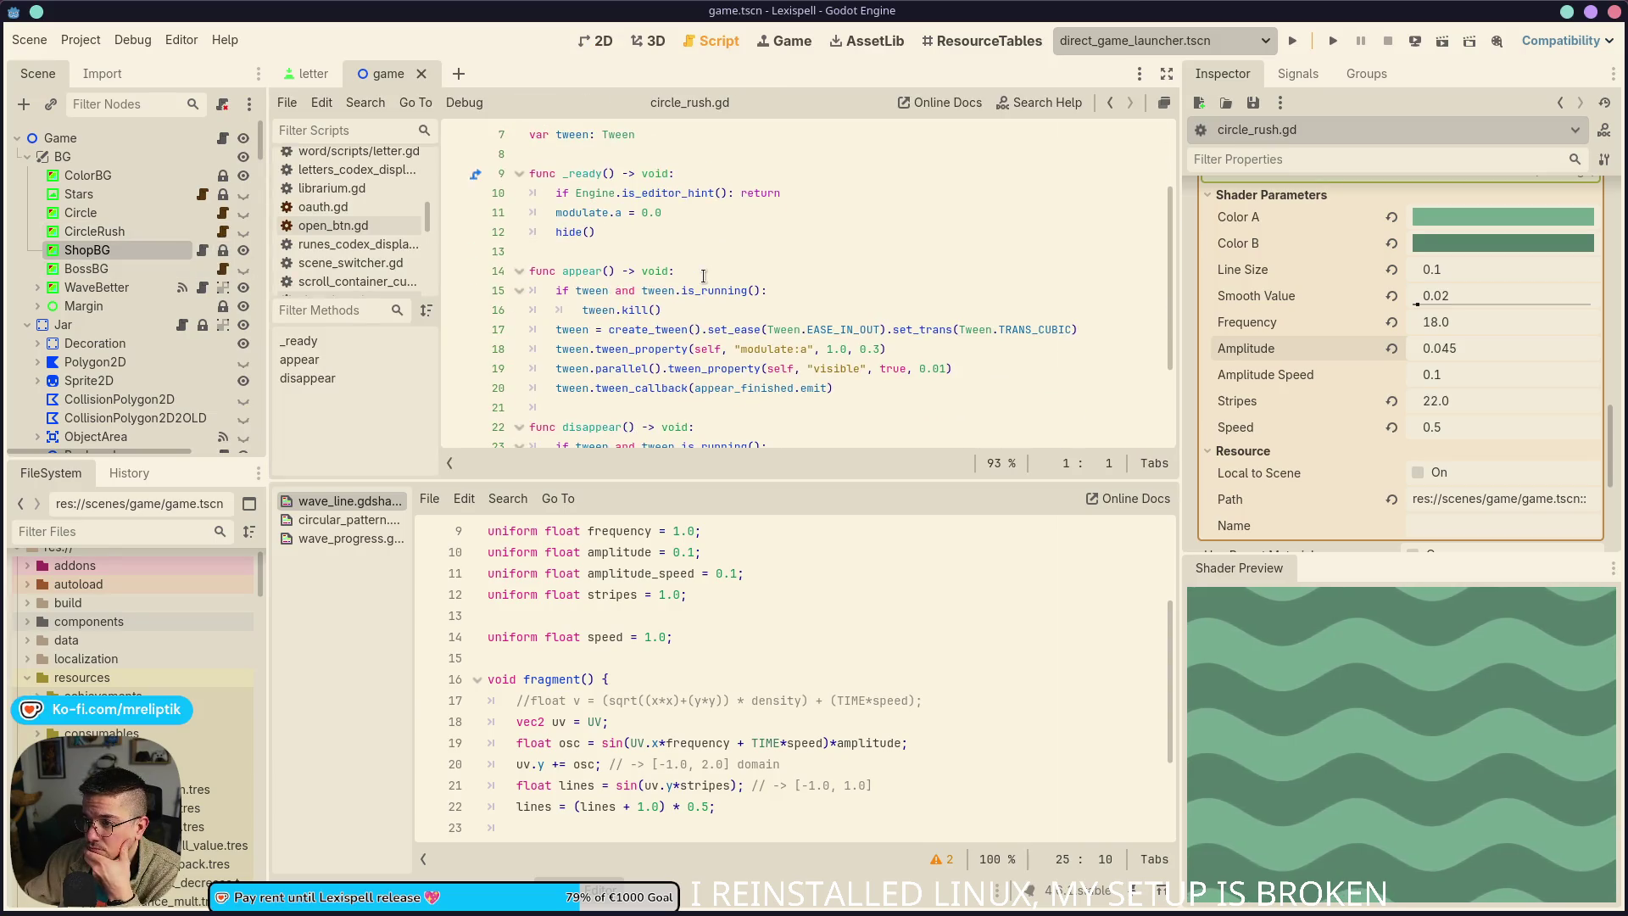
scroll(703, 277, "up", 2)
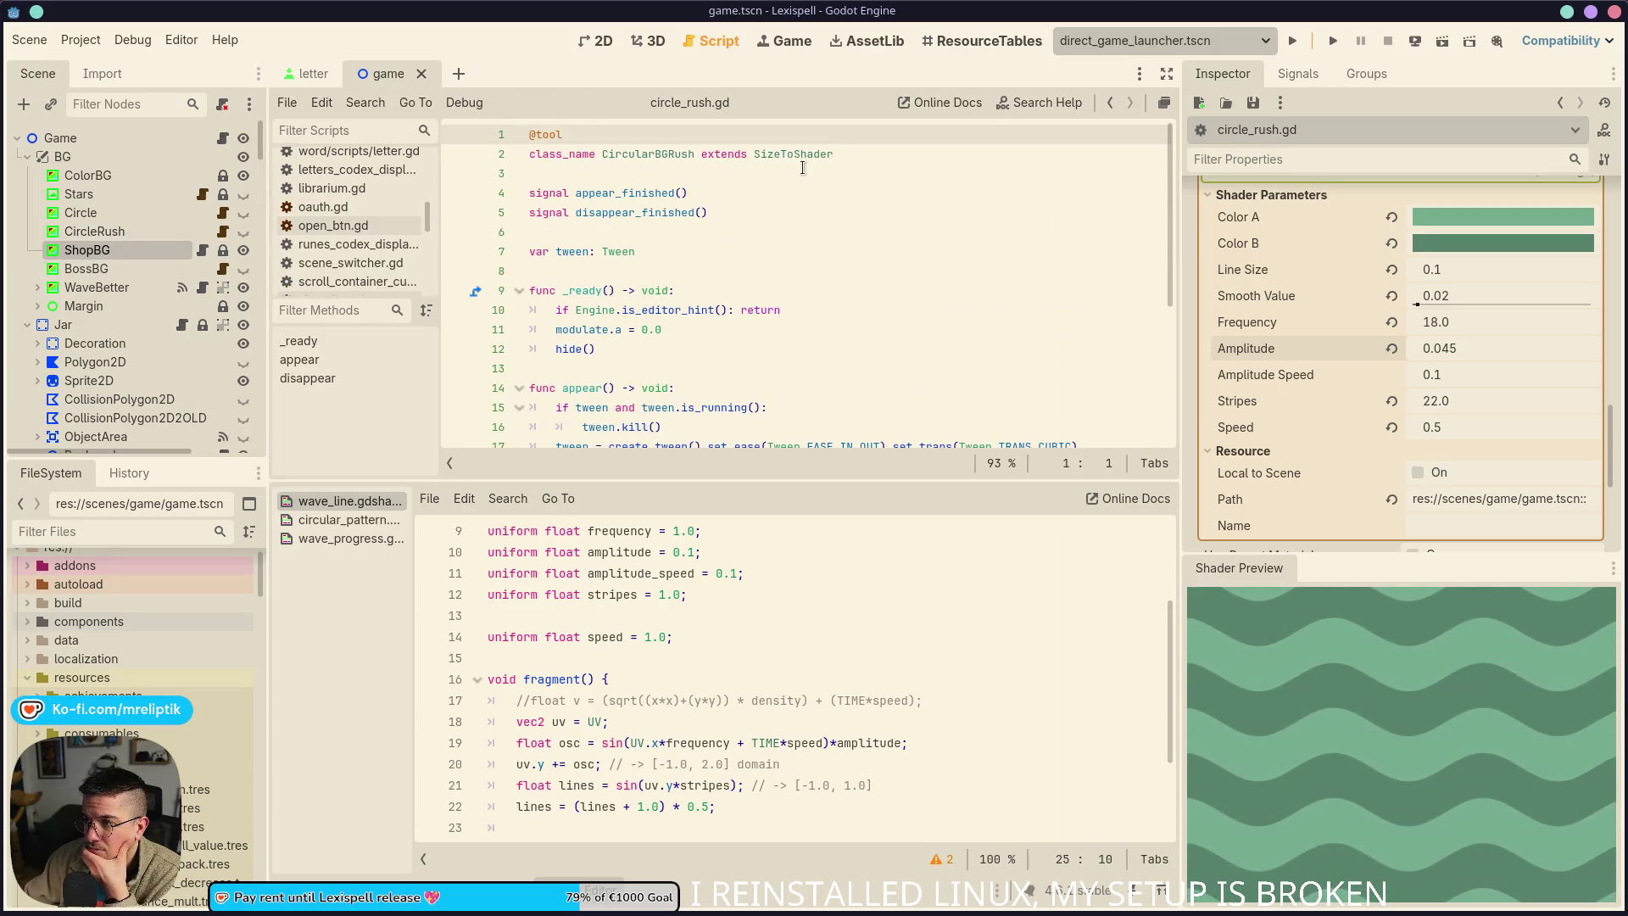
left_click(812, 153)
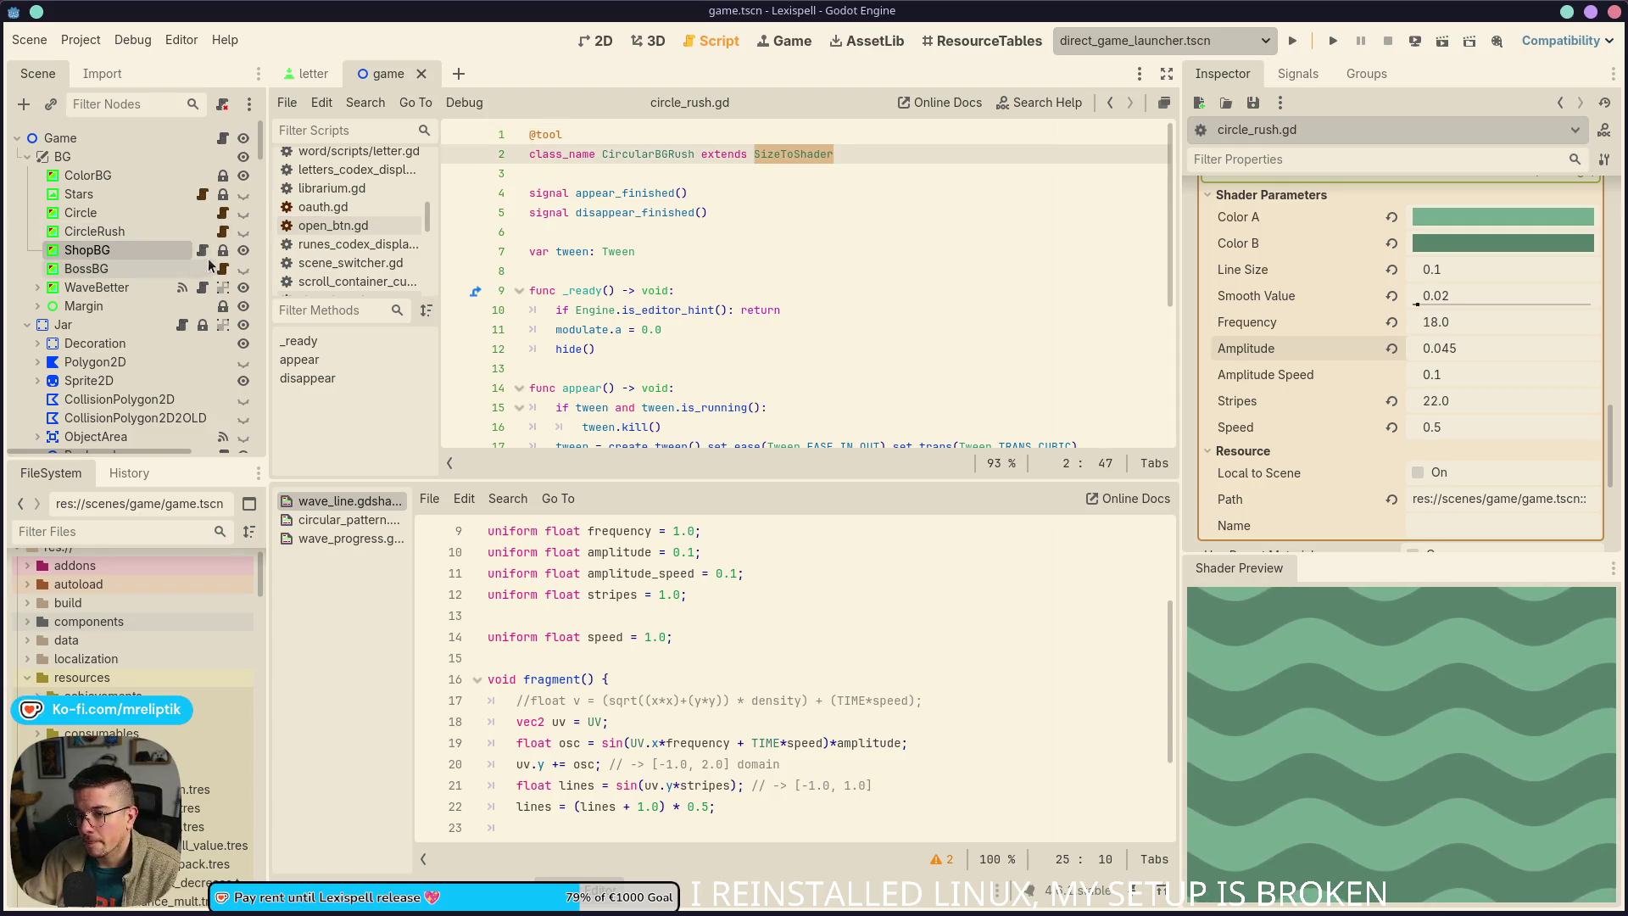
Make shop_bg.gd extend SizeToShader, save it, and reselect CircleRush
left_click(203, 251)
scroll(721, 235, "up", 2)
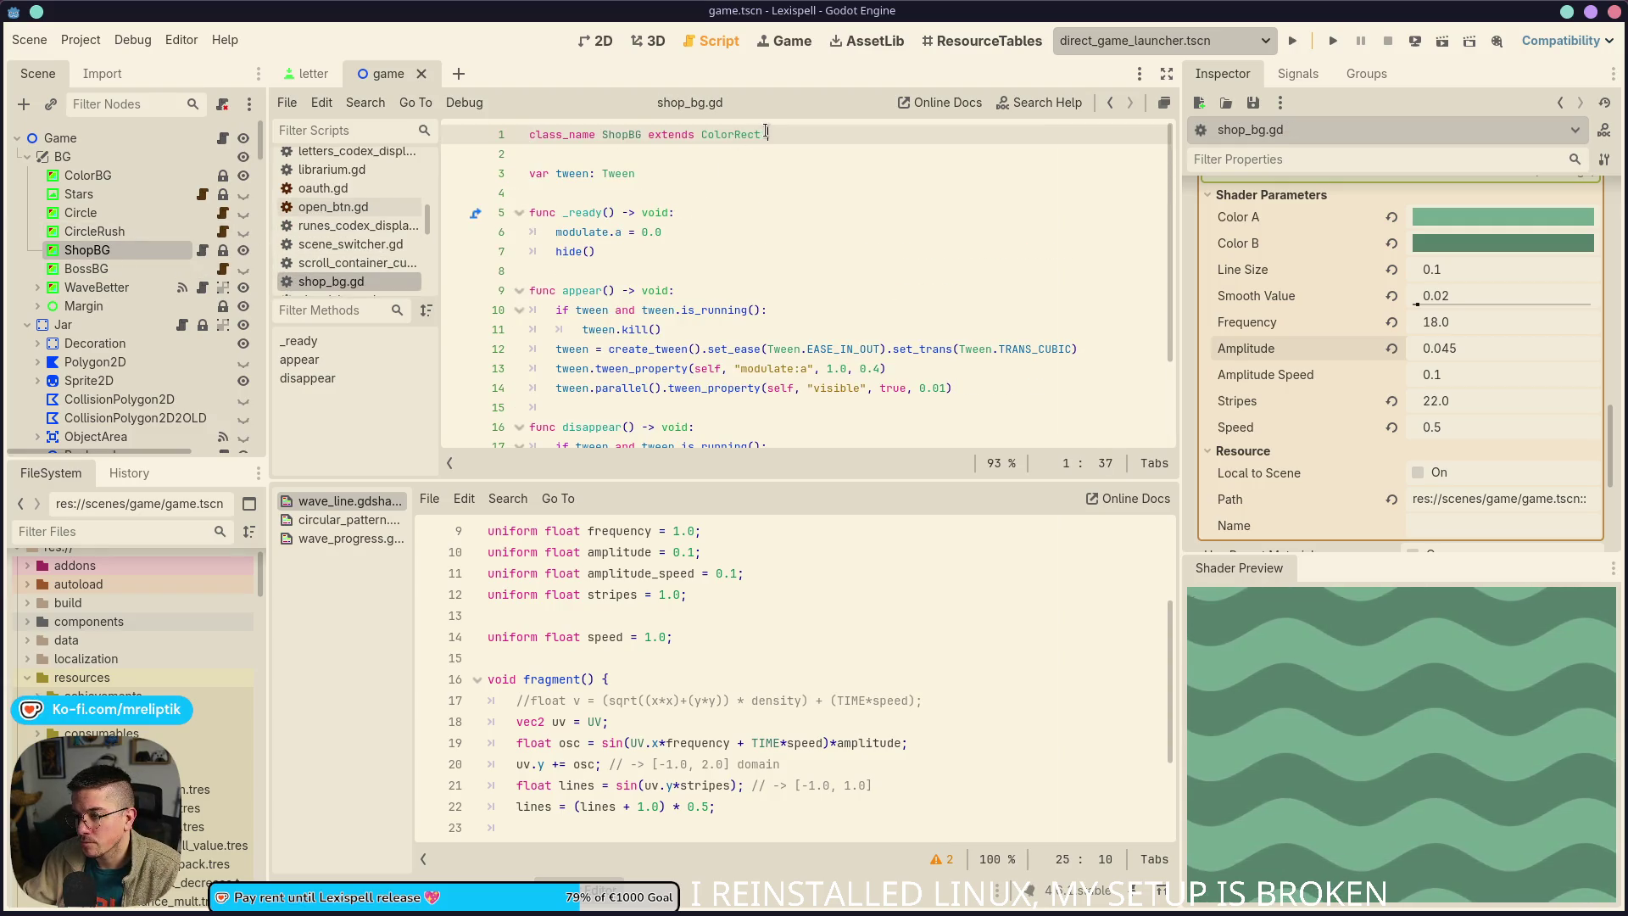
type("SizeToShader")
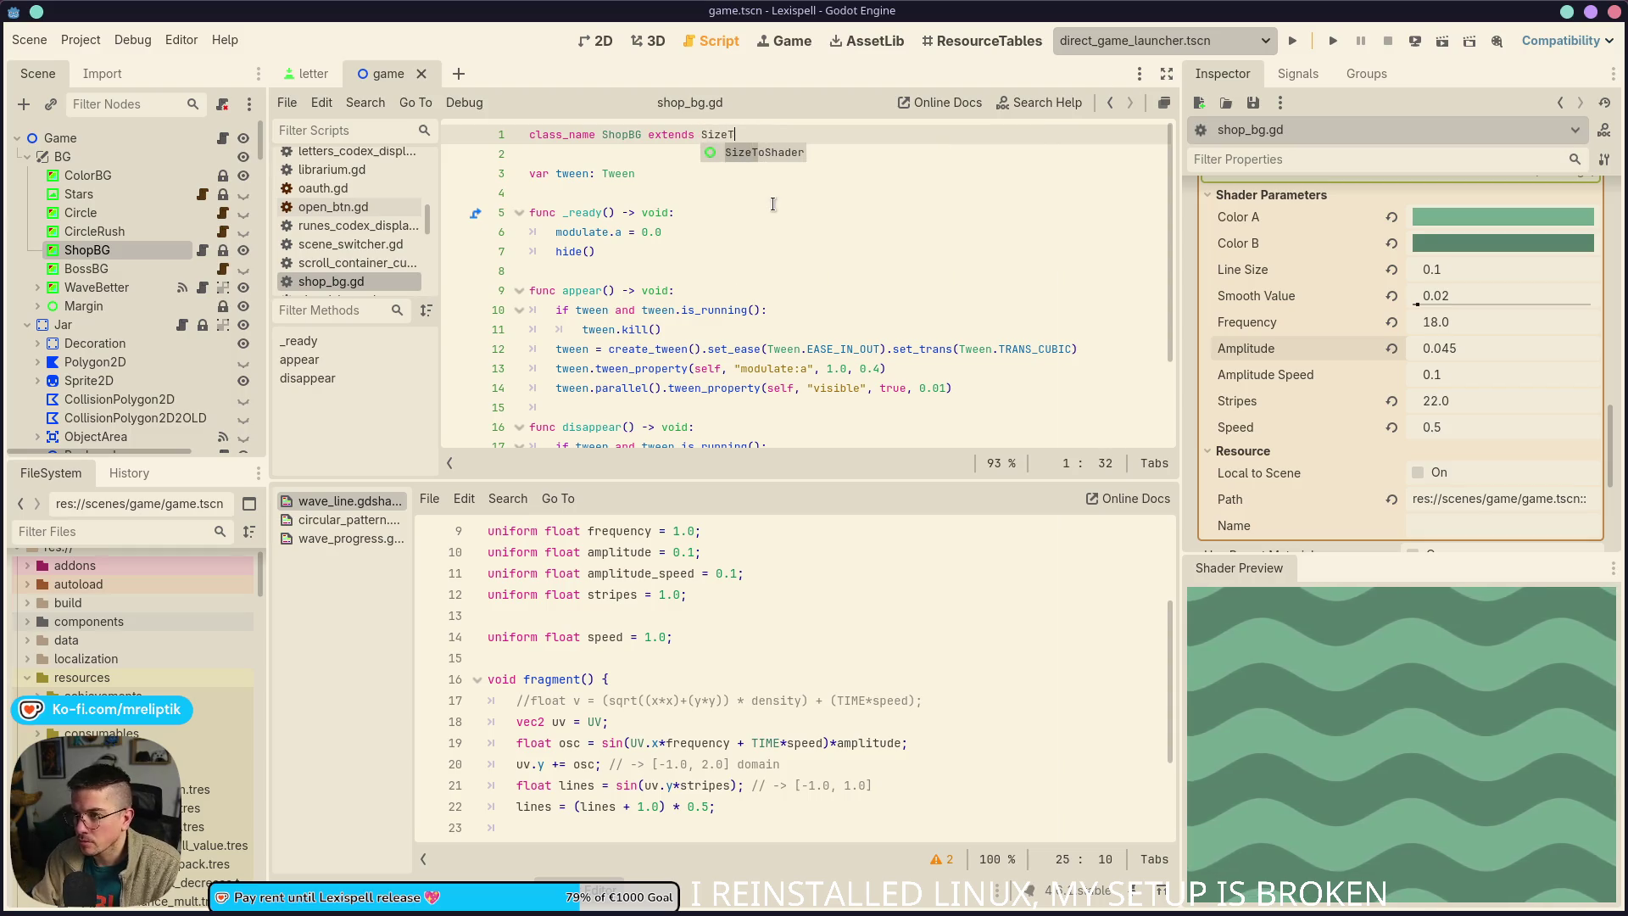
key("ctrl+s")
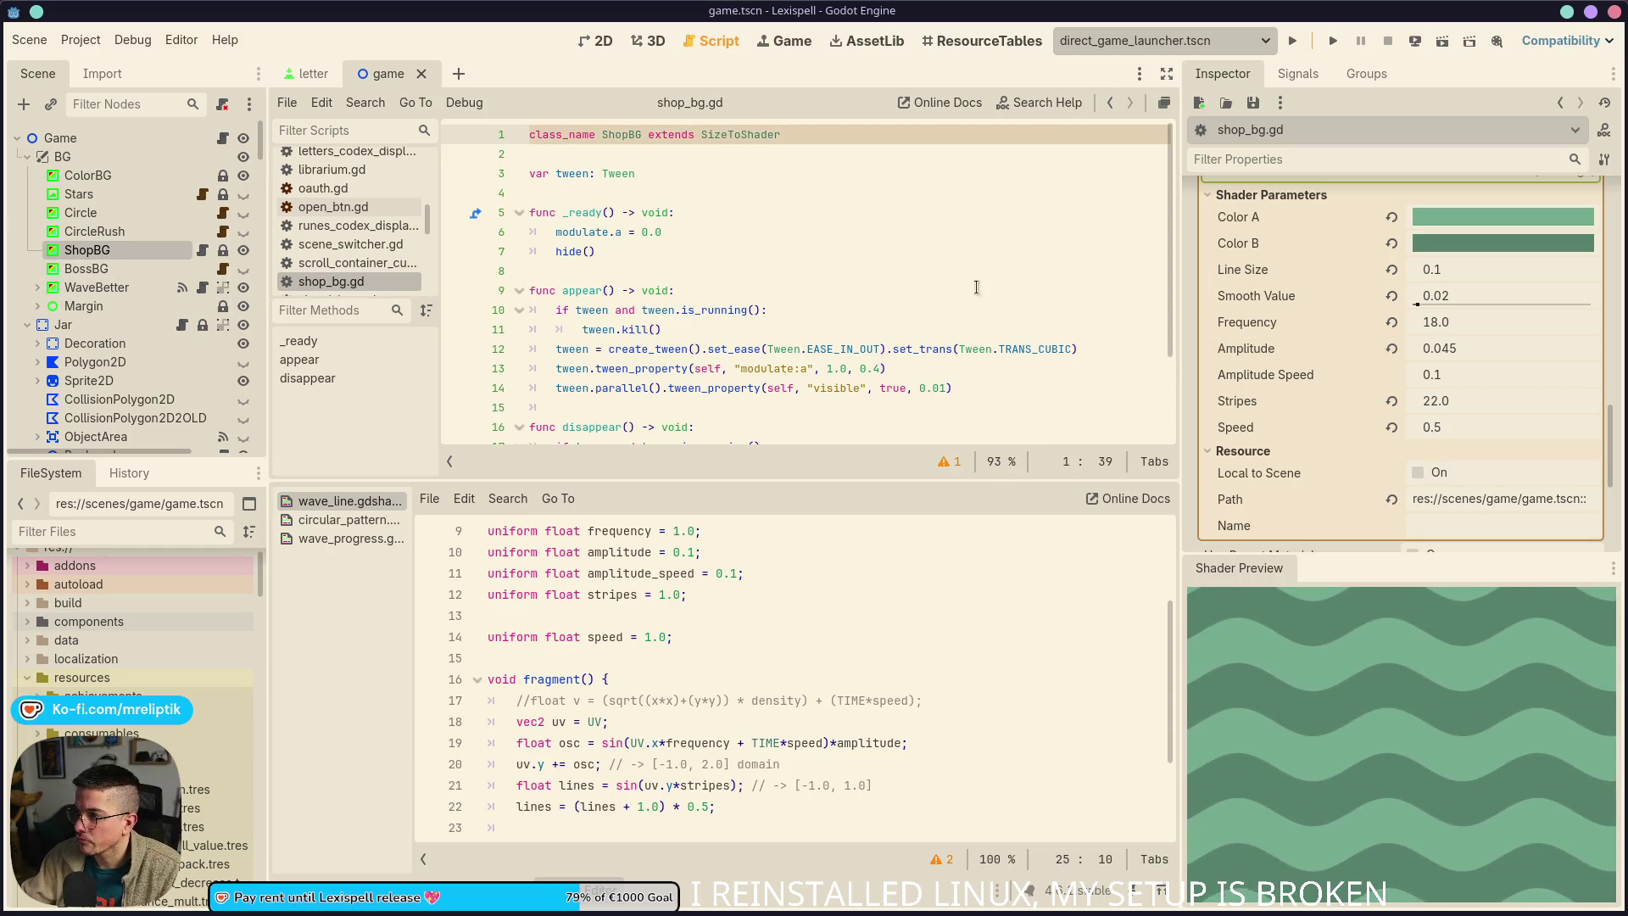
left_click(221, 234)
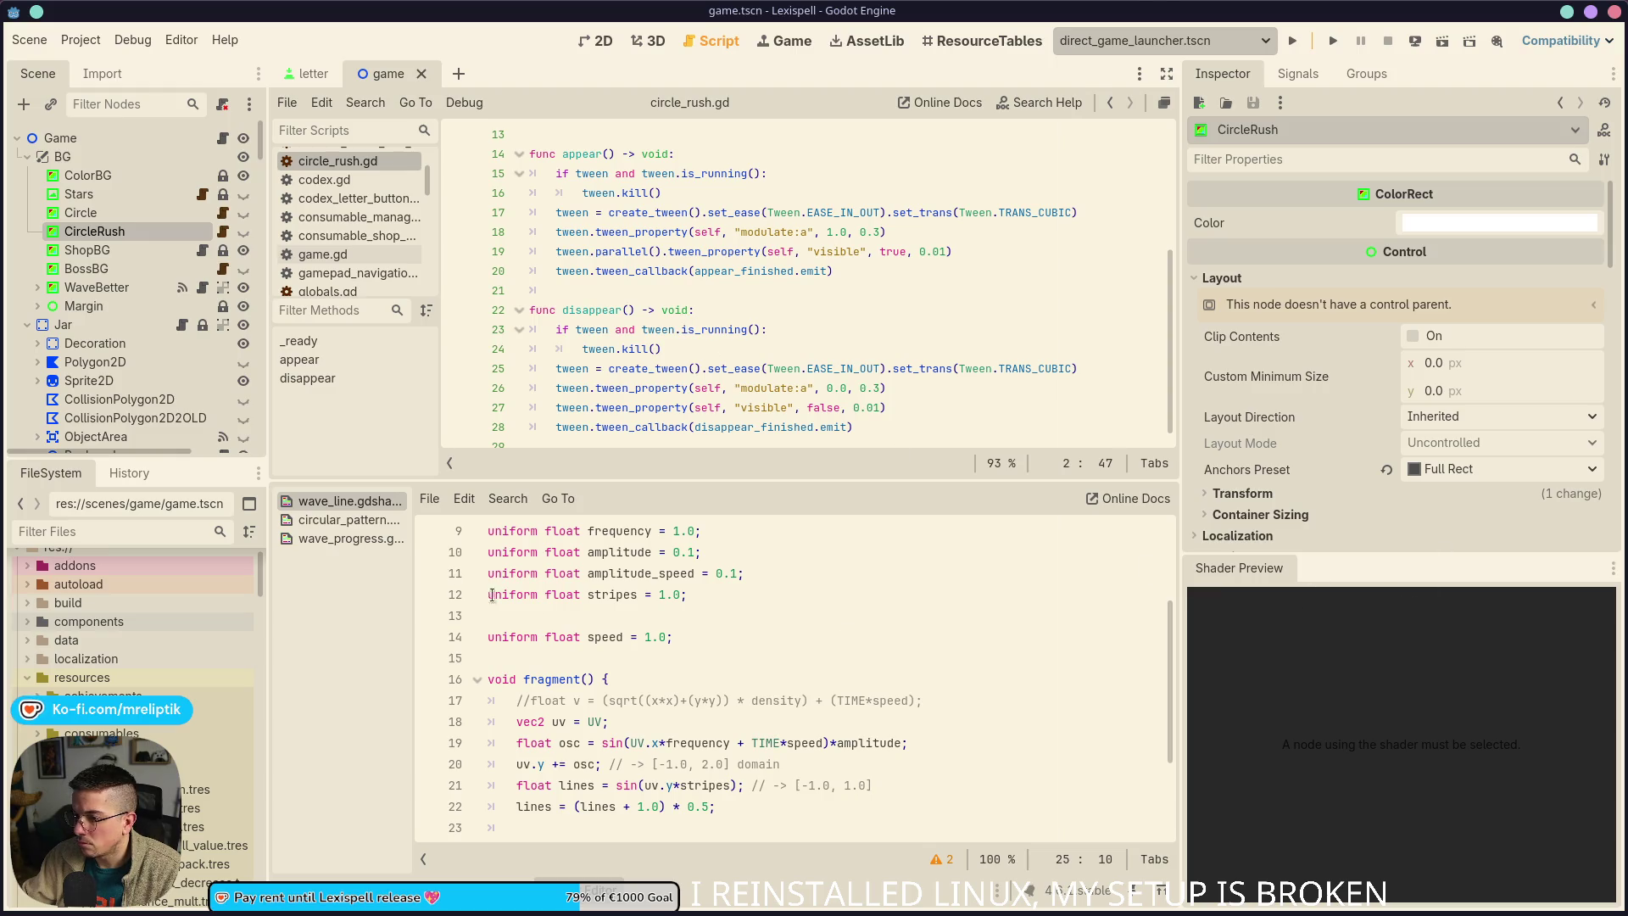
Compare CircleRush's circular pattern shader with ShopBG's wave shader settings
left_click(348, 519)
scroll(650, 692, "up", 5)
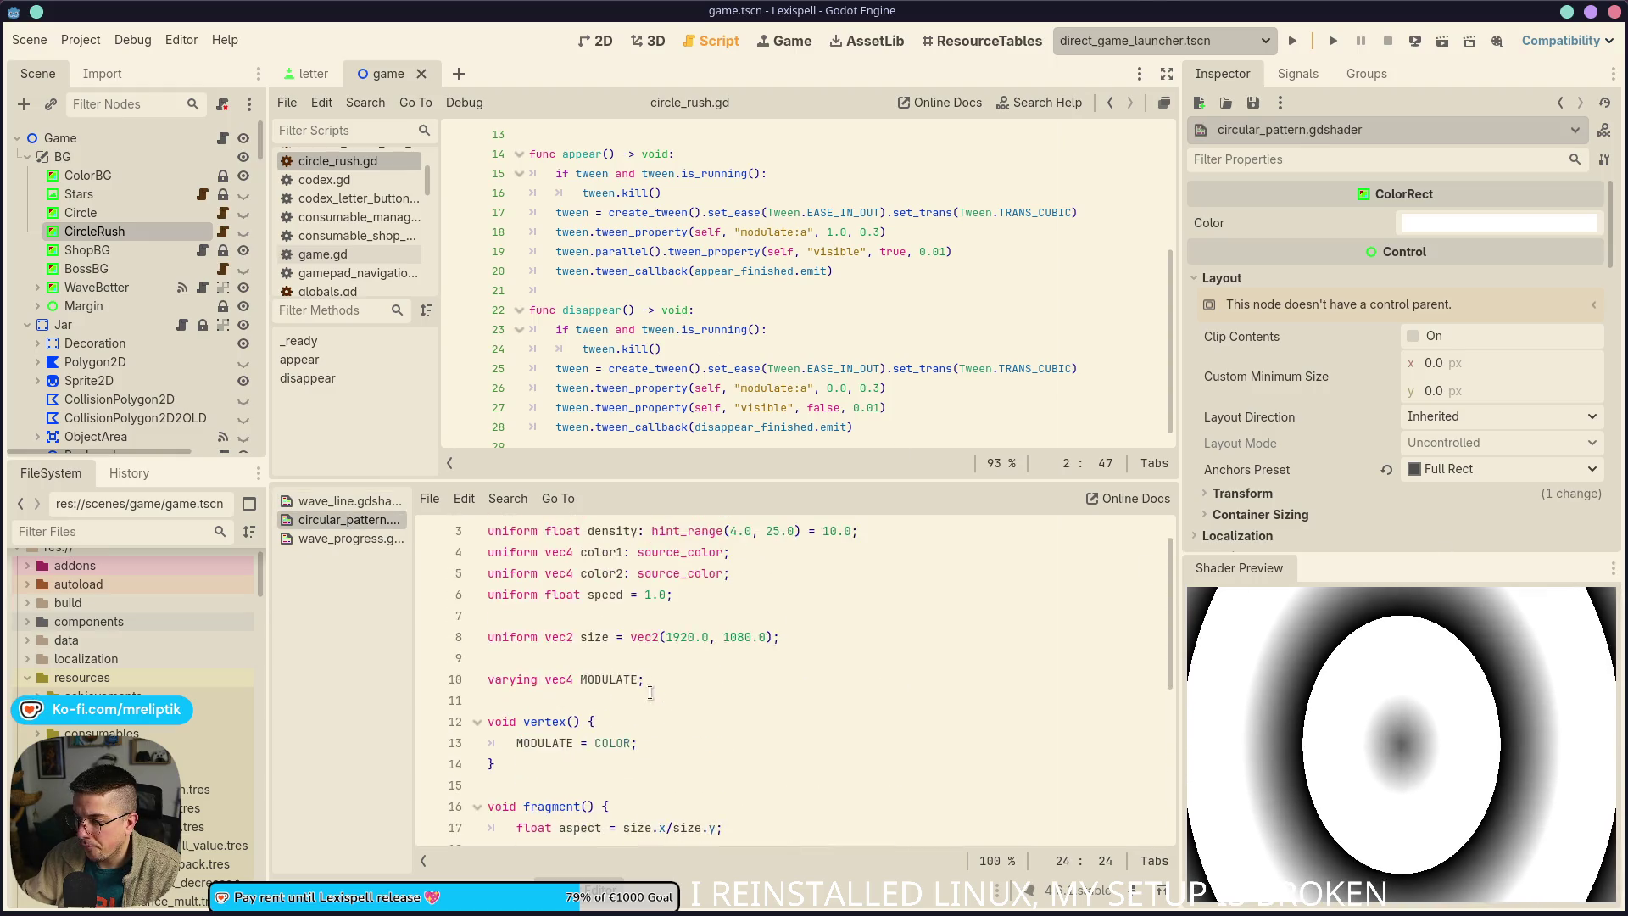
scroll(650, 693, "up", 1)
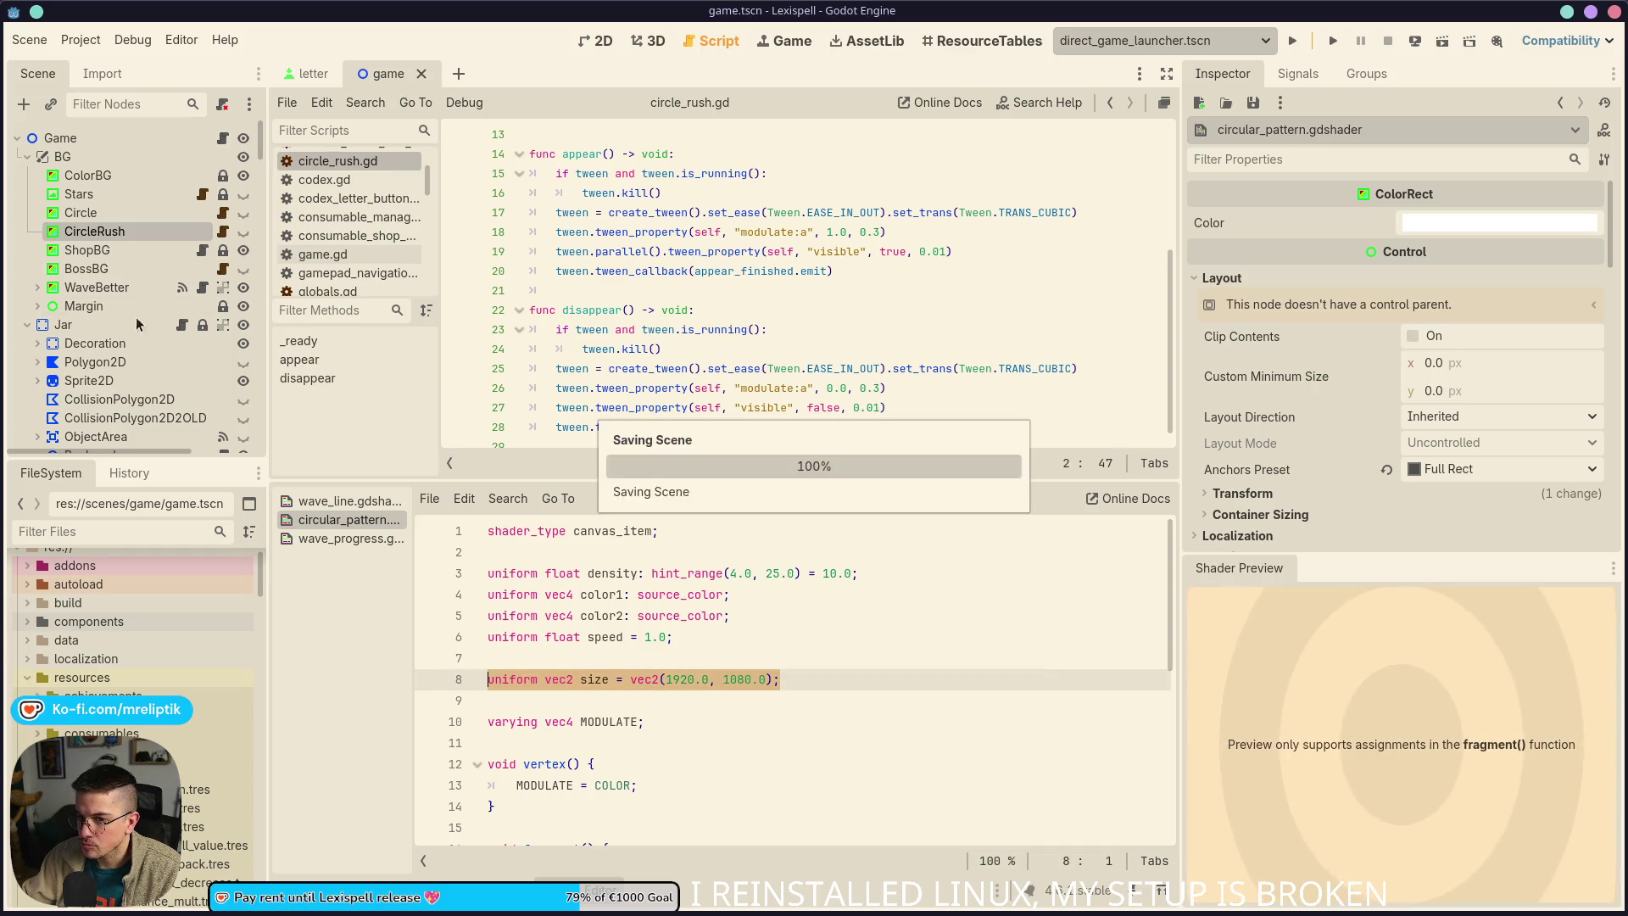
left_click(103, 212)
left_click(99, 255)
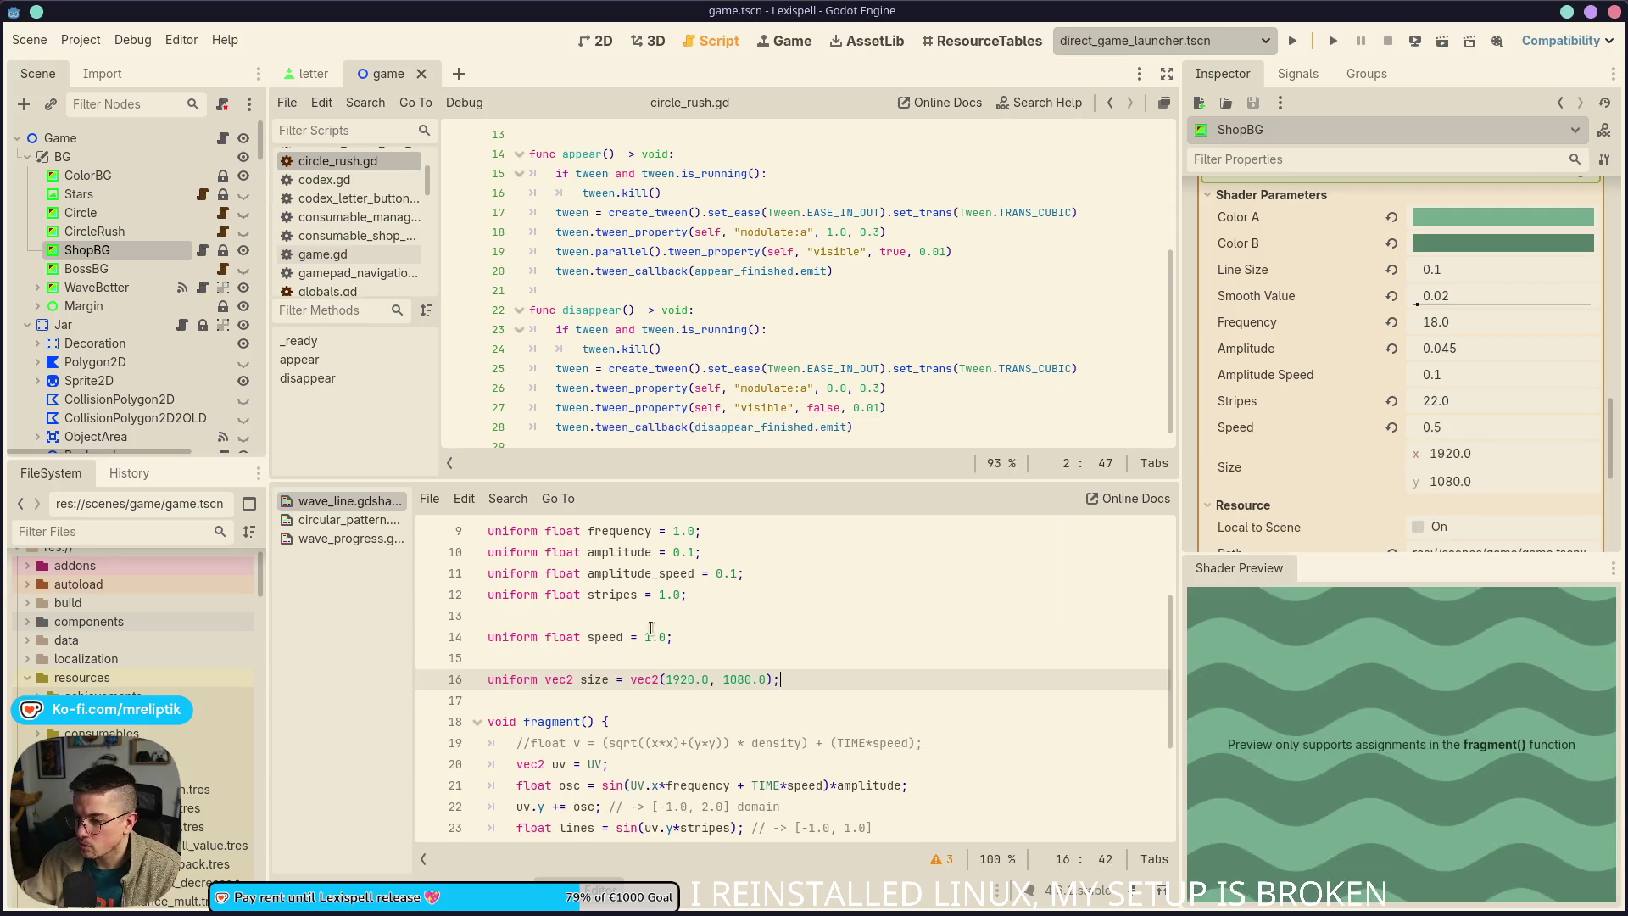
left_click(310, 523)
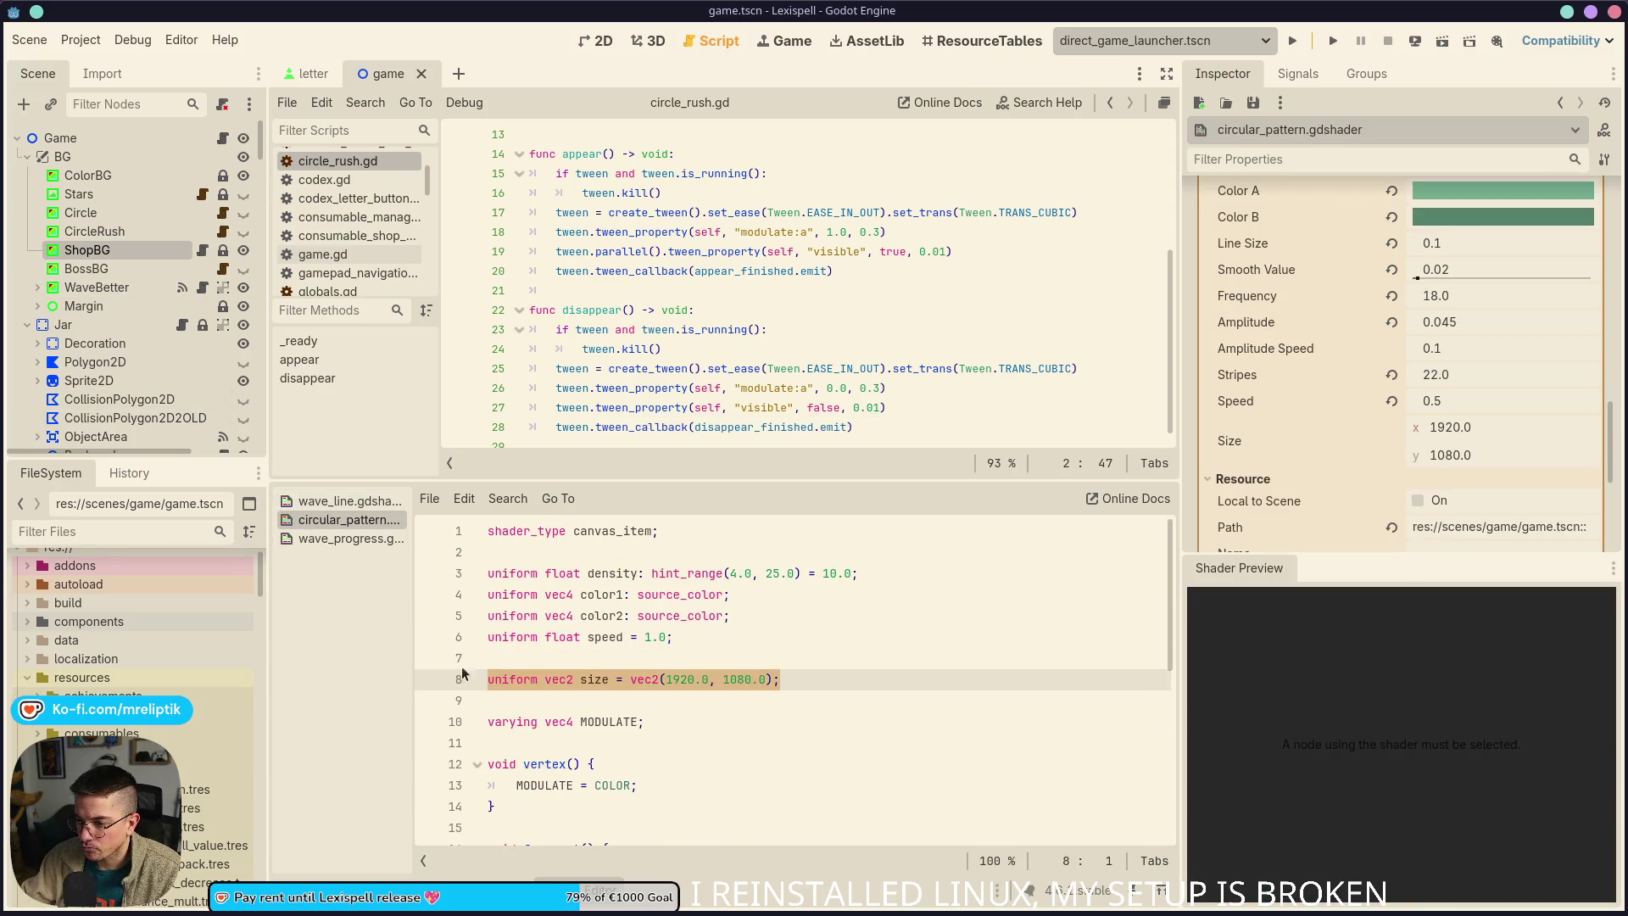
scroll(648, 731, "down", 3)
Copy the aspect-ratio line from the circular shader into wave_line's fragment function
left_click(719, 721)
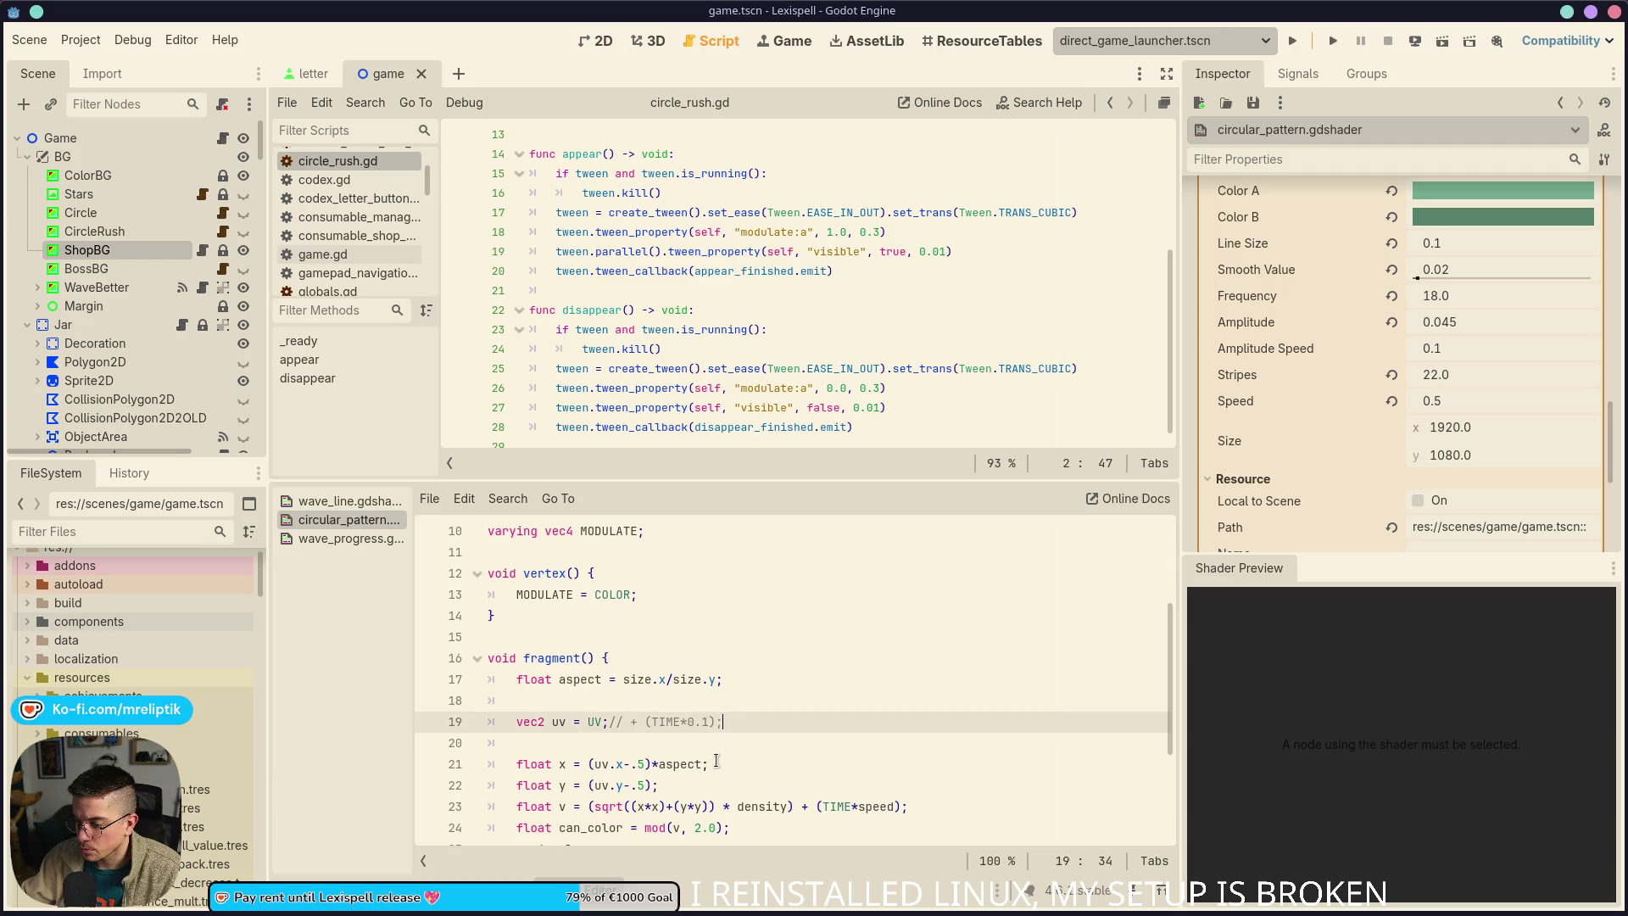
left_click_drag(719, 765, 529, 764)
left_click_drag(722, 679, 511, 683)
key("ctrl+c")
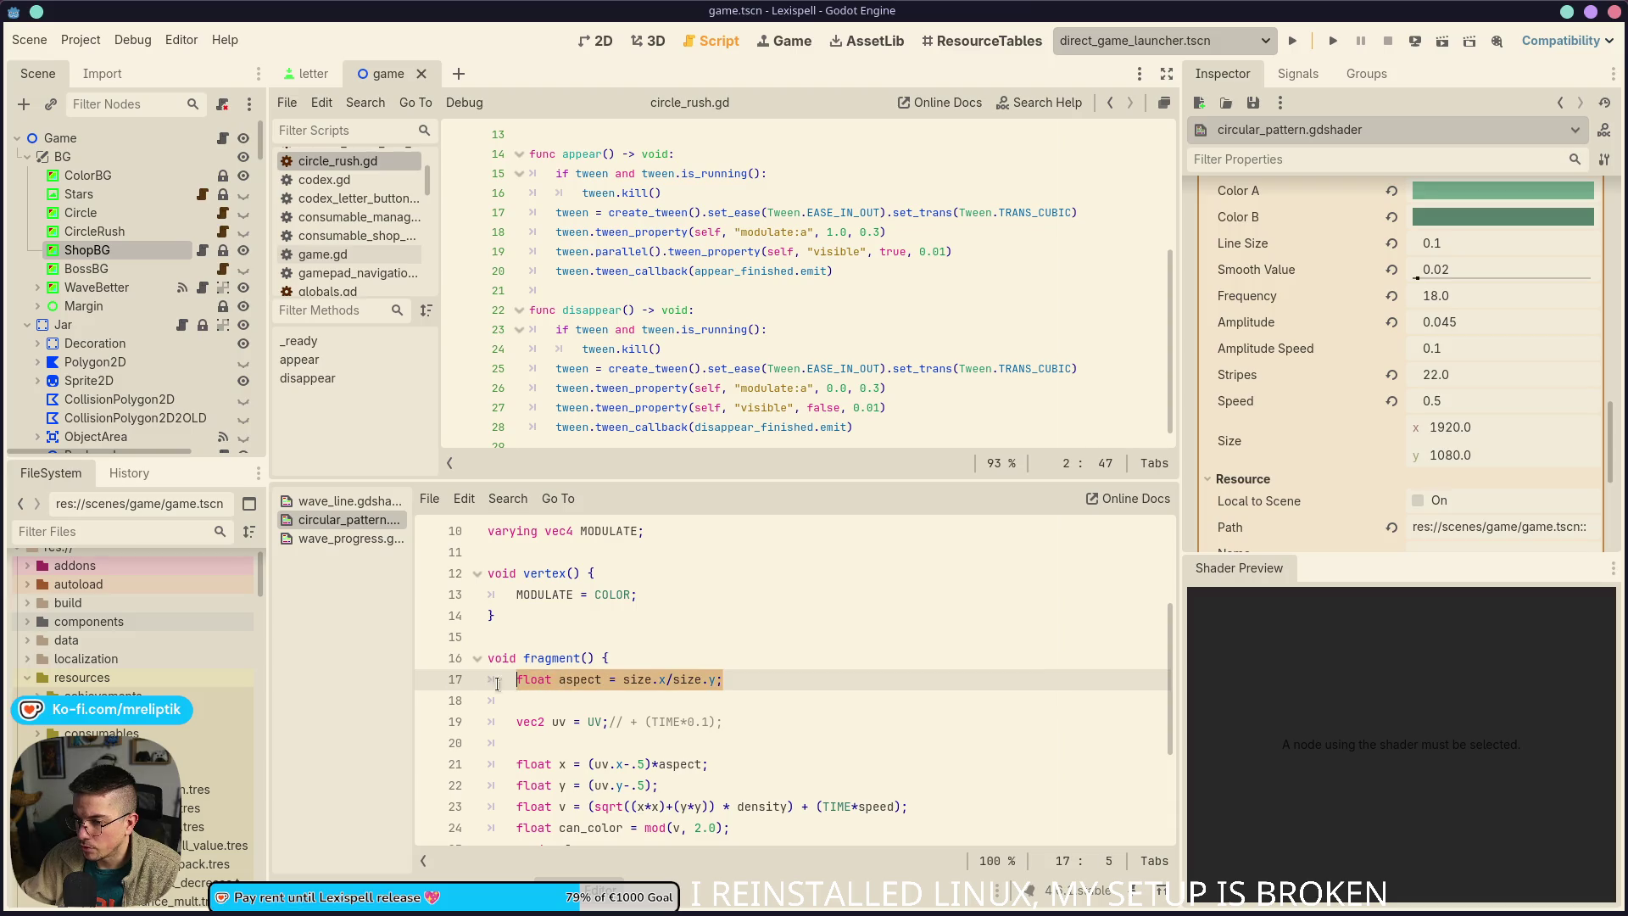
left_click(339, 501)
scroll(678, 679, "down", 2)
left_click(681, 660)
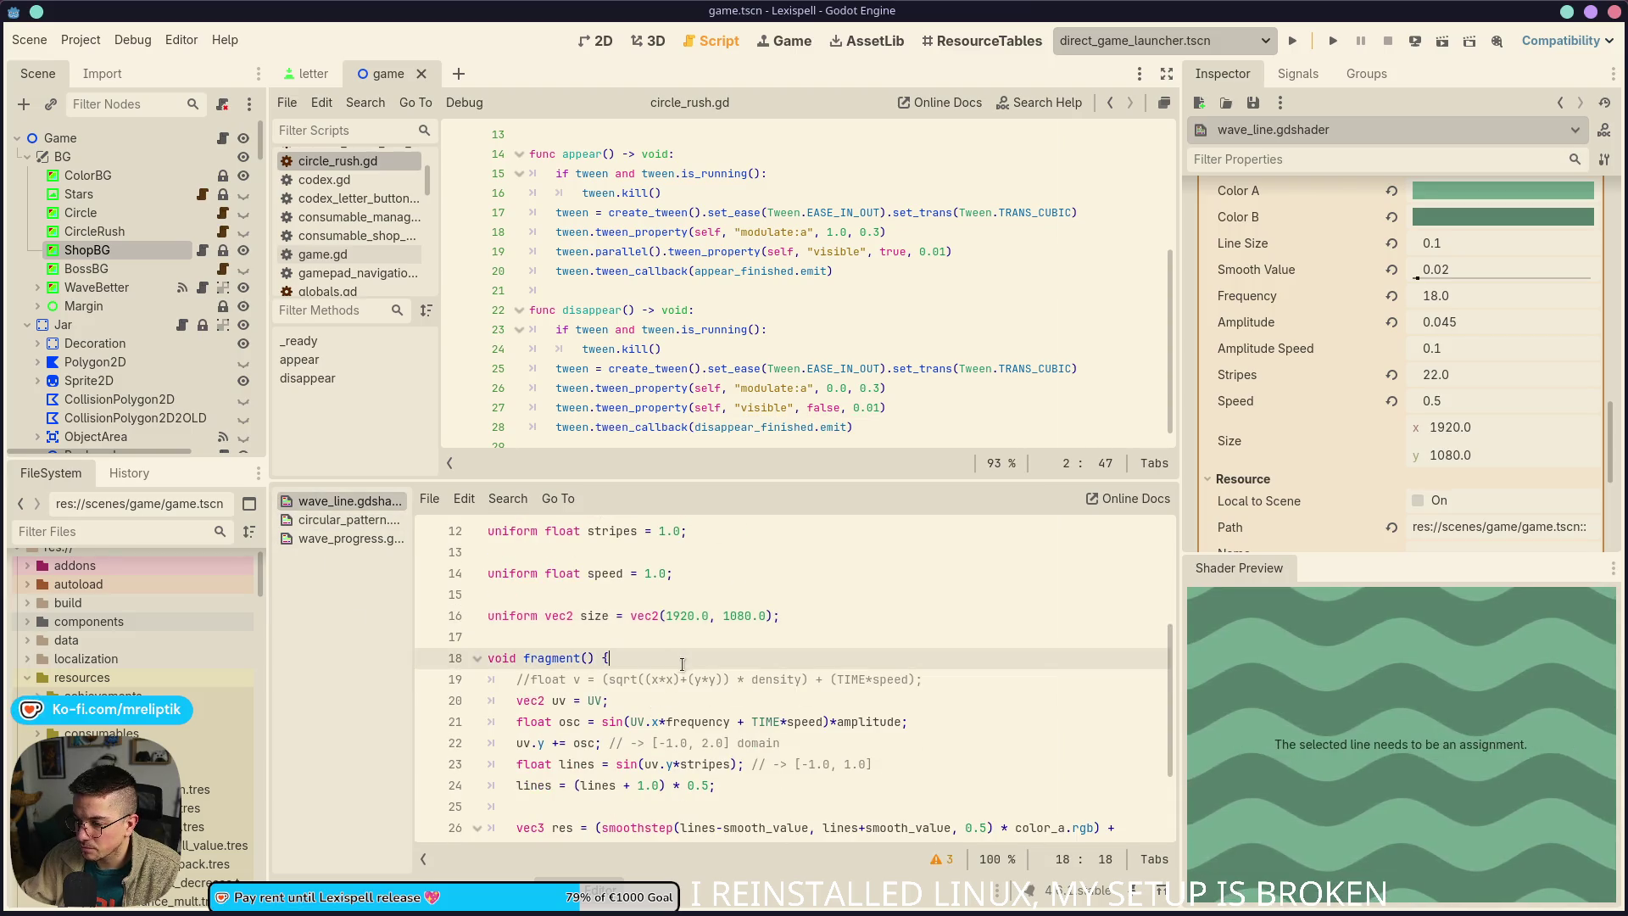
key("Return")
key("ctrl+v")
Delete the old commented formula, add 'uv.x *= aspect;' and save the shader
key("Down")
key("ctrl+shift+k")
key("ctrl+s")
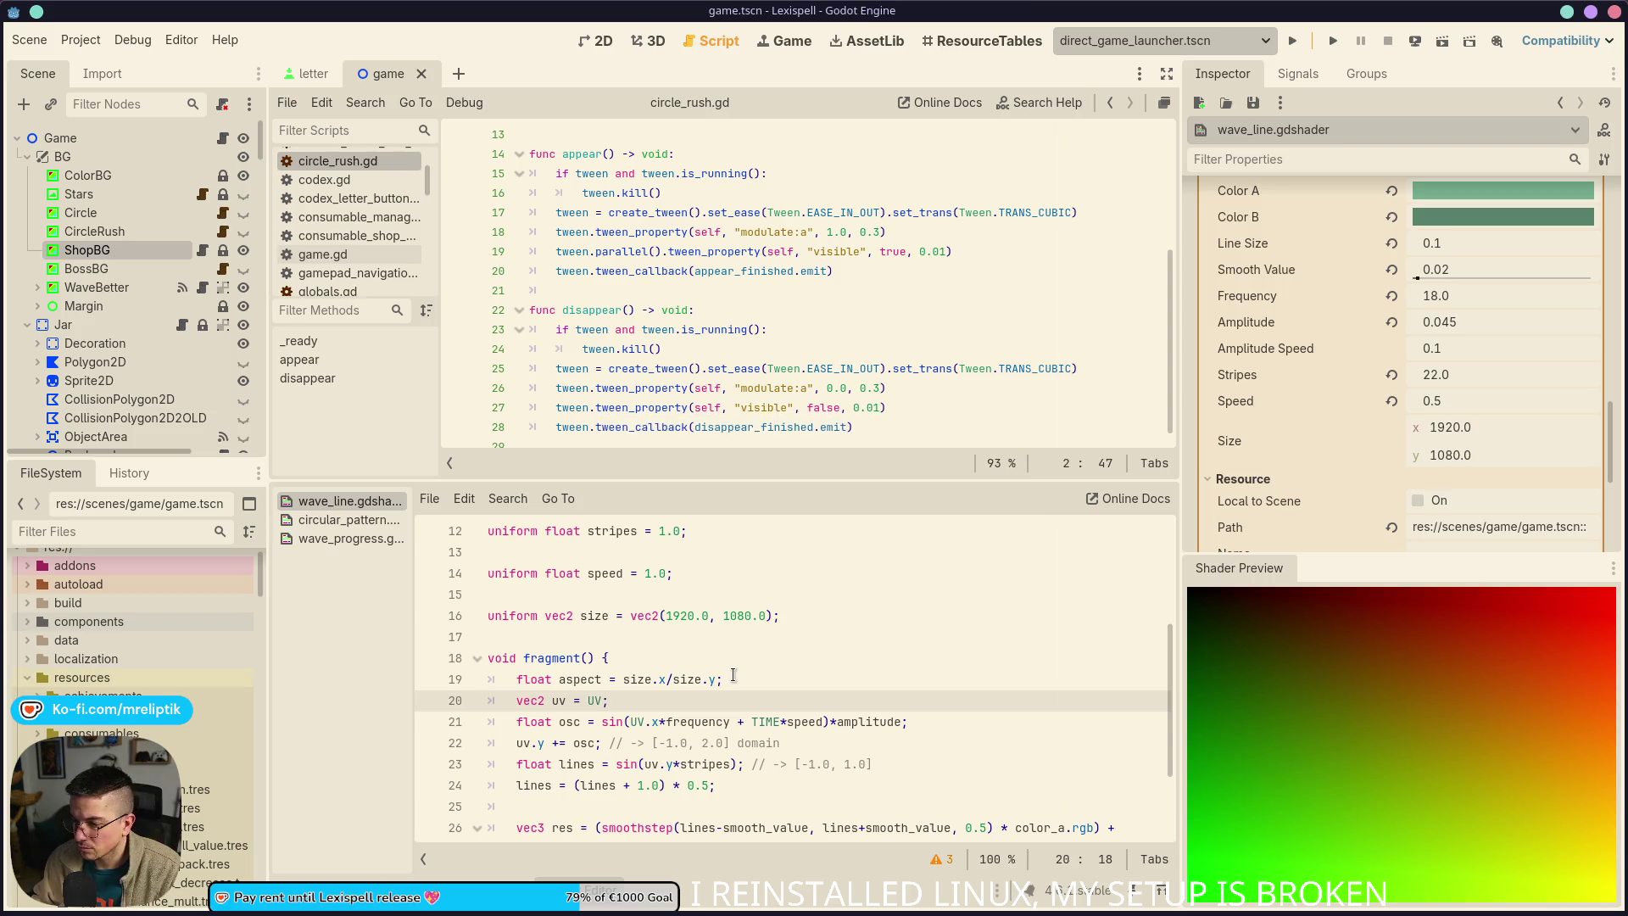
key("Return")
type("uv.x ")
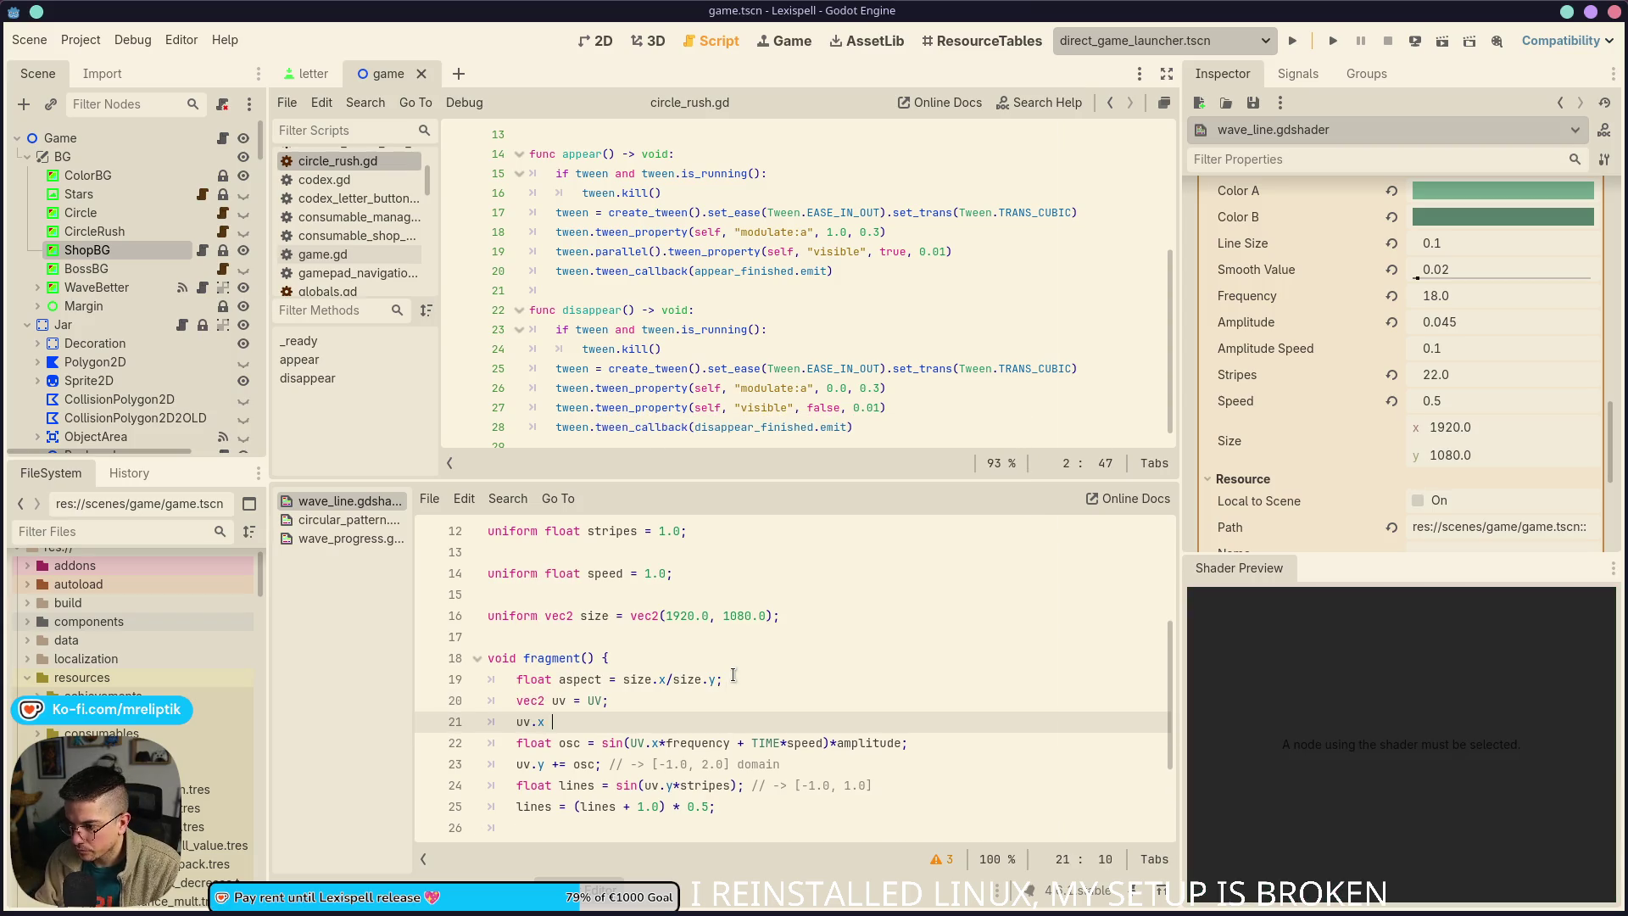
type("*= aspect;")
key("ctrl+s")
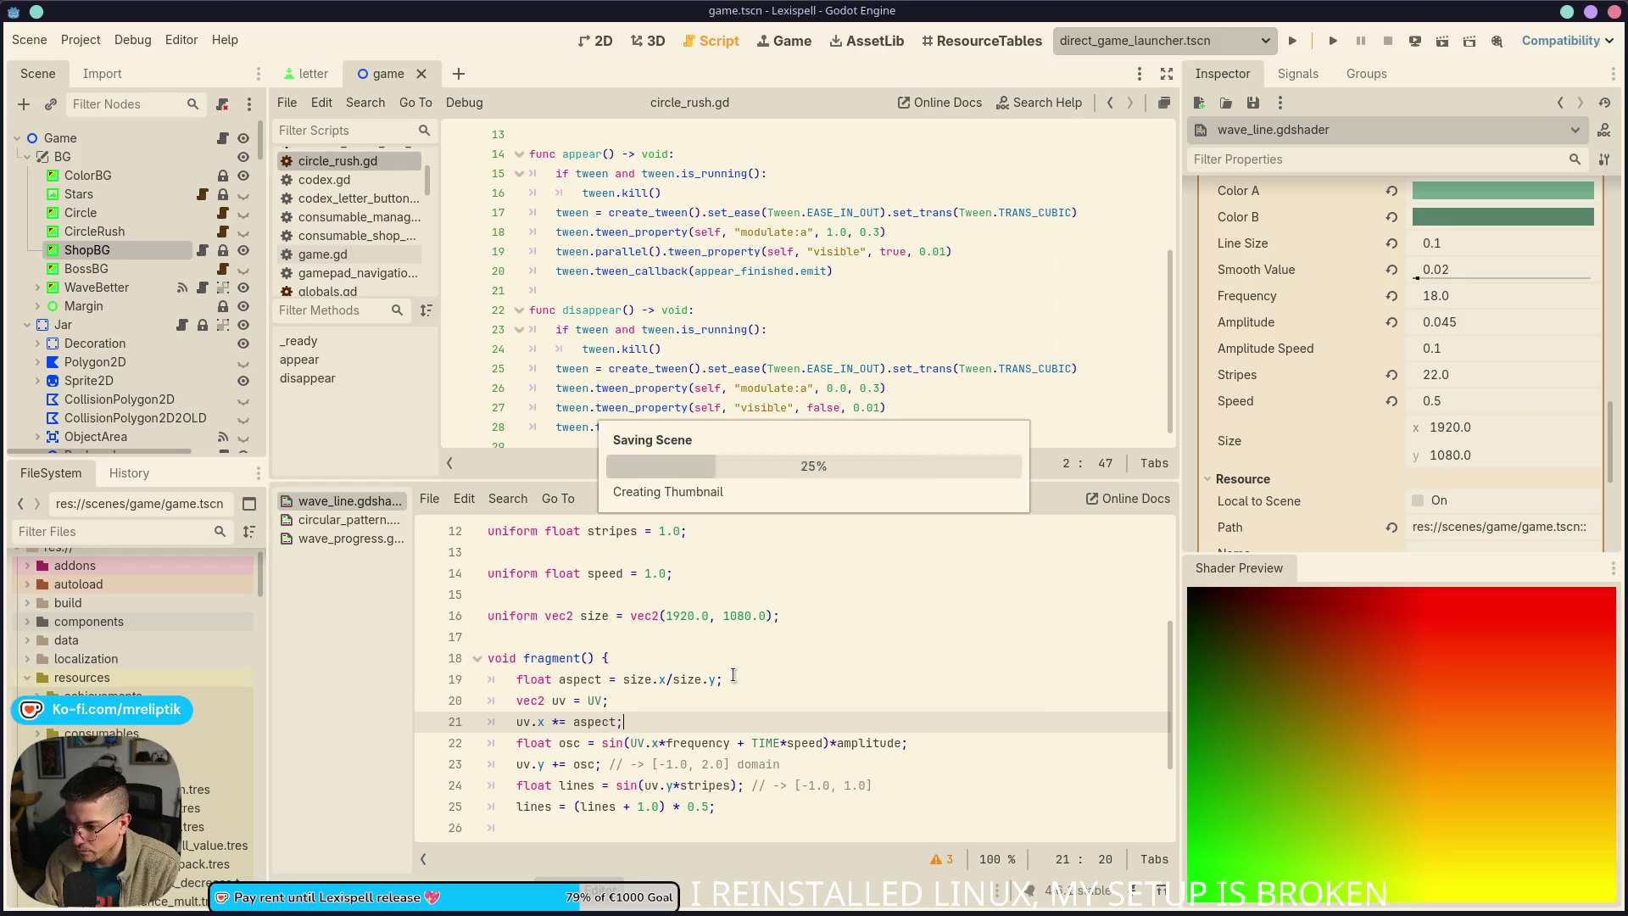
left_click(596, 42)
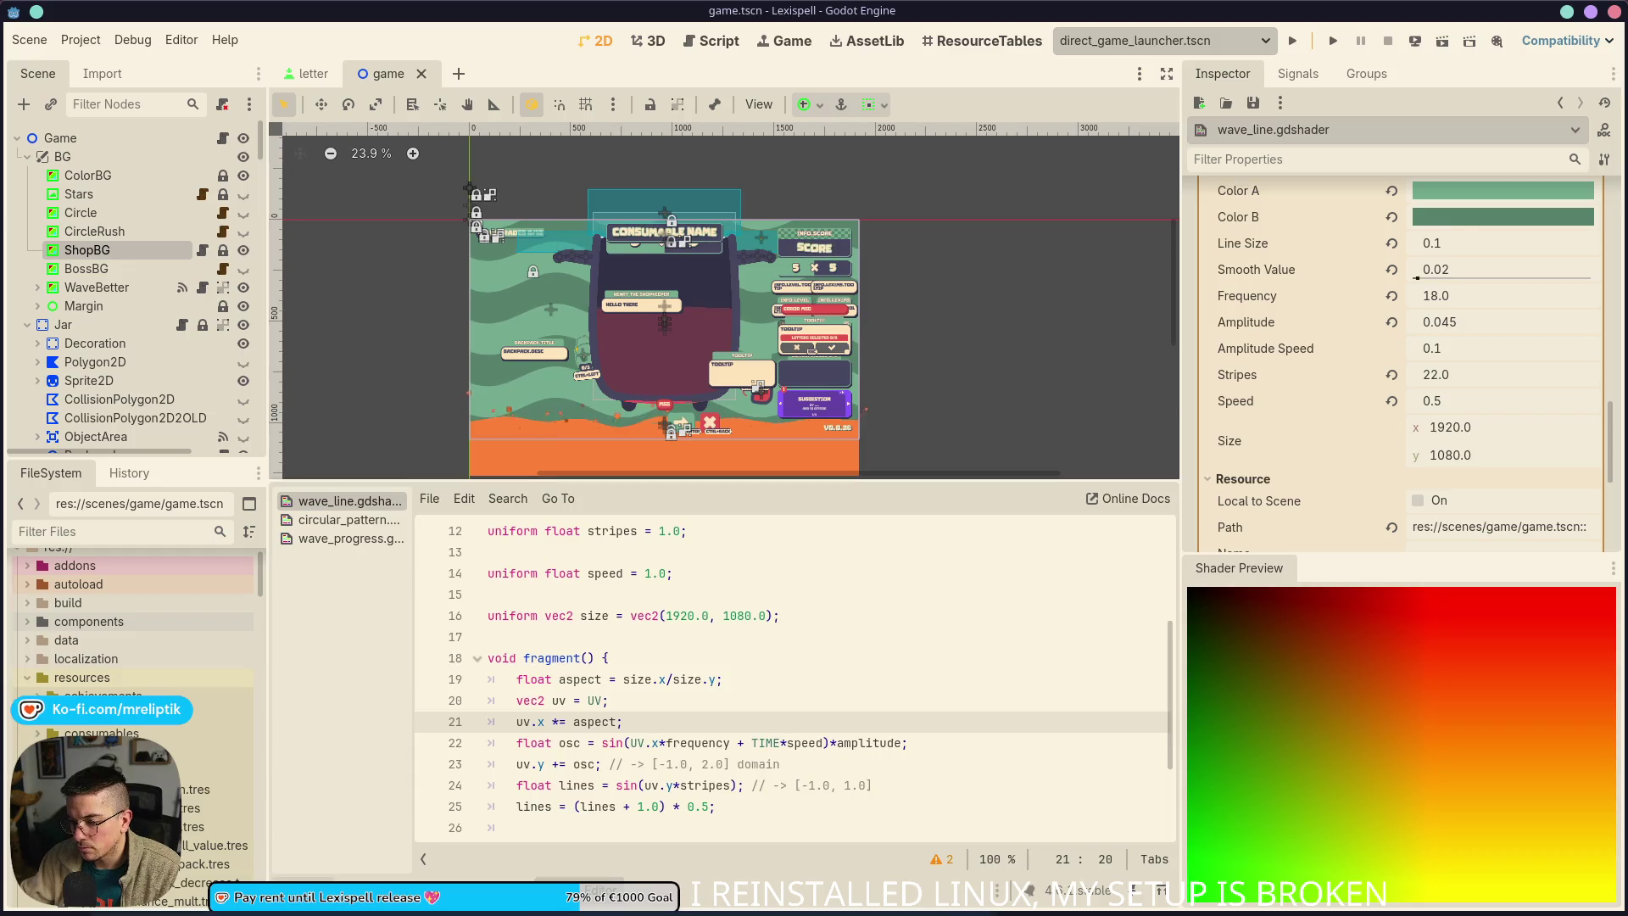
Hide the shader panel, save the game scene, and open ShopBG's shop_bg.gd
left_click(585, 890)
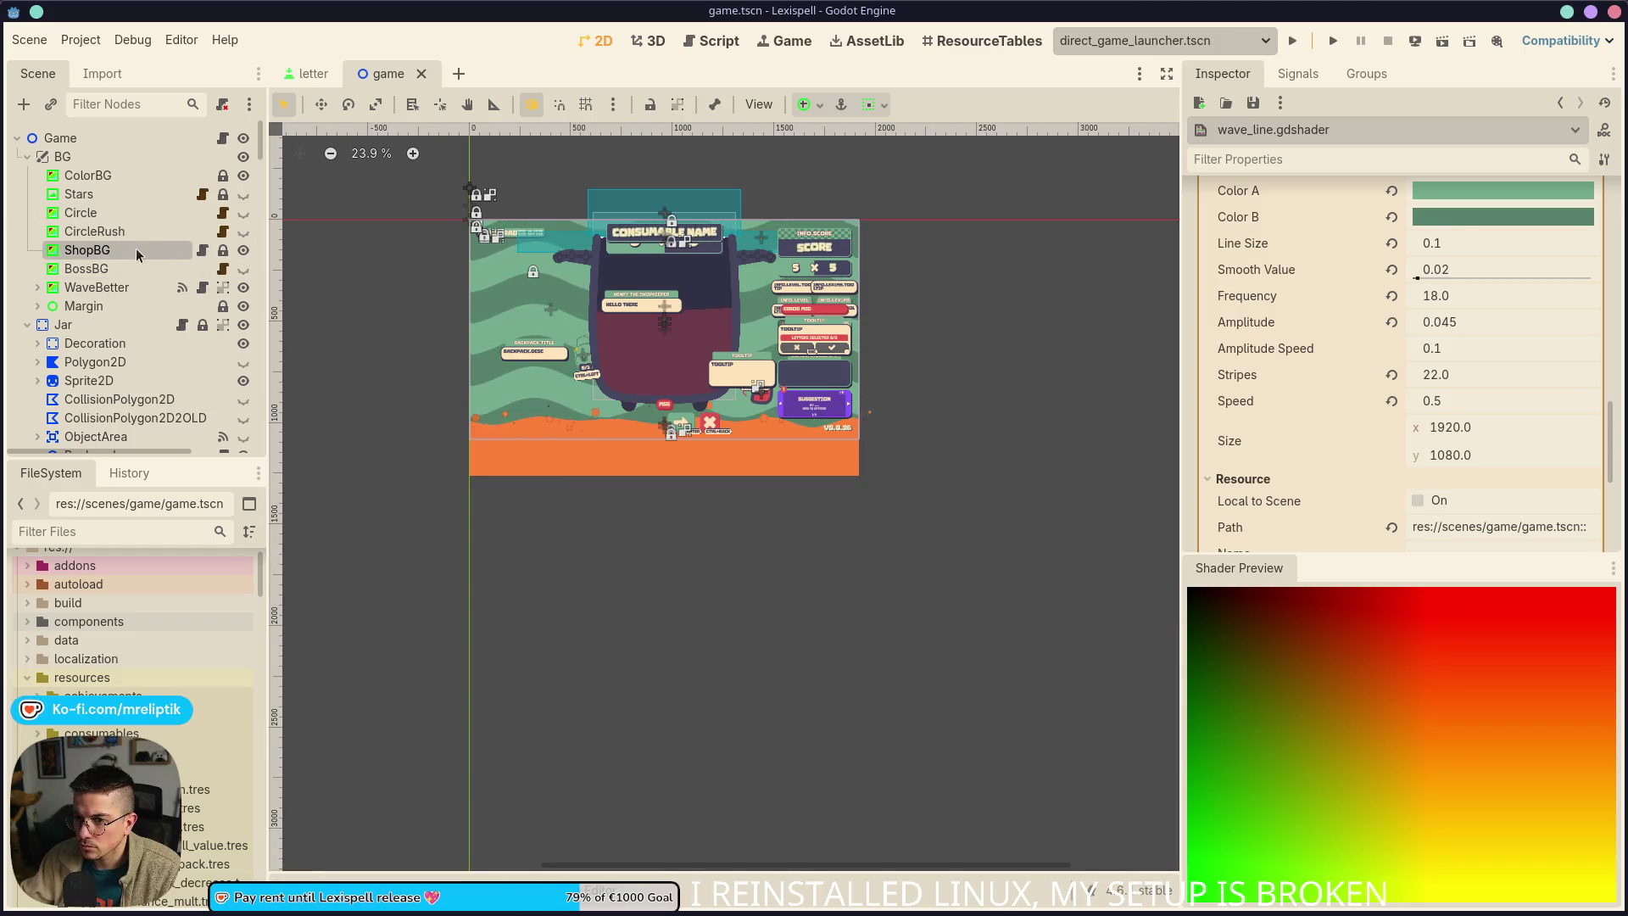
left_click(104, 252)
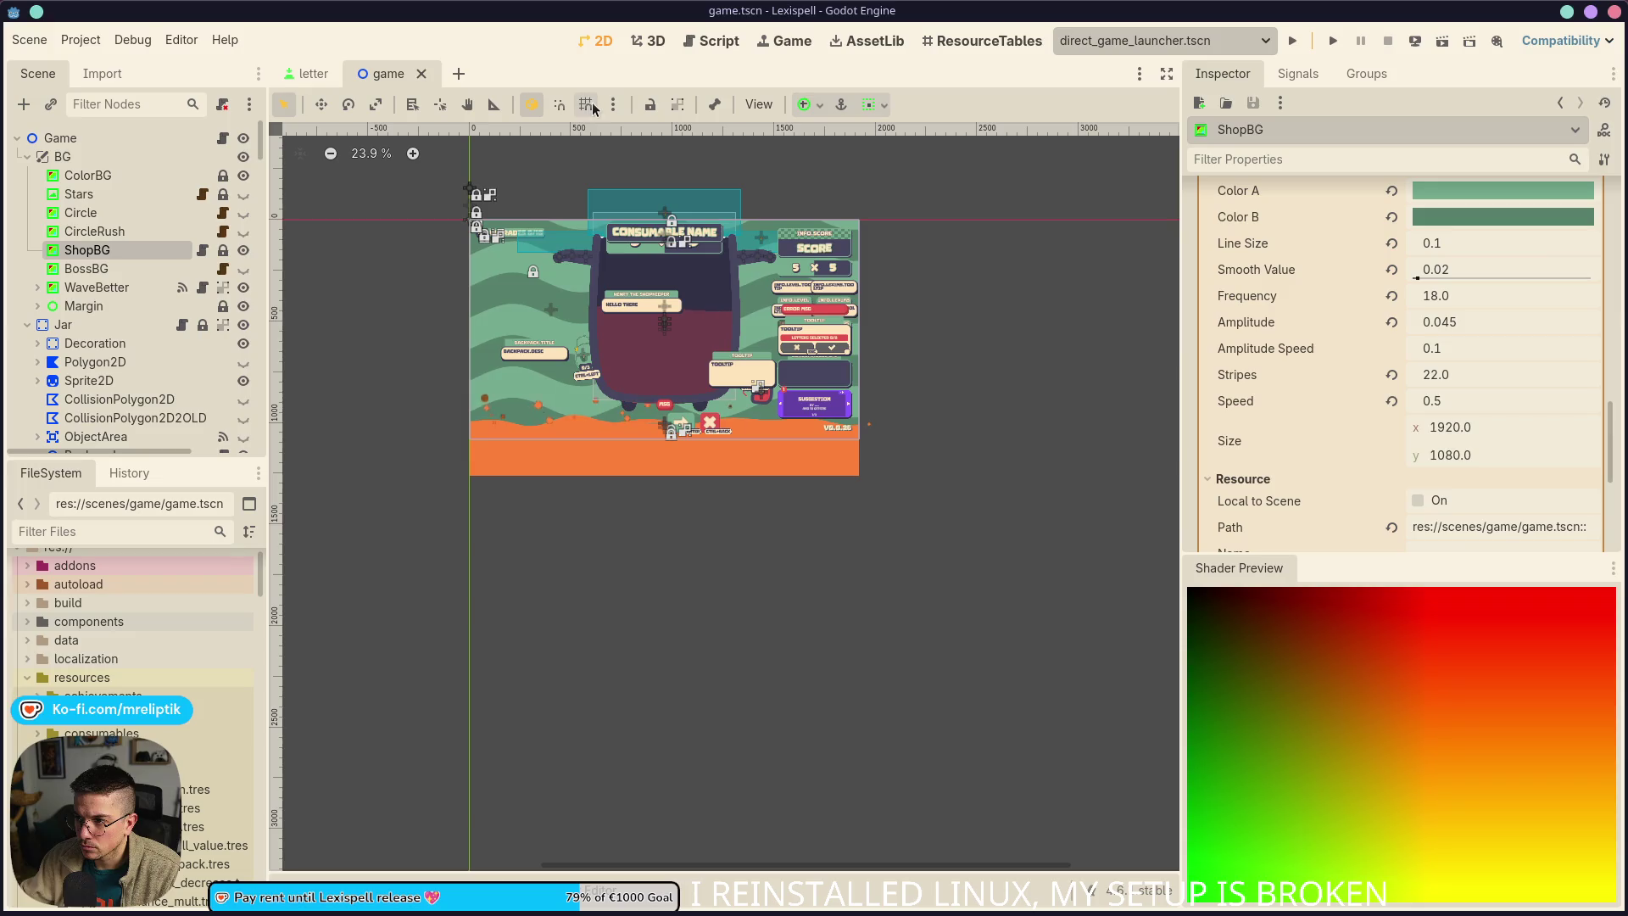
scroll(887, 356, "up", 1)
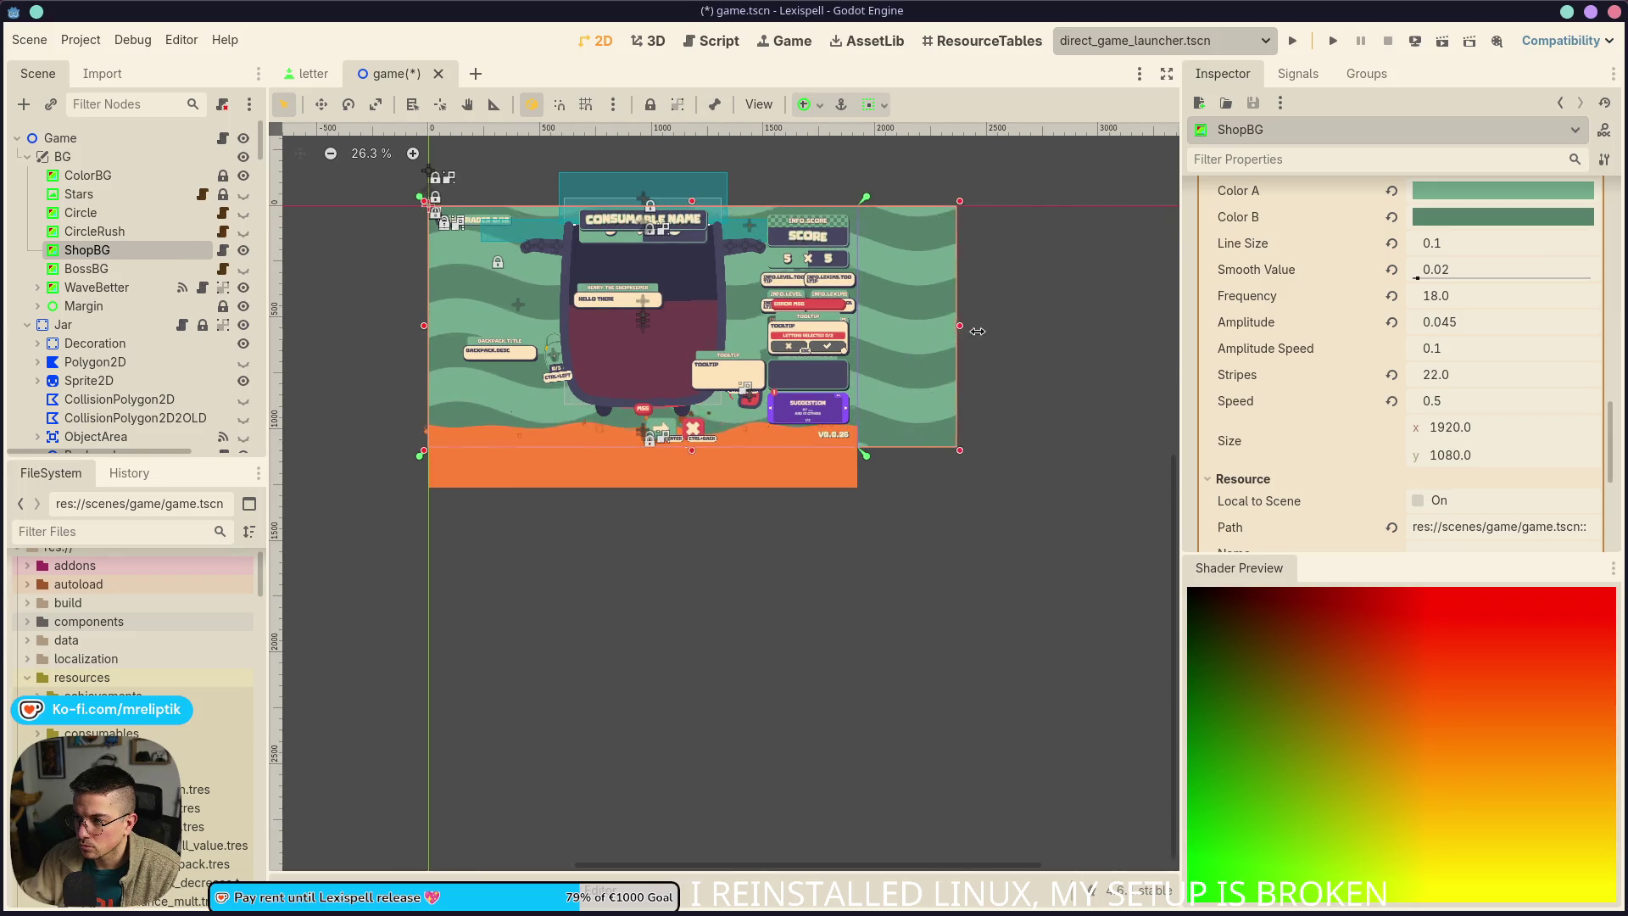
key("ctrl+s")
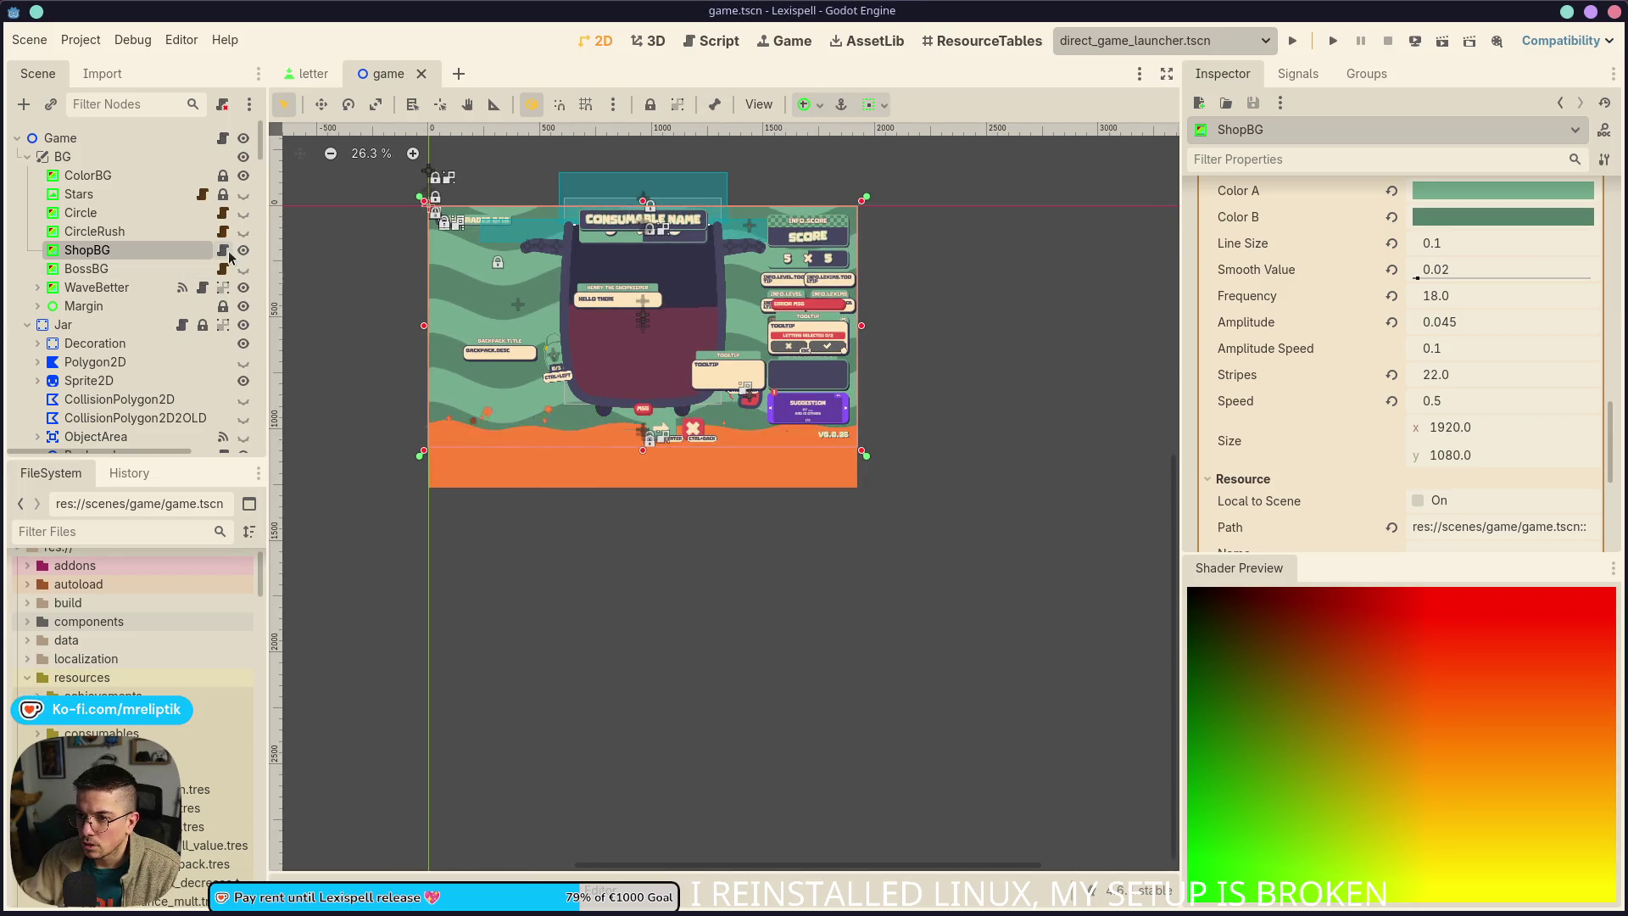
left_click(222, 250)
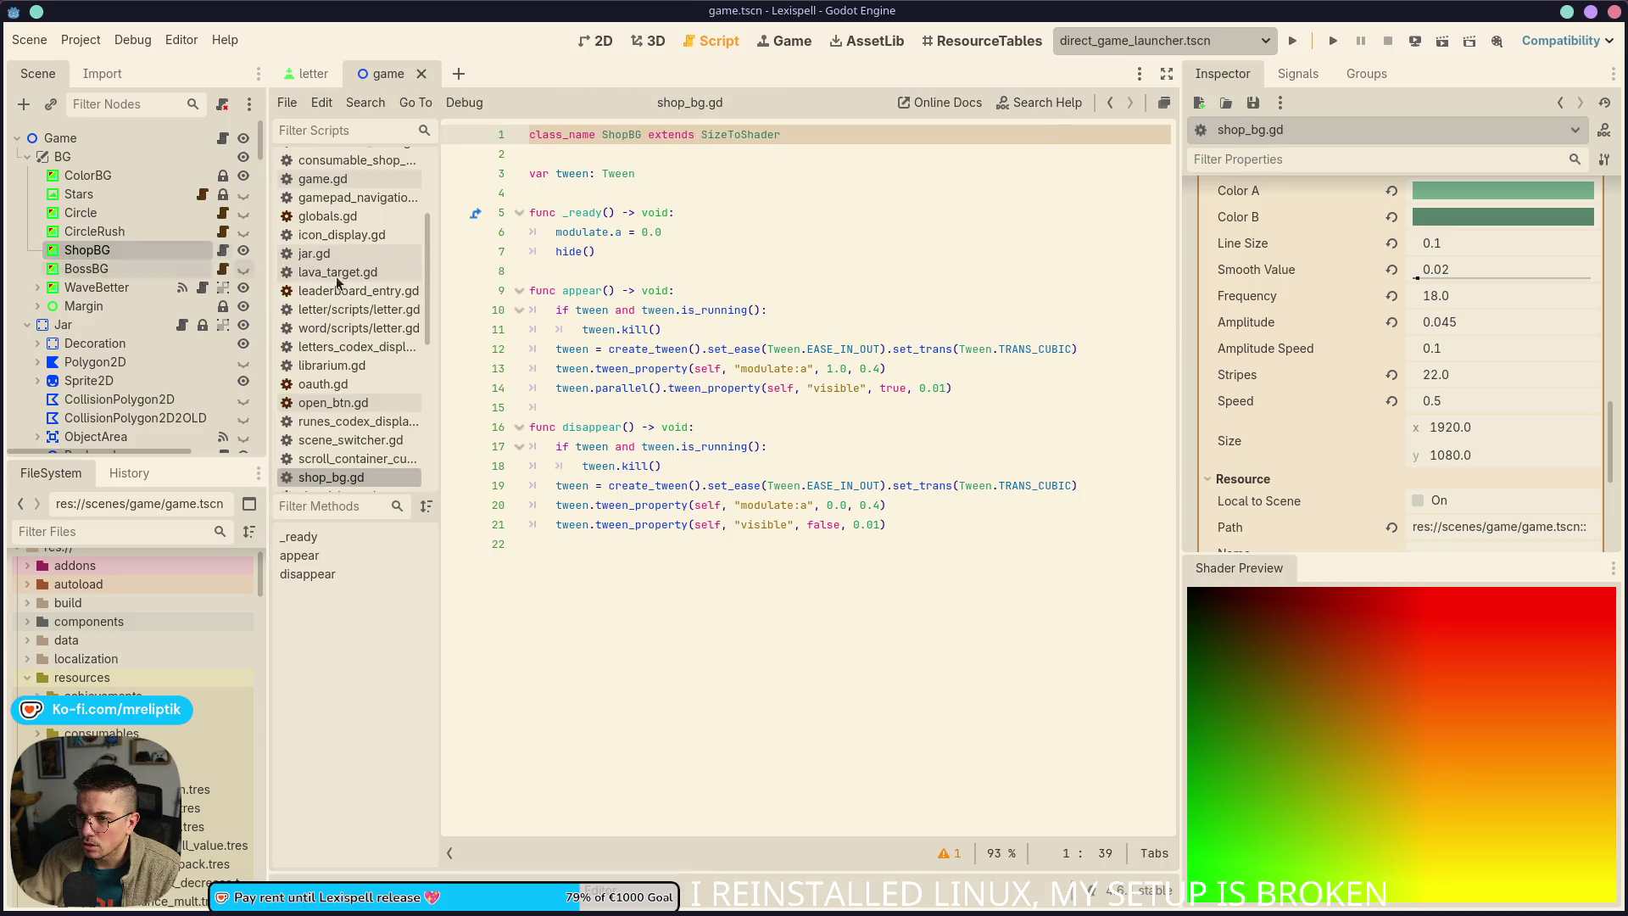
left_click(222, 213)
left_click(223, 250)
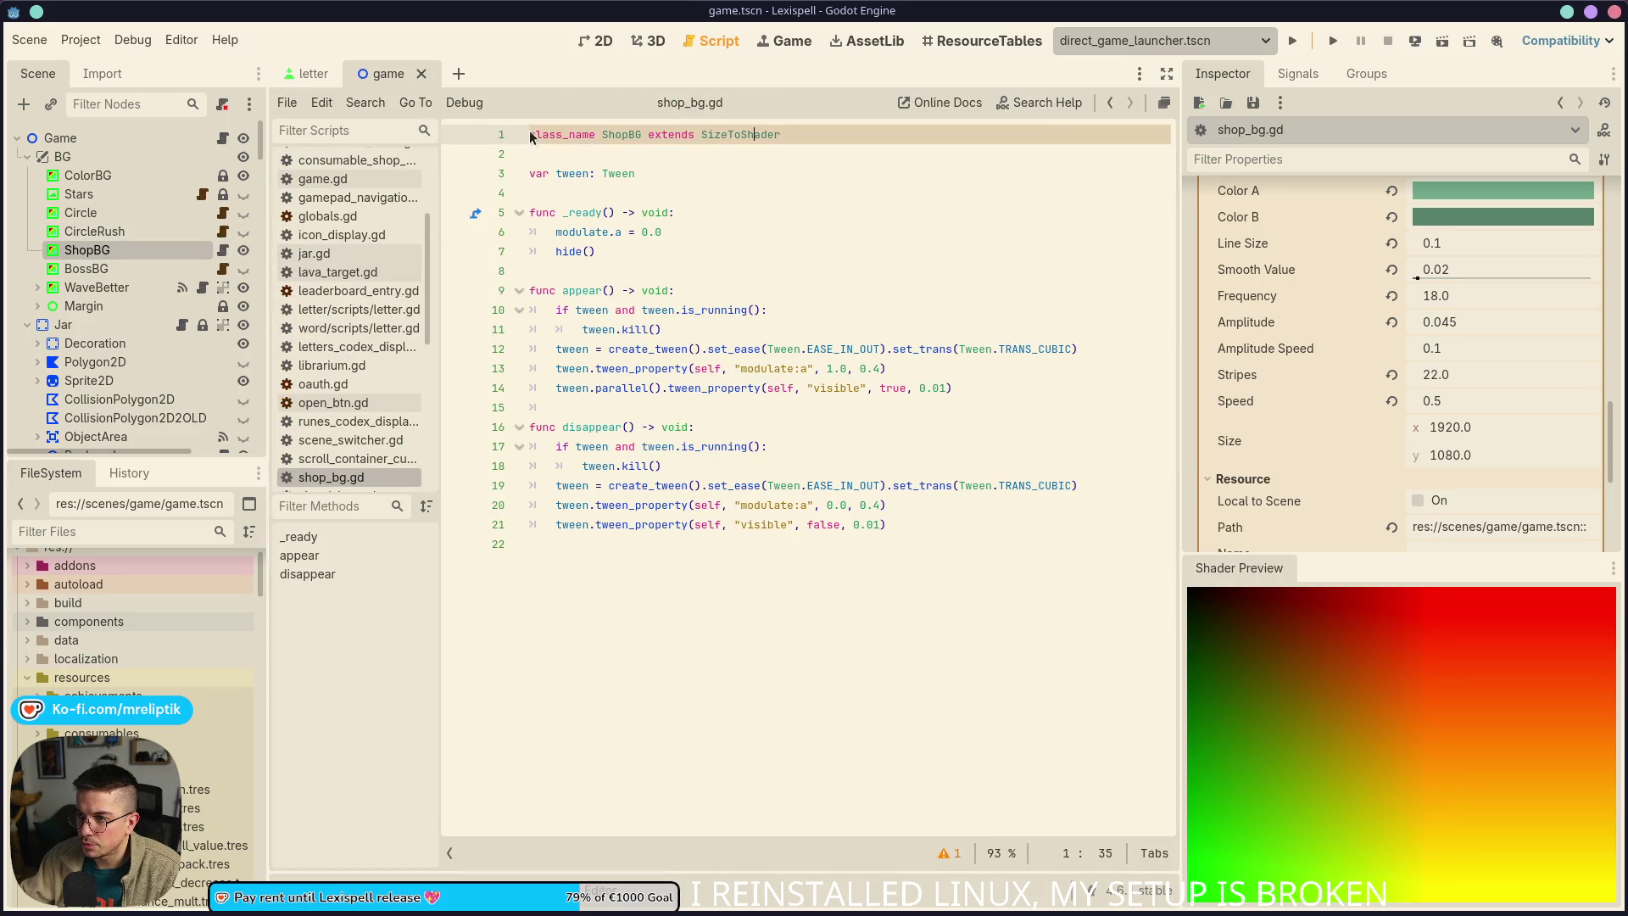
key("Home")
key("Return")
key("Up")
type("@tool")
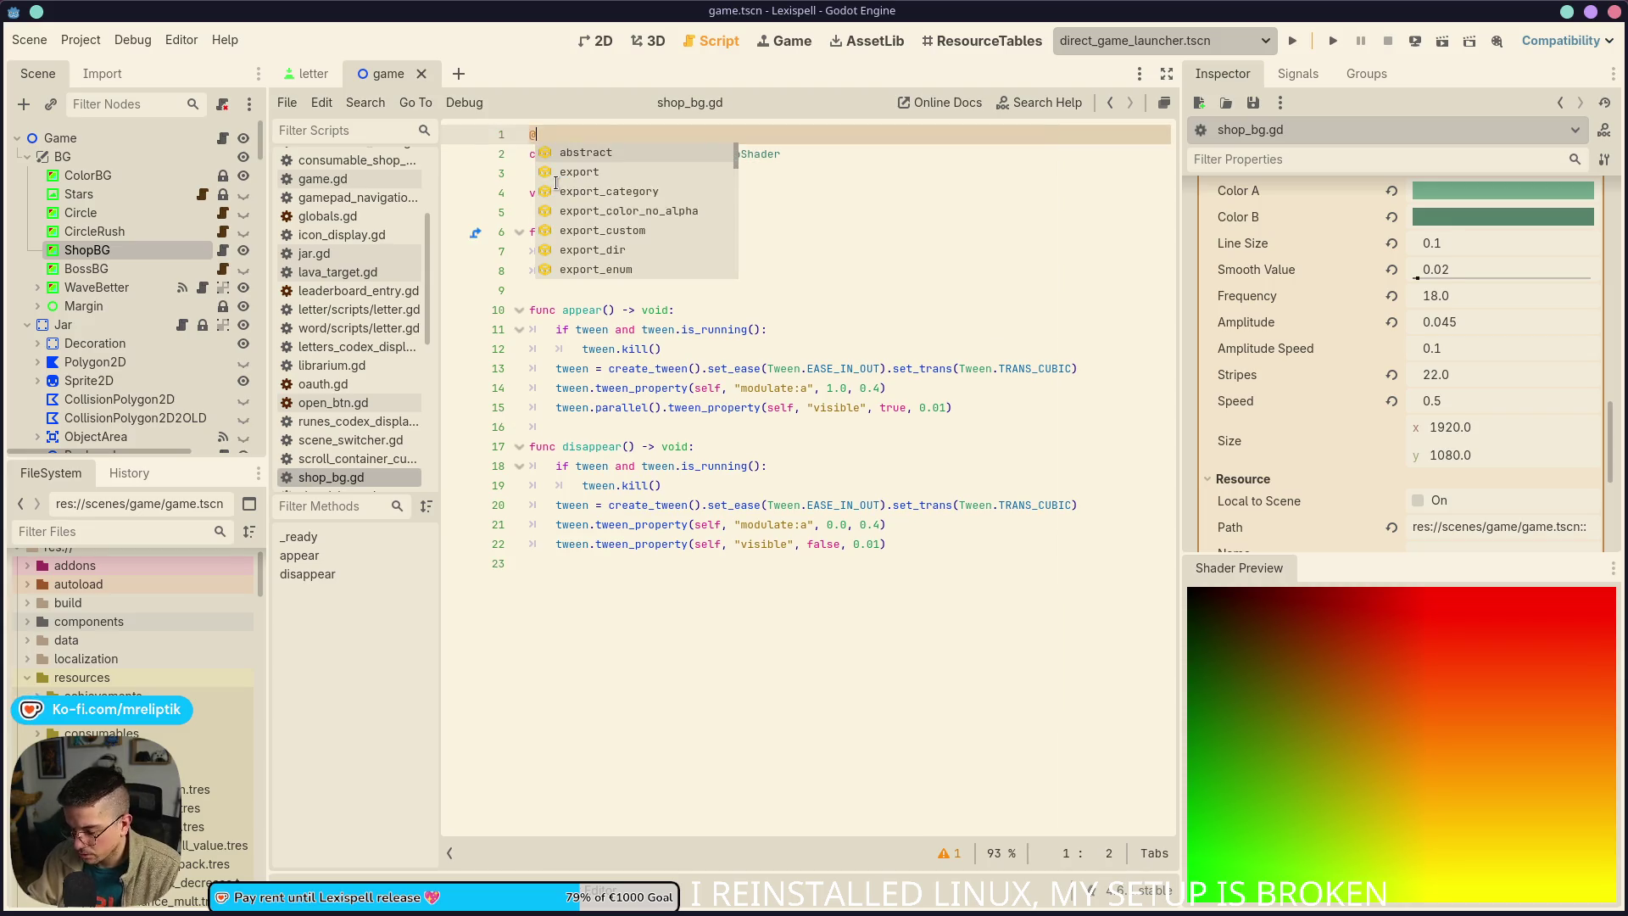
left_click(703, 231)
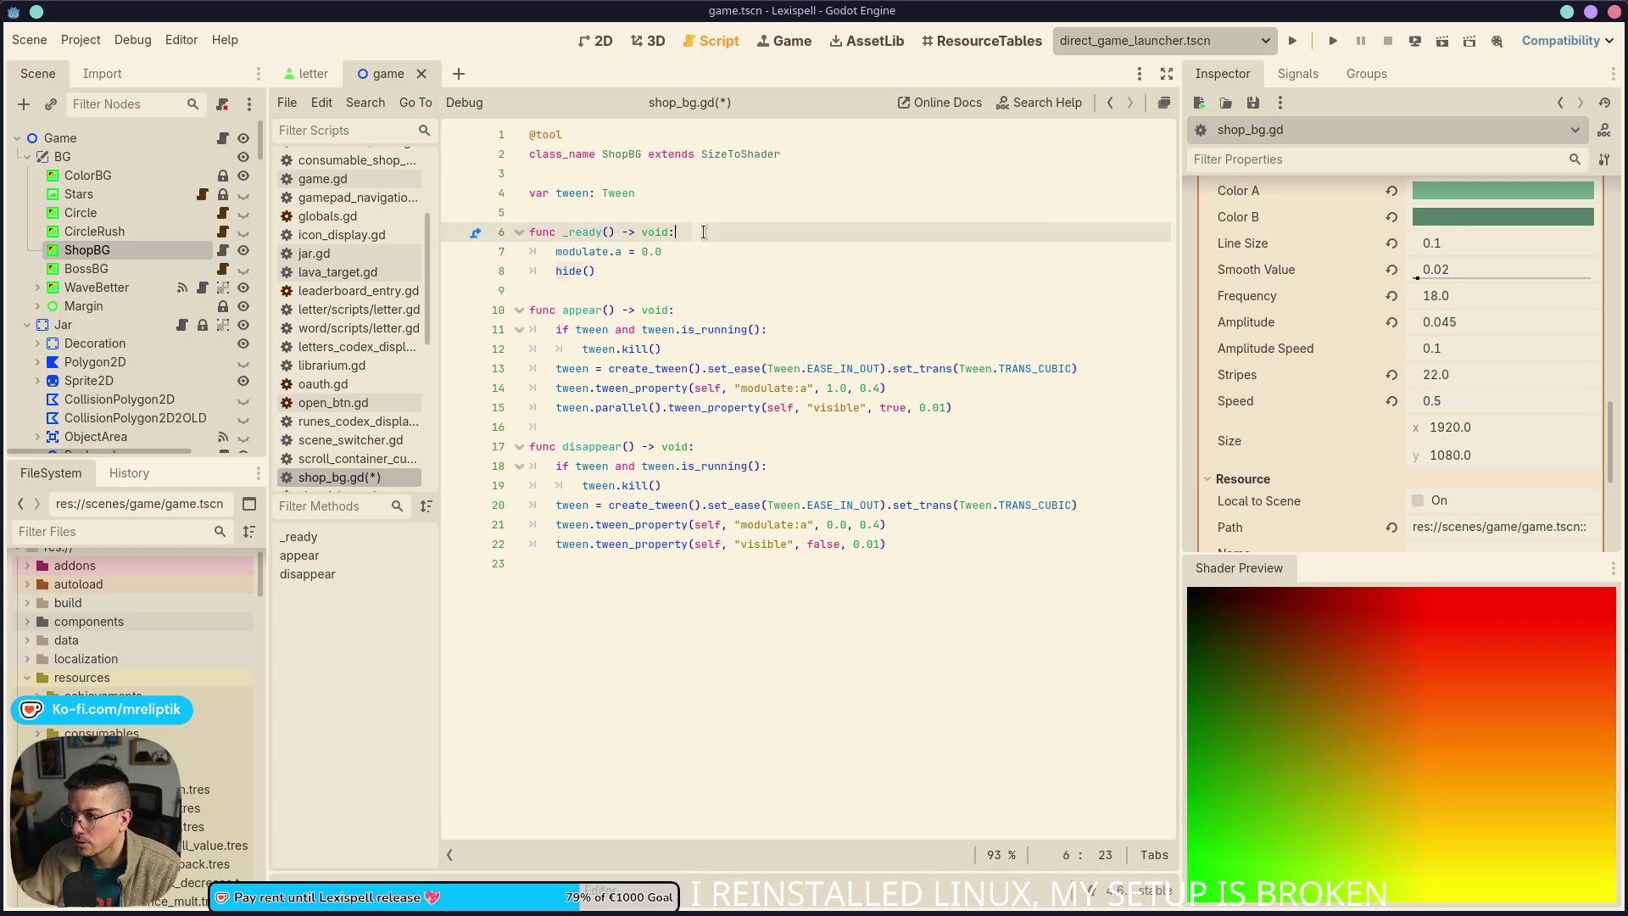
key("Return")
type("if Engine")
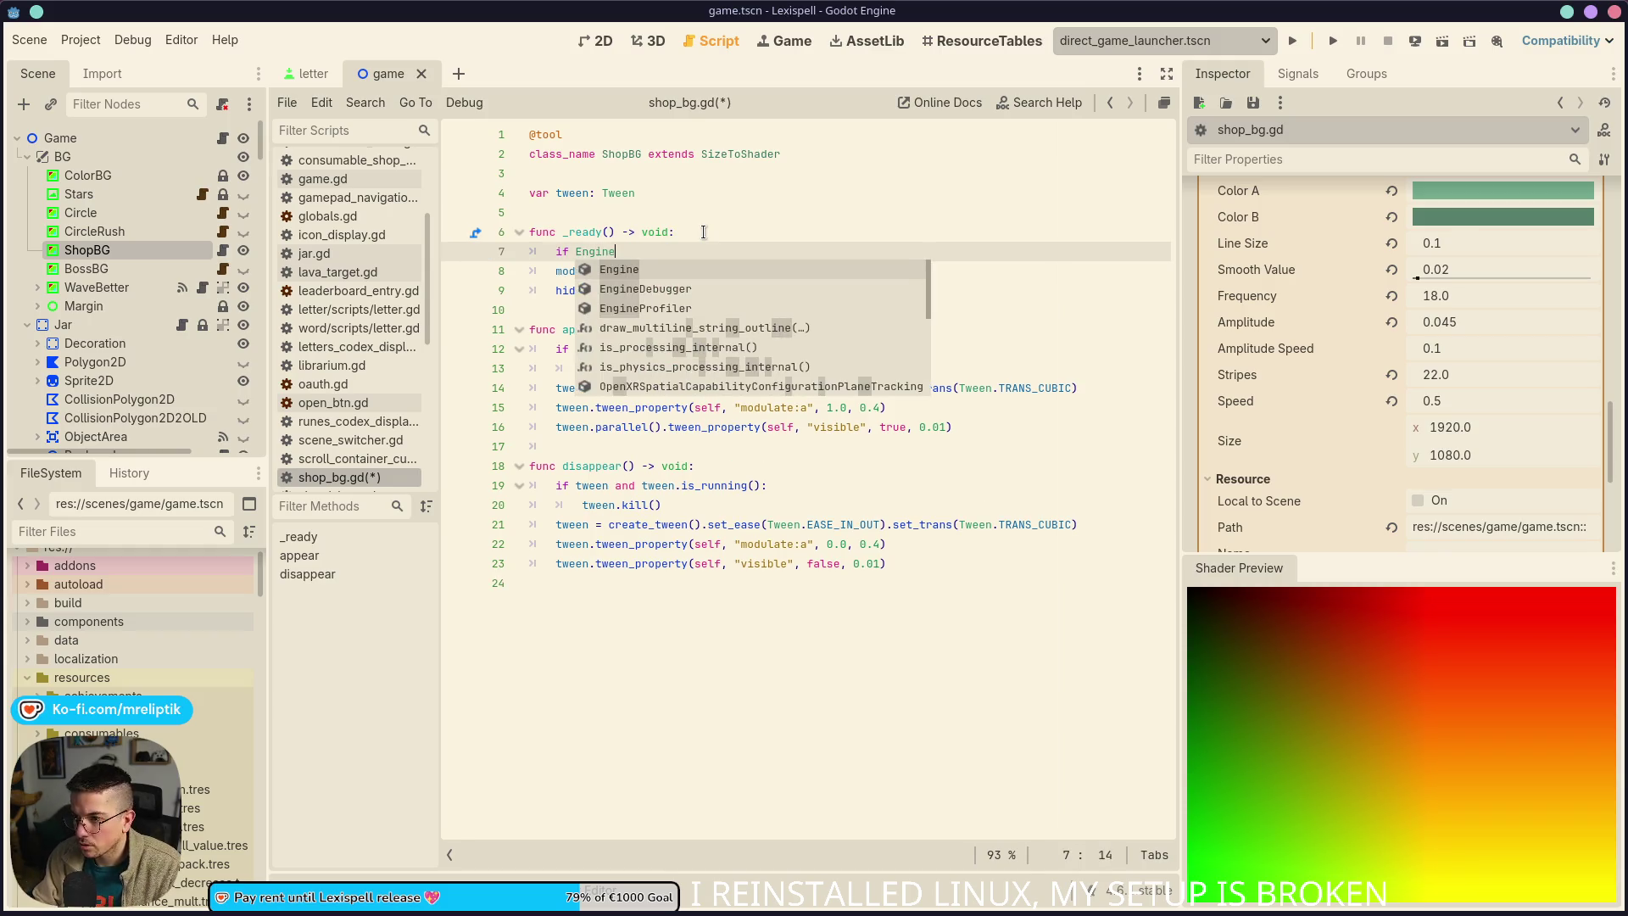
type(".is_editor_hint(): return")
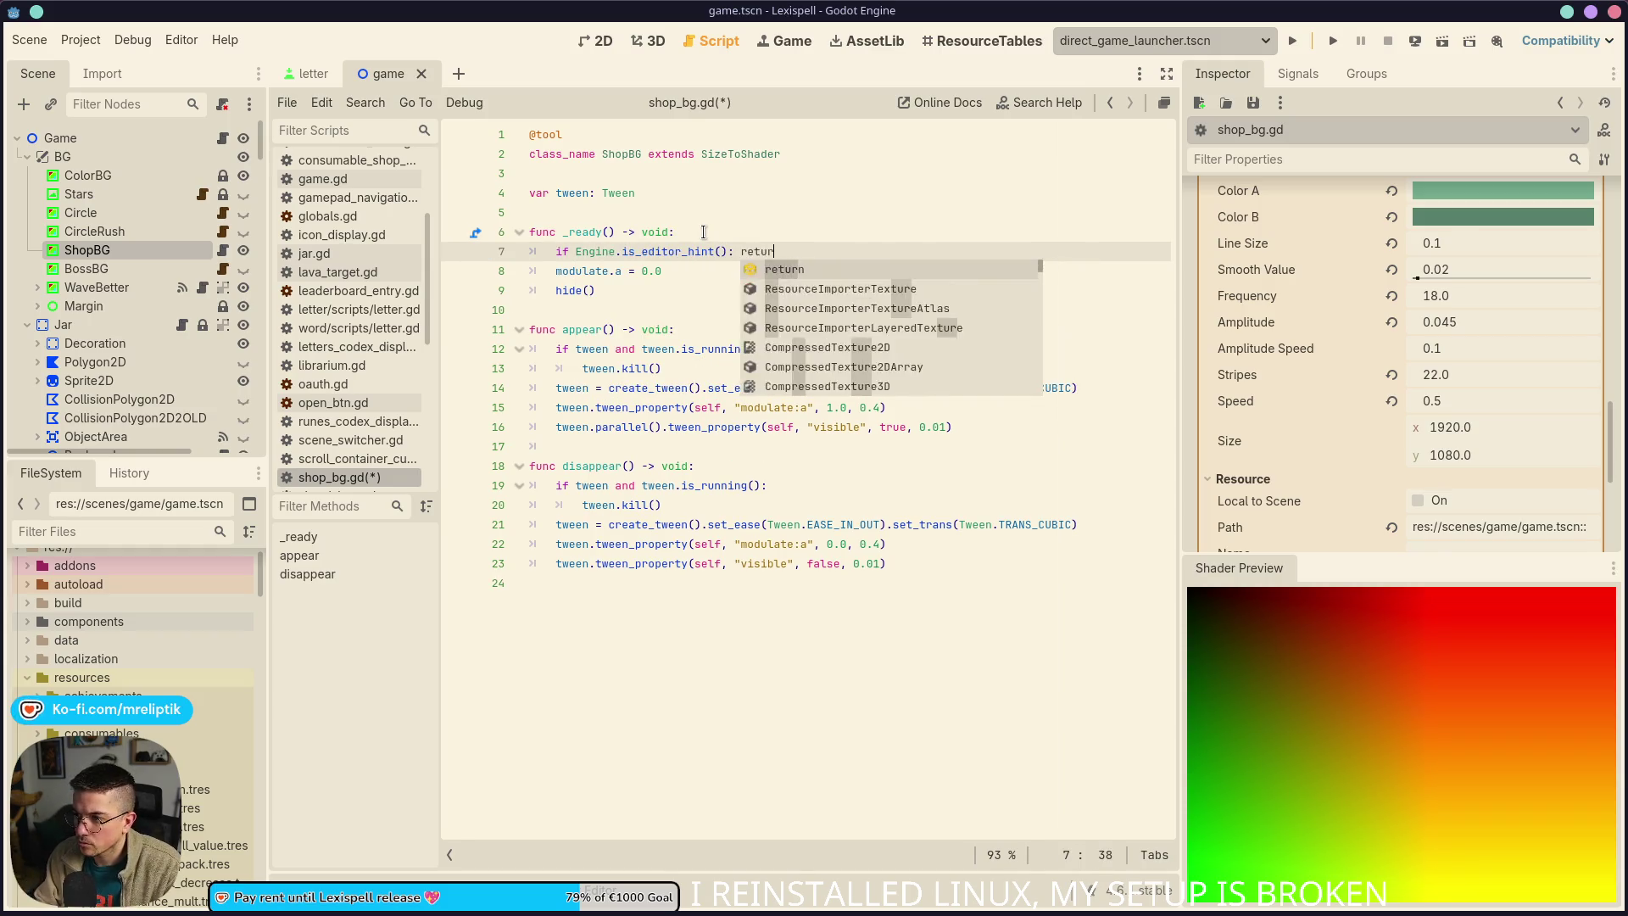
key("ctrl+s")
Close and reopen game.tscn, showing it in the 2D view
middle_click(376, 79)
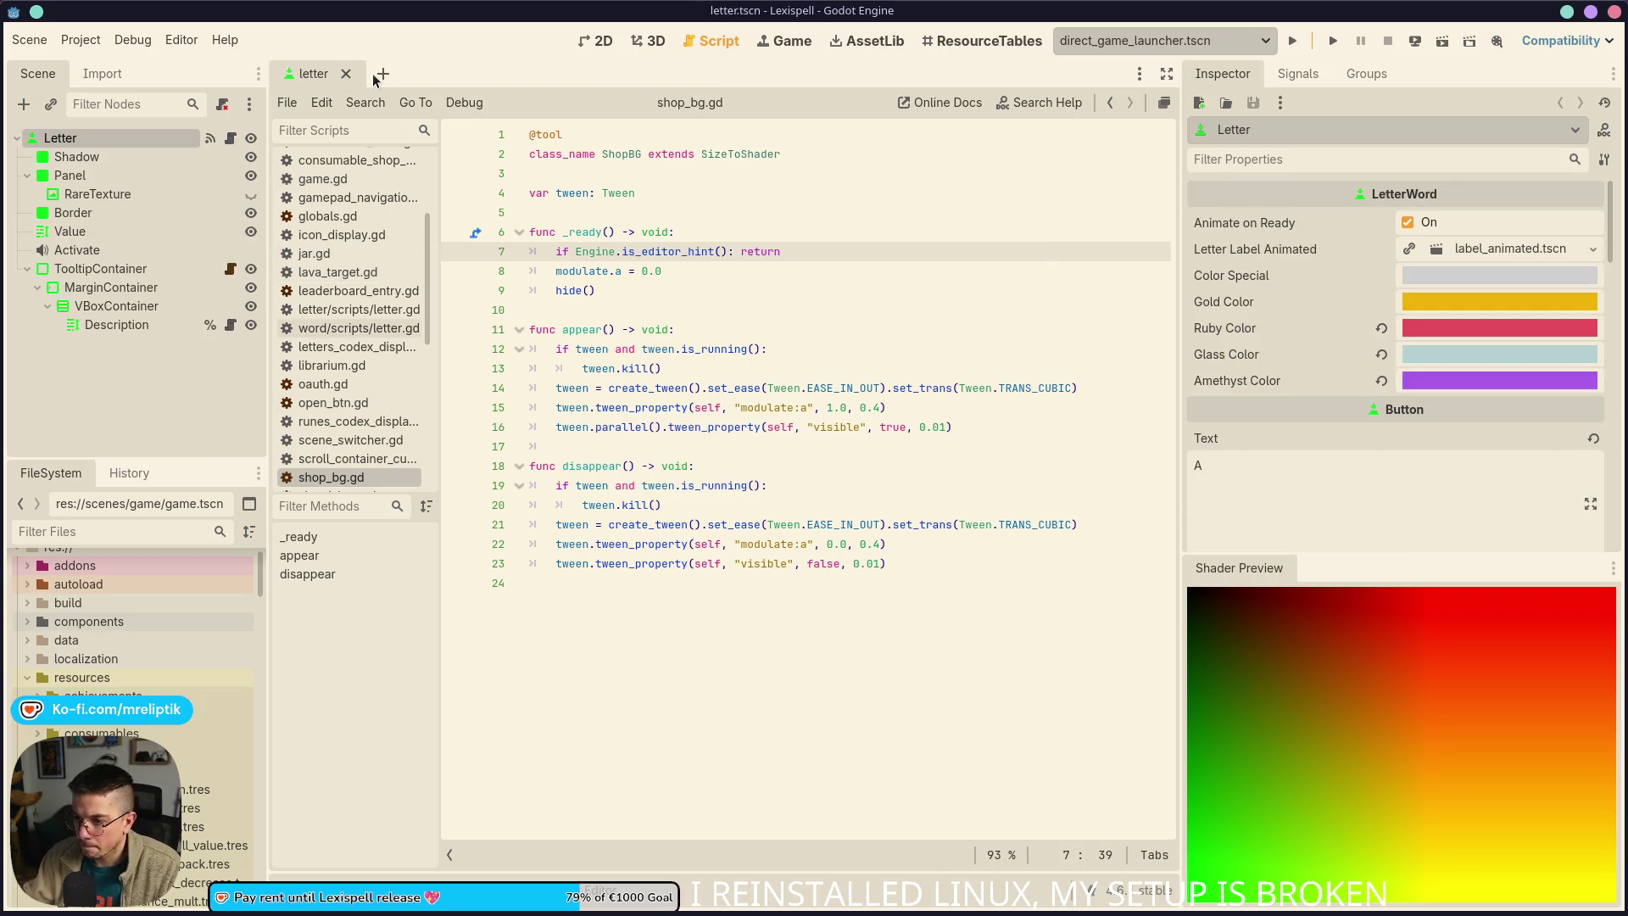
key("ctrl+shift+o")
type("game")
key("Return")
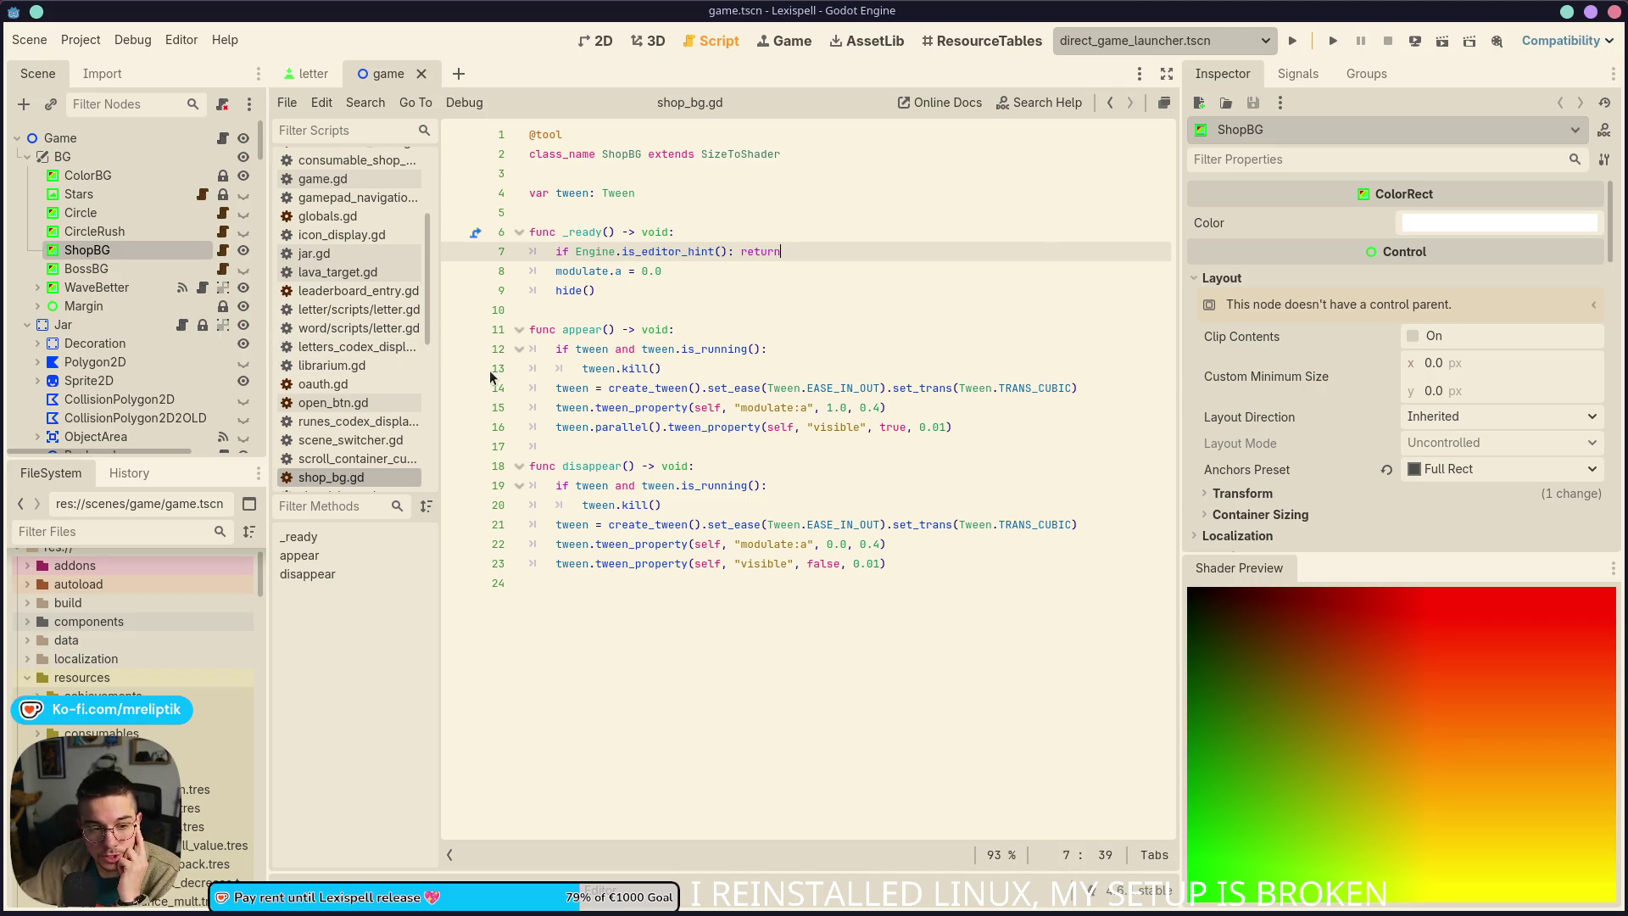
left_click(612, 43)
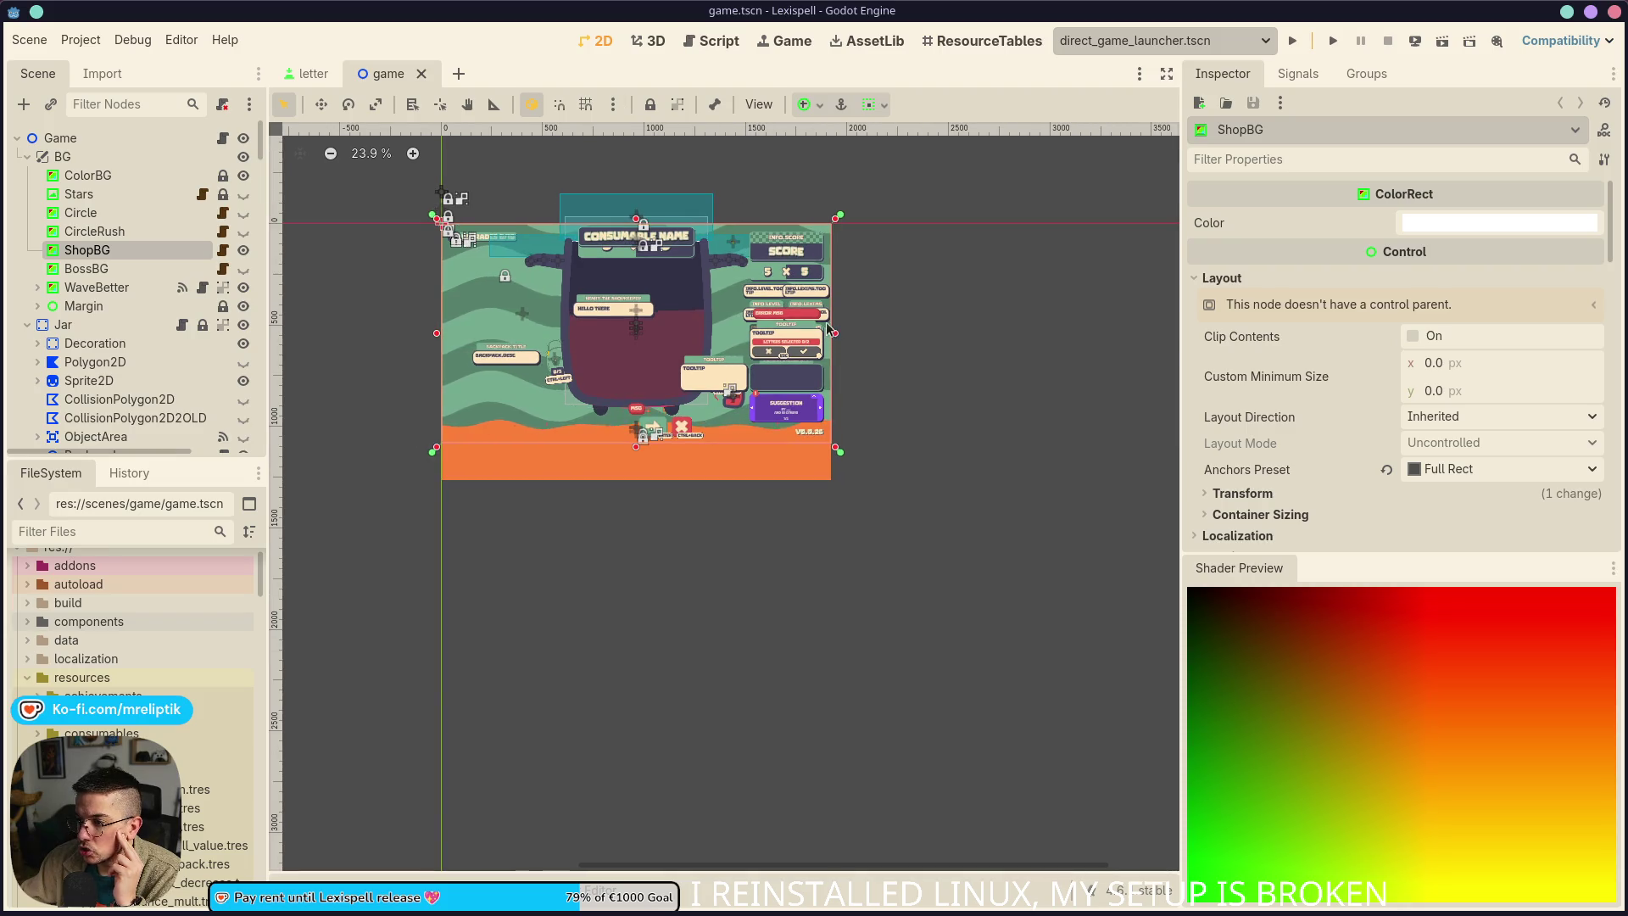
Restore ShopBG to full width after a trial stretch, save game.tscn, and open shop_bg.gd
left_click_drag(827, 328, 997, 346)
key("ctrl+s")
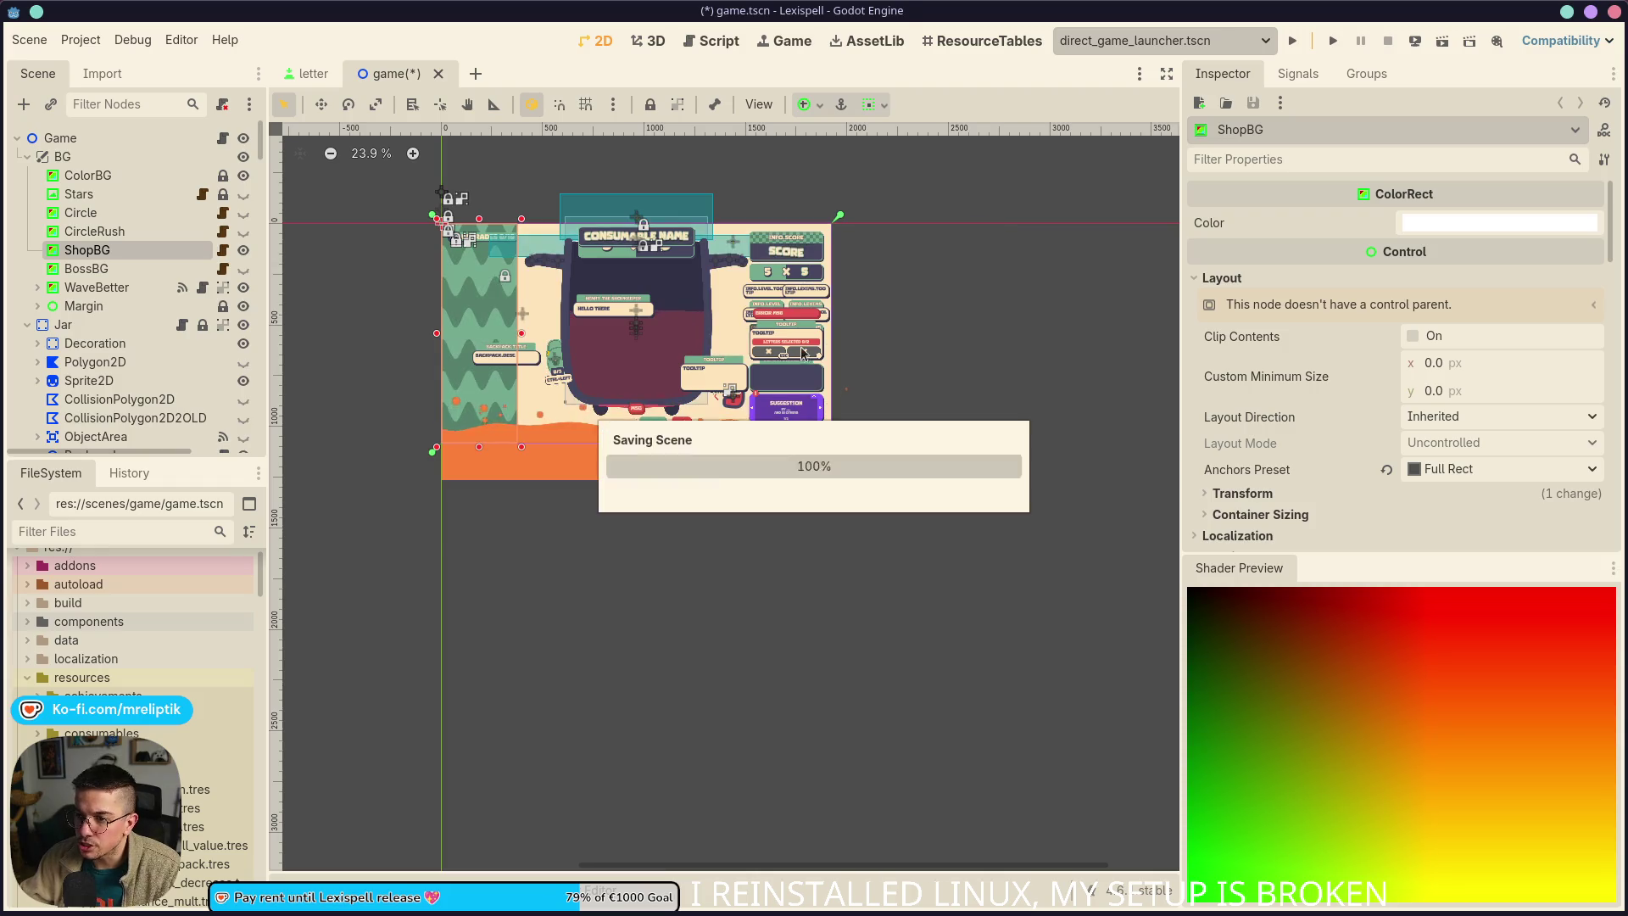
scroll(848, 390, "up", 3)
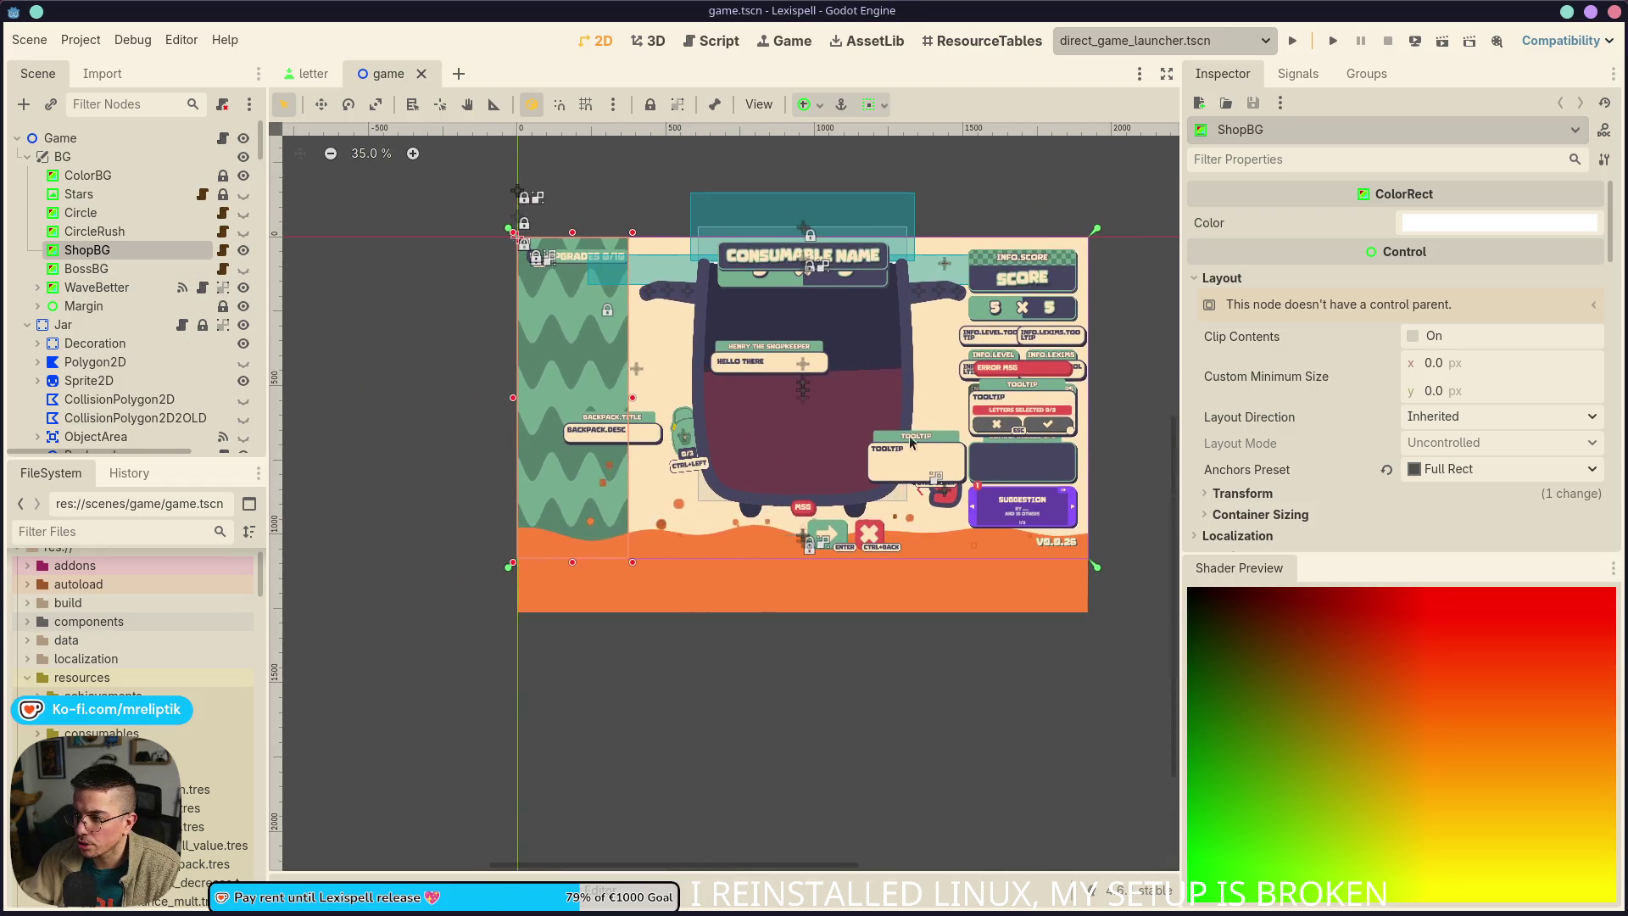
key("ctrl+z")
key("ctrl+s")
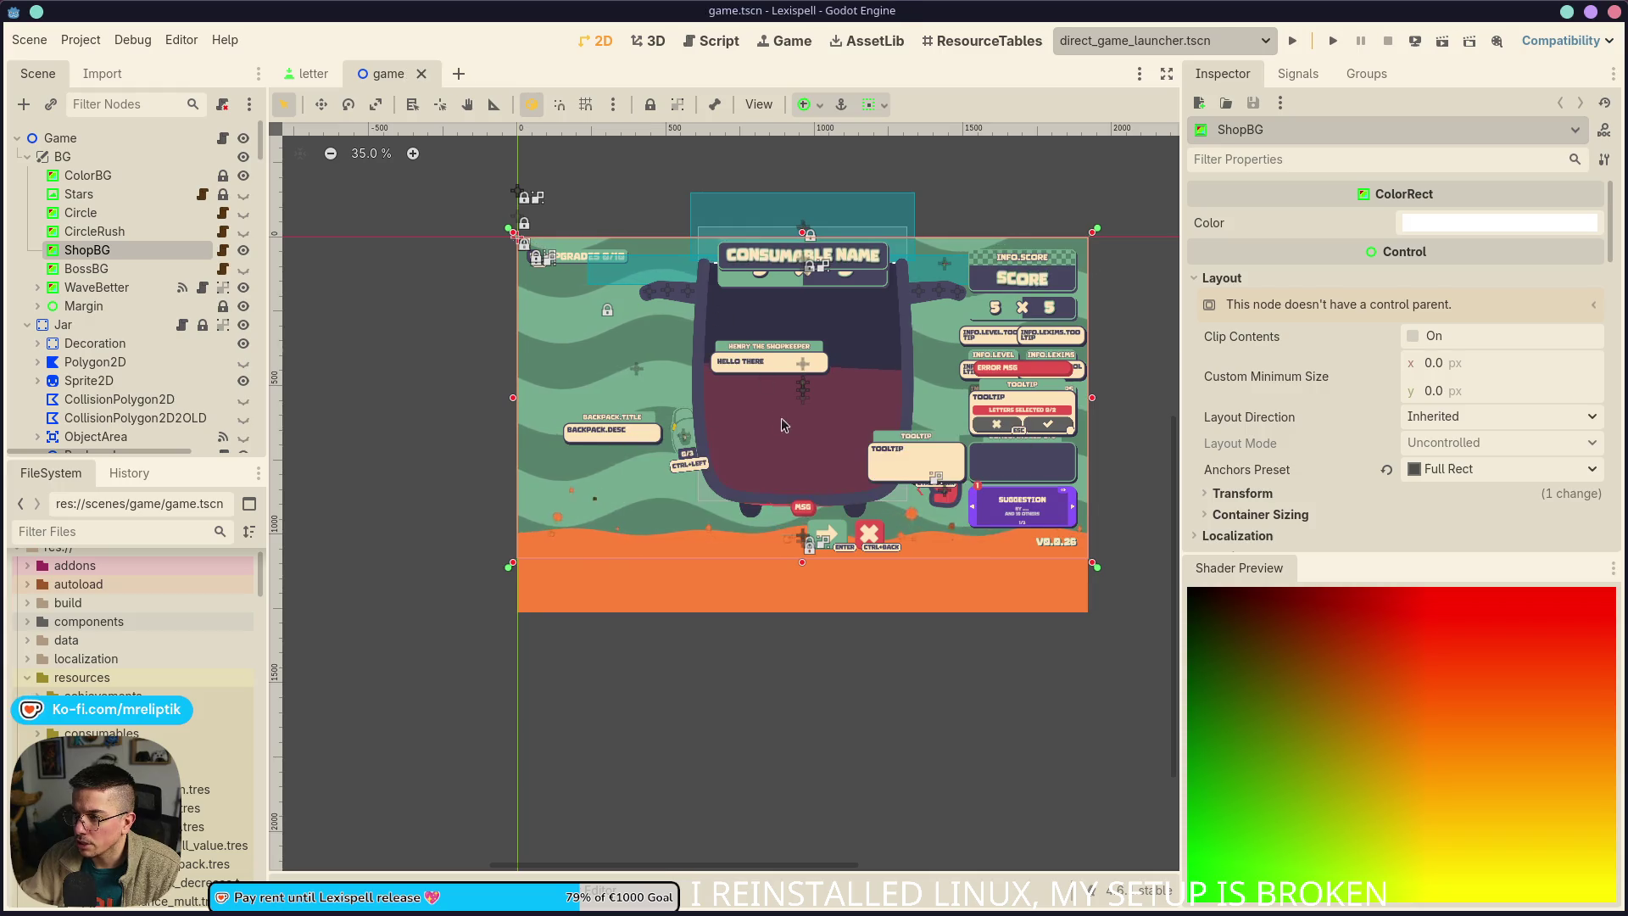
scroll(1360, 522, "down", 15)
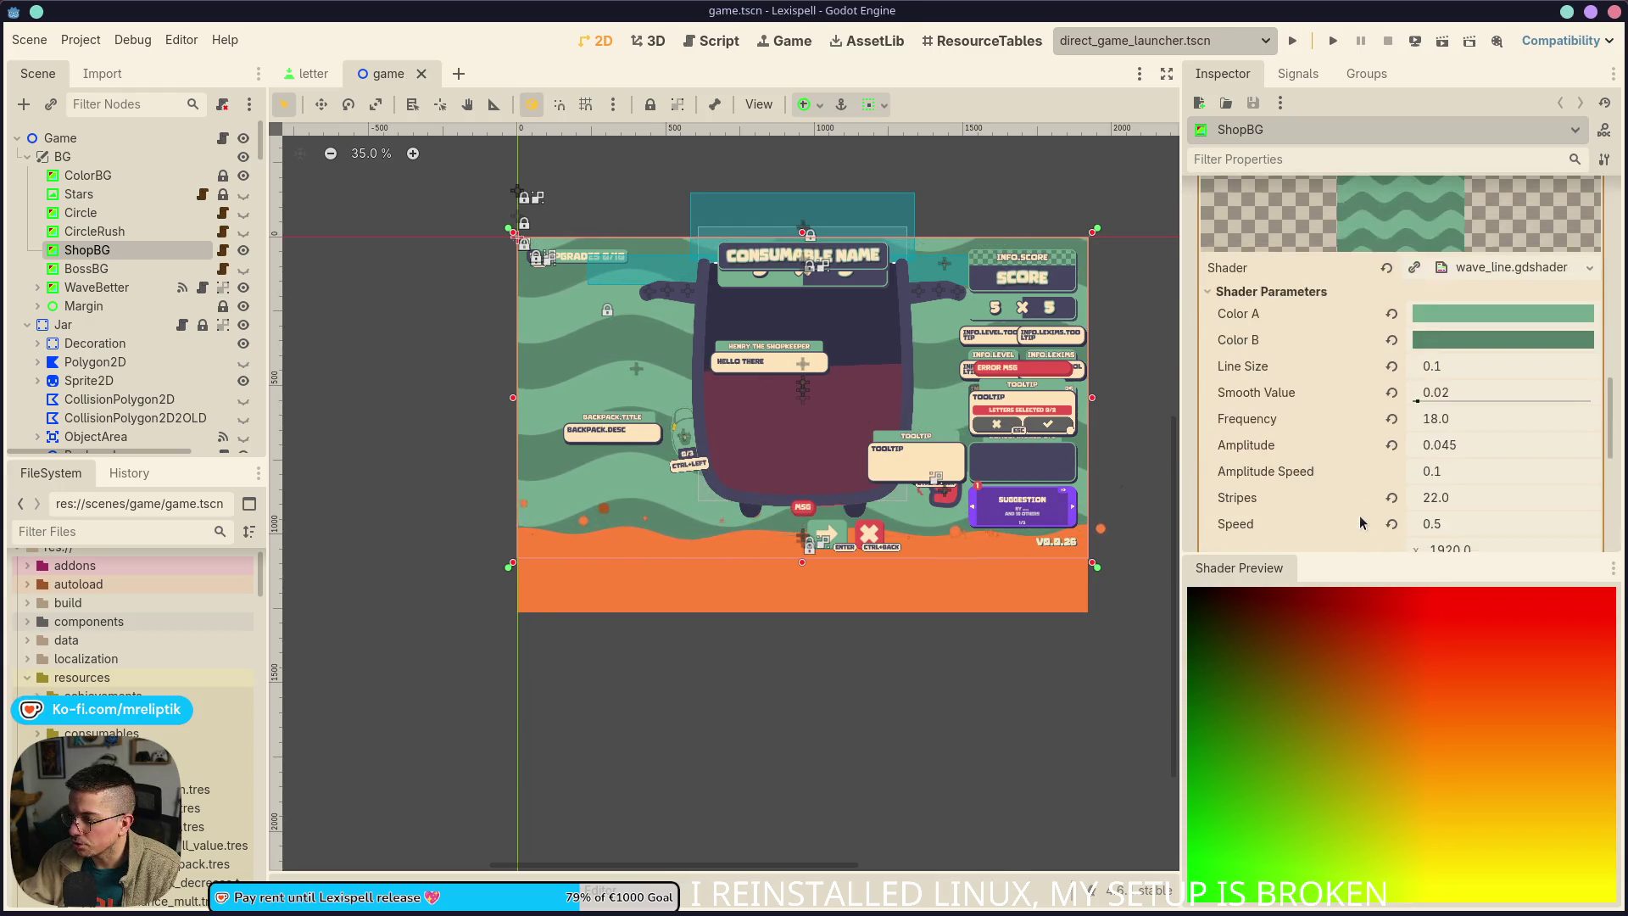
scroll(1361, 522, "down", 2)
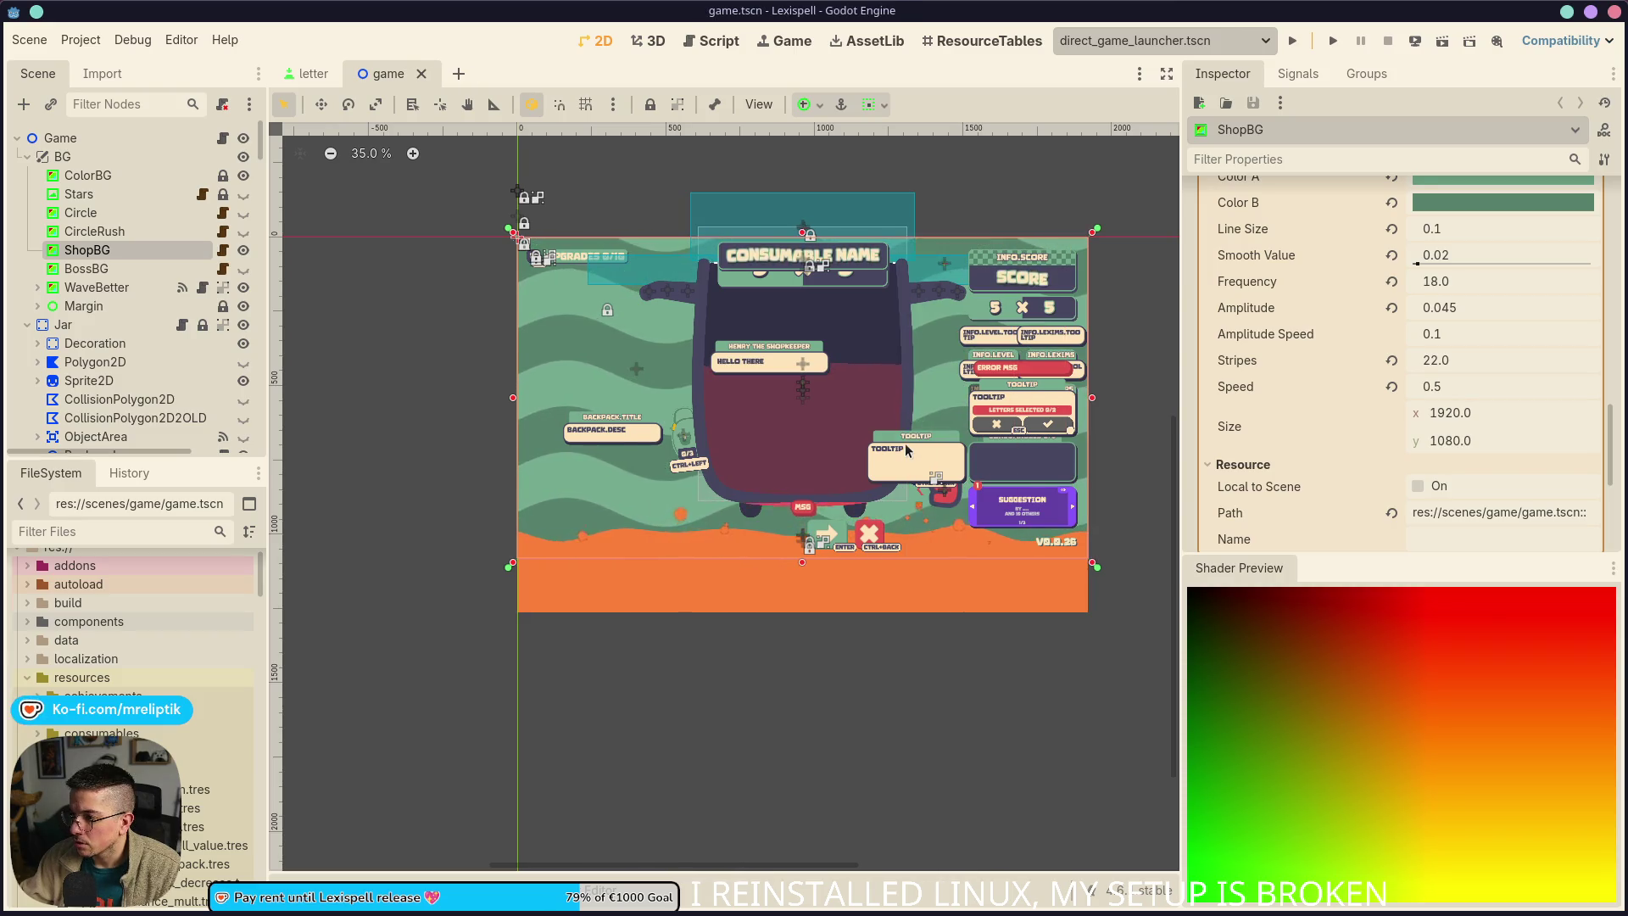
left_click(224, 252)
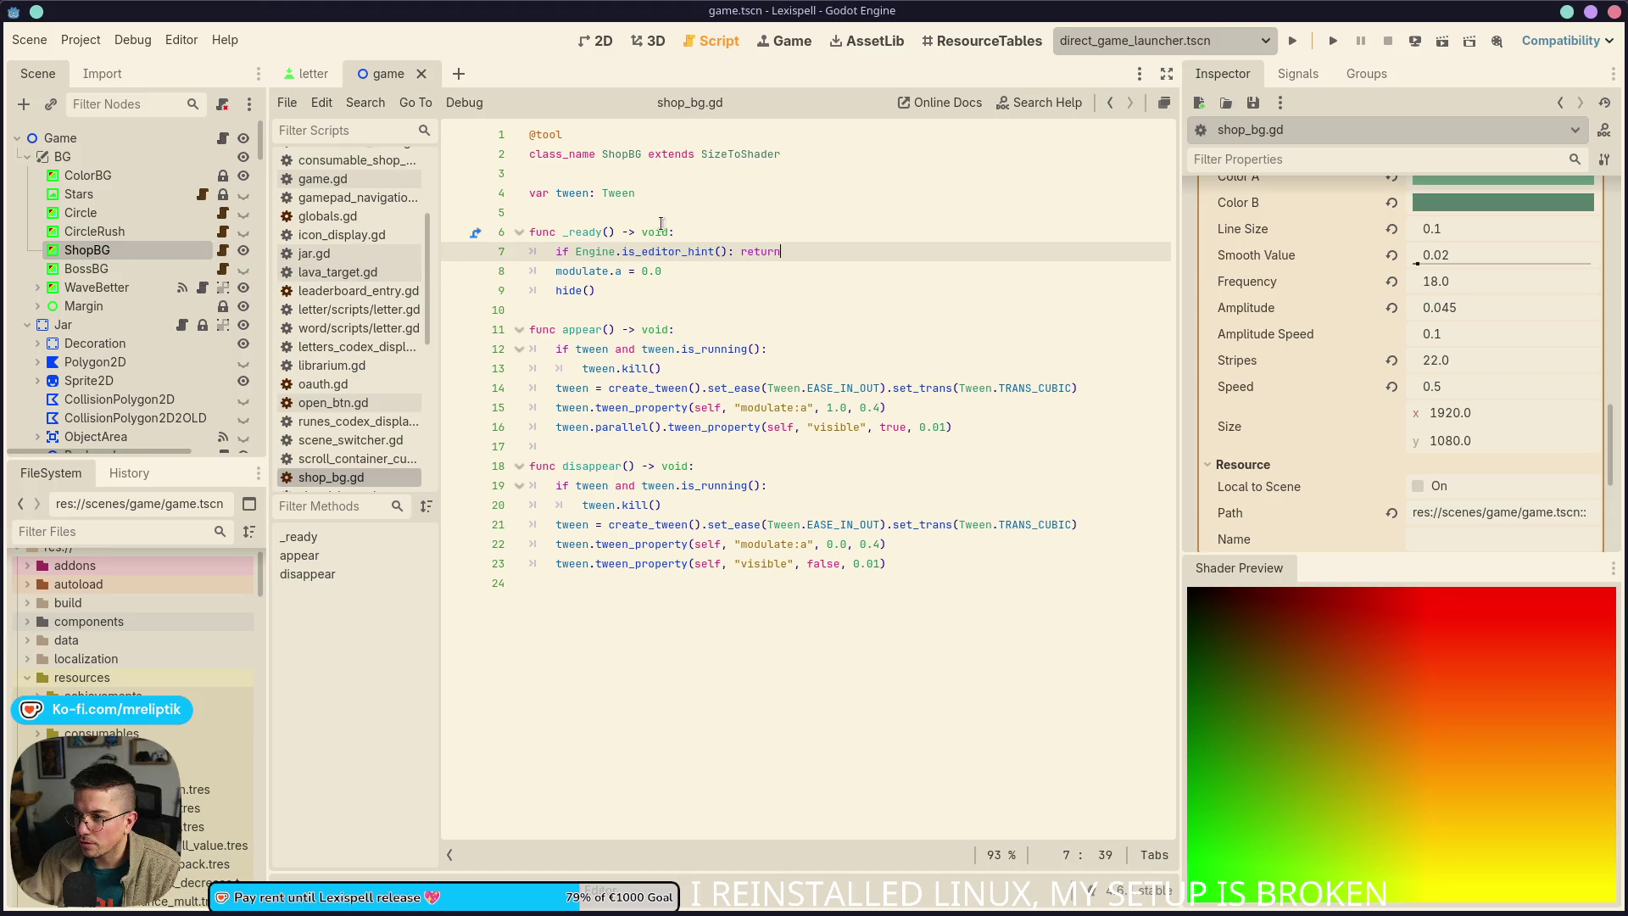
View the SizeToShader script definition, then reselect ShopBG in the 2D view
double_click(744, 153)
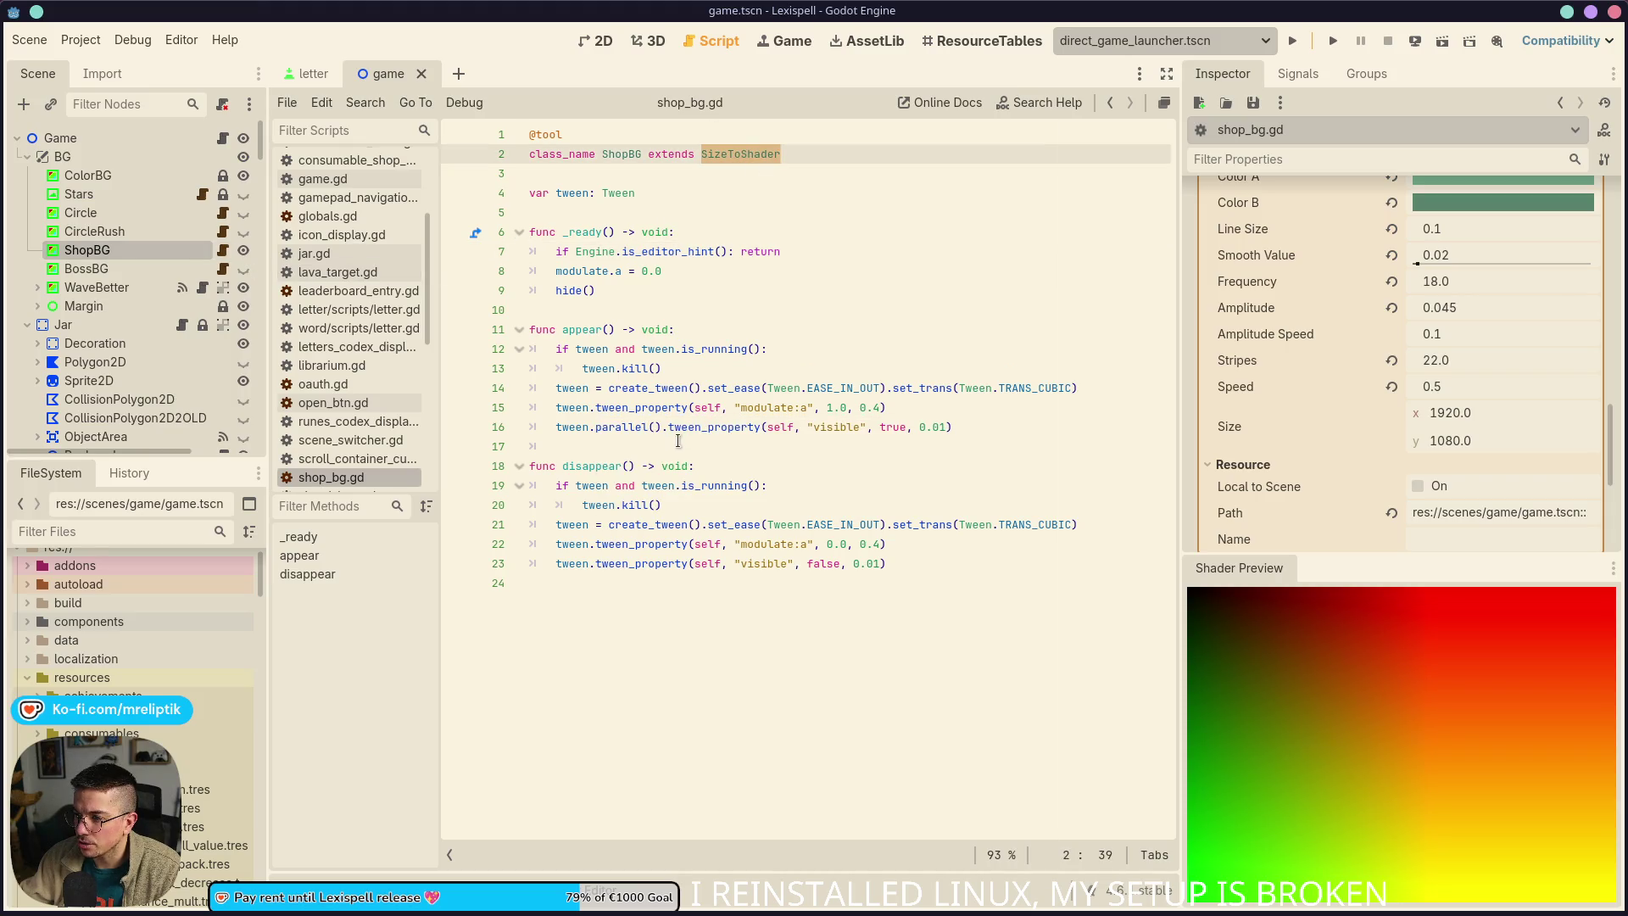
left_click(727, 159, "ctrl")
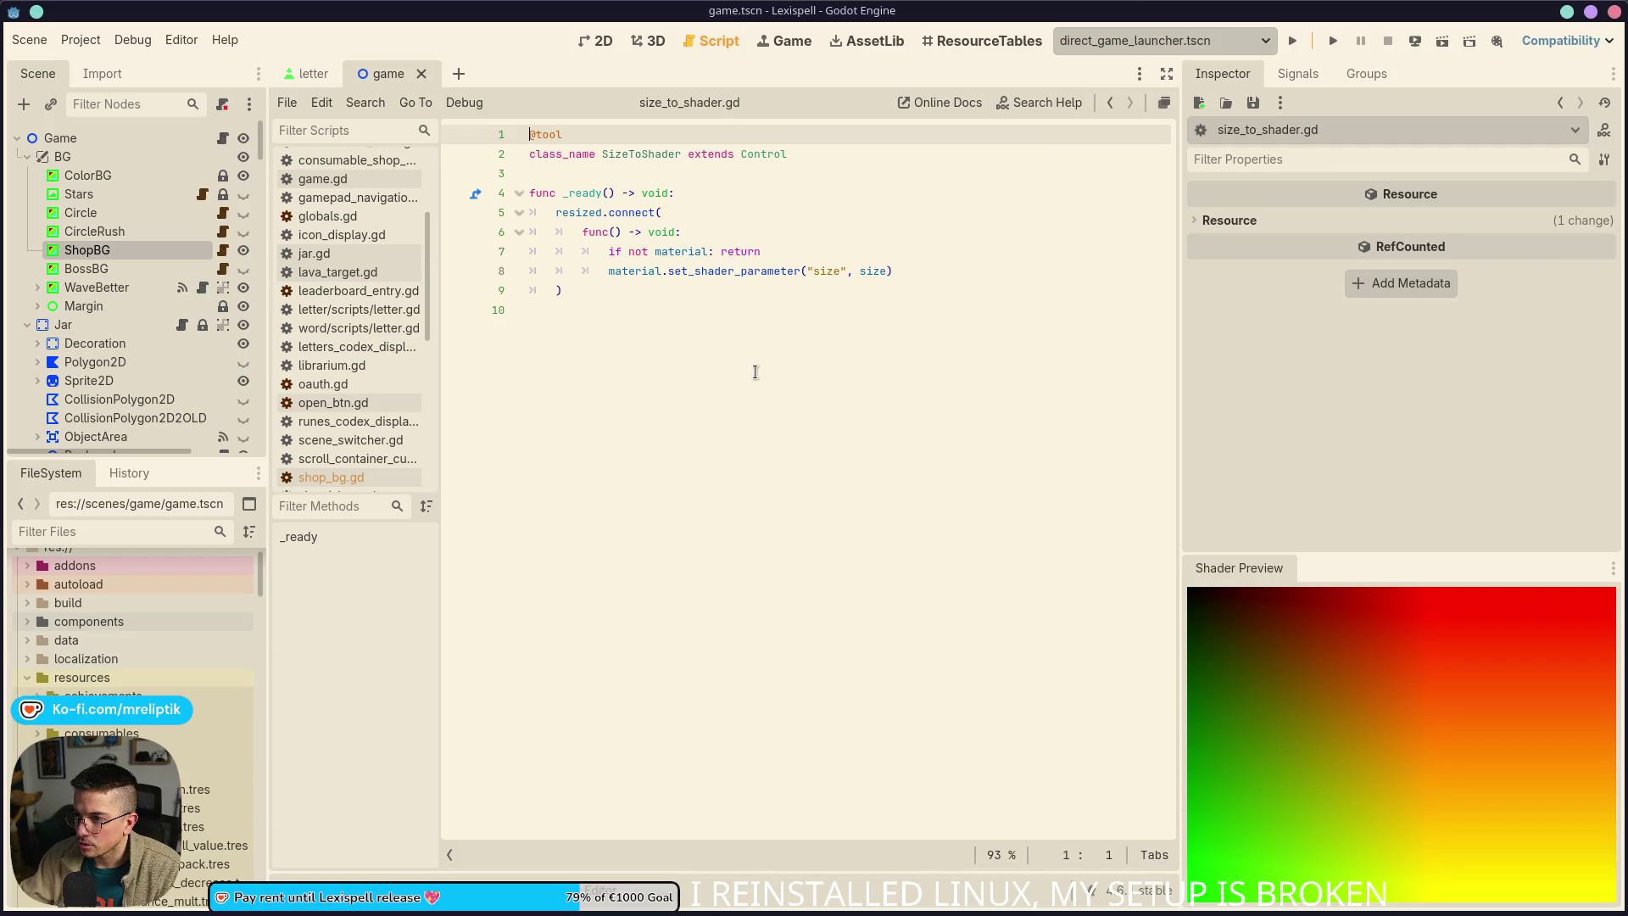
left_click(115, 253)
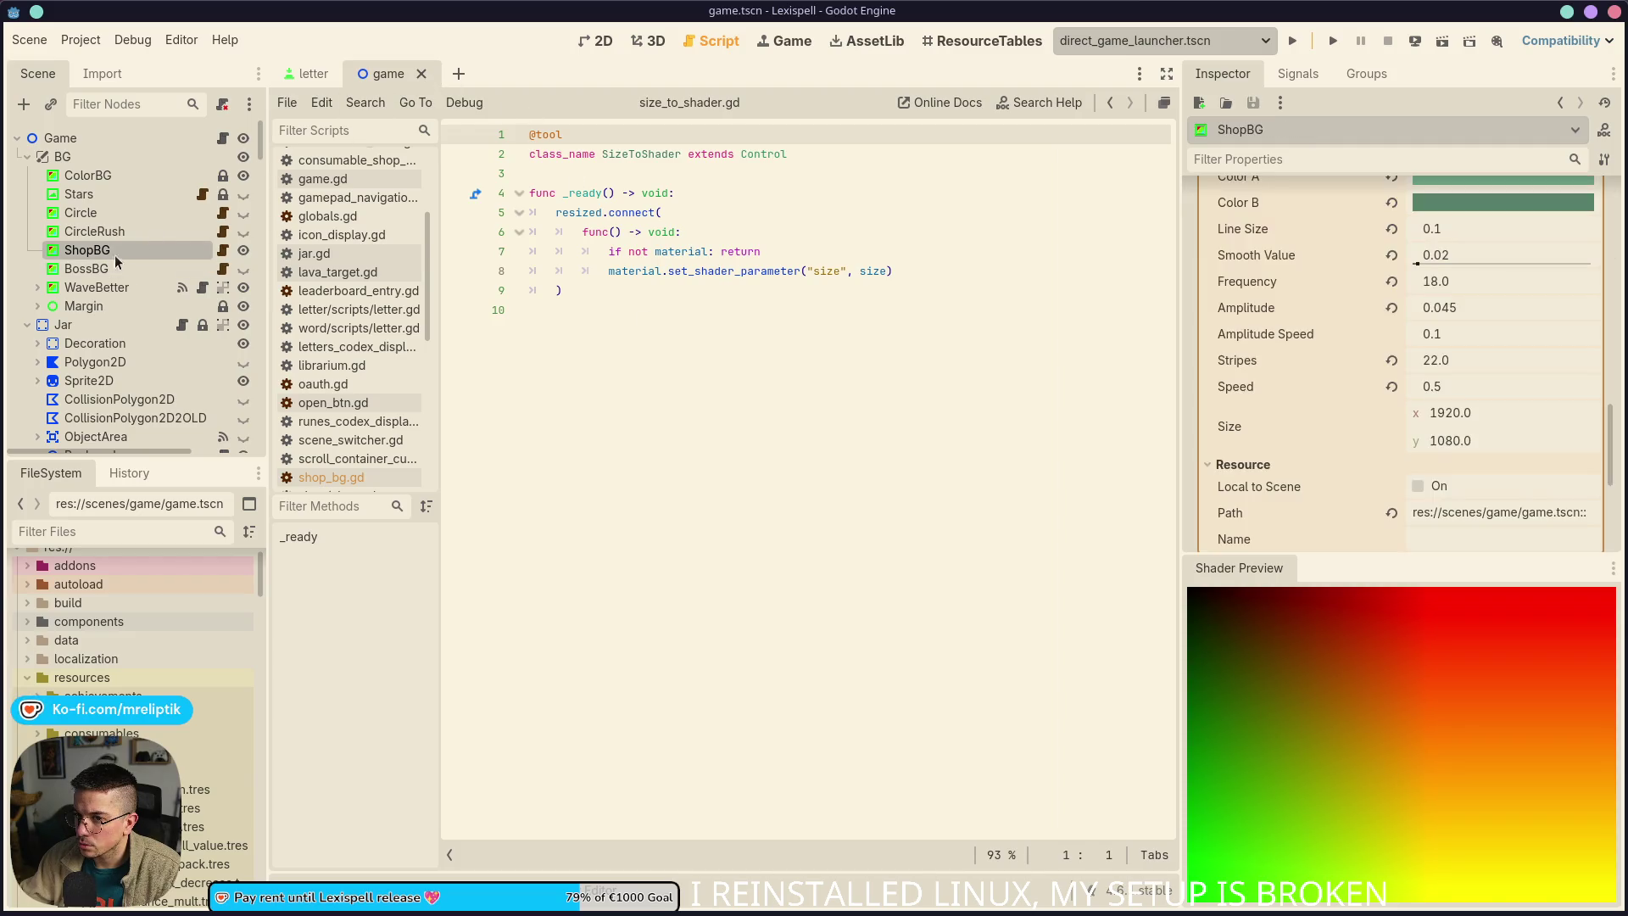
left_click(585, 44)
Save, close and reopen game.tscn via Quick Open Scene
key("ctrl+s")
key("ctrl+shift+w")
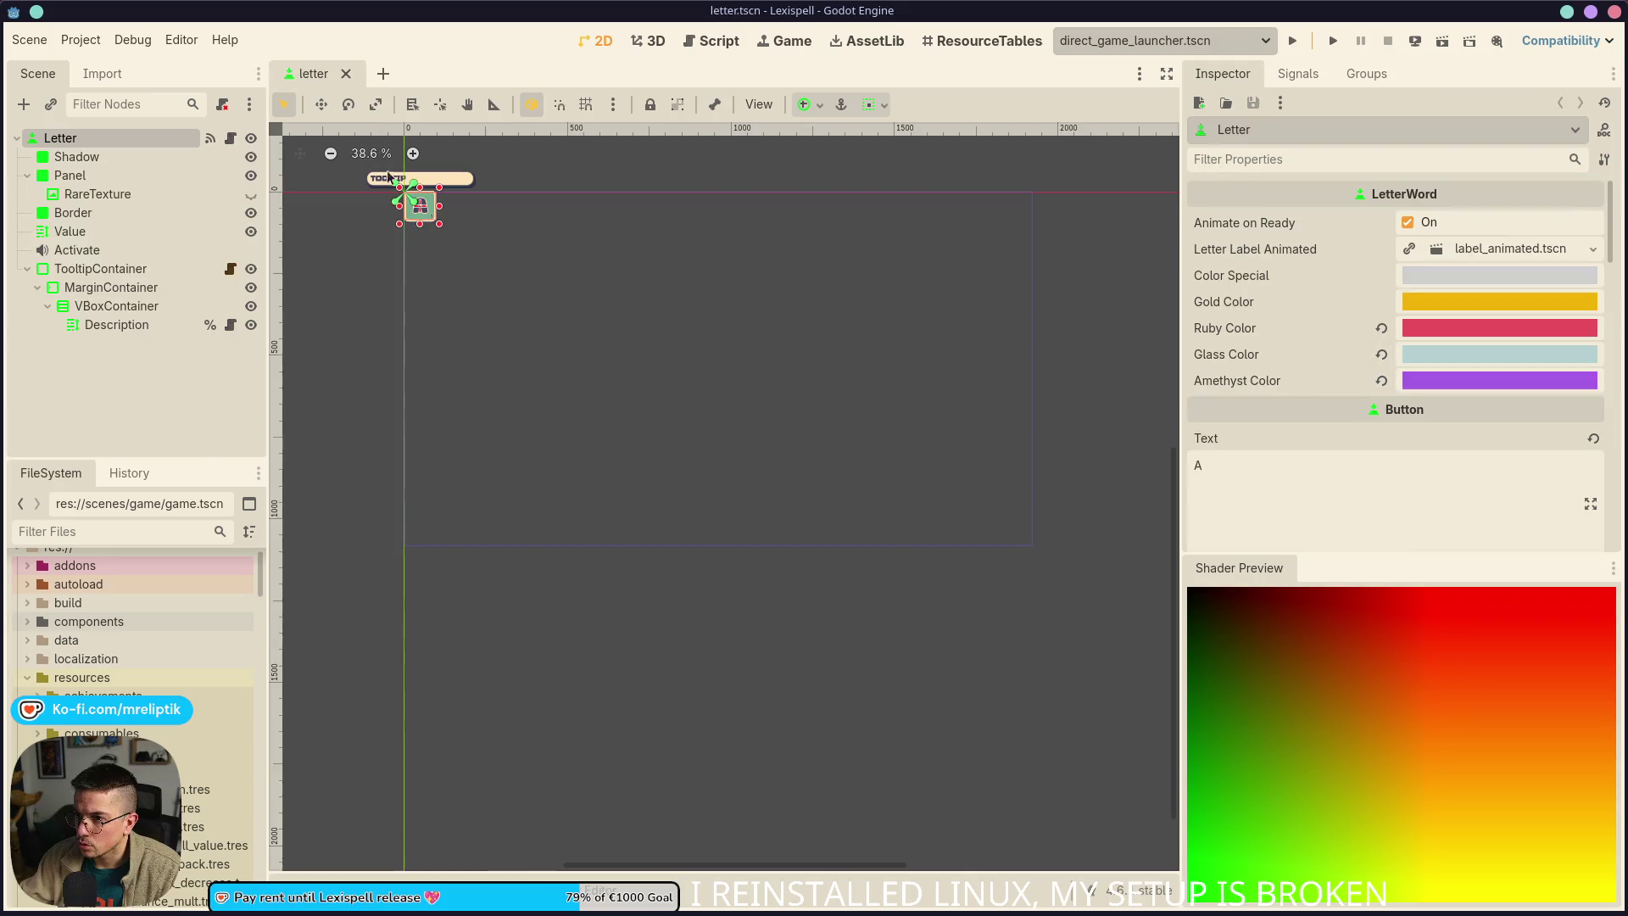
key("ctrl+shift+o")
type("game")
key("Return")
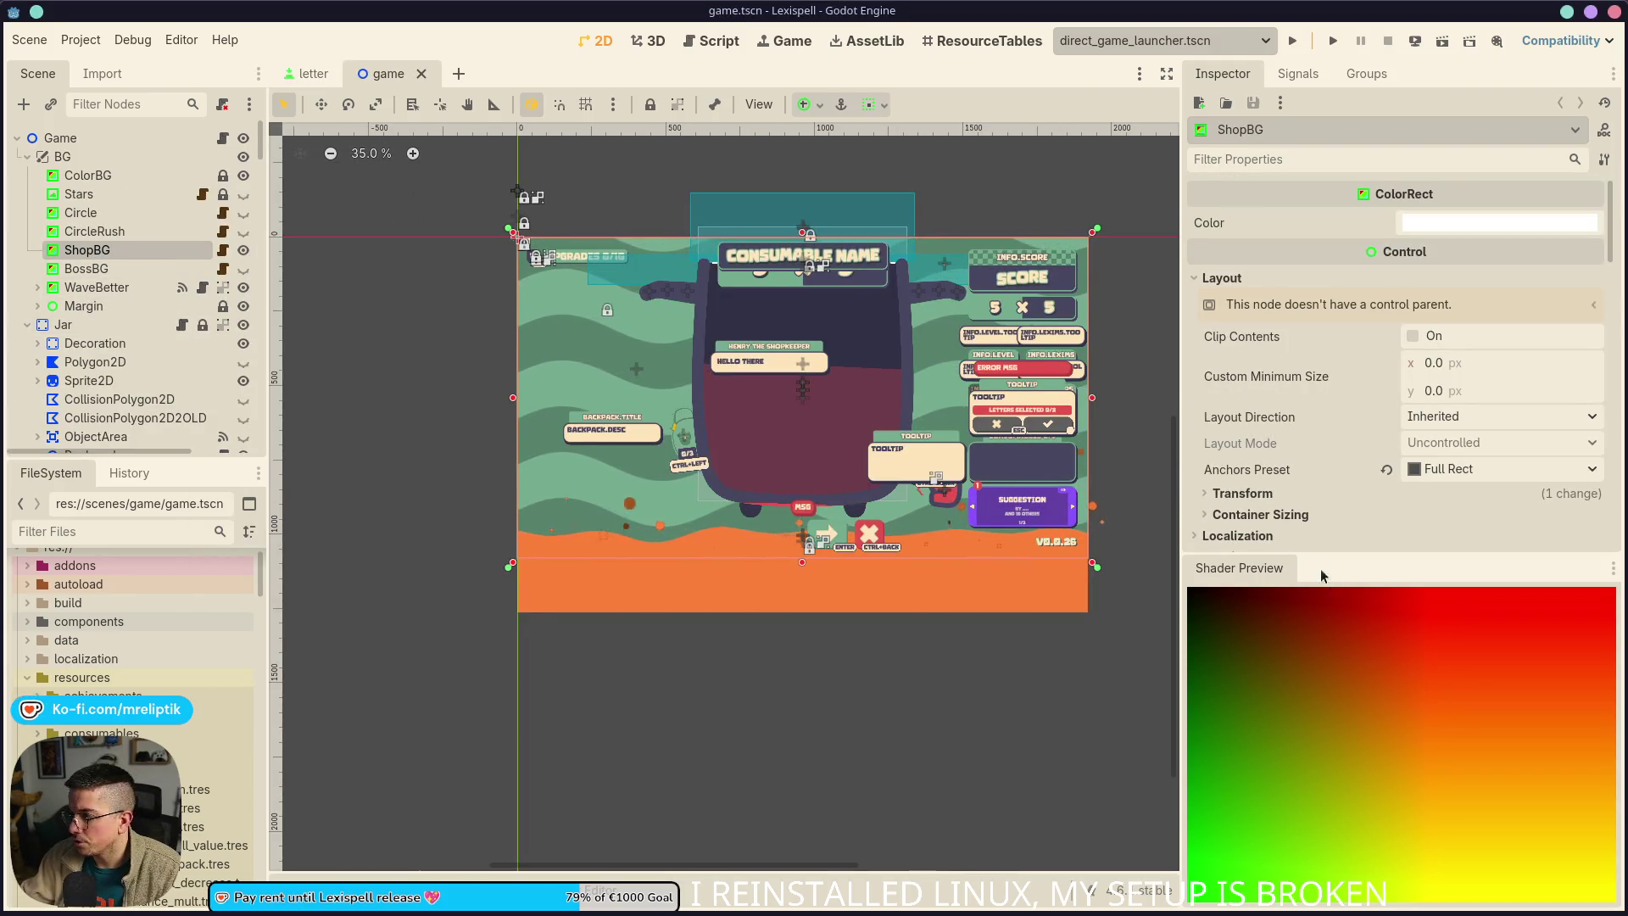
Narrow ShopBG by dragging its right edge in until it is 978 px wide
scroll(1294, 511, "down", 5)
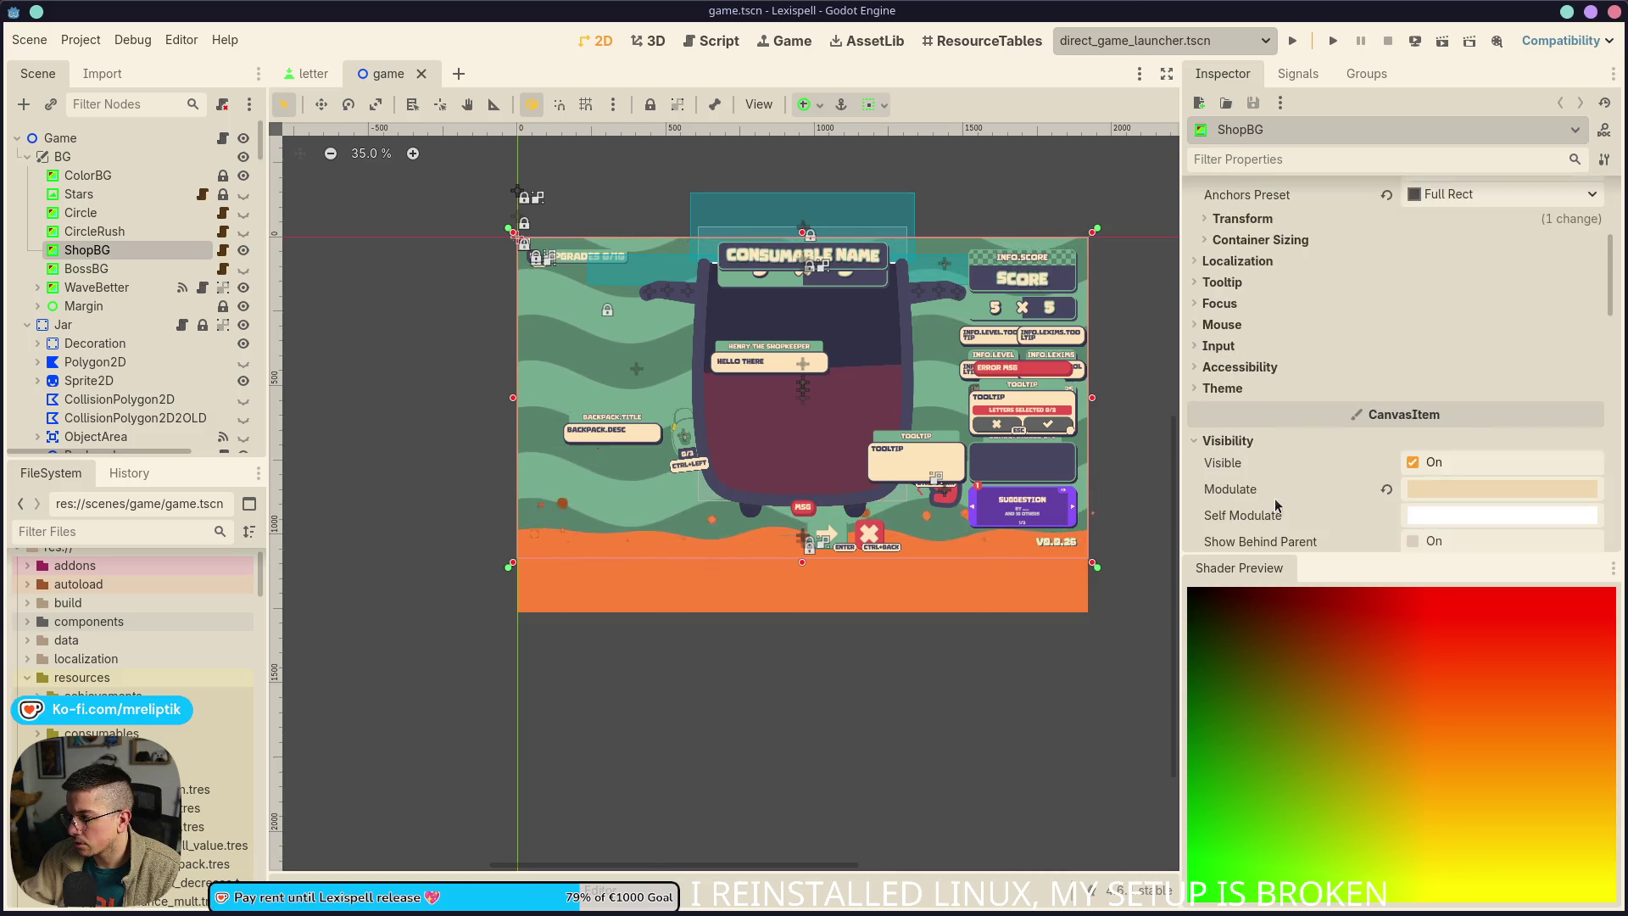
scroll(1295, 512, "down", 10)
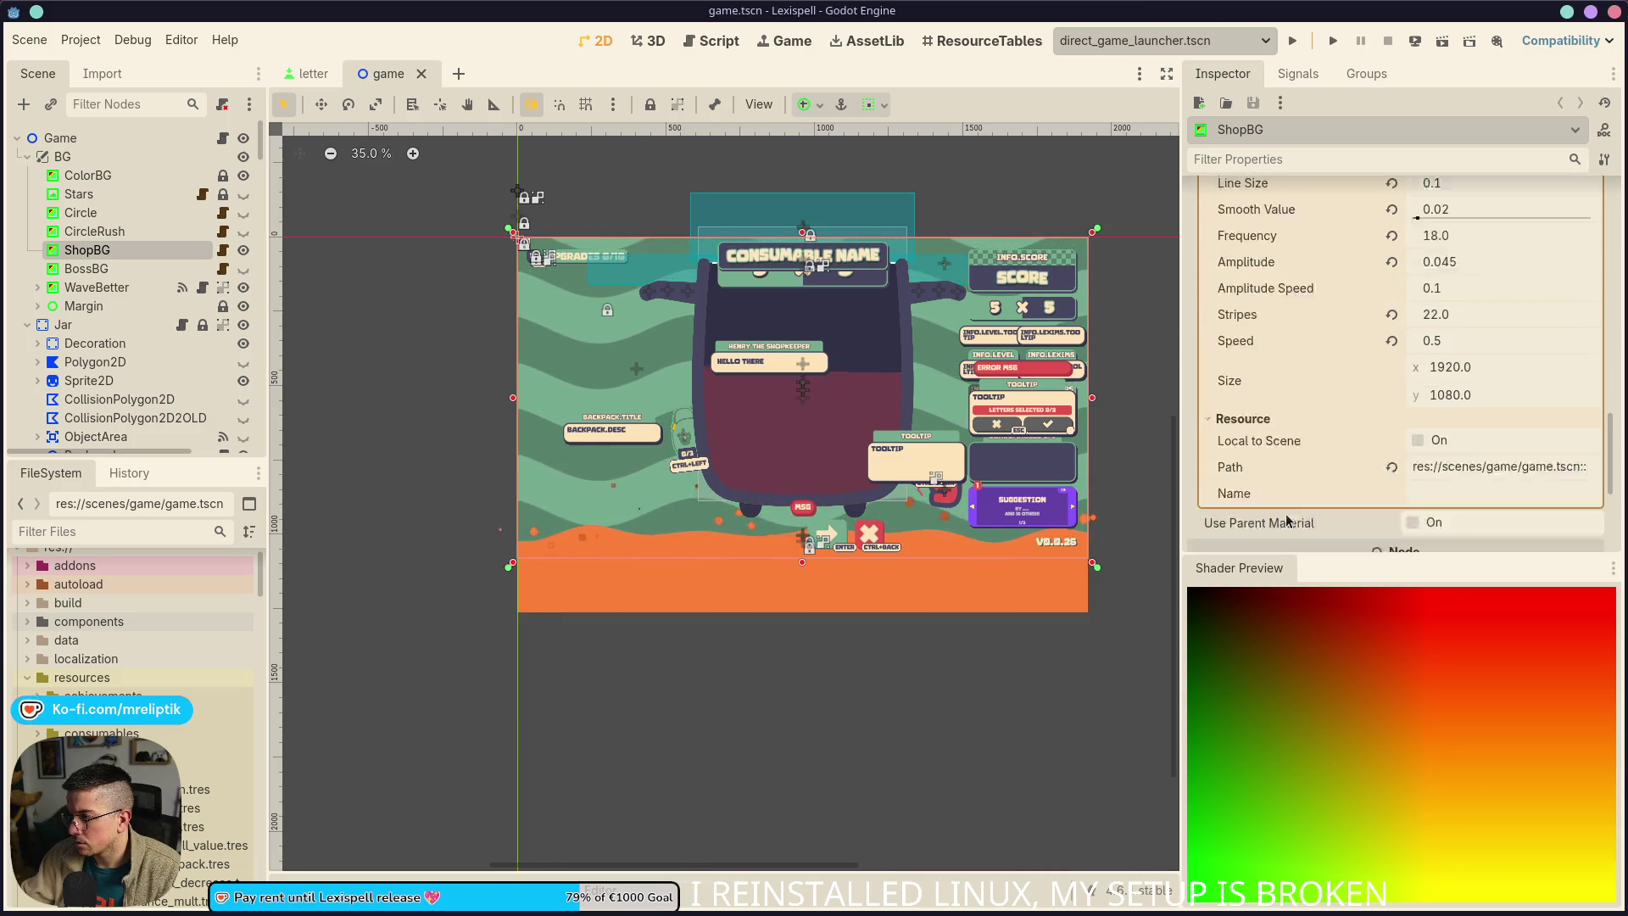
left_click_drag(1087, 459, 975, 464)
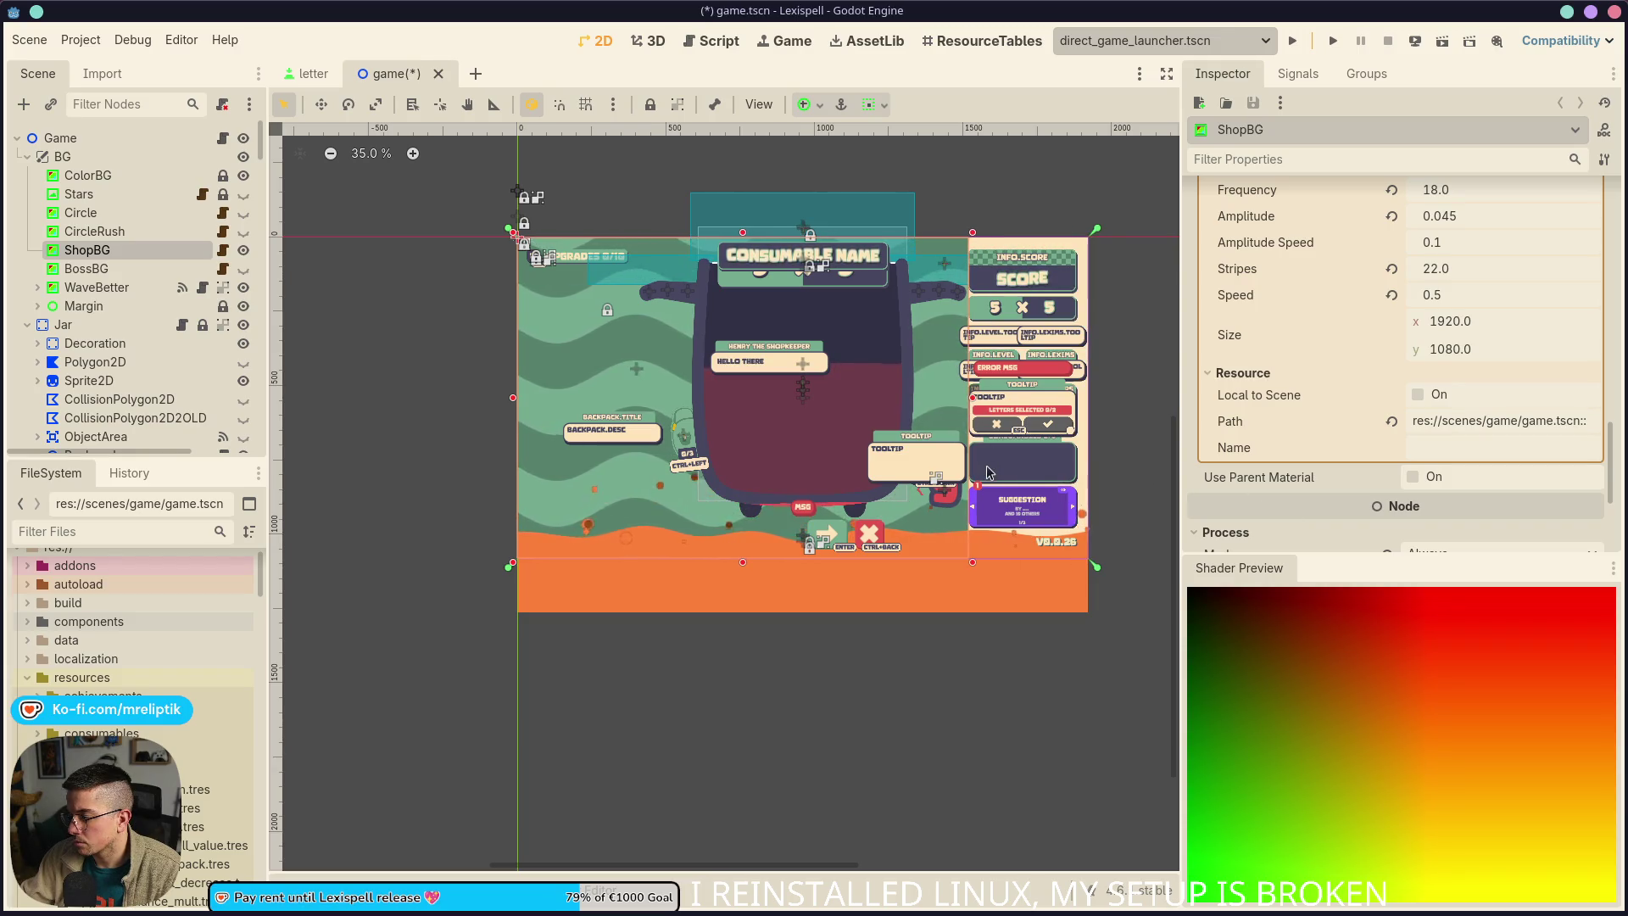
key("ctrl+s")
scroll(848, 441, "right", 5)
left_click_drag(800, 441, 520, 436)
key("ctrl+z")
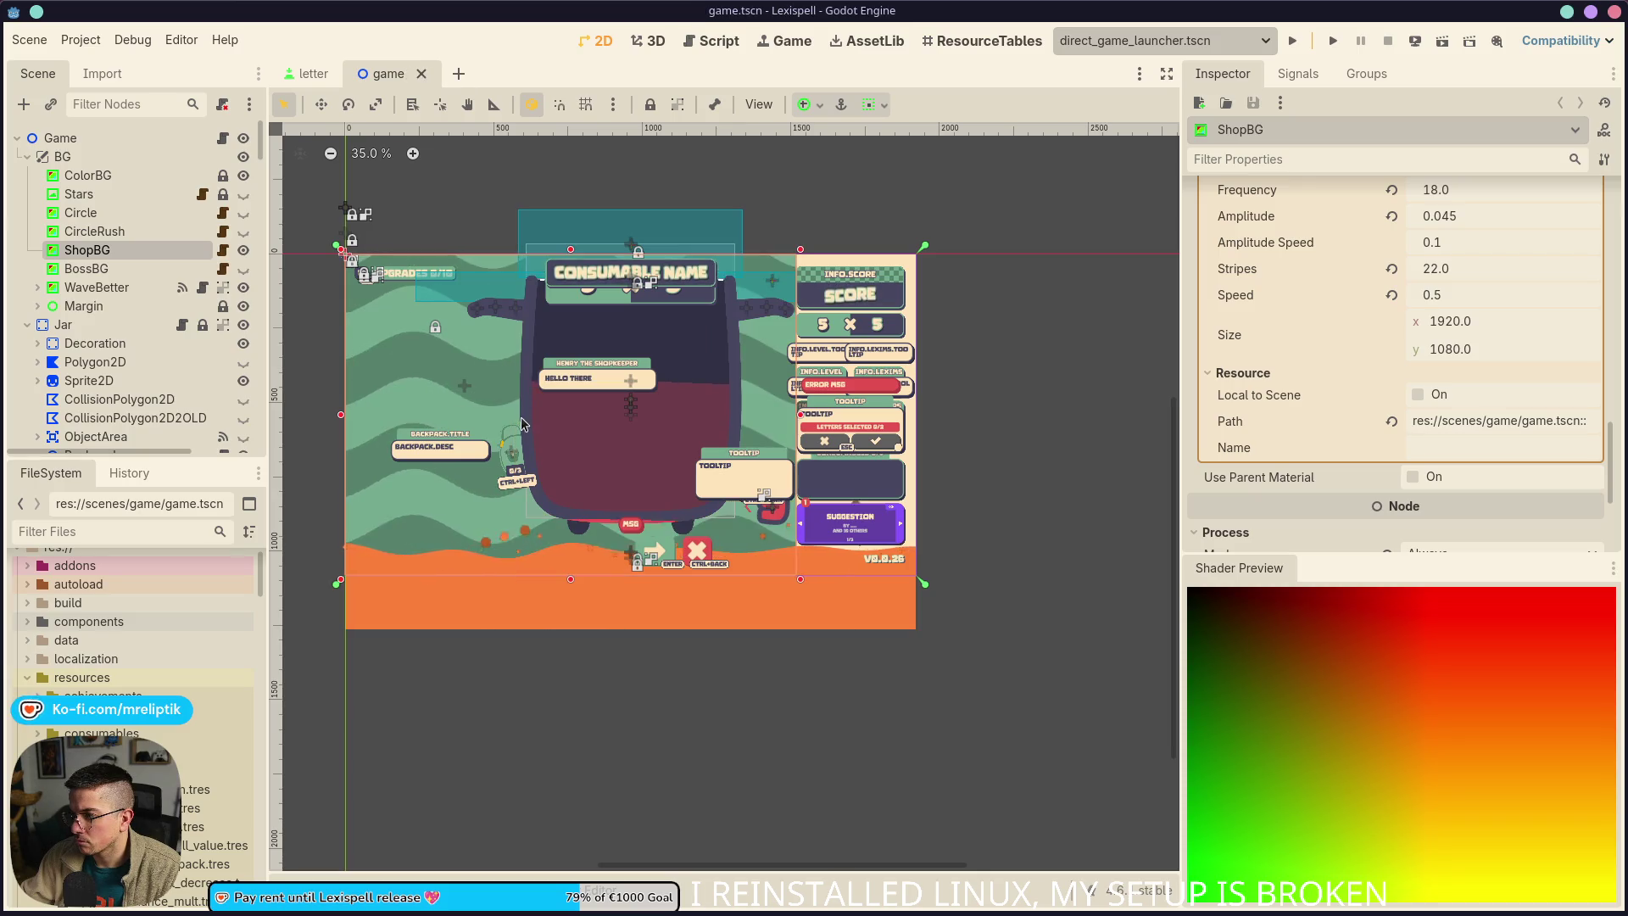
key("ctrl+z")
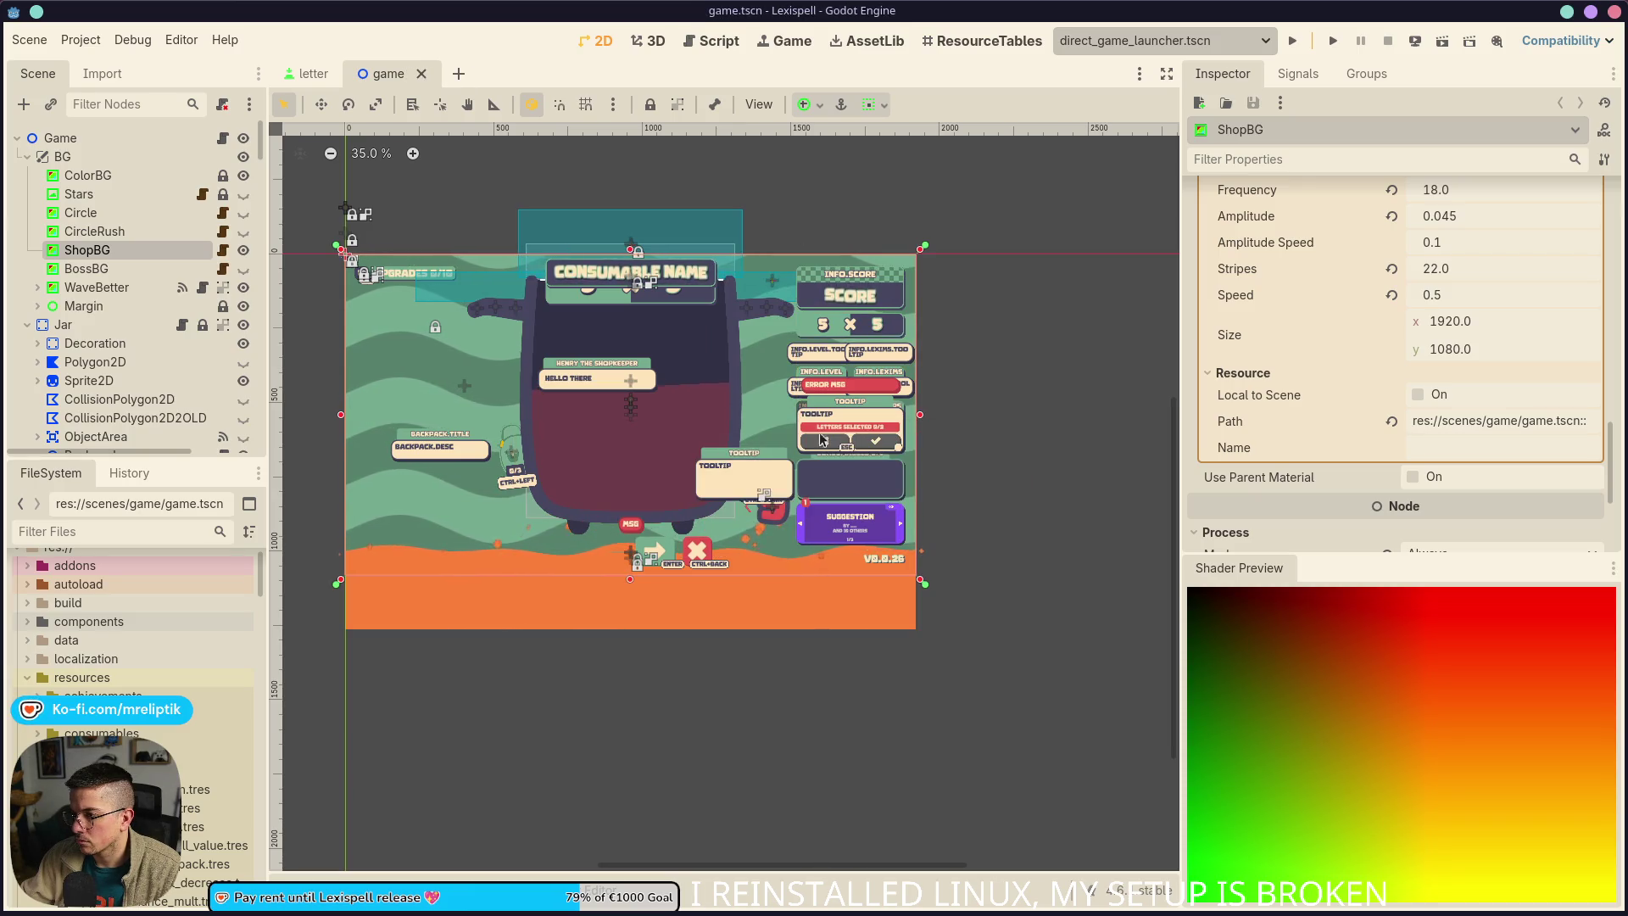
left_click_drag(923, 423, 640, 423)
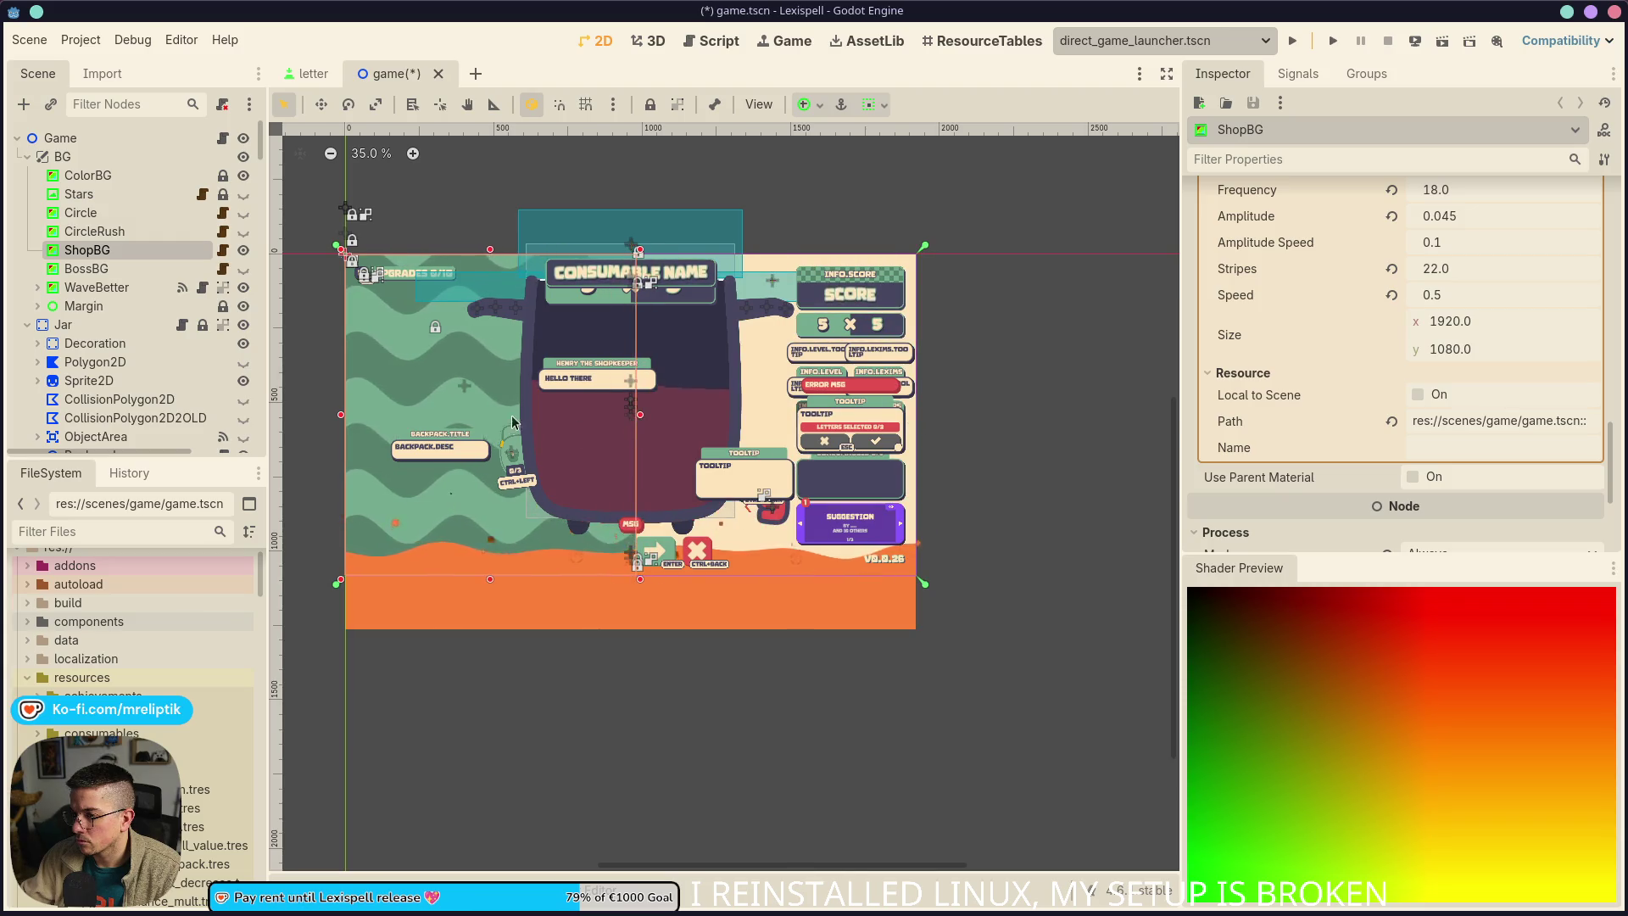
scroll(1328, 478, "up", 1)
scroll(1328, 477, "up", 15)
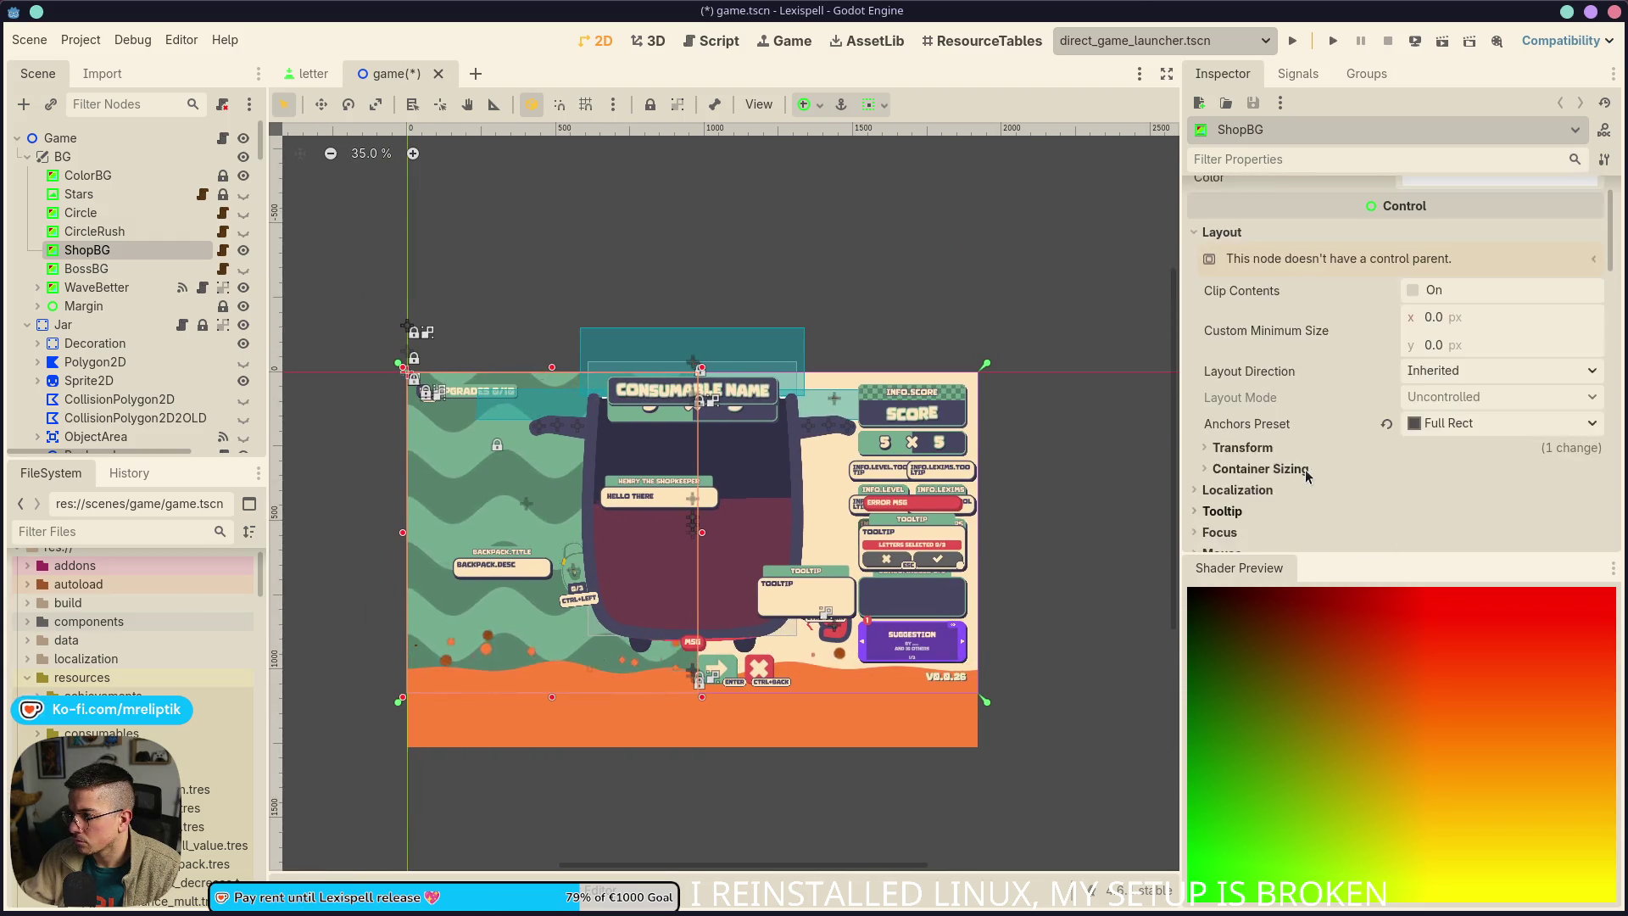
scroll(1248, 451, "down", 2)
Copy ShopBG's 978 × 1080 Transform size and paste it into the shader's Size parameter
left_click(1236, 400)
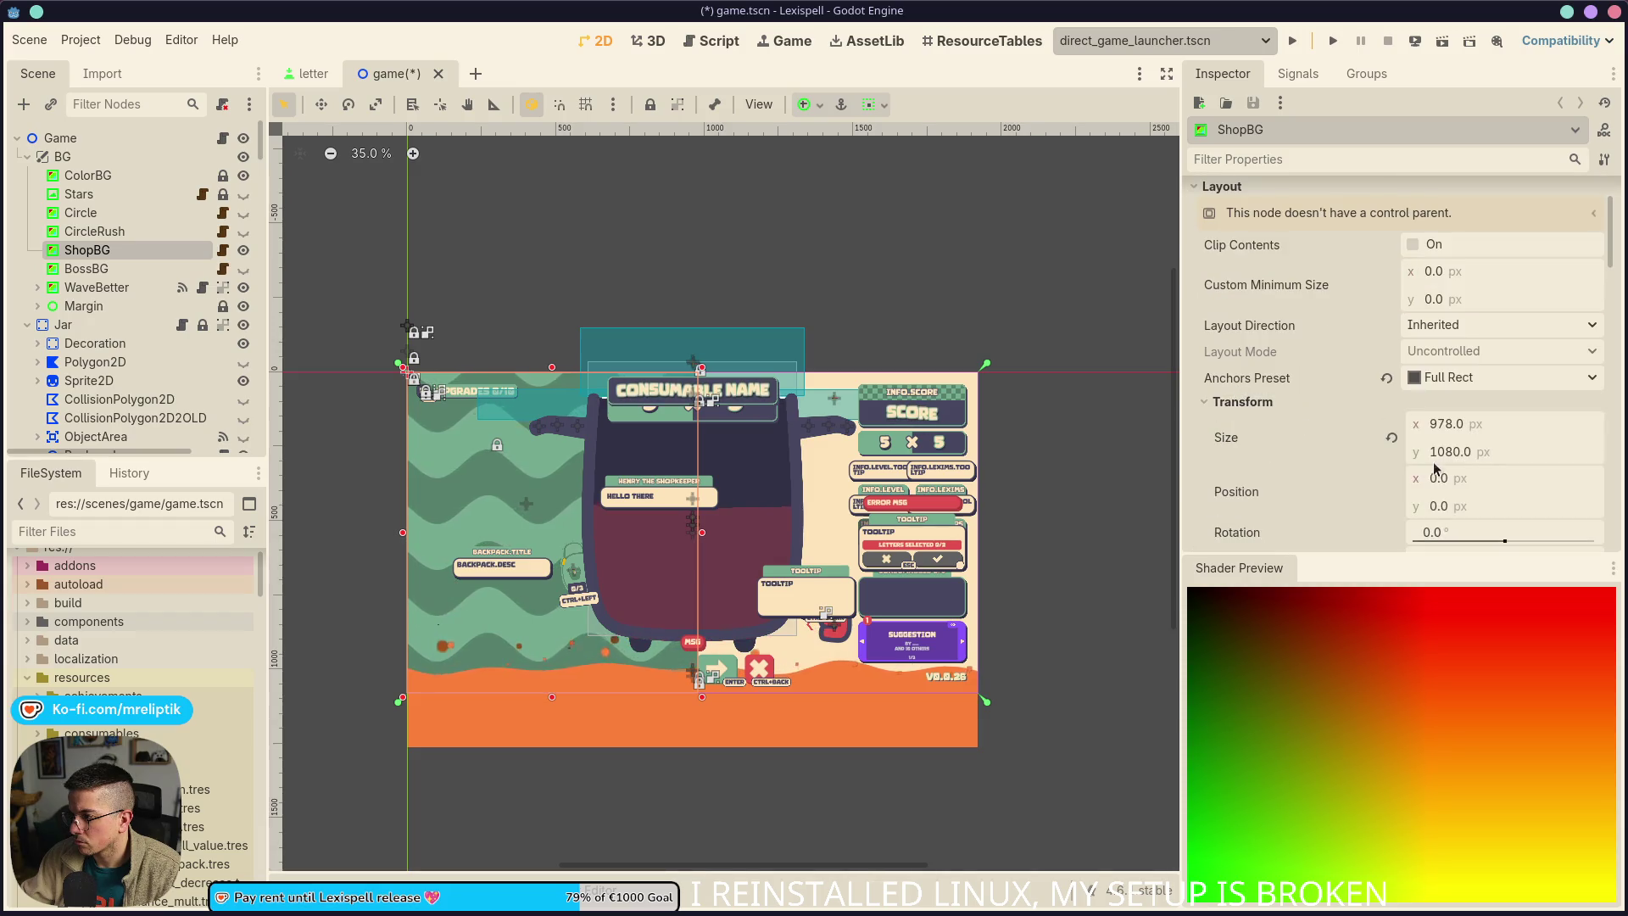
right_click(1216, 438)
scroll(1272, 457, "down", 15)
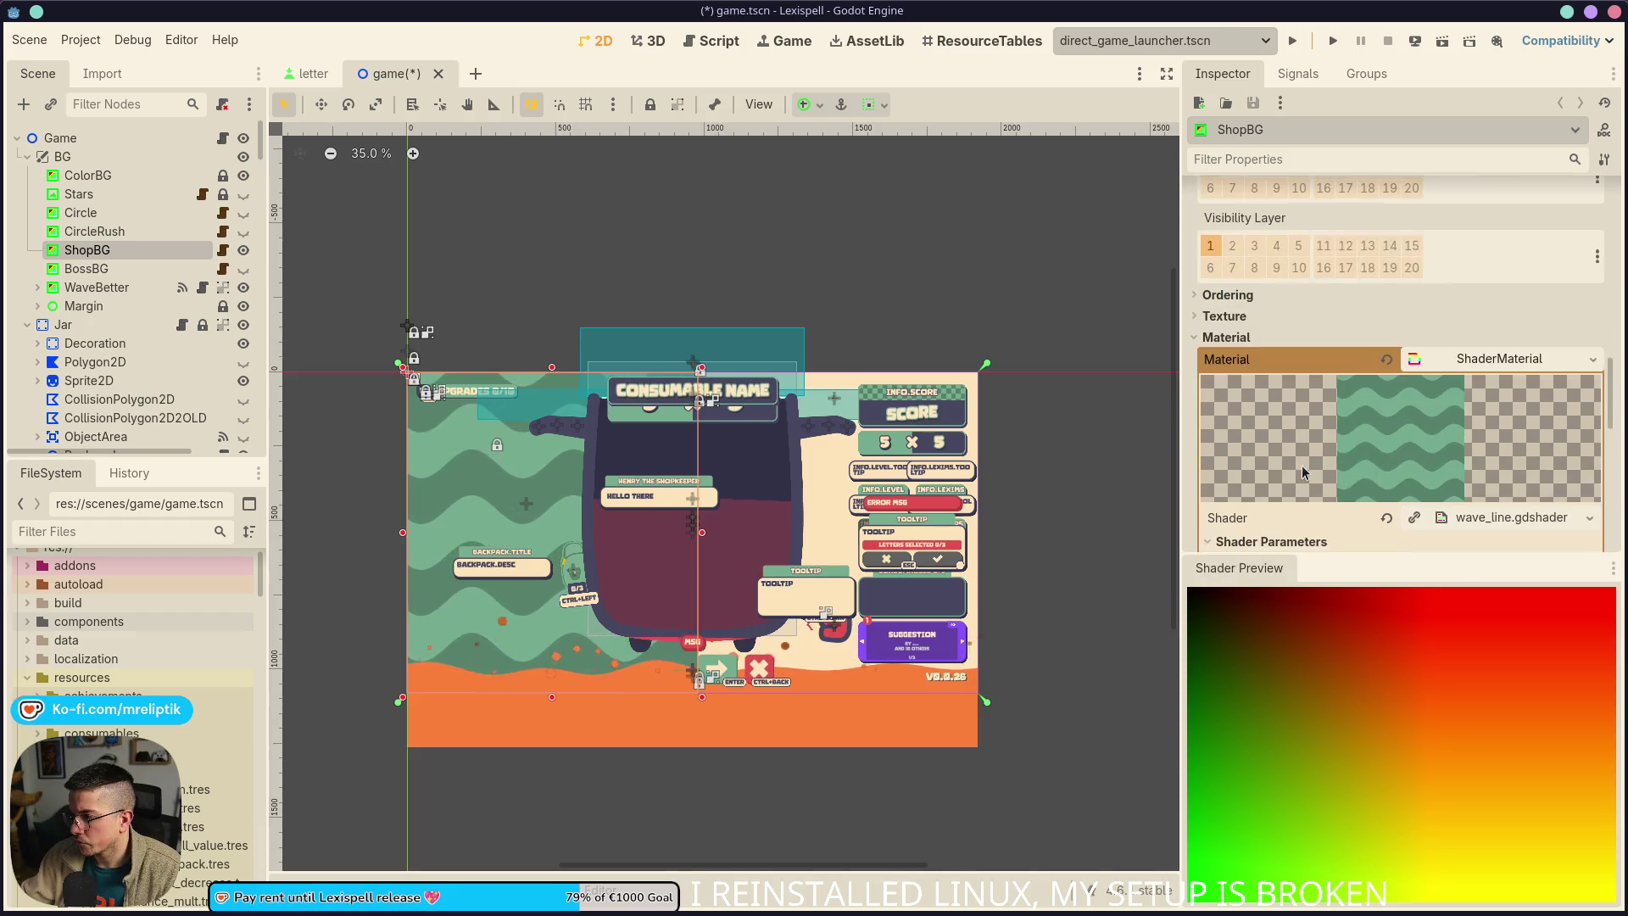
scroll(1303, 472, "down", 4)
right_click(1221, 410)
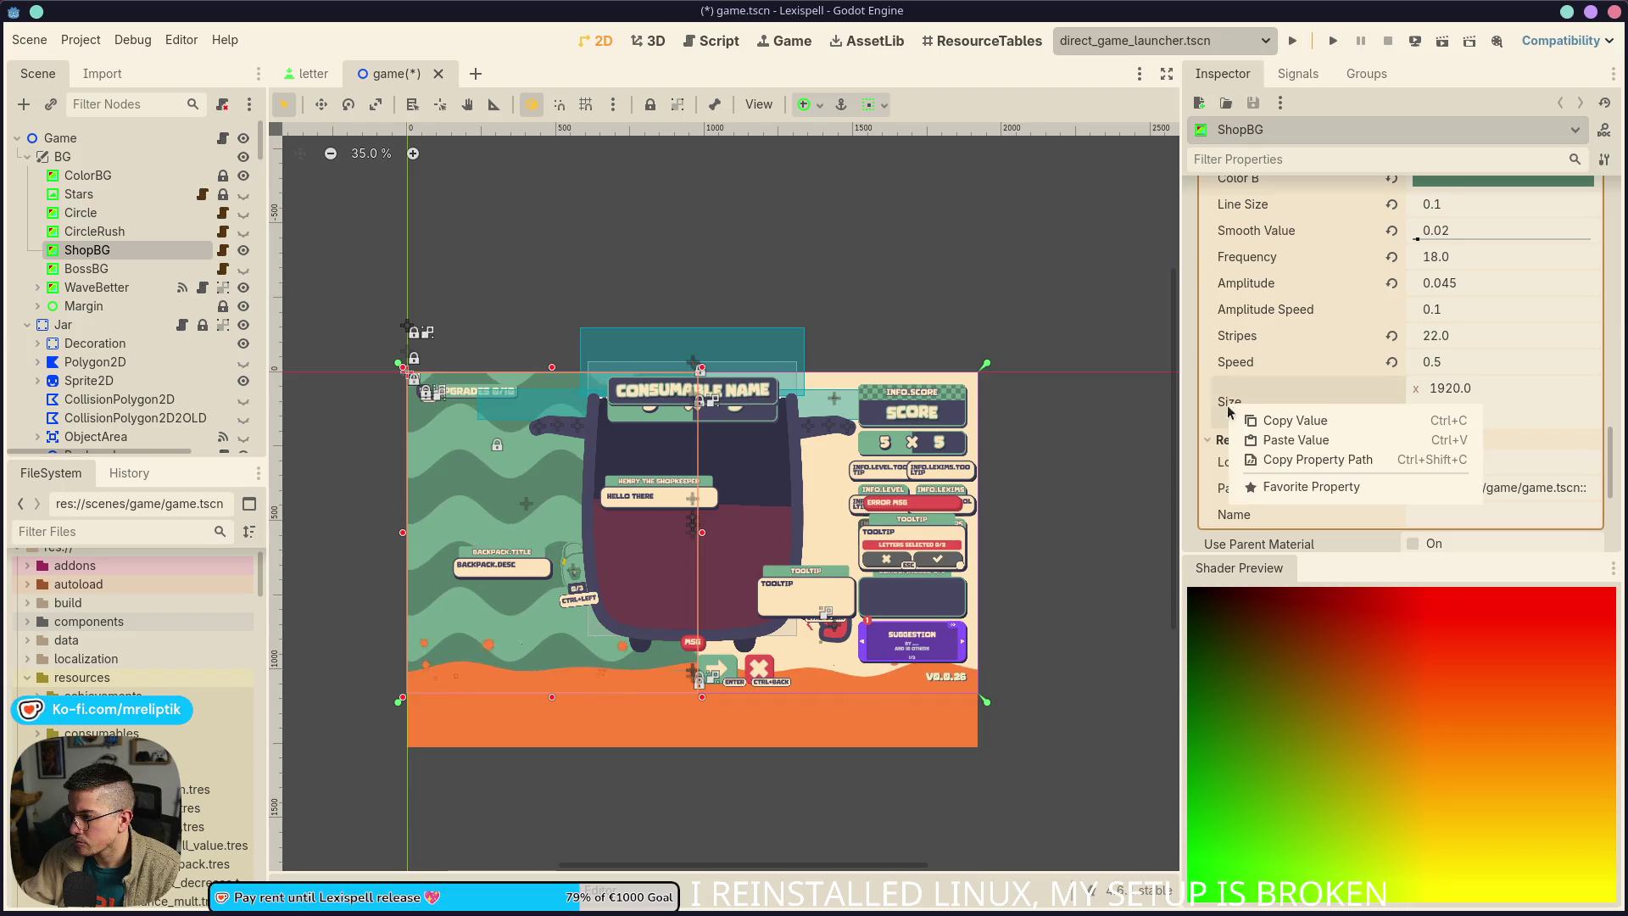
left_click(1271, 445)
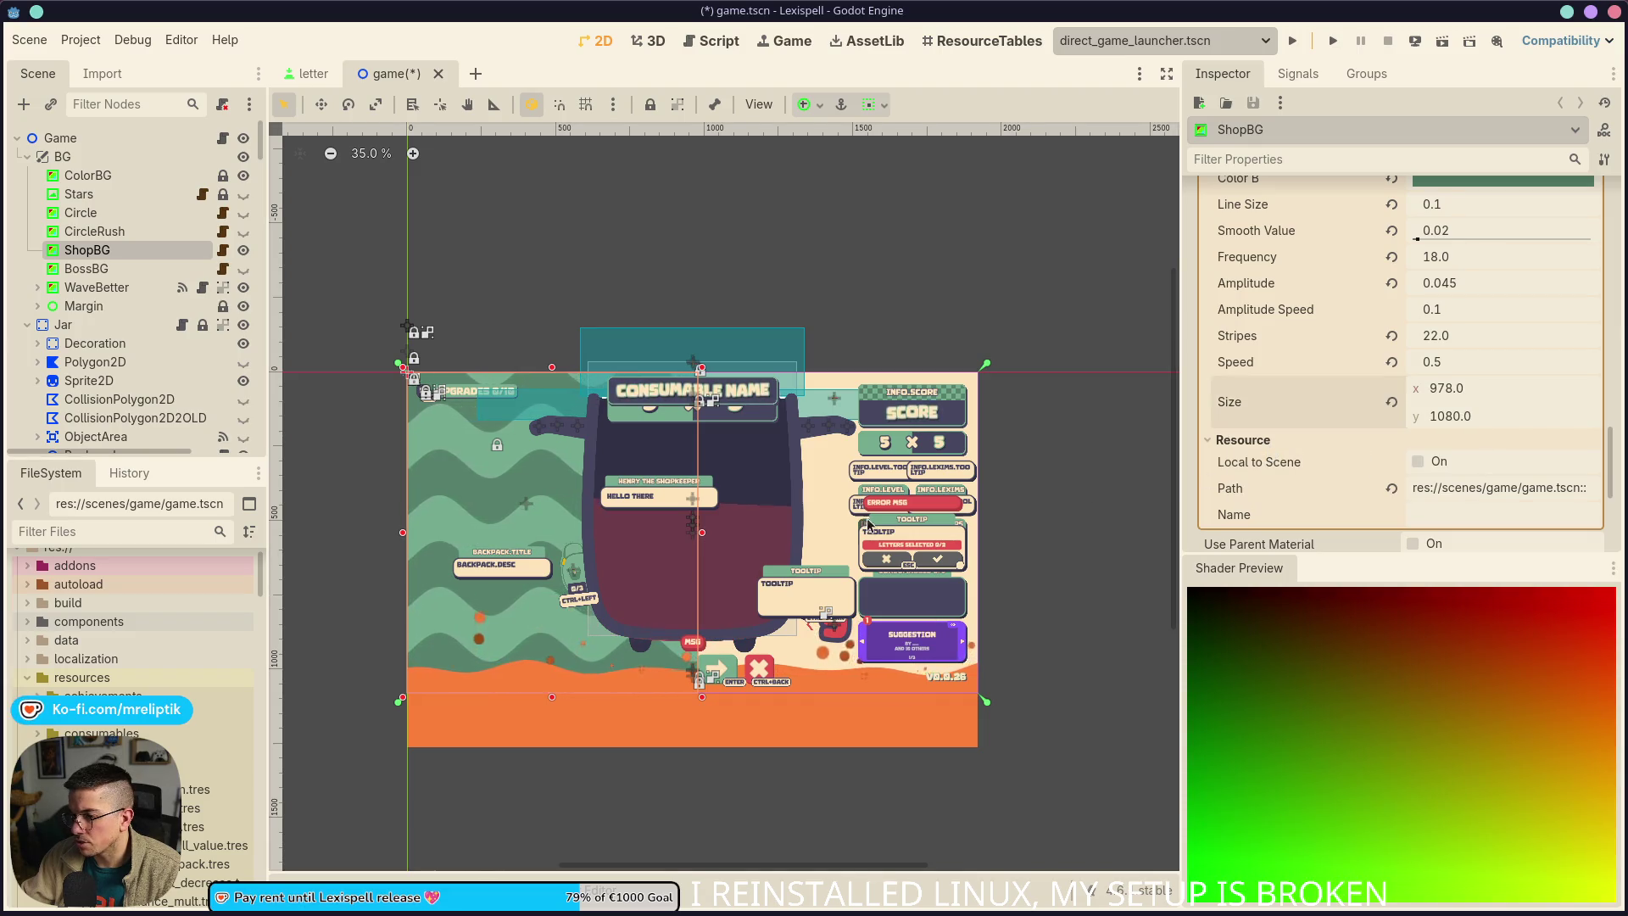
type("1920")
key("ctrl+s")
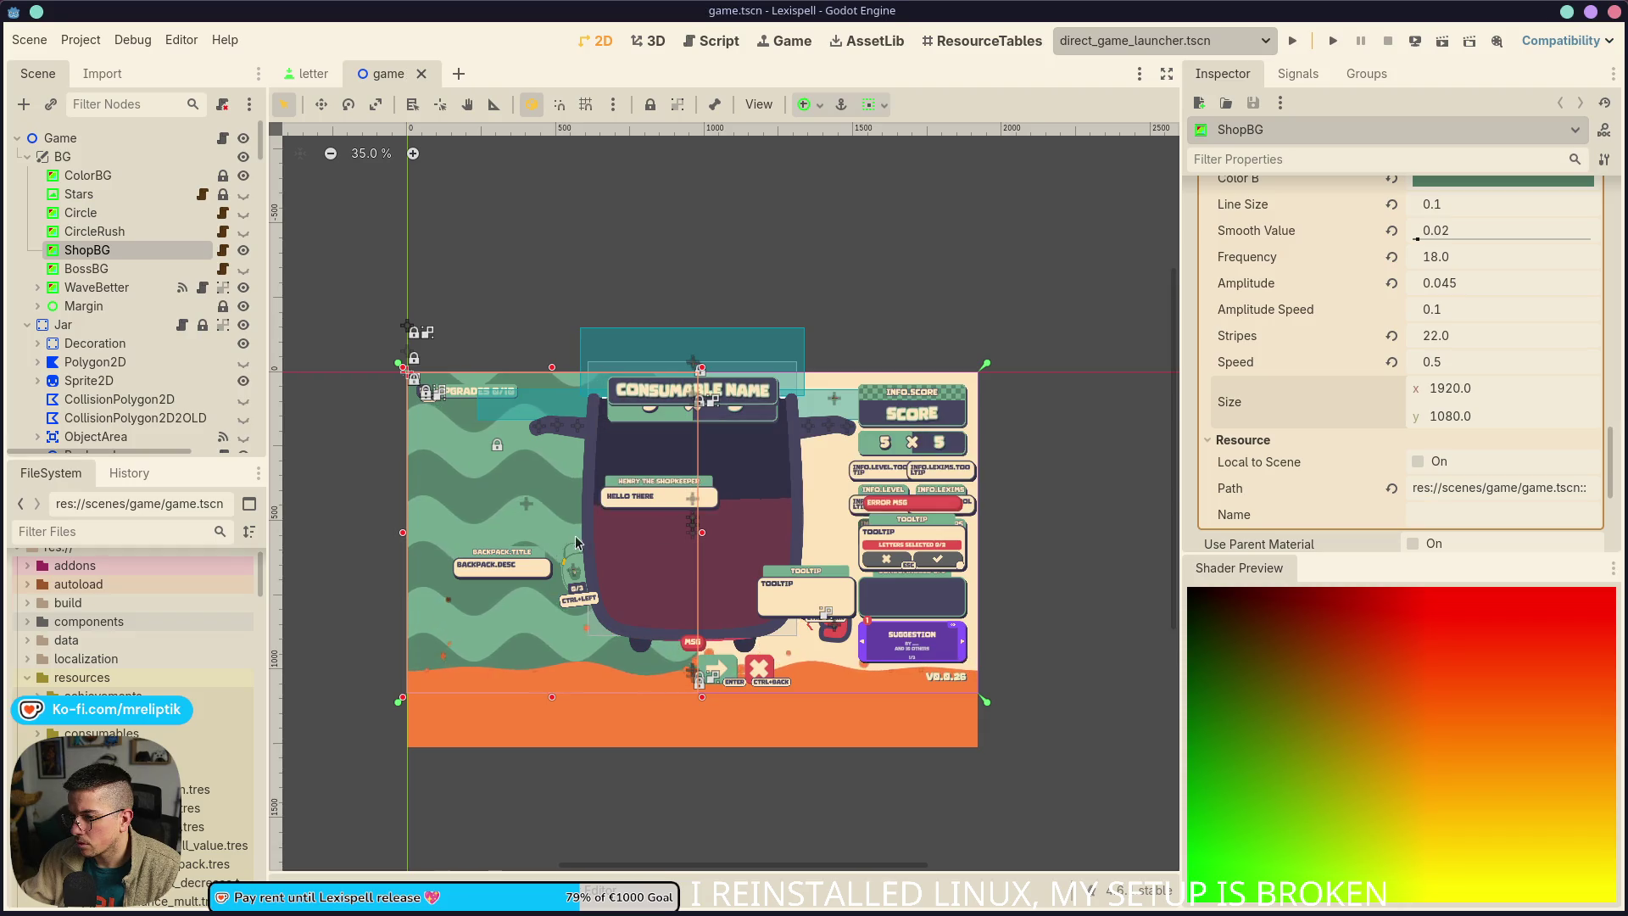
right_click(1303, 406)
left_click(1261, 437)
scroll(1303, 410, "up", 2)
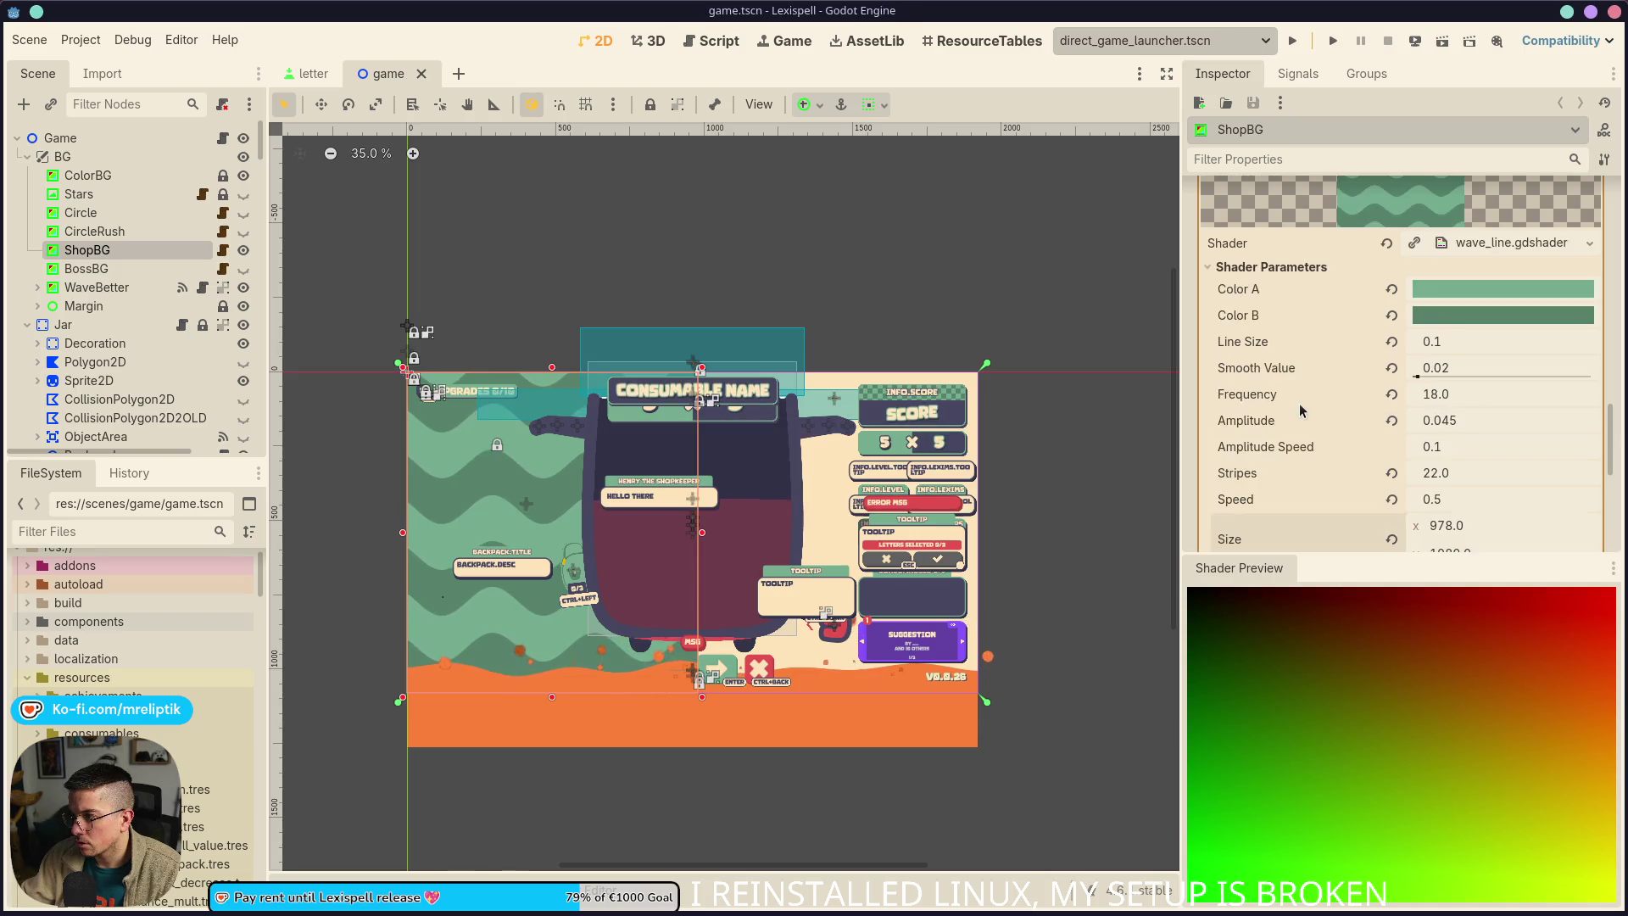
left_click(1506, 243)
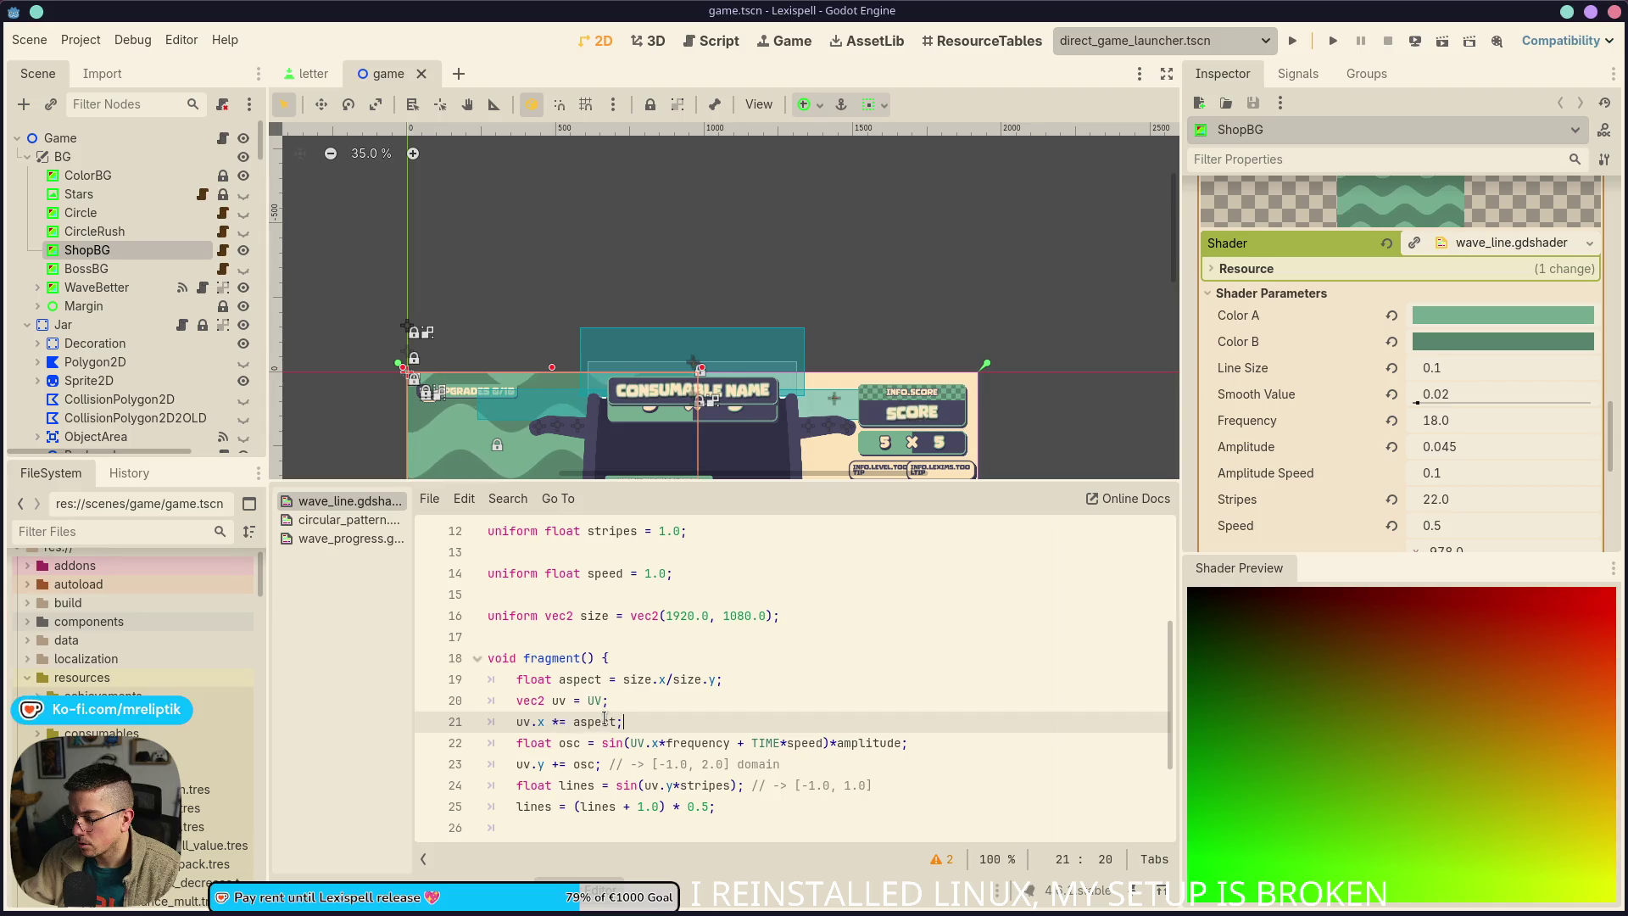
Correct line 22 of wave_line.gdshader to use lowercase uv.x
scroll(589, 720, "down", 1)
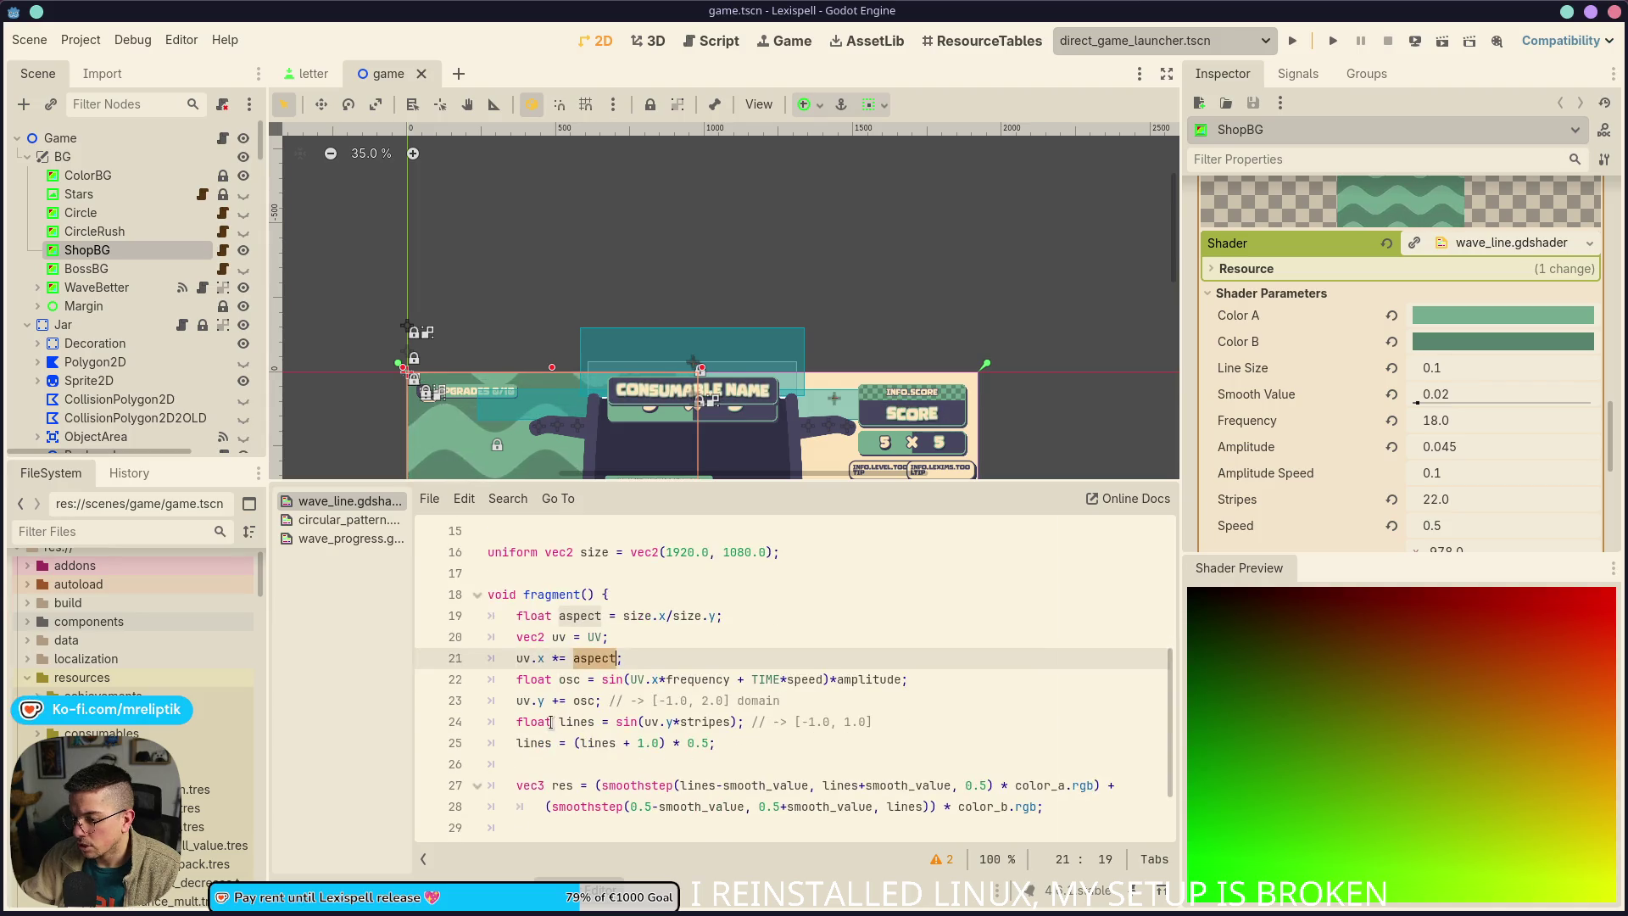
left_click(561, 634)
scroll(563, 659, "down", 1)
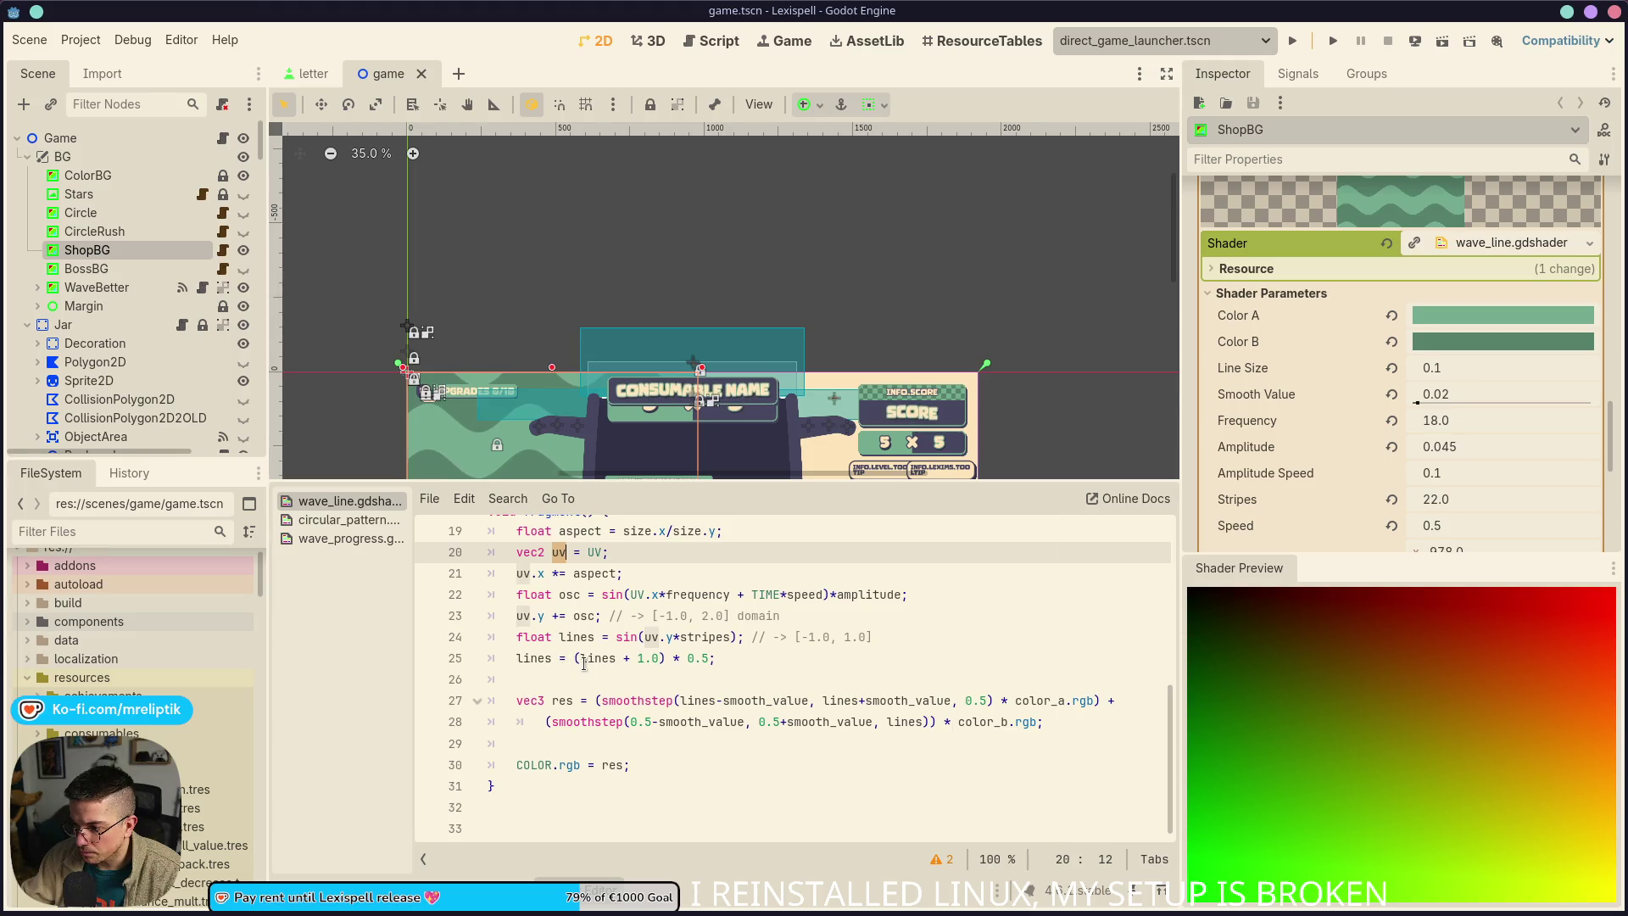
scroll(585, 669, "up", 2)
left_click(661, 722)
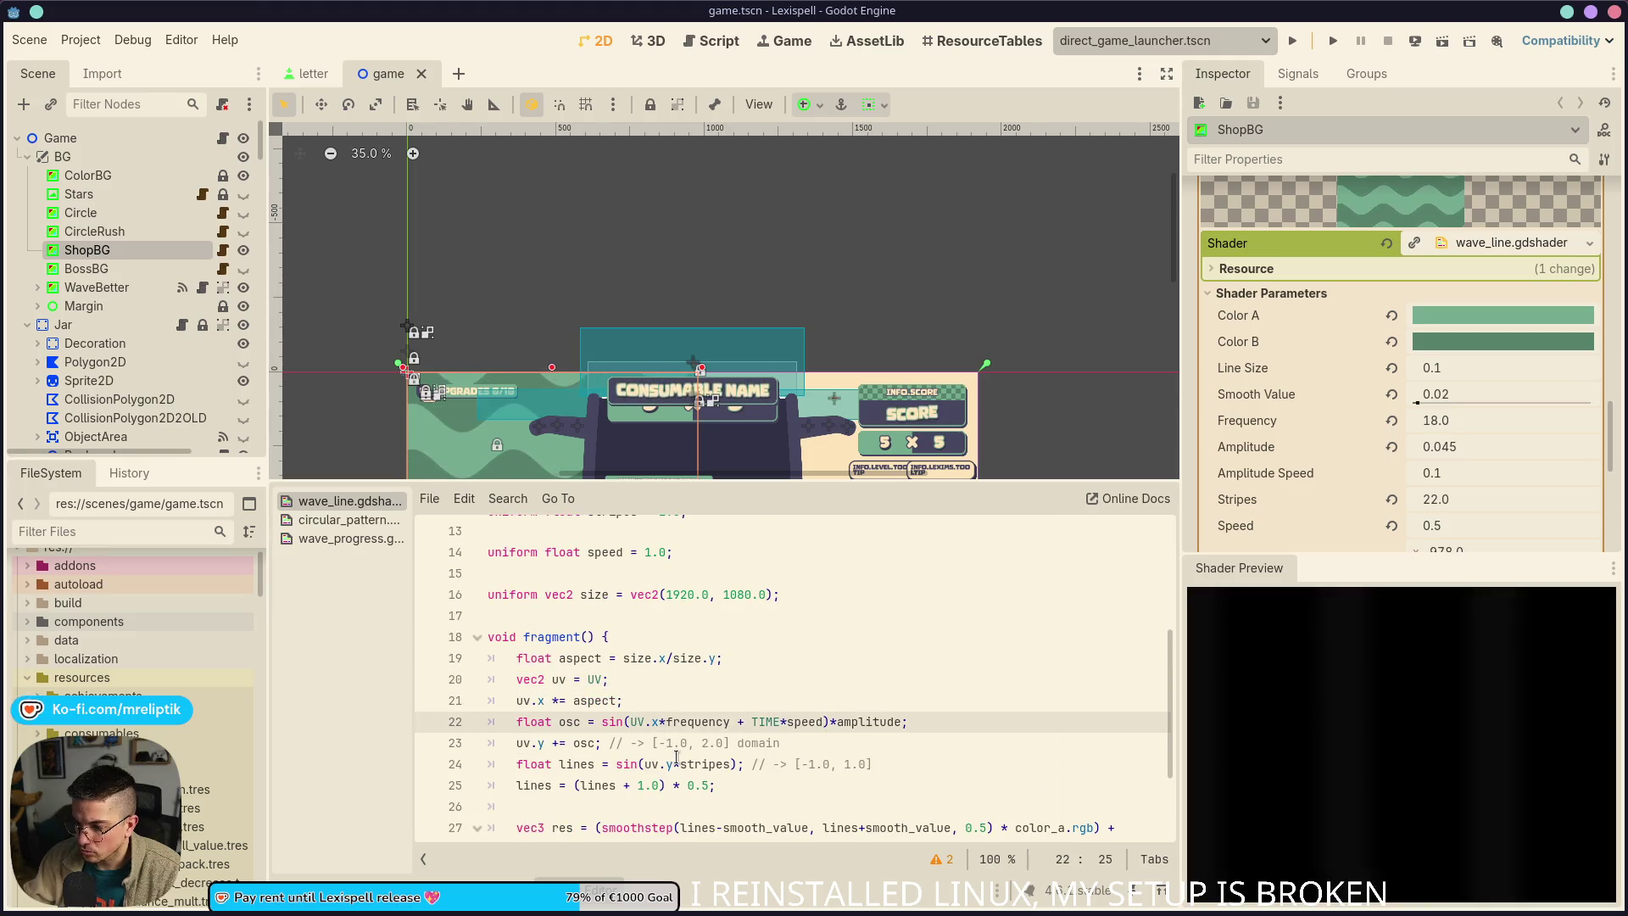
key("BackSpace")
key("BackSpace")
key("BackSpace")
type("v.x")
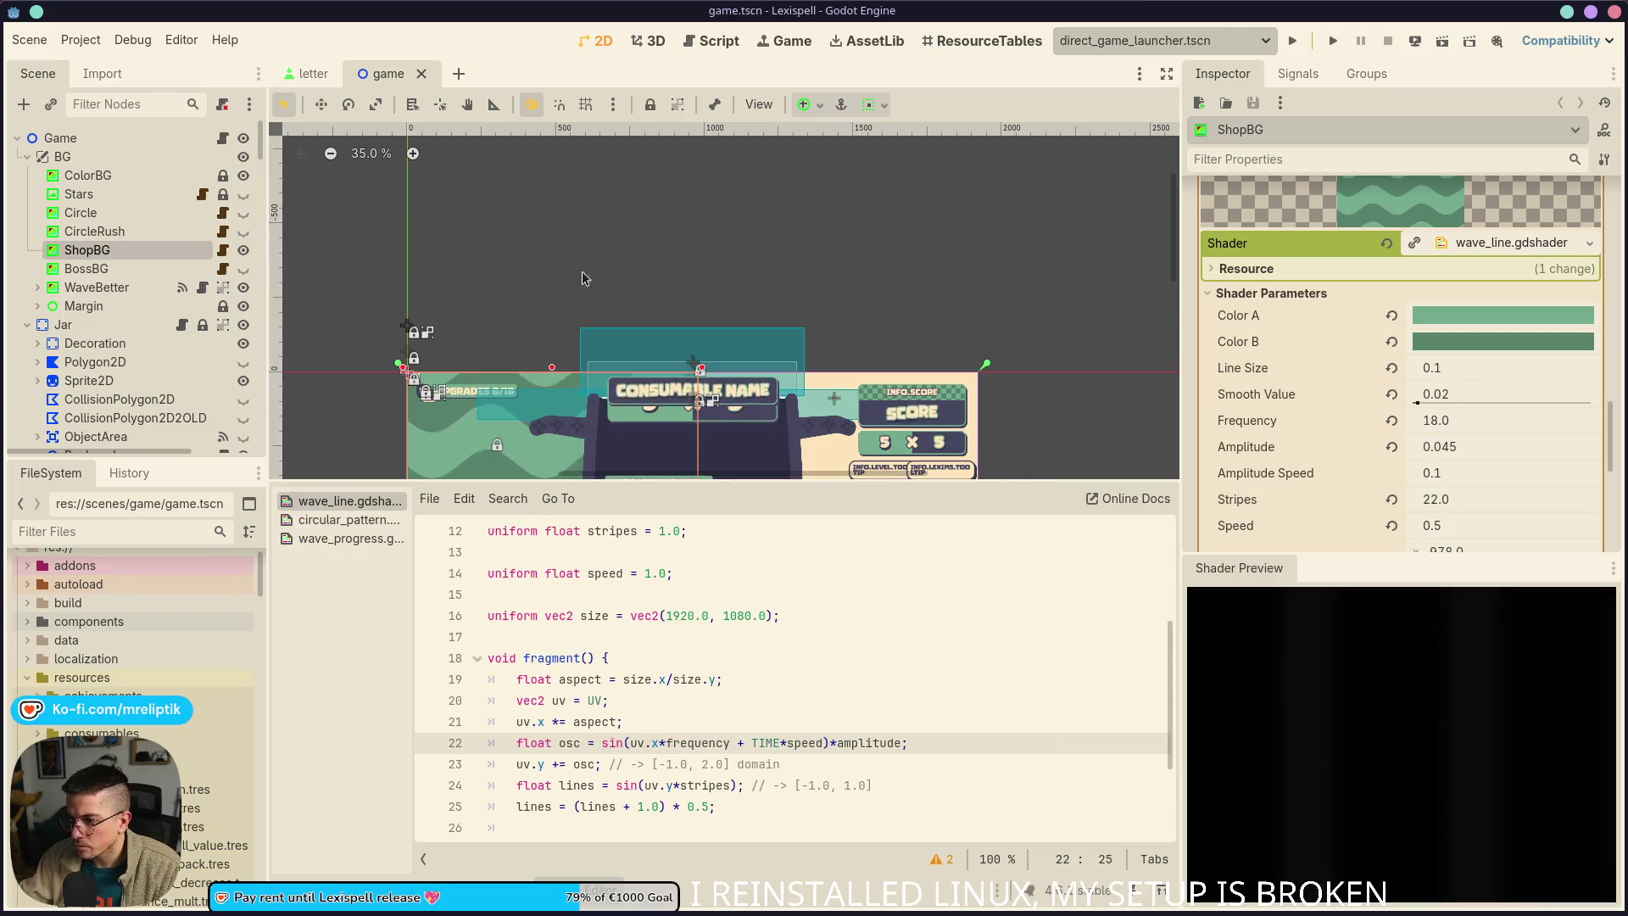
Stretch ShopBG back to full 1920 width, save the scene, and hide the shader panel
scroll(491, 319, "down", 5)
scroll(1439, 453, "down", 3)
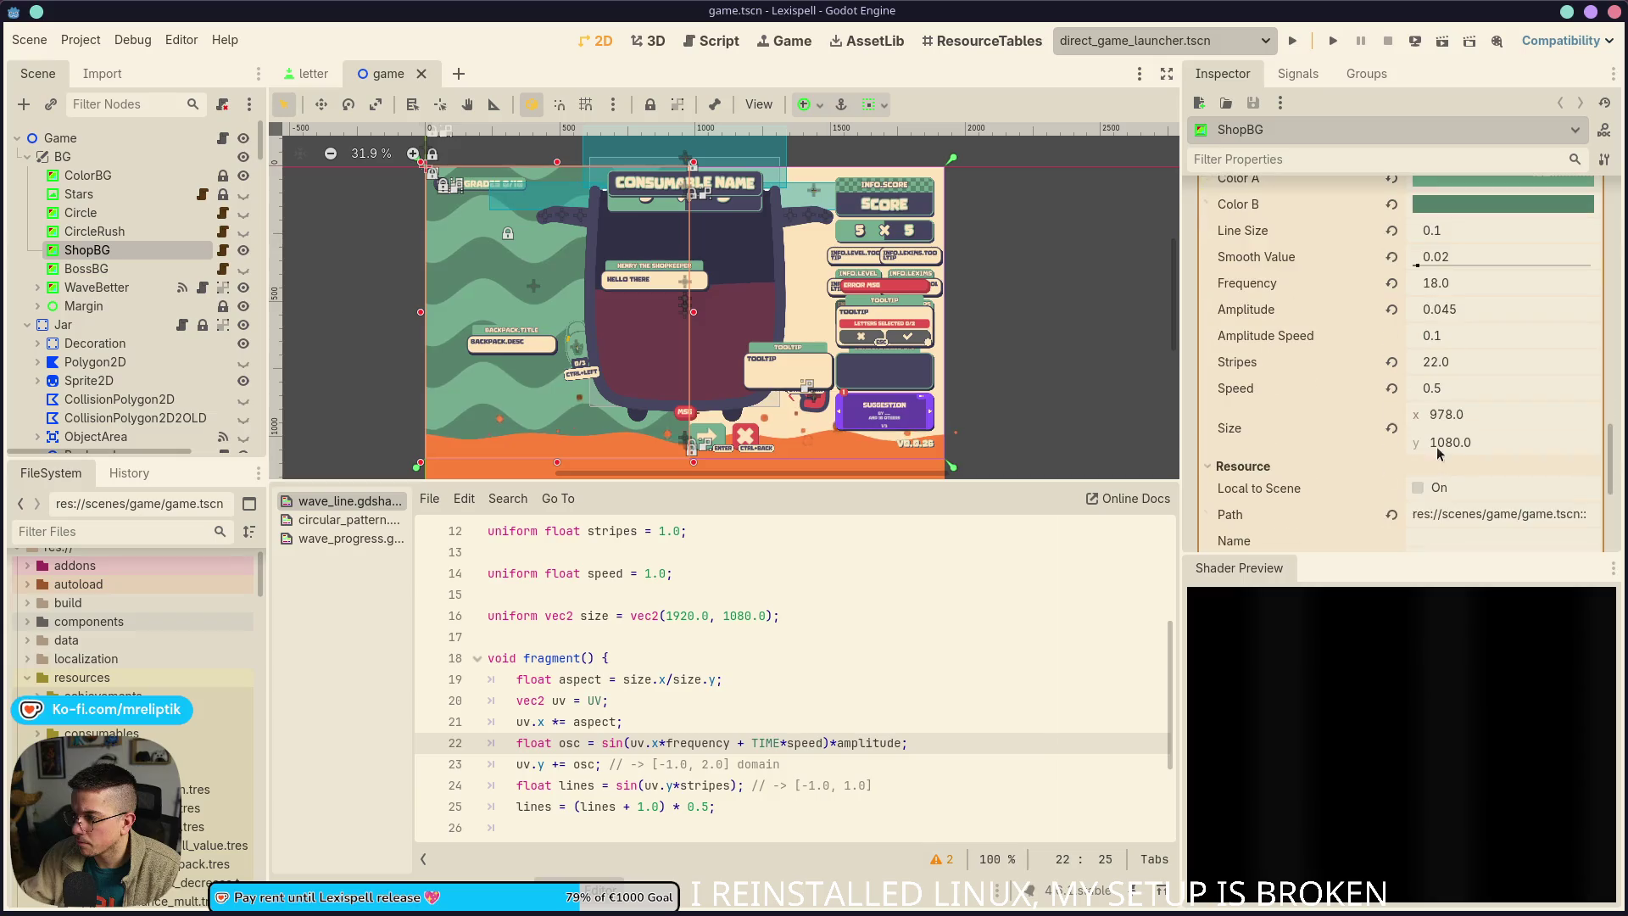
left_click(1390, 430)
key("ctrl+z")
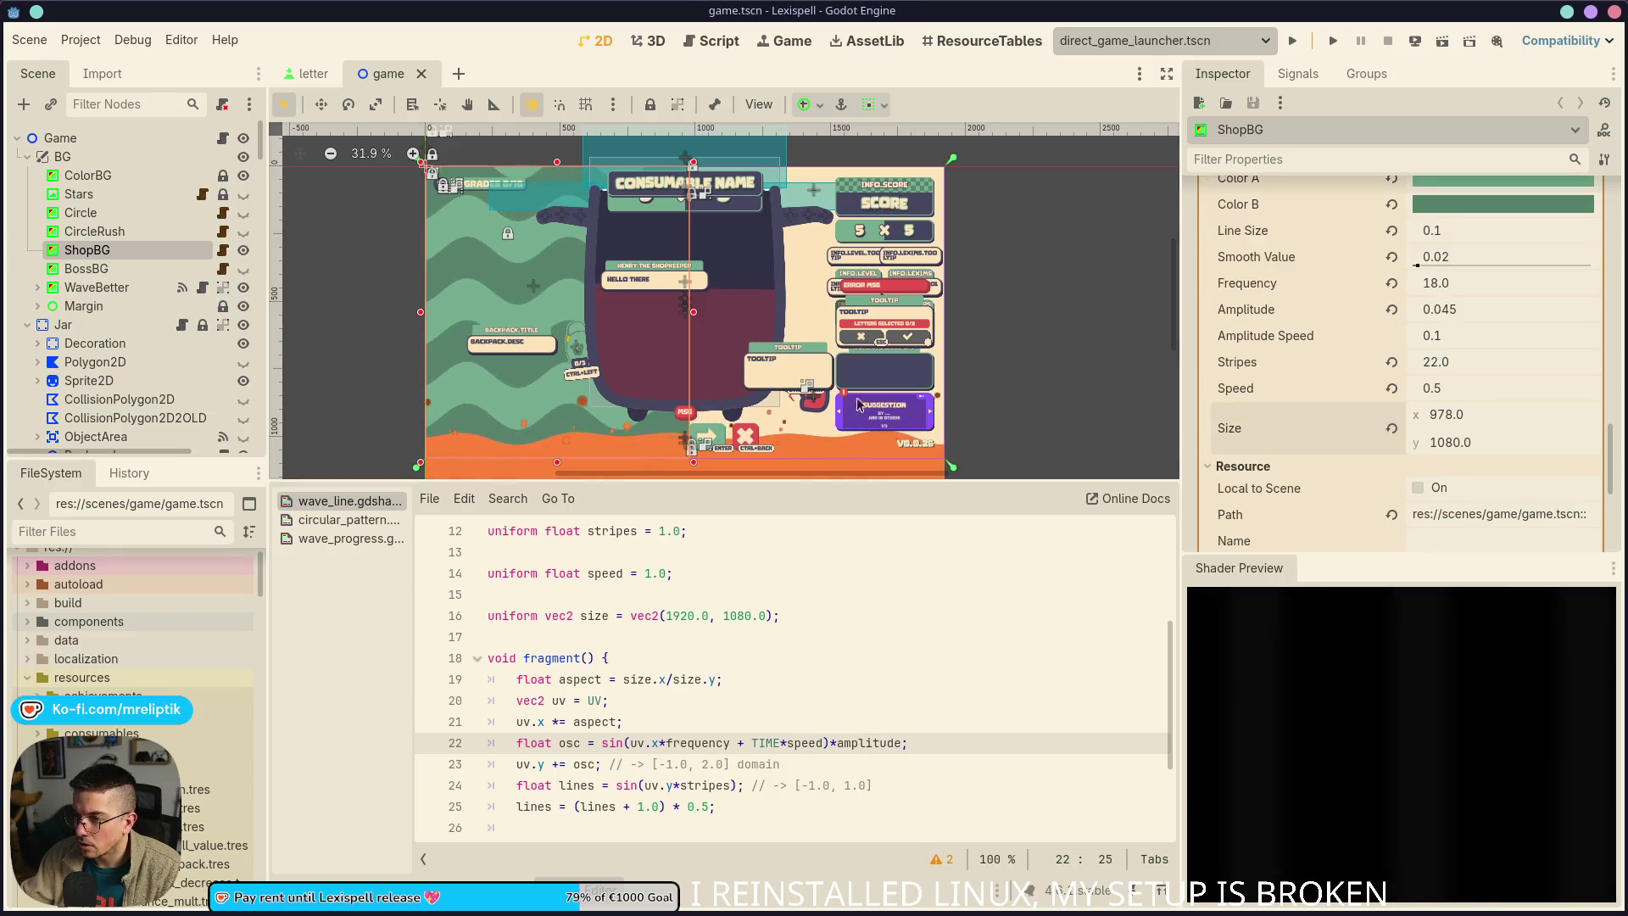
left_click_drag(701, 311, 835, 325)
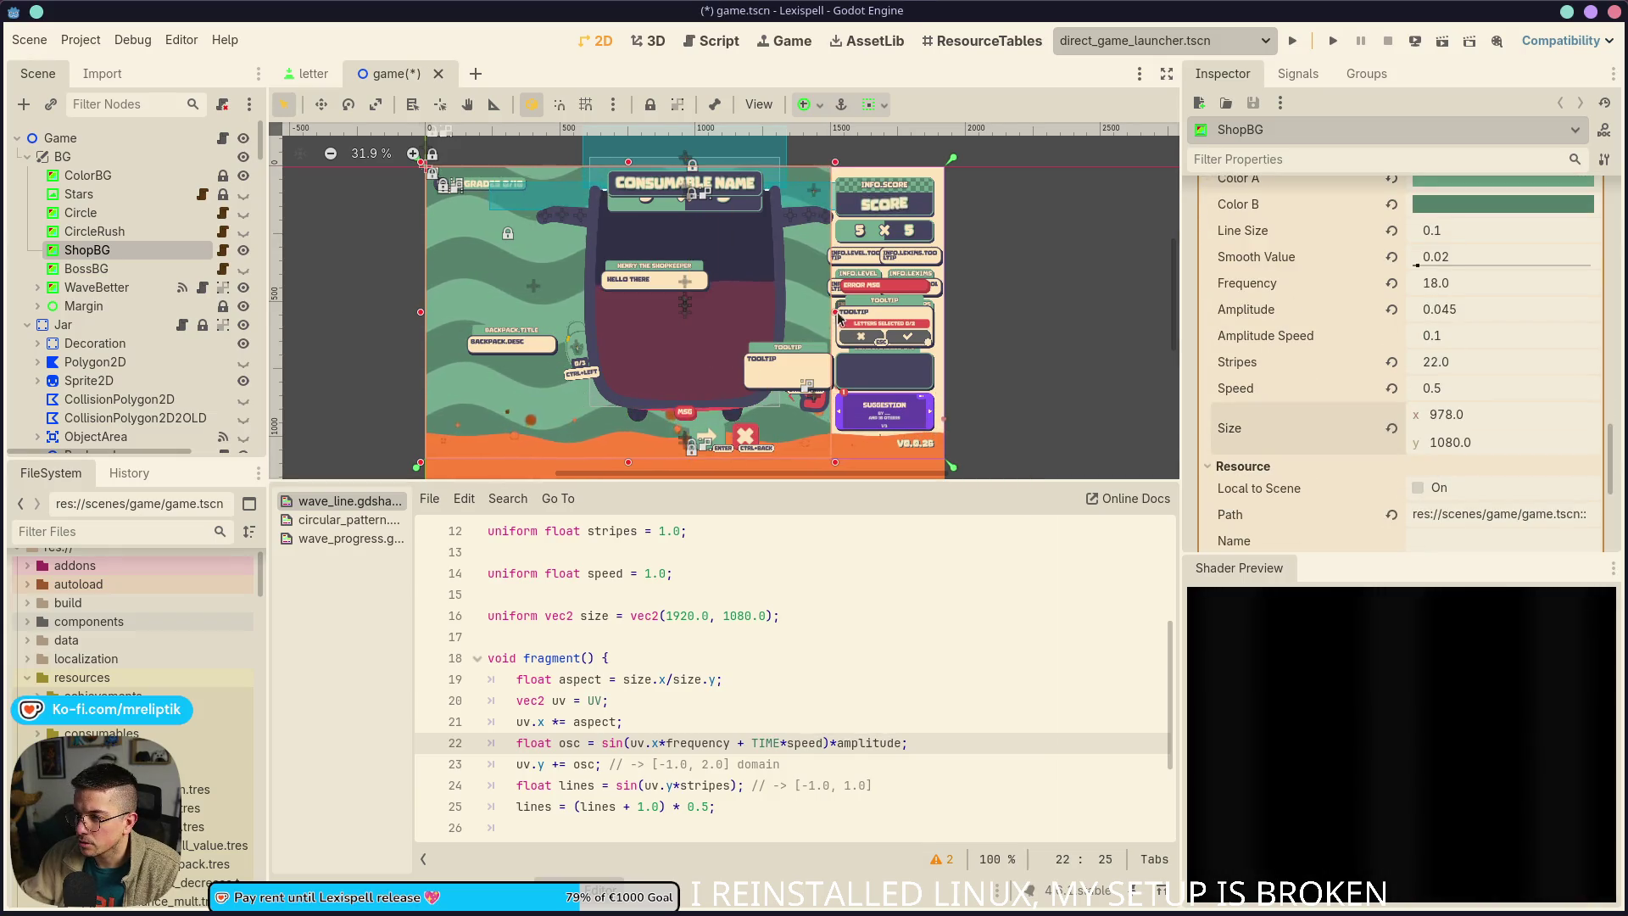
key("ctrl+s")
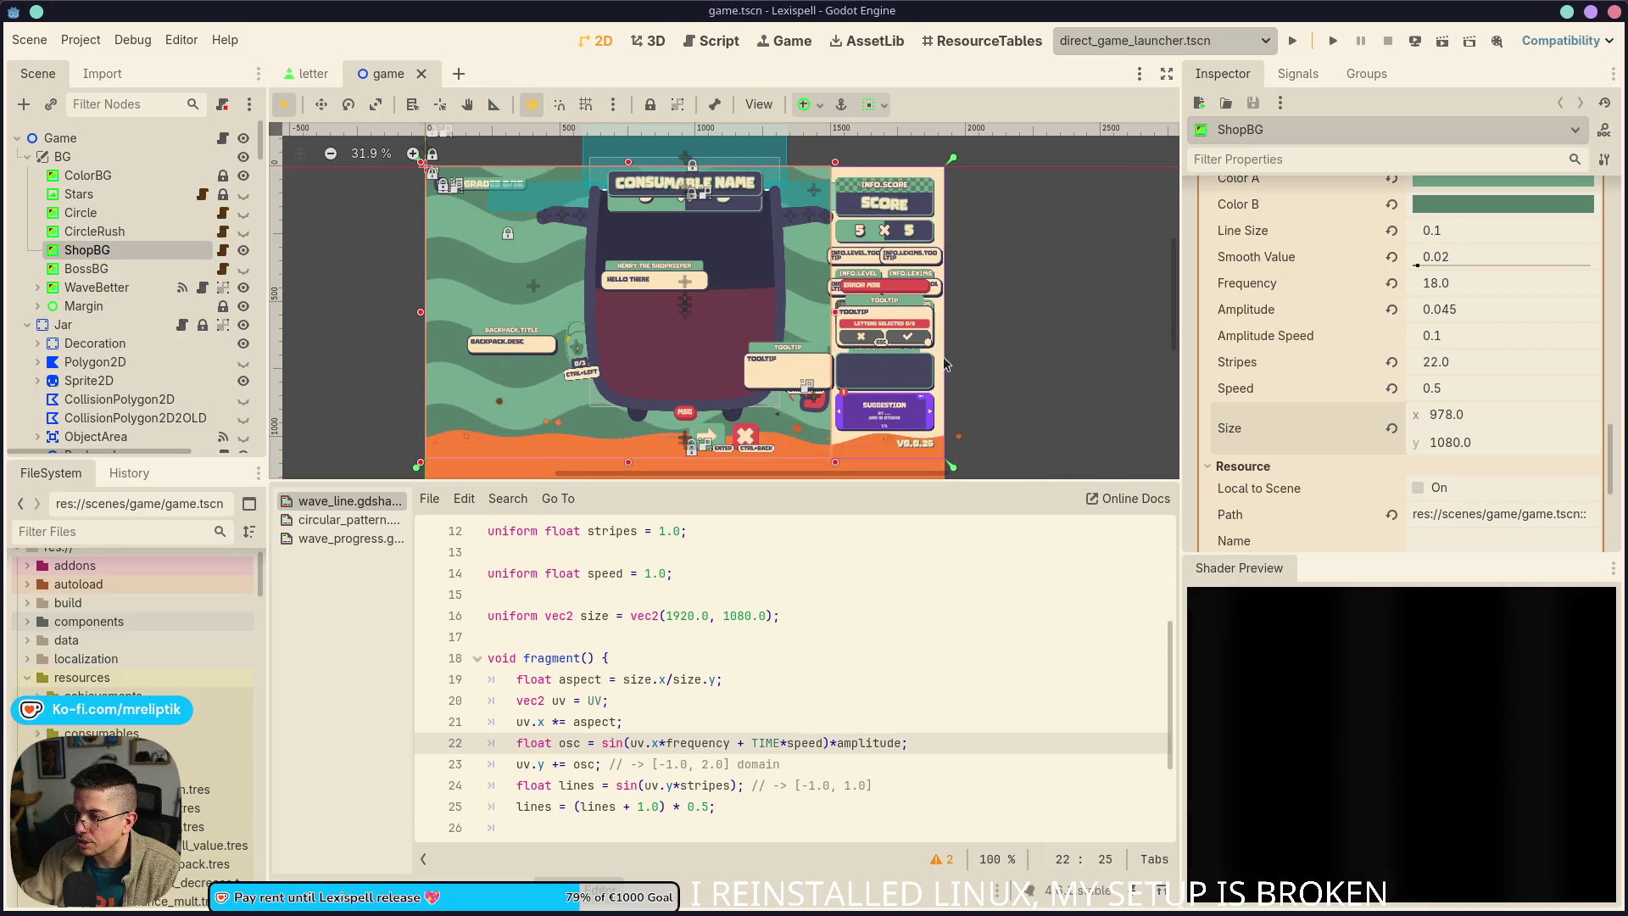
left_click_drag(946, 363, 947, 357)
key("ctrl+s")
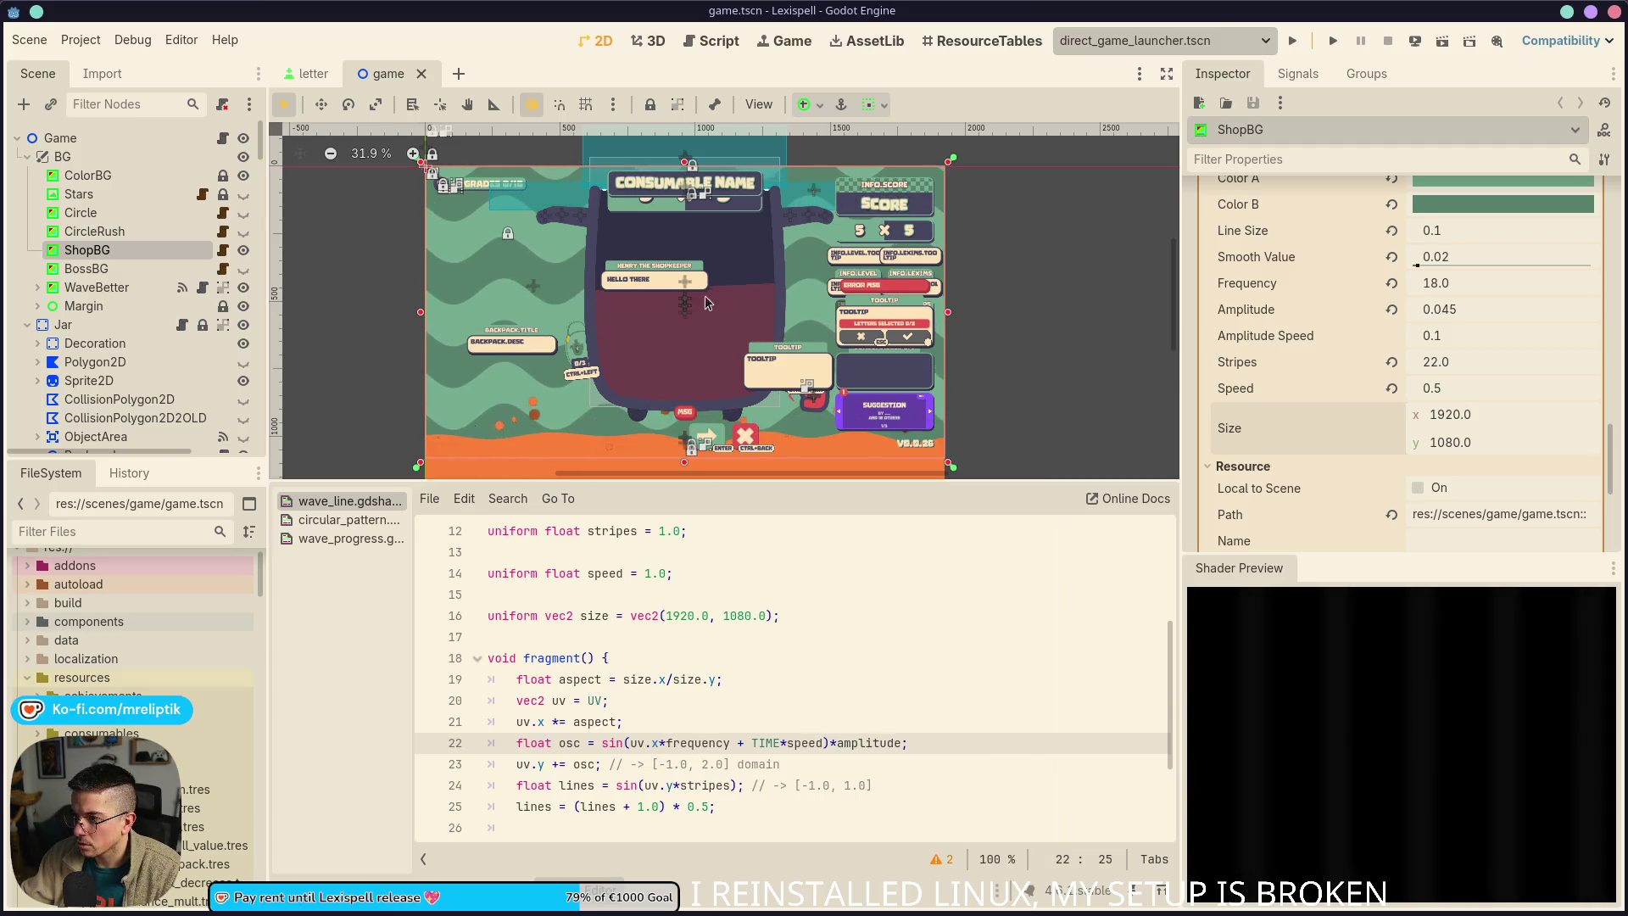
key("ctrl+j")
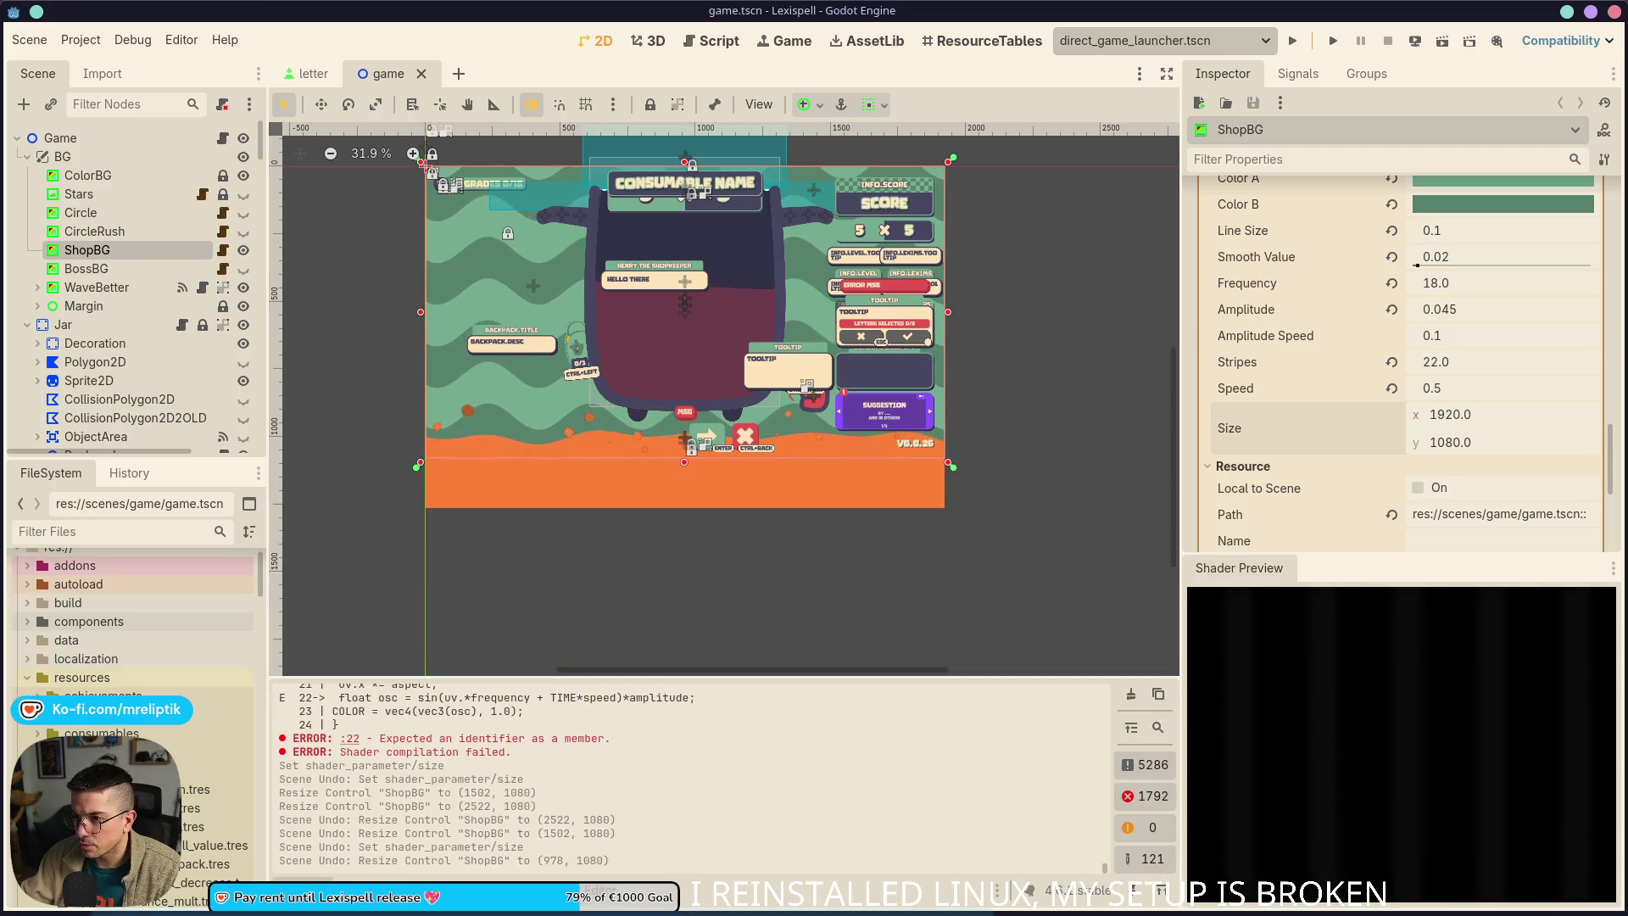
Close game.tscn, reload the project, and bring the game scene back up
middle_click(378, 81)
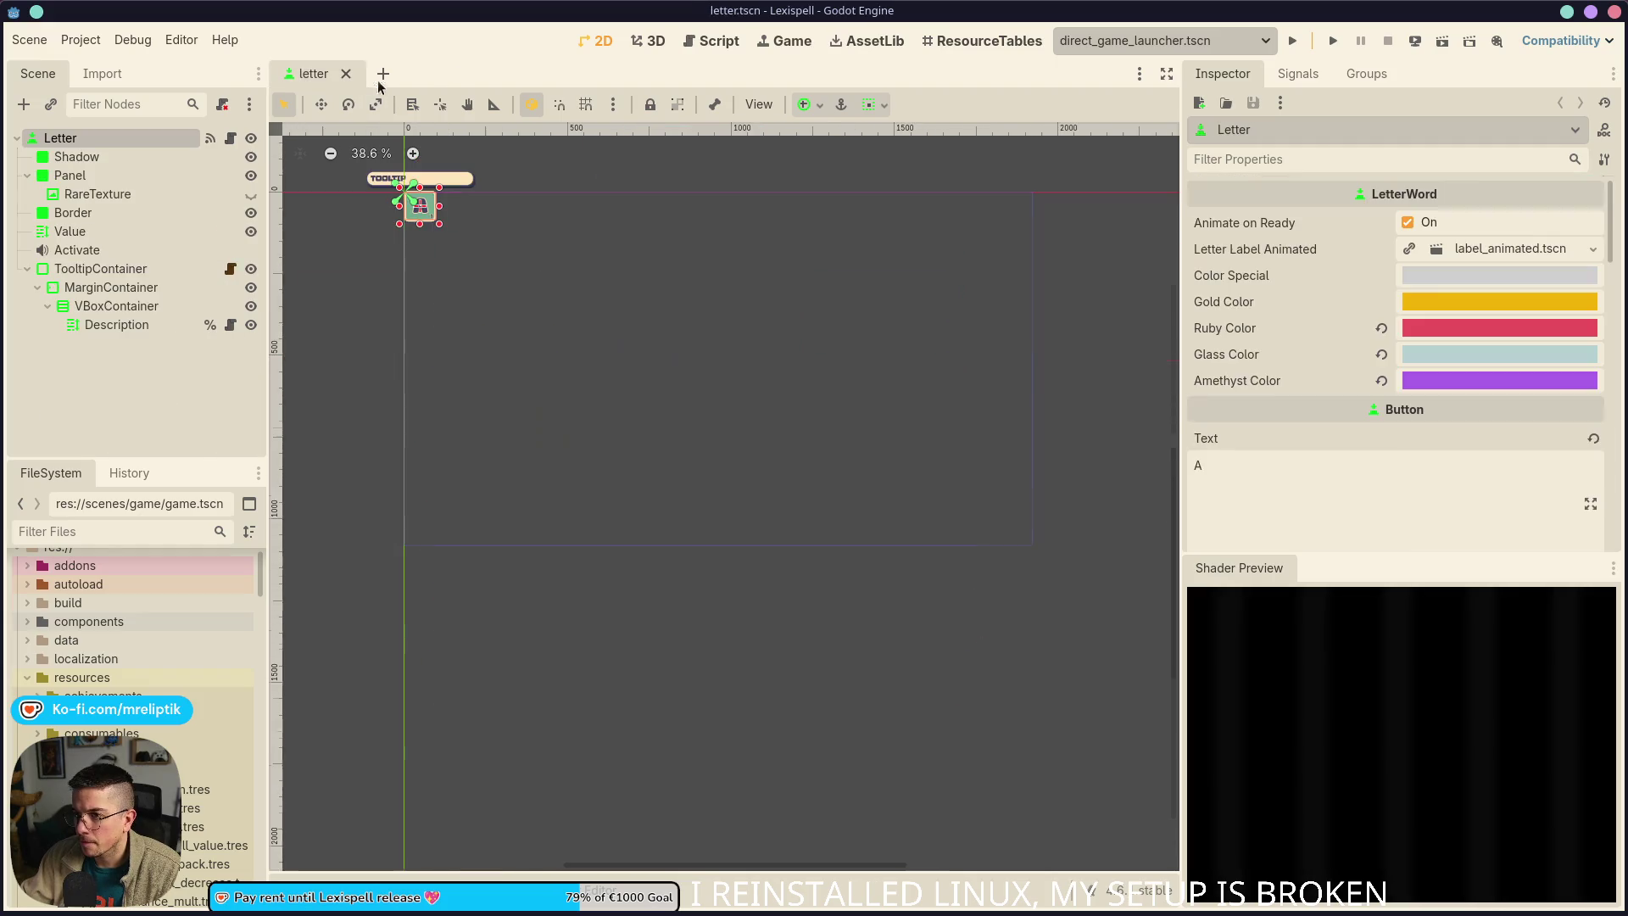
left_click(81, 40)
left_click(110, 254)
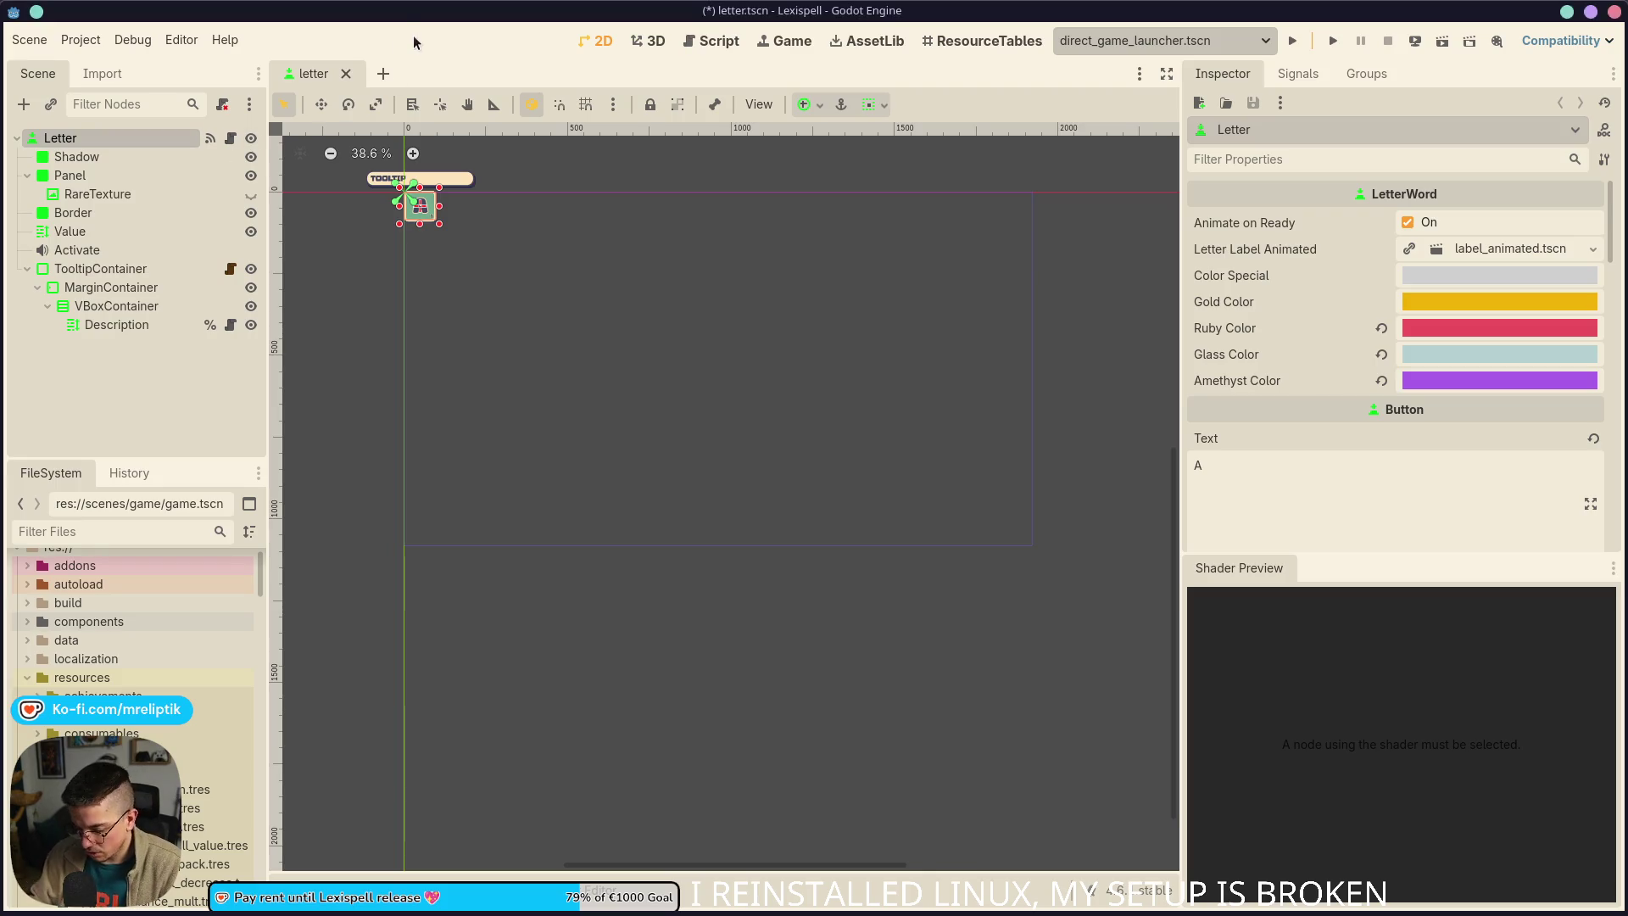
key("ctrl+shift+o")
type("game")
key("Escape")
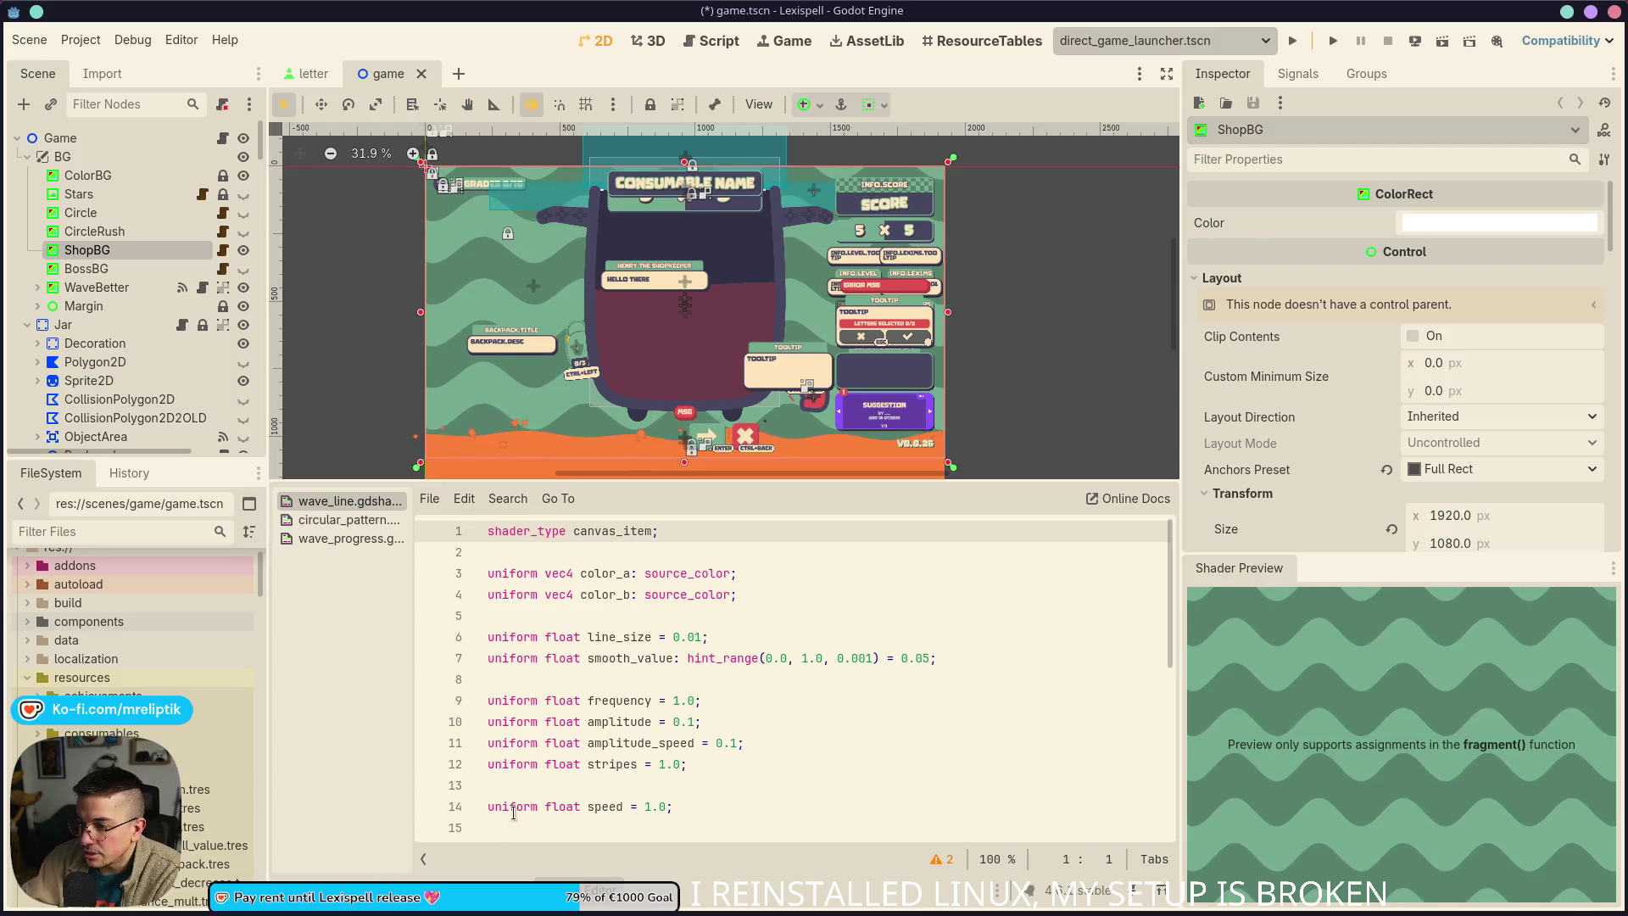
Test how the waves scale when ShopBG is narrowed, then undo back to full width
left_click_drag(948, 312, 649, 320)
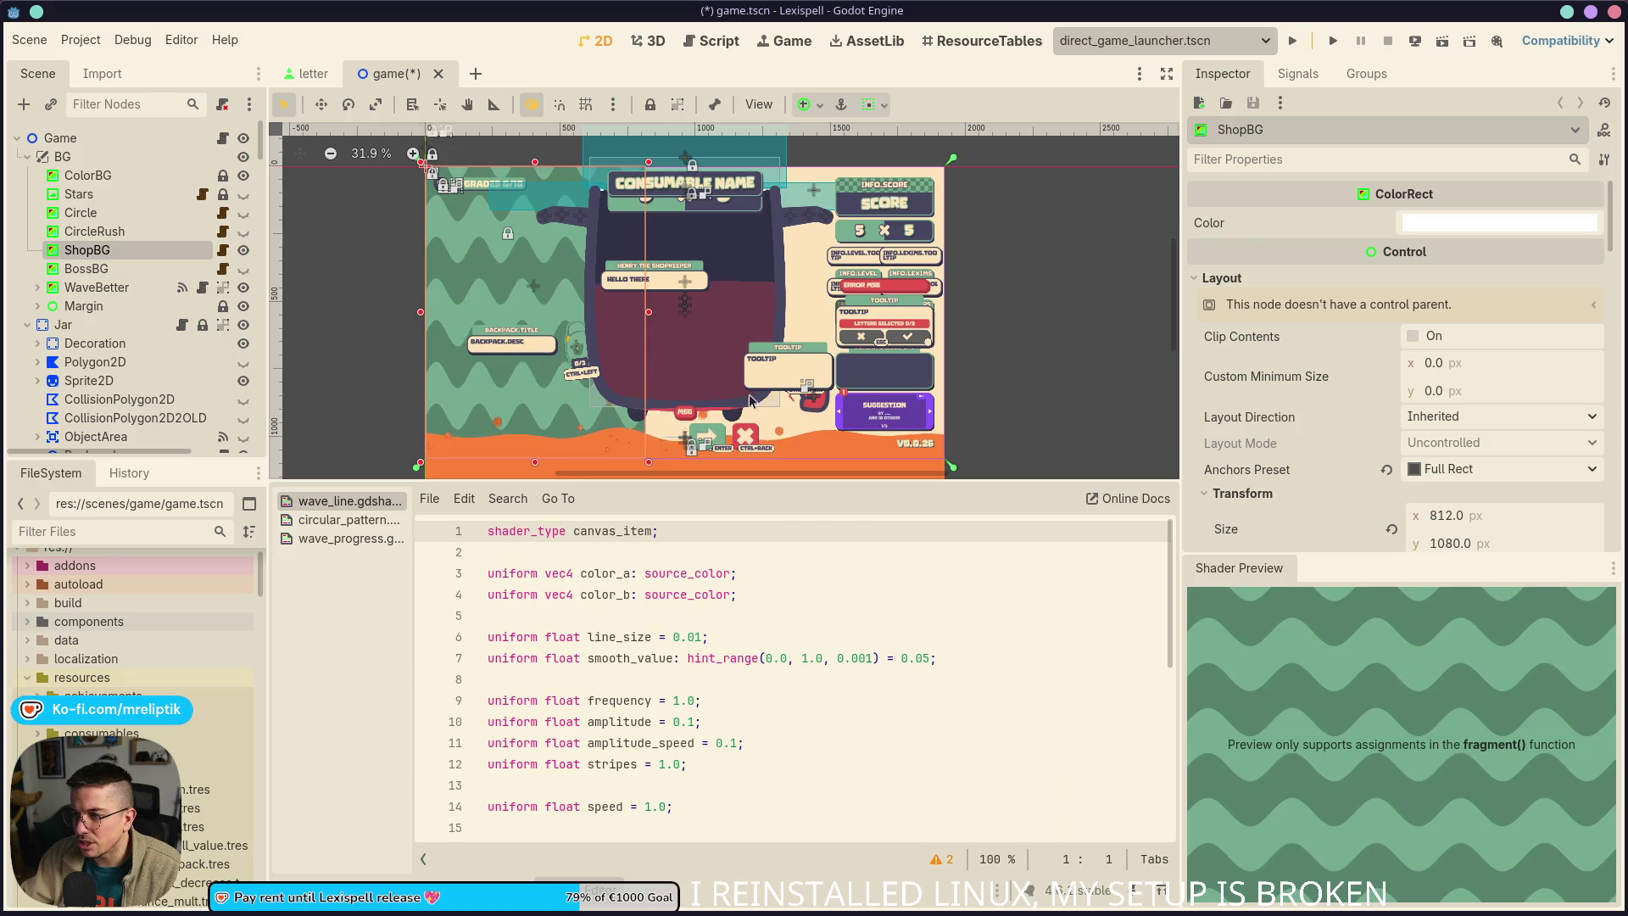
key("ctrl+z")
key("ctrl+s")
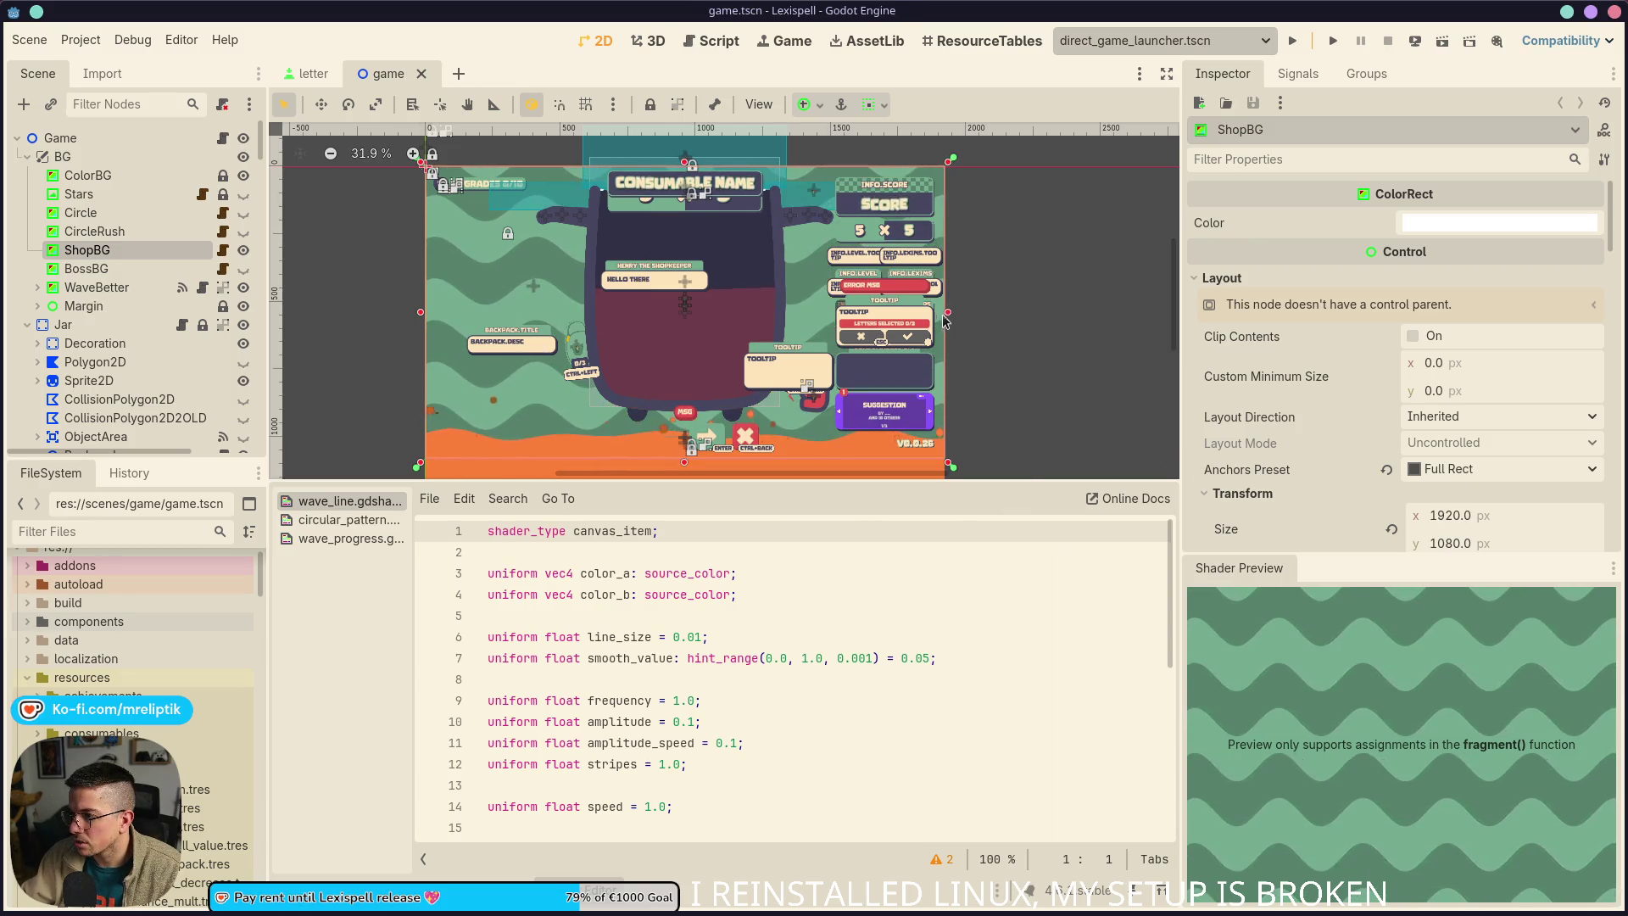
left_click_drag(946, 321, 597, 315)
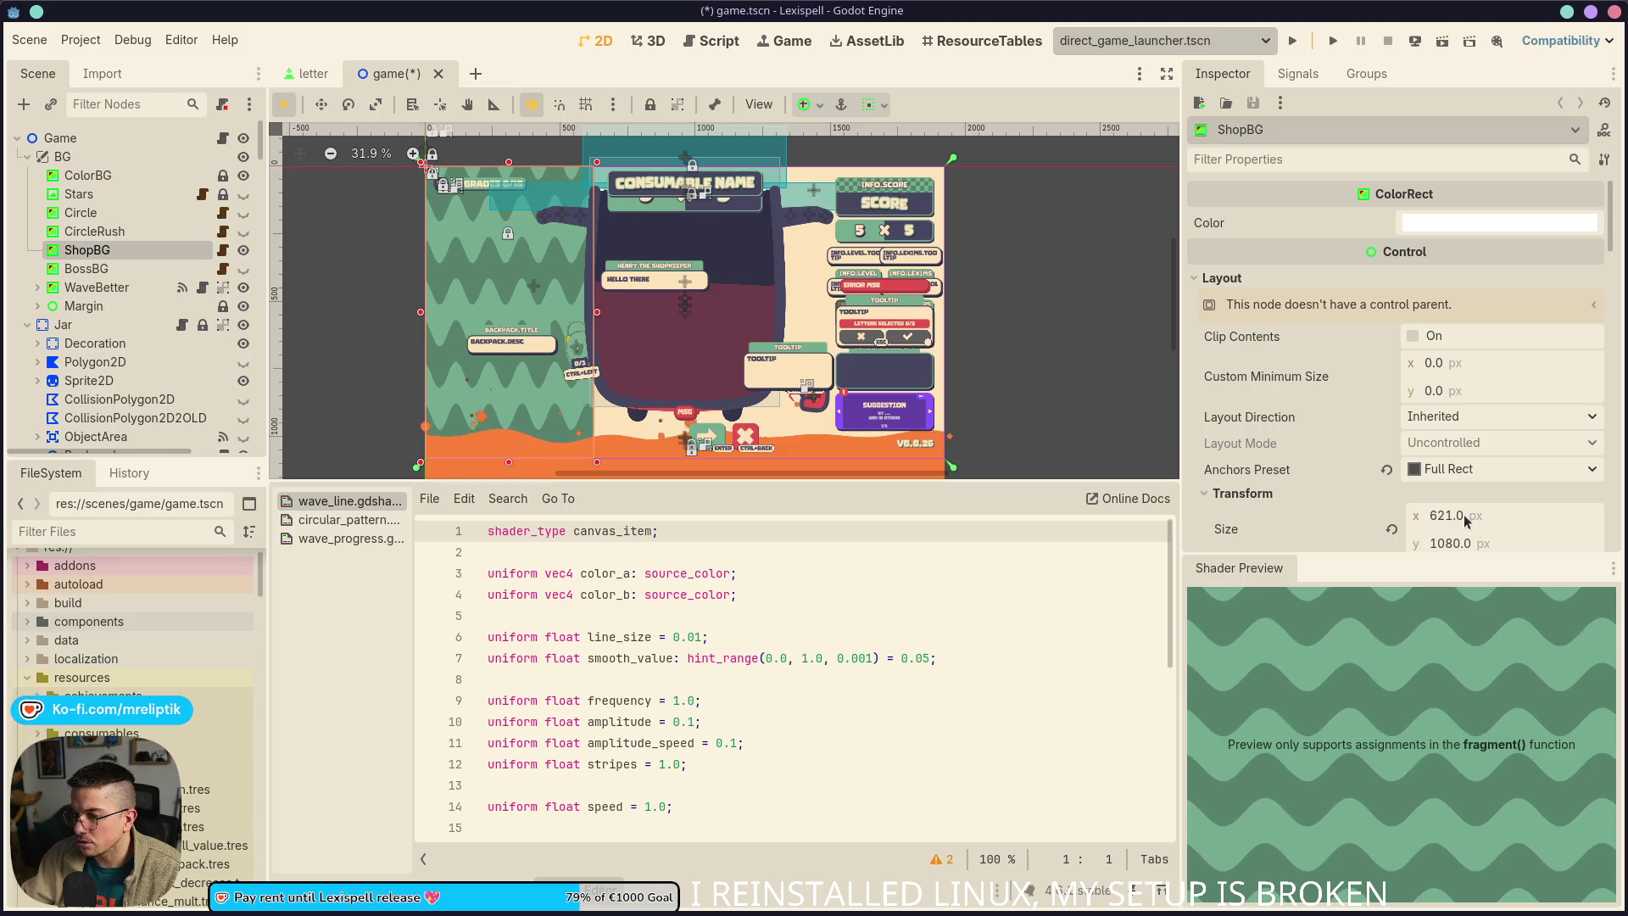
scroll(1501, 517, "down", 2)
scroll(1488, 509, "down", 4)
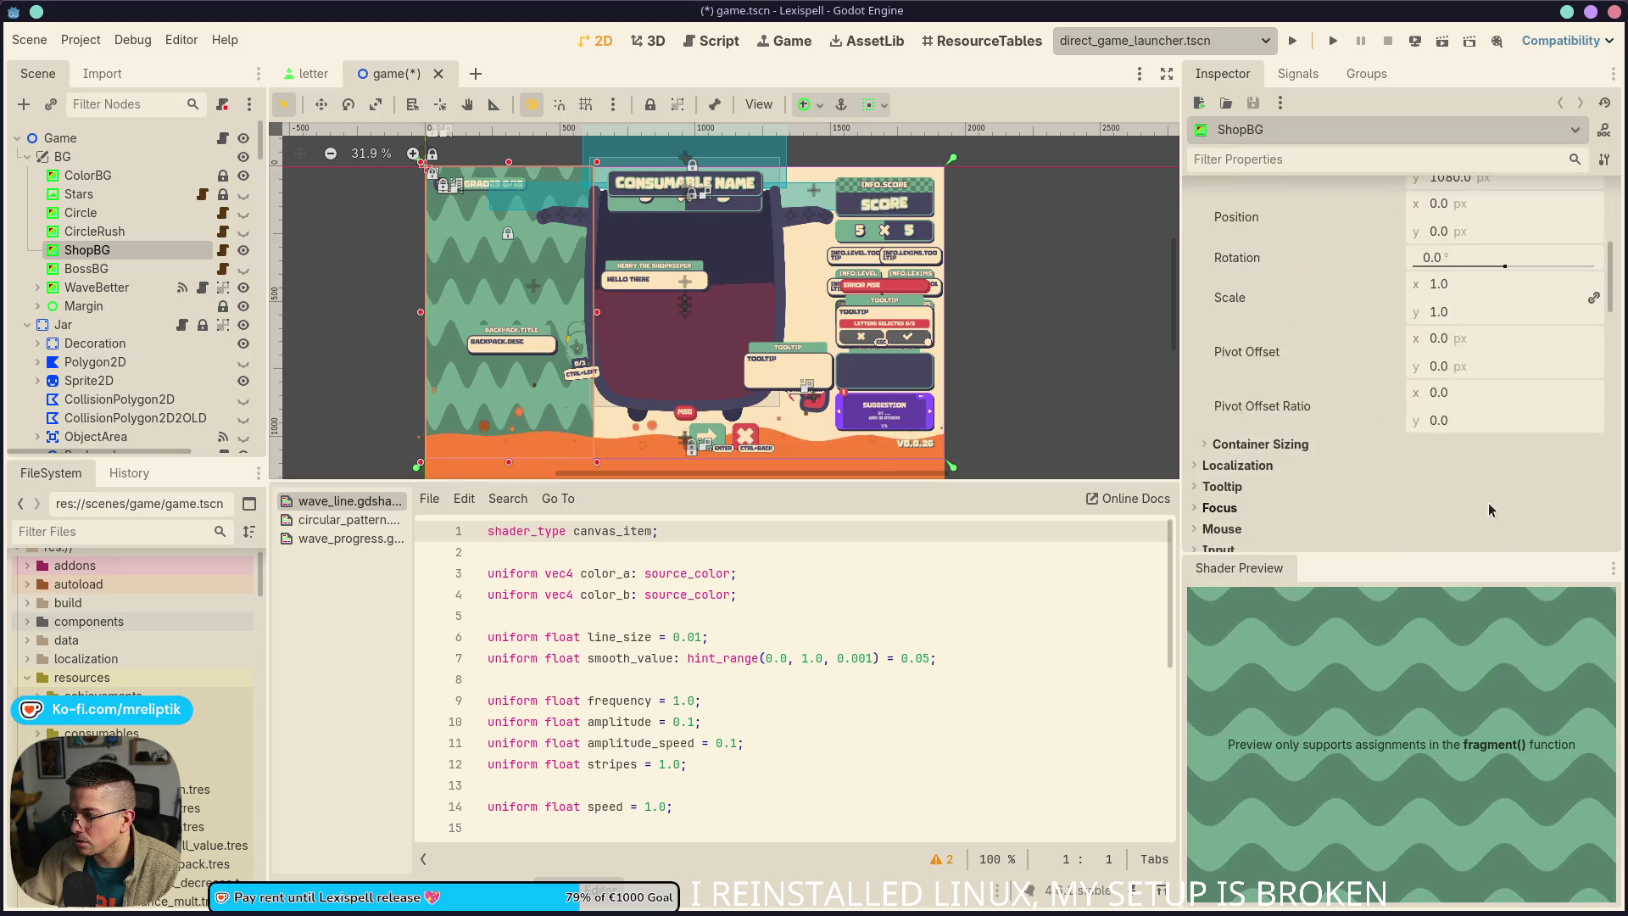
scroll(1485, 505, "down", 10)
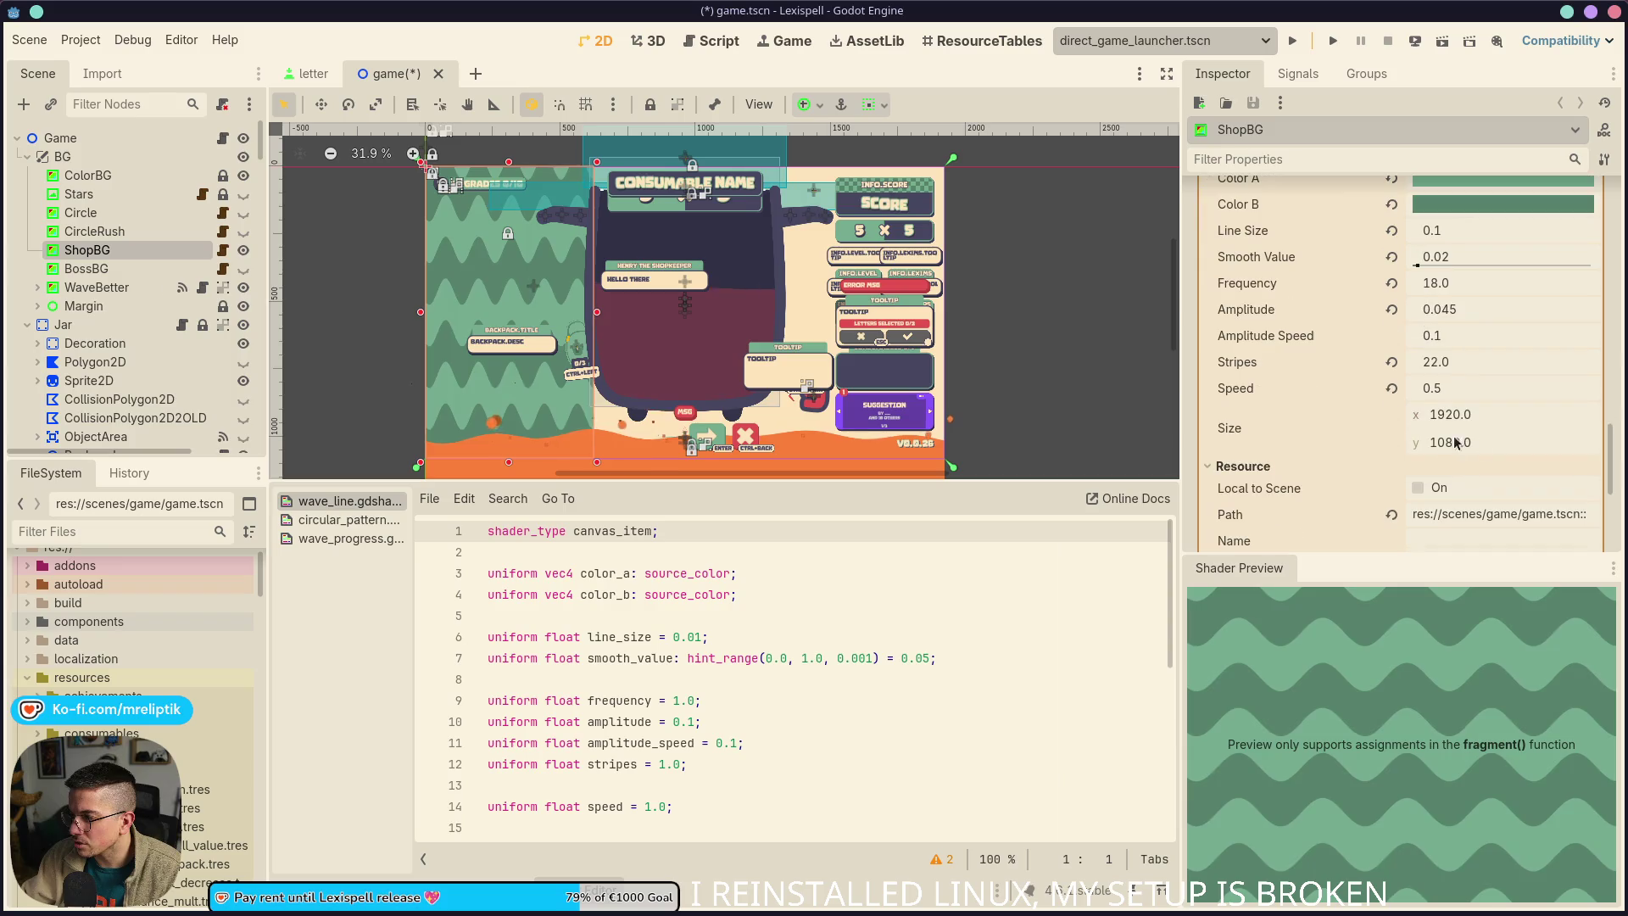
key("ctrl+z")
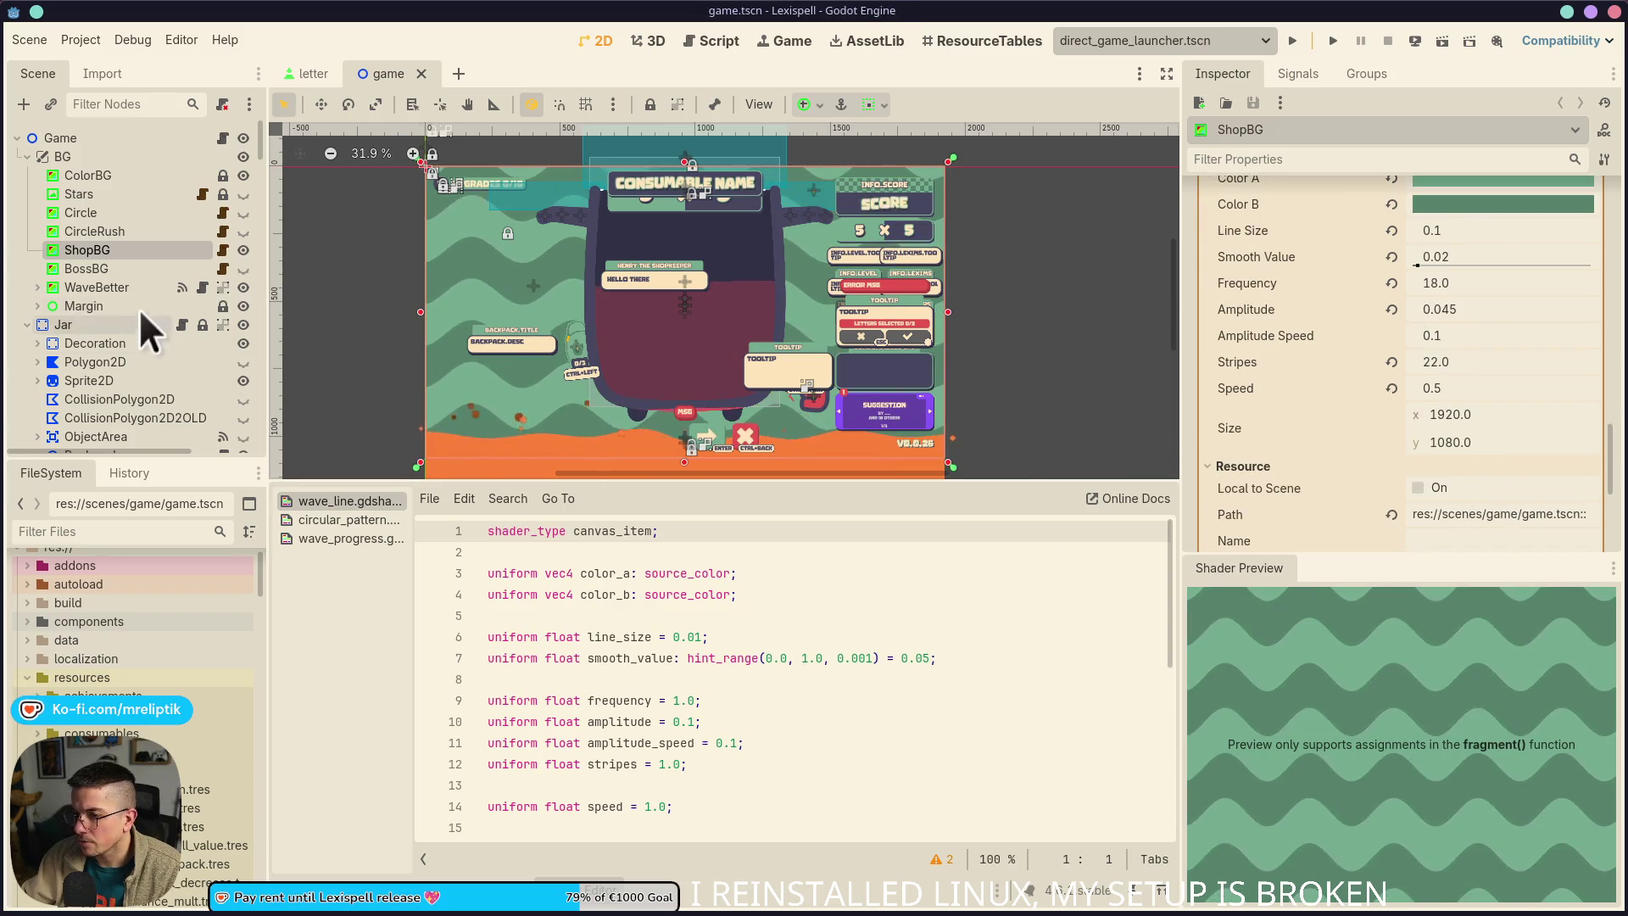
Compare the ShopBG and CircleRush scripts, selecting _ready in circle_rush.gd
left_click(222, 249)
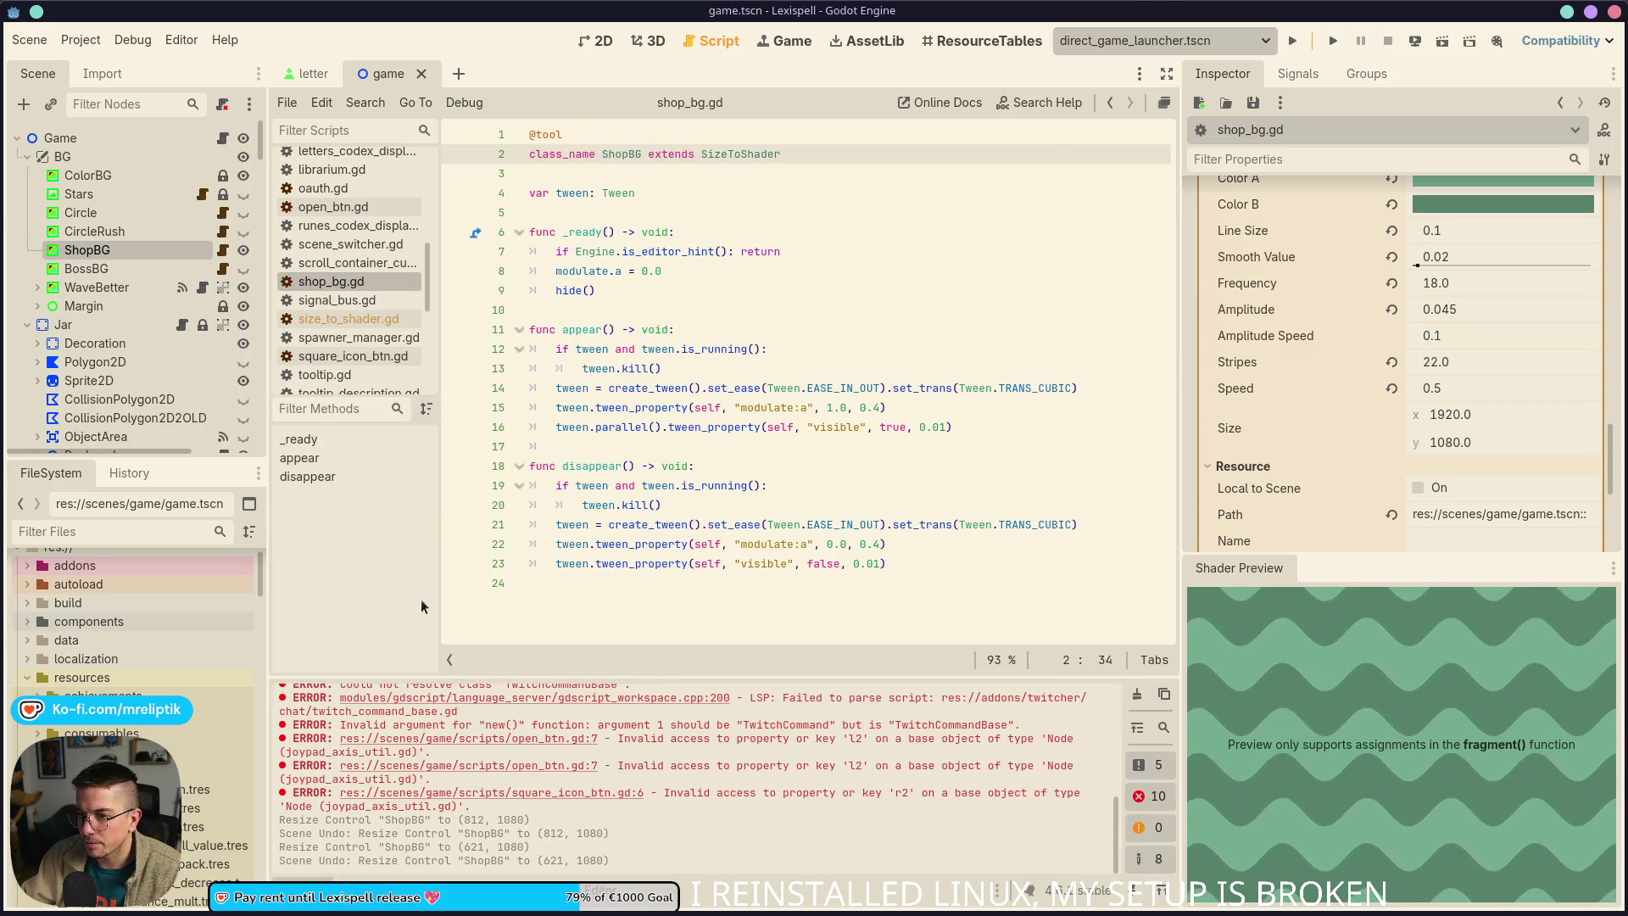
left_click(223, 230)
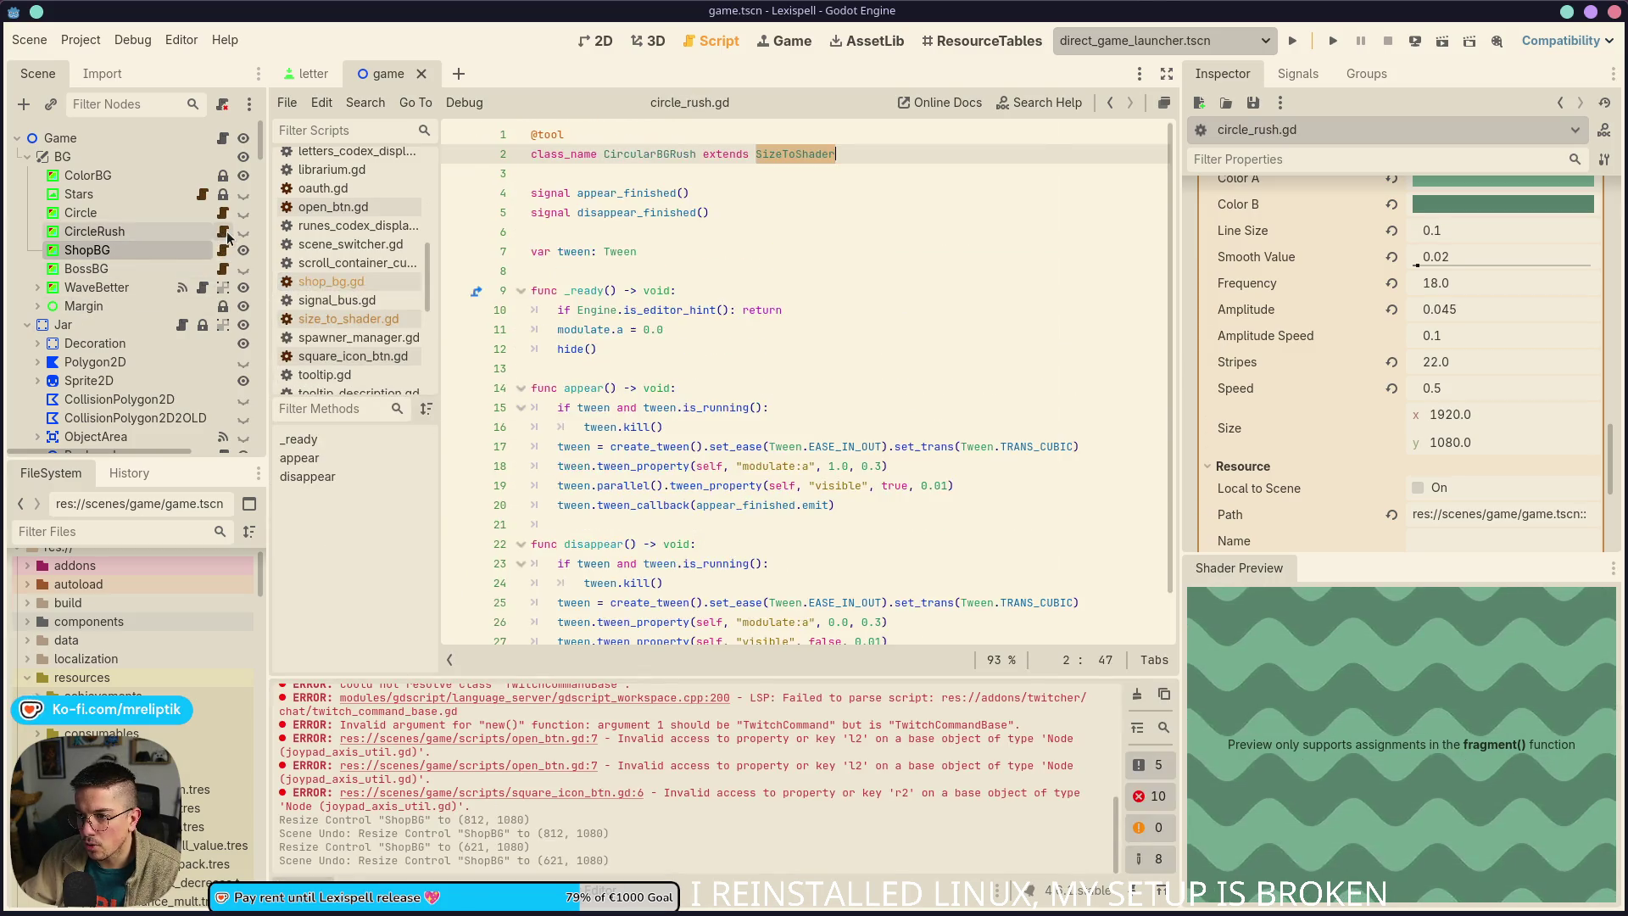
left_click(223, 250)
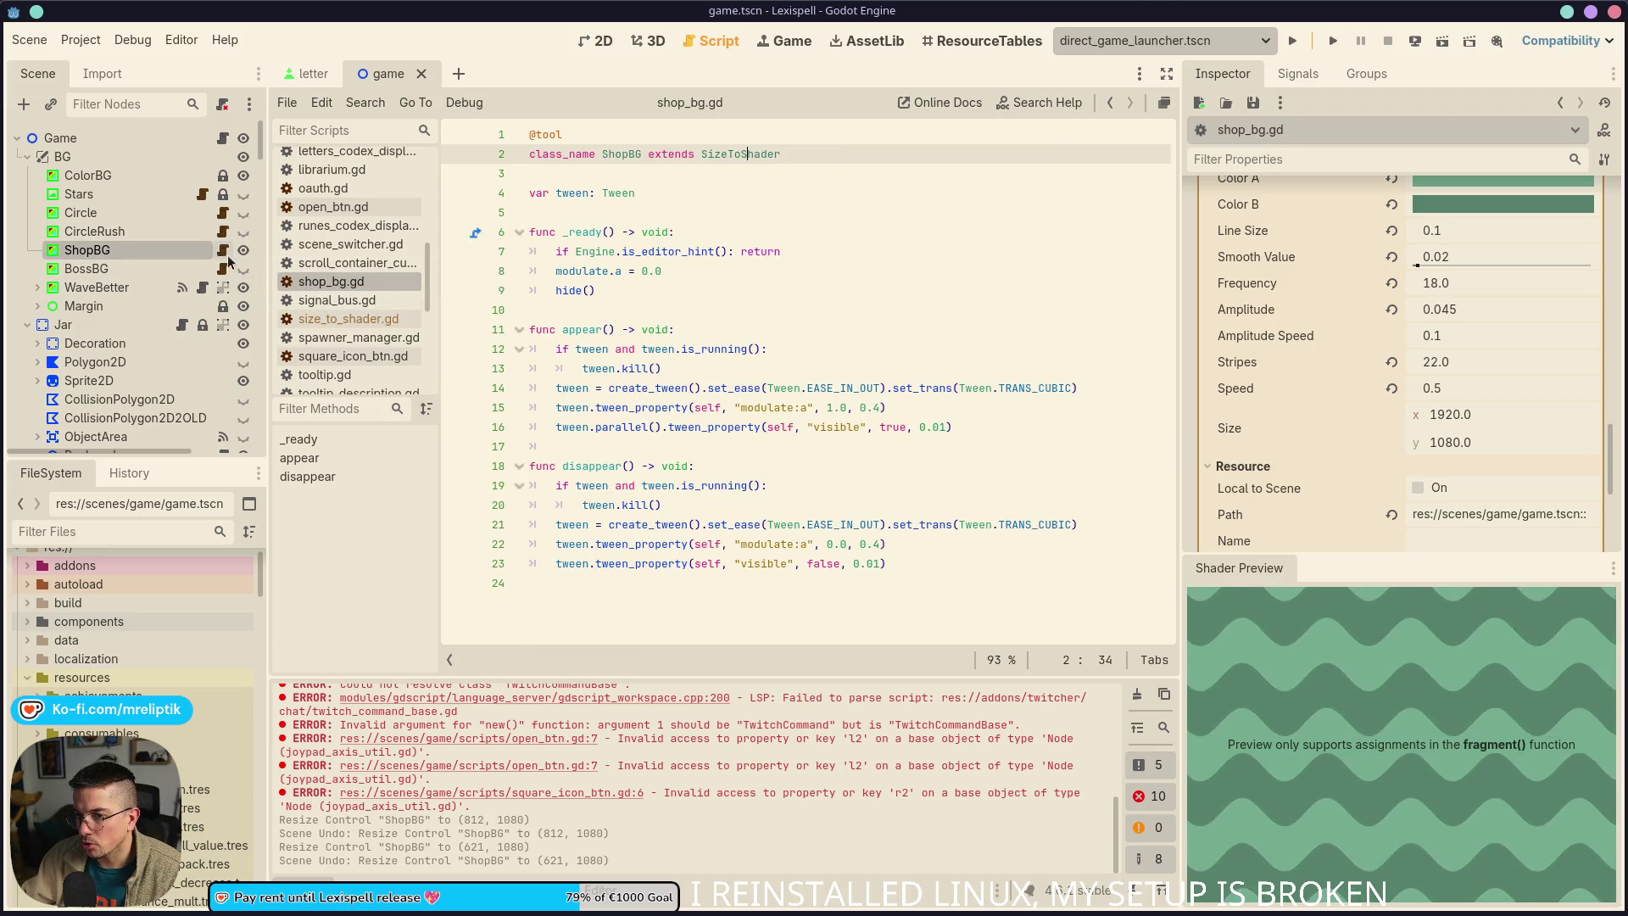
left_click(223, 231)
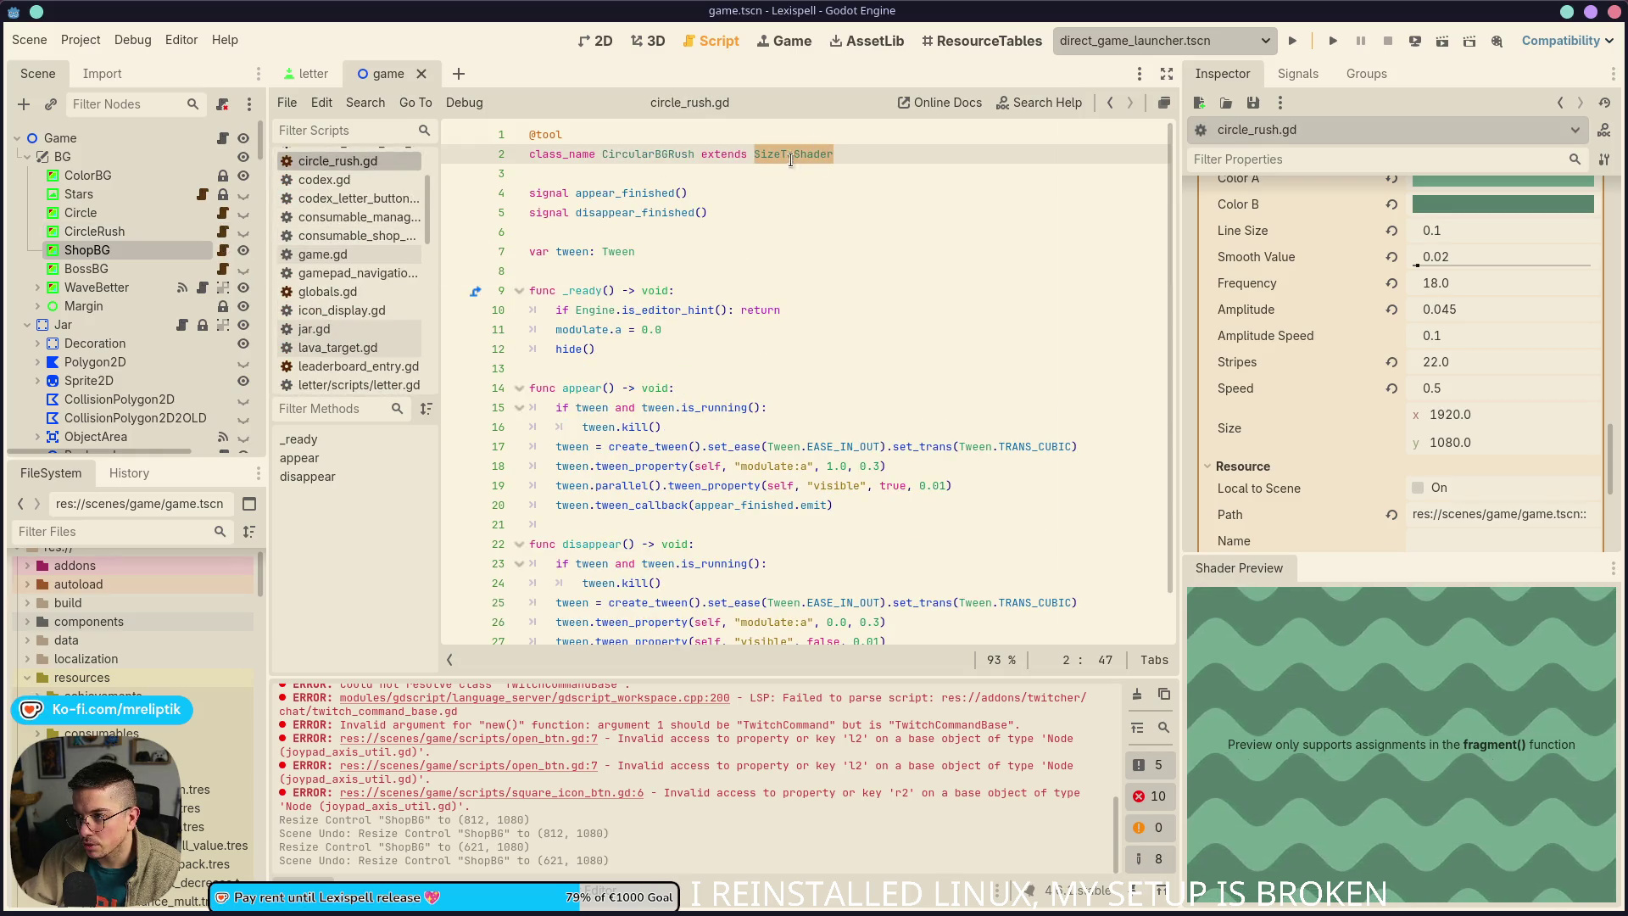
double_click(581, 290)
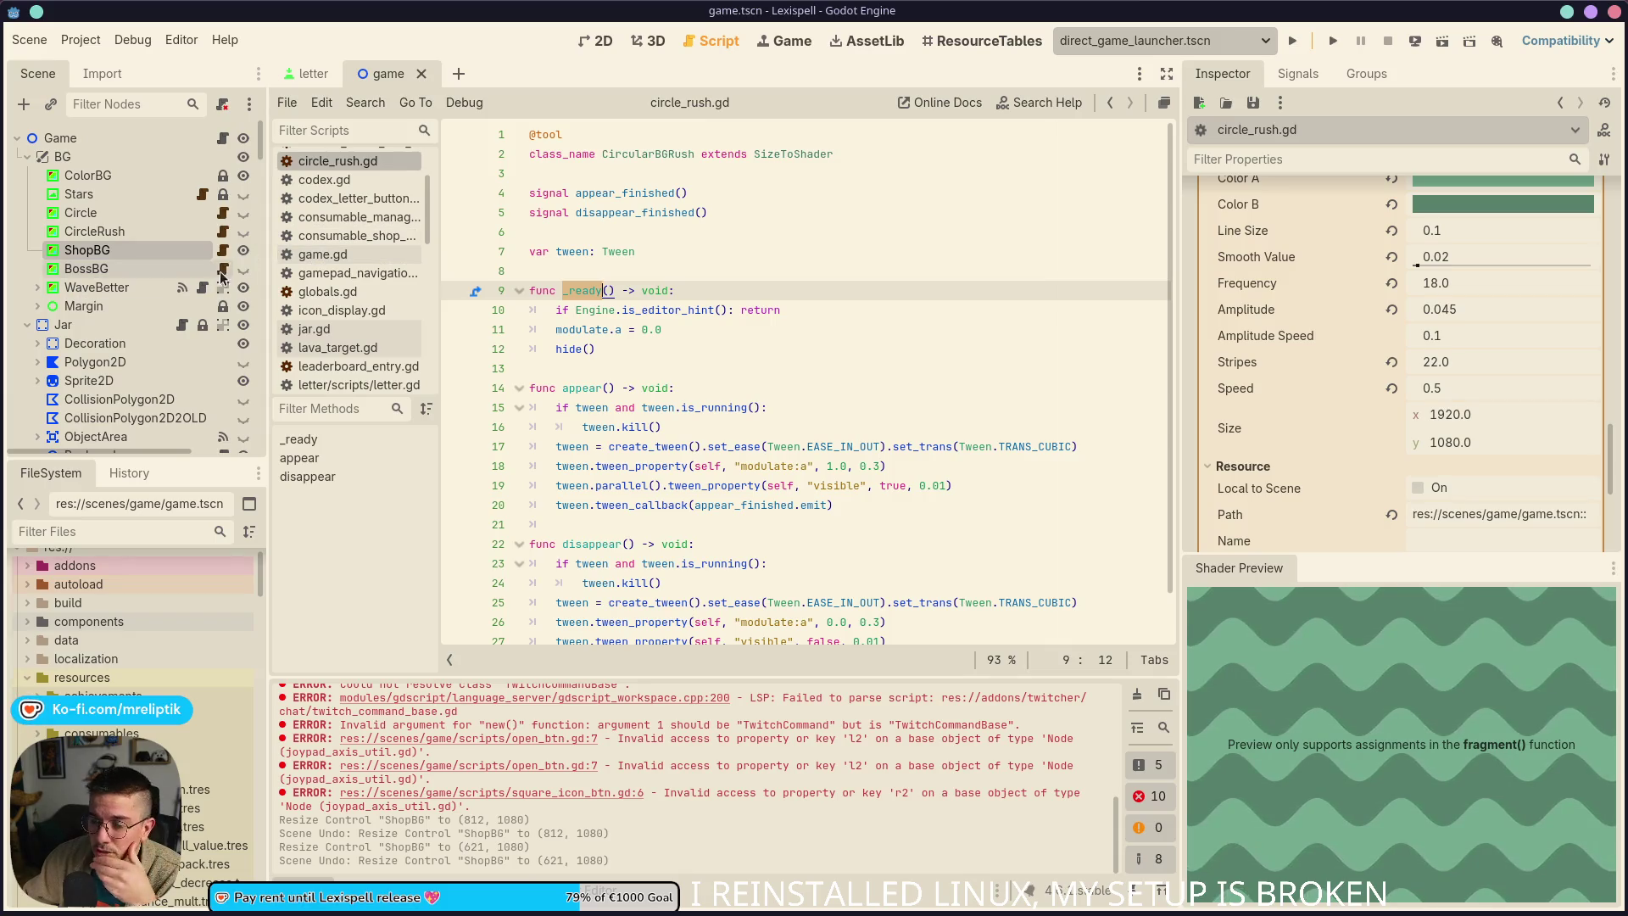
Open the SizeToShader base class script, then the Circle background's circular_bg.gd
left_click(795, 154)
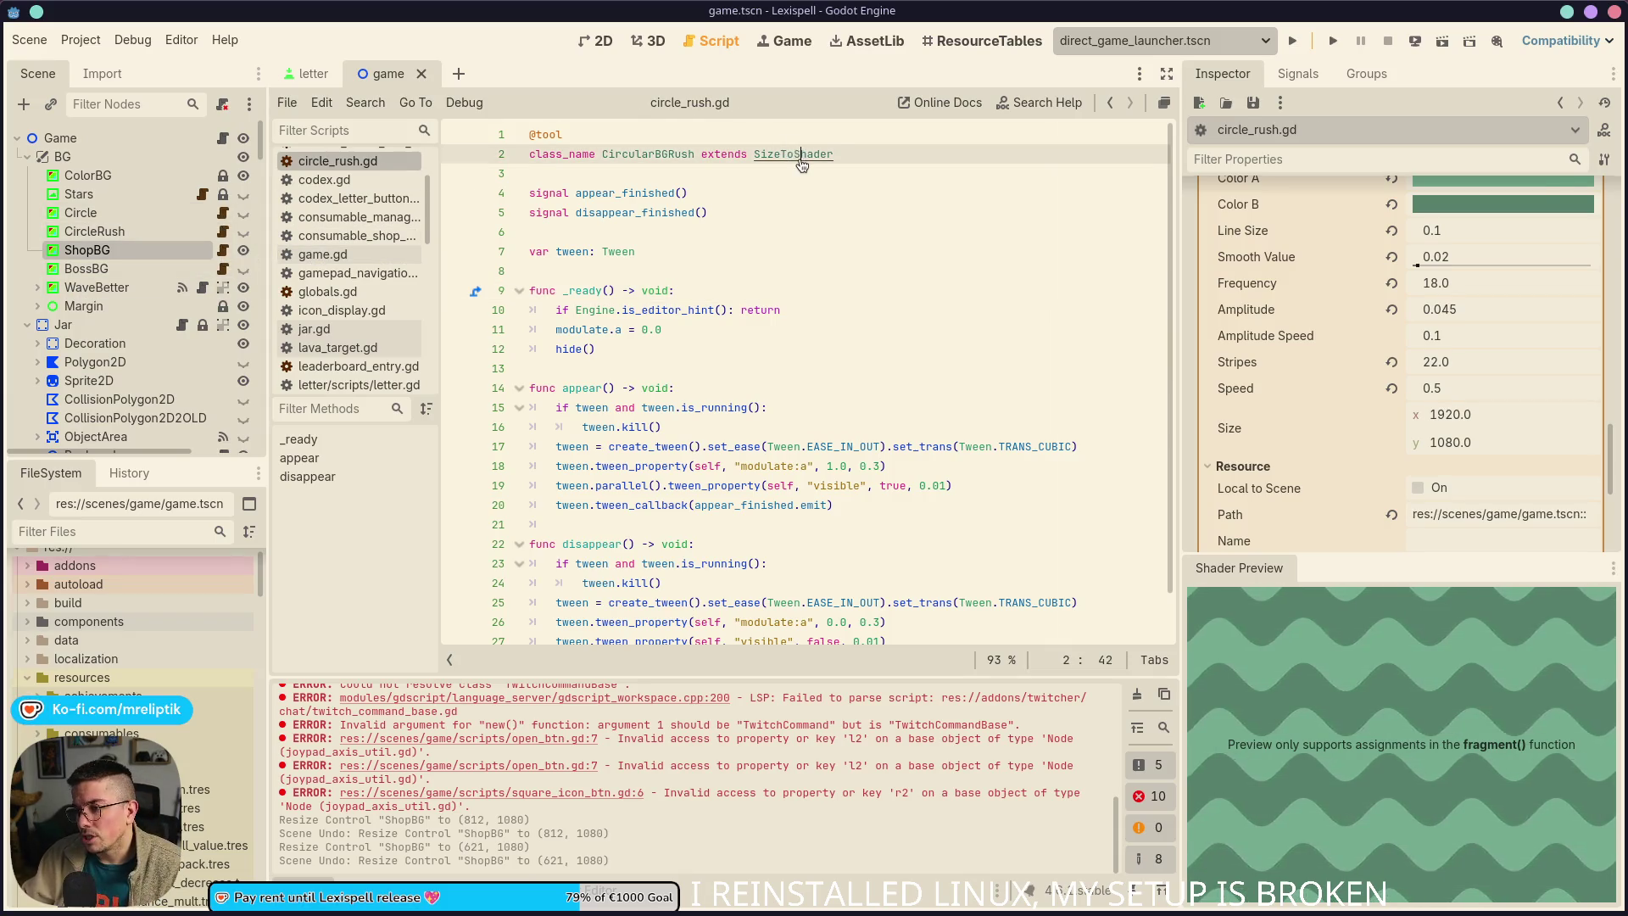
left_click(800, 160, "ctrl")
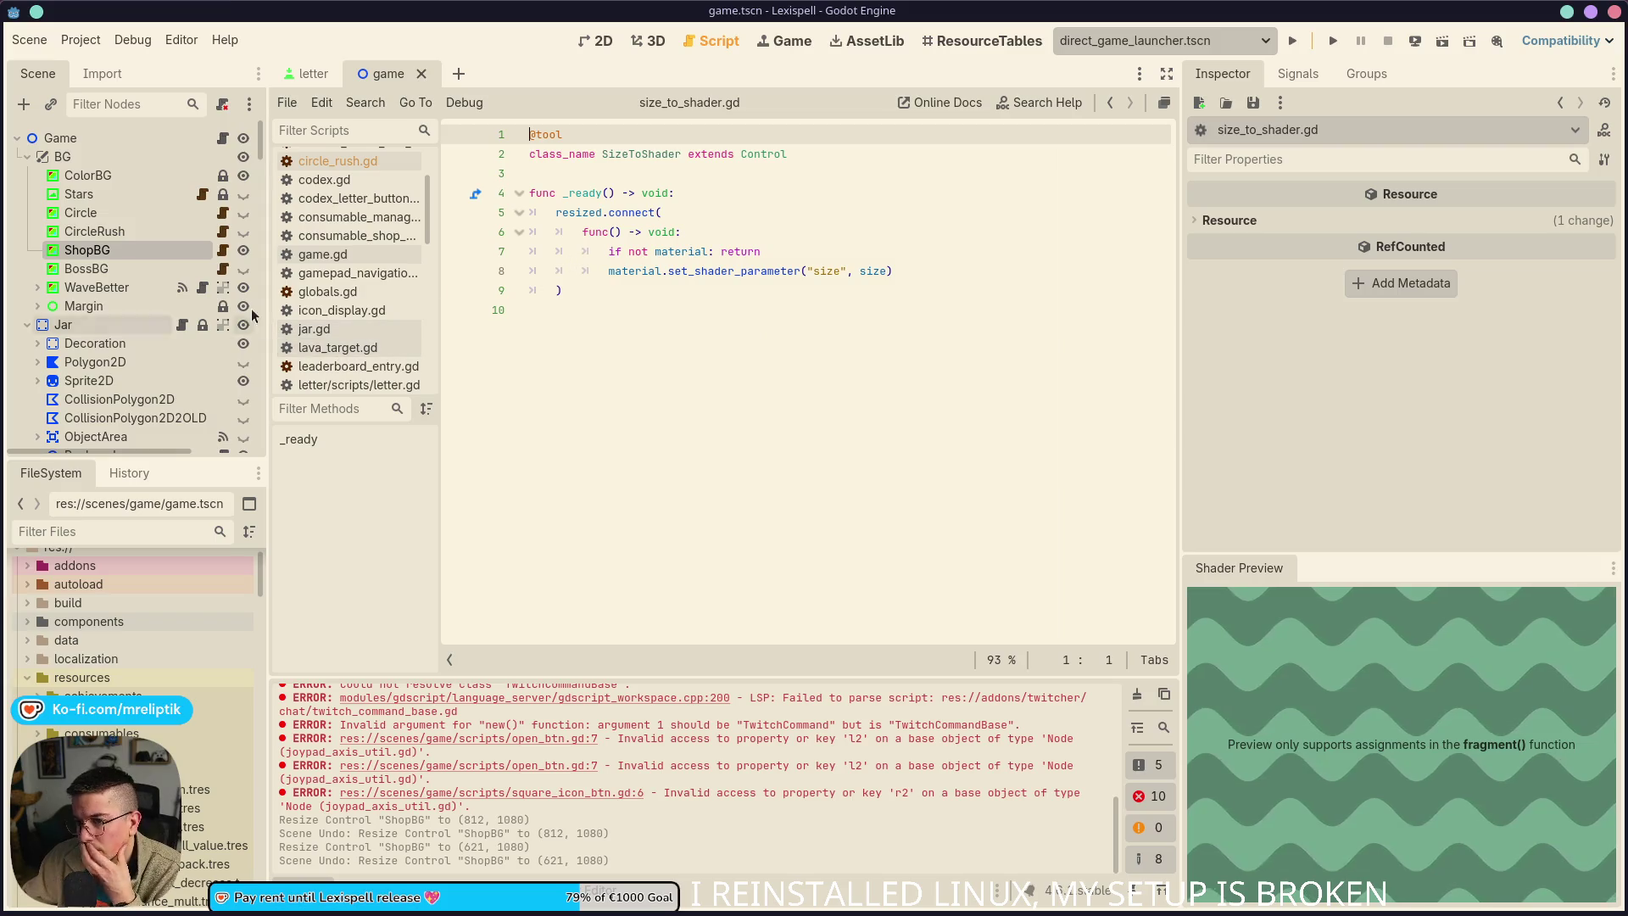
left_click(223, 252)
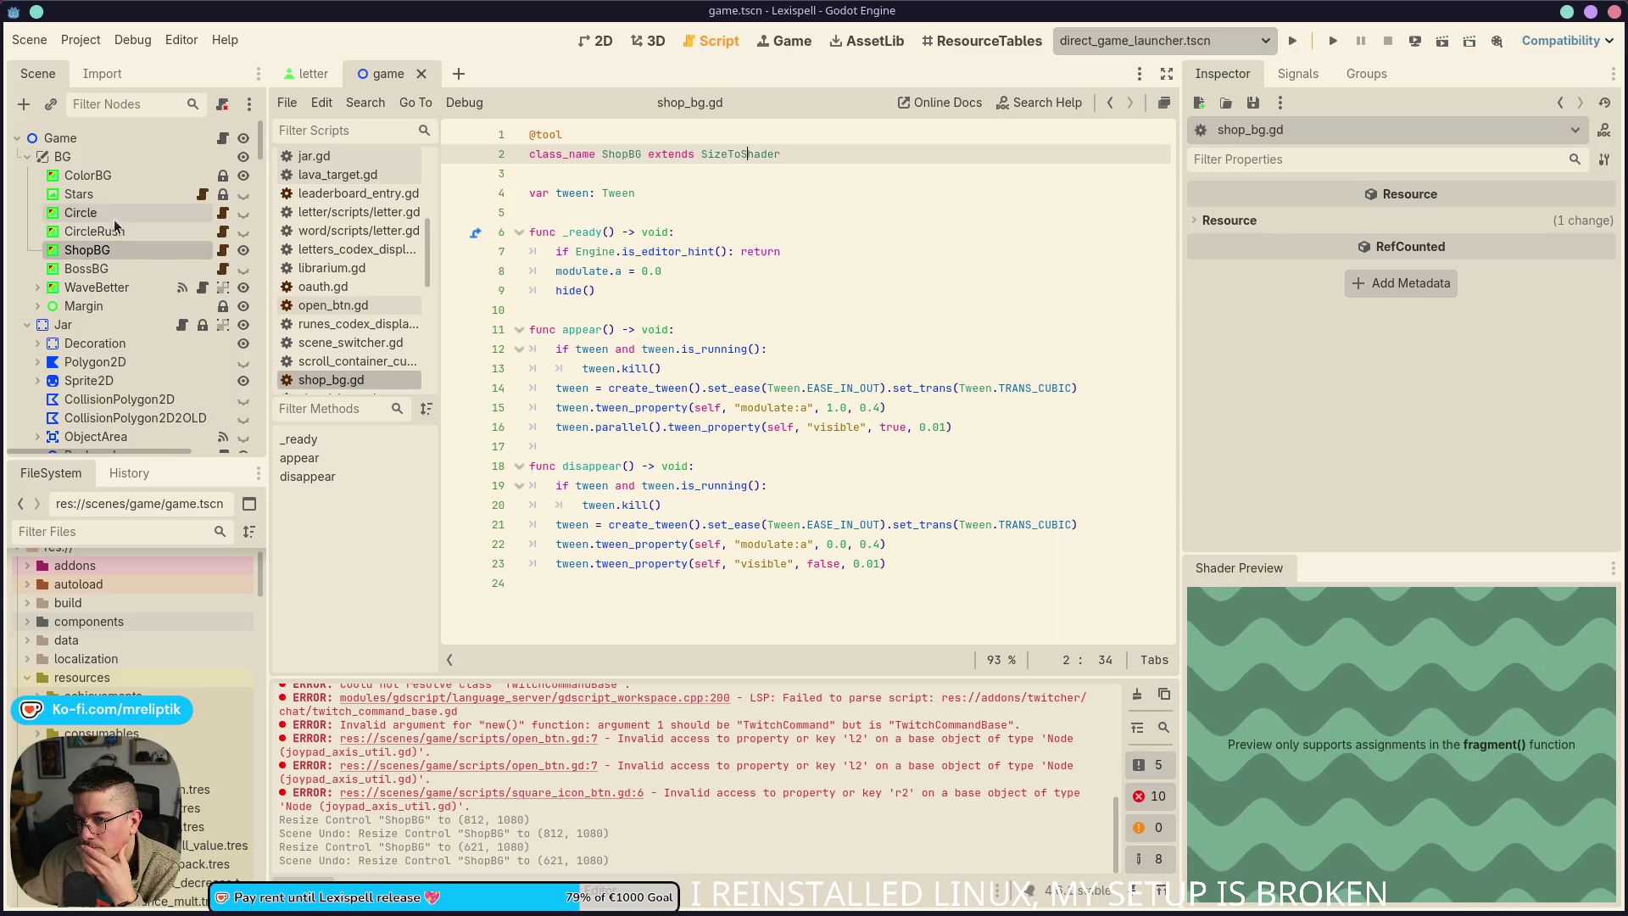
left_click(200, 201)
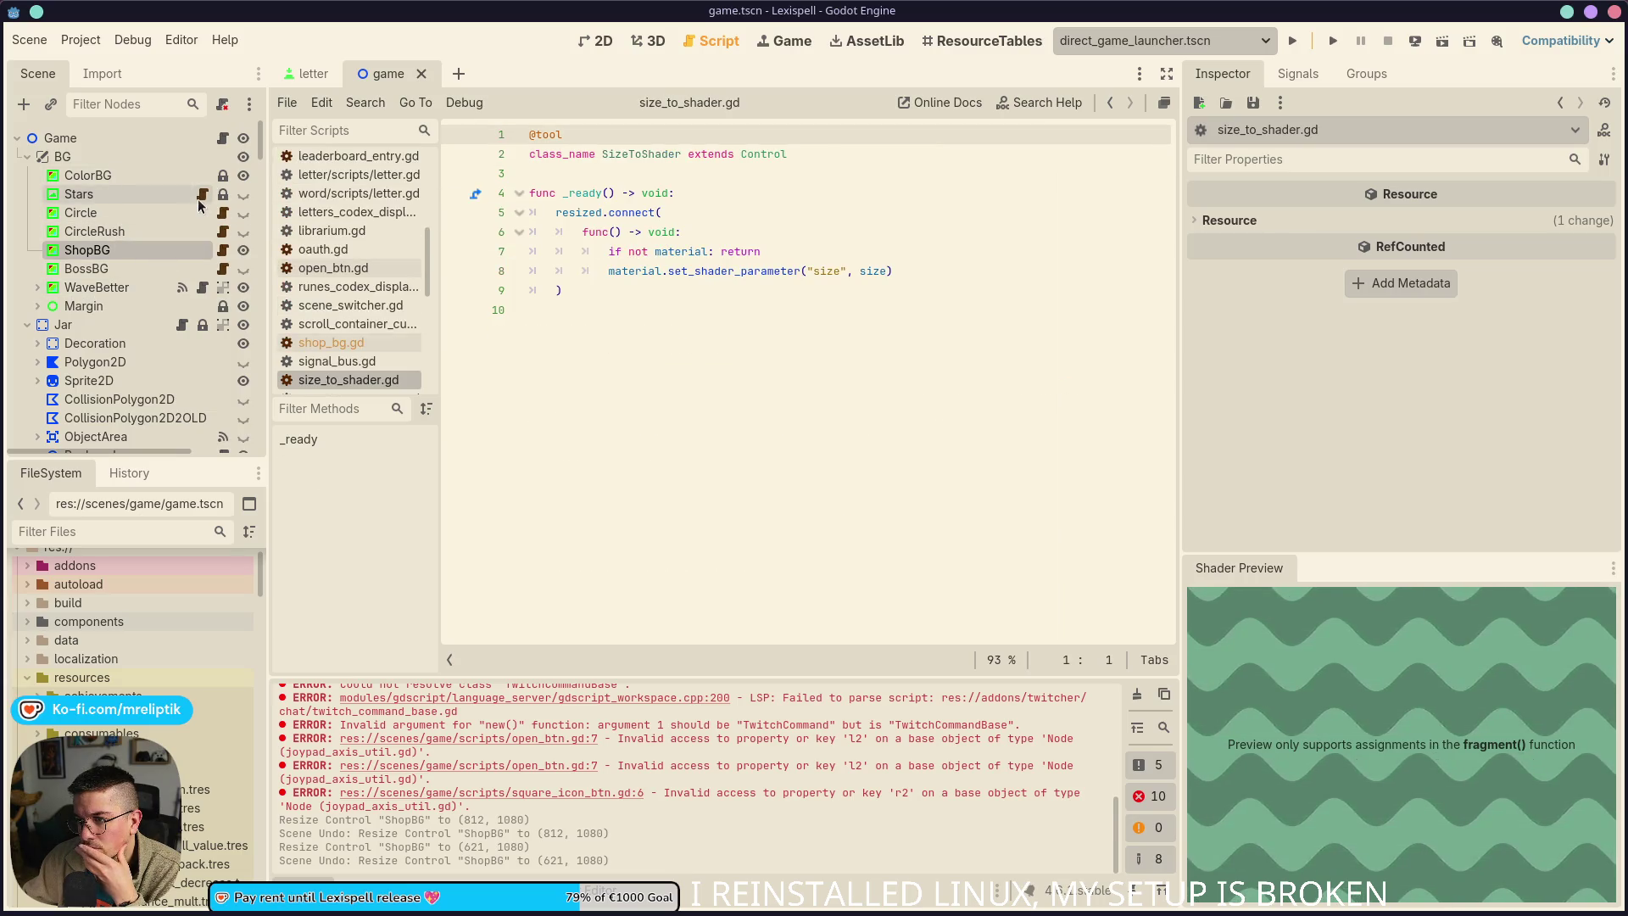
left_click(224, 215)
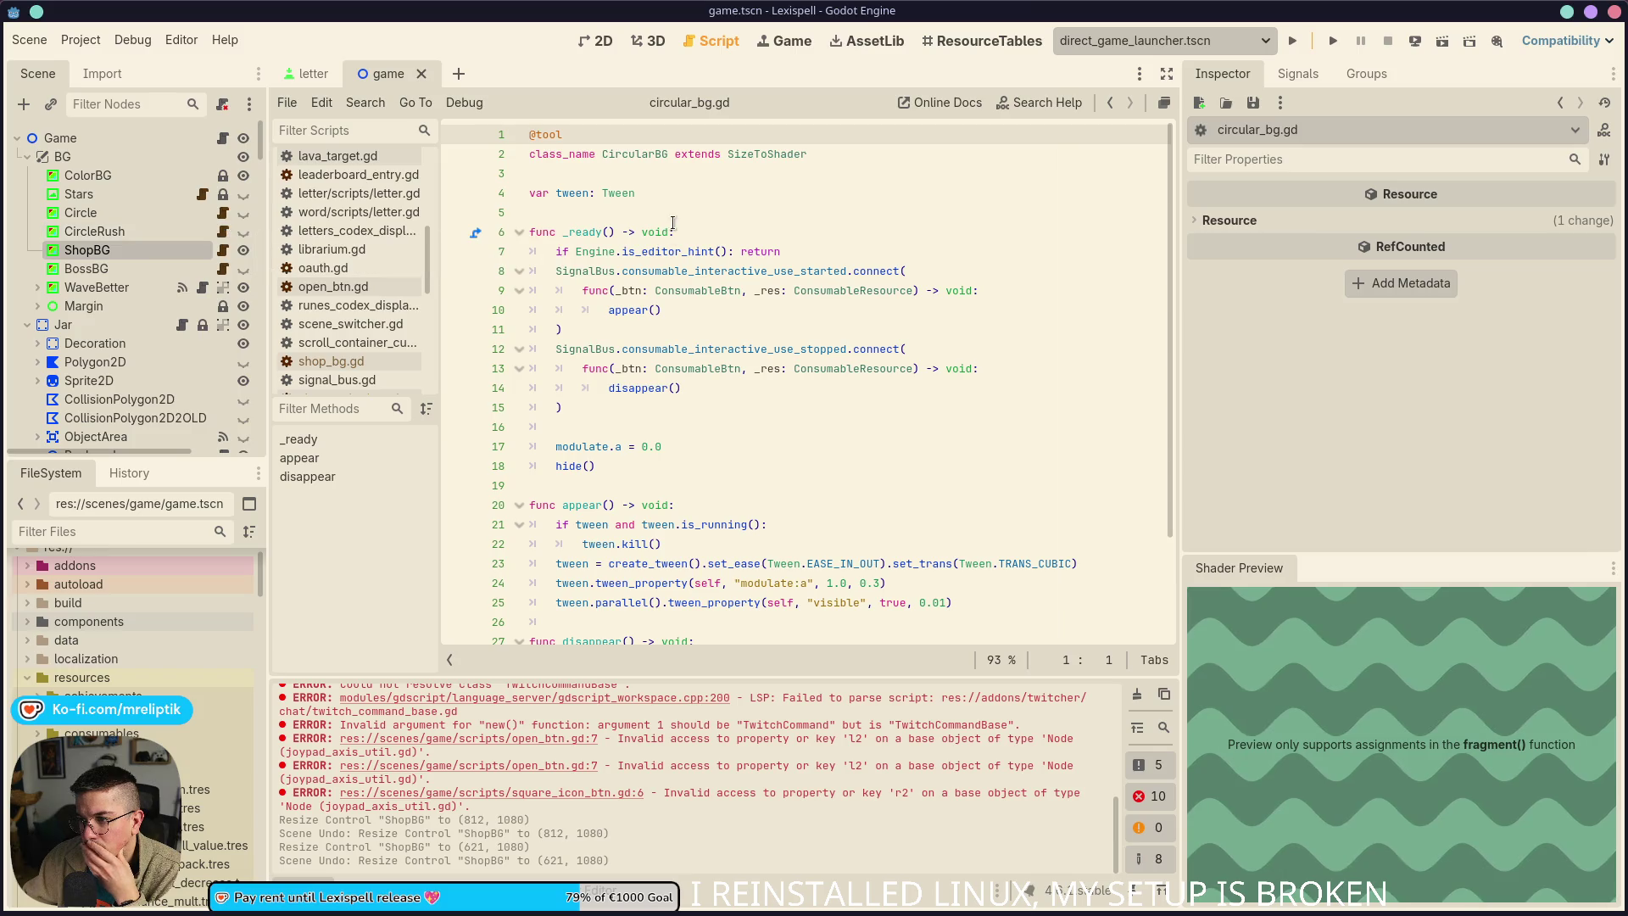
Add super._ready() as the first line of _ready in circular_bg.gd and shop_bg.gd, saving each
left_click(710, 240)
key("Return")
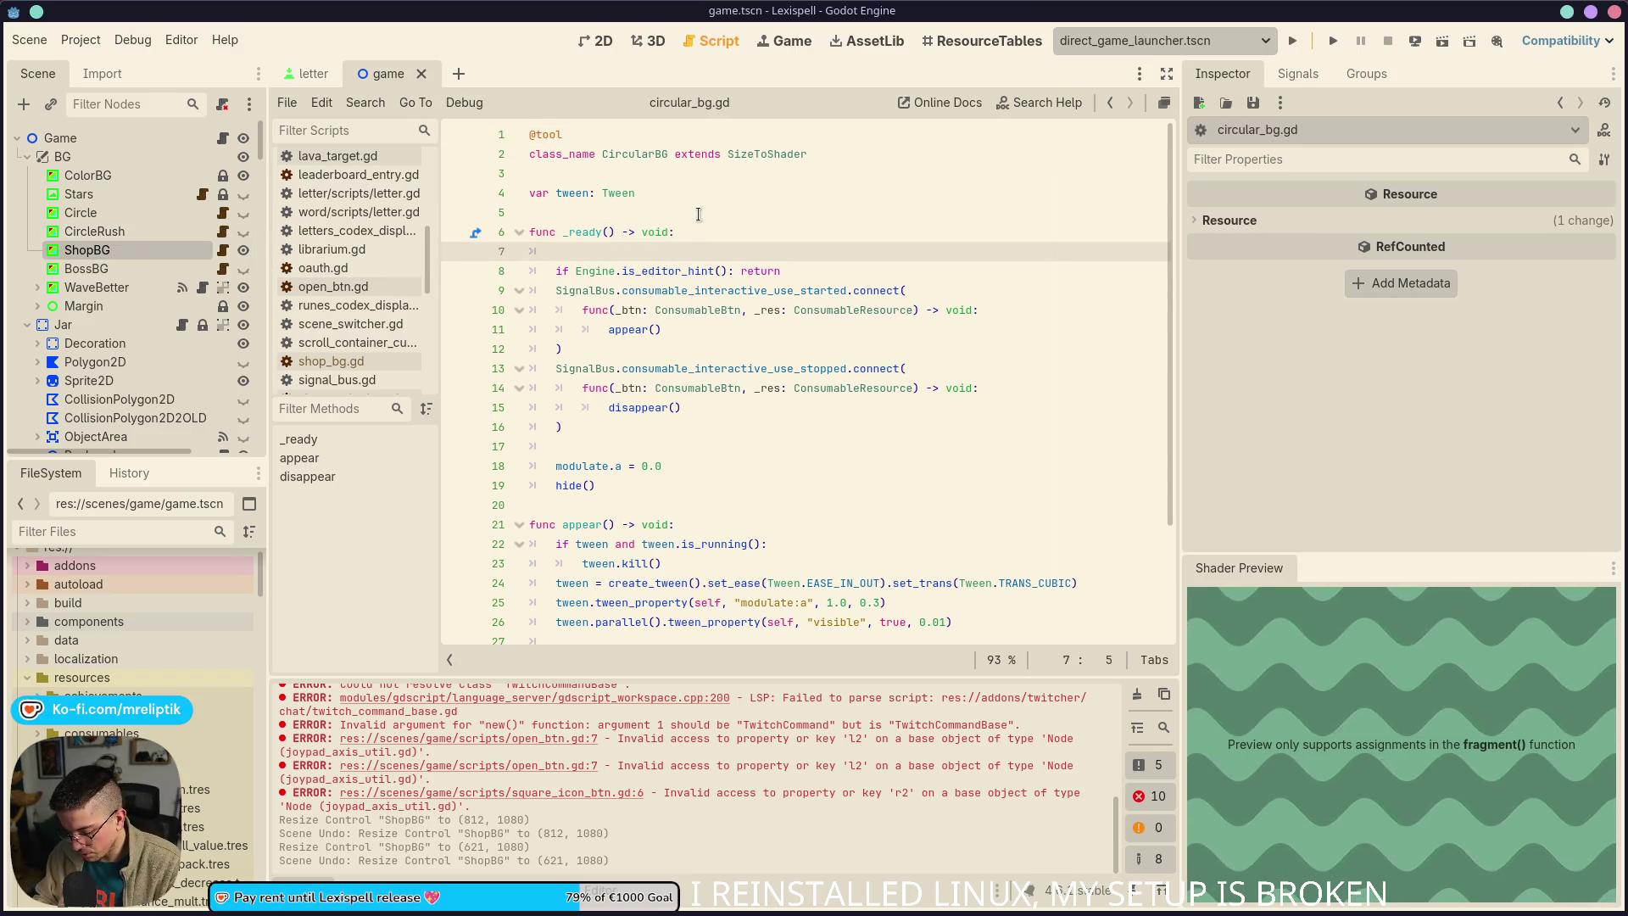
type("super._ready()")
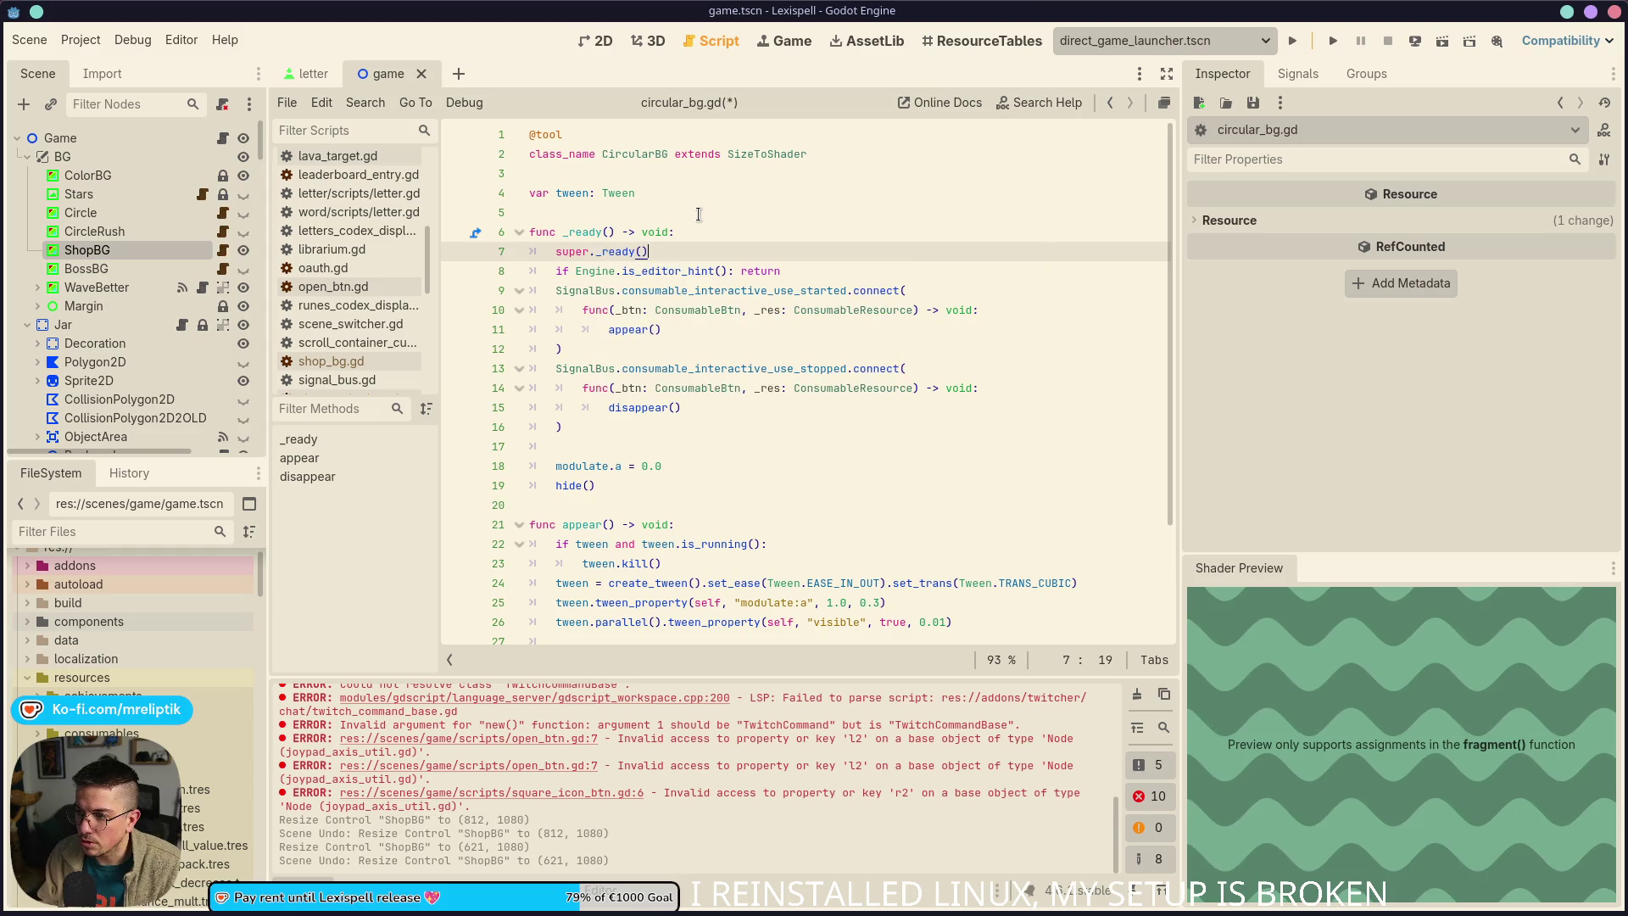
key("ctrl+s")
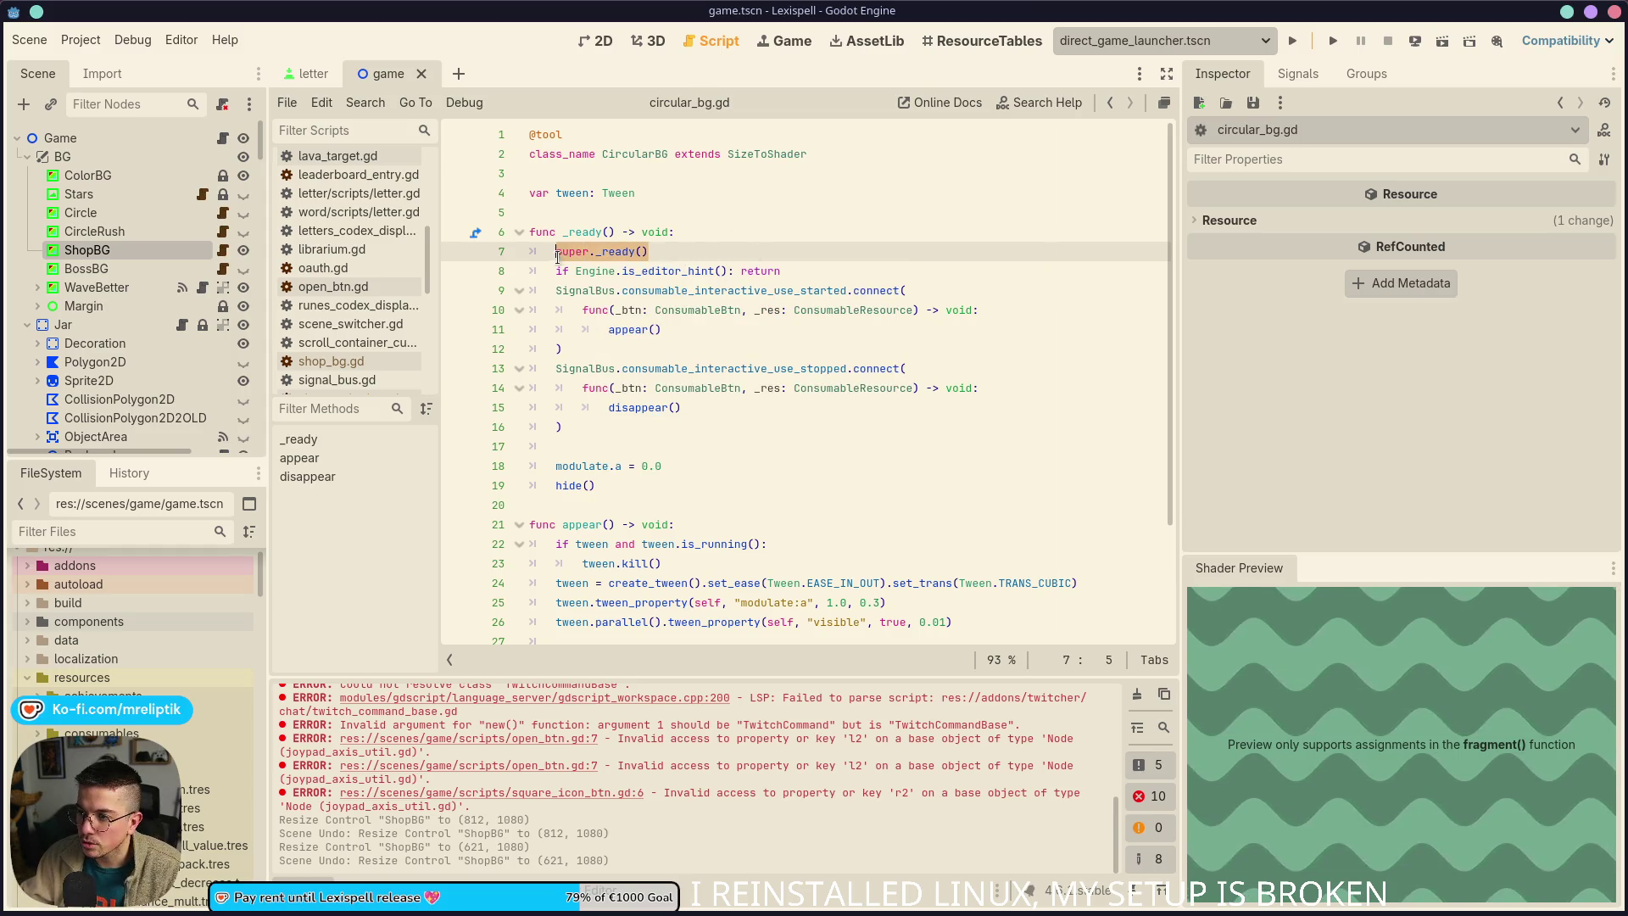
left_click(330, 361)
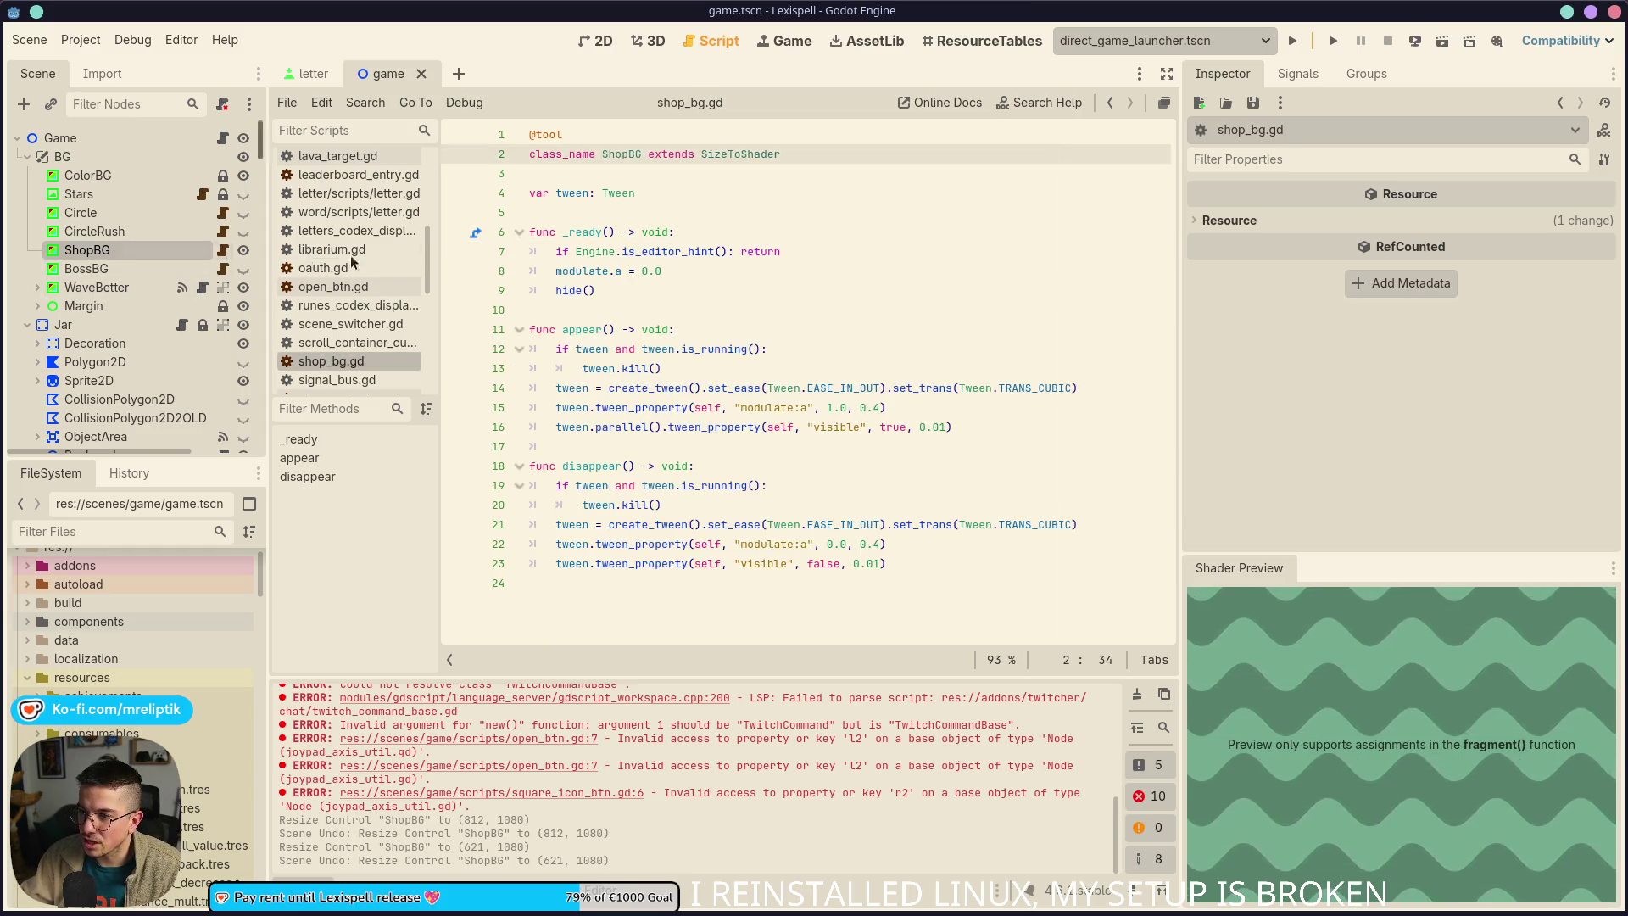
left_click(706, 234)
key("Return")
type("super._ready()")
key("ctrl+s")
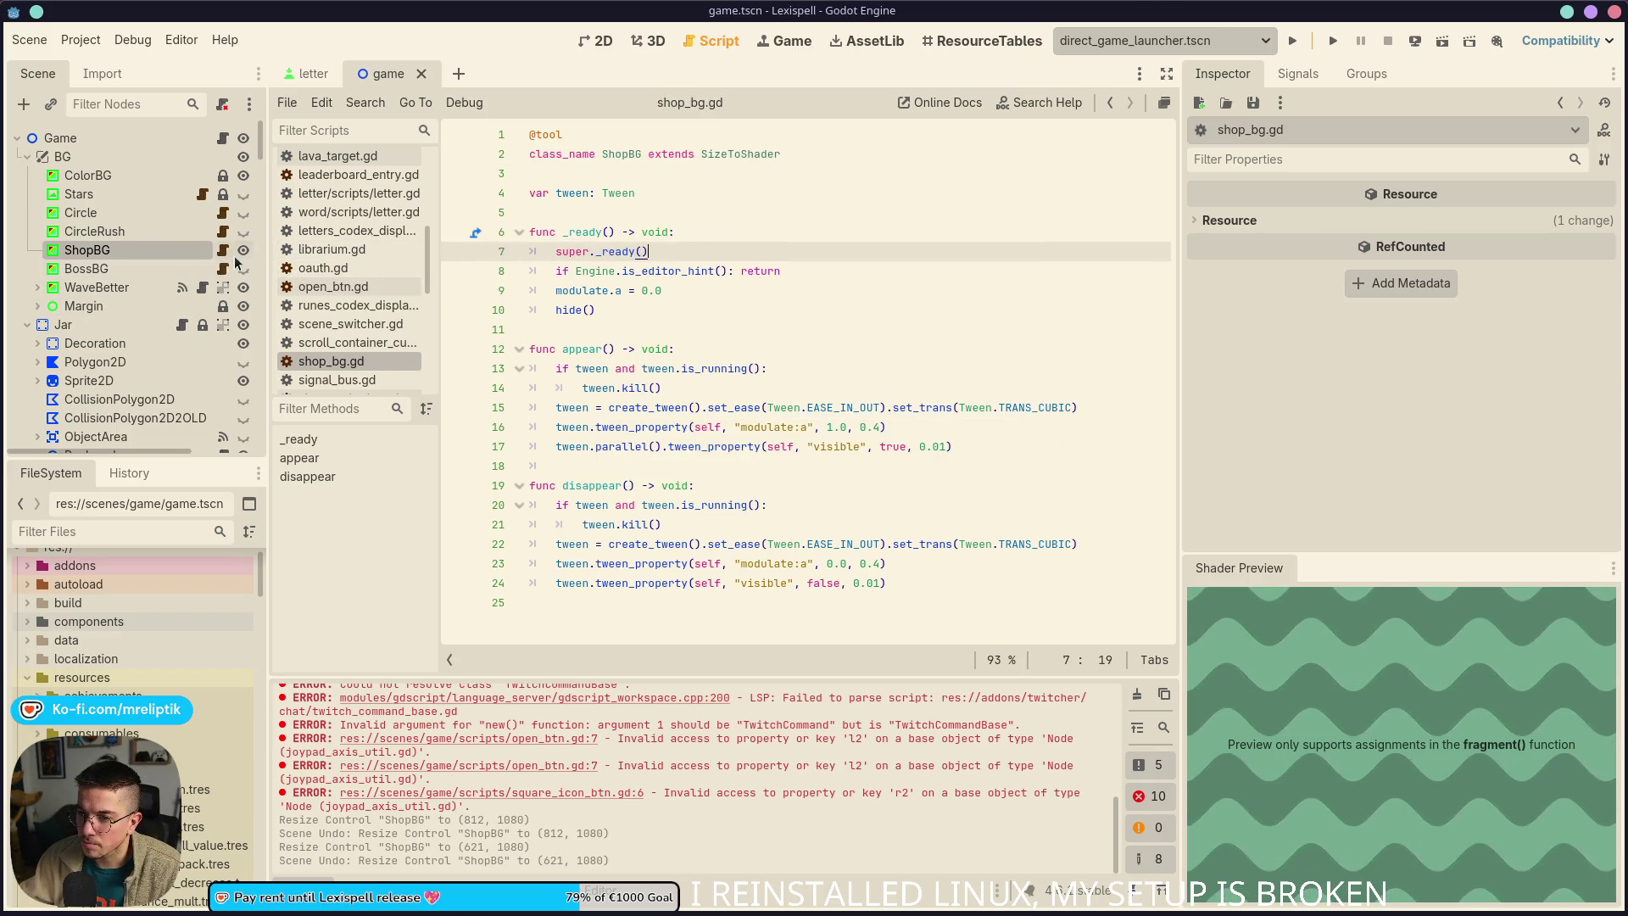
Add super._ready() as the first line of _ready in boss_bg.gd and circle_rush.gd
left_click(223, 268)
left_click(710, 292)
key("Return")
type("super._ready()")
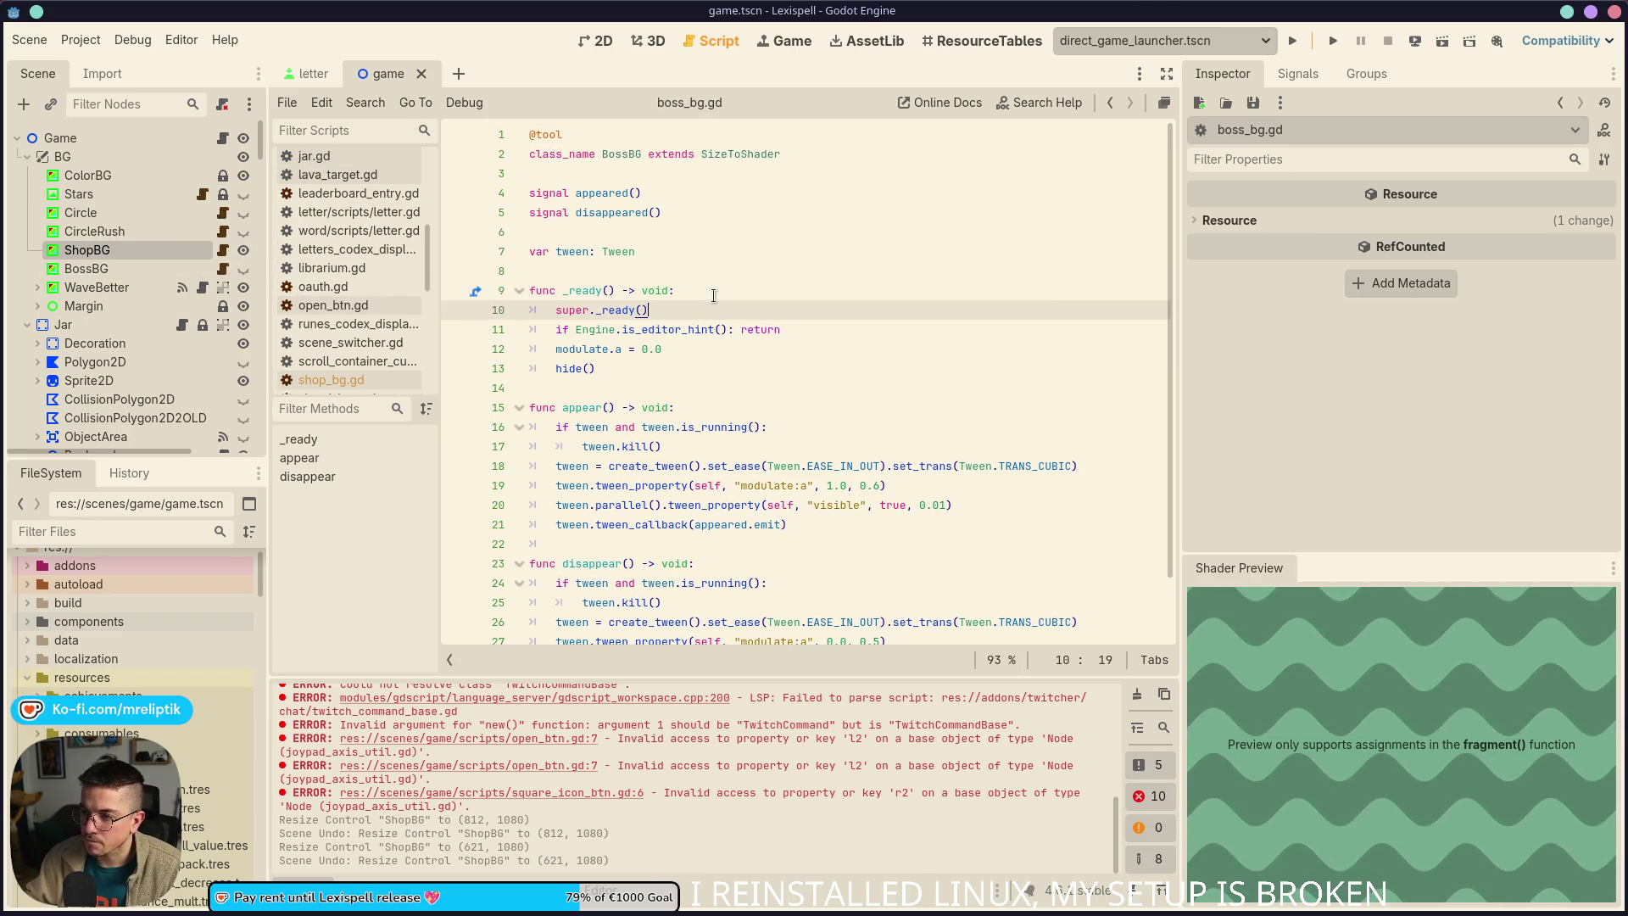
key("ctrl+s")
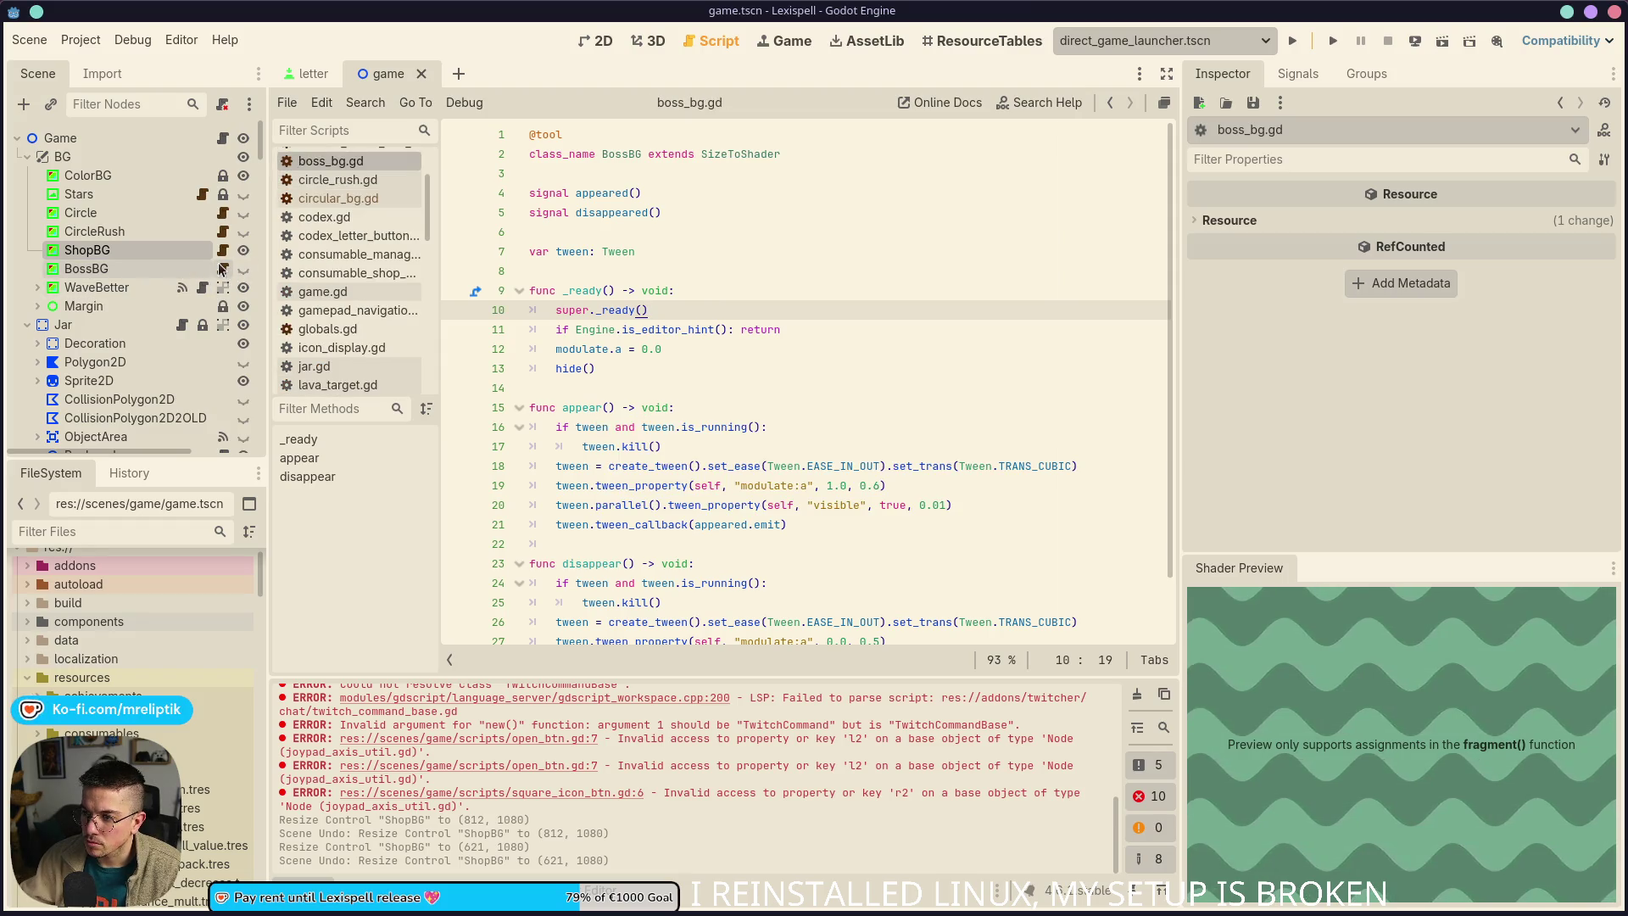
left_click(223, 249)
left_click(223, 231)
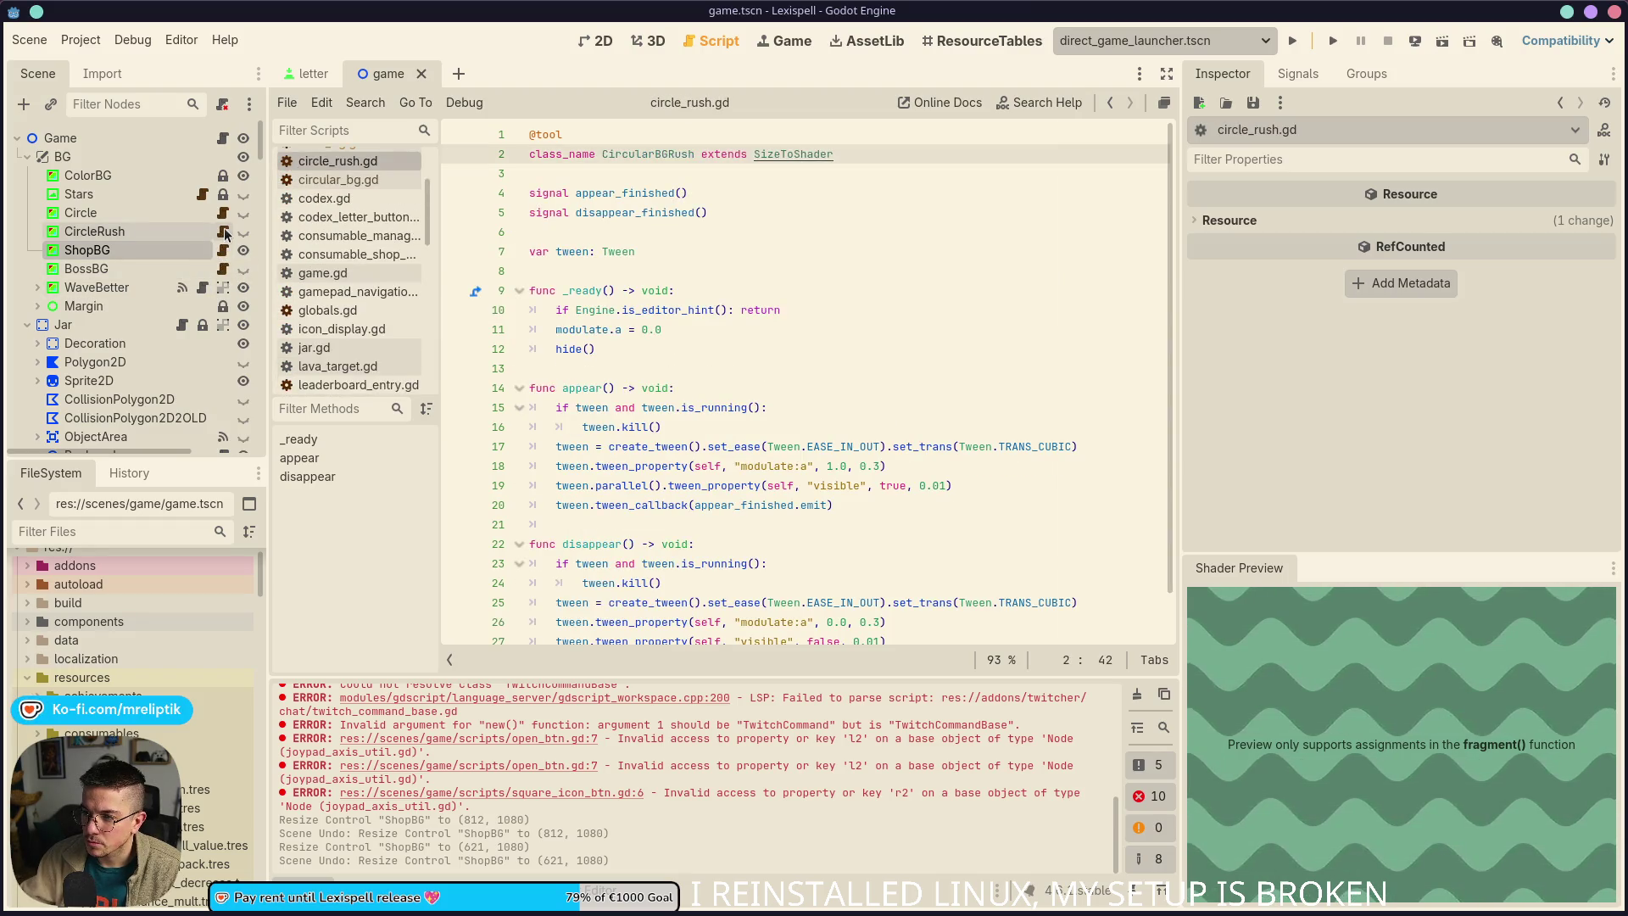
left_click(717, 290)
key("Return")
type("super._ready()")
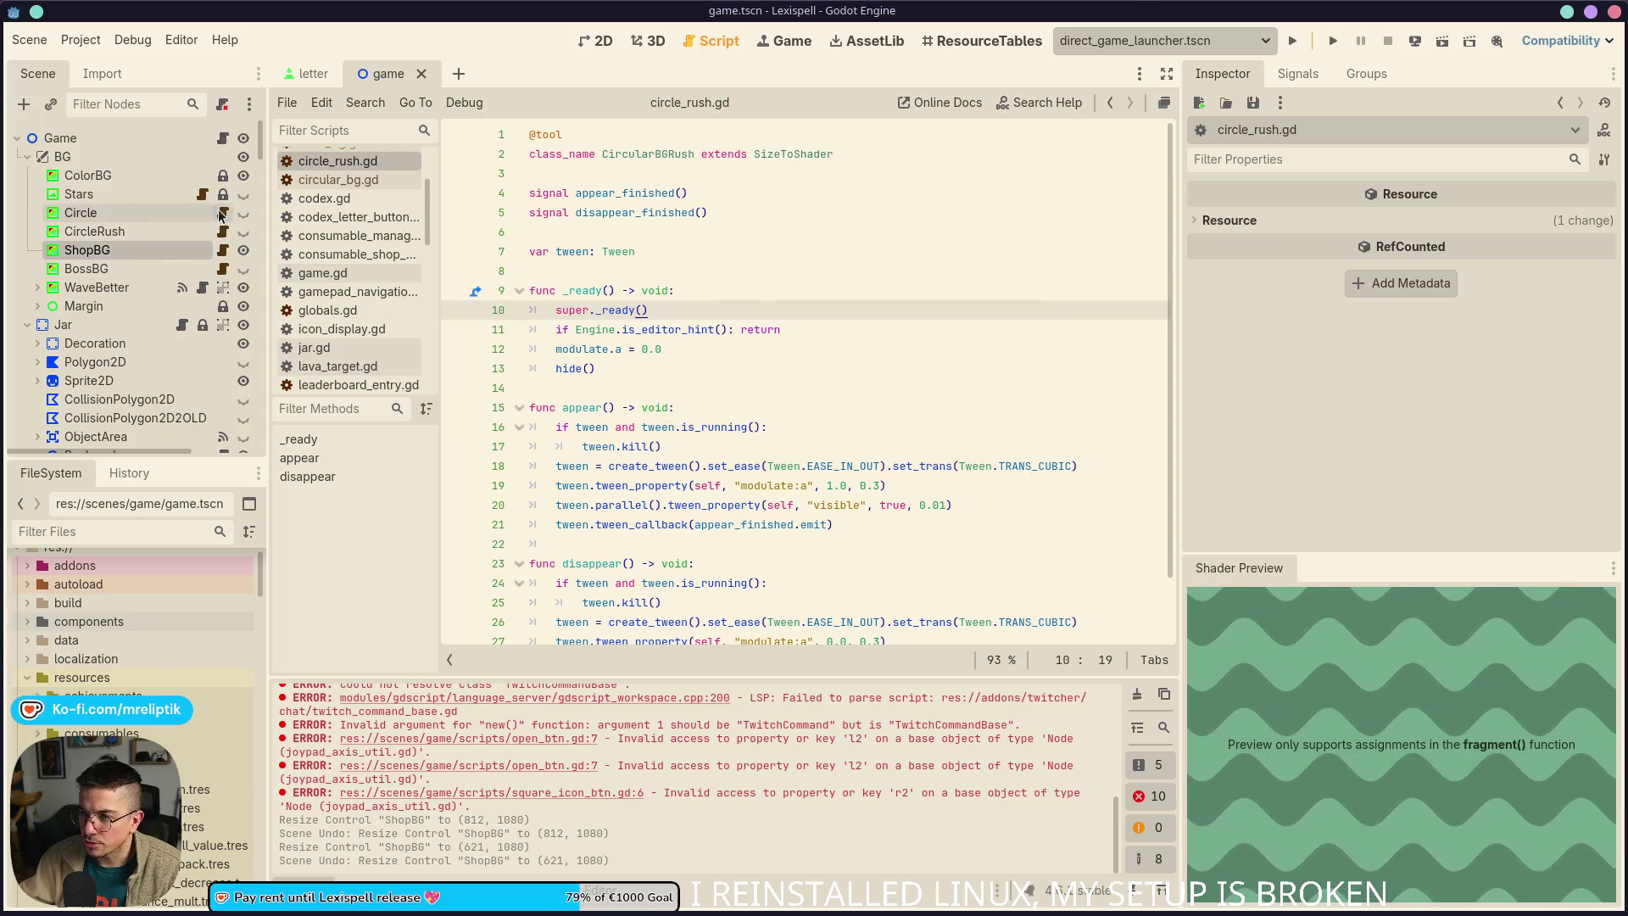
Review circular_bg.gd, then close and reopen game.tscn via Quick Open and show the output log
left_click(223, 212)
left_click(830, 271)
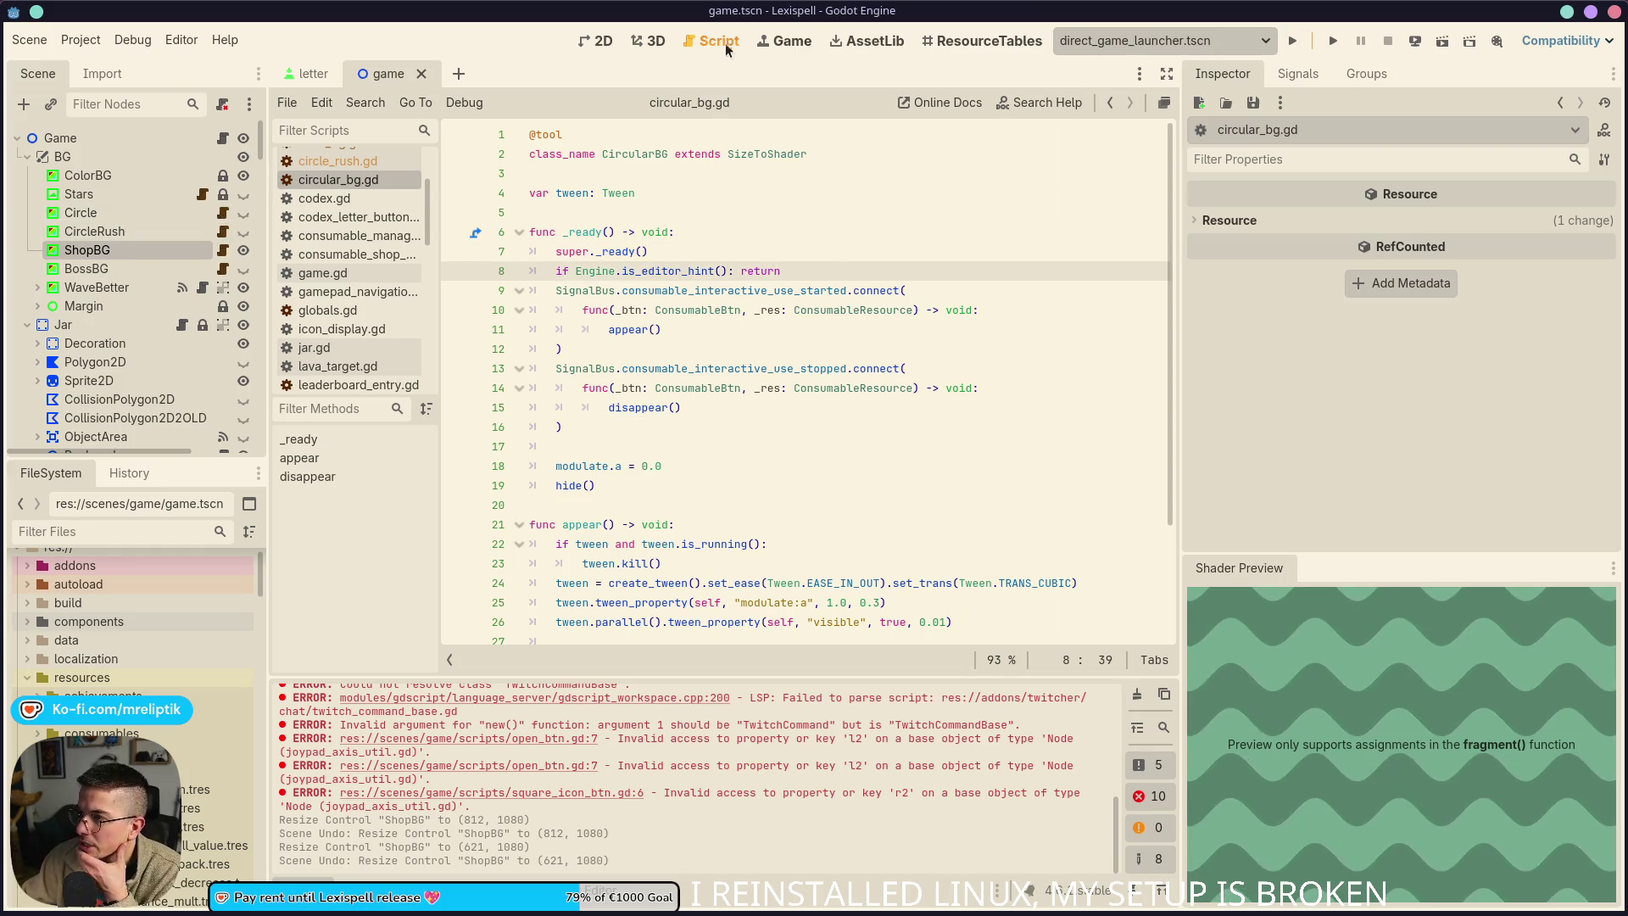
left_click(421, 75)
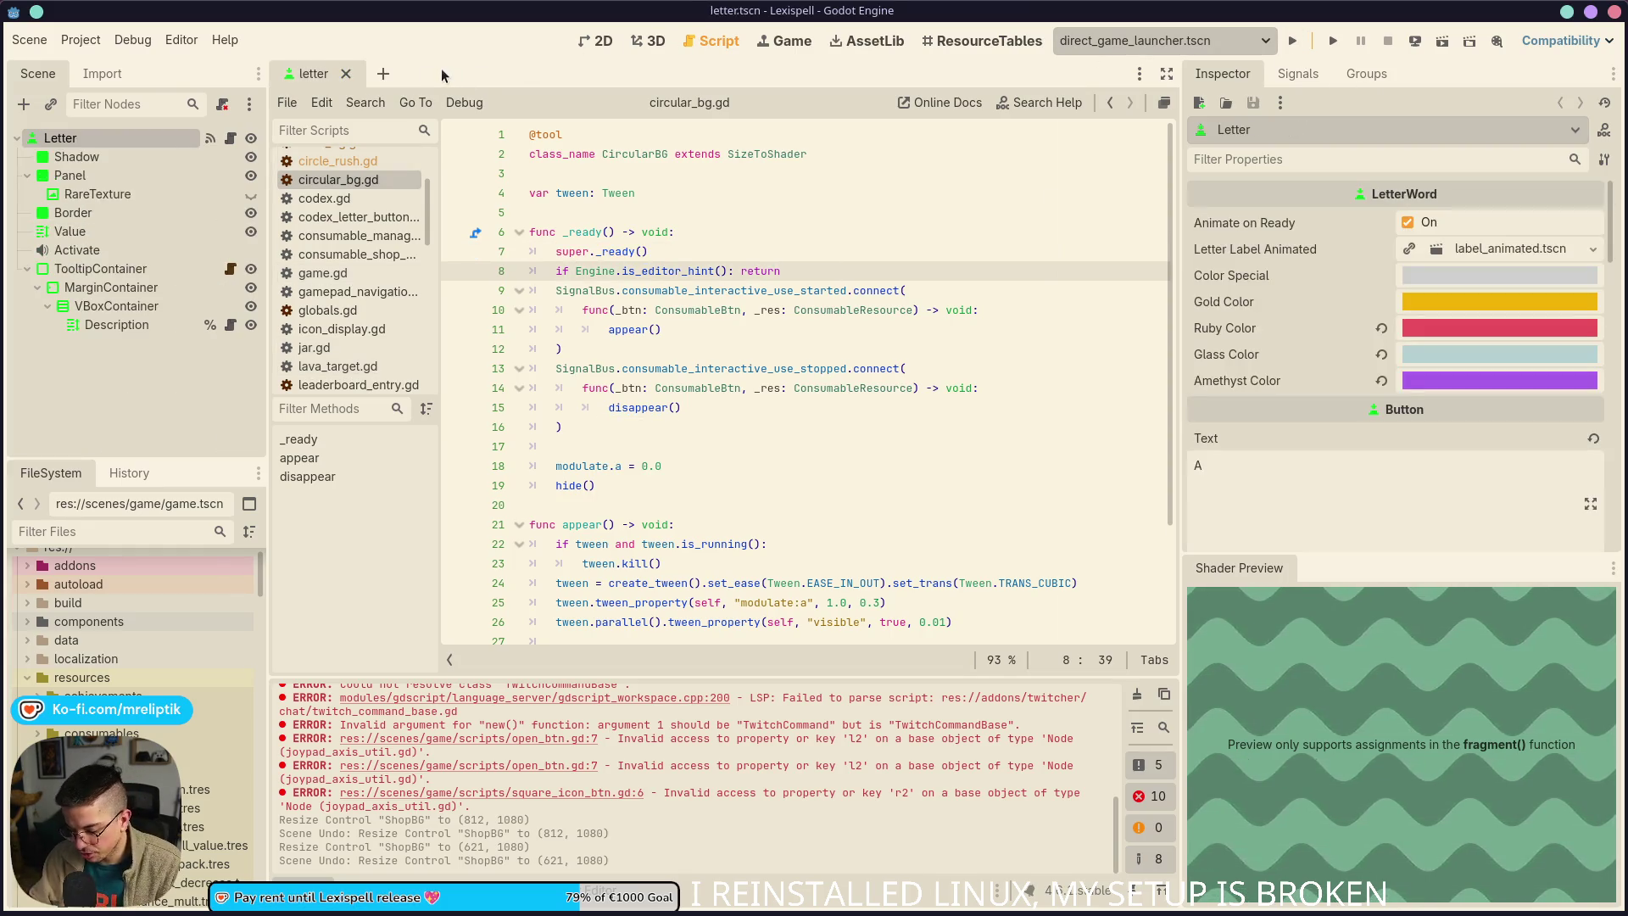
key("ctrl+shift+o")
type("game")
key("Return")
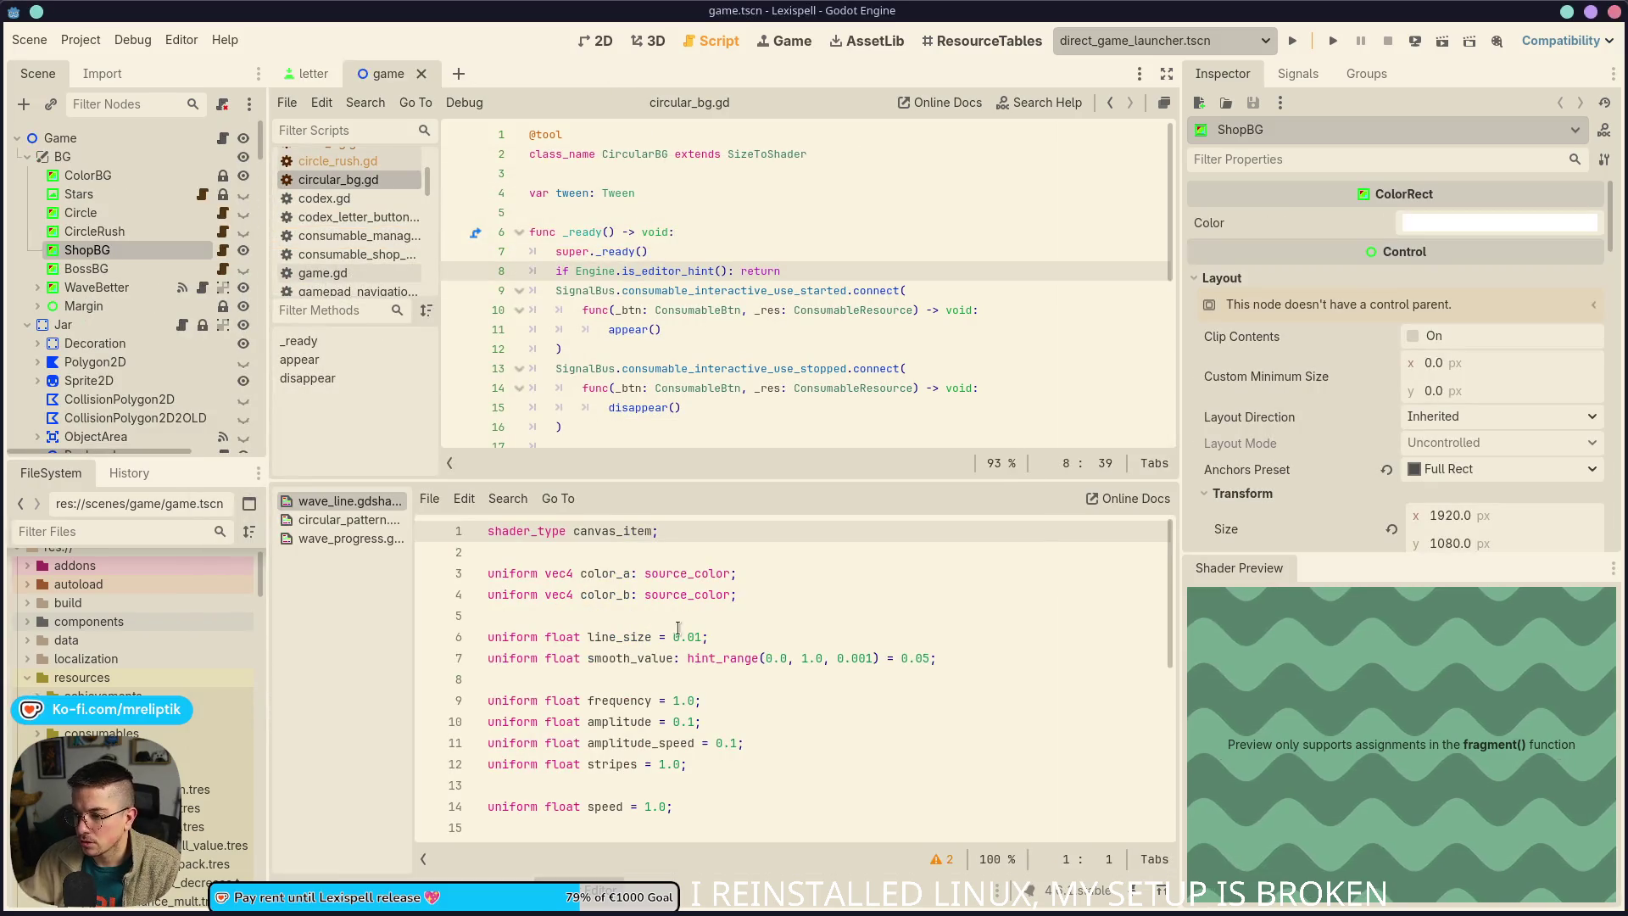
left_click(303, 886)
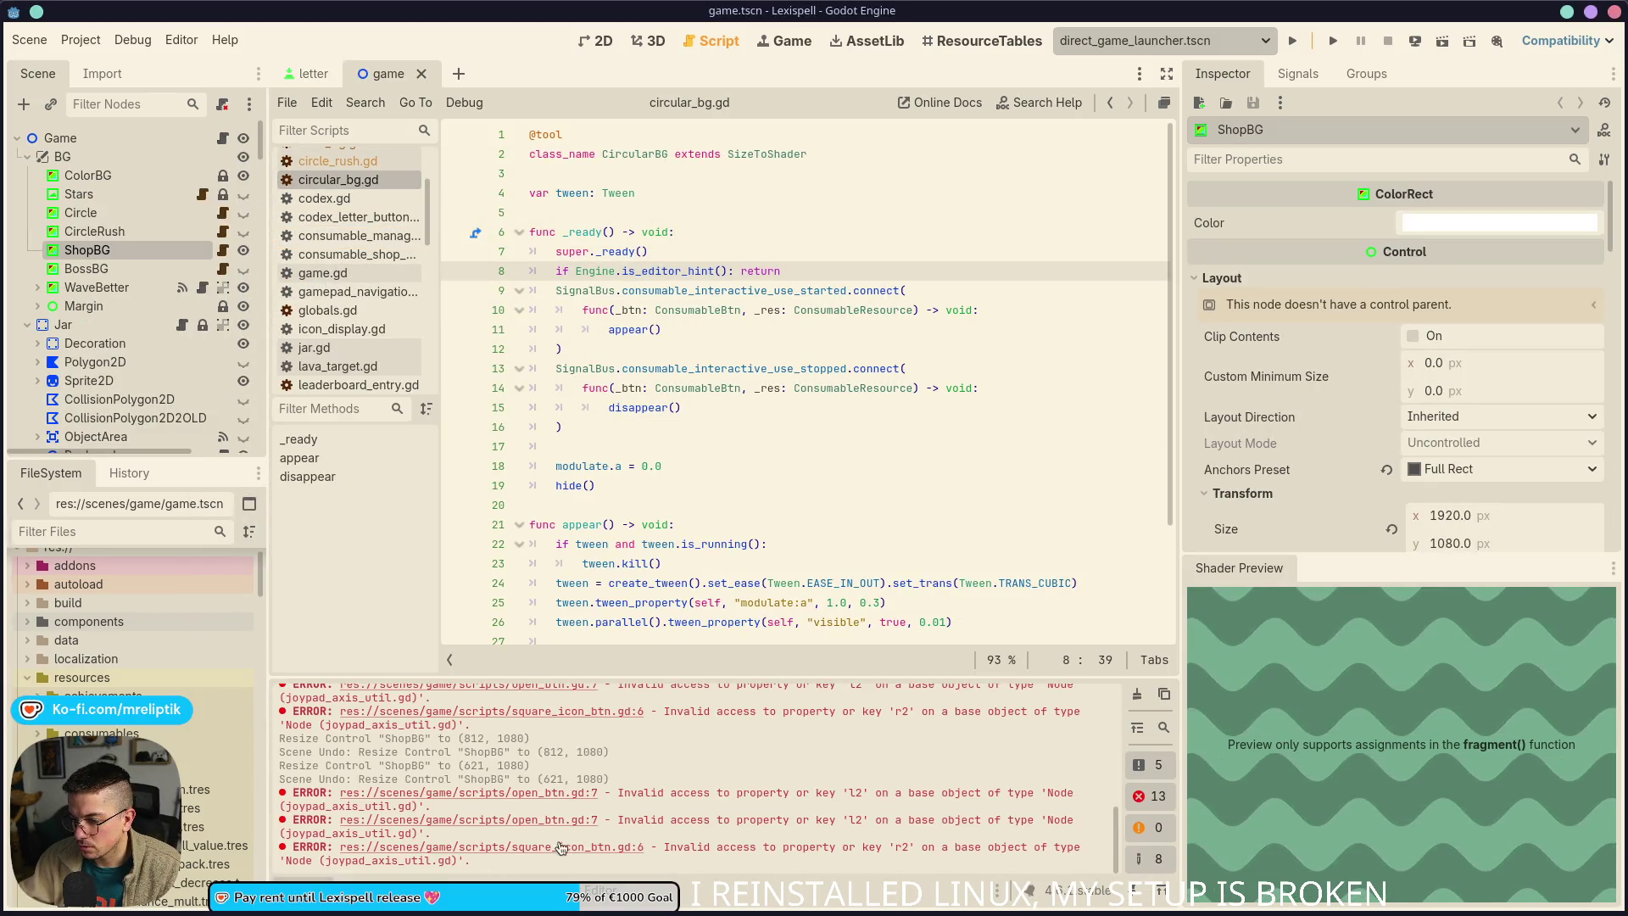
In the 2D view, resize and reposition ShopBG back to 1920 wide and save the scene
key("ctrl+j")
left_click(598, 42)
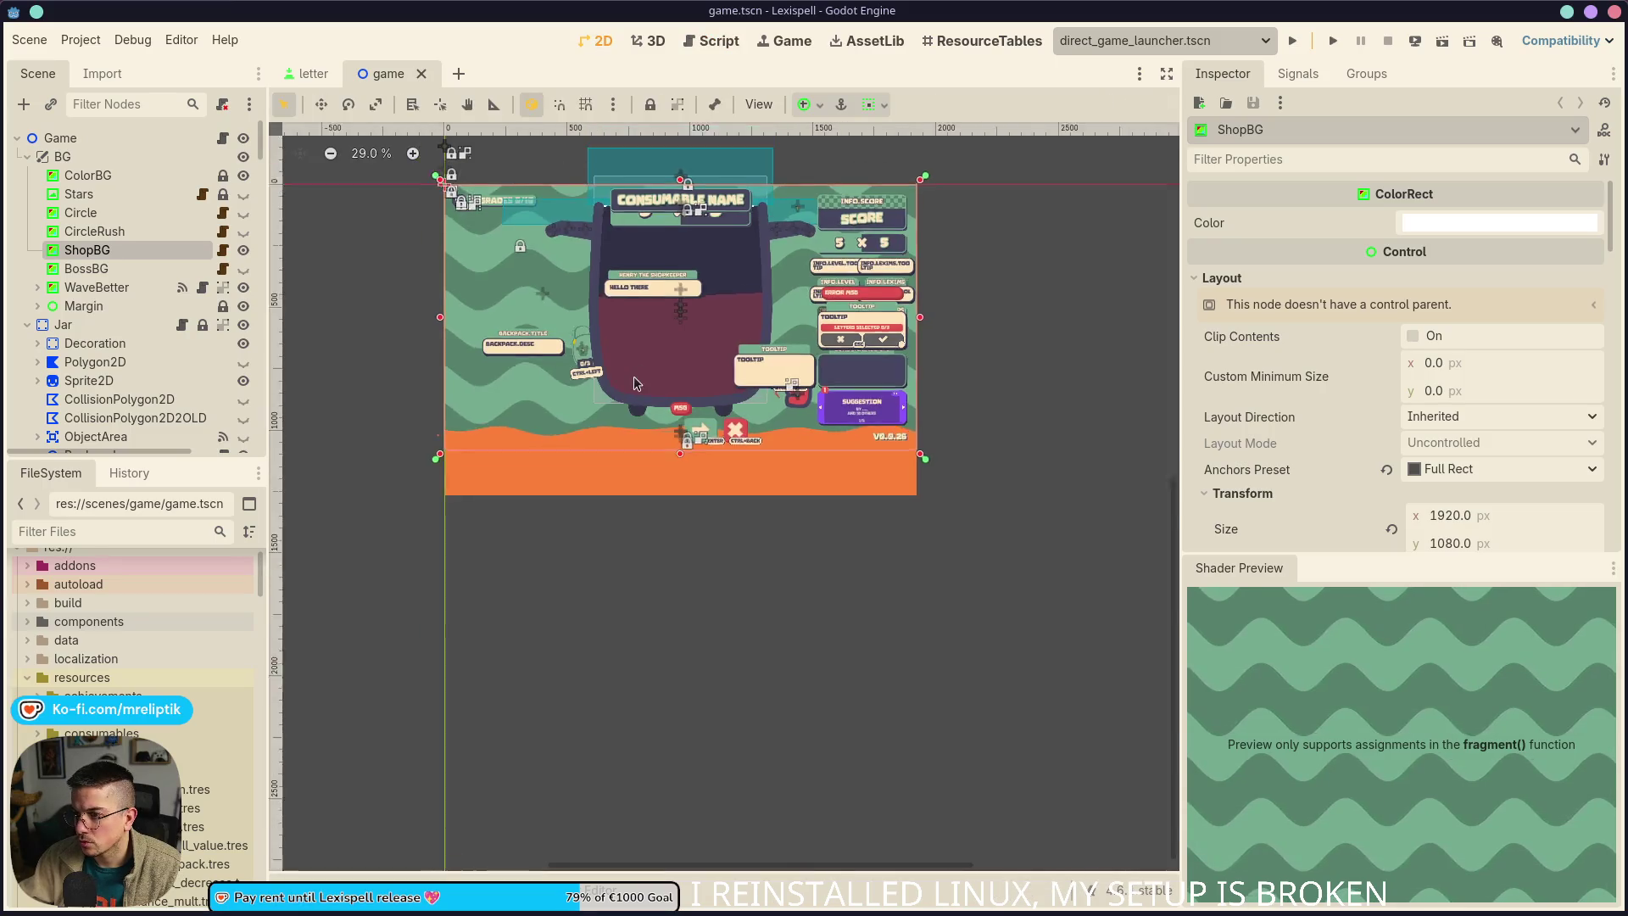
scroll(858, 416, "up", 2)
left_click_drag(858, 411, 709, 424)
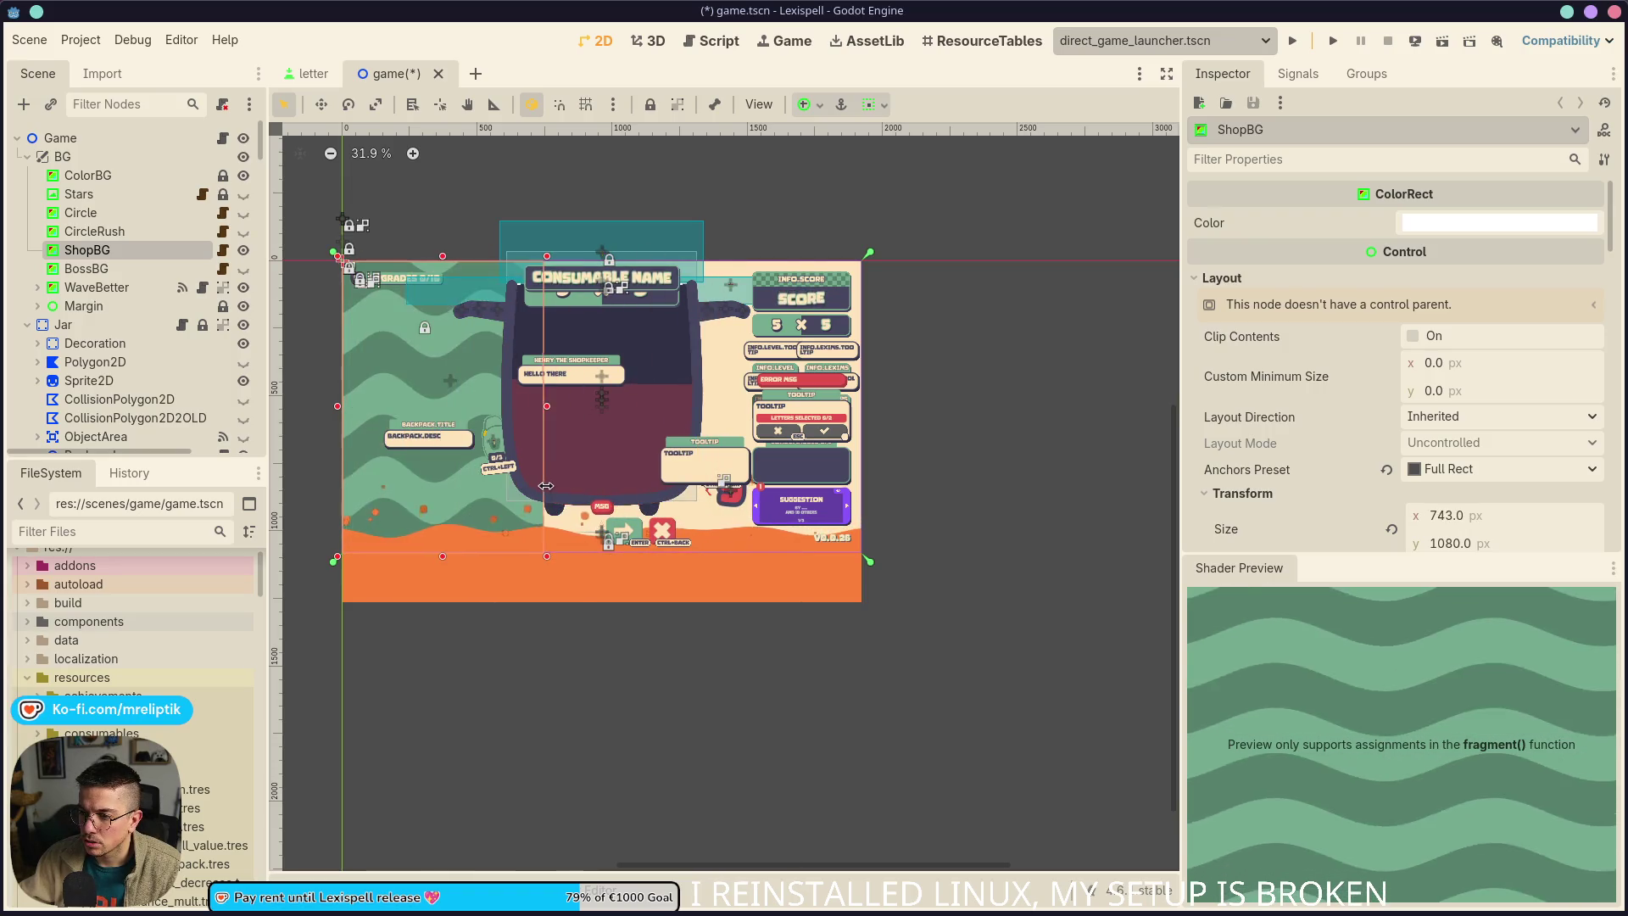
left_click_drag(546, 485, 1004, 489)
mouse_move(909, 412)
left_mouse_down()
mouse_move(400, 413)
mouse_move(992, 407)
mouse_move(702, 406)
left_mouse_up()
key("ctrl+s")
Check the ShopBG script, then make ShopBG visible again and save game.tscn
scroll(659, 389, "down", 3)
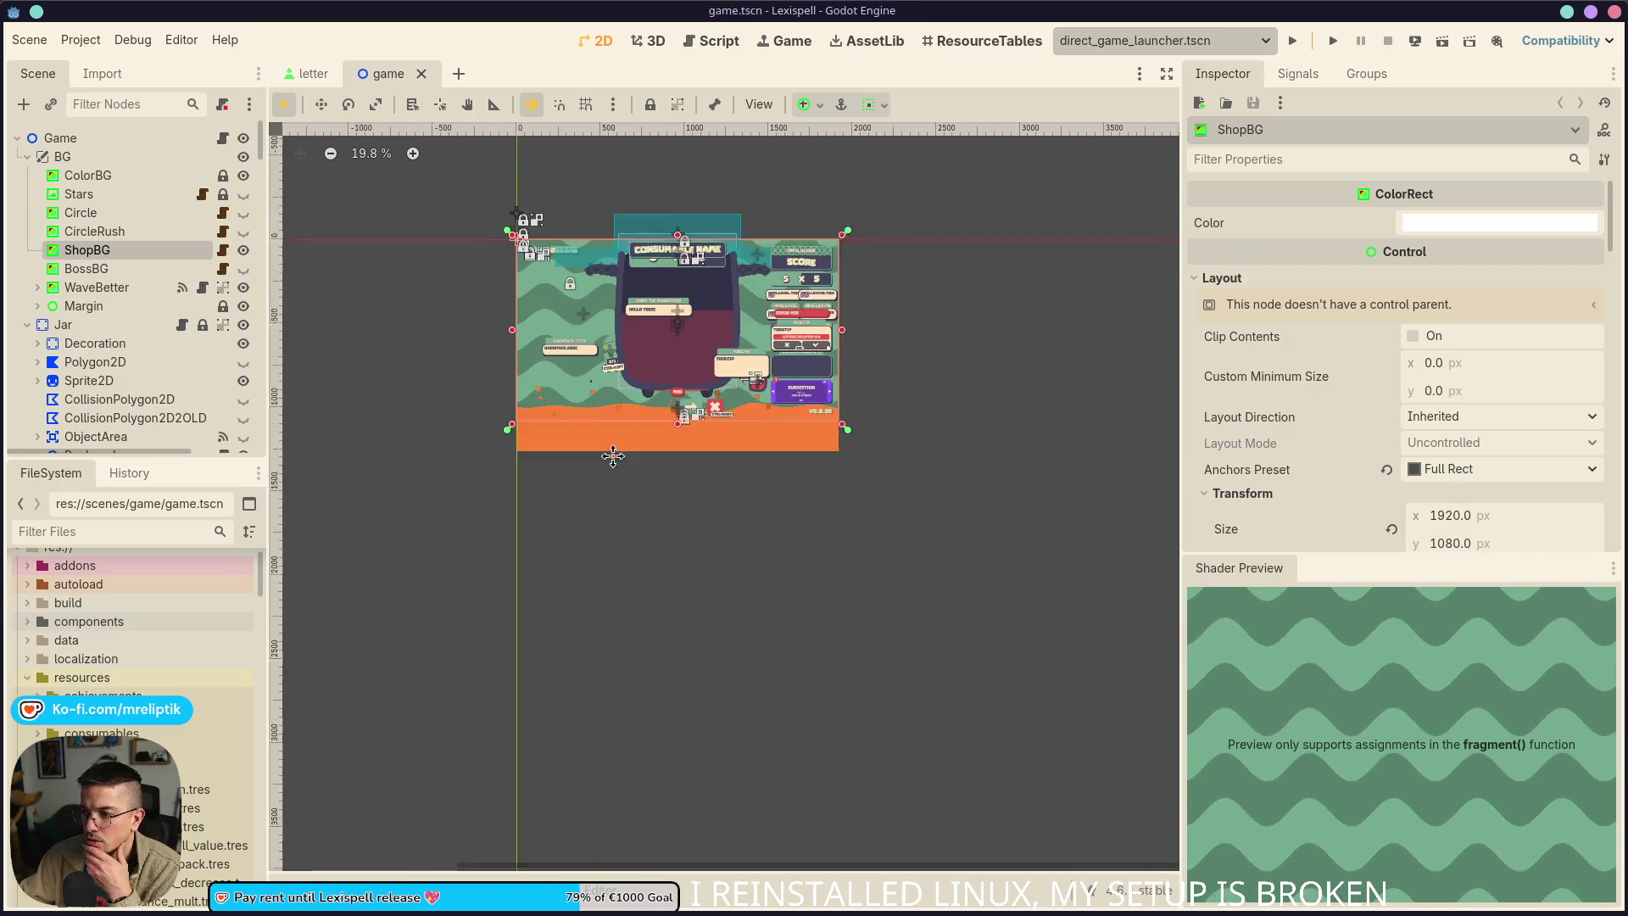
scroll(658, 389, "up", 3)
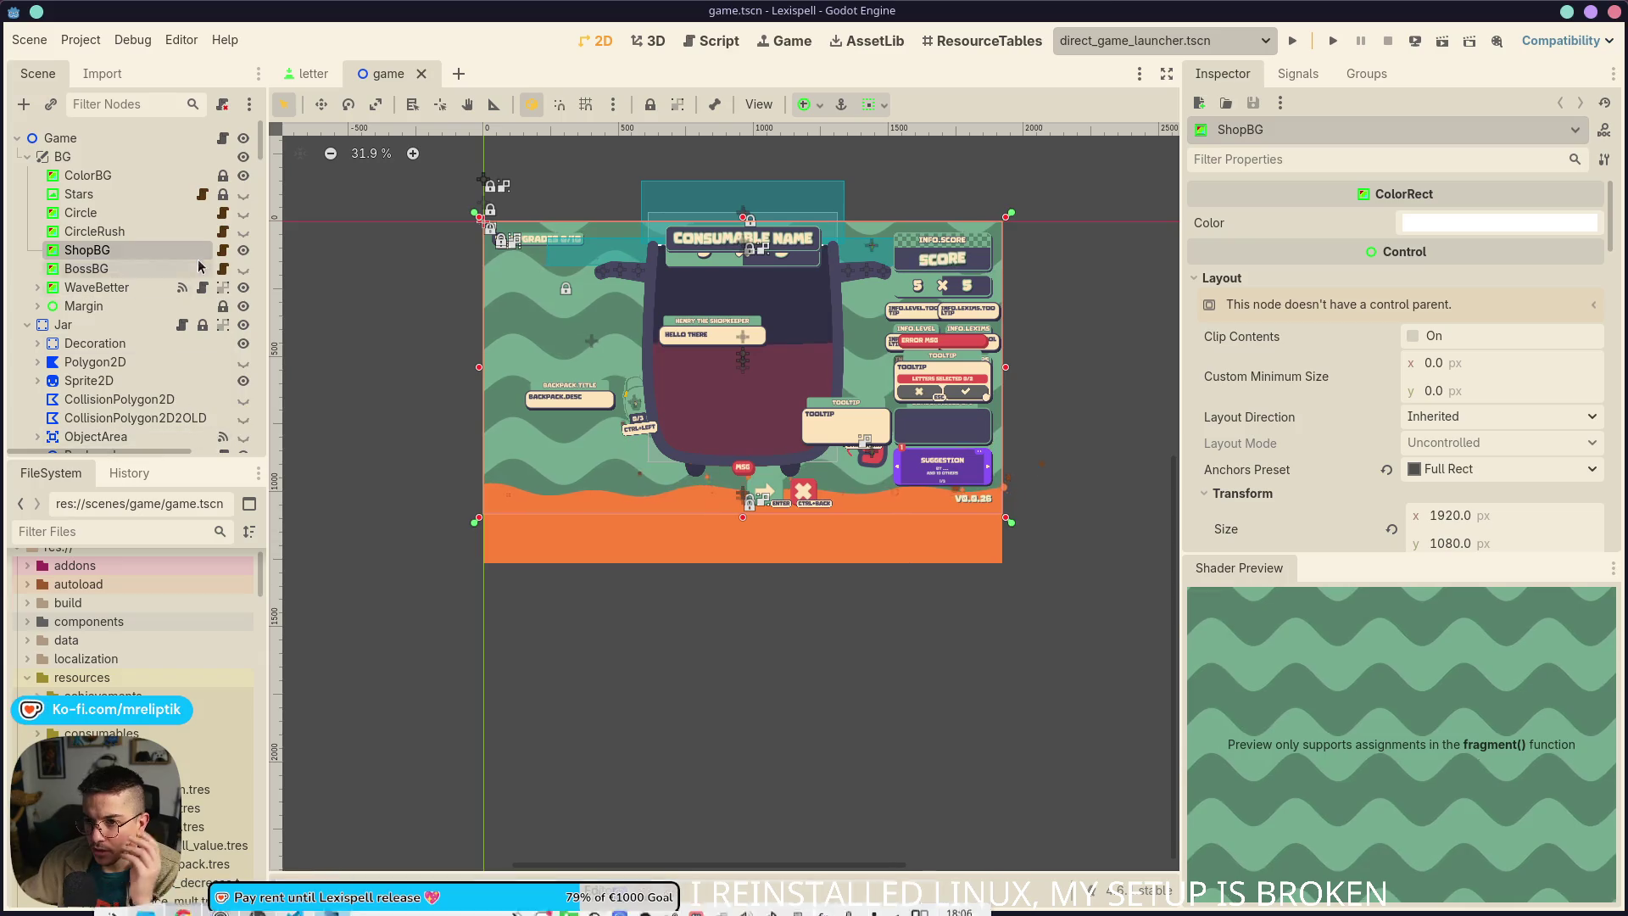
left_click(223, 251)
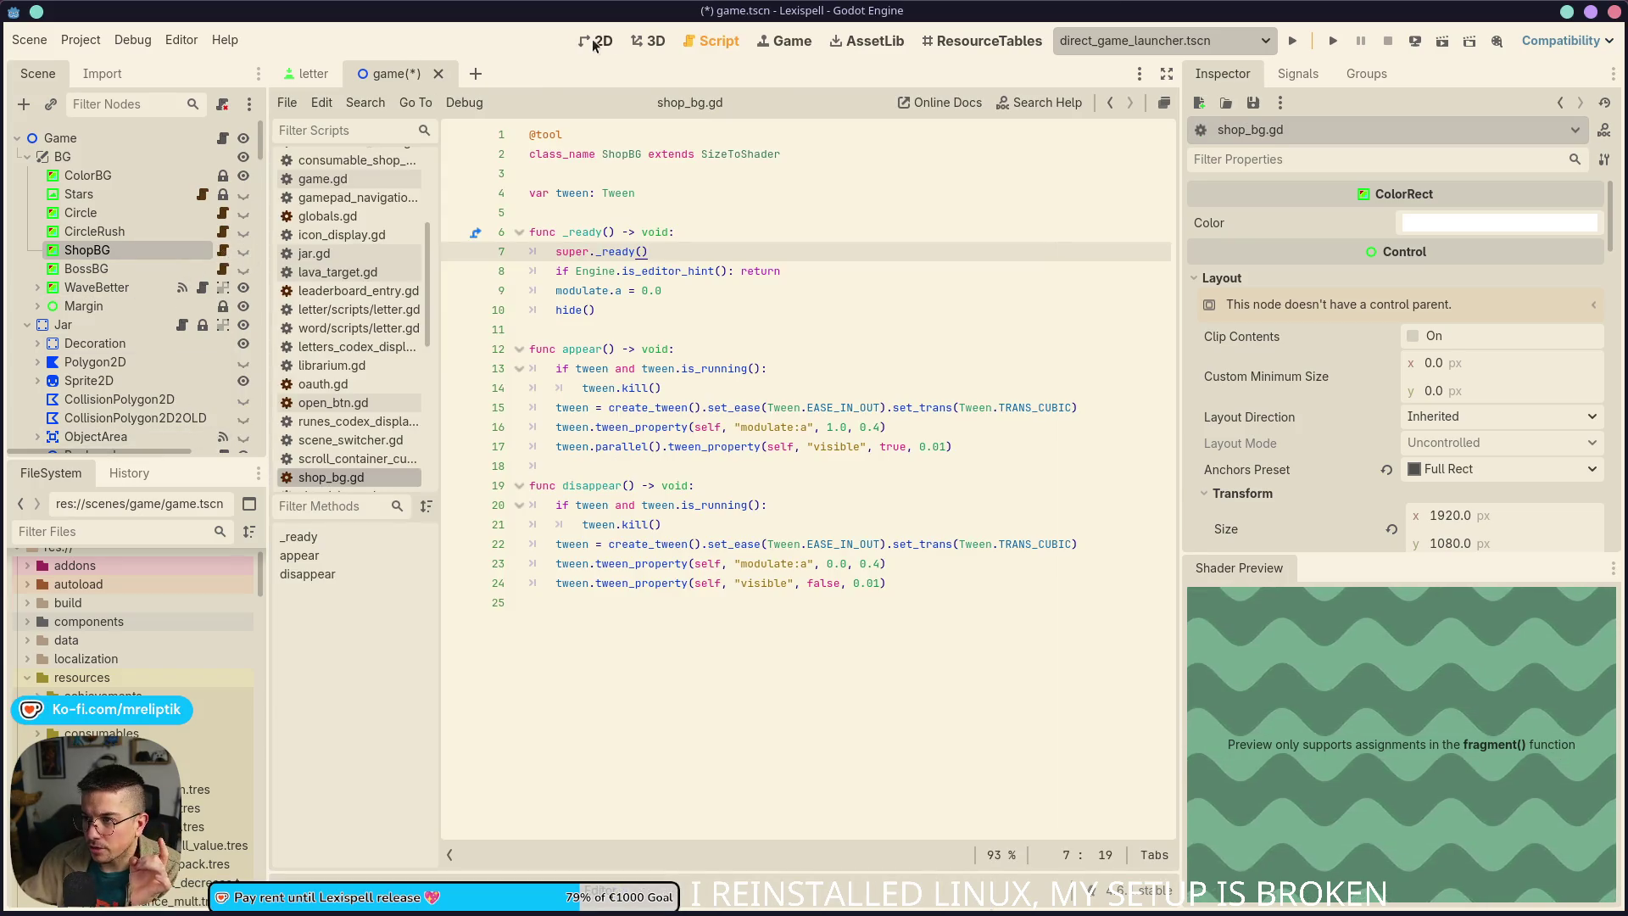
left_click(596, 41)
key("ctrl+s")
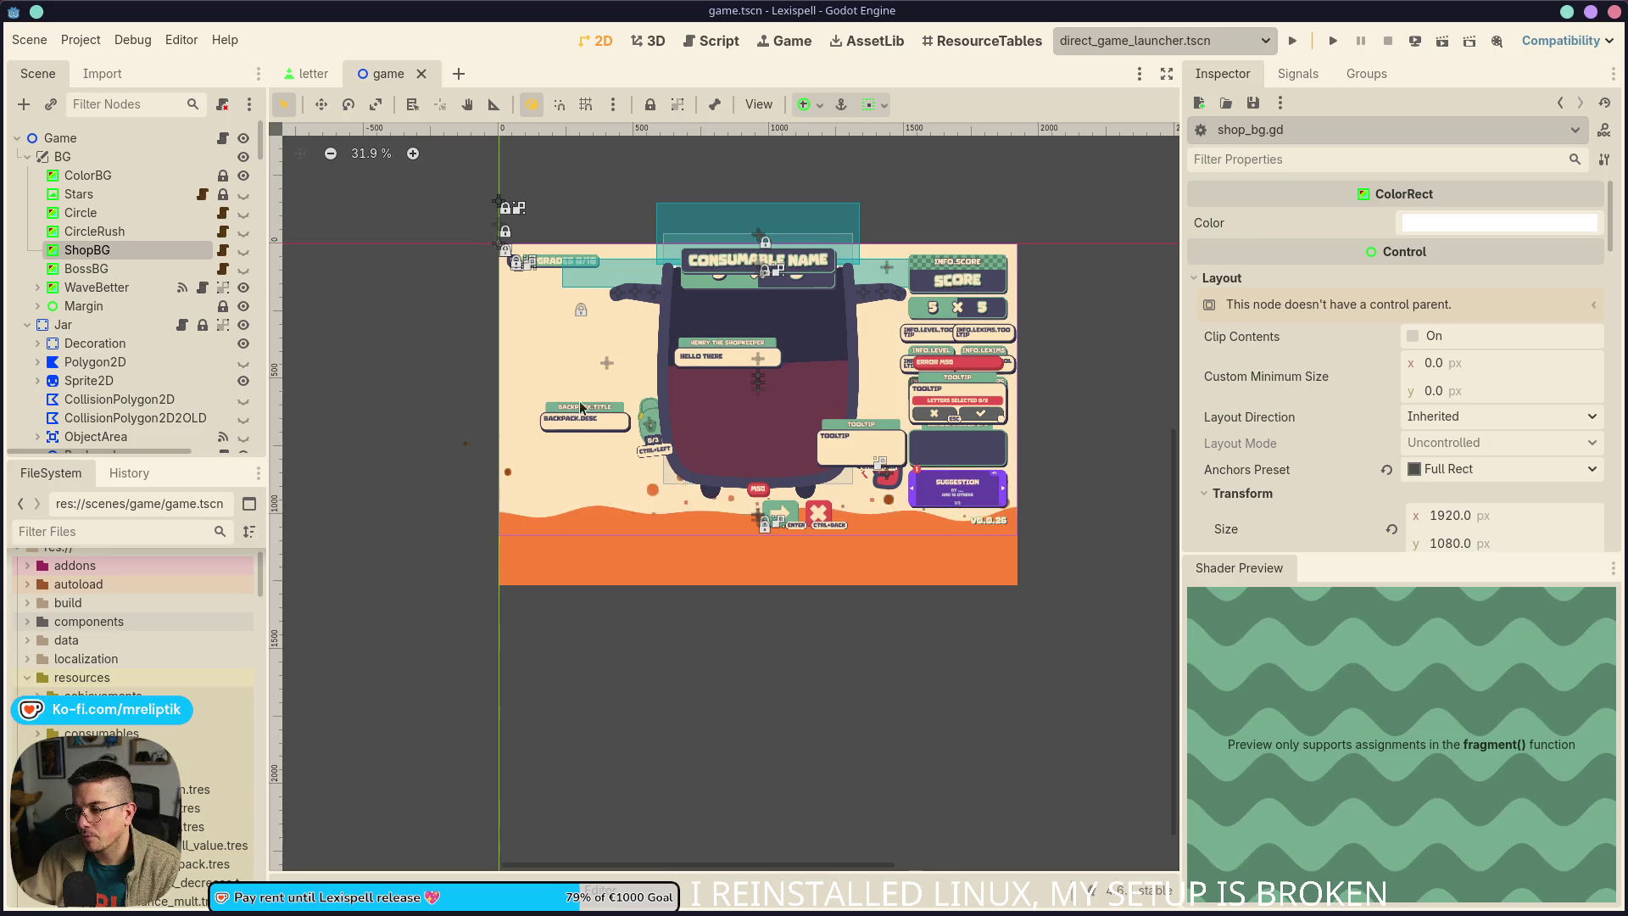
left_click(244, 251)
double_click(93, 250)
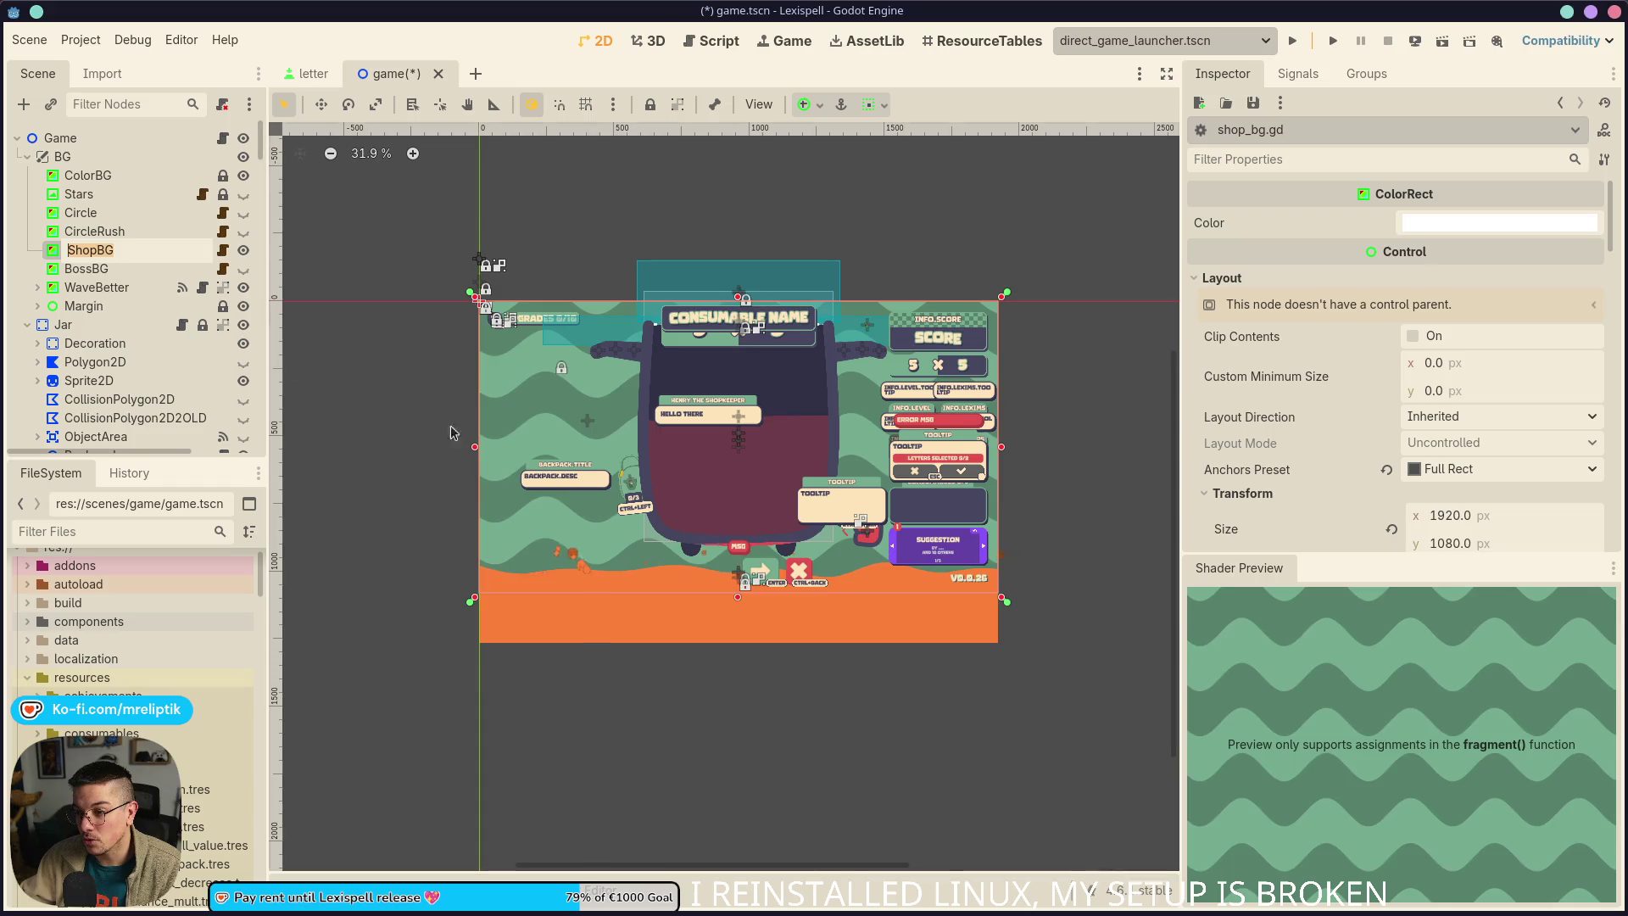
key("Return")
key("ctrl+s")
Expand ShopBG's shader material parameters in the Inspector
scroll(522, 451, "up", 2)
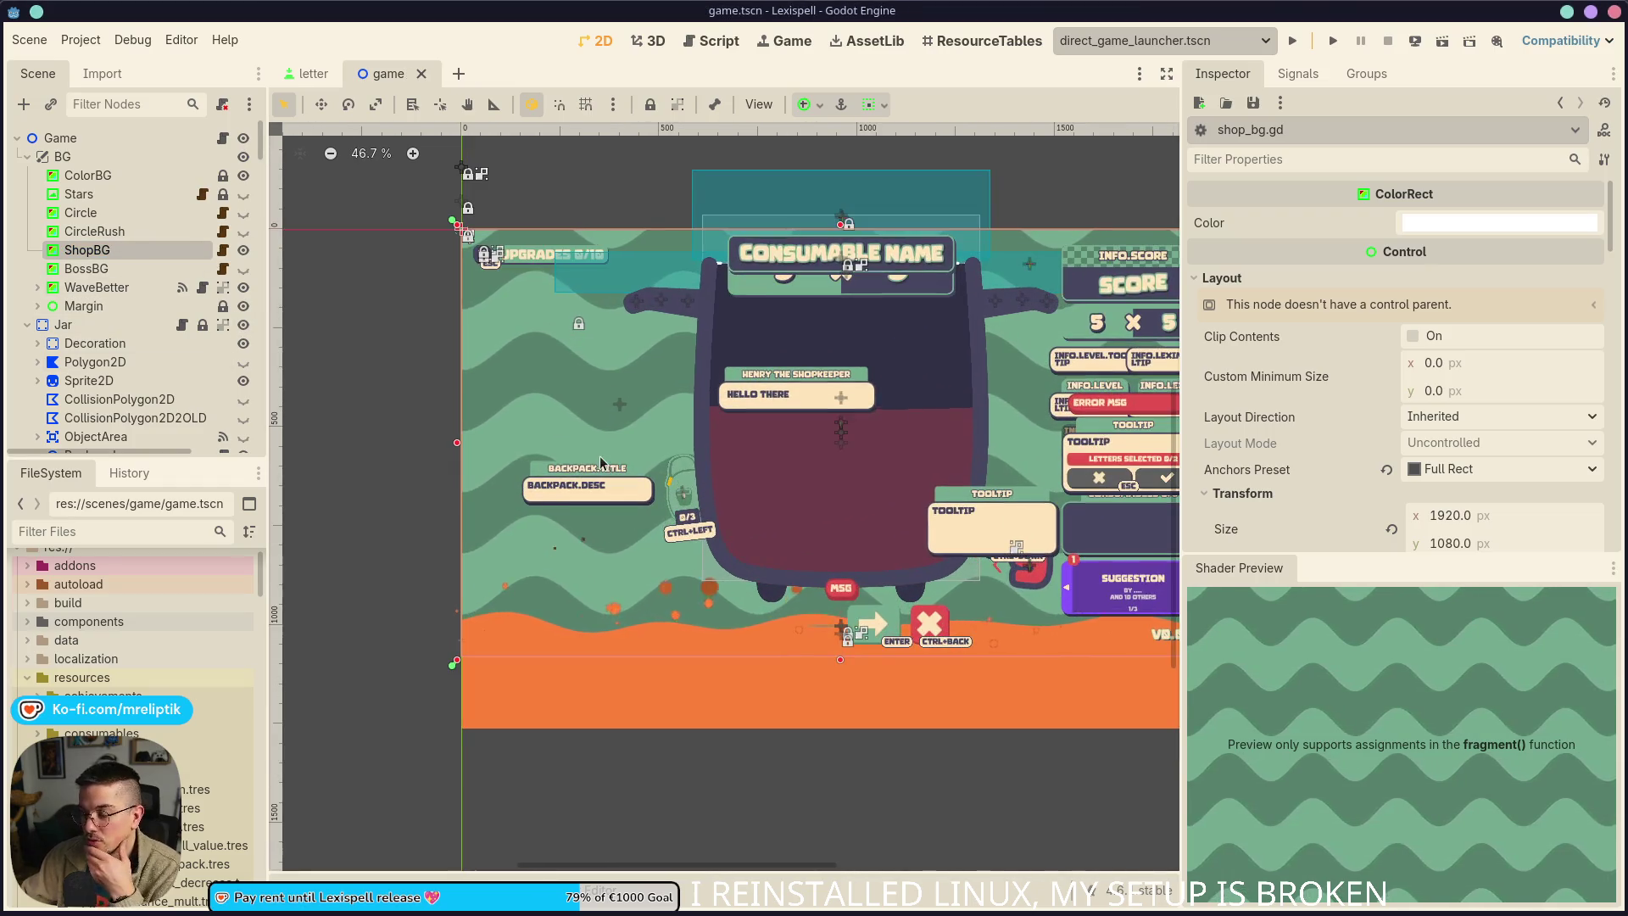
scroll(1343, 474, "down", 10)
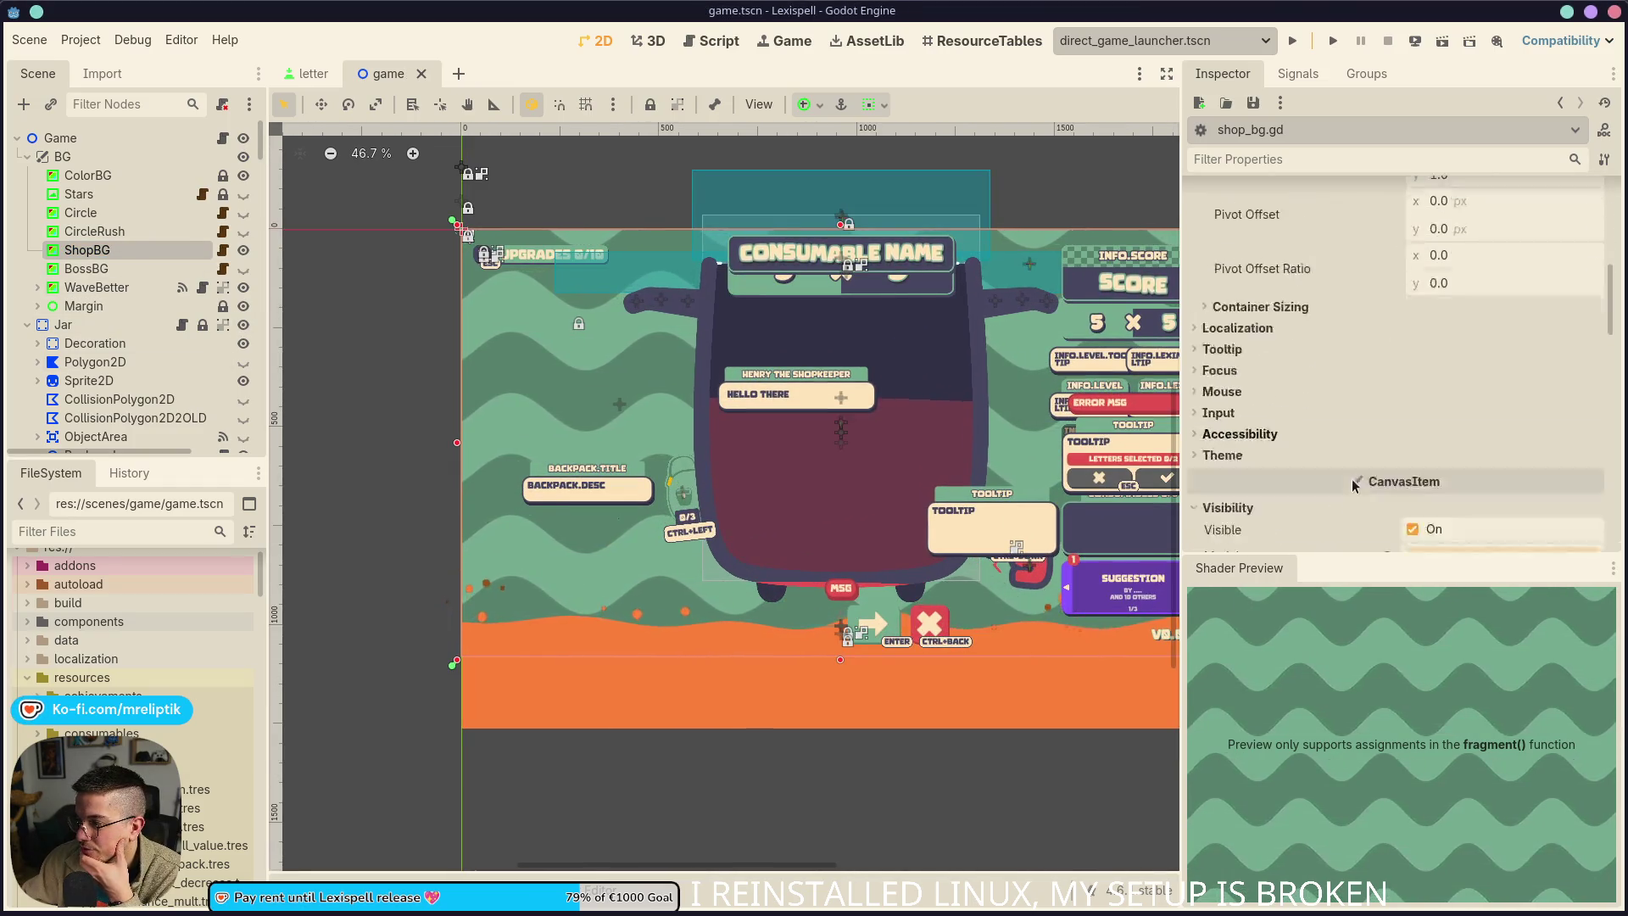
left_click(1351, 449)
Set ShopBG's Color A to cream fde4b9 and Color B to cream f0d8af, then save
left_click(1454, 407)
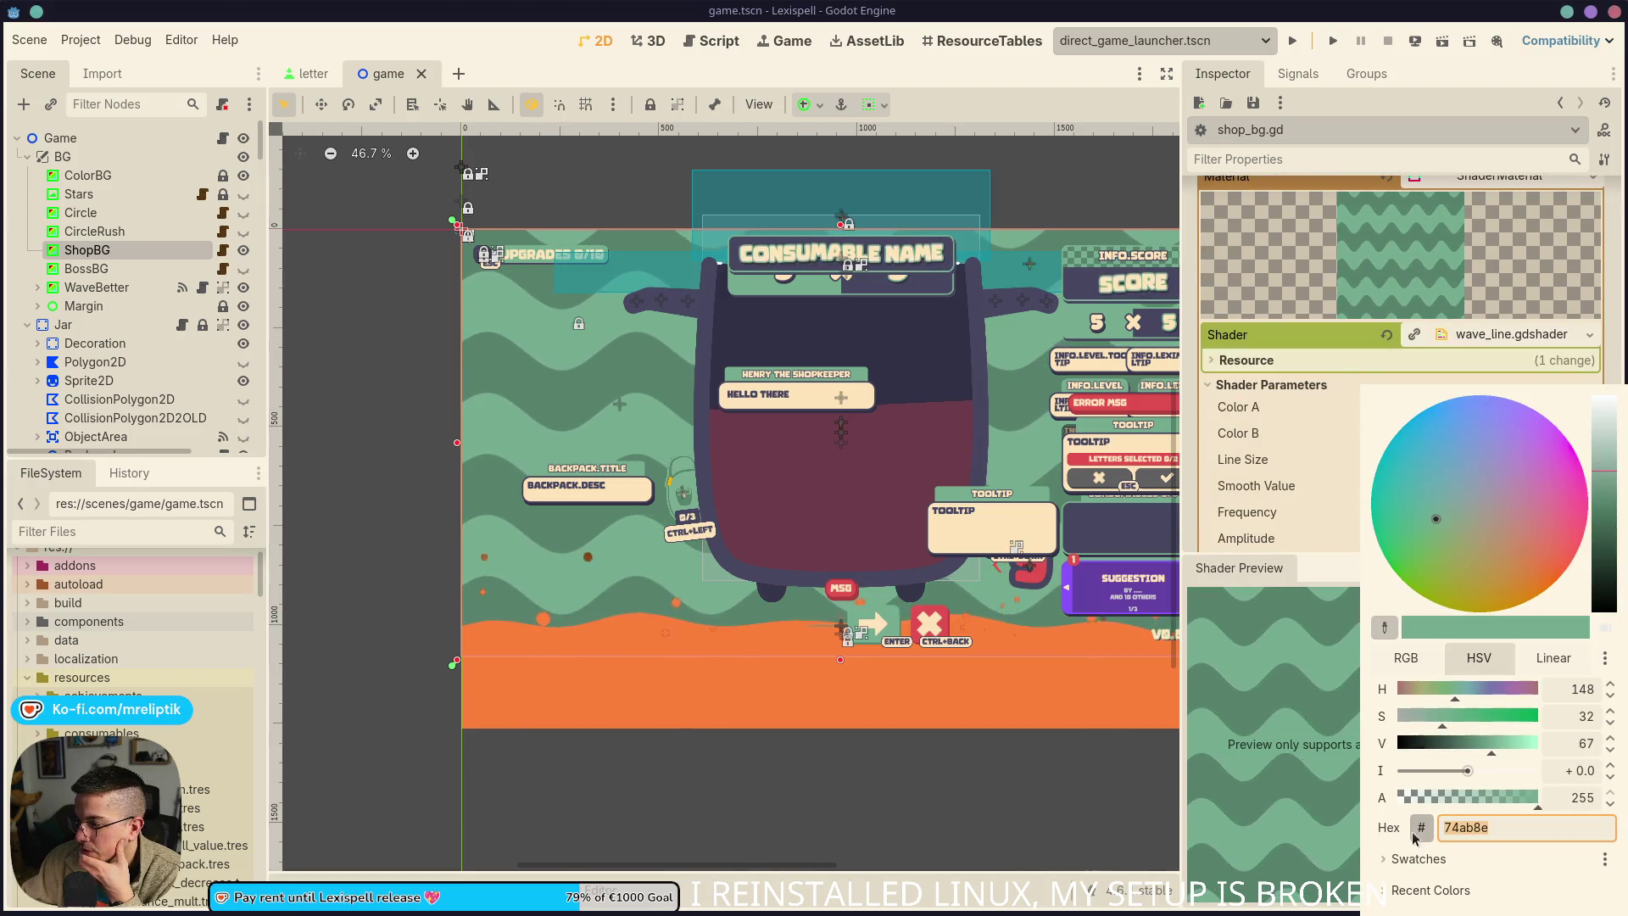
left_click(1408, 833)
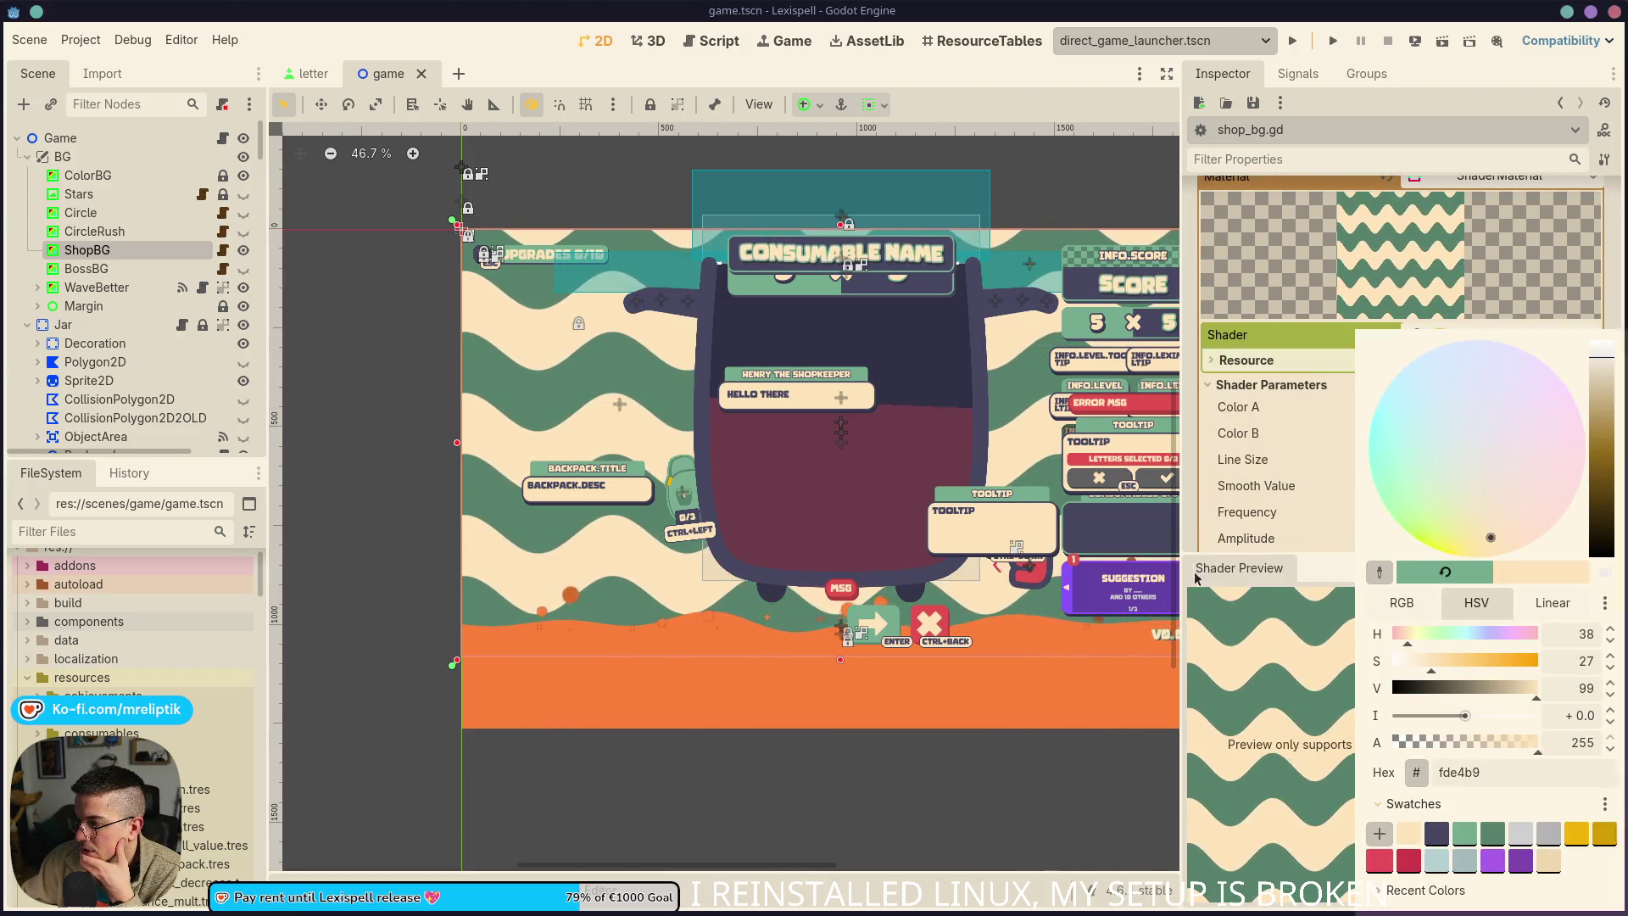
key("Escape")
scroll(1394, 515, "down", 3)
left_click(1496, 295)
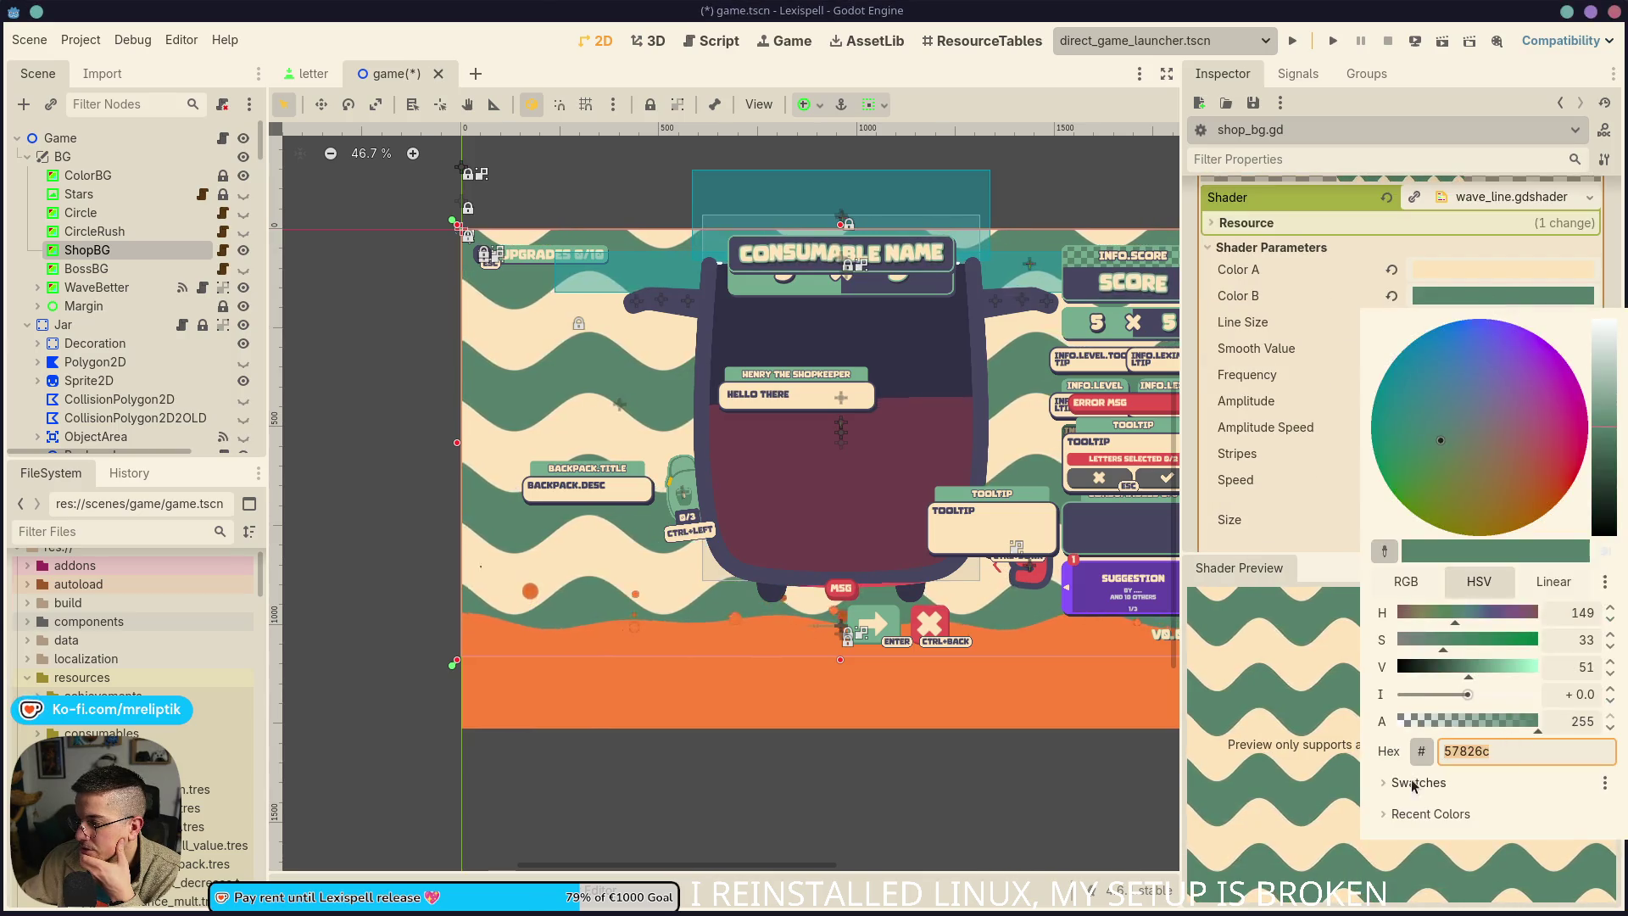
left_click(1547, 839)
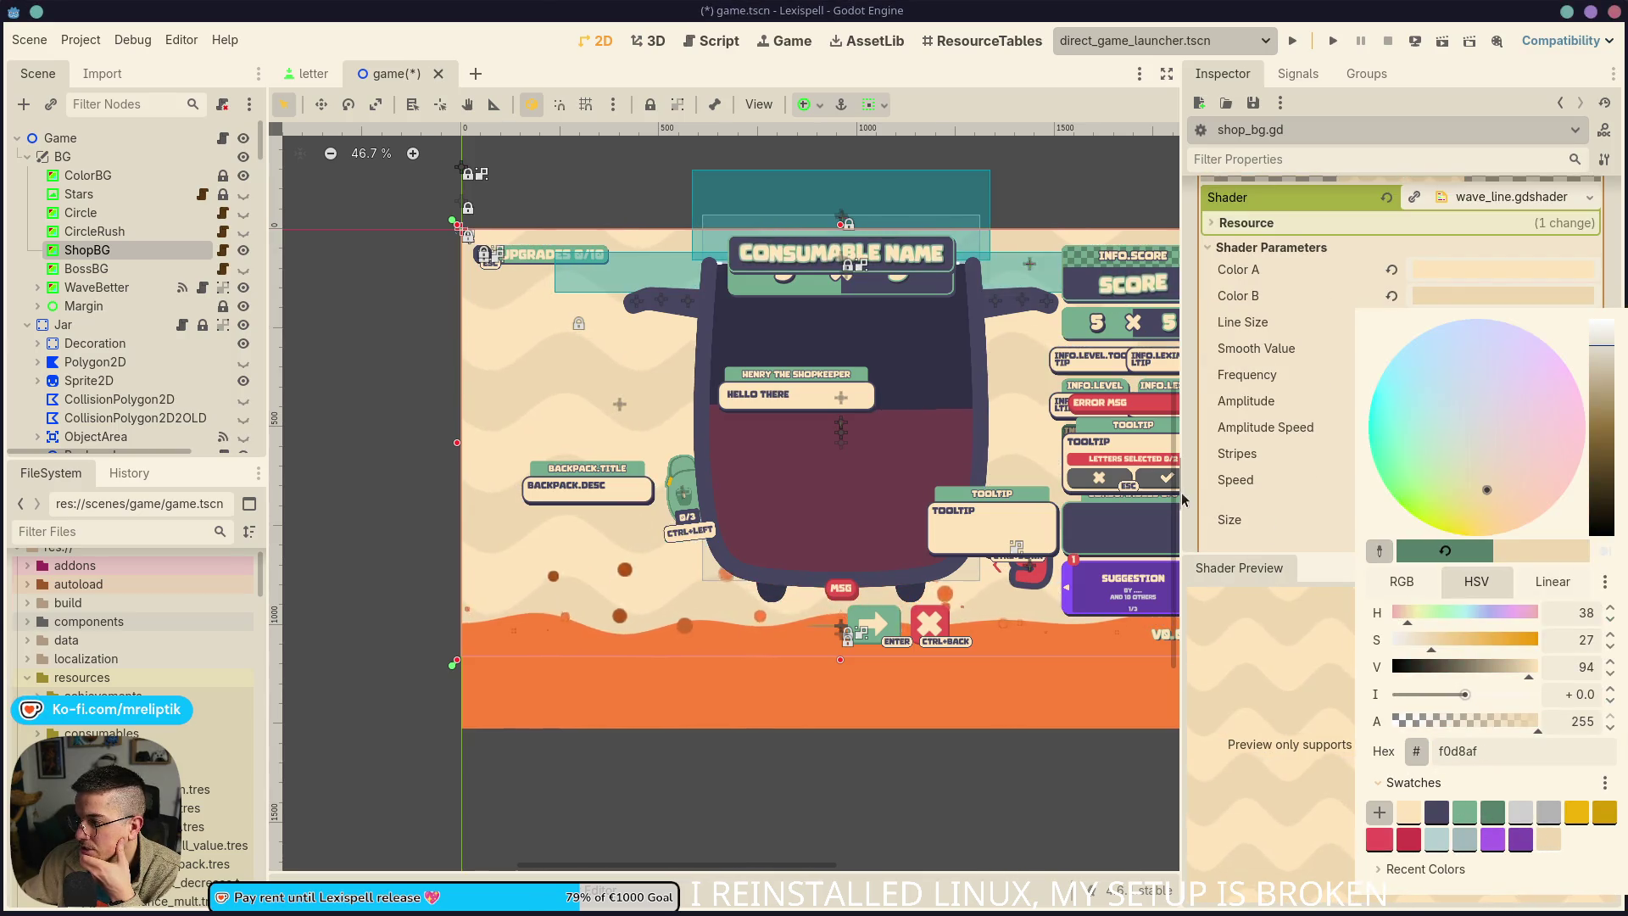
key("Escape")
left_click_drag(521, 350, 413, 330)
key("ctrl+s")
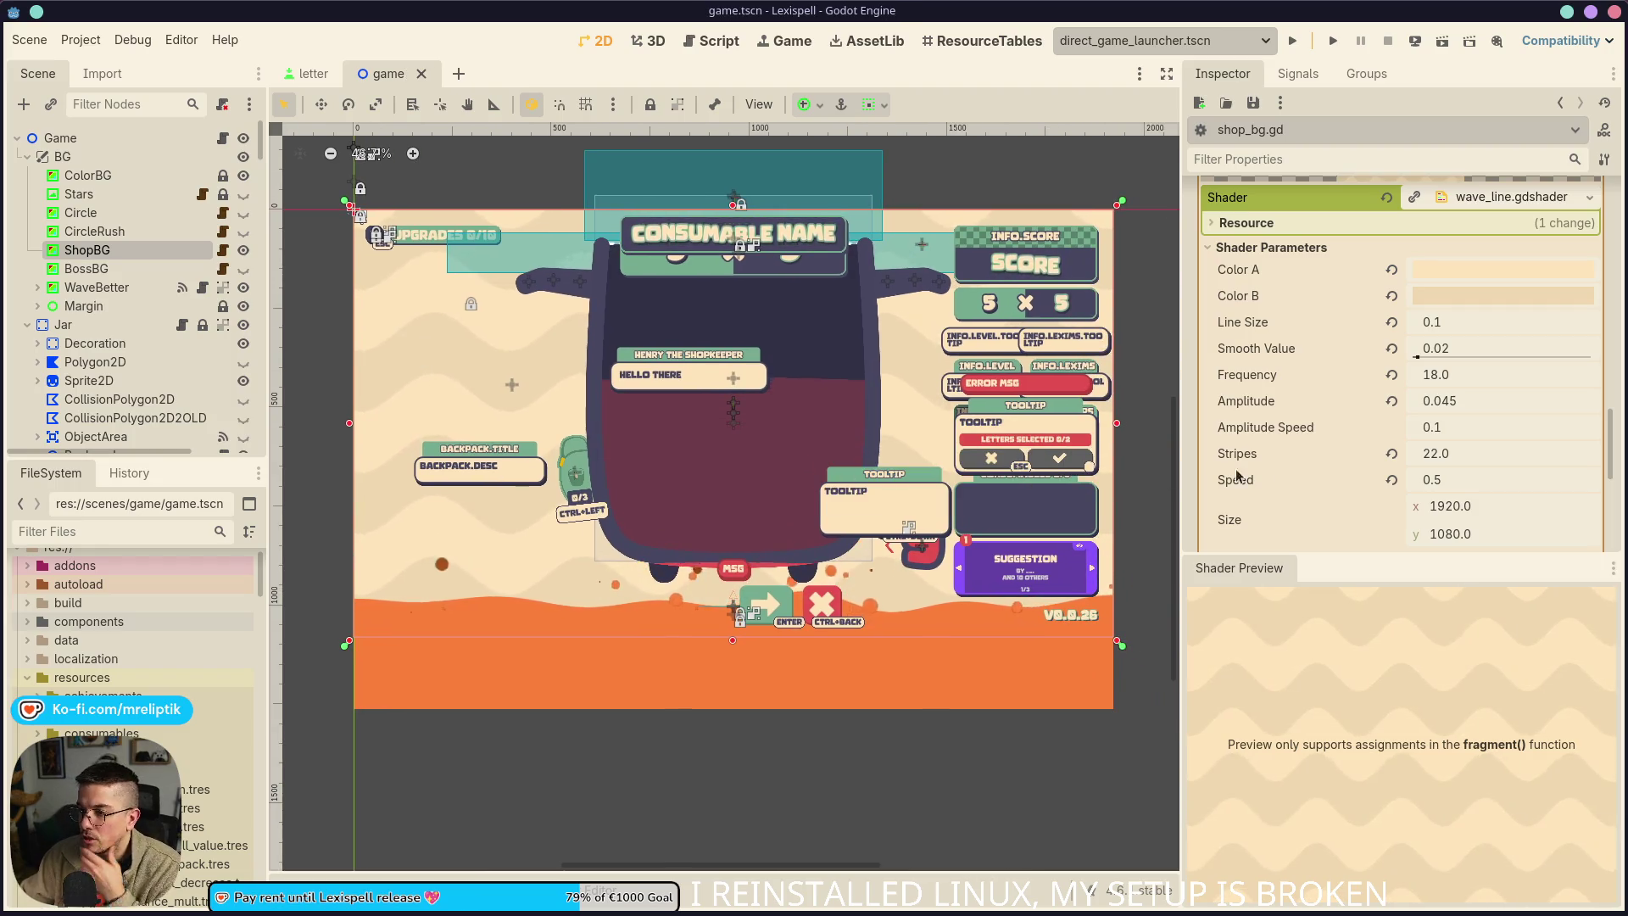
Lower the wave Amplitude and set Stripes to 21, saving the scene
left_click_drag(1499, 408, 1454, 408)
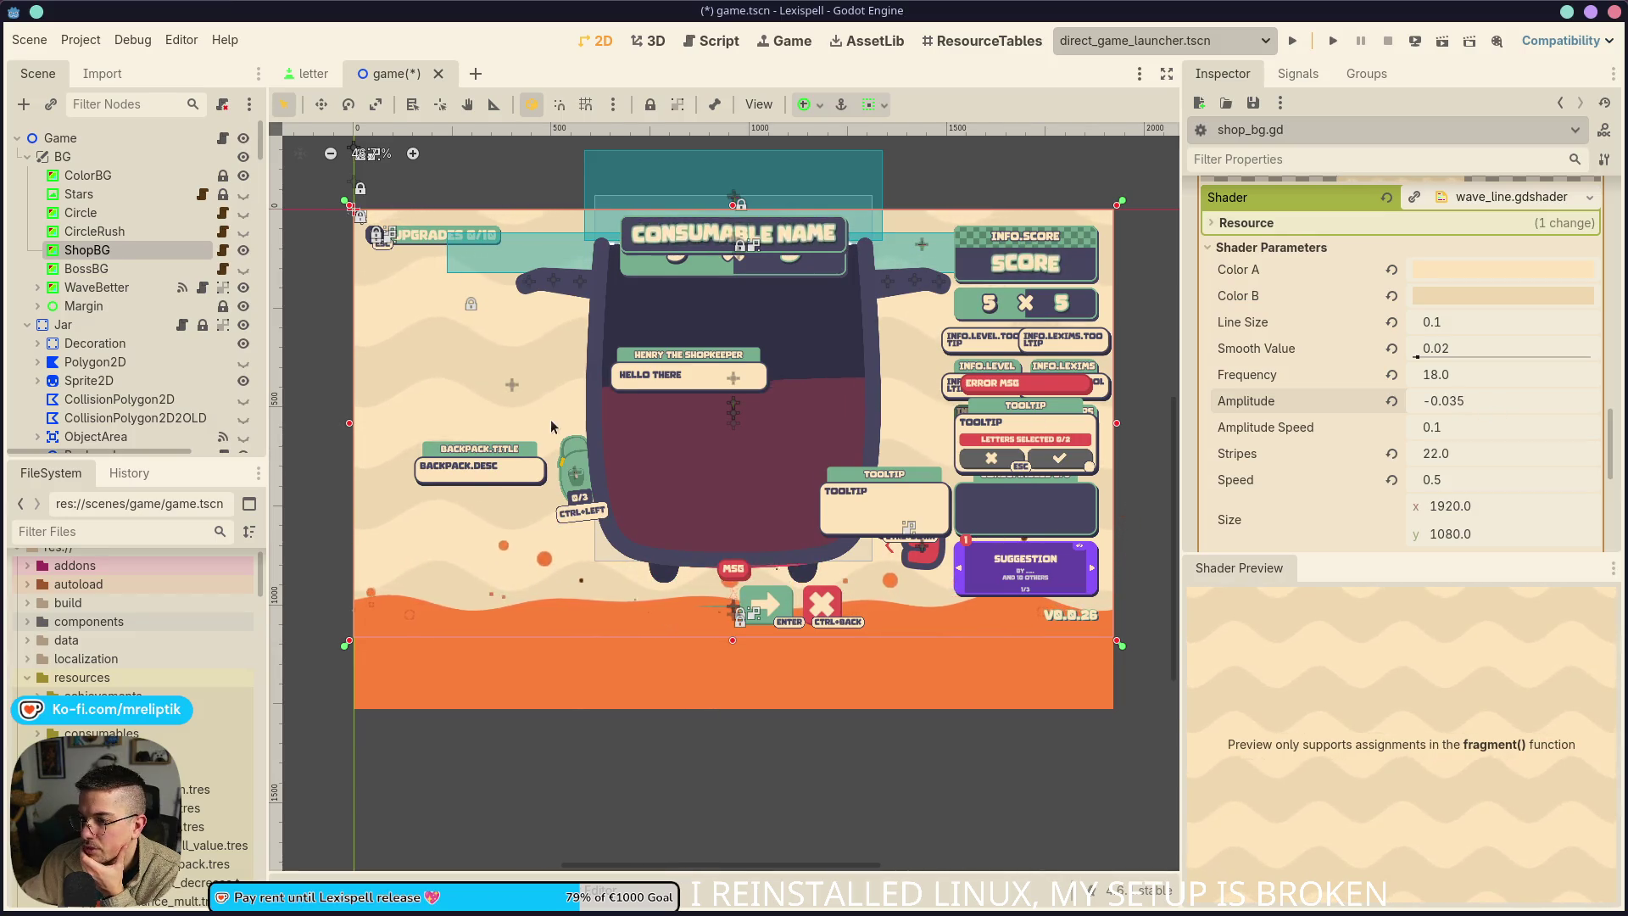
scroll(551, 425, "up", 1)
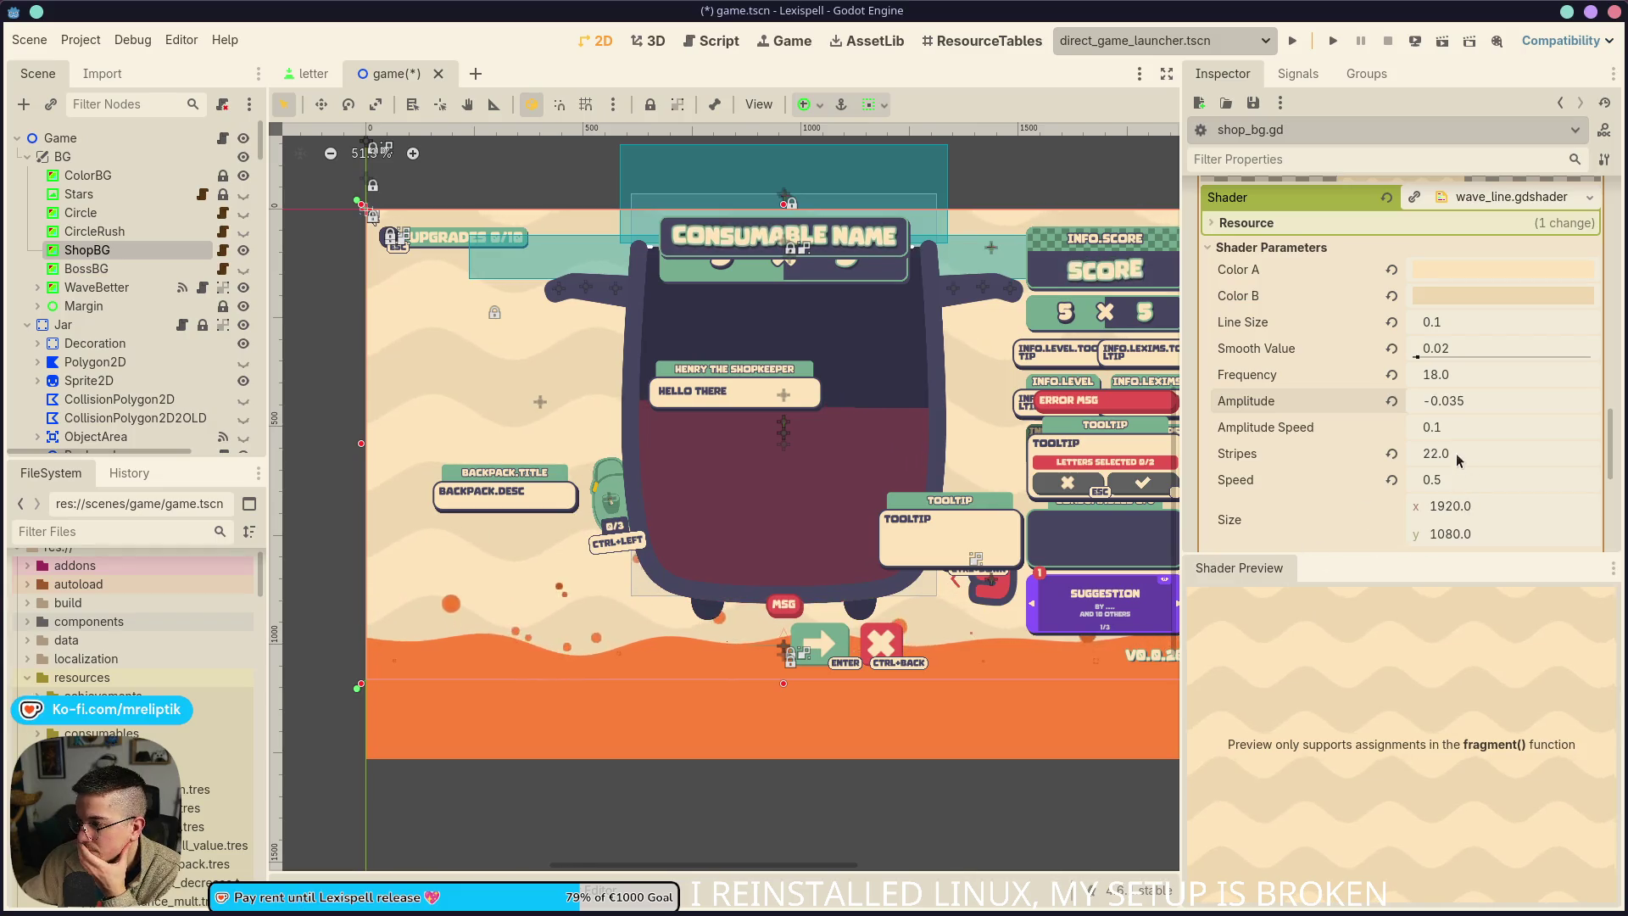
mouse_move(1441, 460)
left_mouse_down()
mouse_move(1407, 460)
mouse_move(1423, 461)
left_mouse_up()
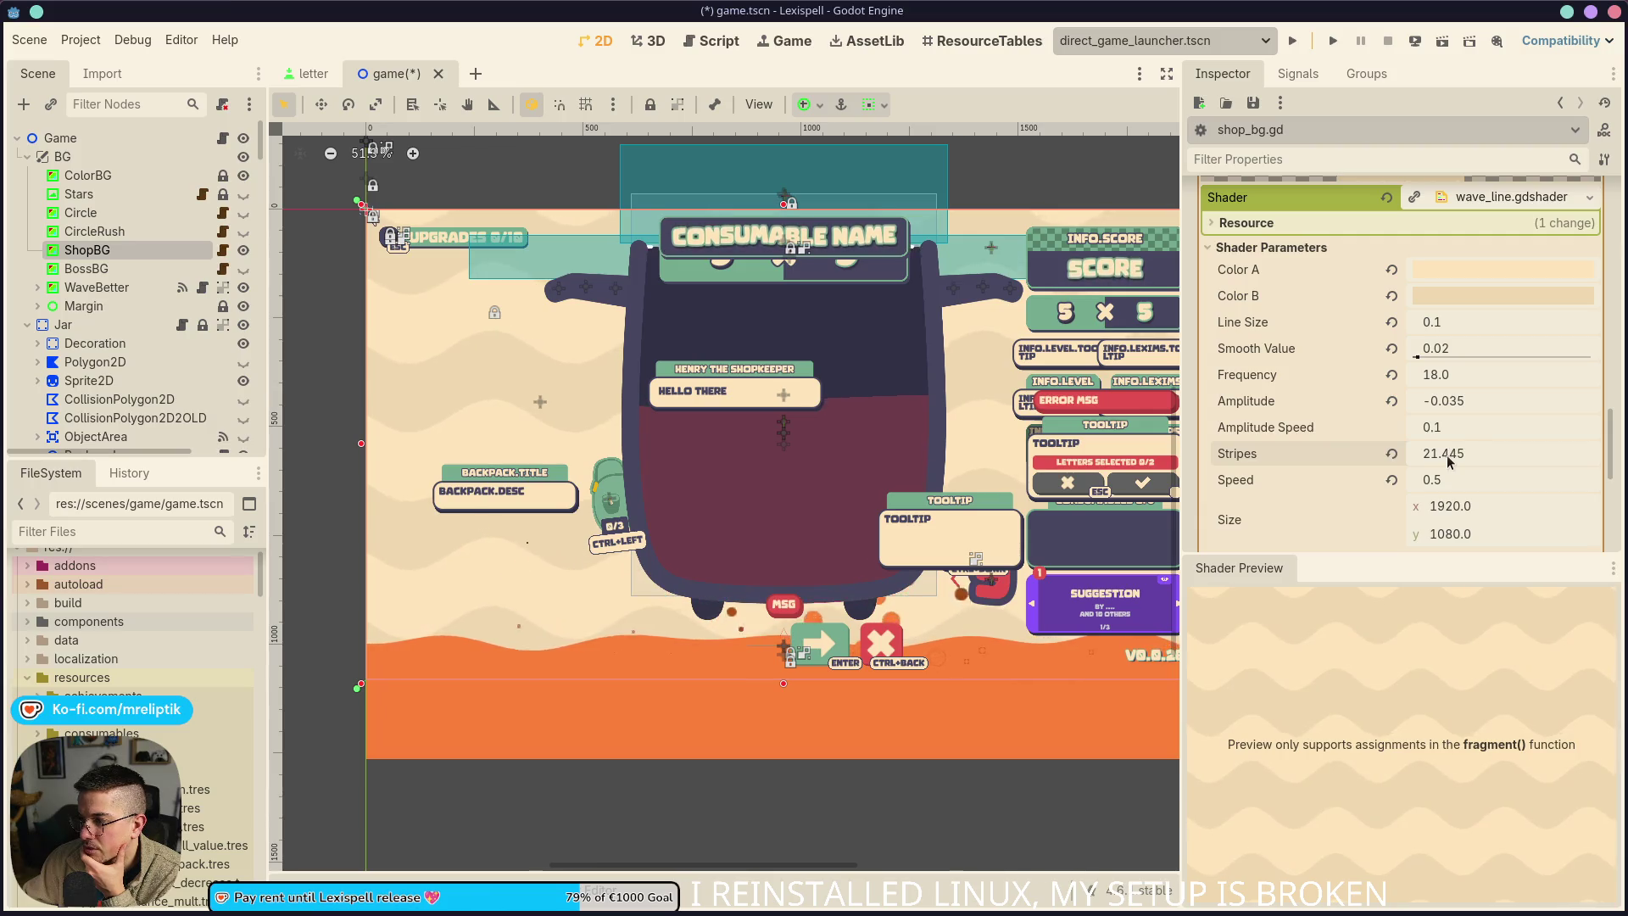
type("1")
key("Return")
key("ctrl+s")
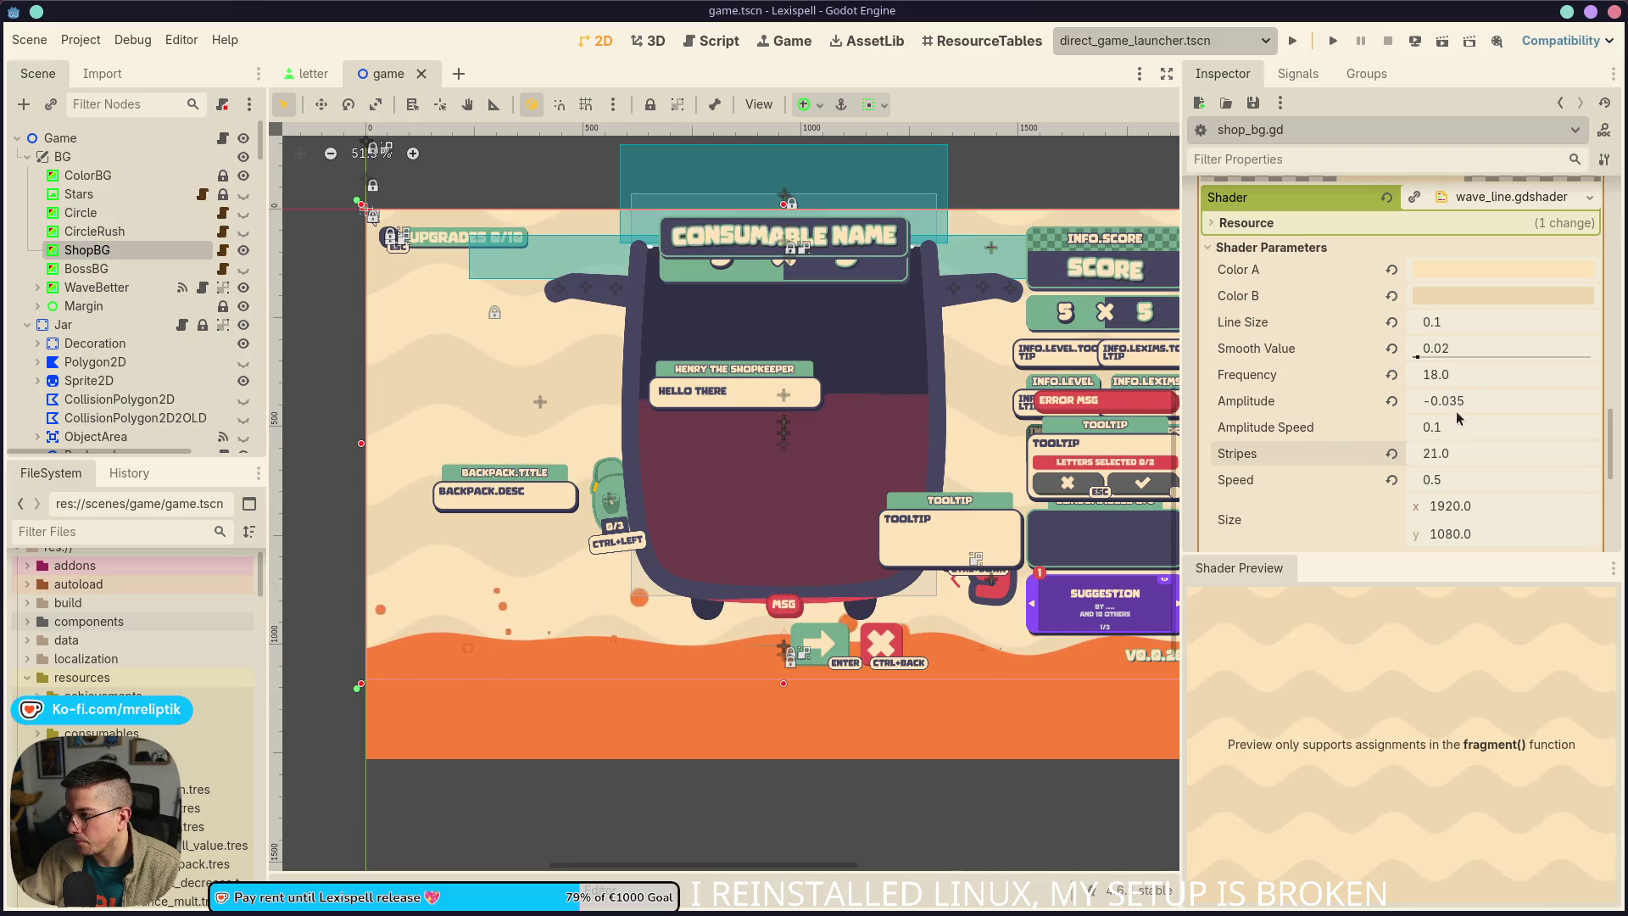
Fine-tune the wave Amplitude to 0.025 and save the scene
left_click_drag(1475, 403, 1486, 403)
type("0.035")
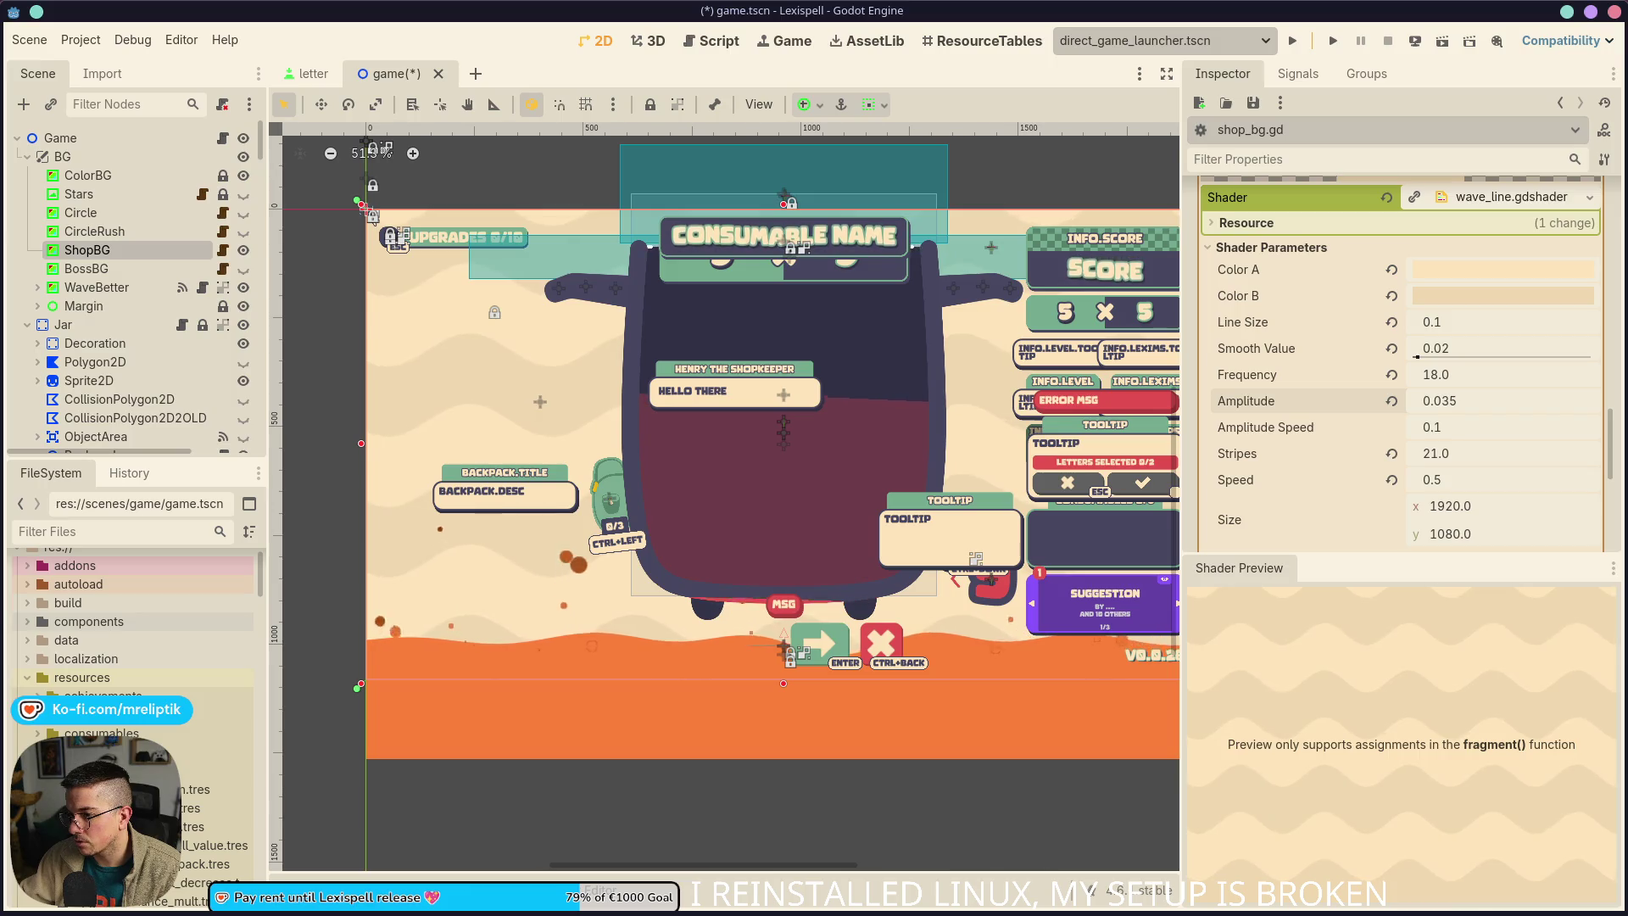
key("ctrl+s")
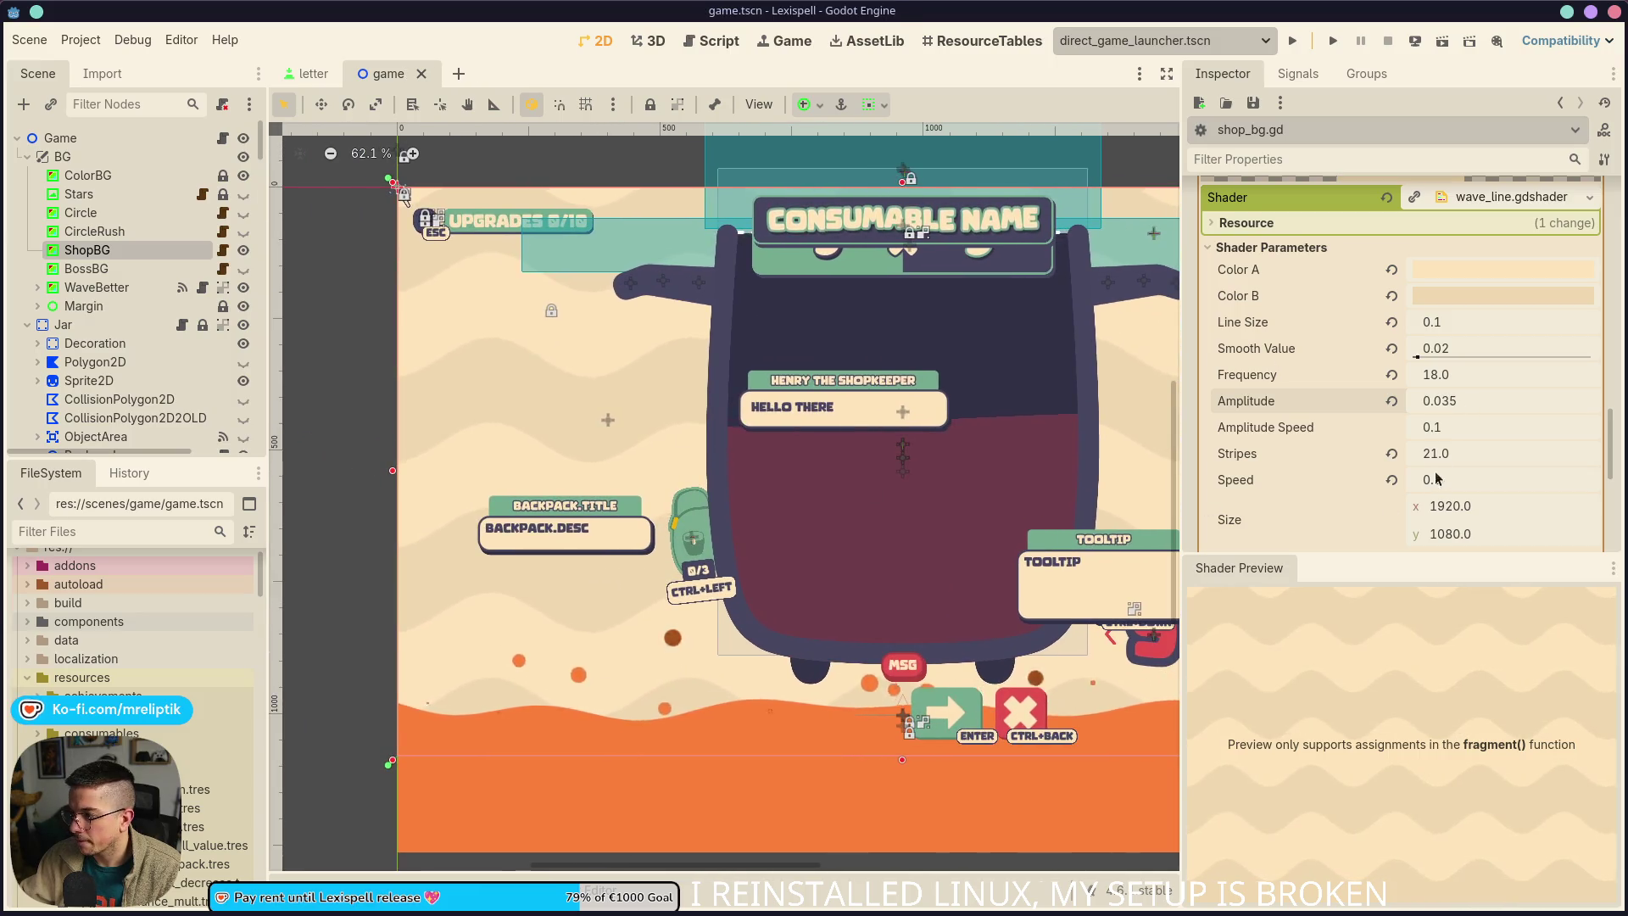
mouse_move(1476, 400)
left_mouse_down()
mouse_move(1452, 383)
mouse_move(1475, 382)
mouse_move(1420, 385)
mouse_move(1443, 385)
left_mouse_up()
key("ctrl+s")
scroll(704, 482, "down", 3)
type("12")
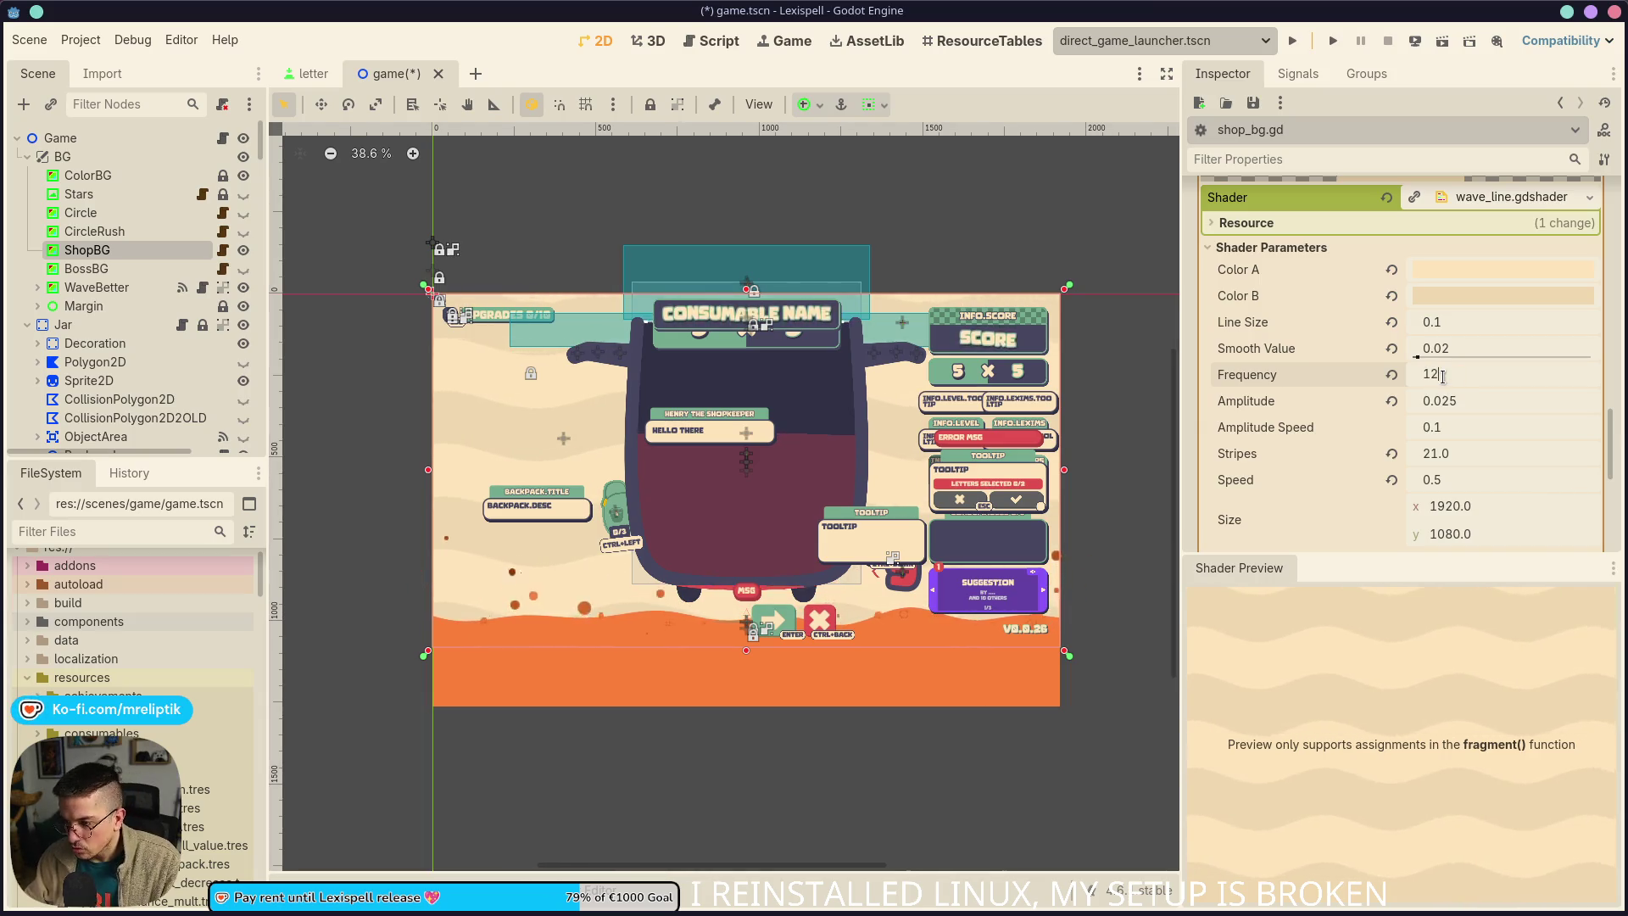
Confirm Frequency 12 and Amplitude 0.035, then change Frequency to 16 and save
key("Return")
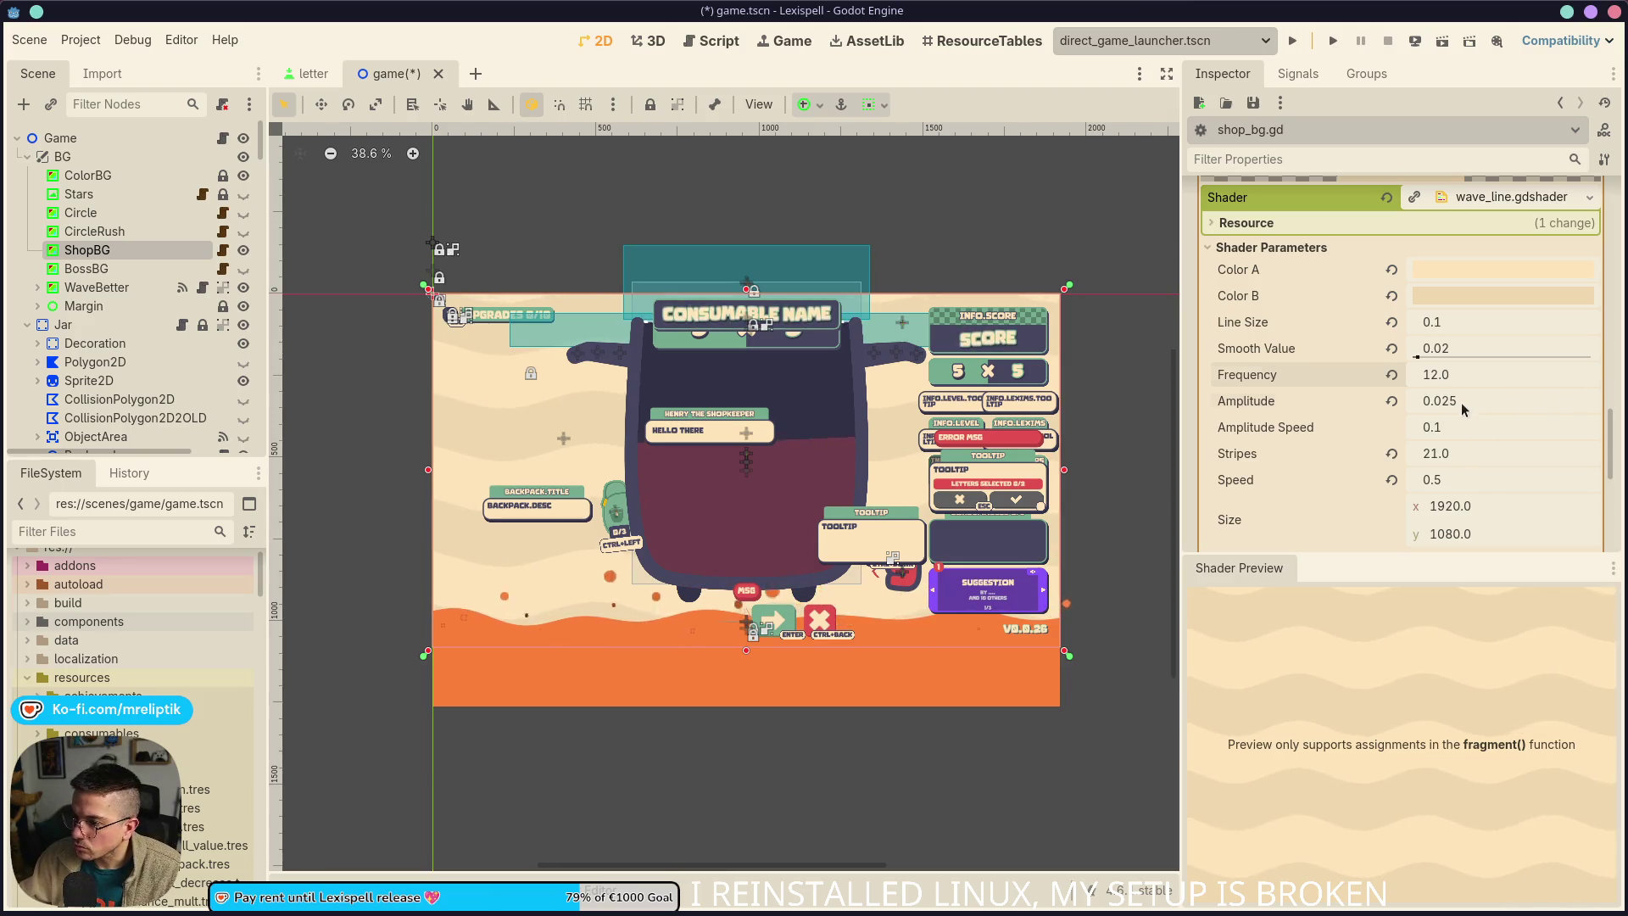
left_click_drag(1461, 409, 1466, 409)
key("ctrl+s")
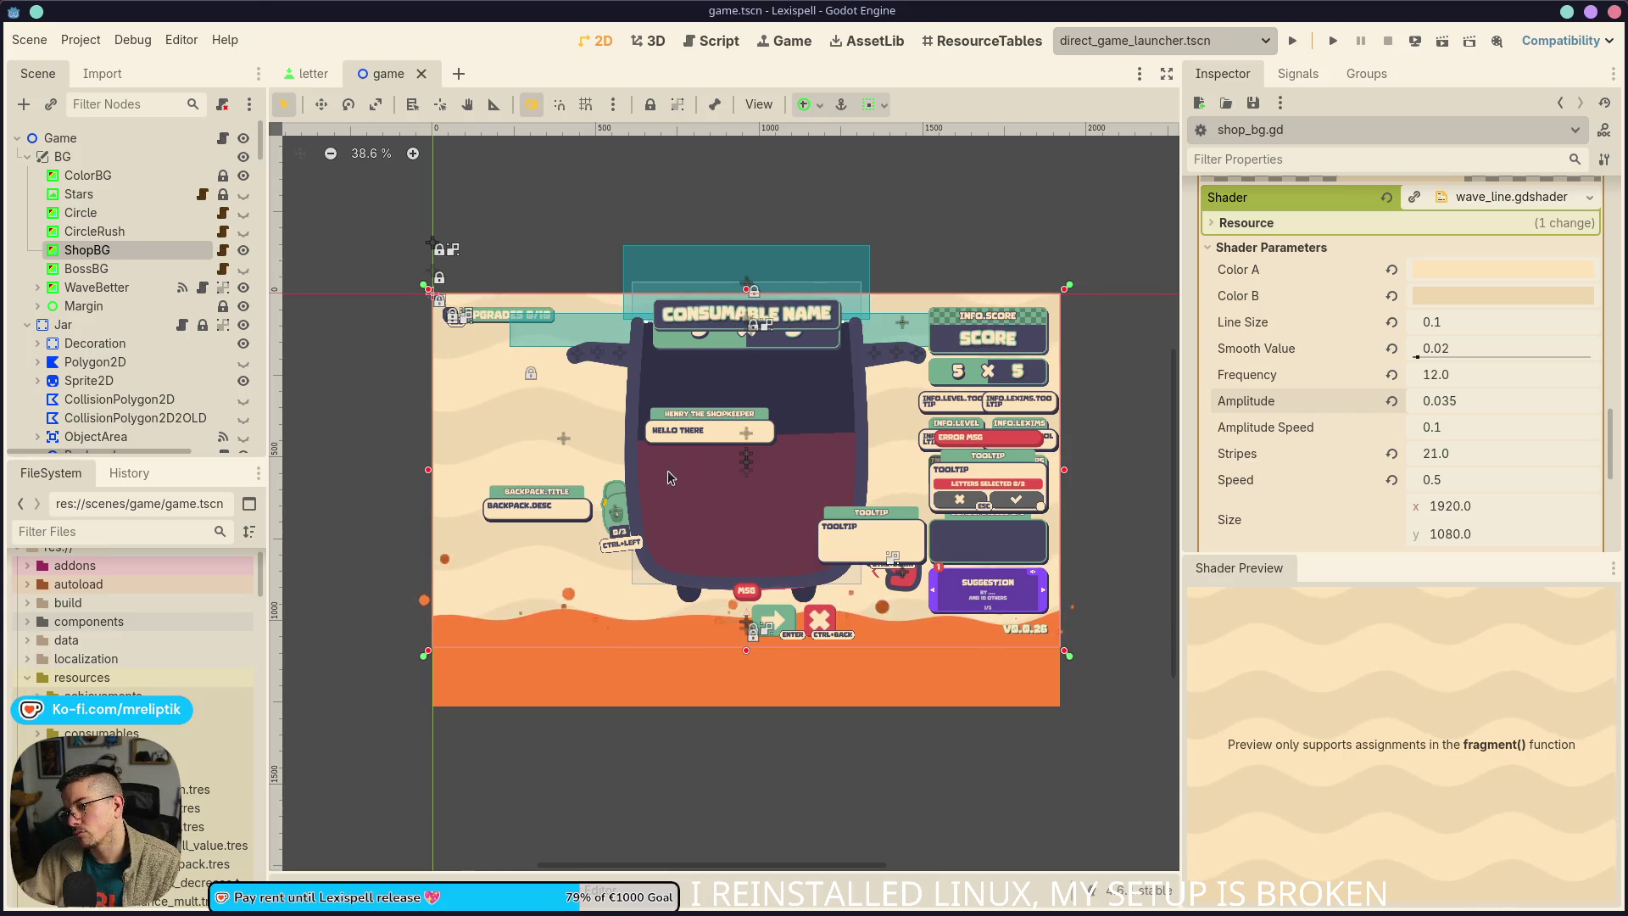
left_click(1474, 380)
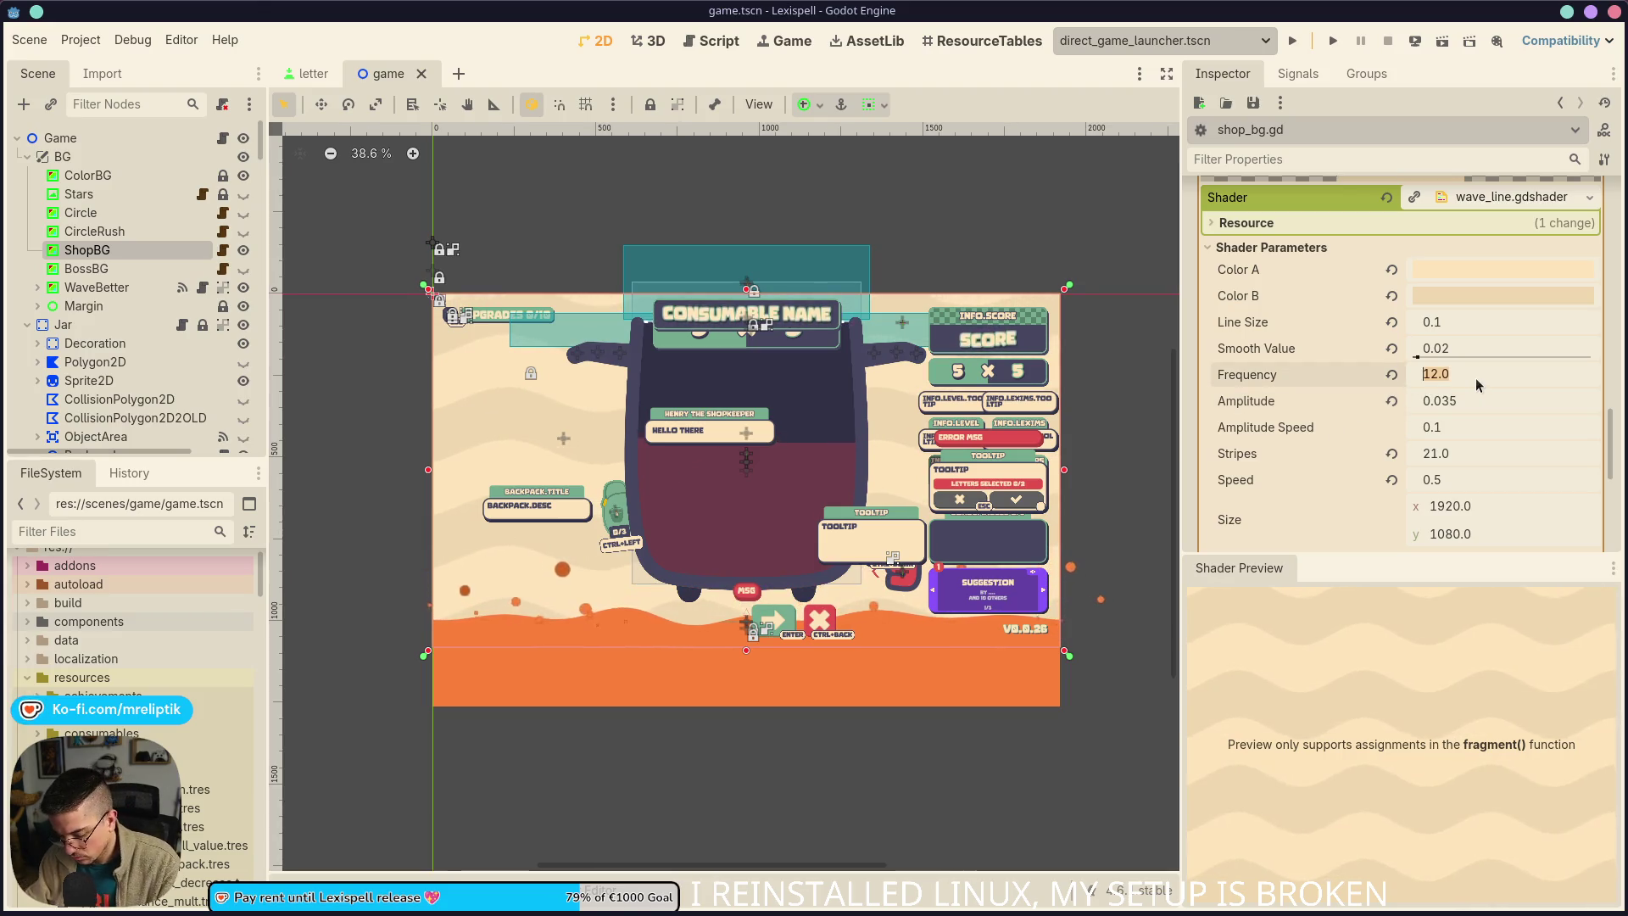
type("16")
key("Return")
key("ctrl+s")
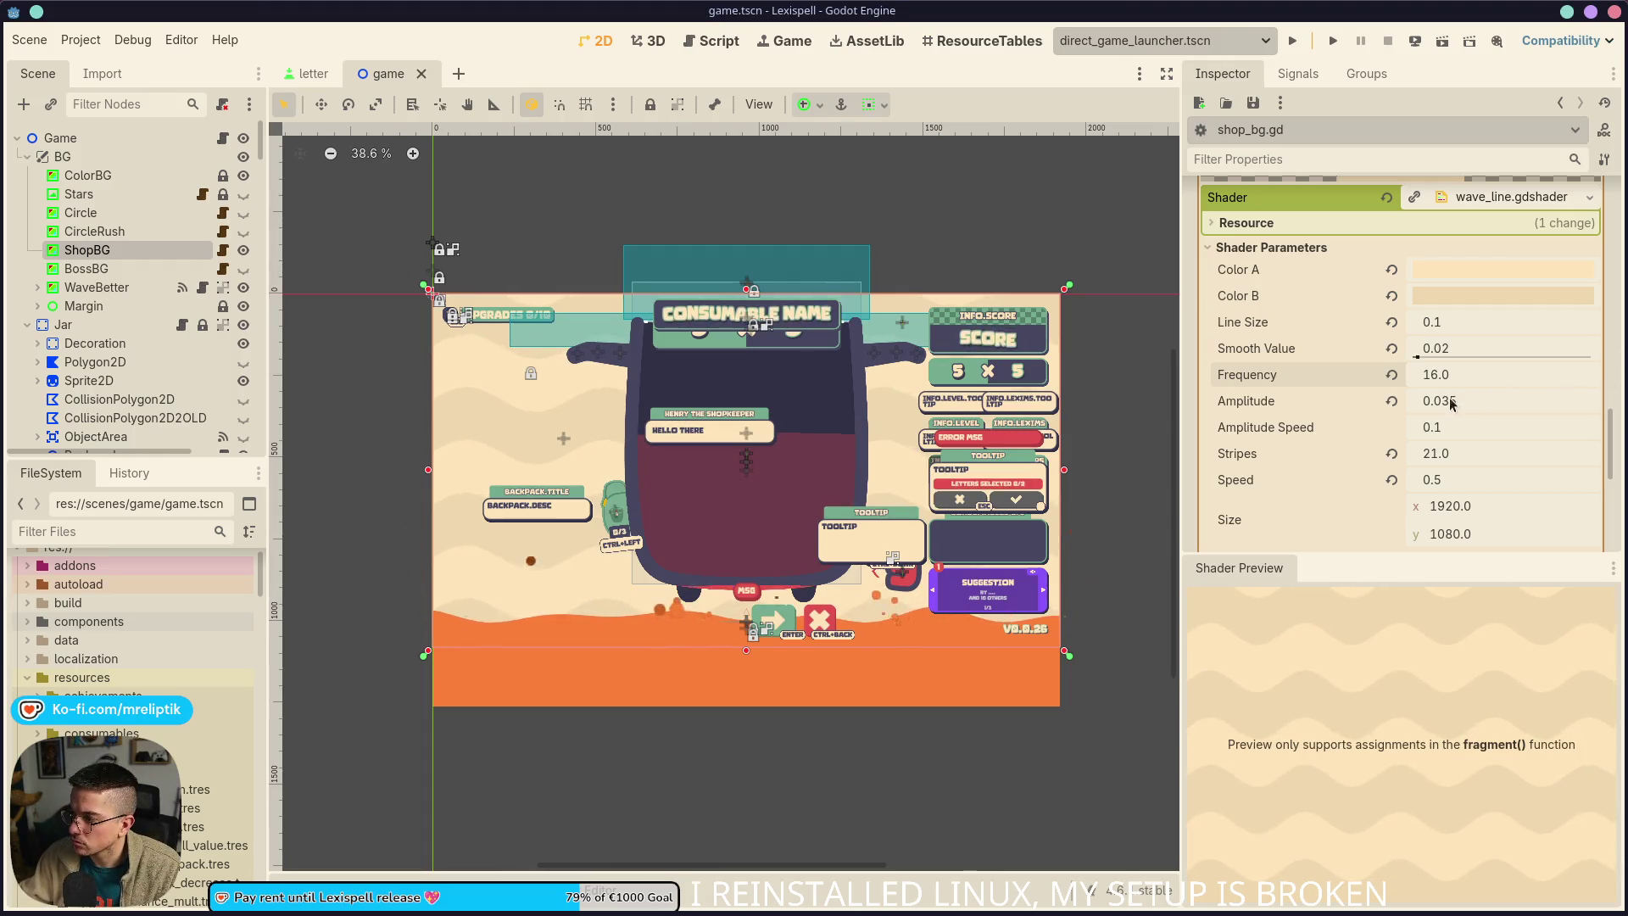
Set Amplitude to 0.03 and Speed to 0.75, save, and hide ShopBG again
left_click(1485, 401)
key("BackSpace")
key("Return")
key("ctrl+s")
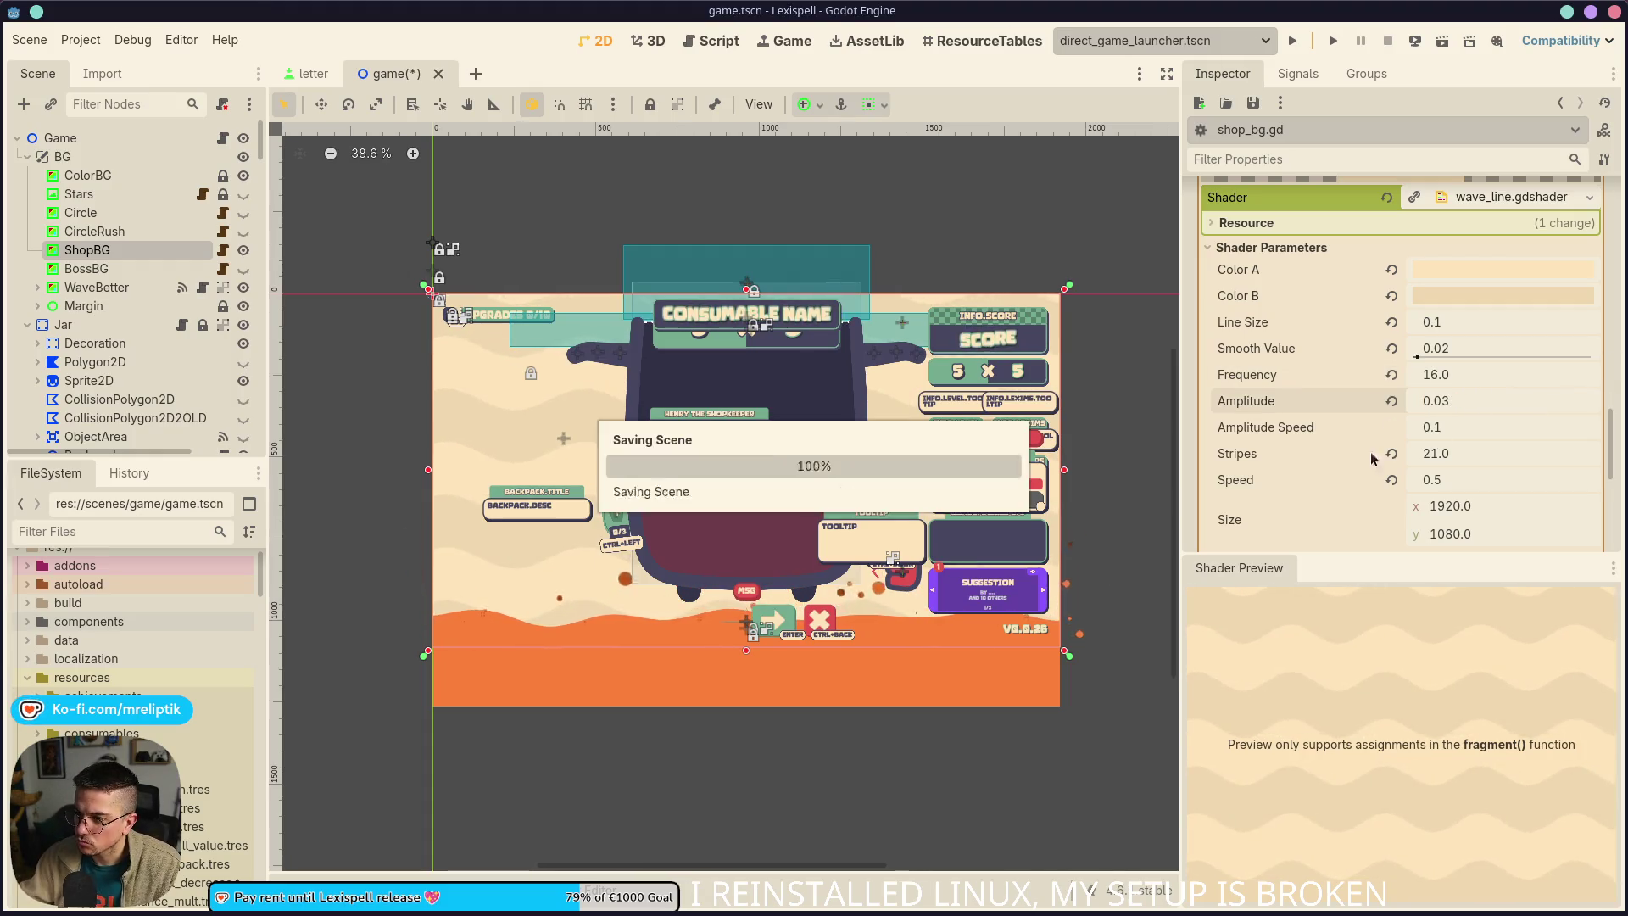
left_click(1463, 480)
type("75")
key("Return")
key("ctrl+s")
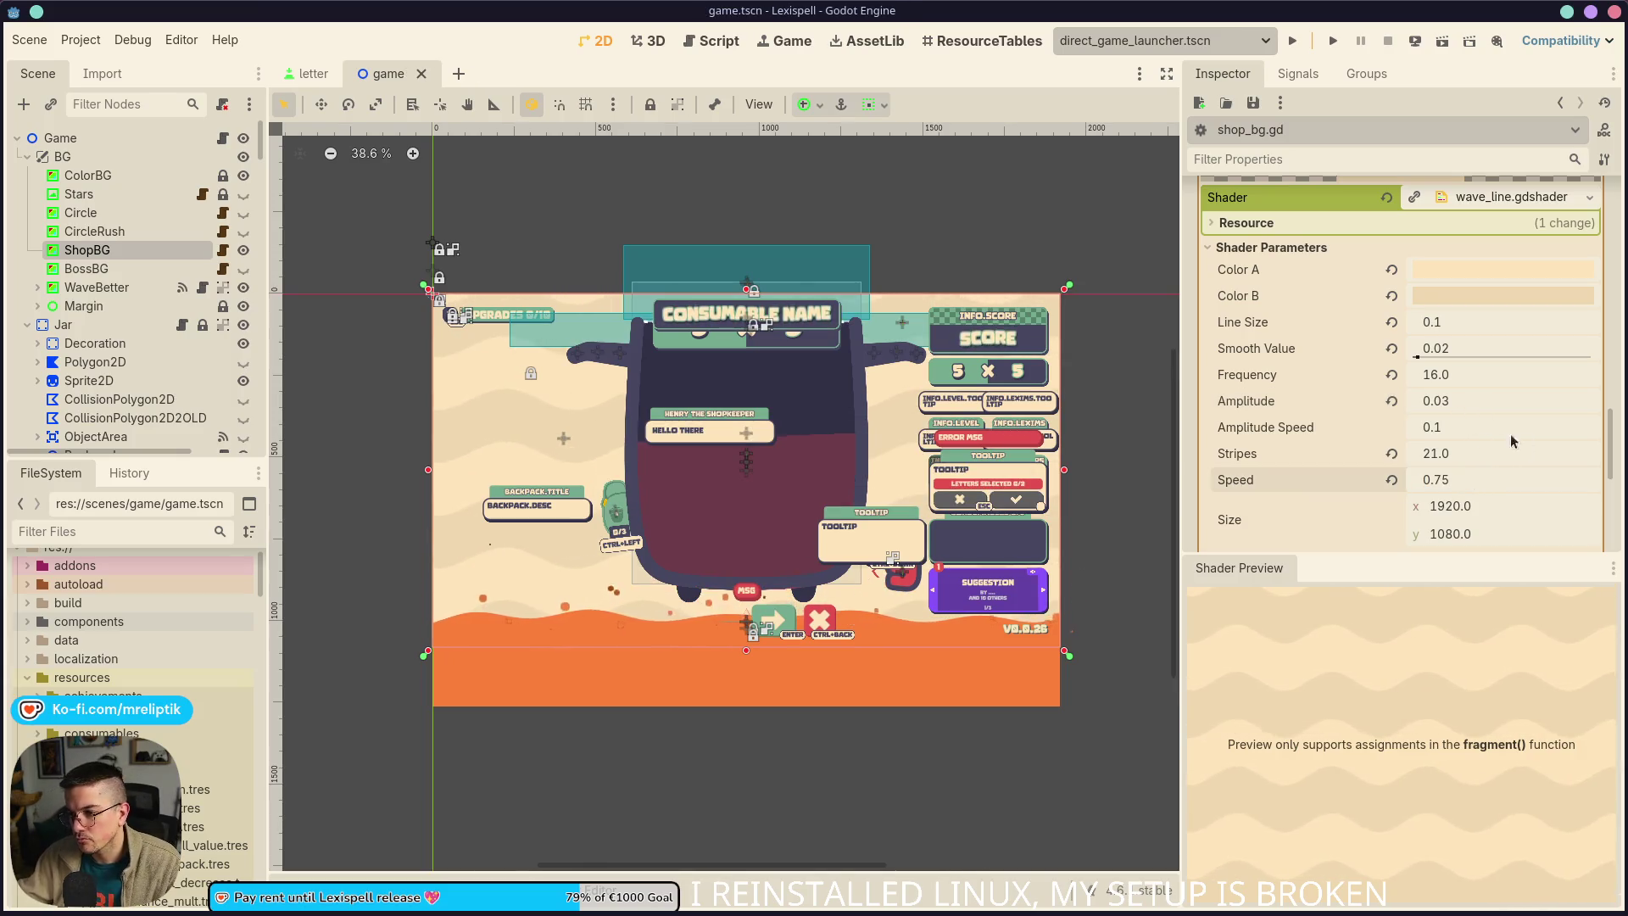
scroll(627, 490, "up", 3)
scroll(628, 490, "down", 3)
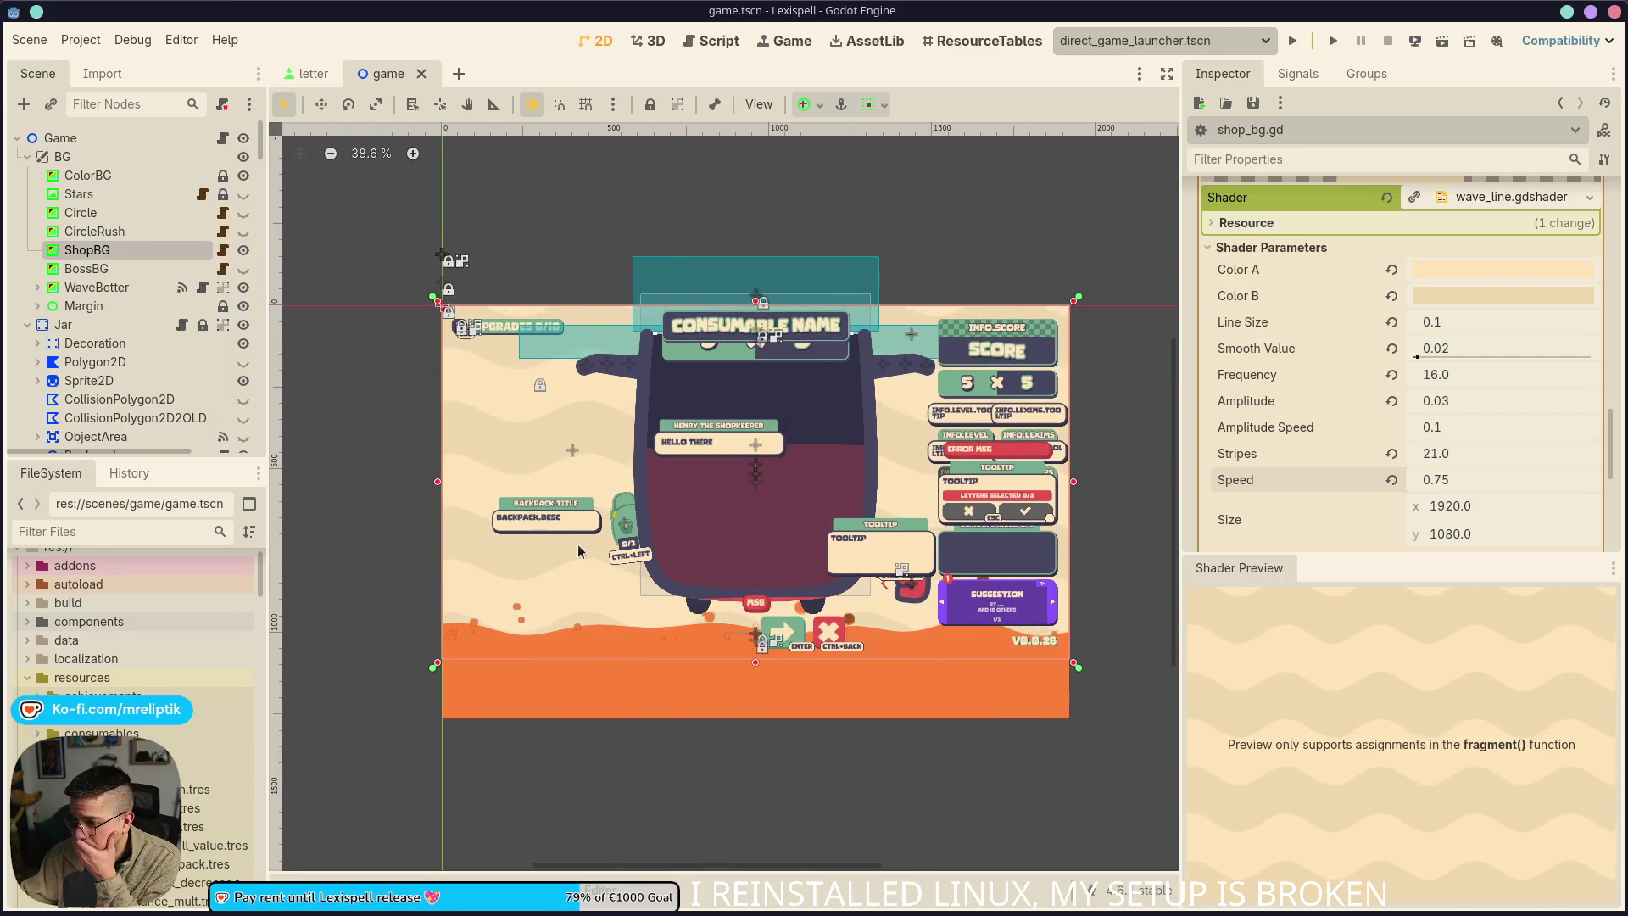
left_click(246, 252)
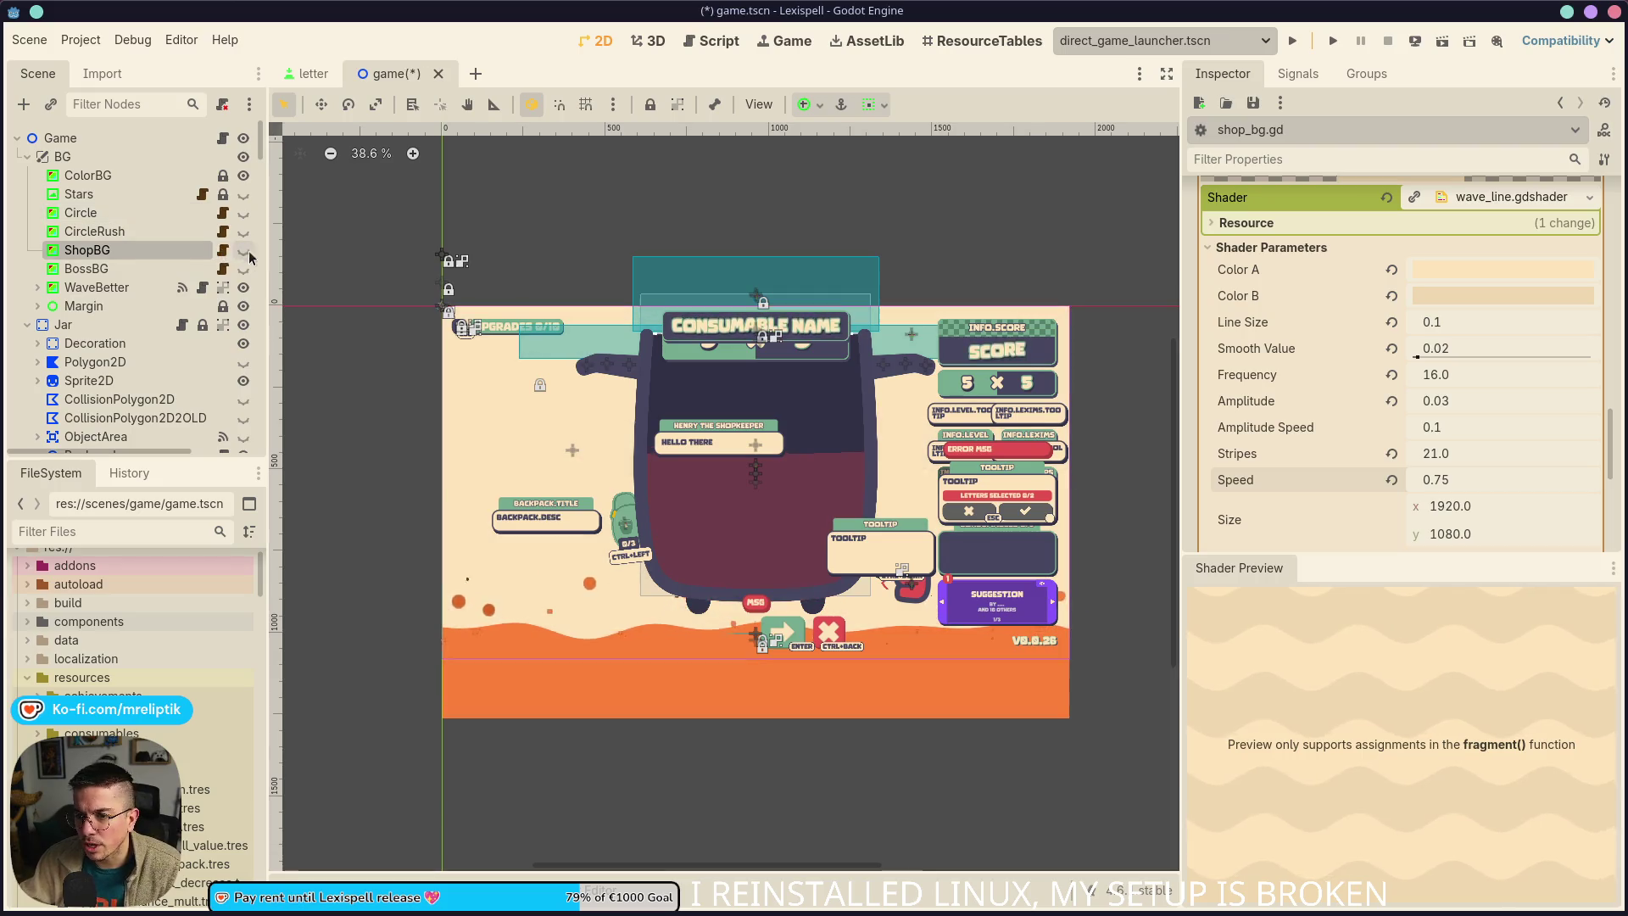
Follow game.gd's line 173 error and retype shop_bg in globals.gd as ShopBG, then save
key("ctrl+s")
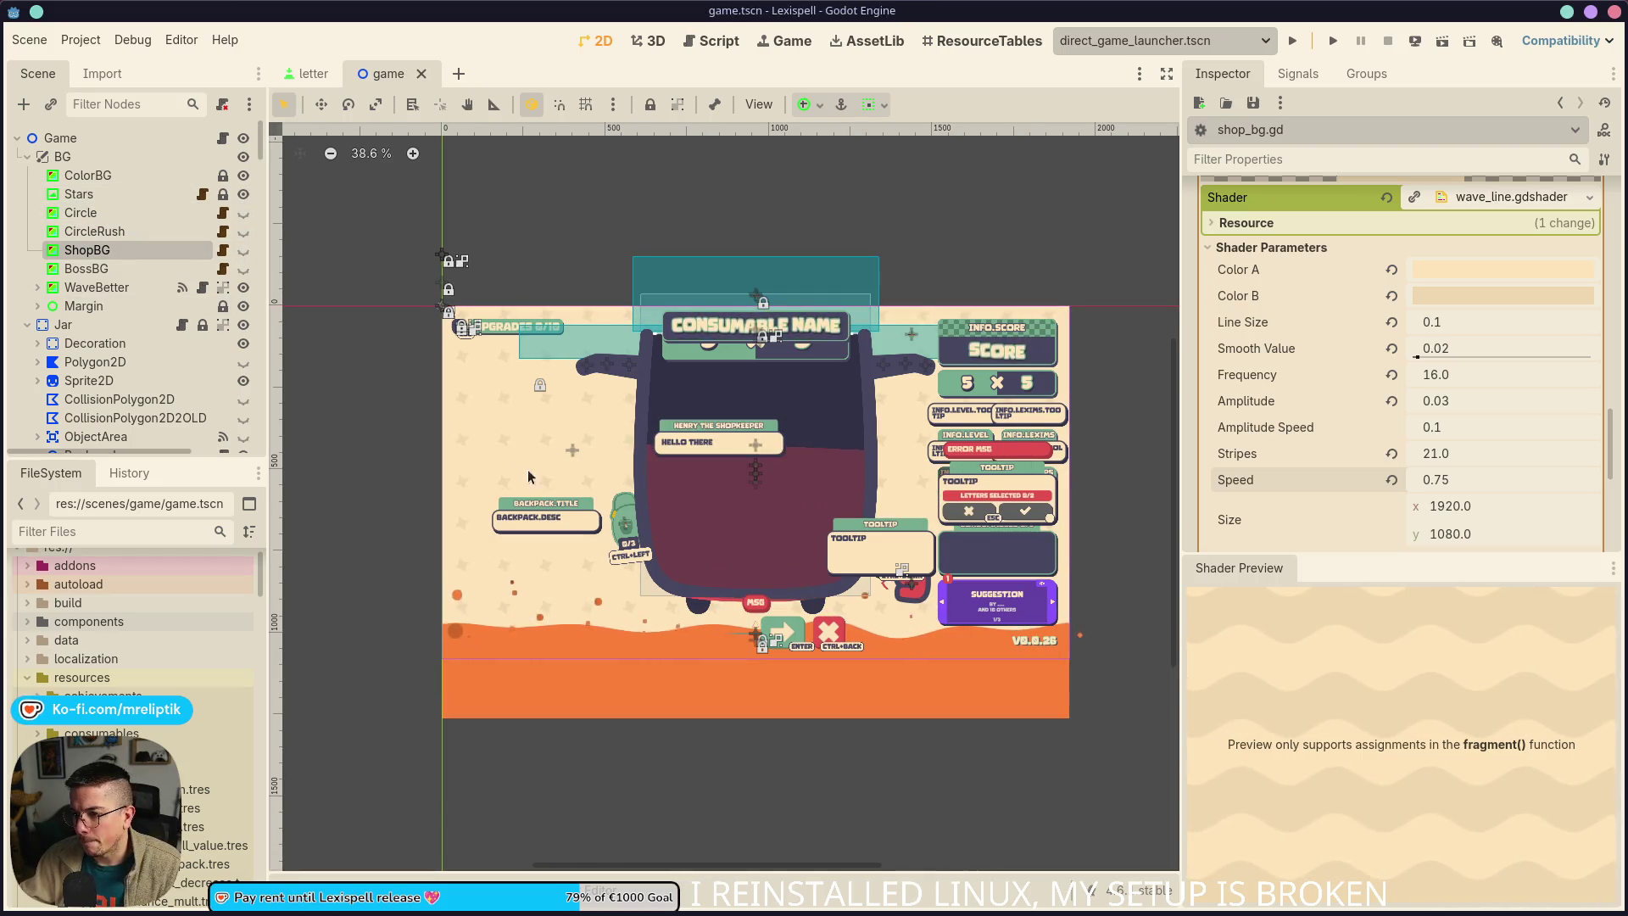
left_click(222, 137)
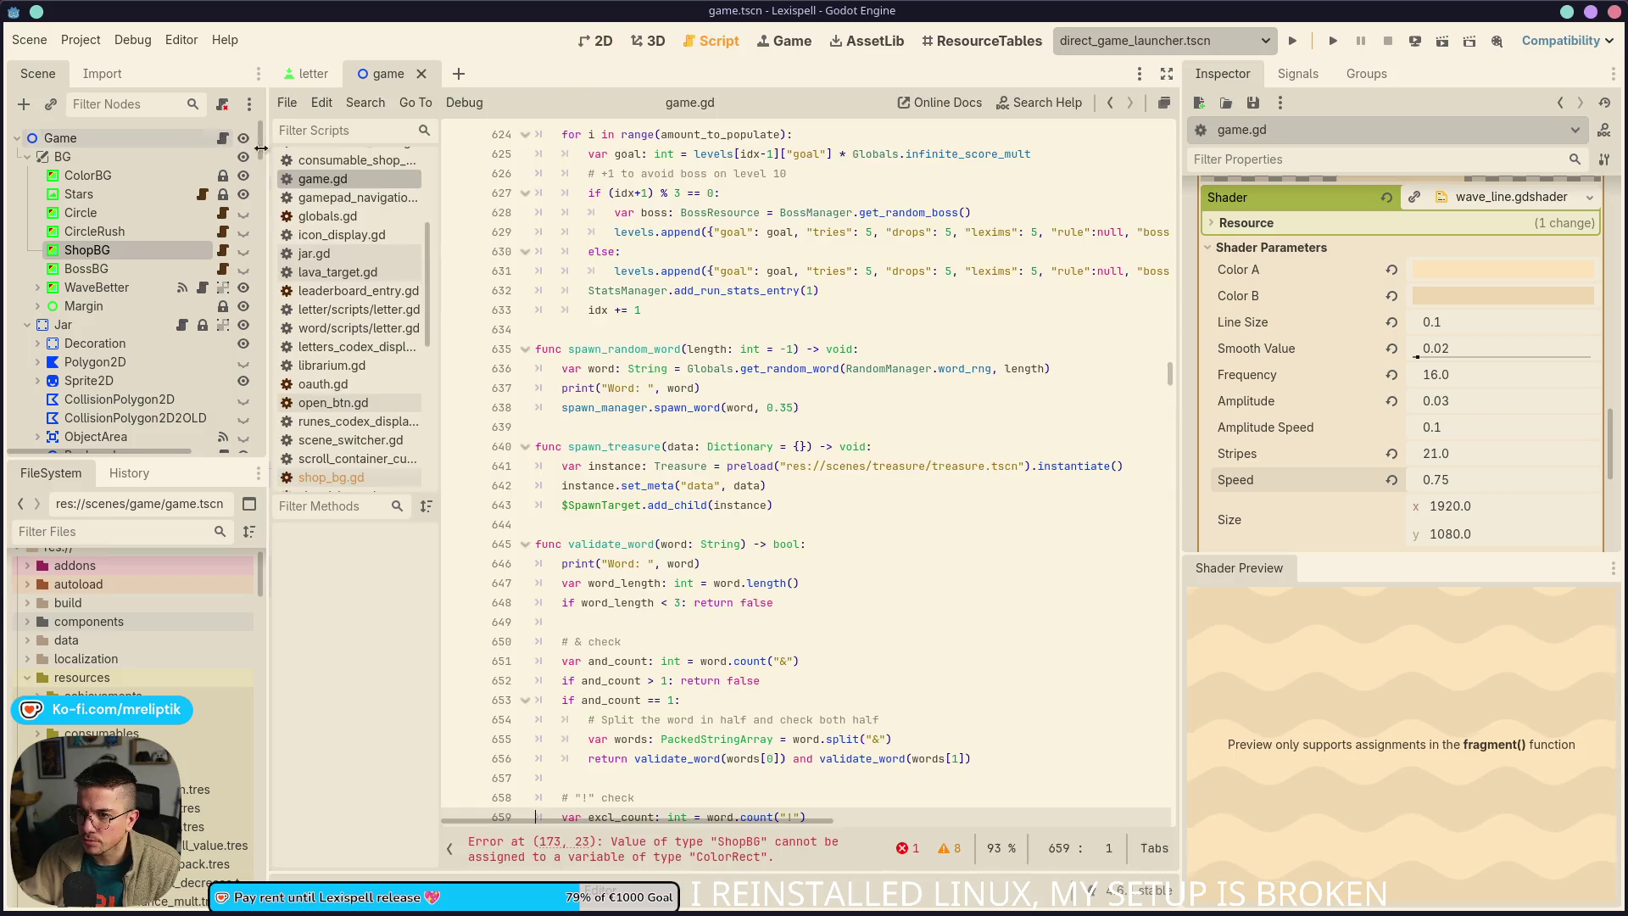
left_click(692, 858)
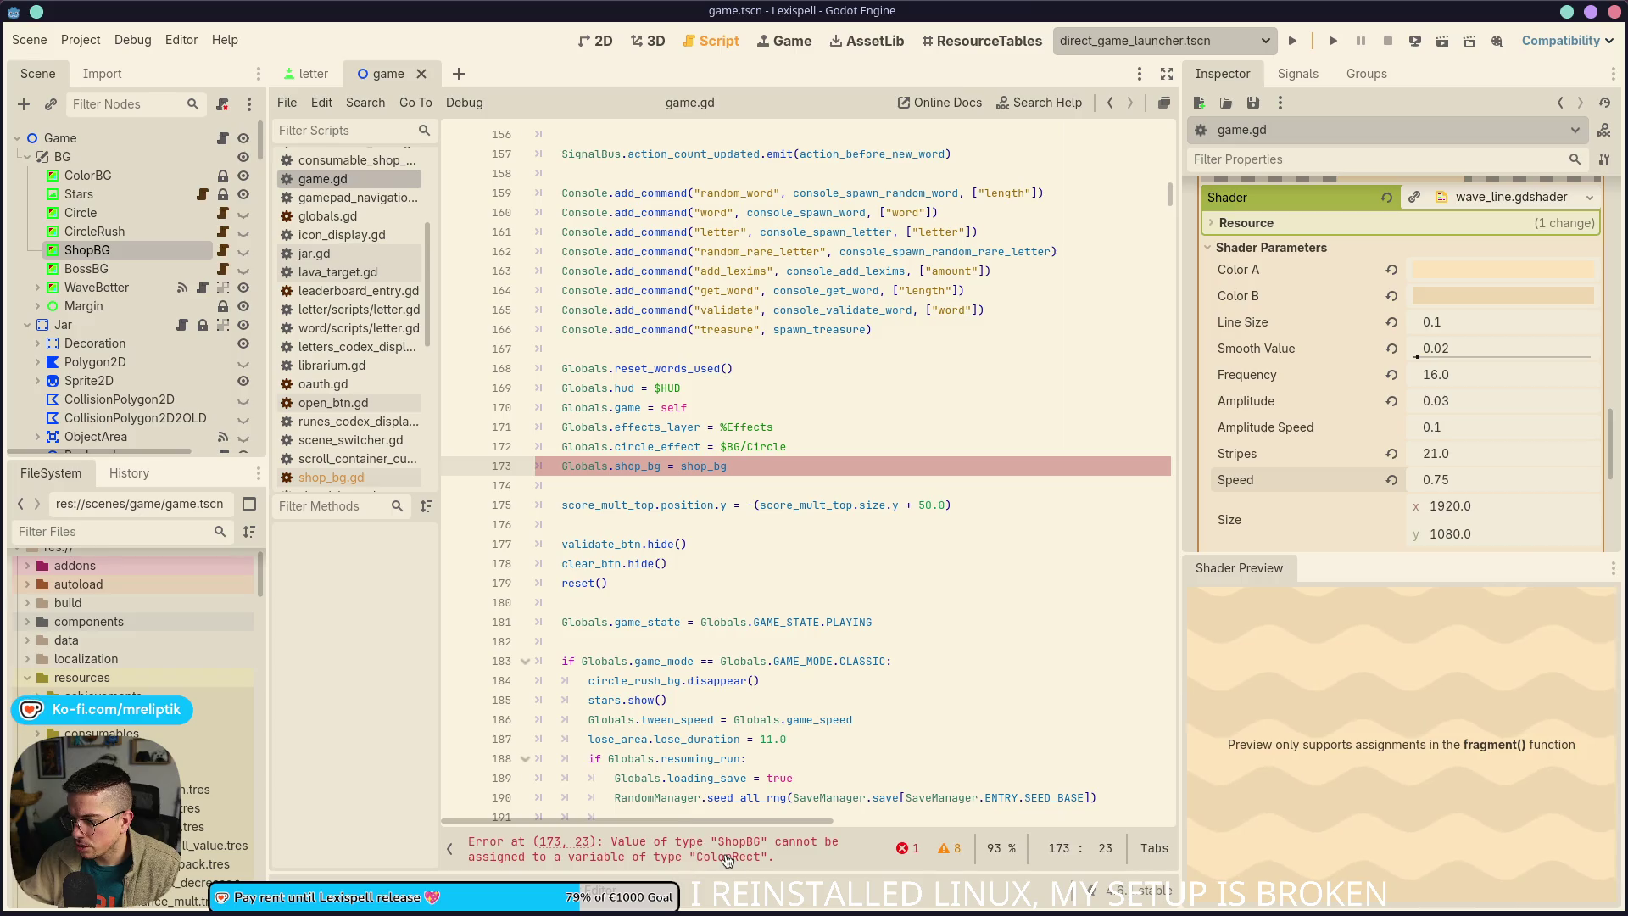
left_click(644, 466, "ctrl")
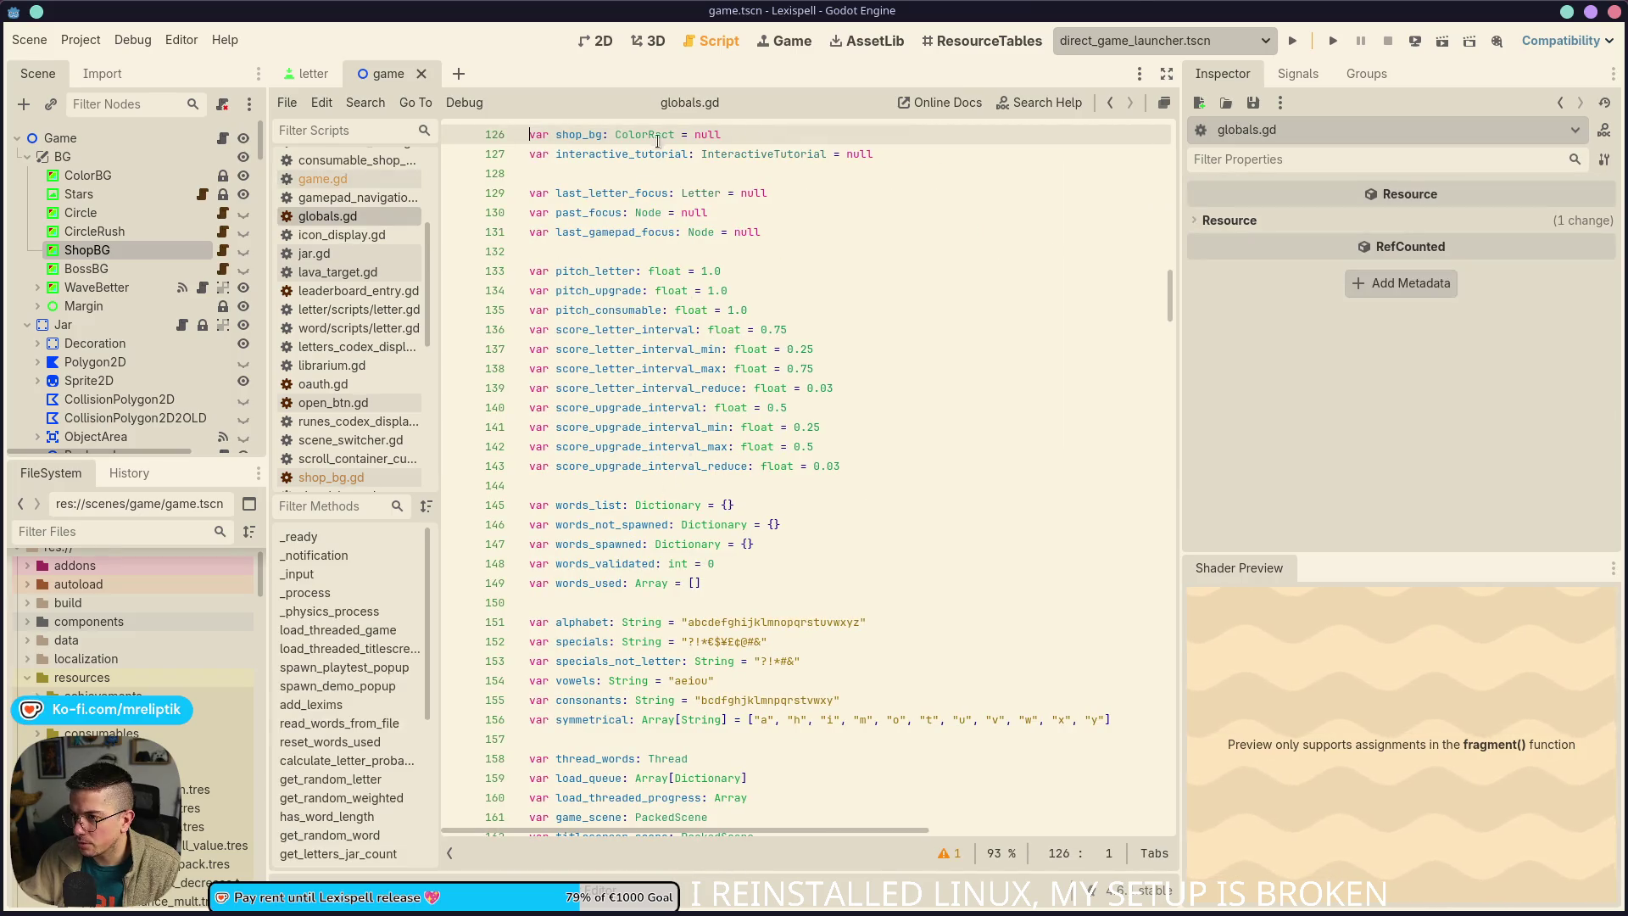
type("ShopBG")
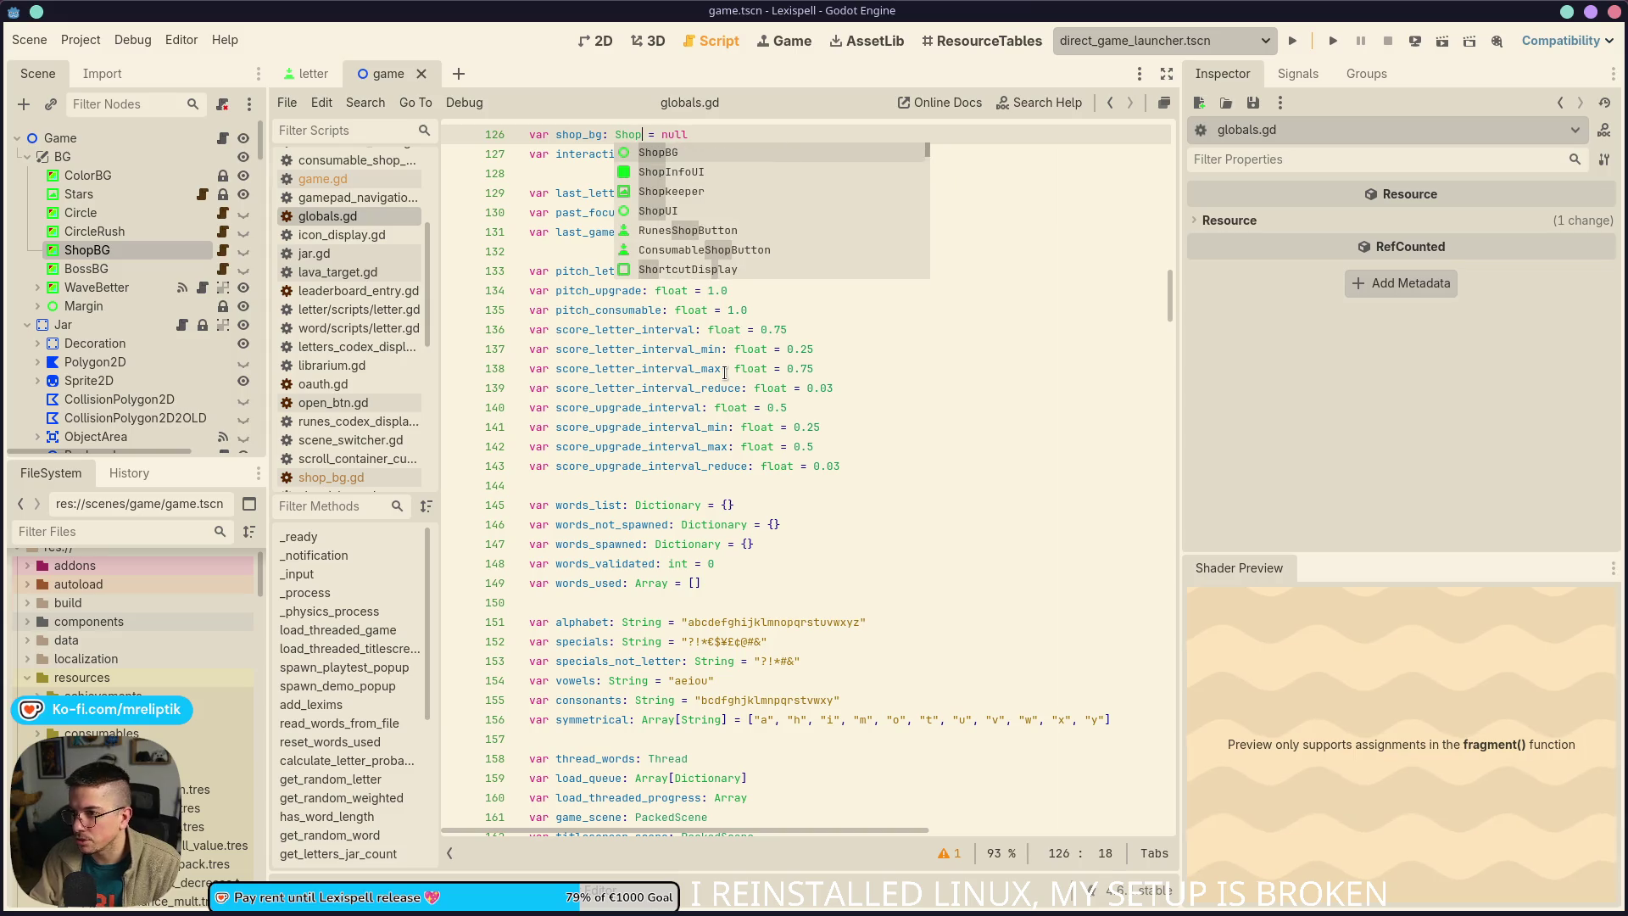
key("ctrl+s")
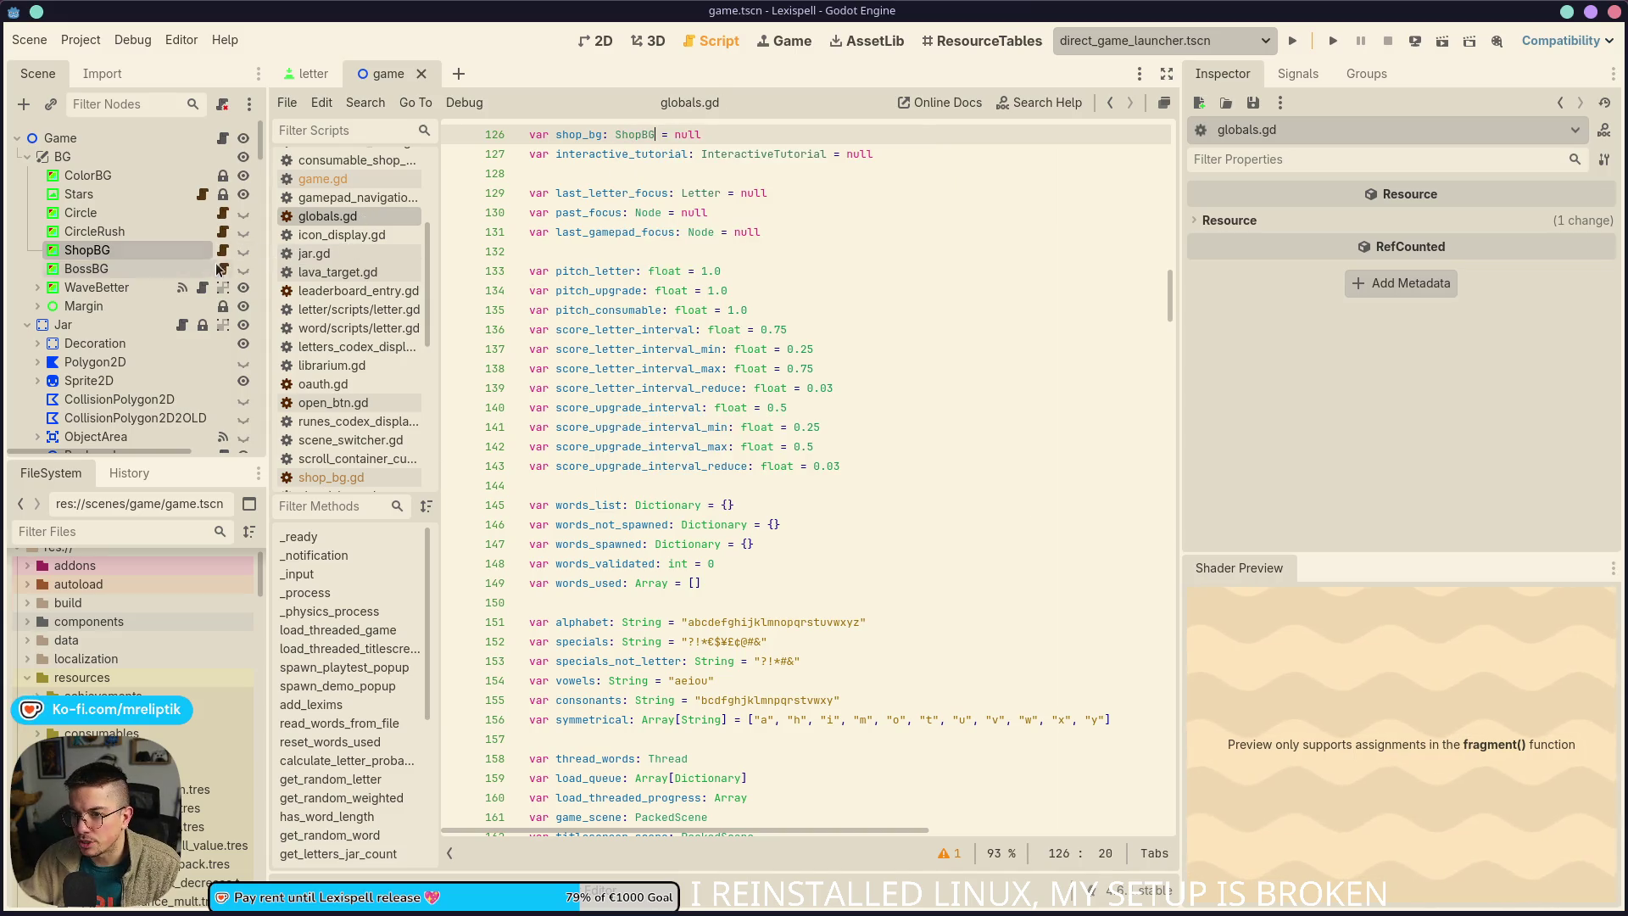
Check ShopBG's class name line, widen the 2D scene view, save, and return to game.gd
left_click(222, 252)
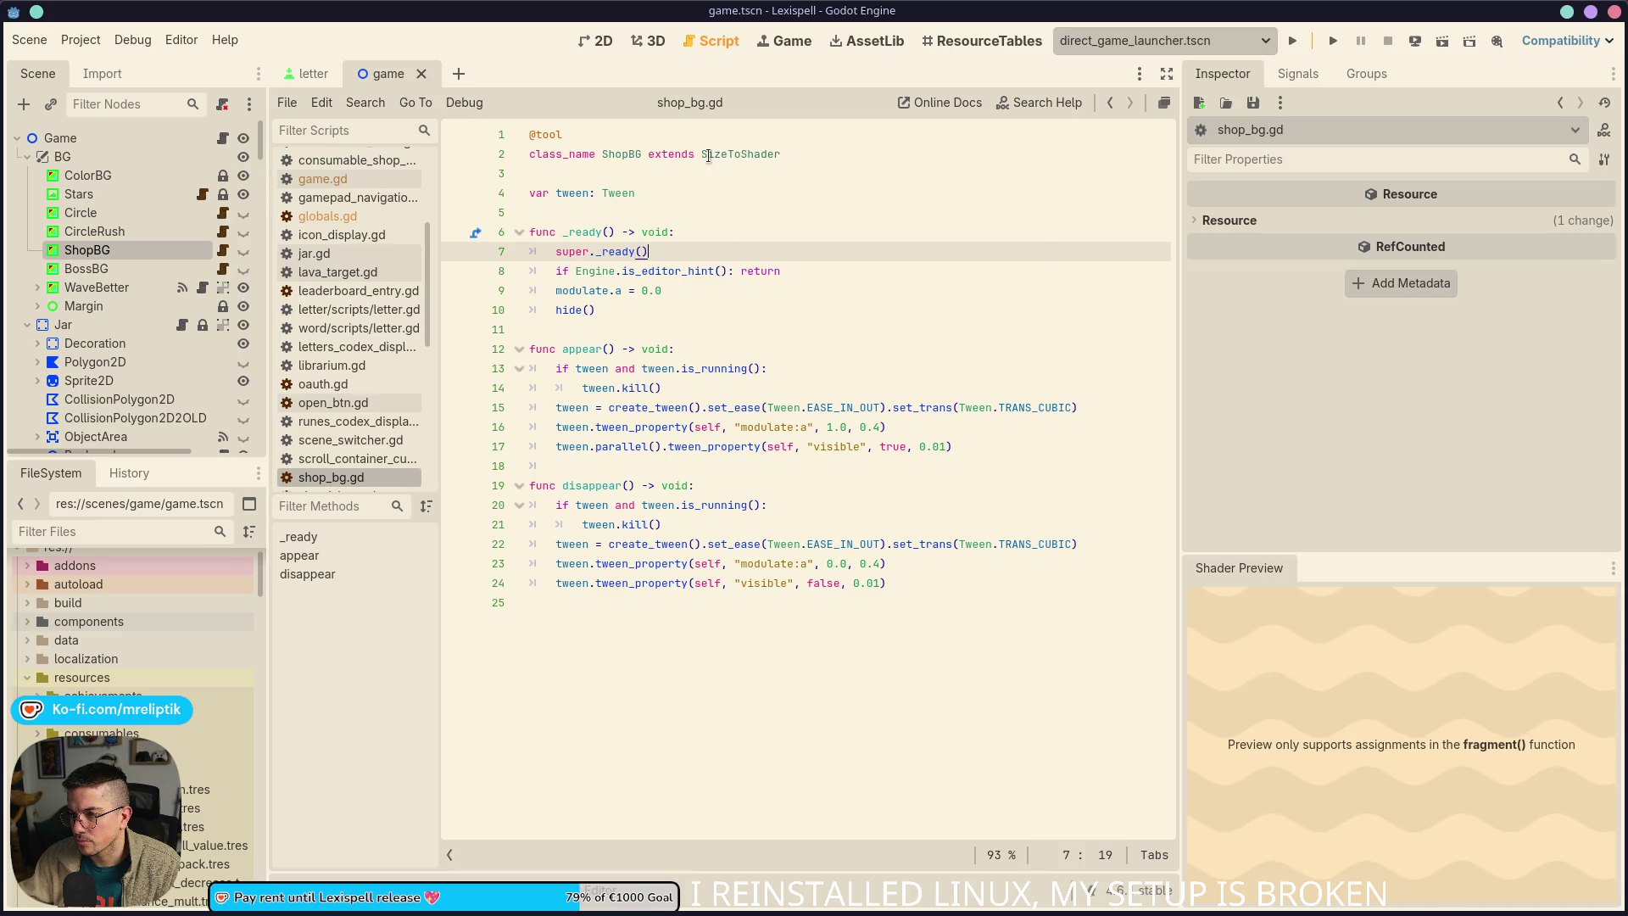
left_click(619, 155)
left_click(596, 41)
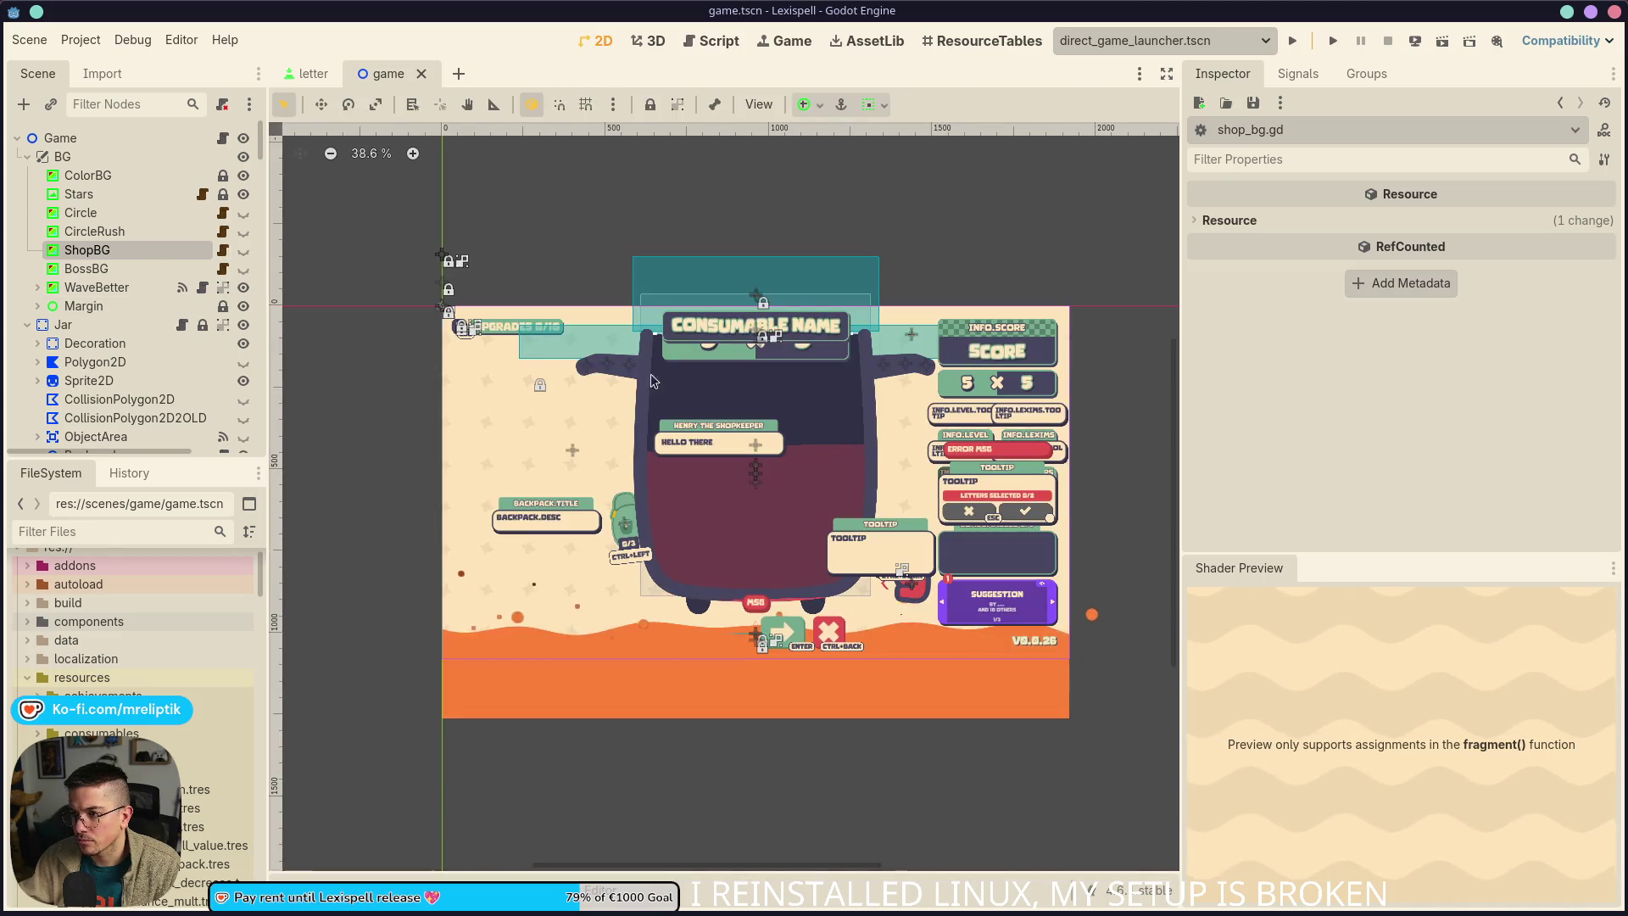
key("ctrl+s")
left_click_drag(1181, 136, 1313, 128)
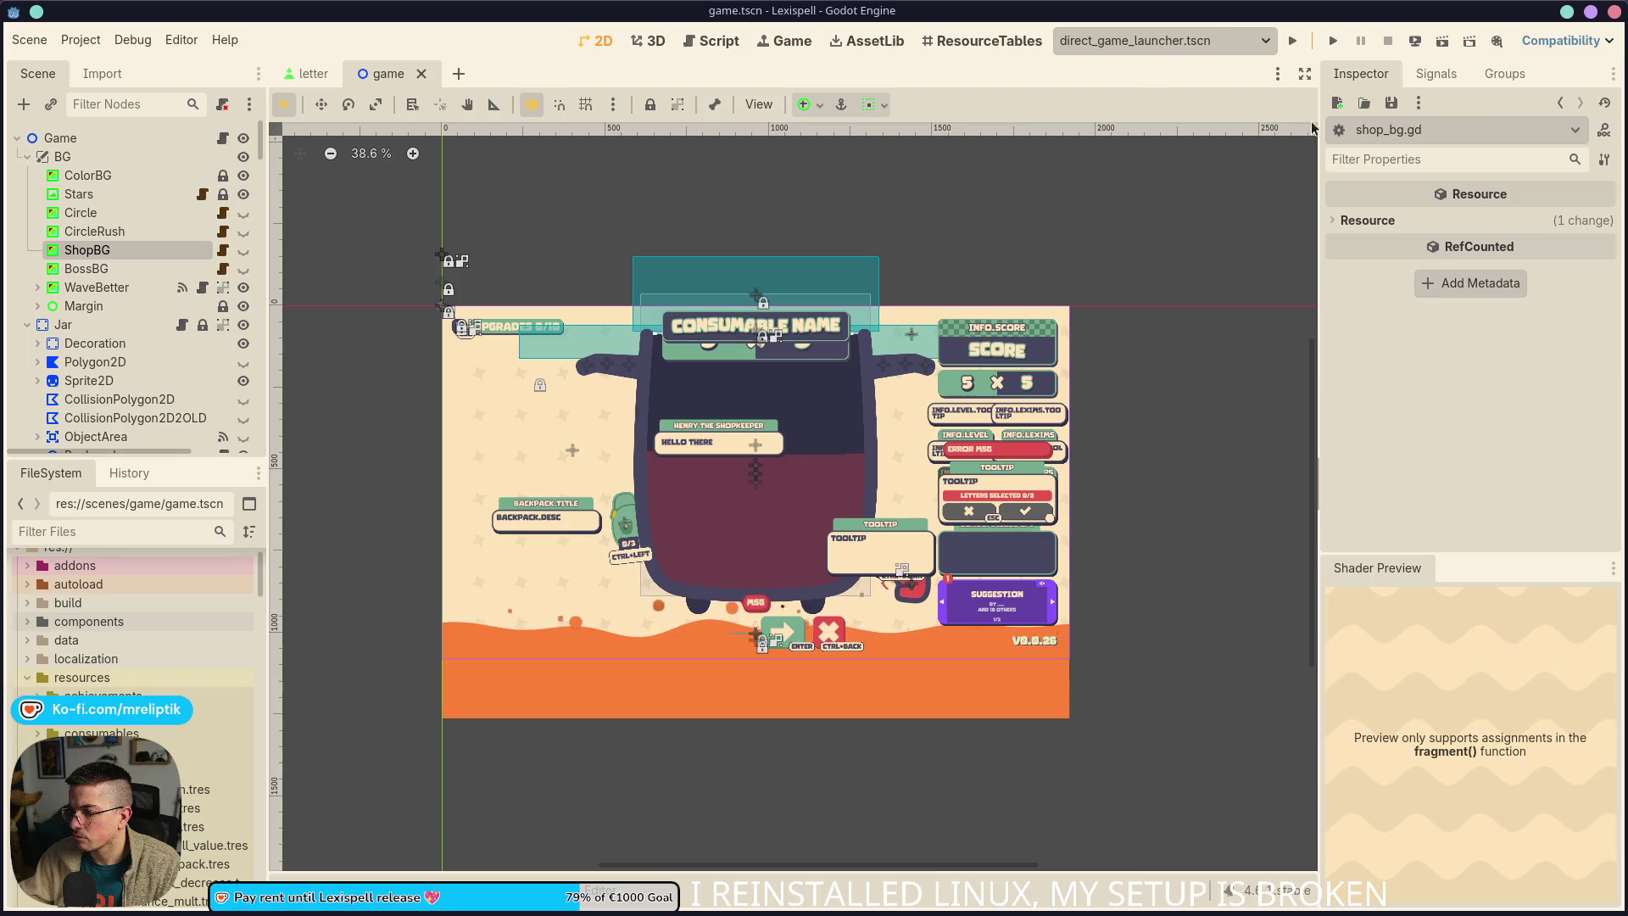
key("ctrl+s")
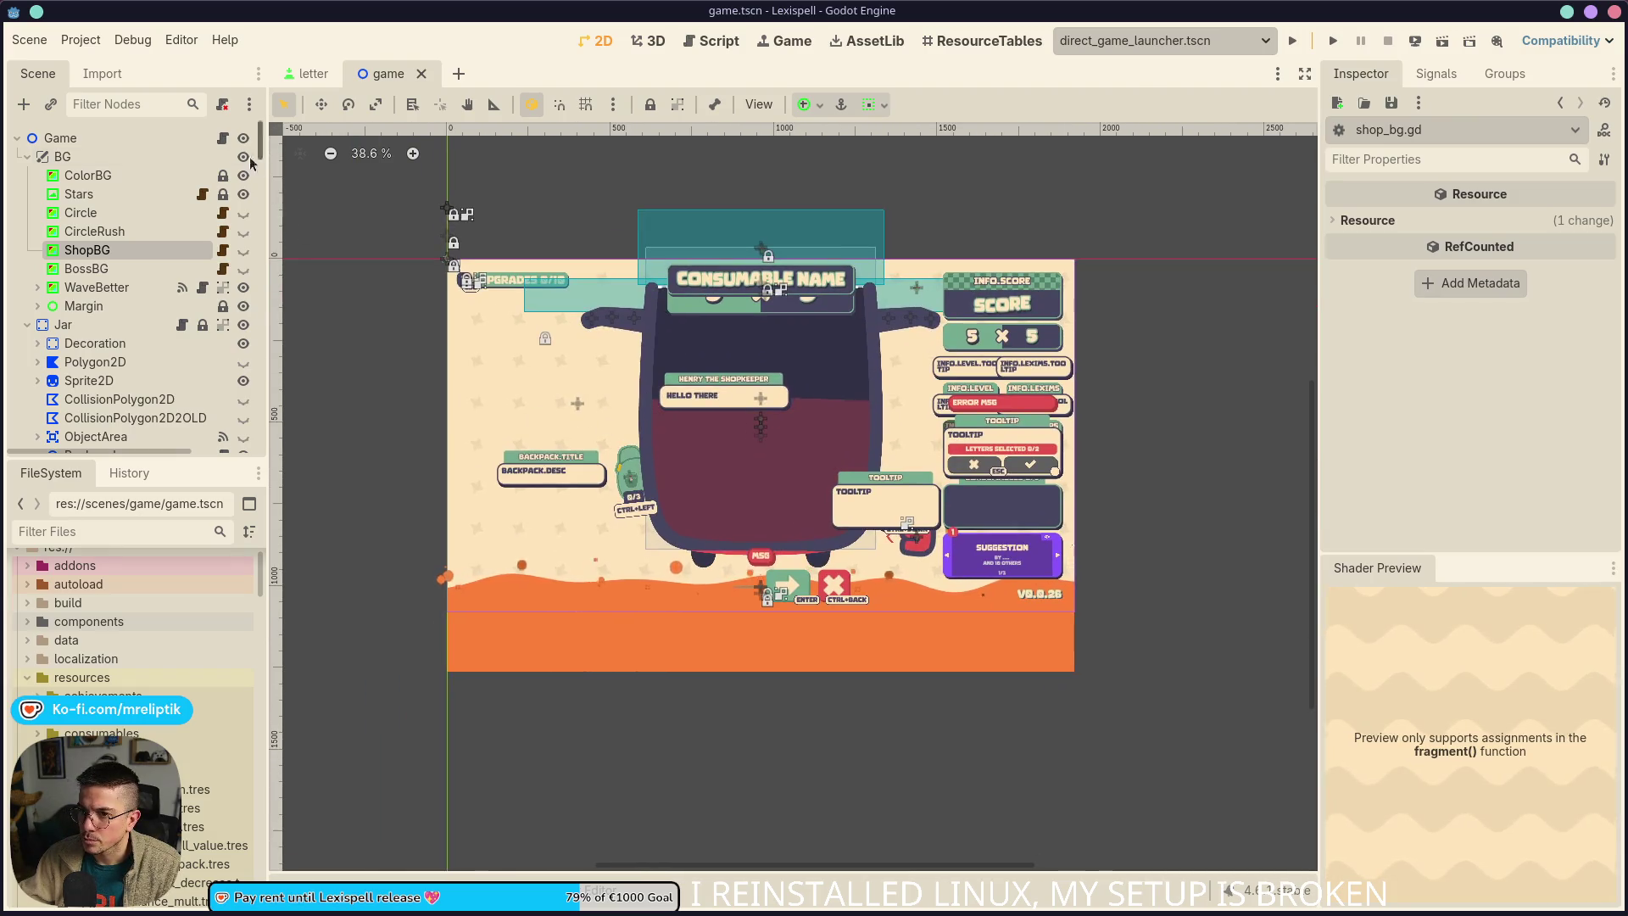
left_click(222, 138)
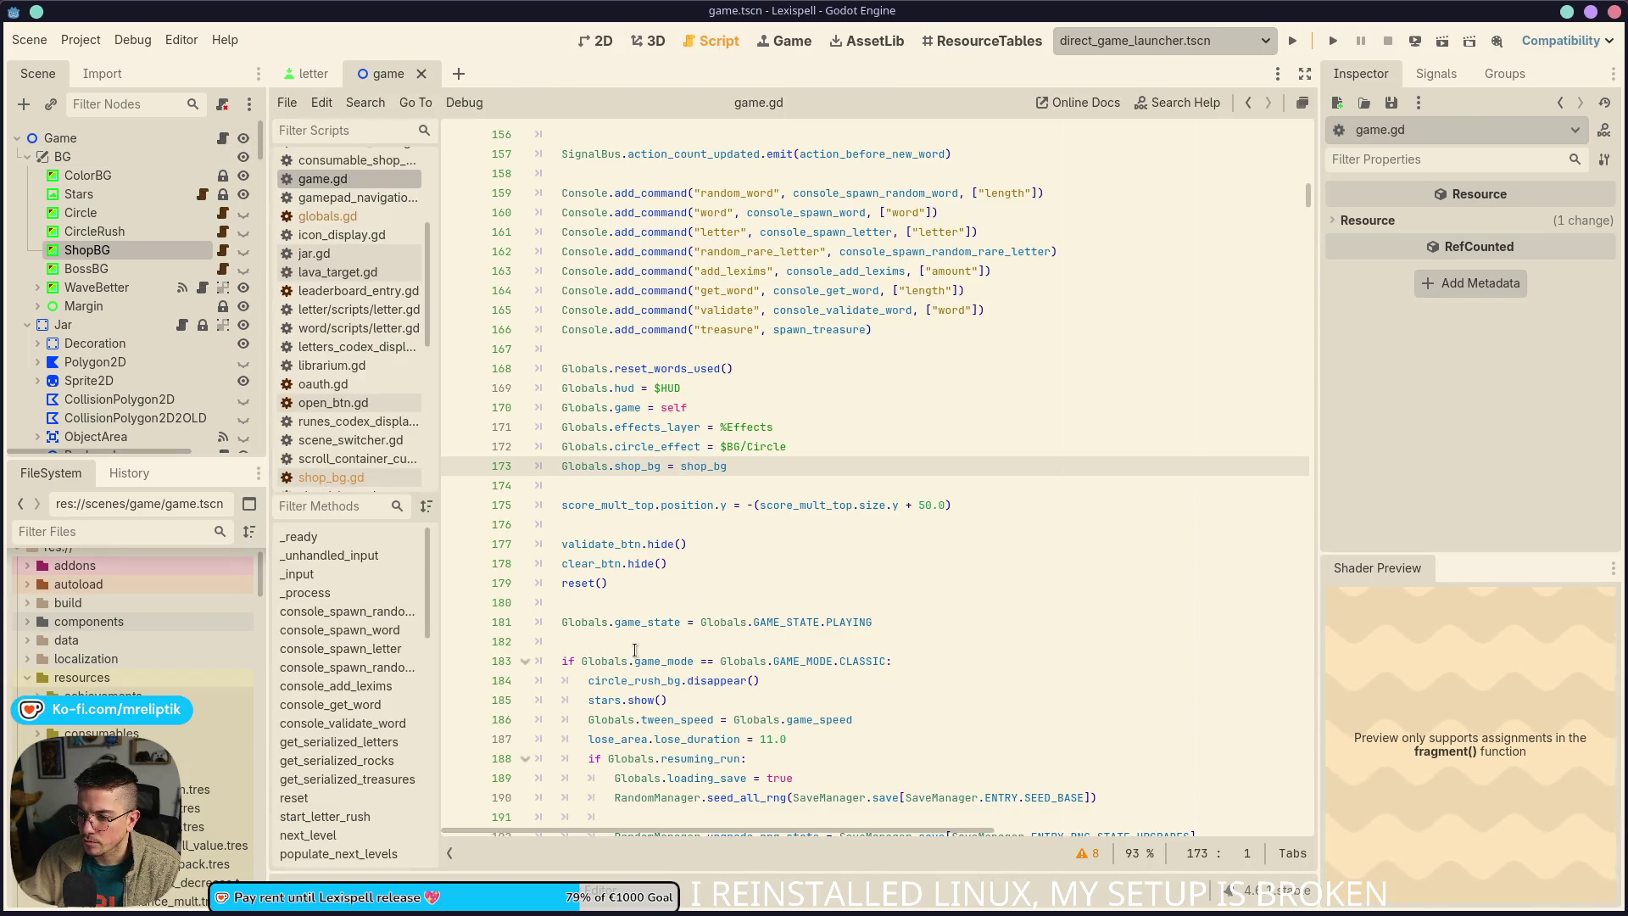
Go back to game.gd and navigate to the toggle_shop_visible function
left_click(222, 253)
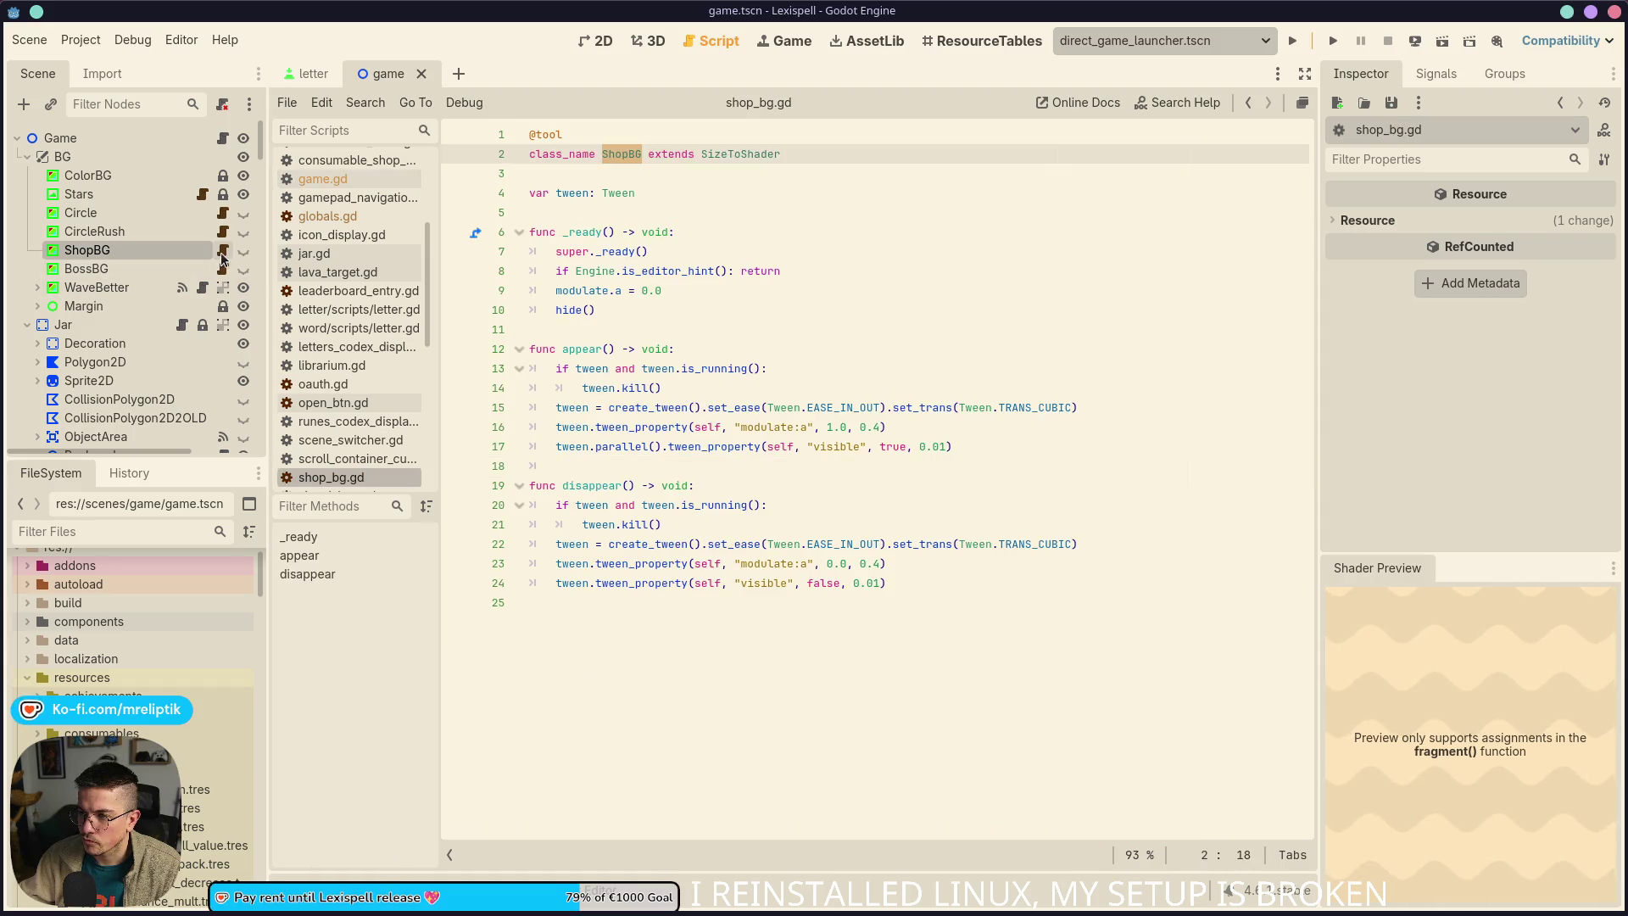
left_click(222, 138)
key("ctrl+s")
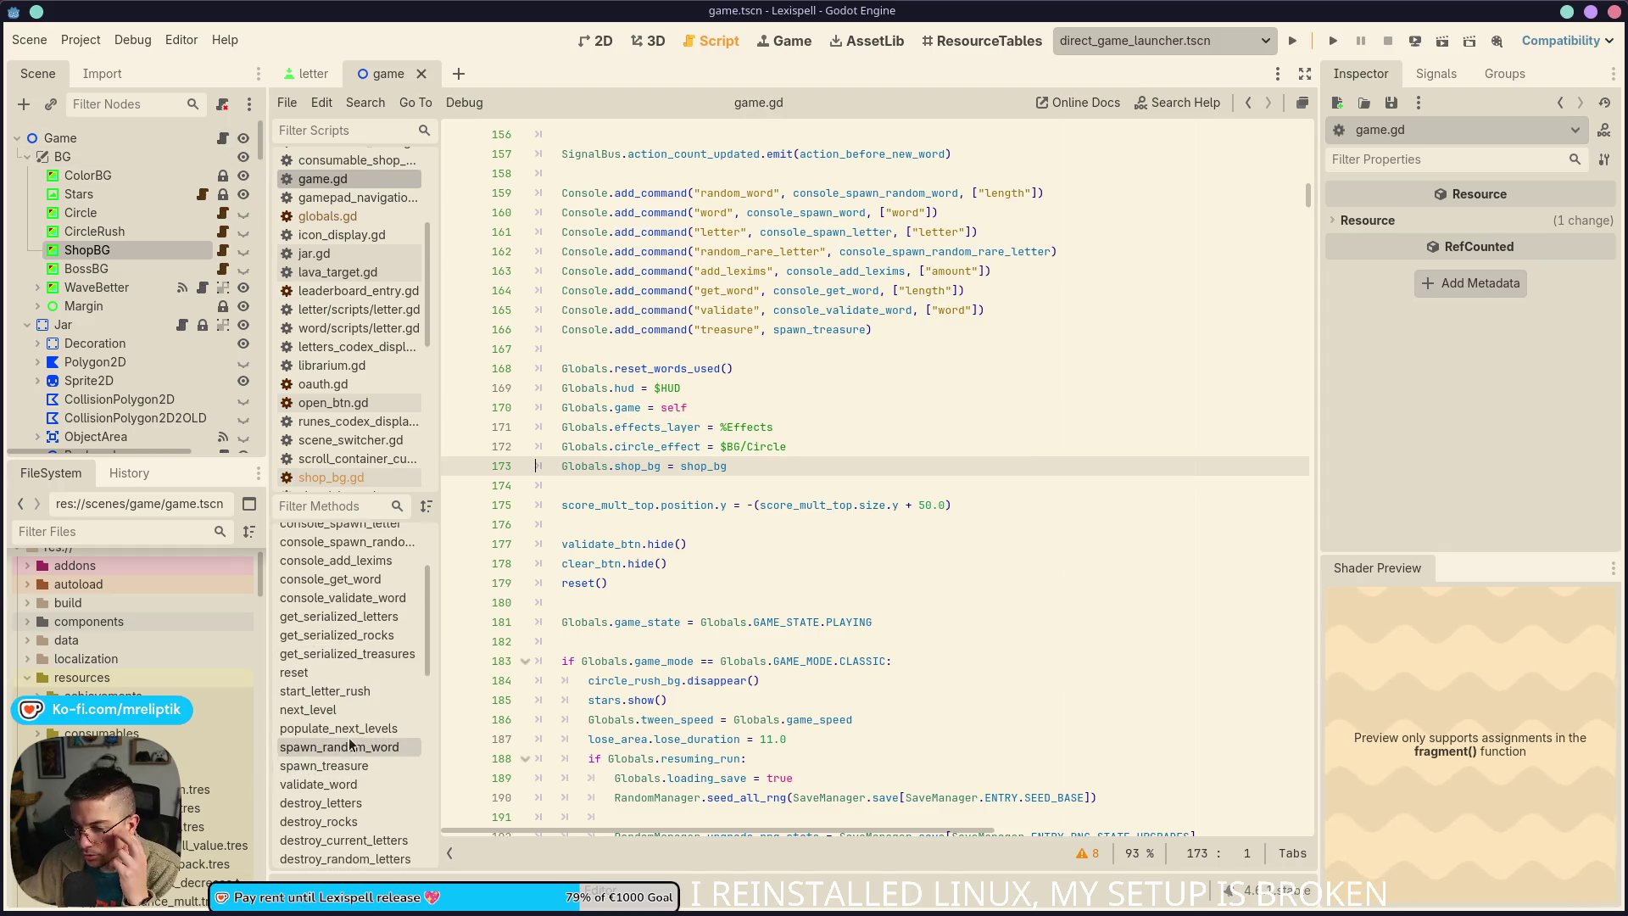
scroll(349, 744, "down", 10)
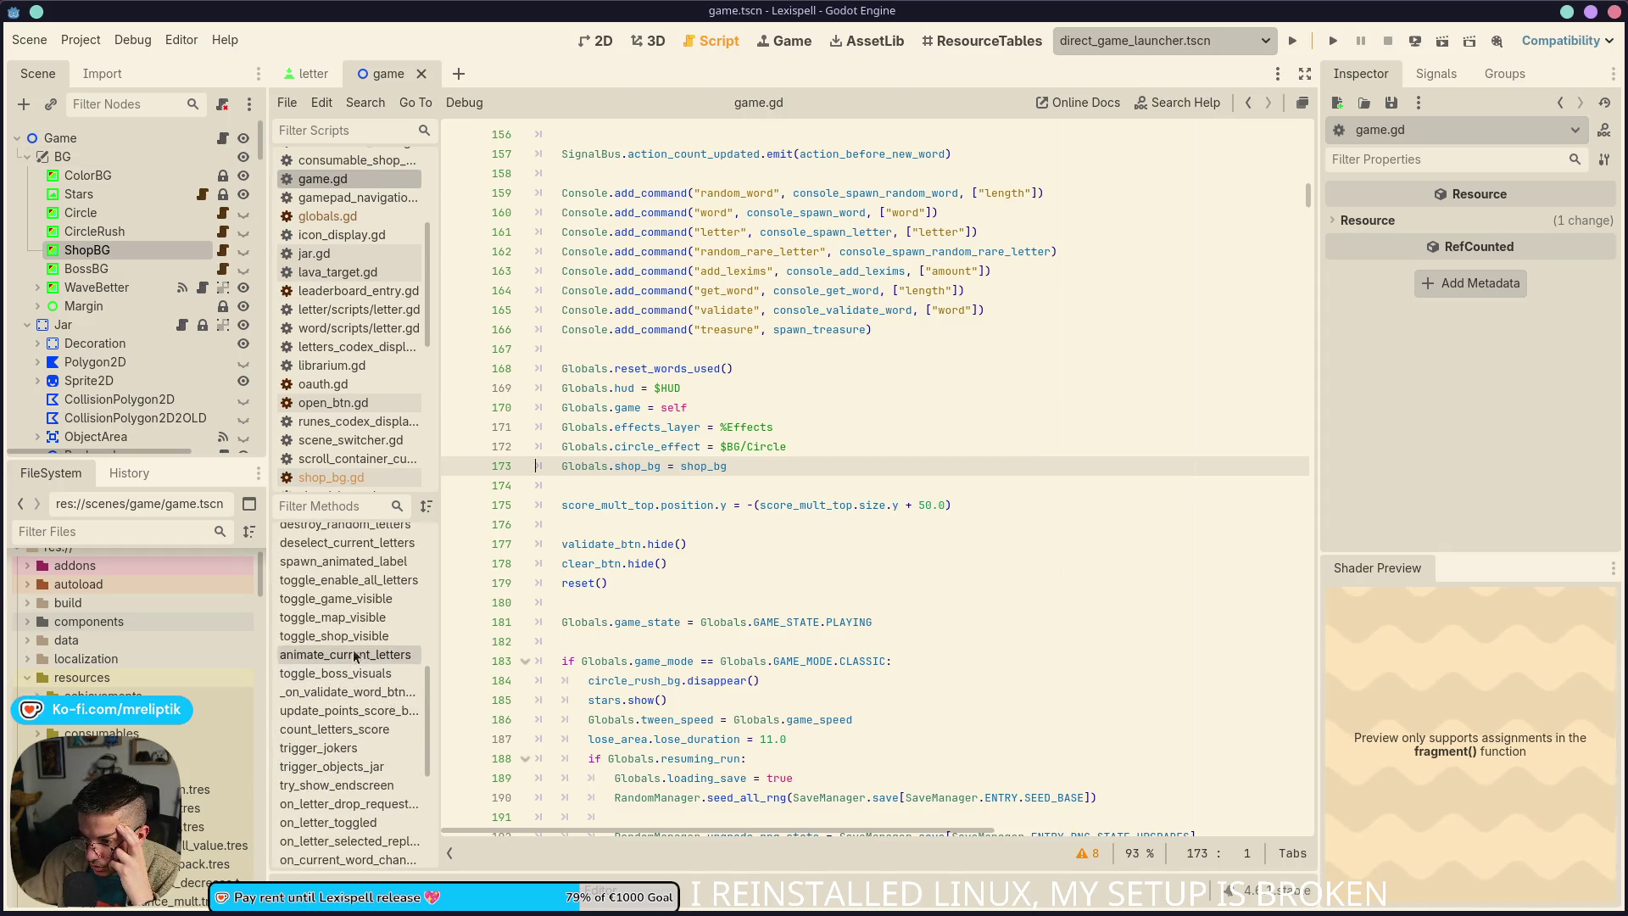
left_click(346, 617)
left_click(385, 636)
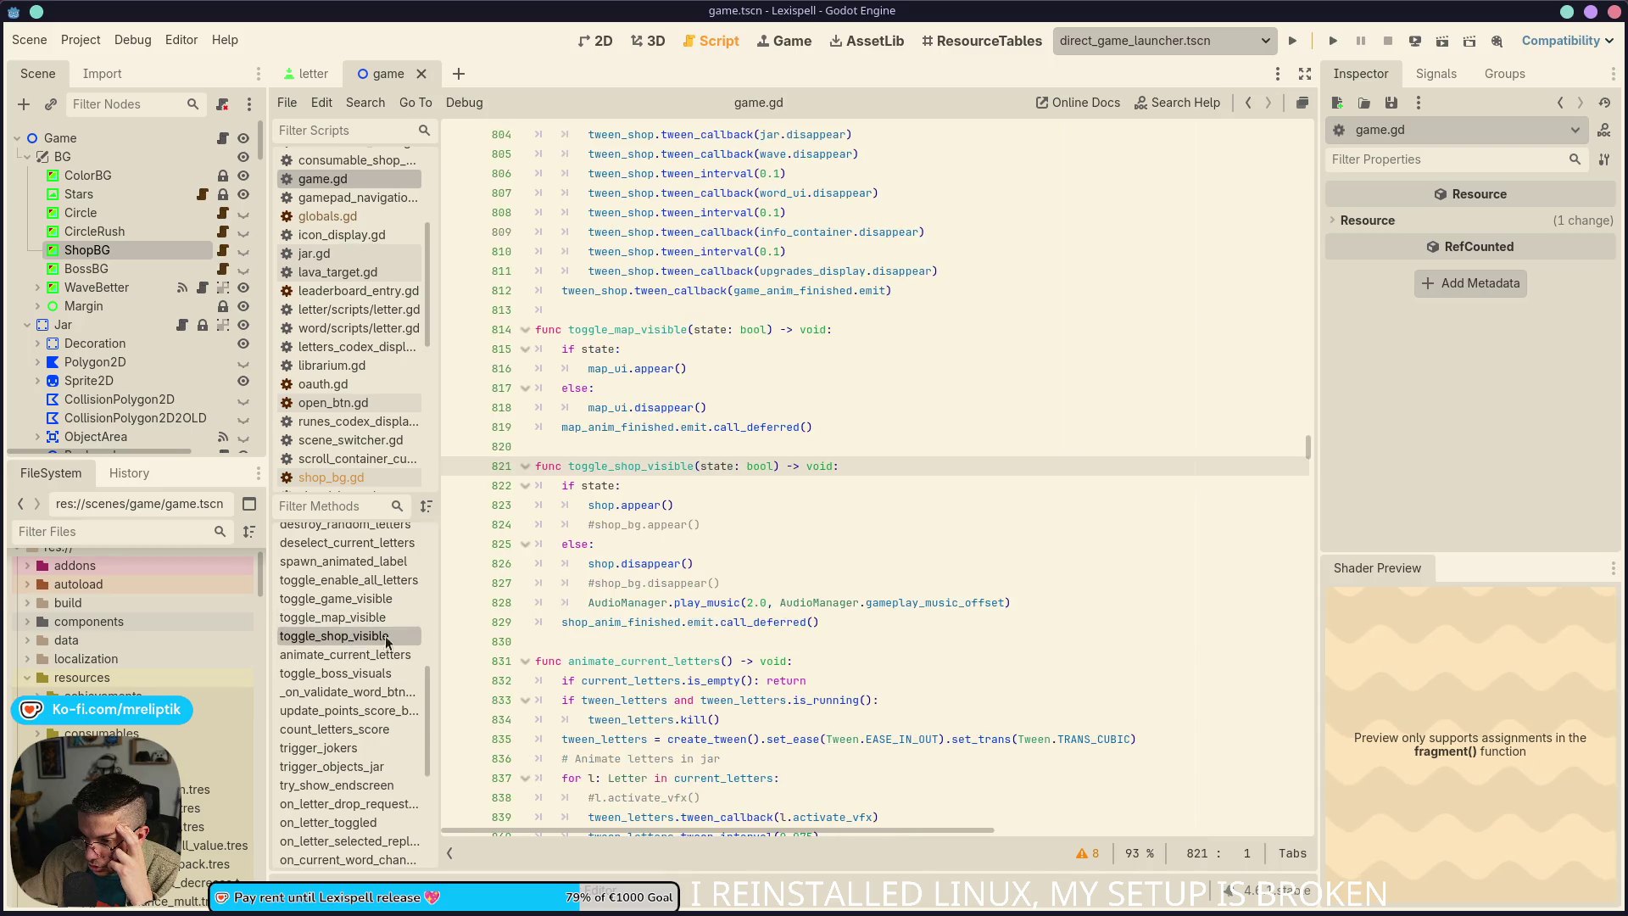
Uncomment shop_bg.appear() and shop_bg.disappear(), save, and run the game with F5
left_click(726, 523)
key("Down")
key("Down")
key("Down")
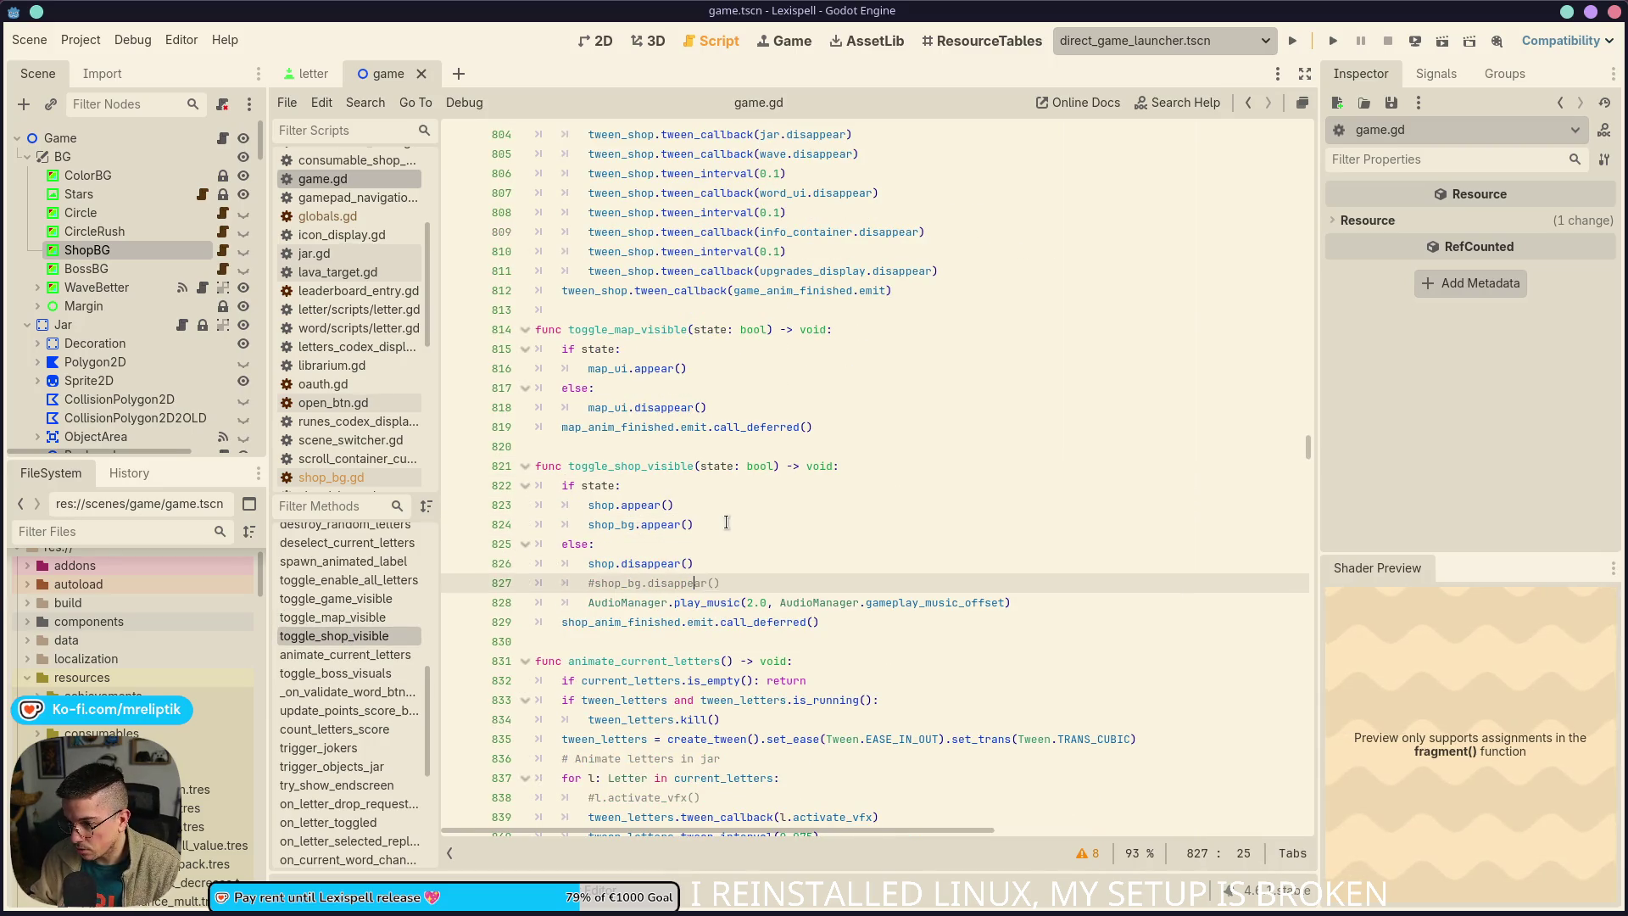
key("ctrl+k")
key("ctrl+s")
key("F5")
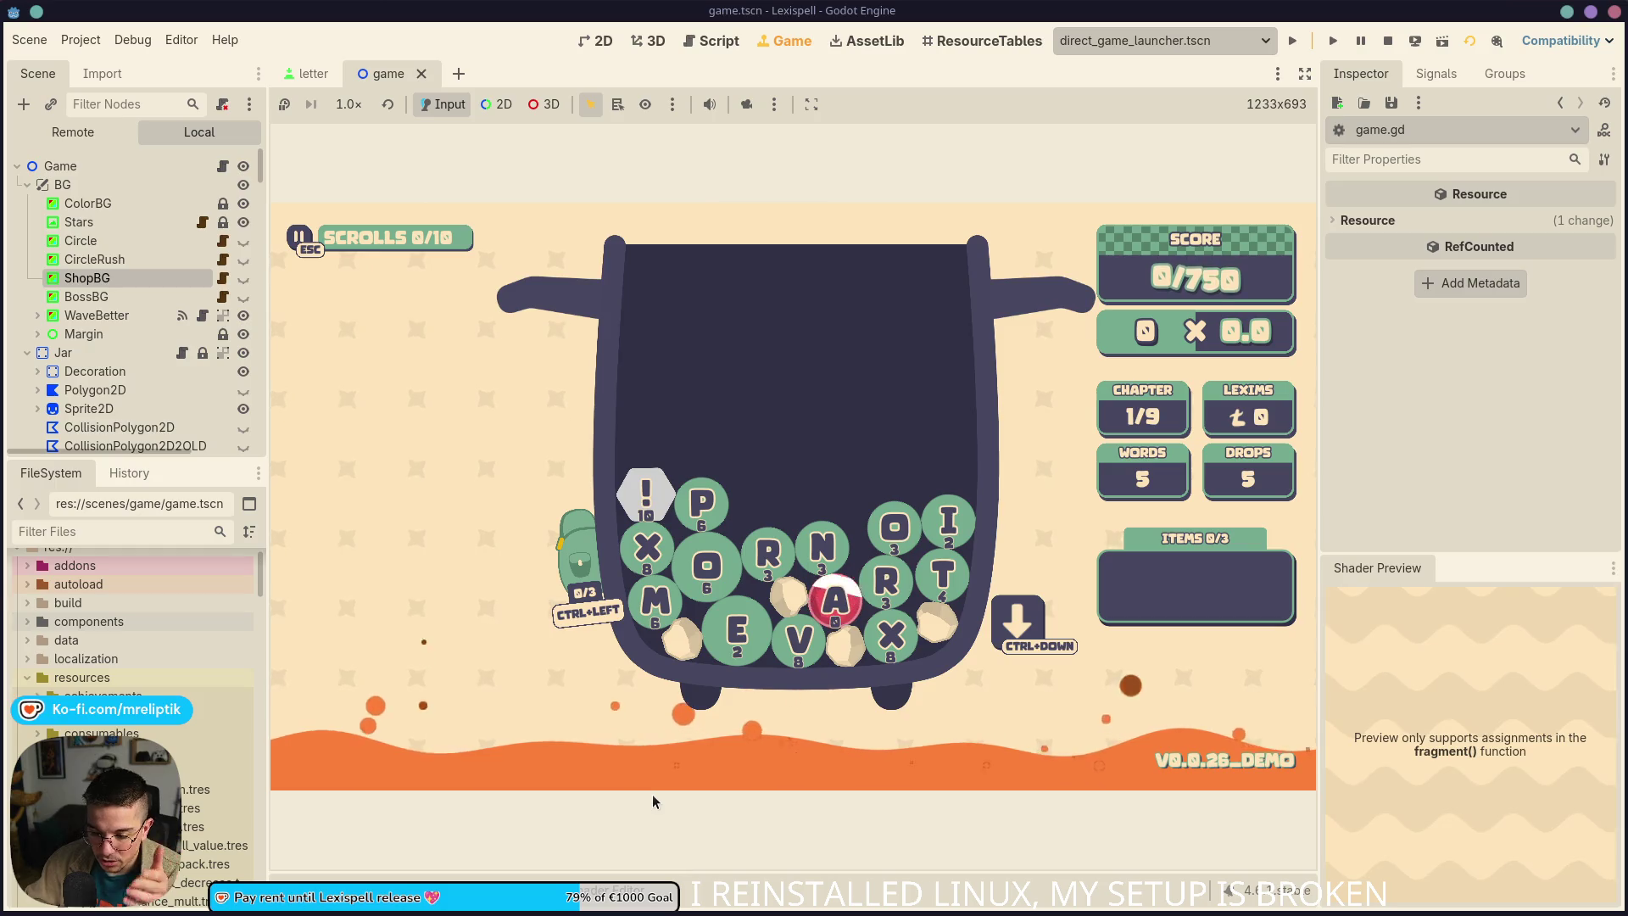
Drop letters, spell then clear PRUD, remove the L tile and stash G in the backpack
key("ctrl+Down")
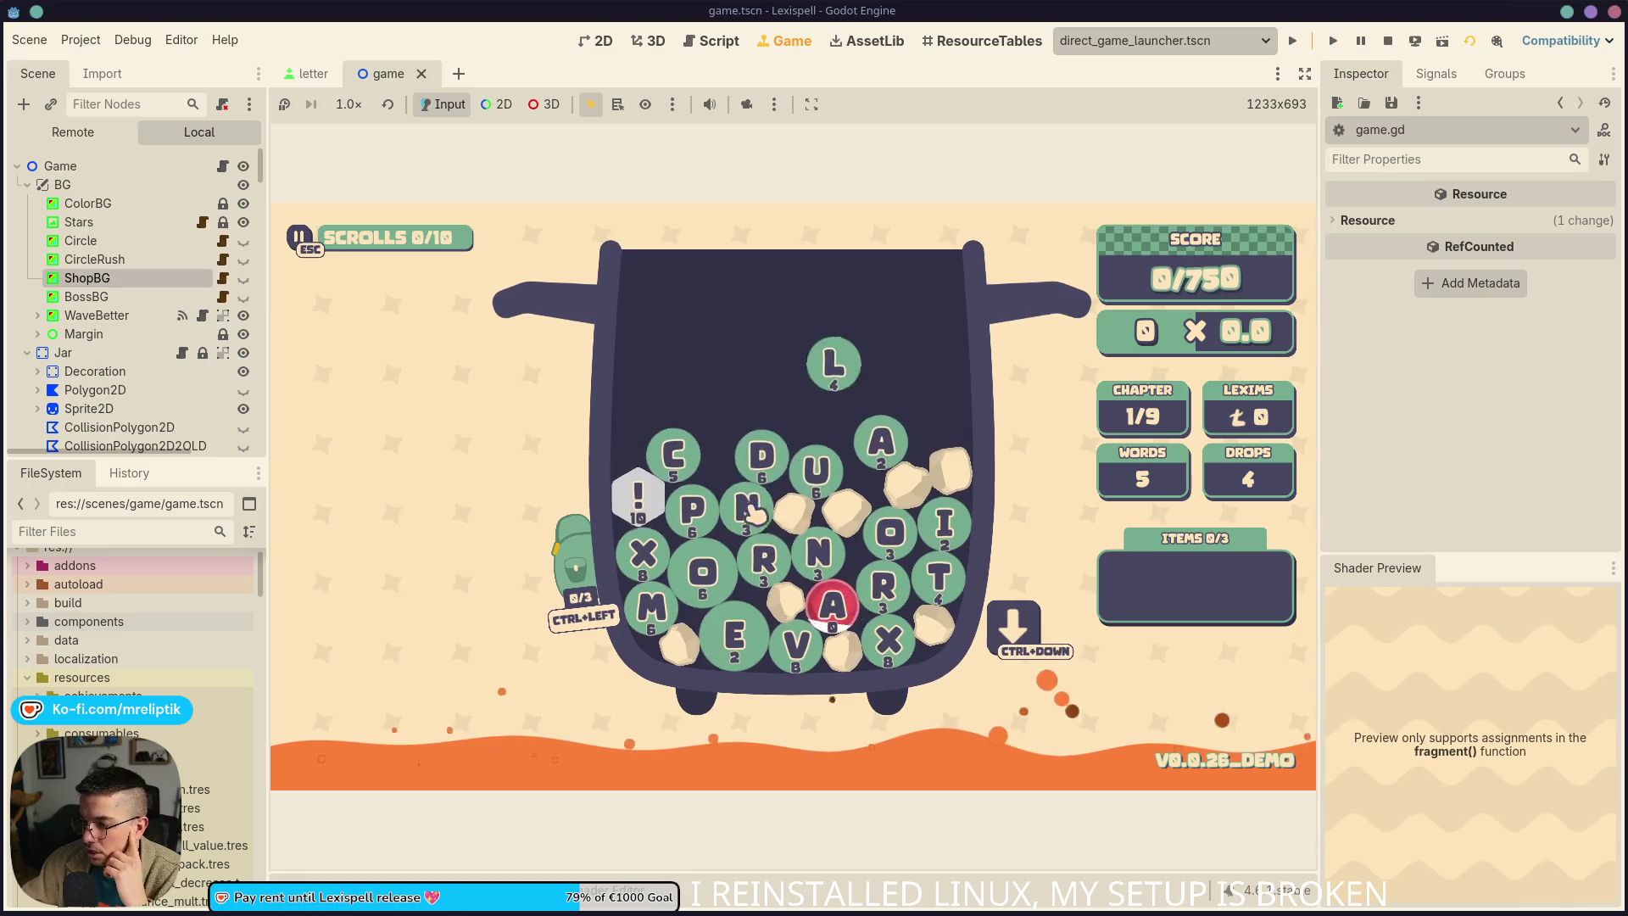
mouse_move(644, 556)
left_mouse_down()
mouse_move(693, 509)
mouse_move(771, 556)
left_mouse_up()
mouse_move(693, 509)
left_mouse_down()
mouse_move(767, 558)
mouse_move(807, 466)
mouse_move(888, 591)
left_mouse_up()
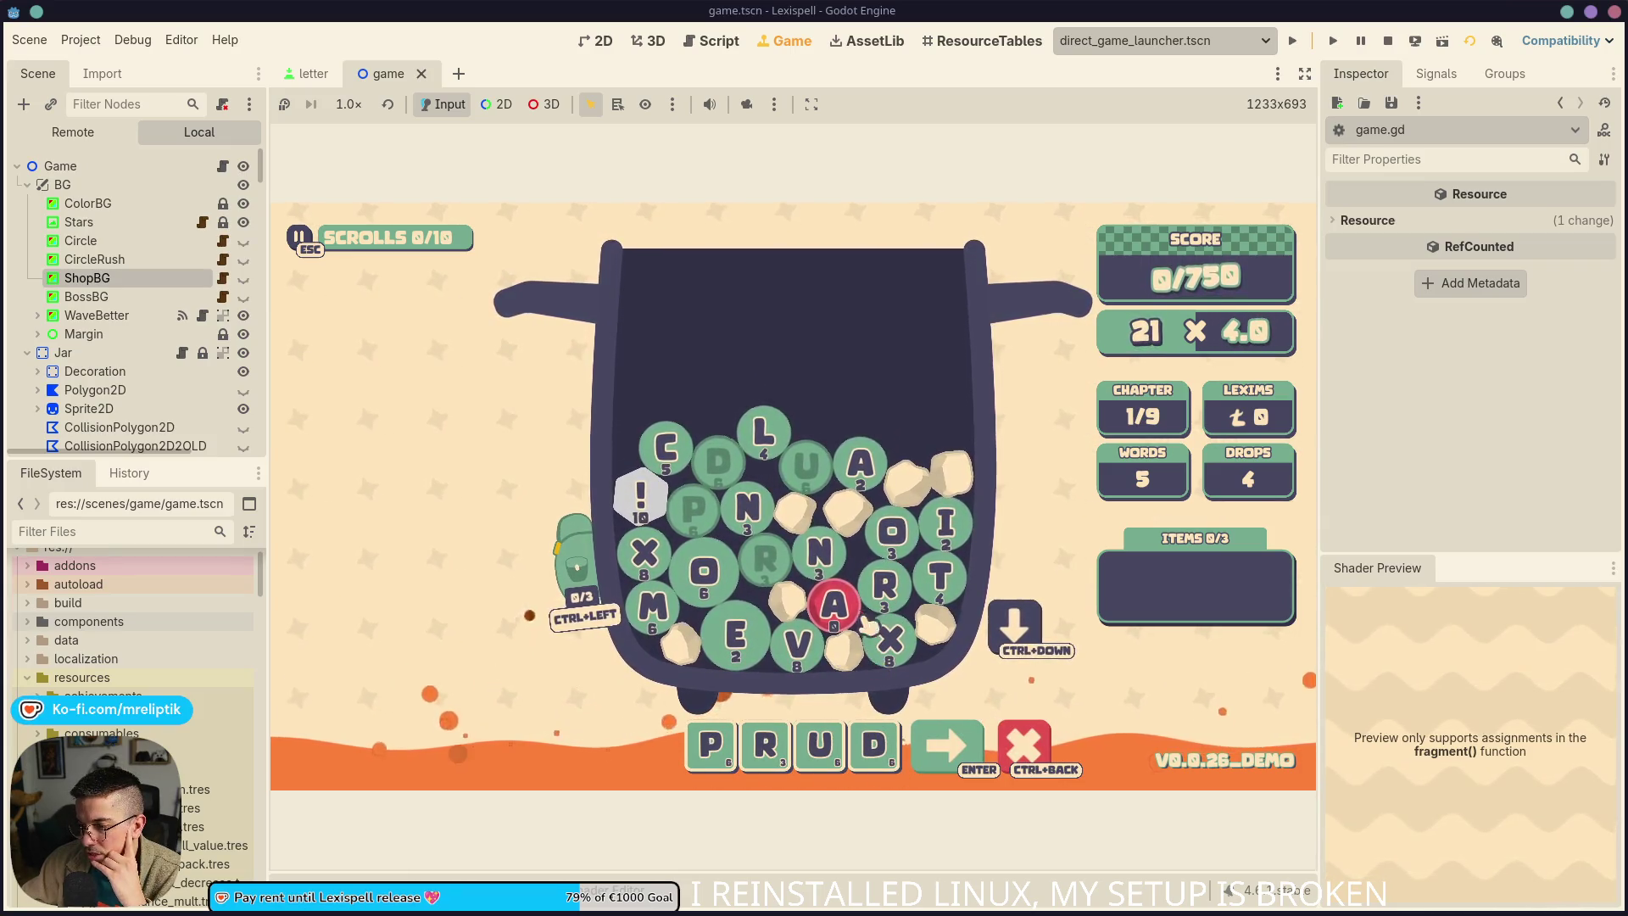
key("ctrl+Down")
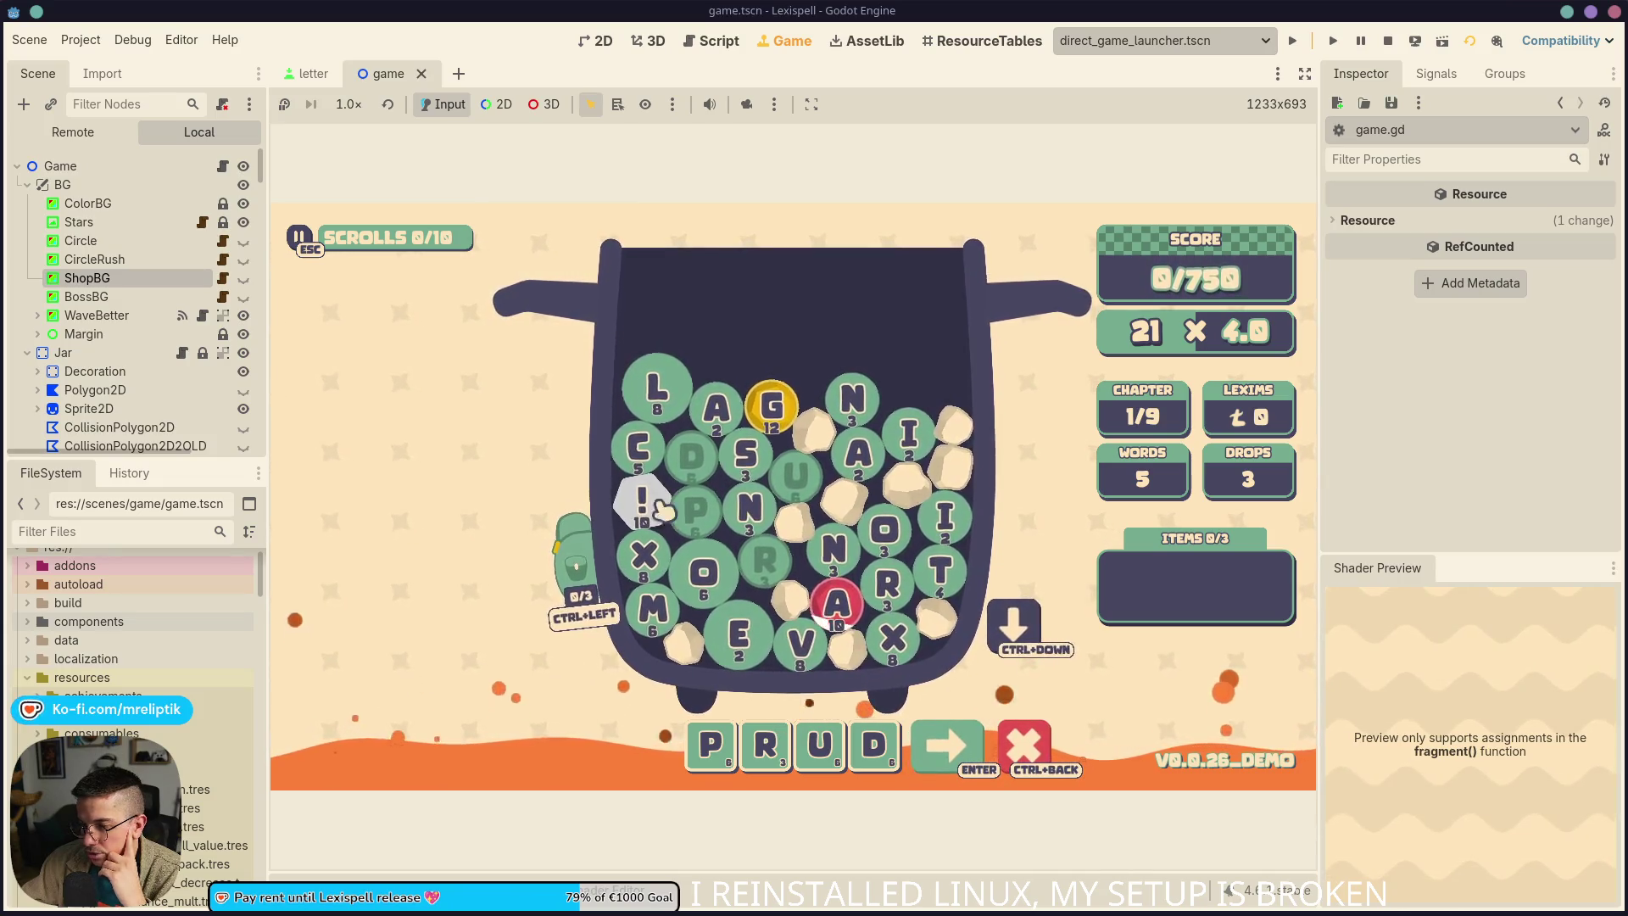
key("ctrl+BackSpace")
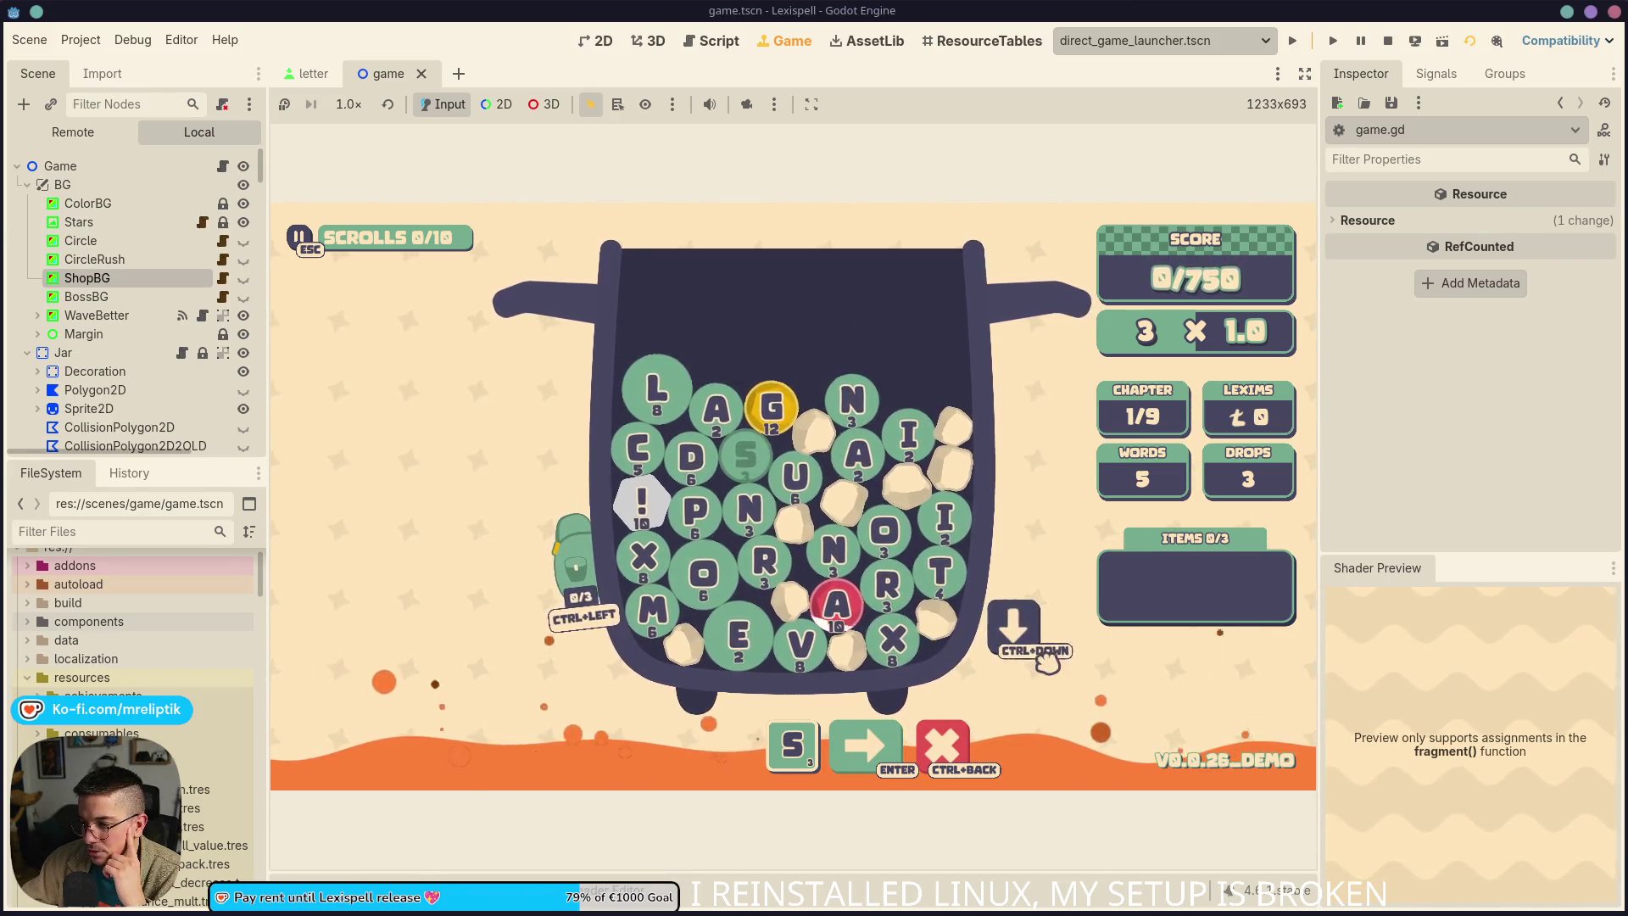
mouse_move(1013, 911)
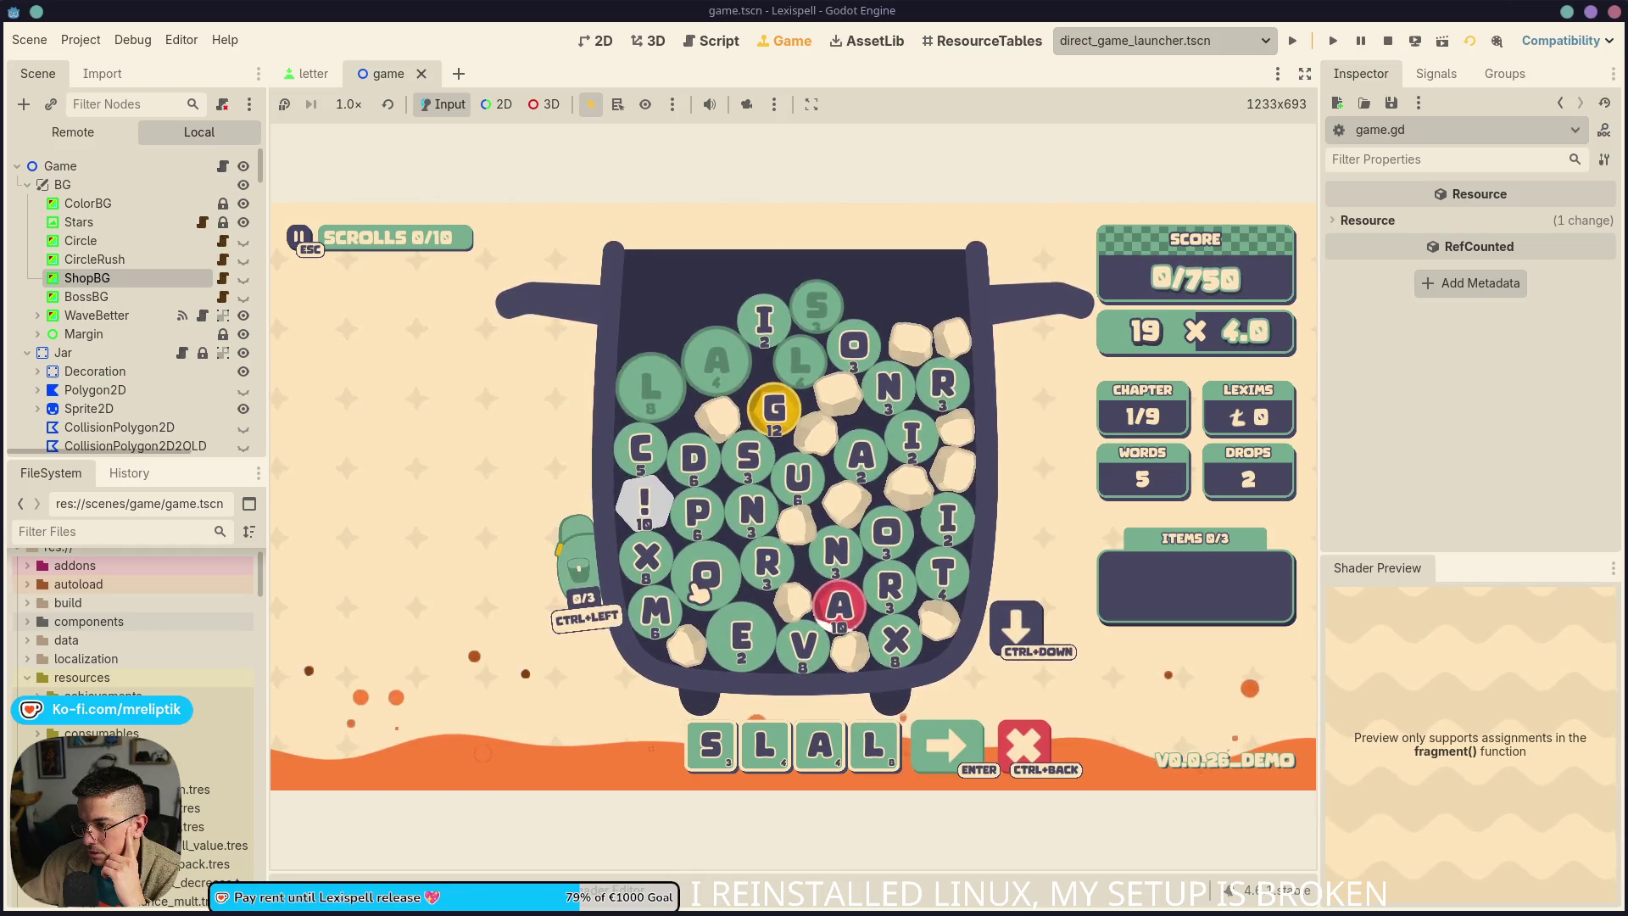
left_click(821, 777)
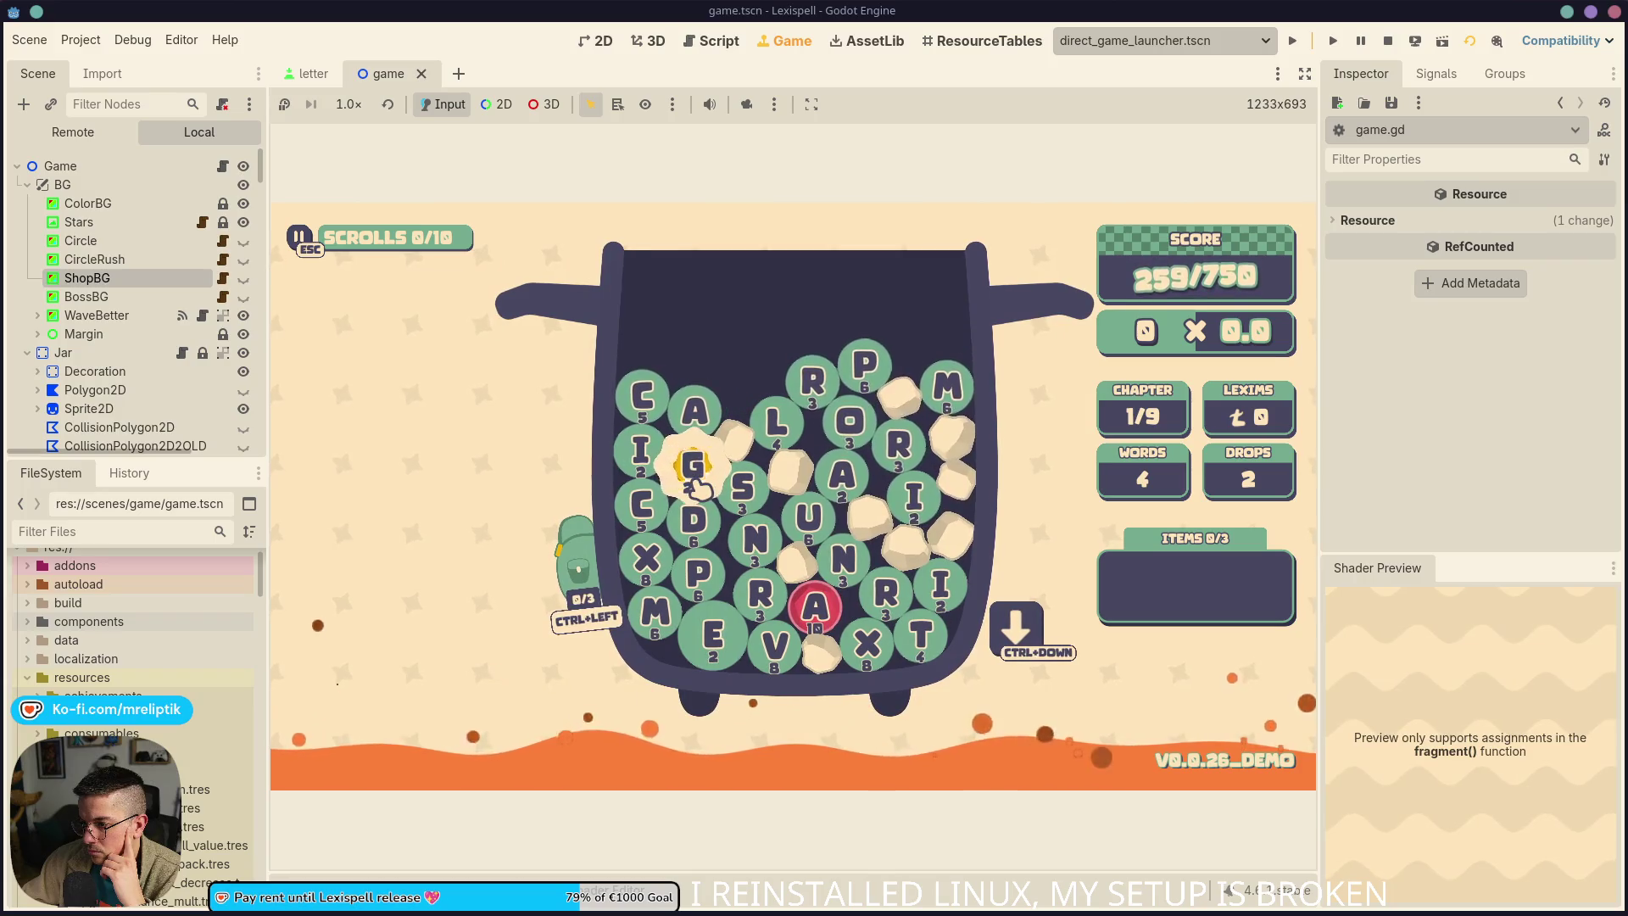
key("ctrl+Left")
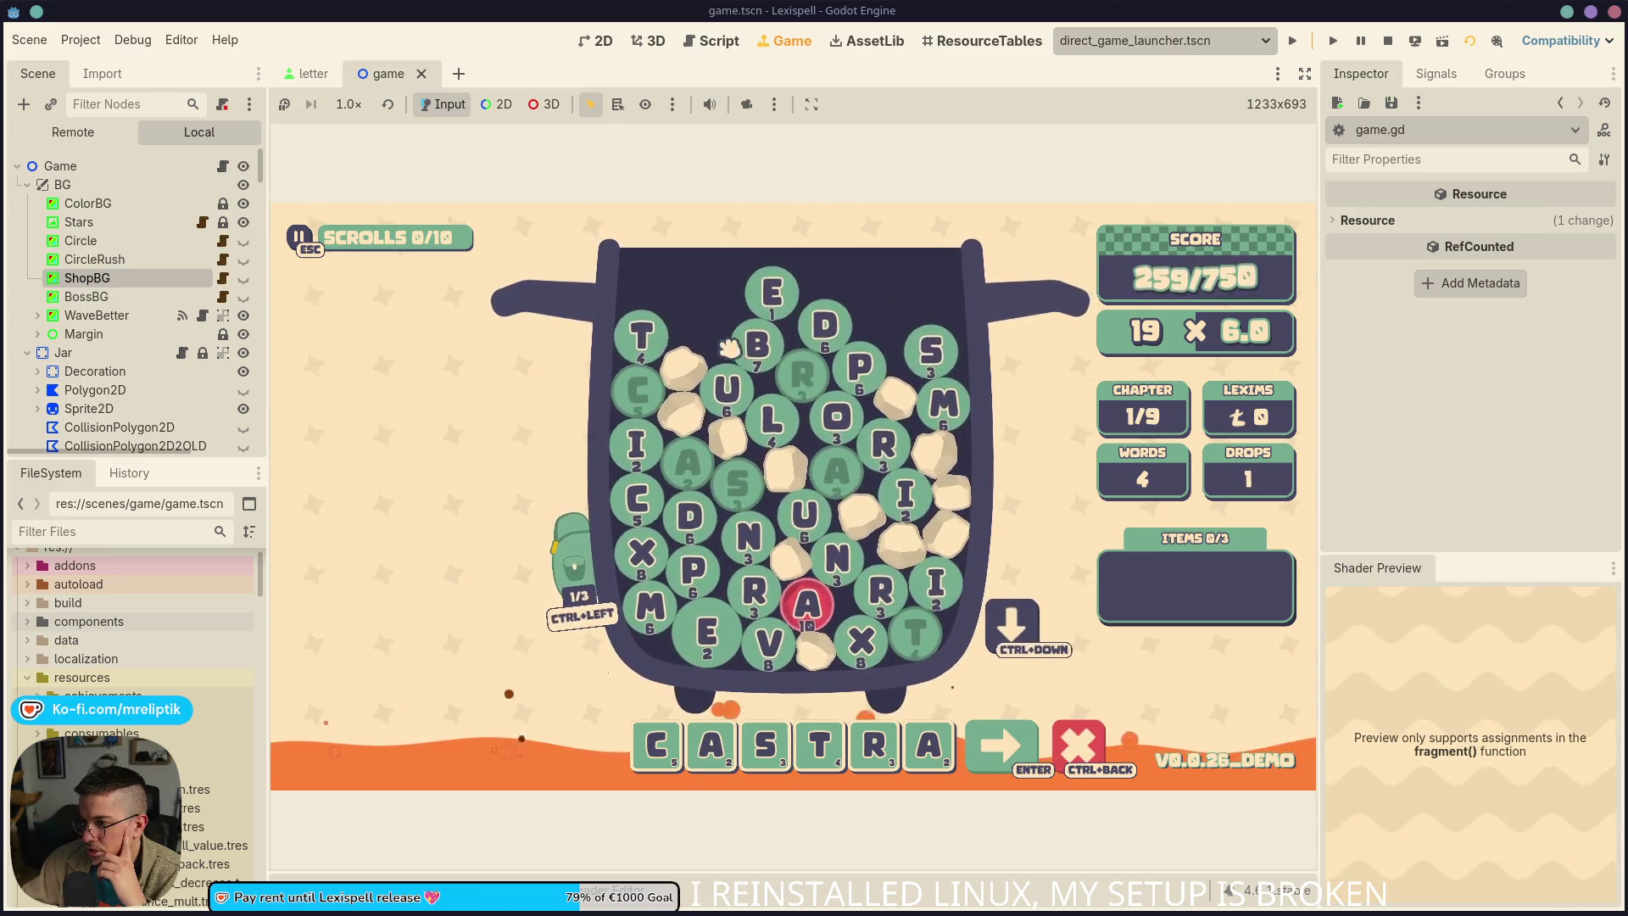
Submit CASTRATED, stash the W and A tiles, play SECULAR, and keep building words
type("t")
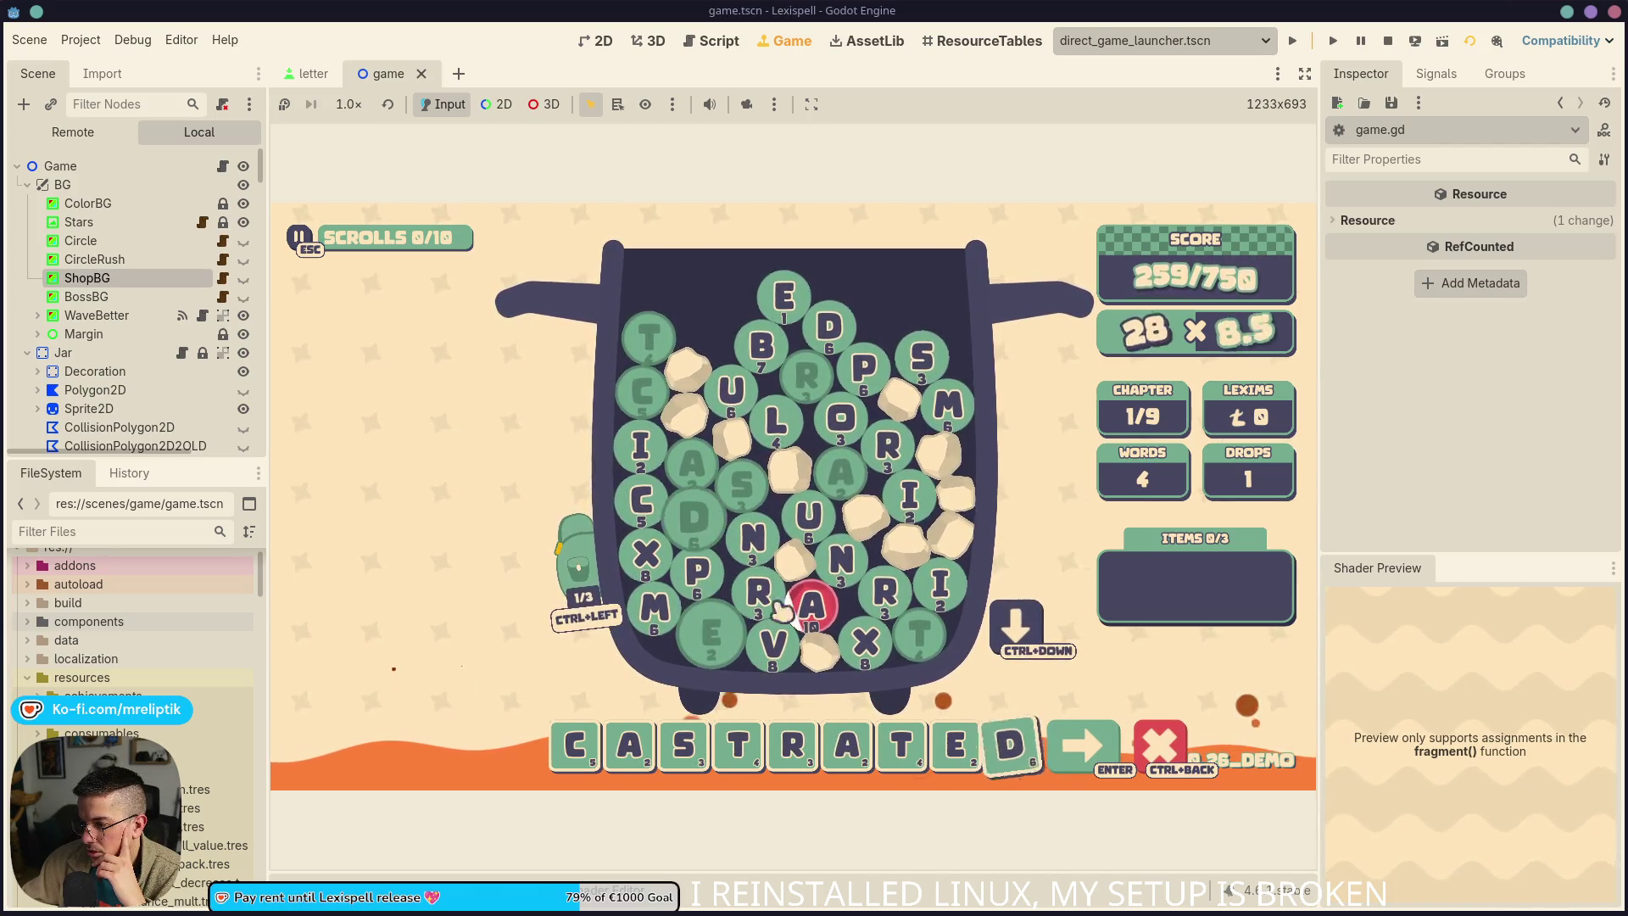
key("Return")
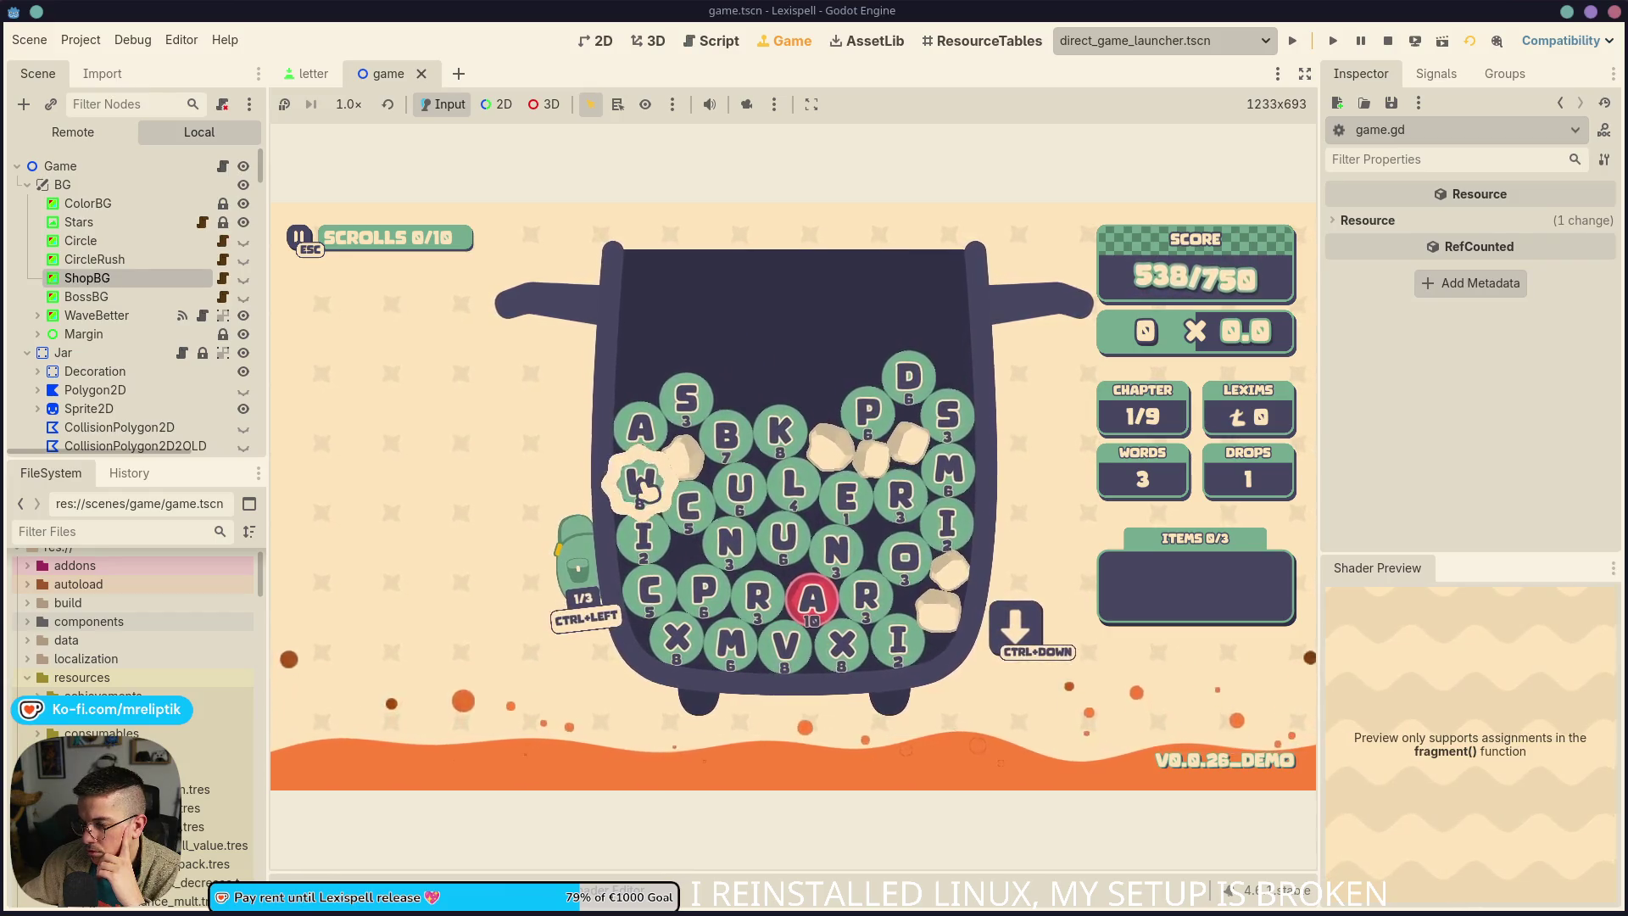
key("ctrl+Left")
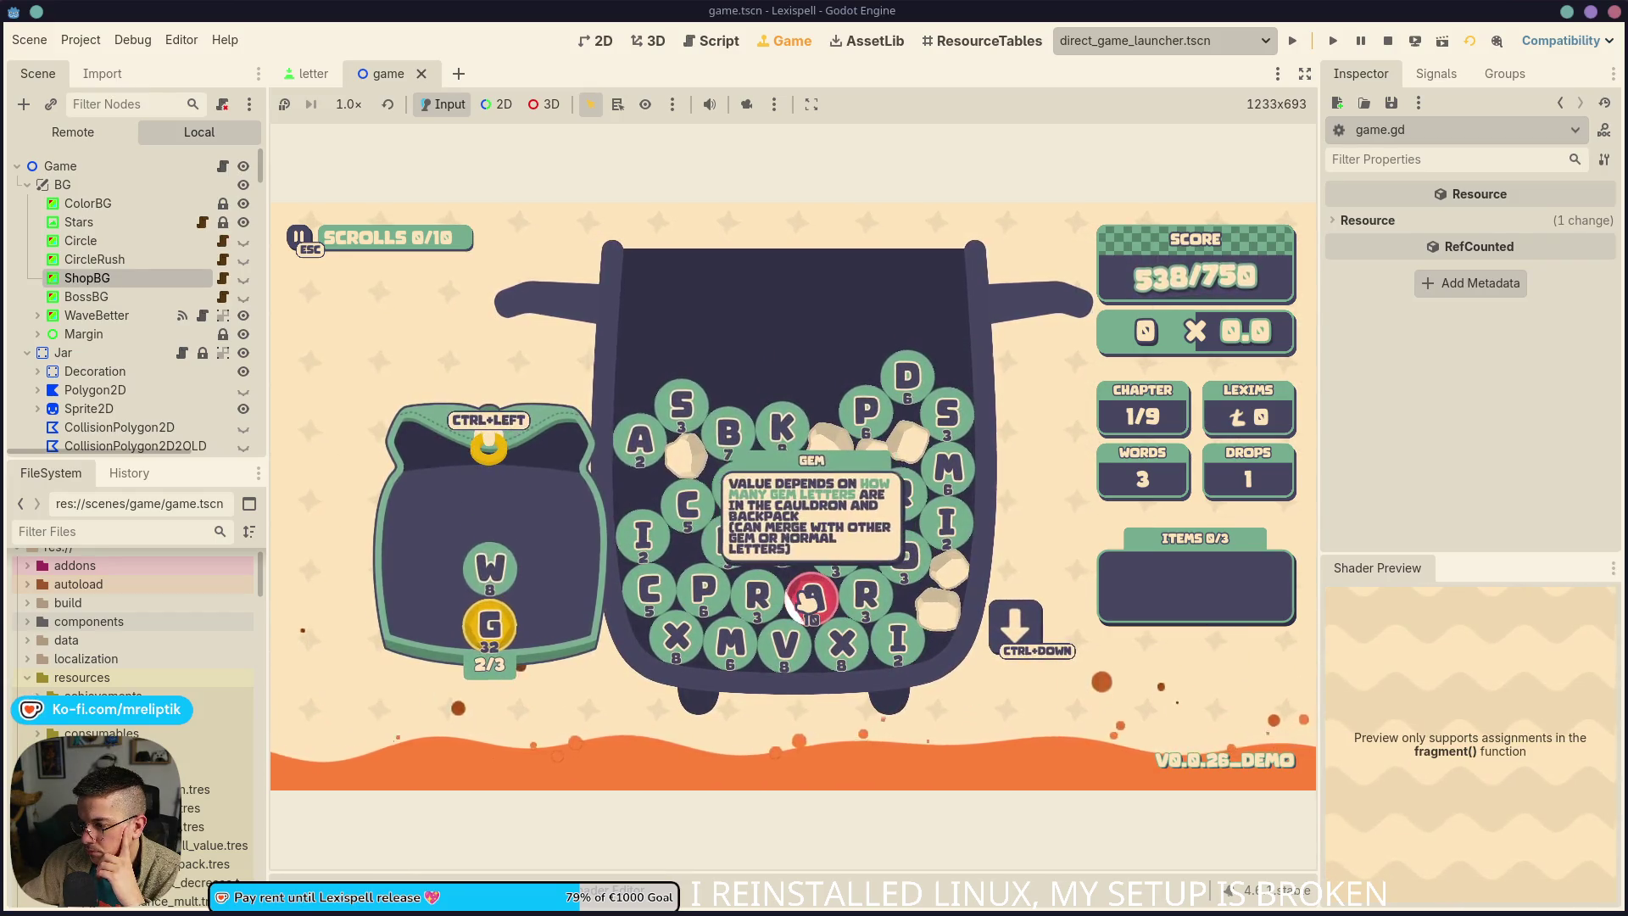
left_click(812, 598)
key("ctrl+Left")
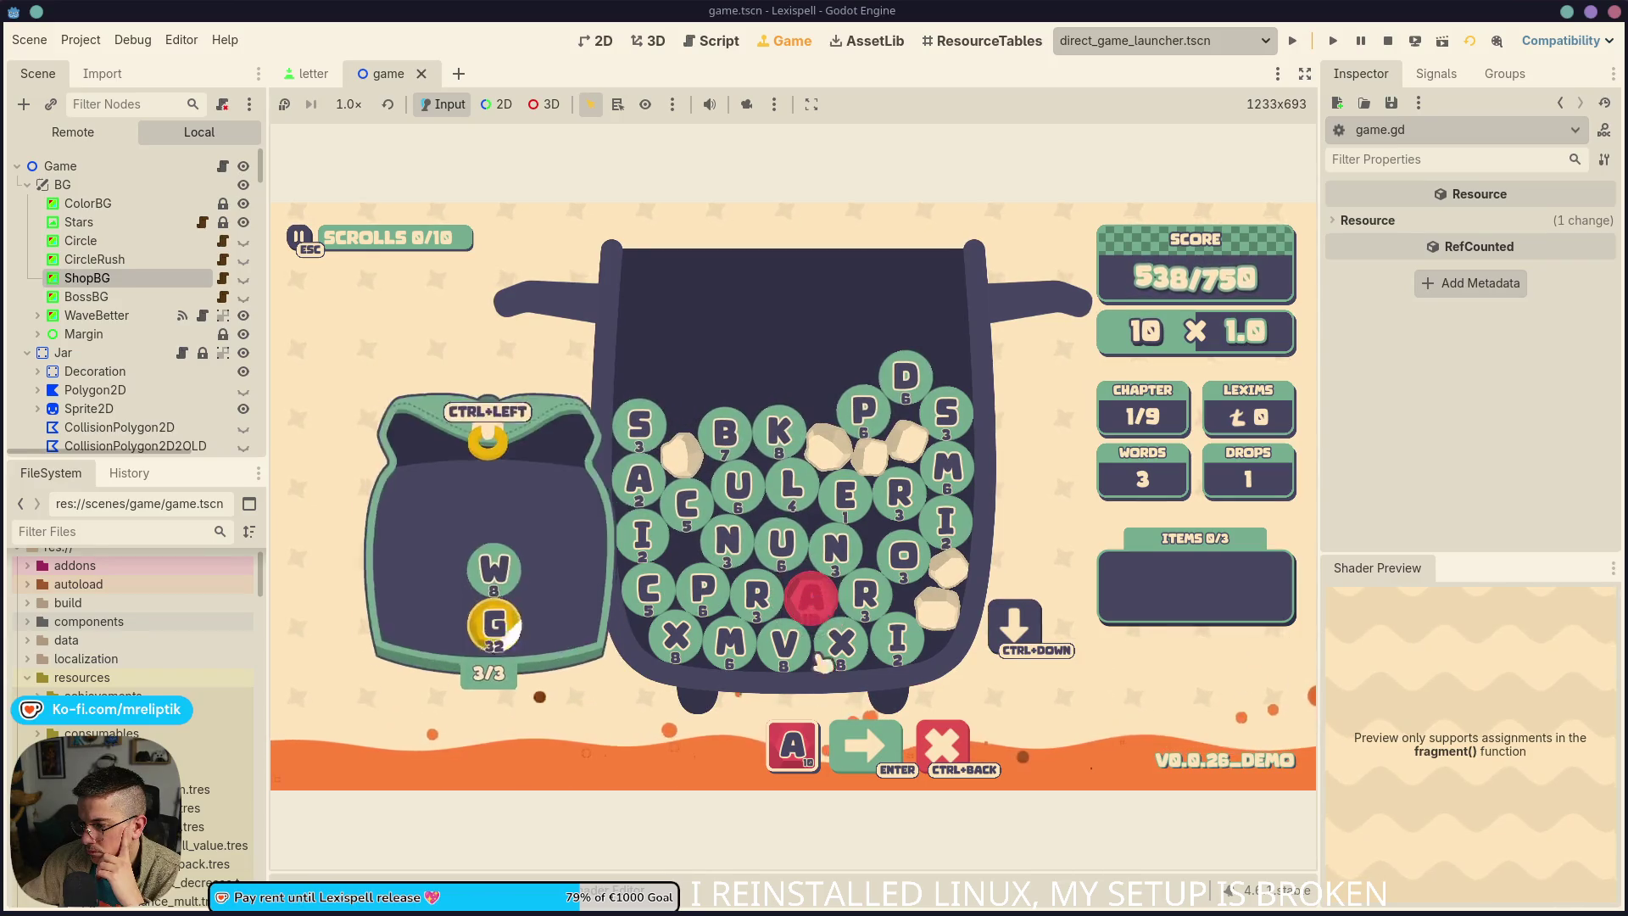
key("ctrl+Left")
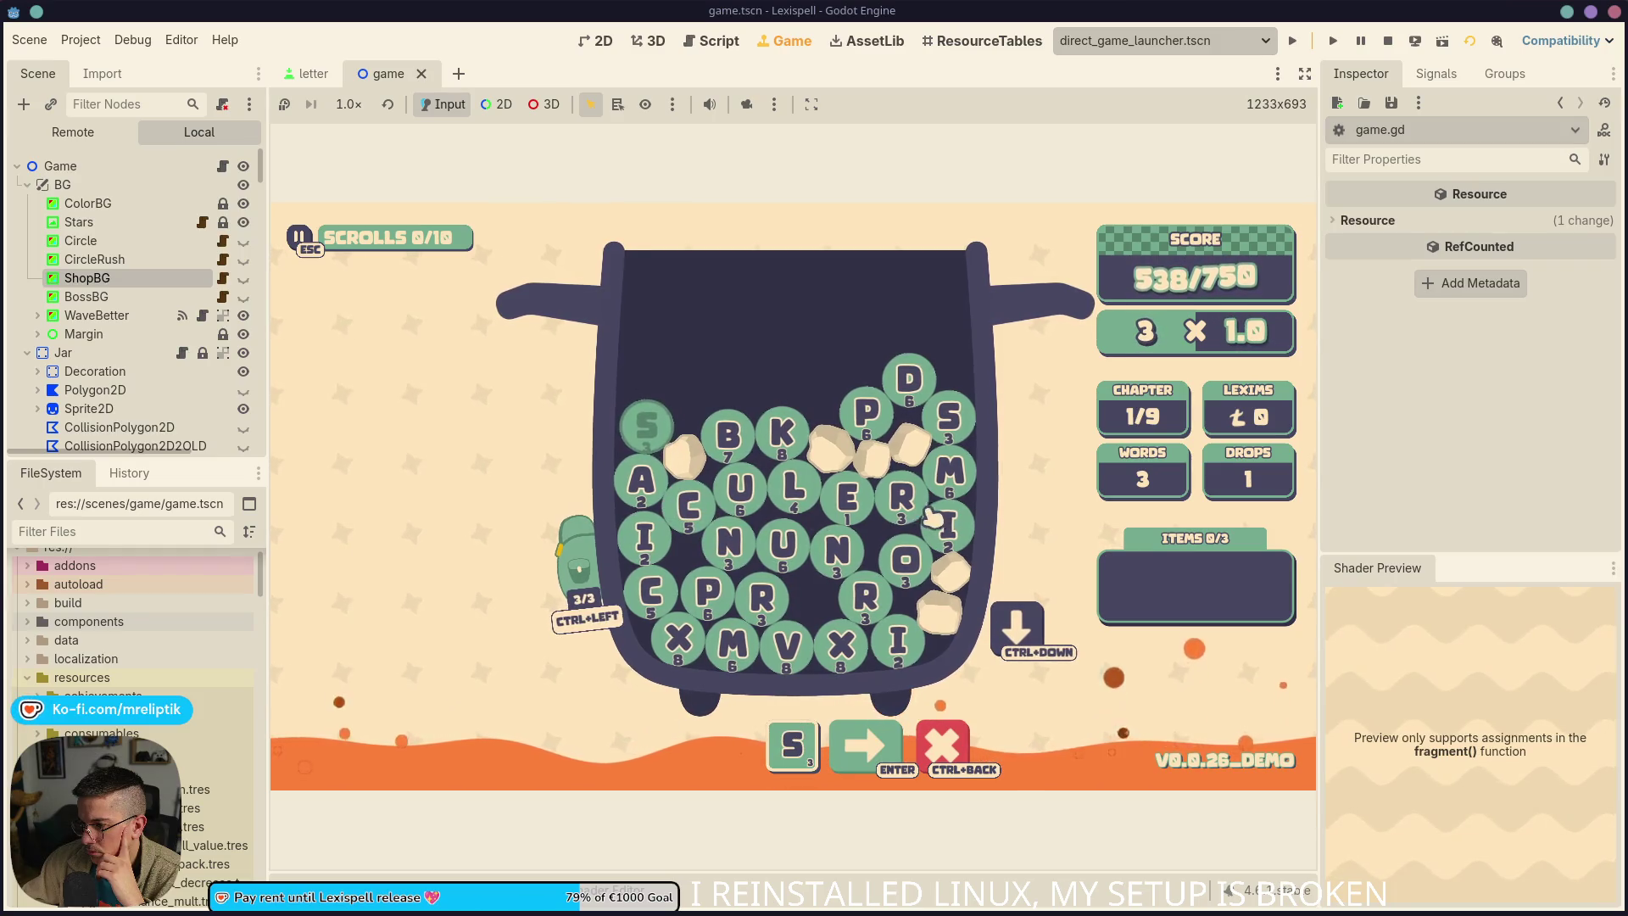
left_click(659, 494)
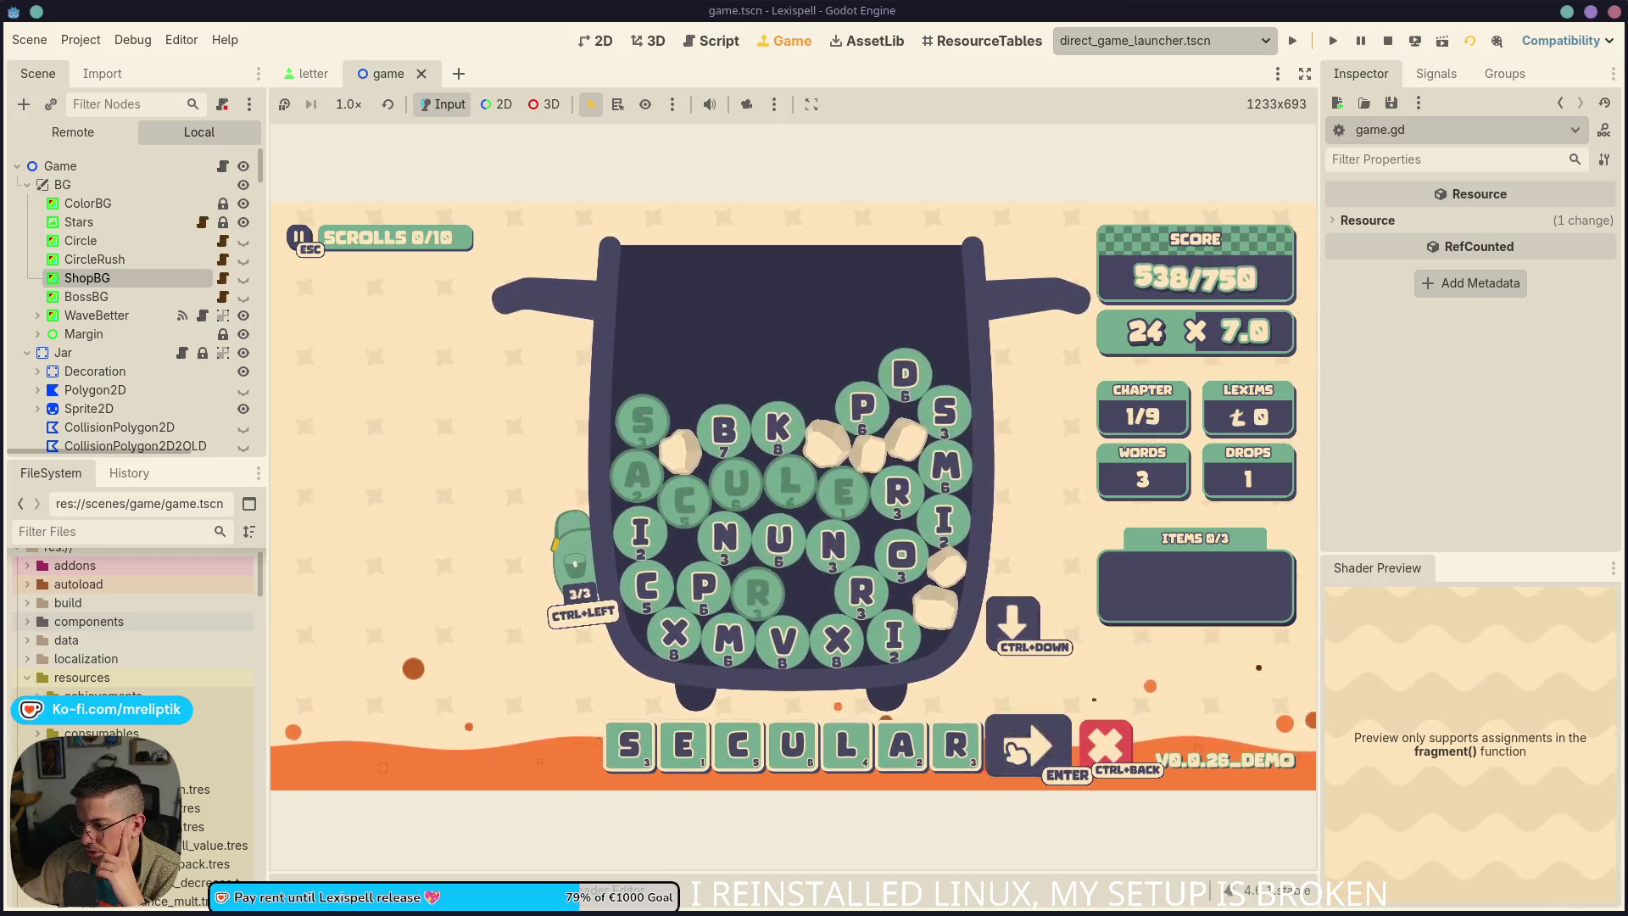
left_click(1026, 745)
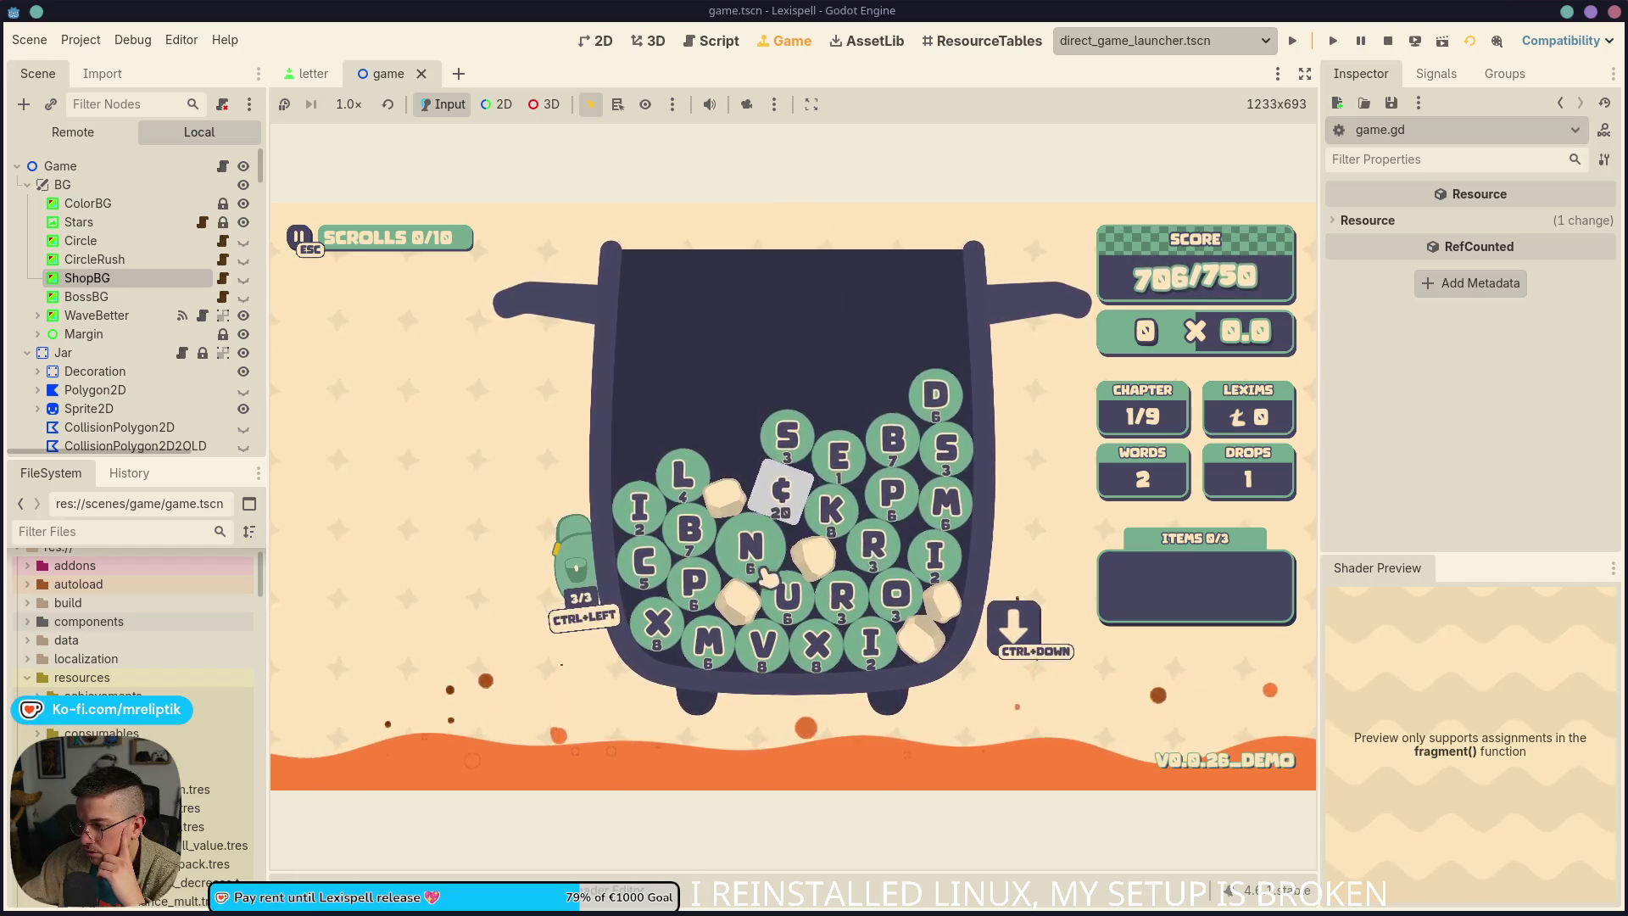
left_click(792, 600)
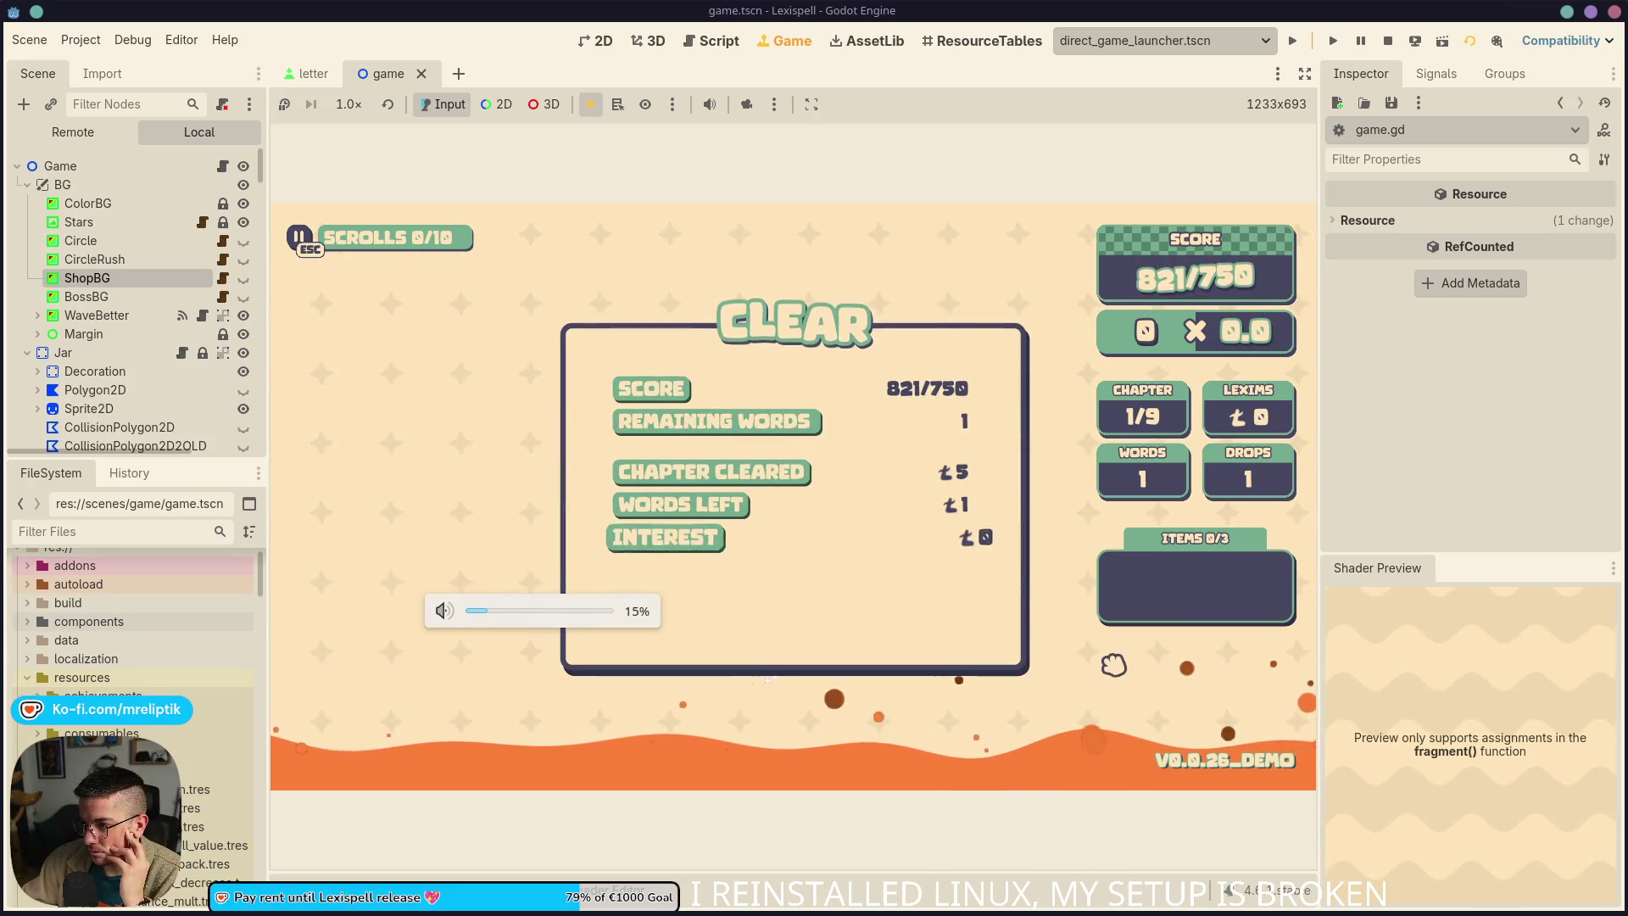
Enter the wavy-striped shop, buy the Love Letter scroll, then start Chapter 2 and drop letter tiles
left_click(965, 644)
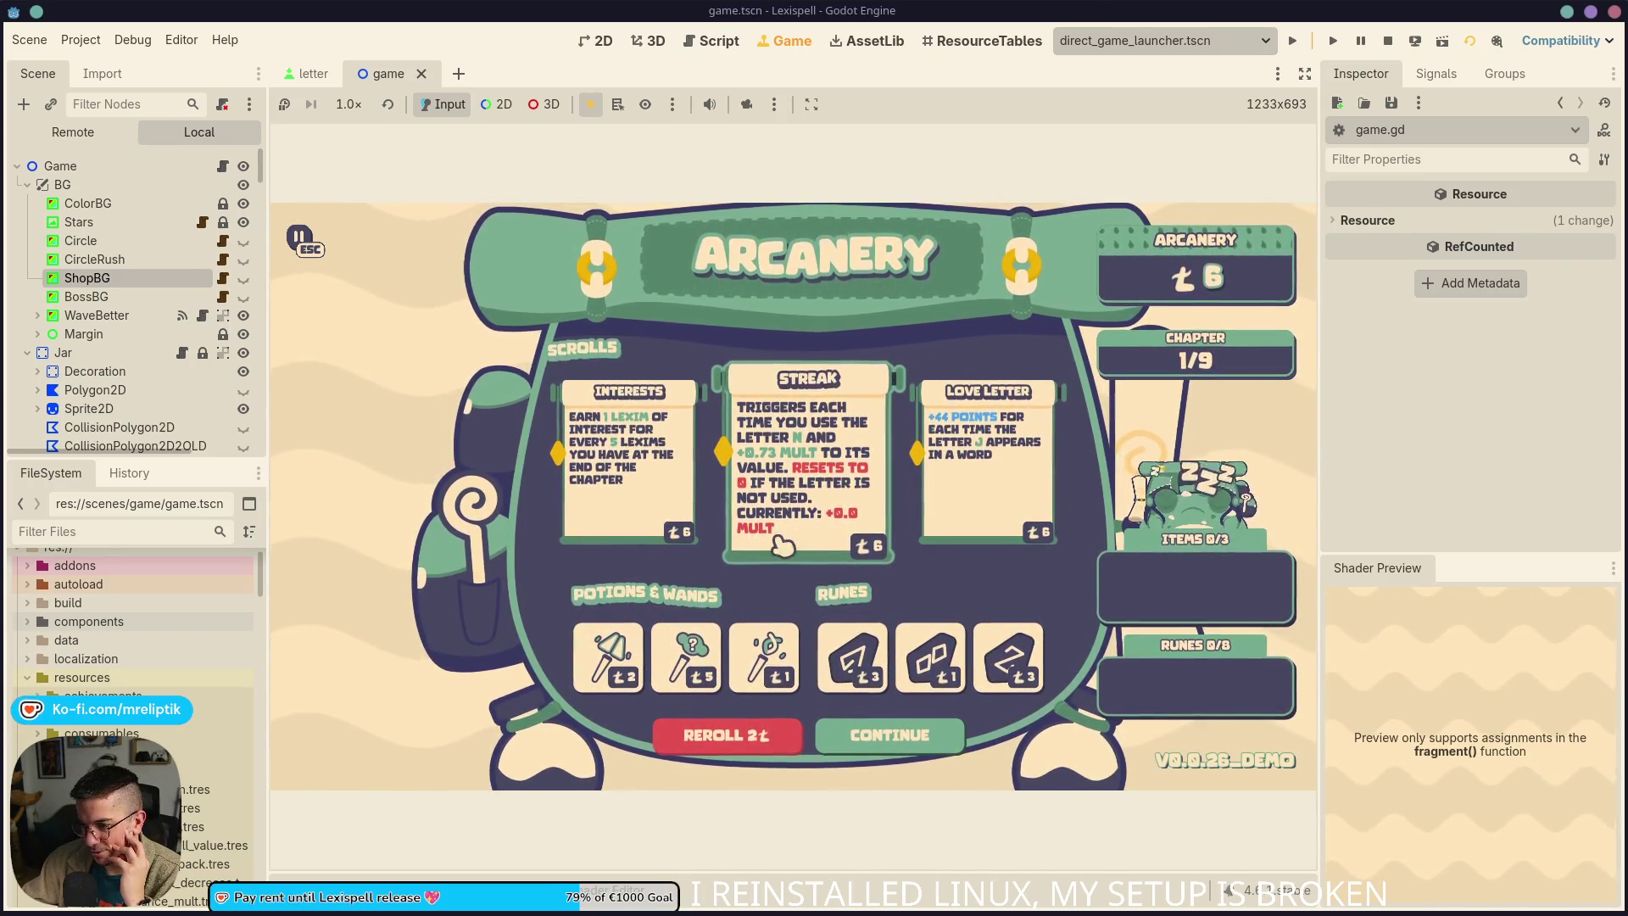
left_click(797, 466)
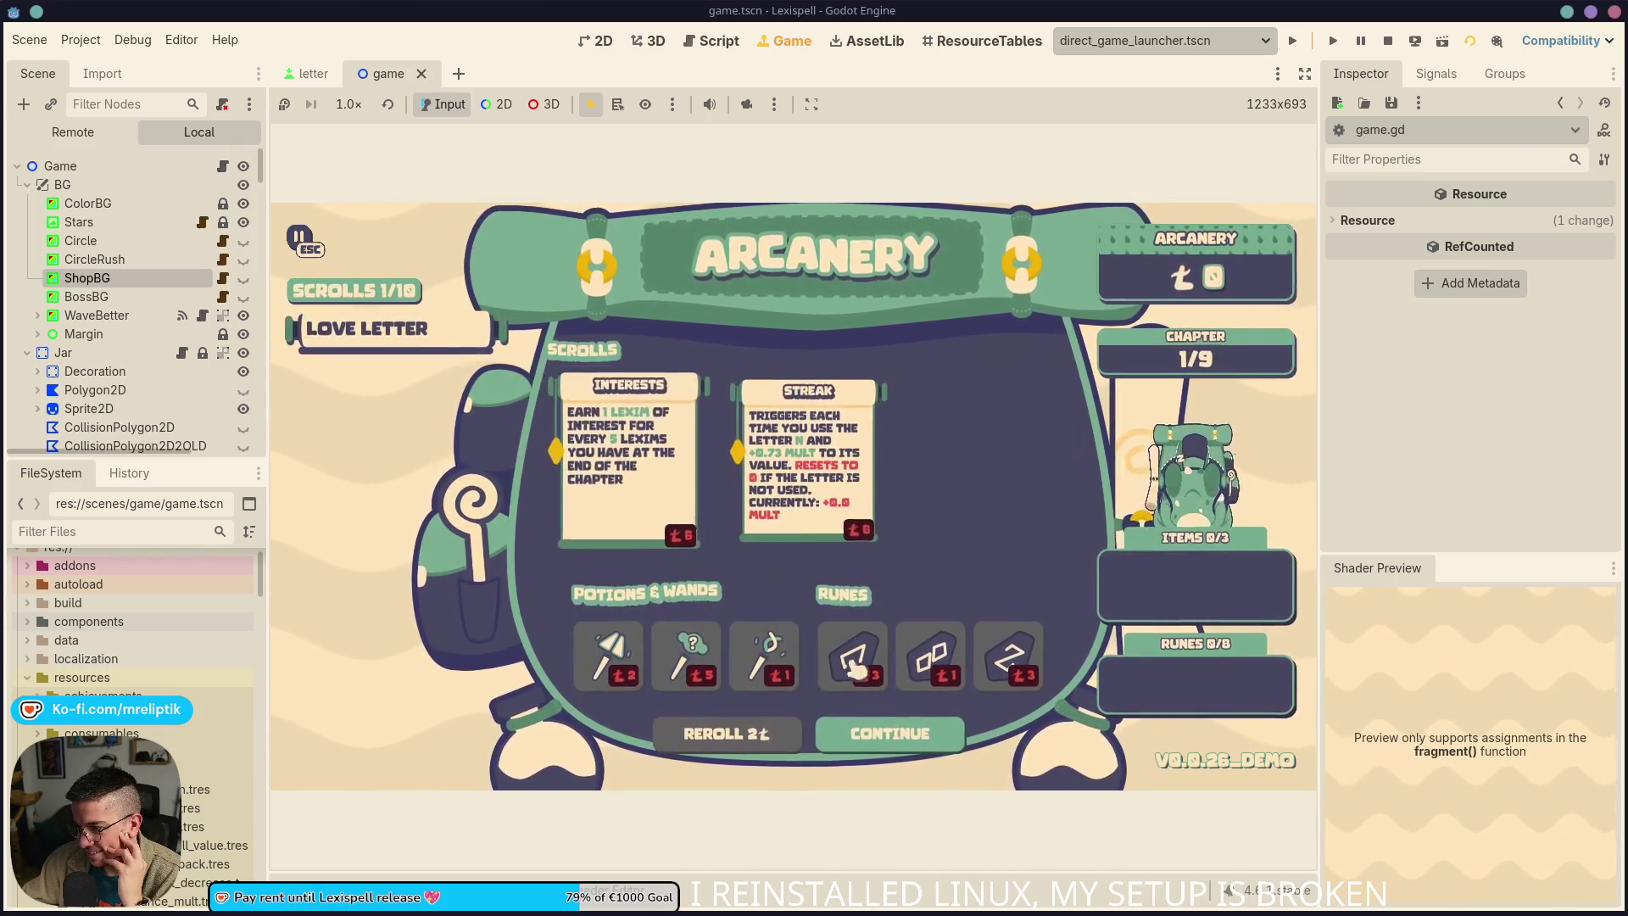
left_click(890, 739)
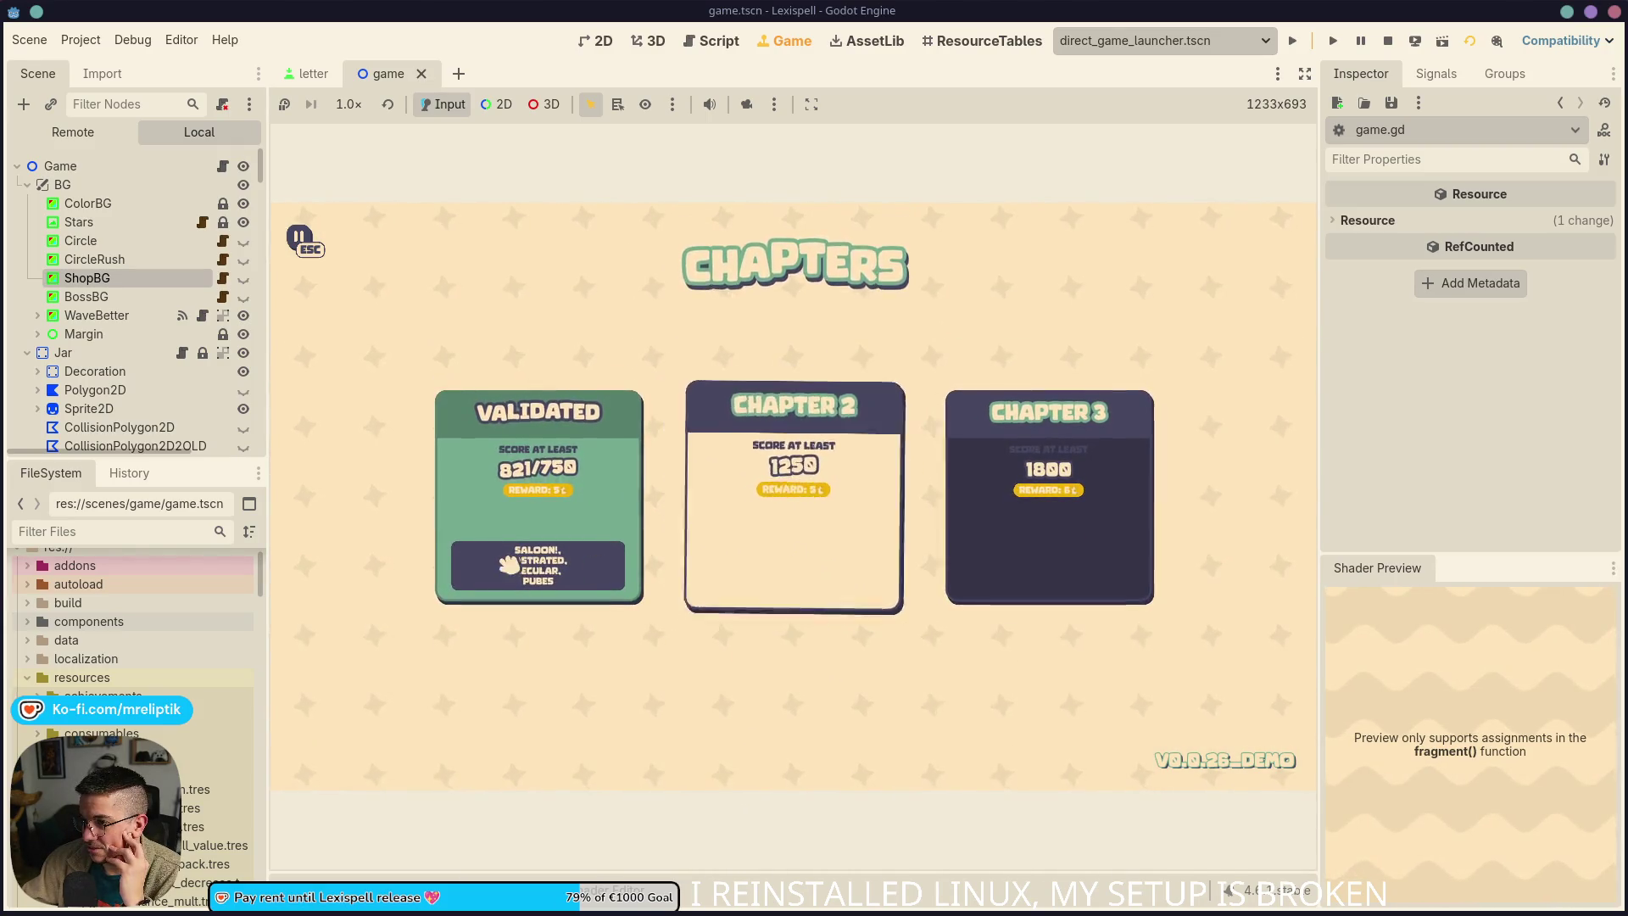
left_click(781, 552)
left_click(1043, 669)
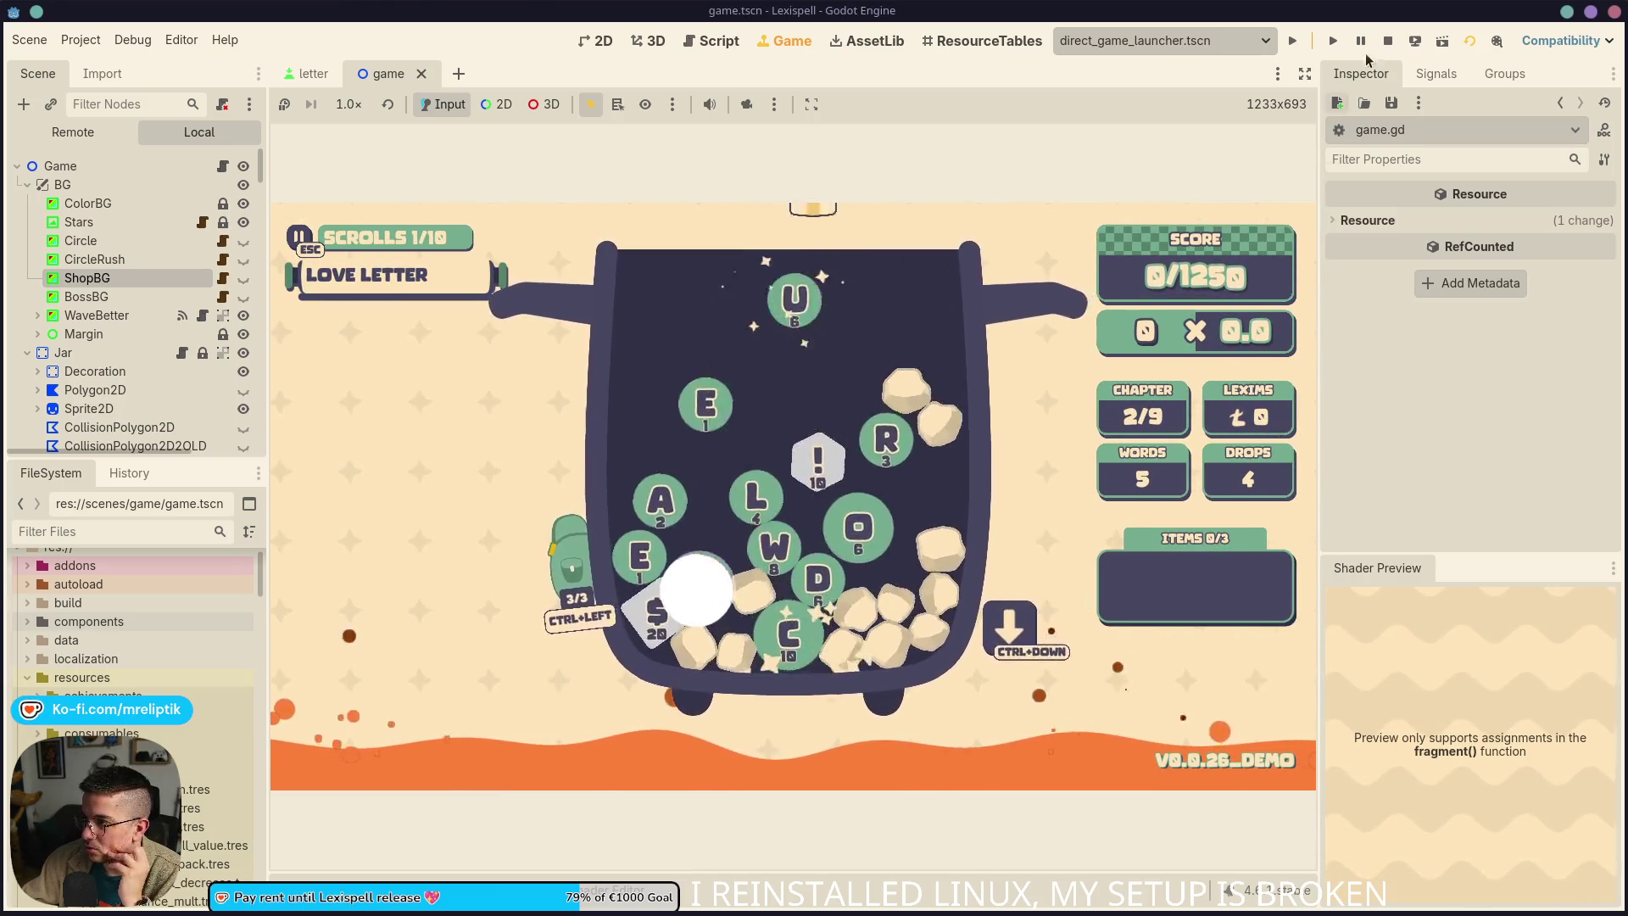
Stop the running playtest and bring Visual Studio Code to the front
left_click(1388, 40)
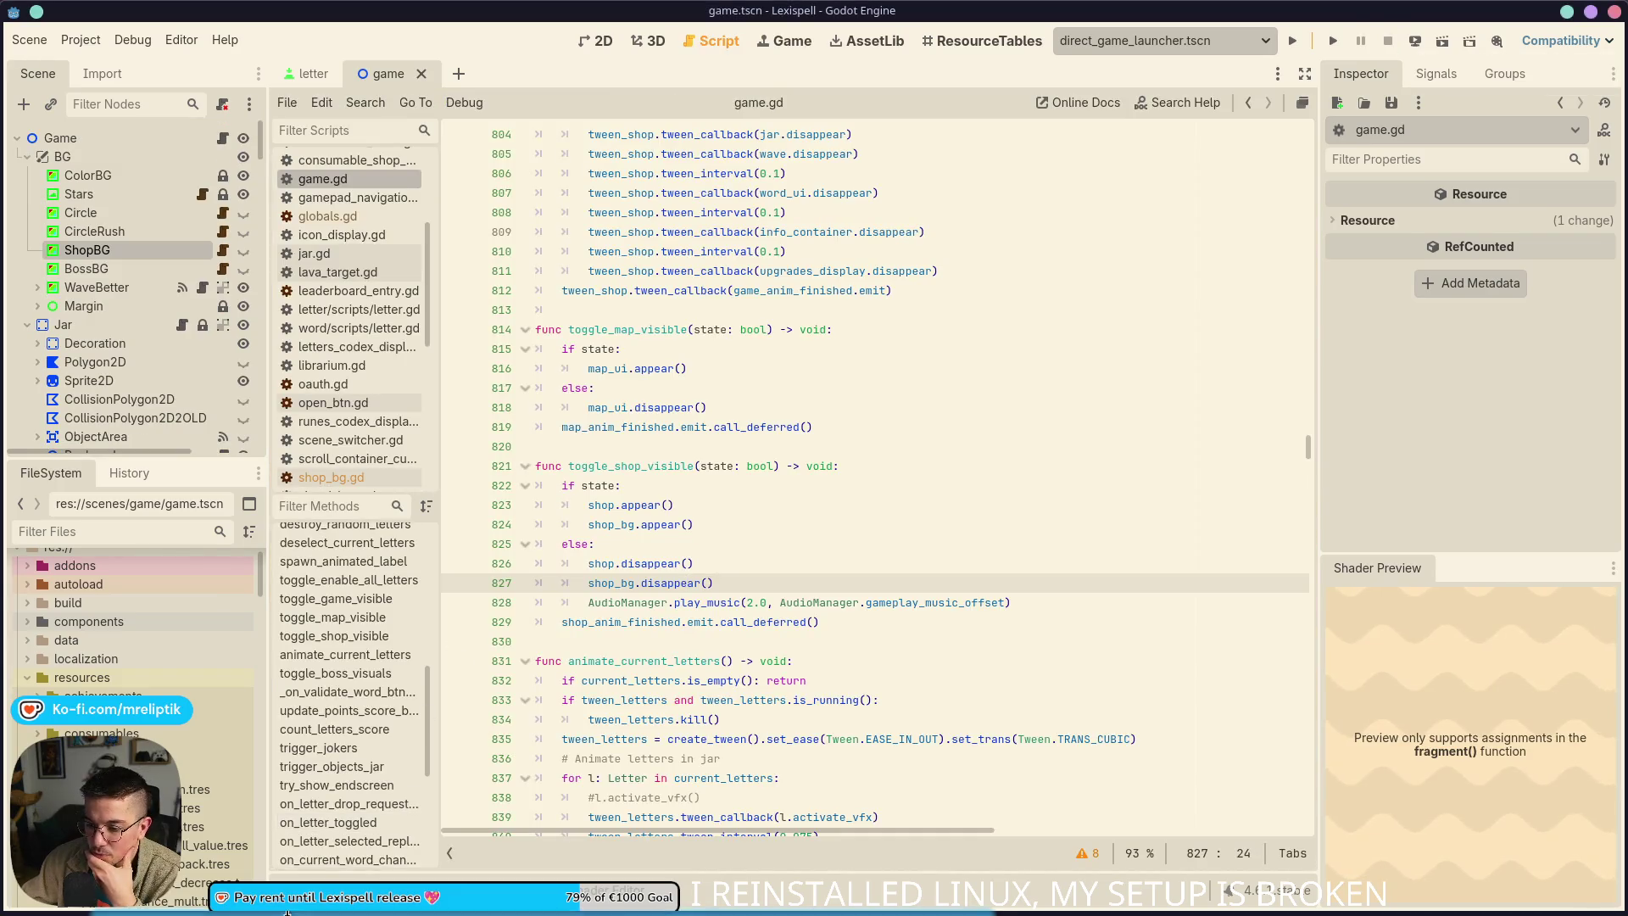
mouse_move(339, 914)
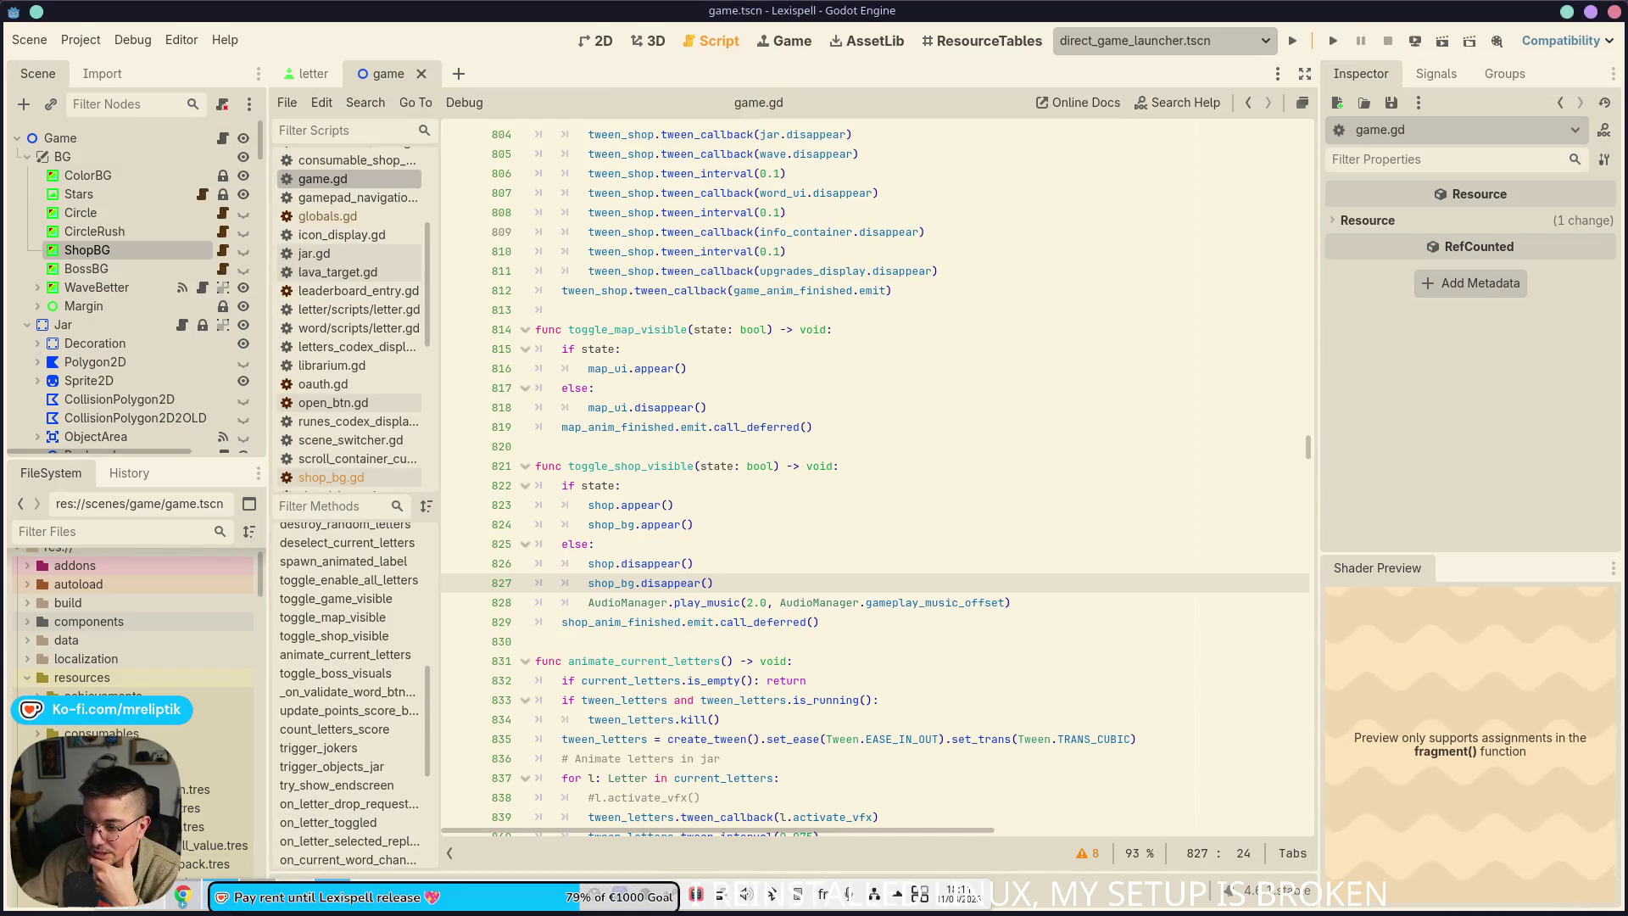
left_click(202, 906)
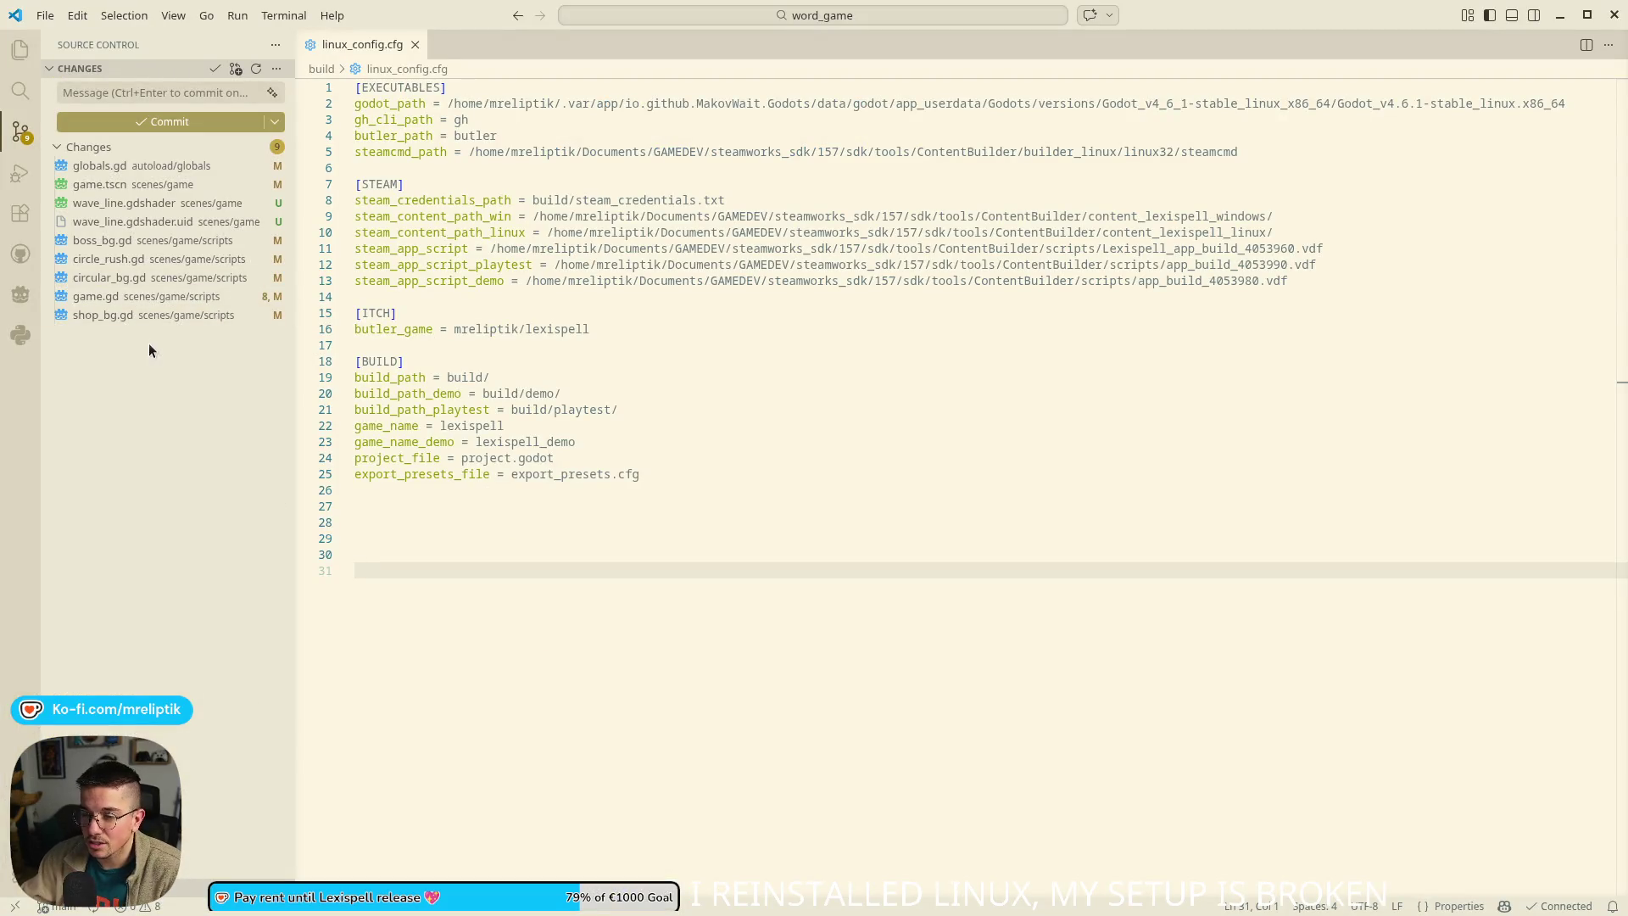
Review the shop_bg.gd and boss_bg.gd diffs, then stage and commit the five scripts as 'call super._ready'
left_click(144, 314)
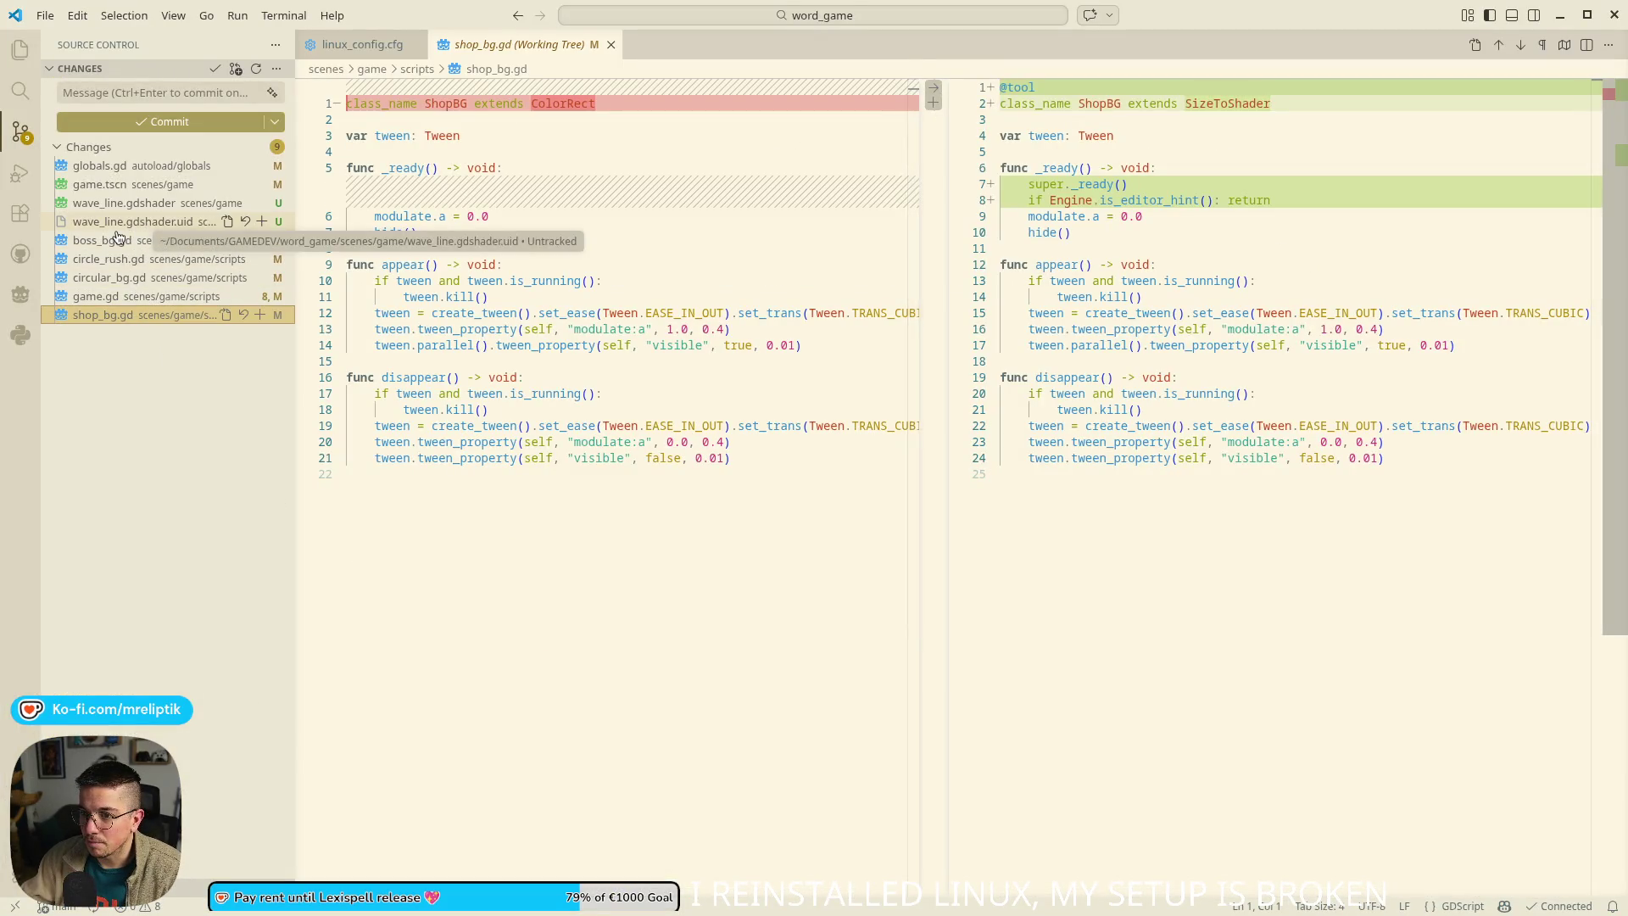
left_click(117, 240)
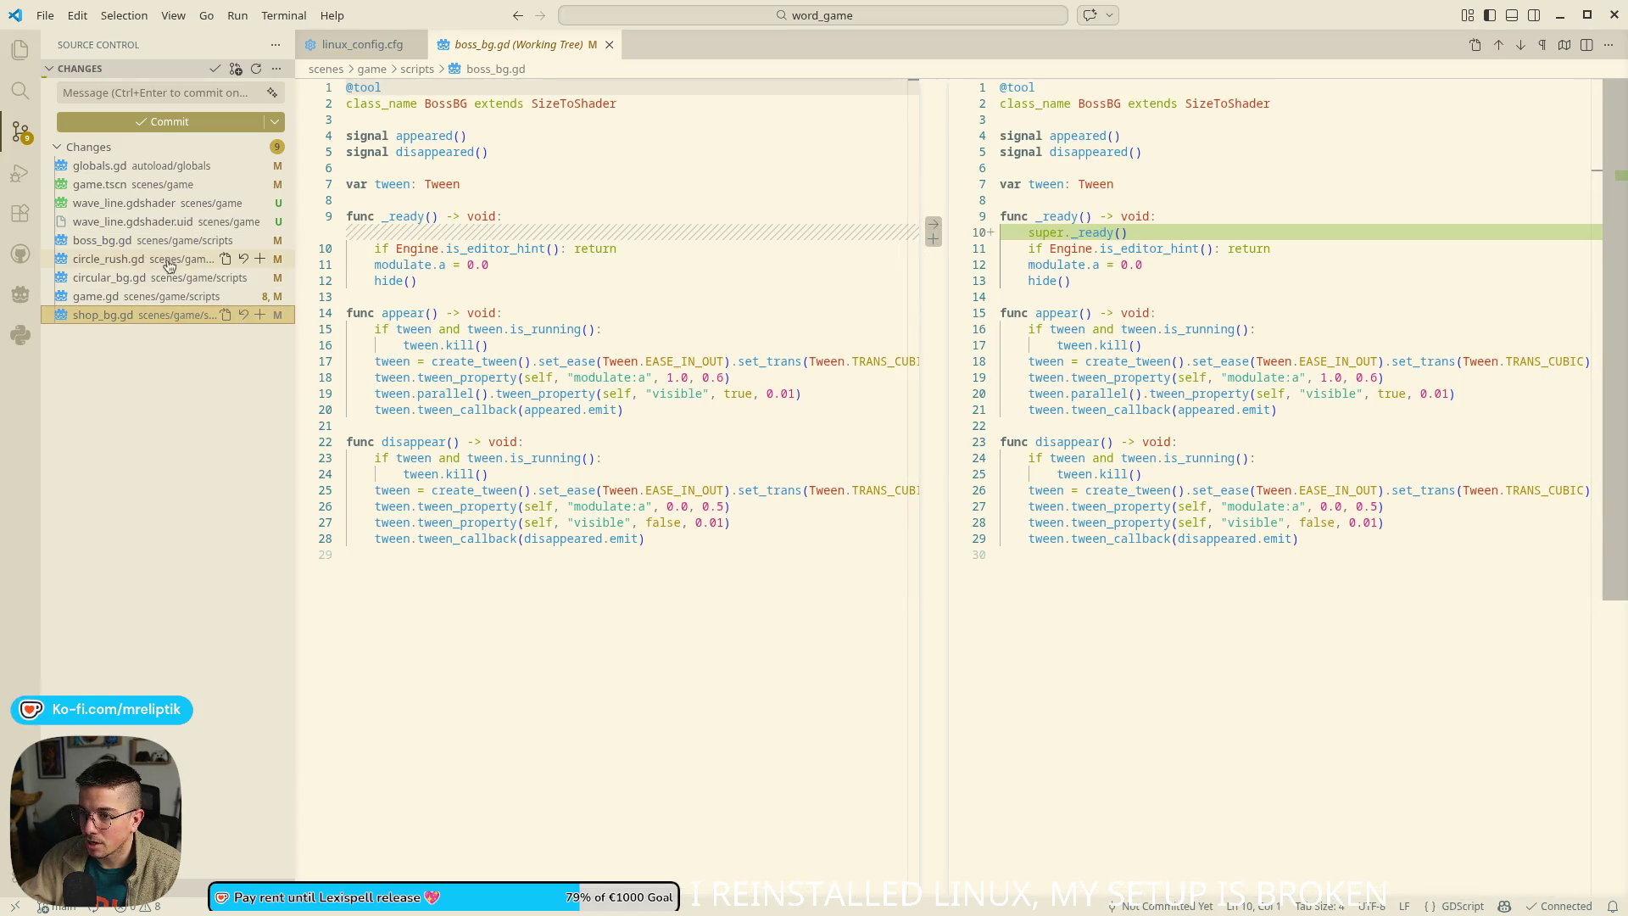
left_click(216, 240, "shift")
left_click(259, 240)
left_click(139, 89)
type("call super.ready")
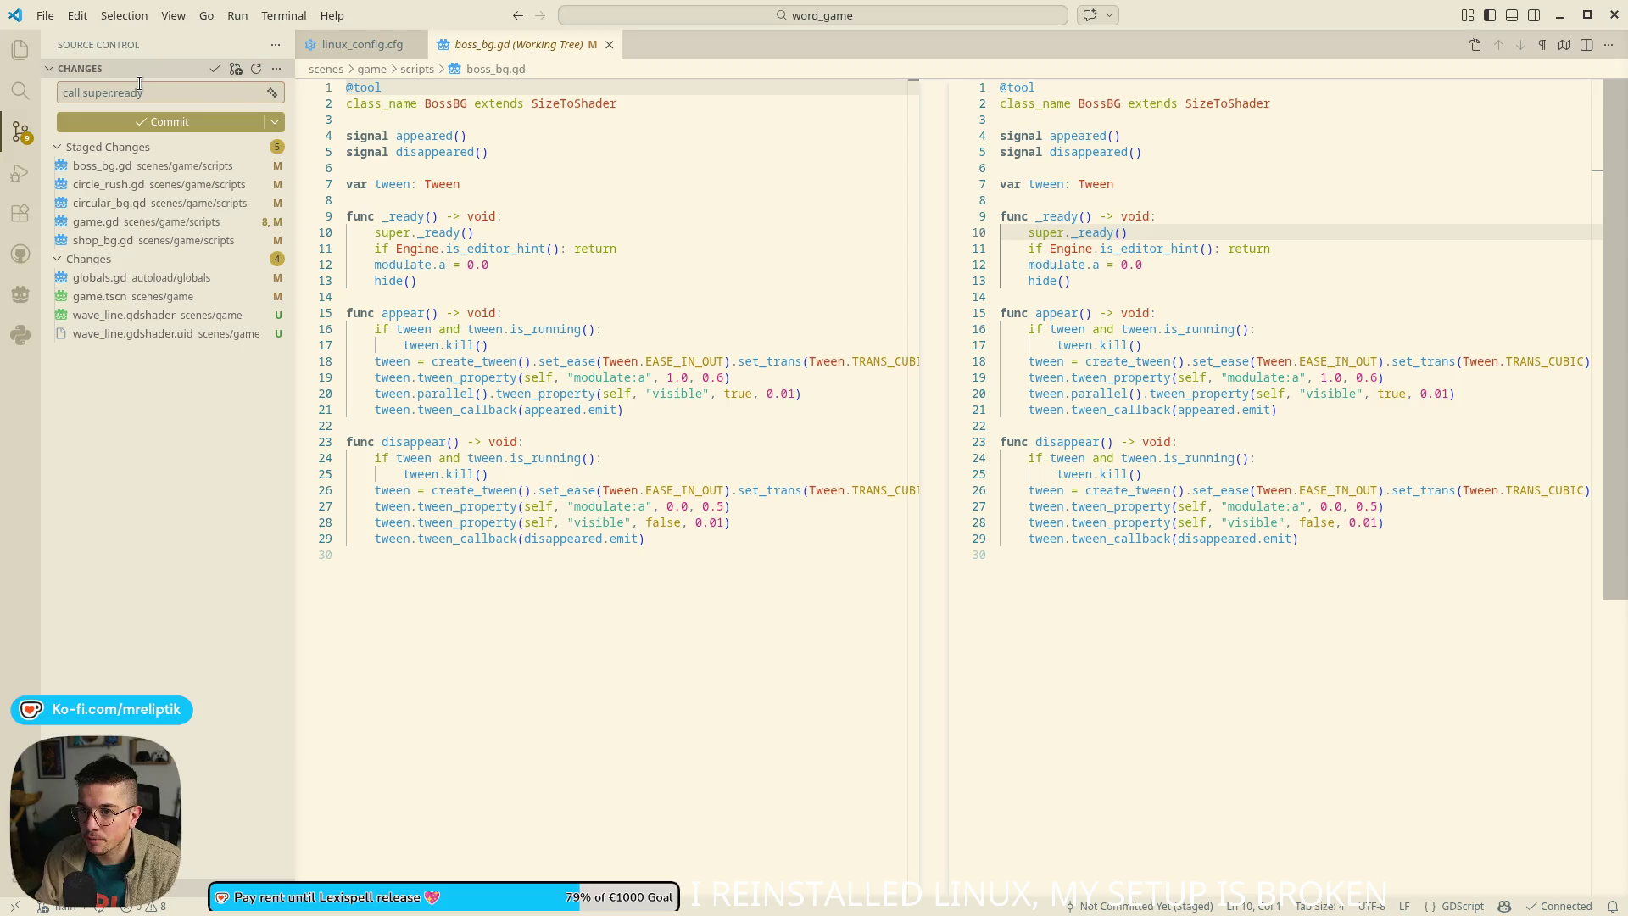
key("ctrl+Return")
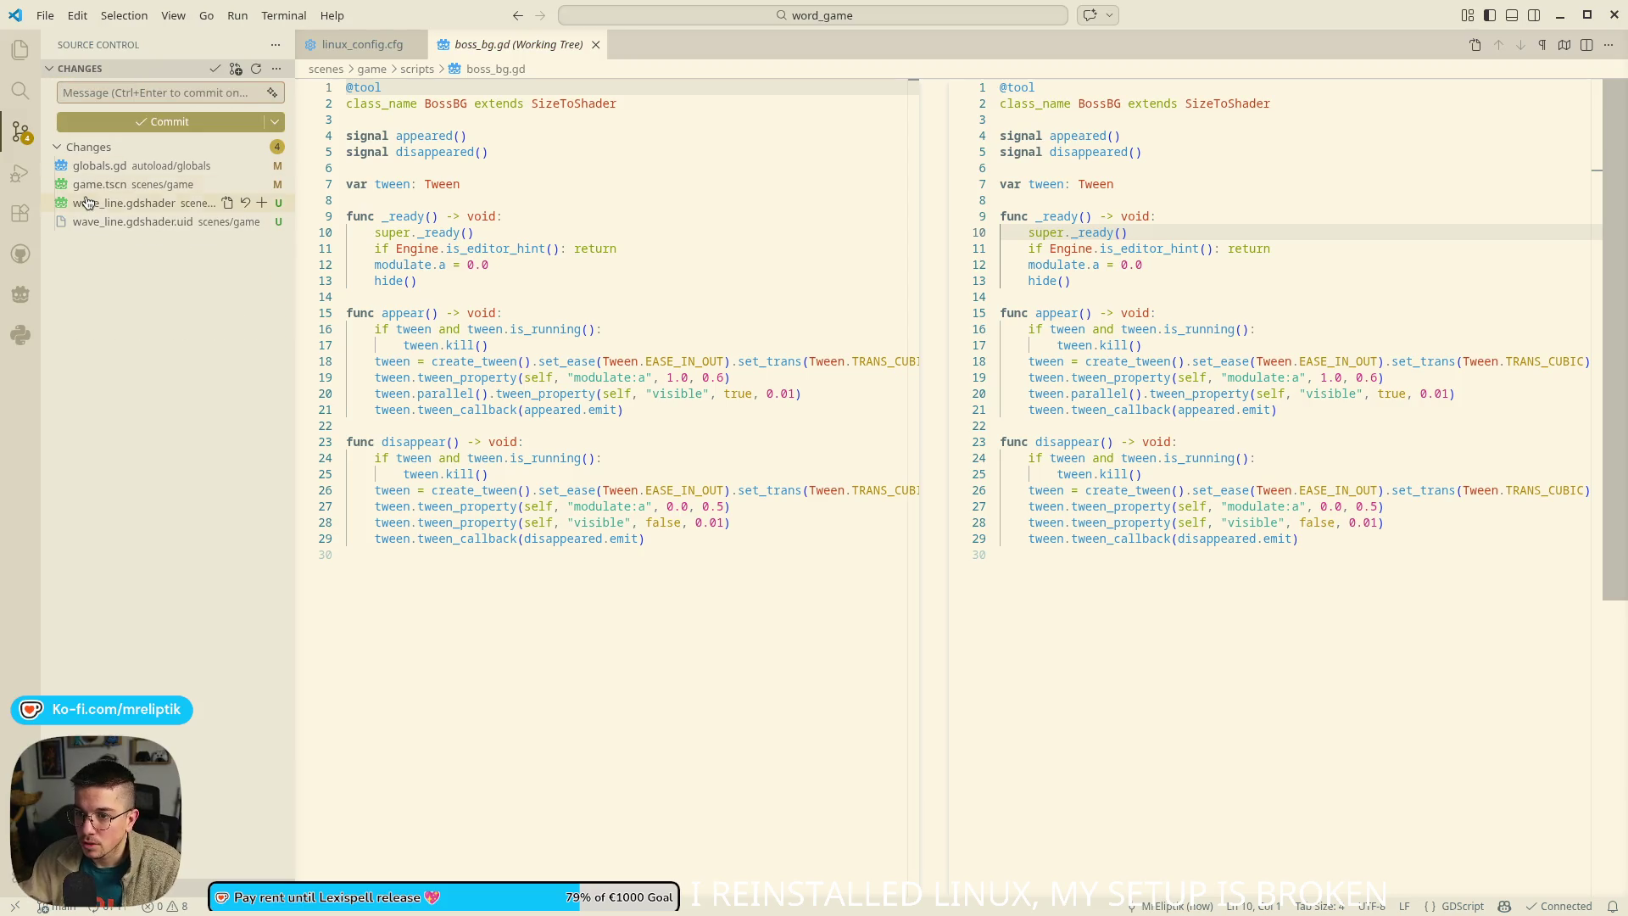
Stage game.tscn and both wave_line shader files for the next commit
left_click(204, 184)
left_click(203, 222, "shift")
left_click(260, 187)
left_click(153, 94)
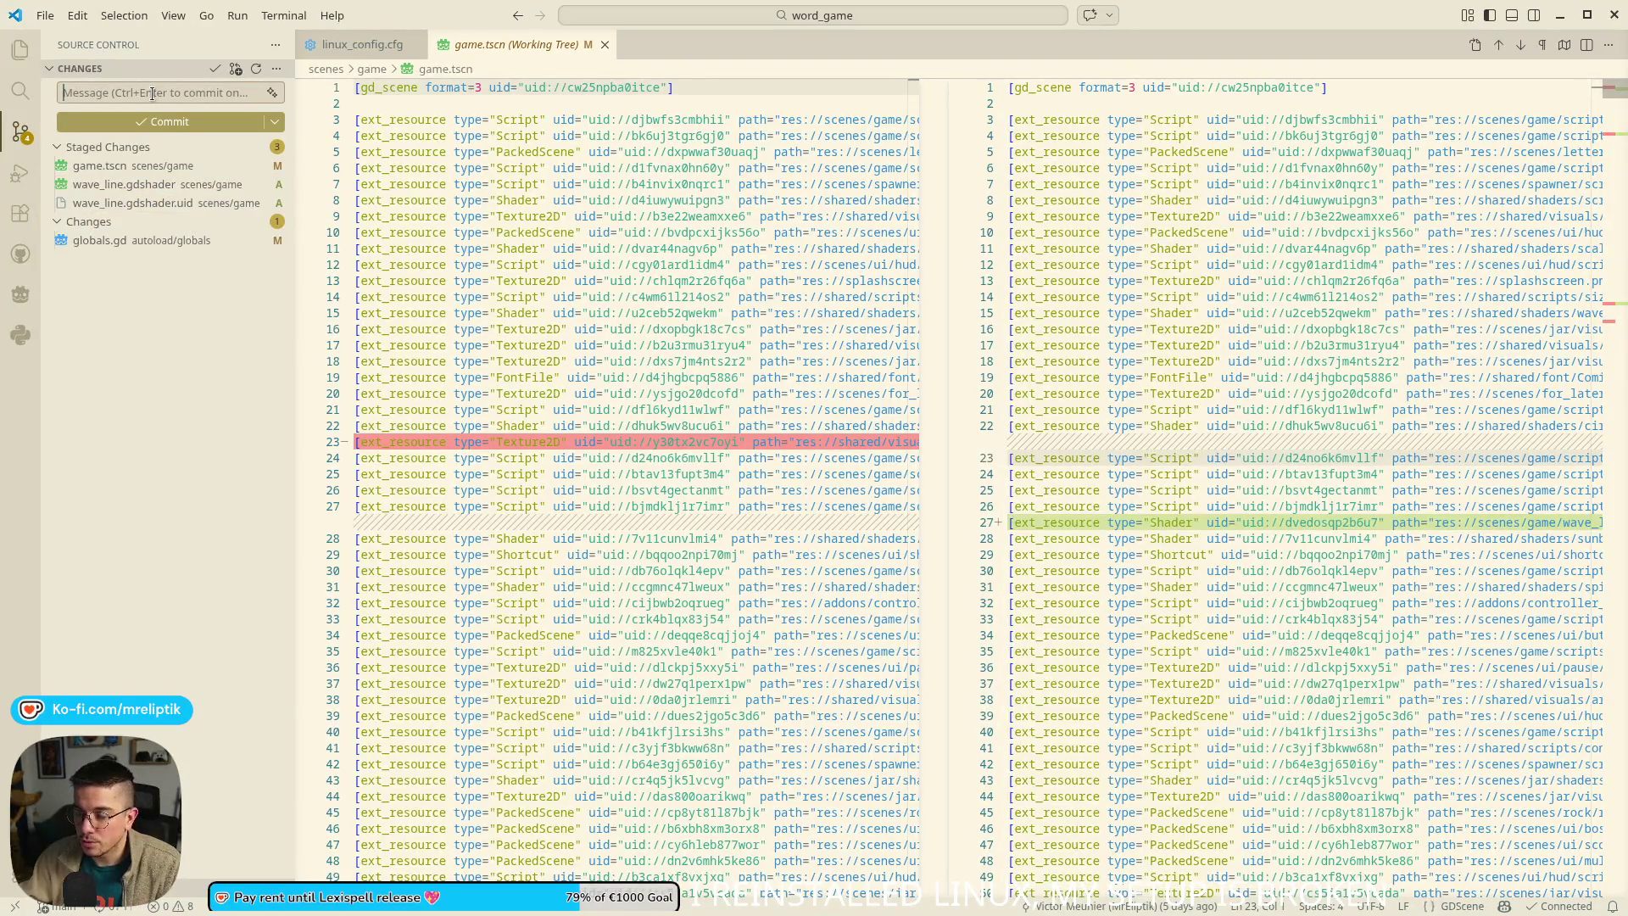
Commit the shader files as 'new shader line shop', then stage and commit globals.gd as 'update shop bg'
type("new shader line shop")
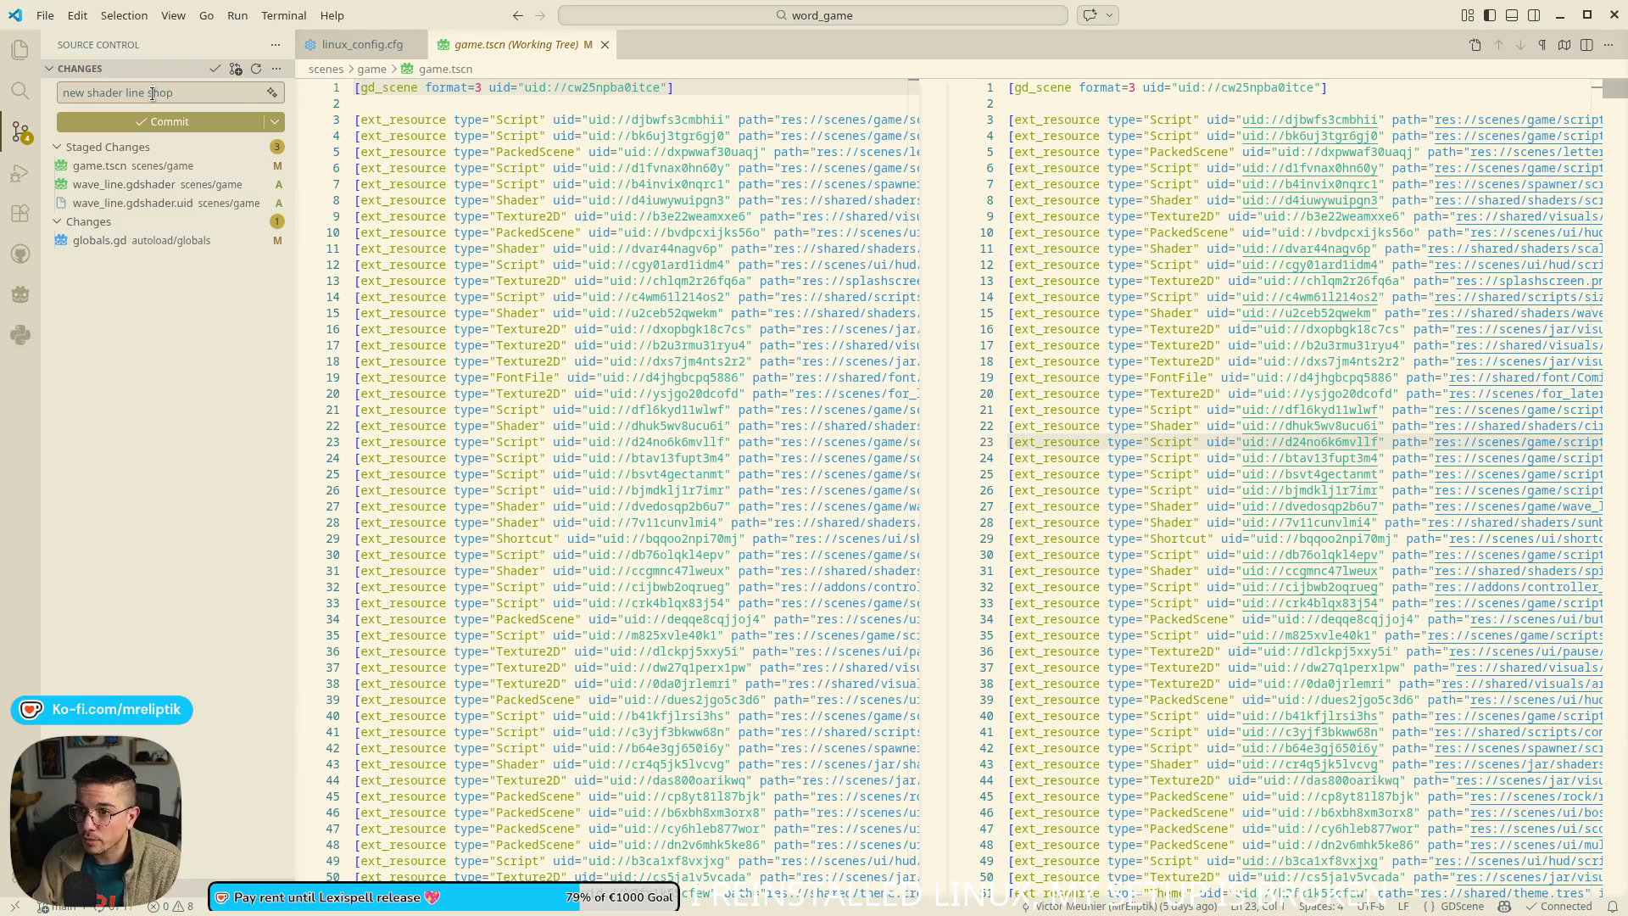
key("ctrl+Return")
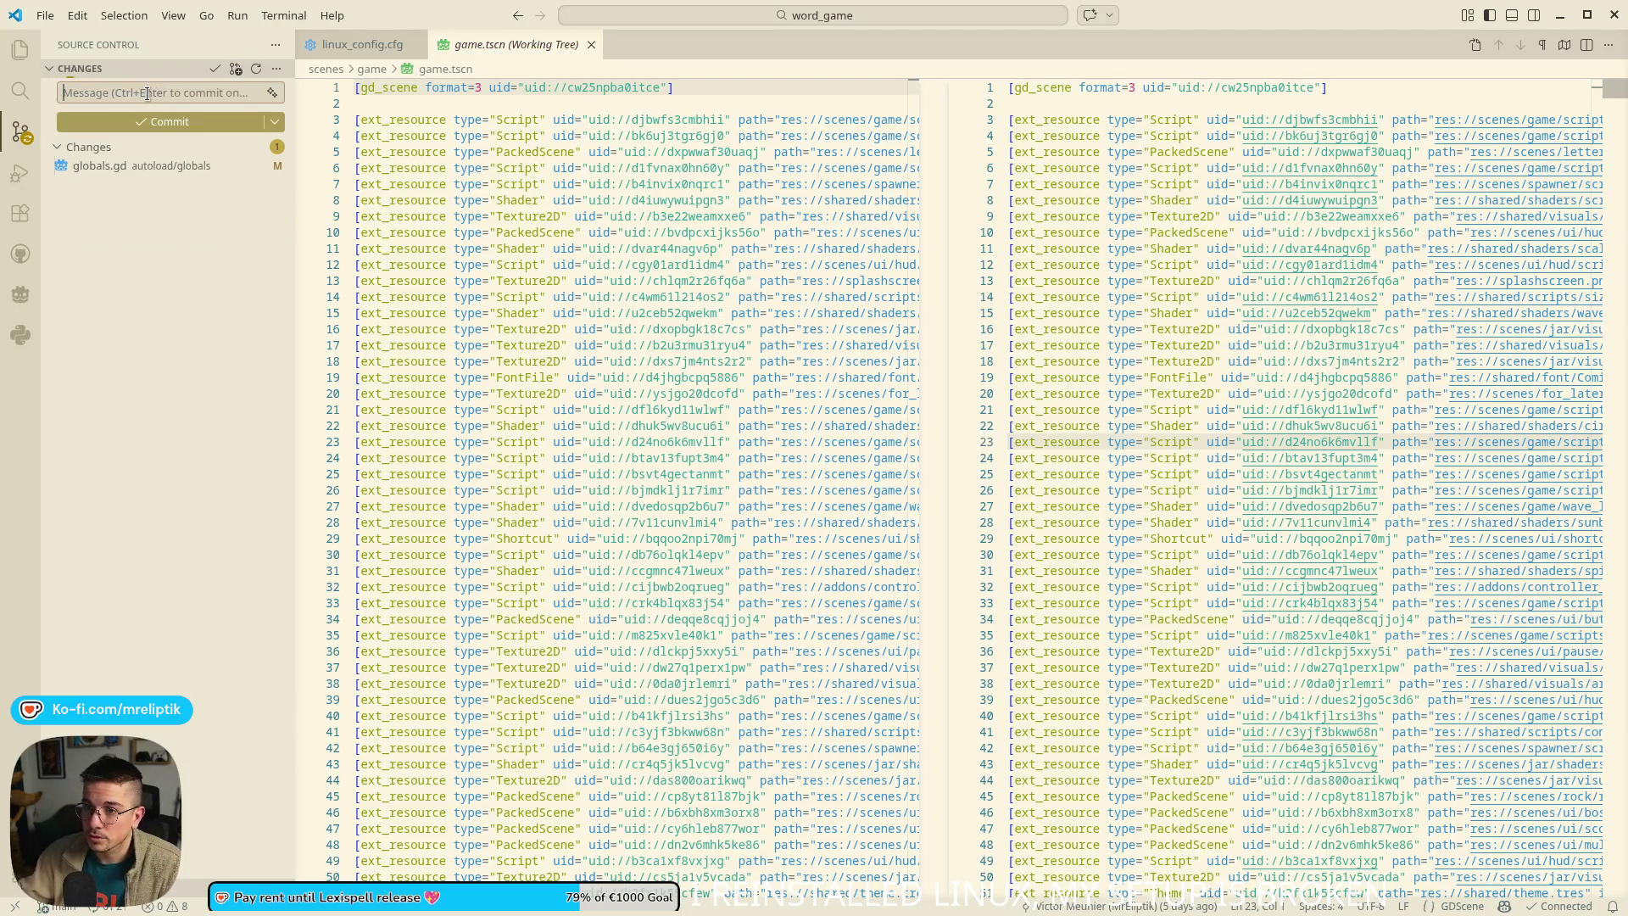
left_click(241, 169)
left_click(249, 167)
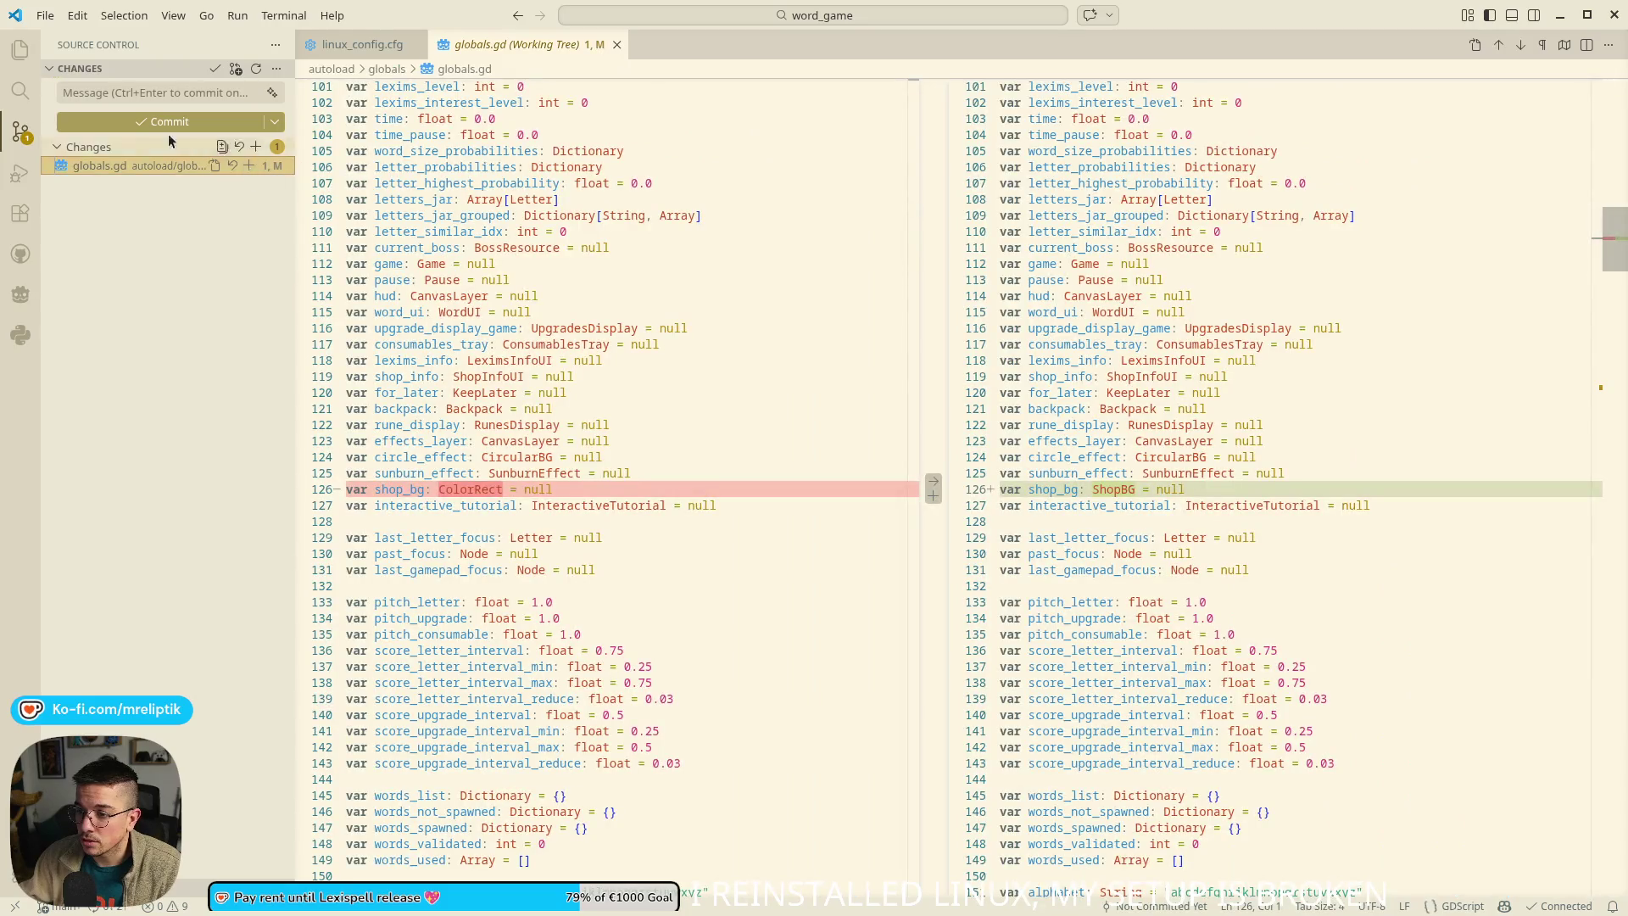
left_click(132, 92)
type("update shop bg")
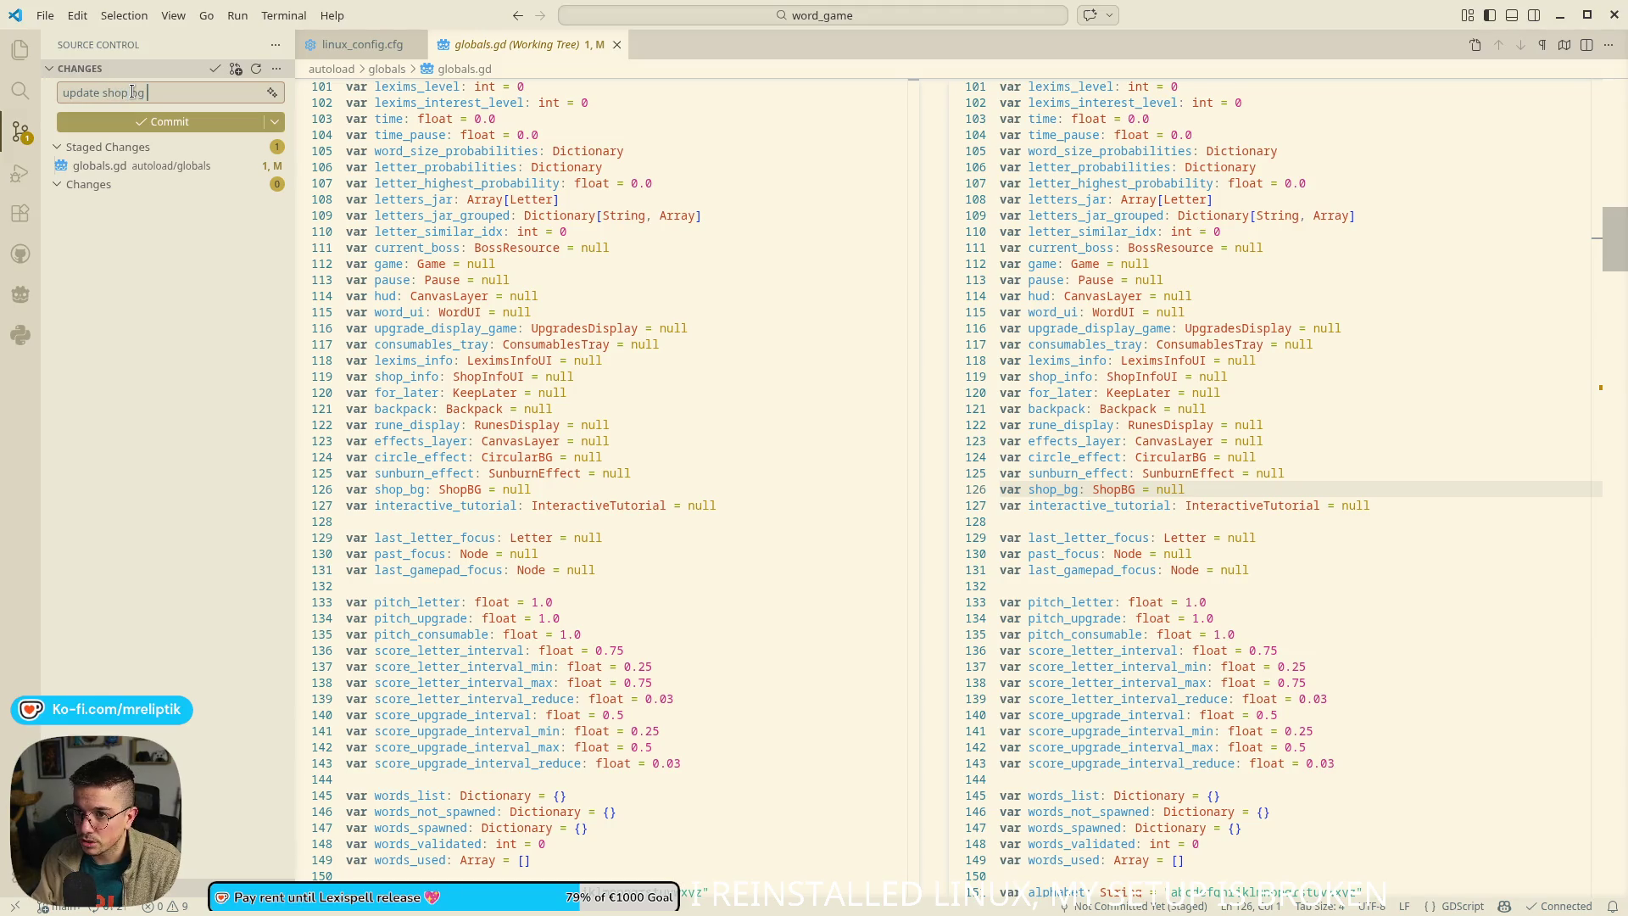
type("e")
key("ctrl+Return")
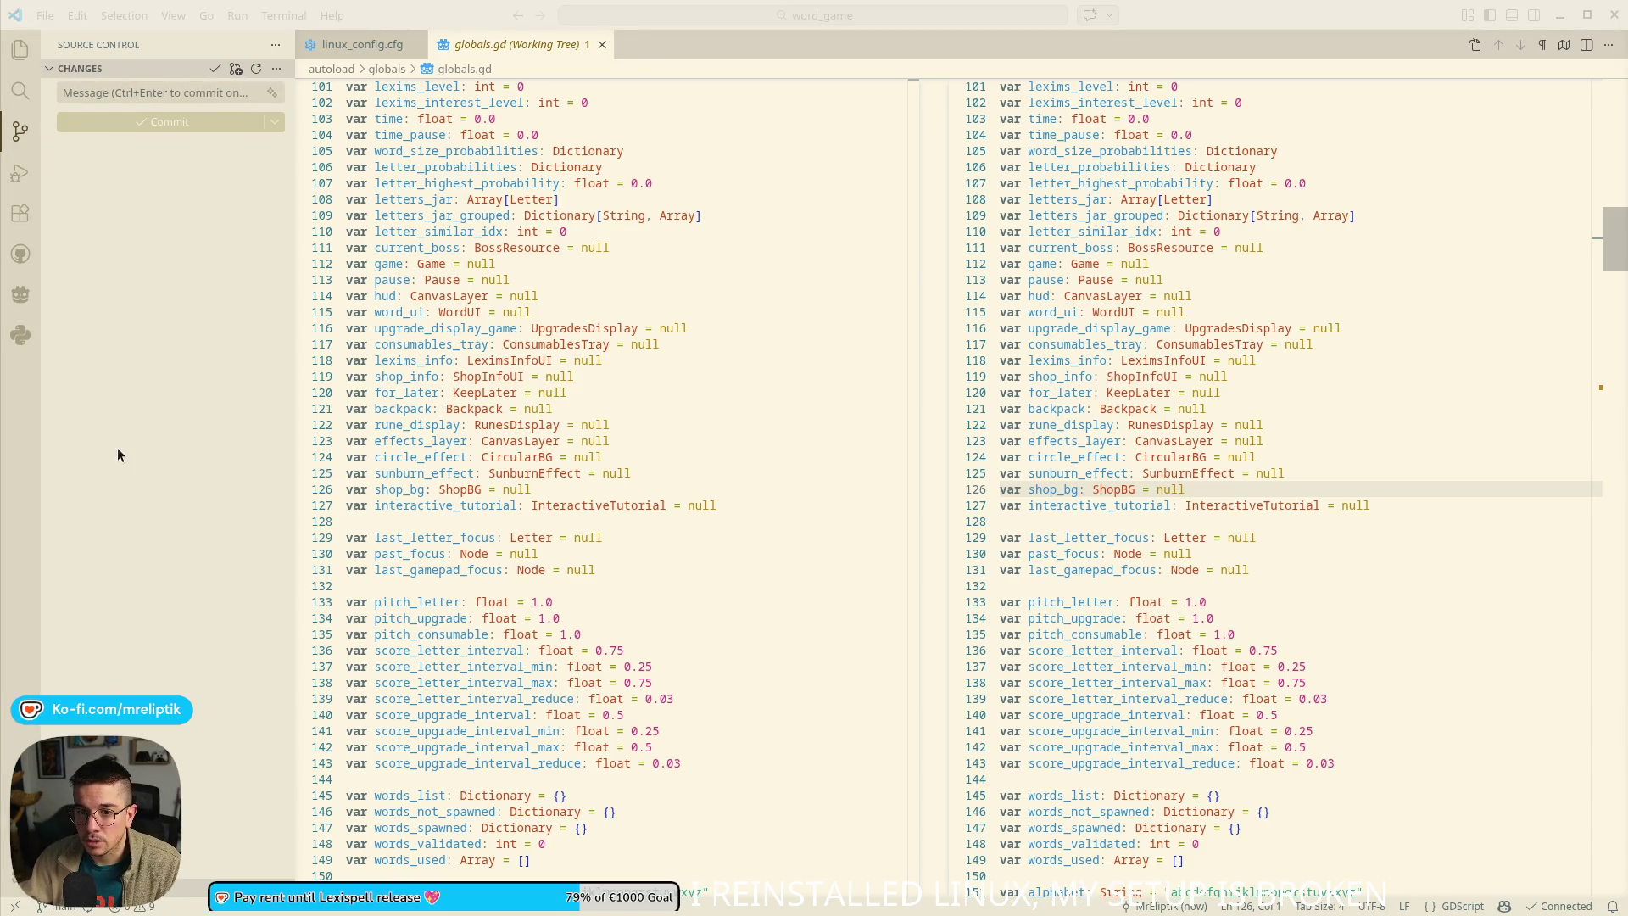
key("alt+Tab")
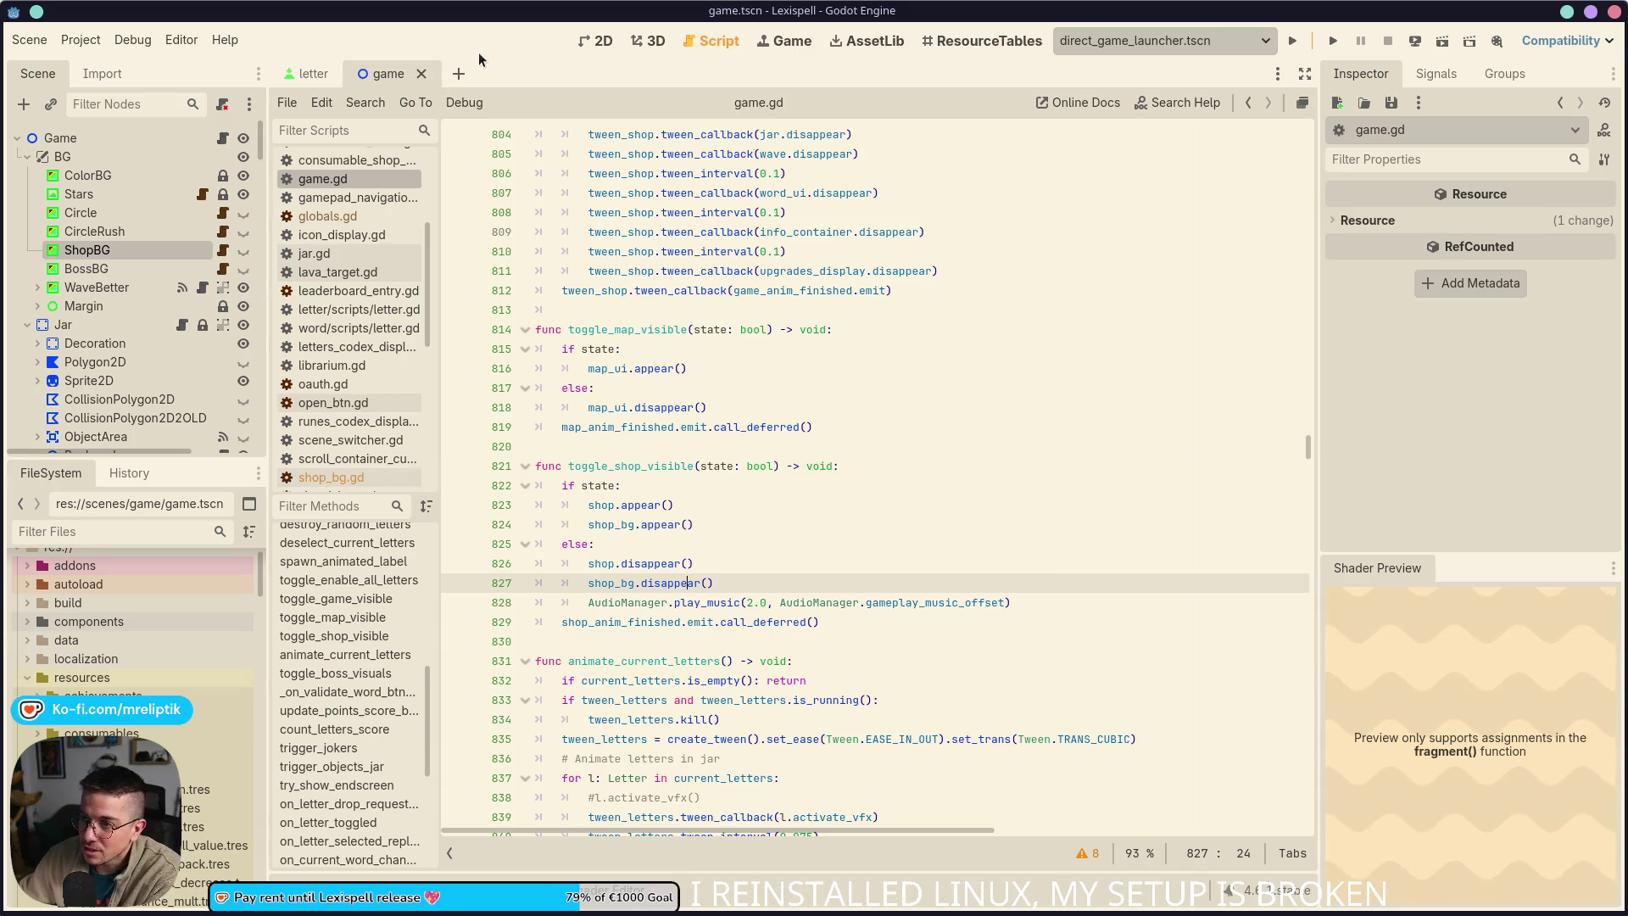
Glance at Discord from the taskbar, then return to the game.gd script in Godot
mouse_move(594, 914)
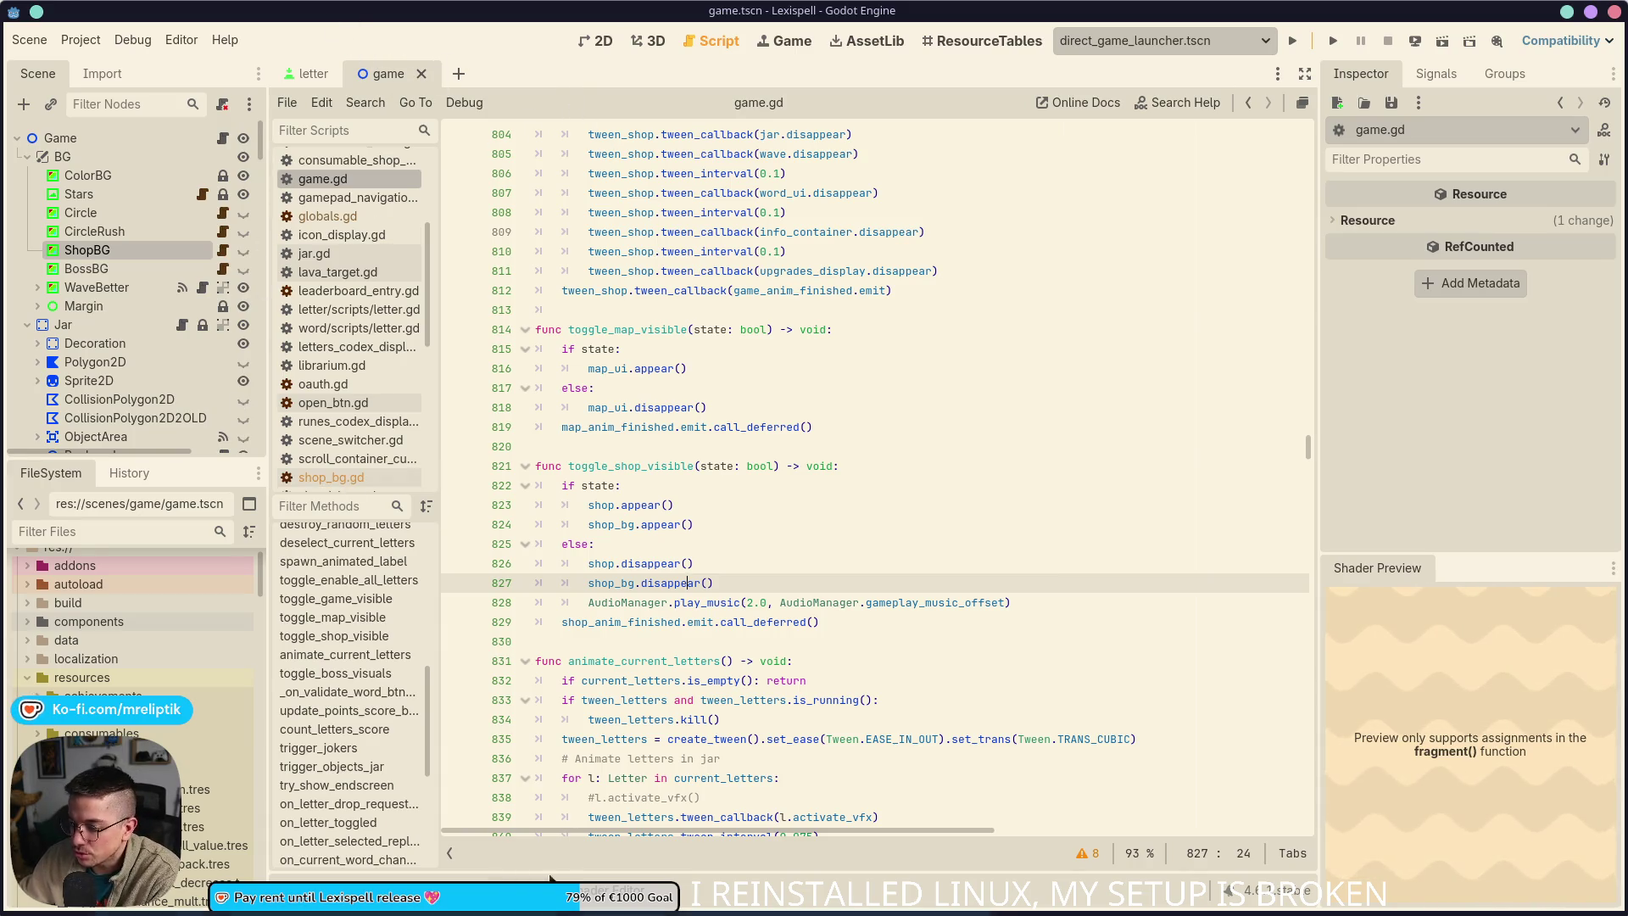
mouse_move(292, 910)
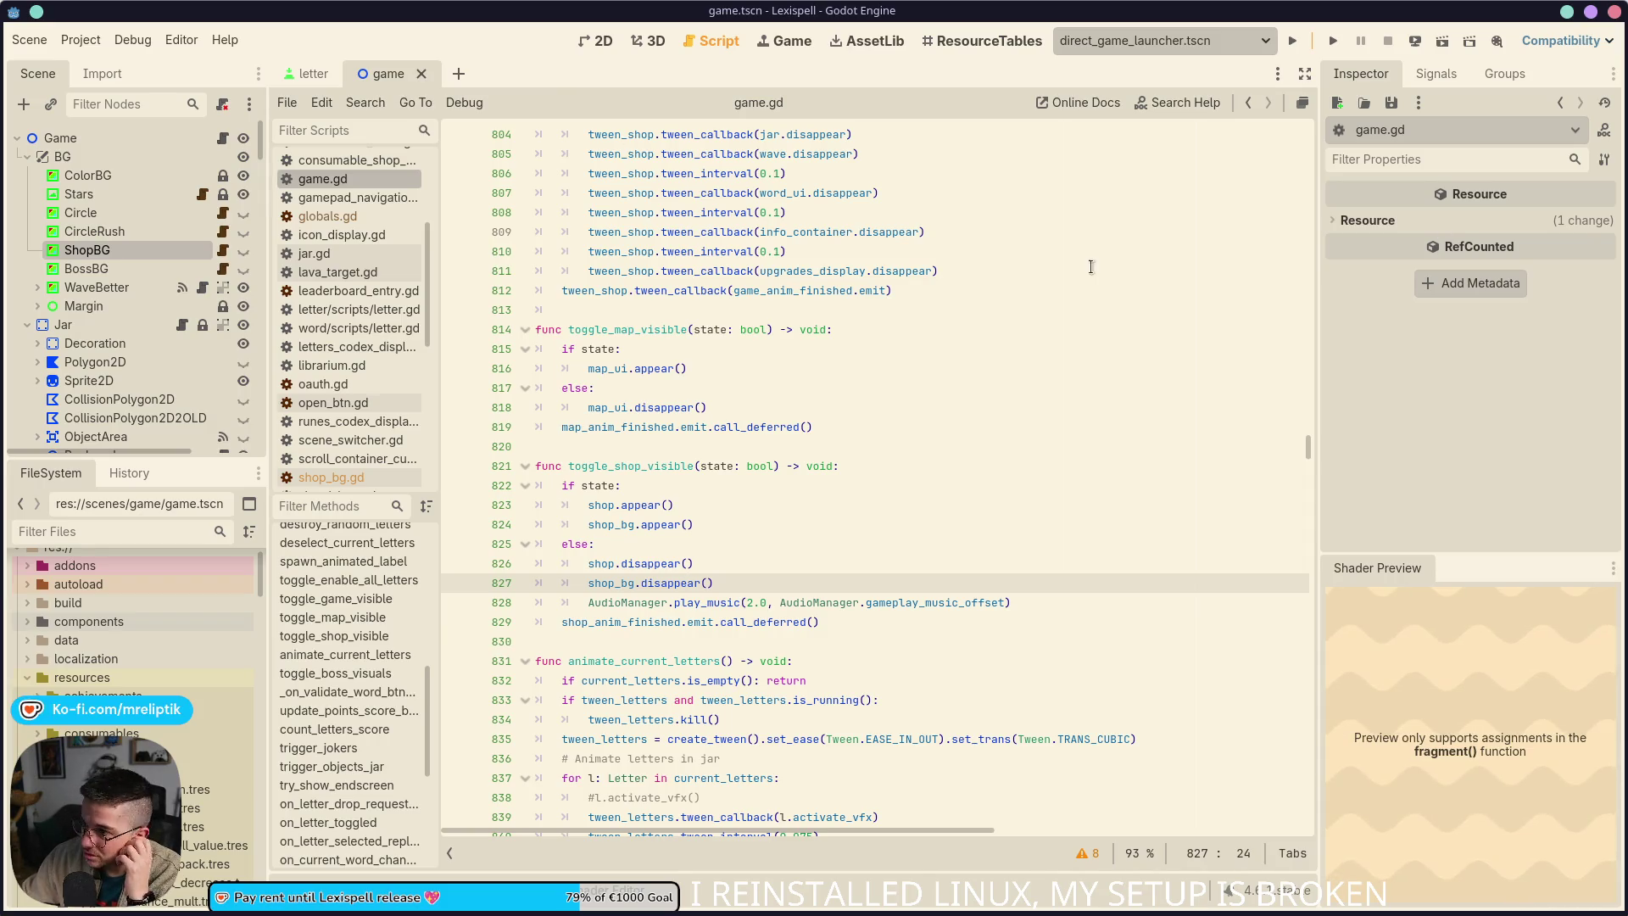
mouse_move(386, 909)
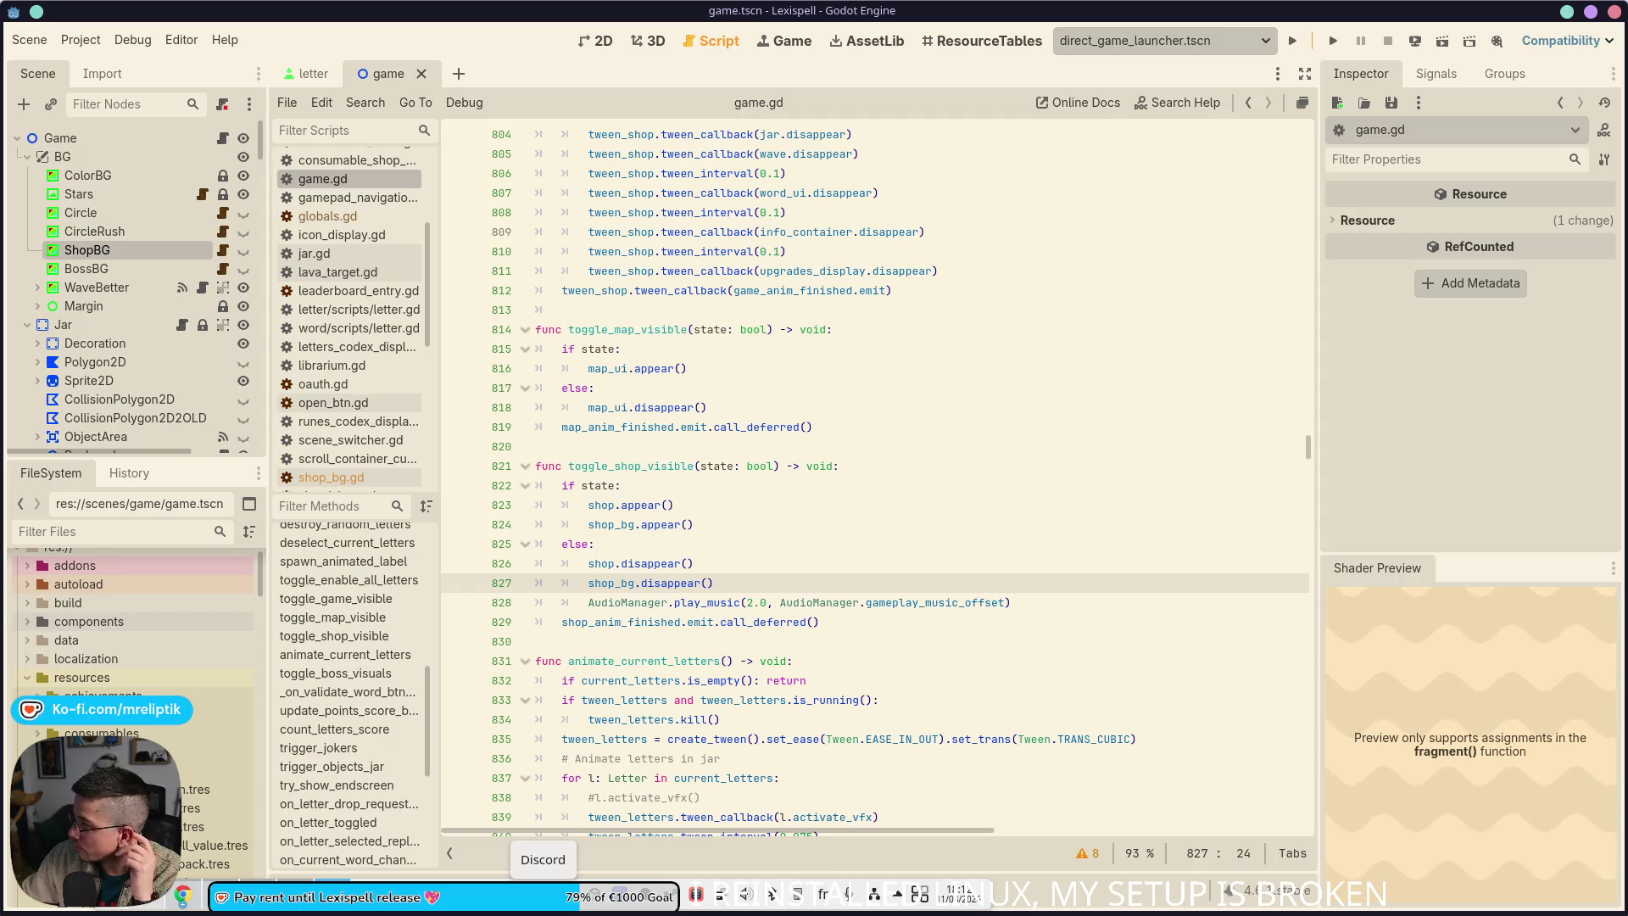
left_click(543, 896)
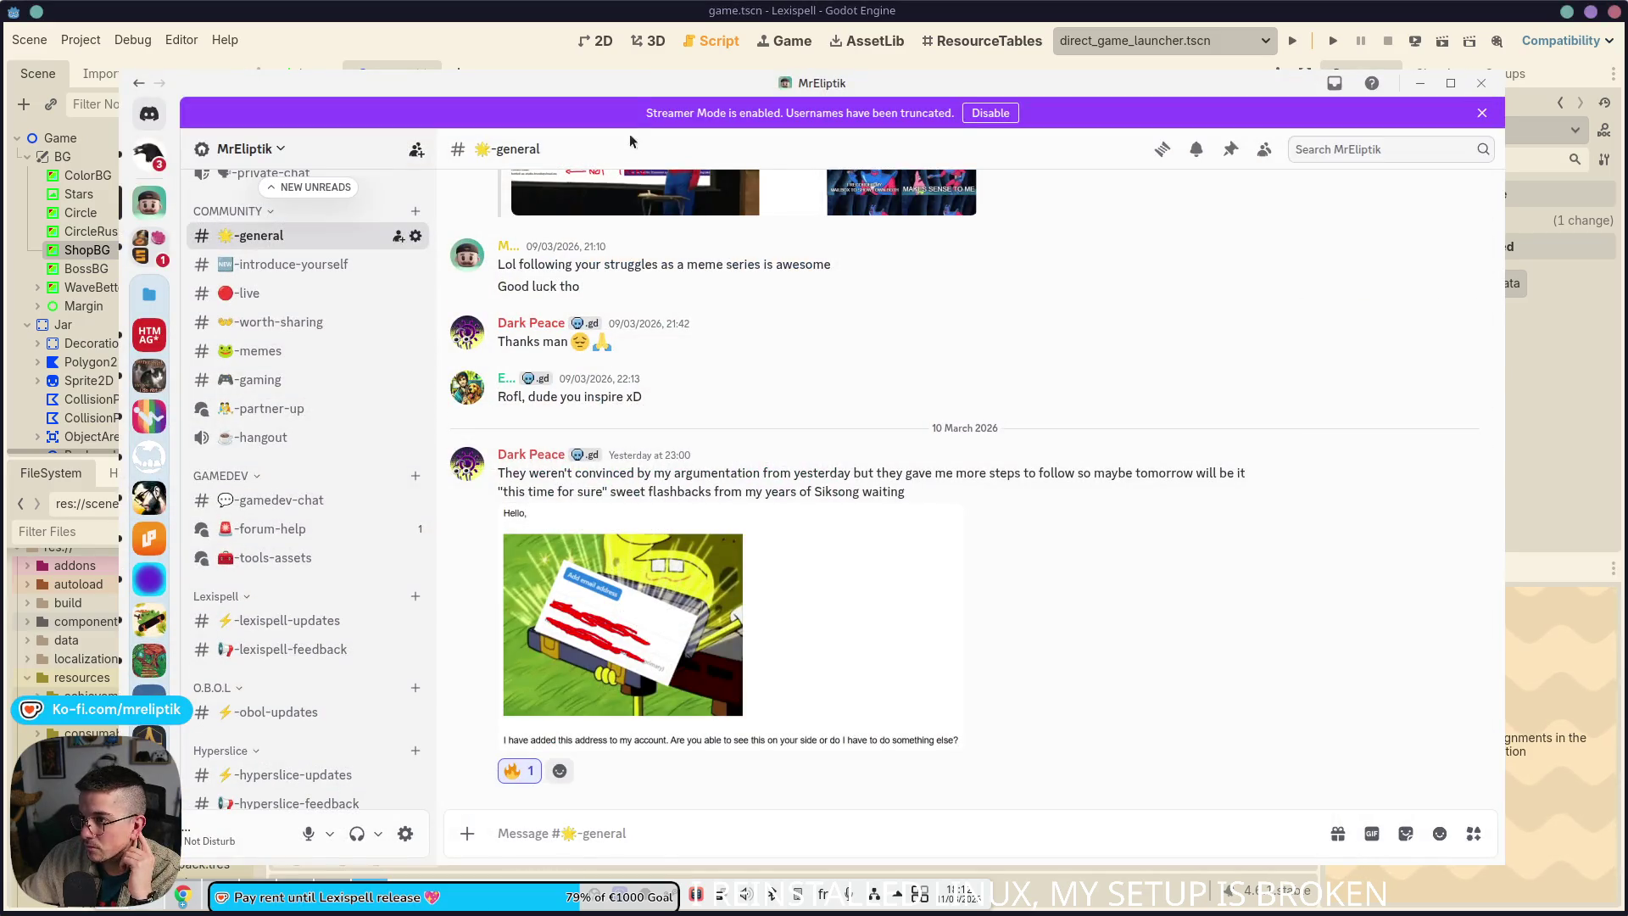
key("alt+Tab")
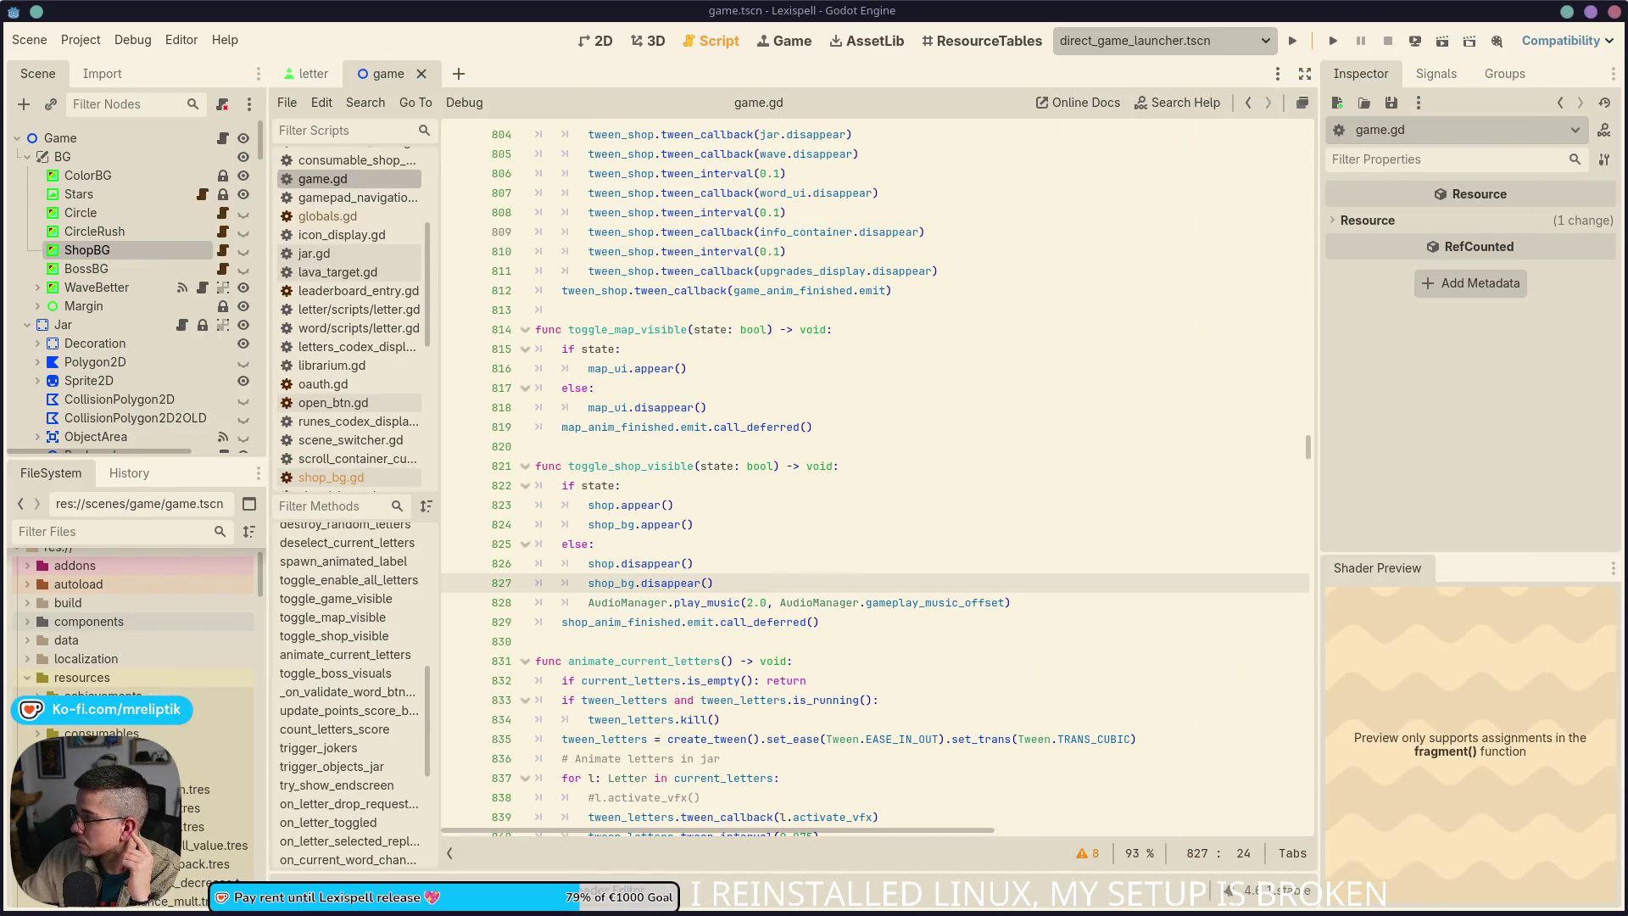